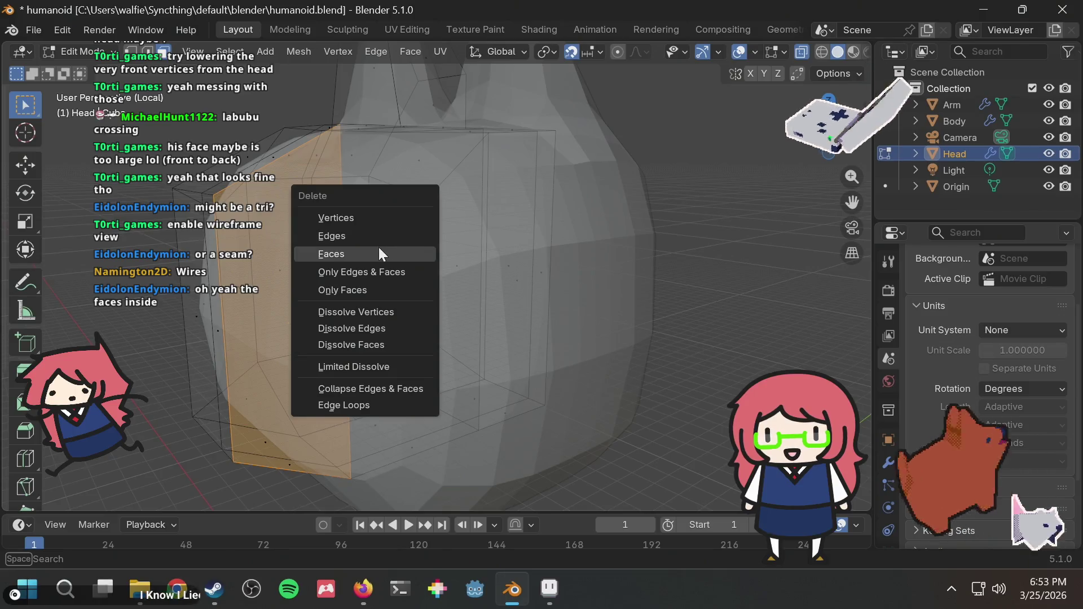
Step: Select the tall internal face strip and small stray faces inside the head and delete them as Faces
{"action": "left_click", "coordinate": [379, 250]}
{"action": "middle_click_drag", "start_coordinate": [376, 247], "coordinate": [416, 258]}
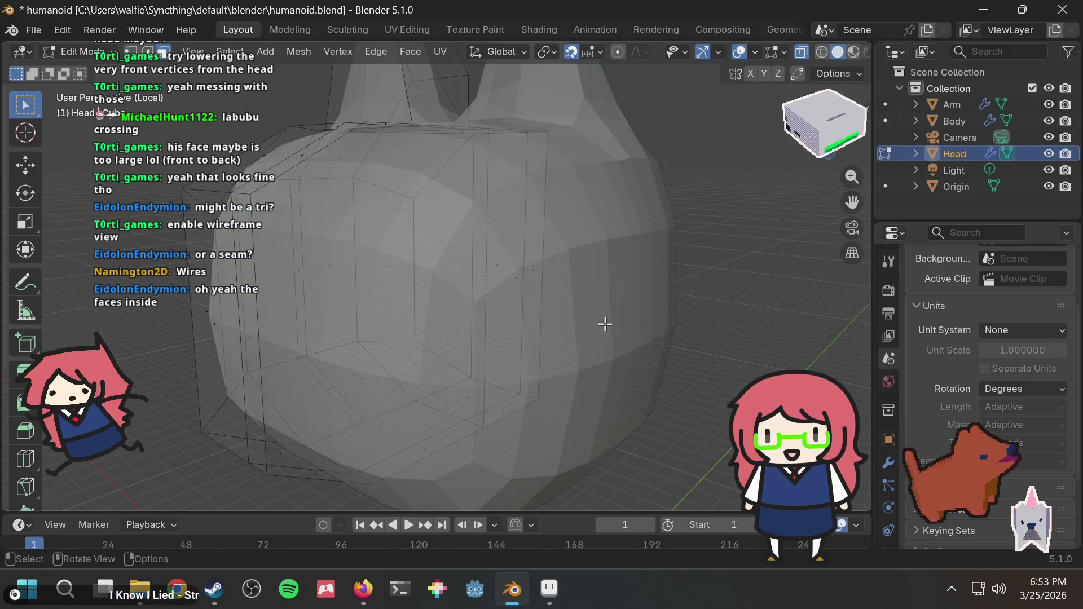
{"action": "left_click", "coordinate": [499, 288]}
{"action": "mouse_move", "coordinate": [500, 288]}
{"action": "middle_mouse_down"}
{"action": "mouse_move", "coordinate": [483, 316]}
{"action": "mouse_move", "coordinate": [451, 316]}
{"action": "middle_mouse_up"}
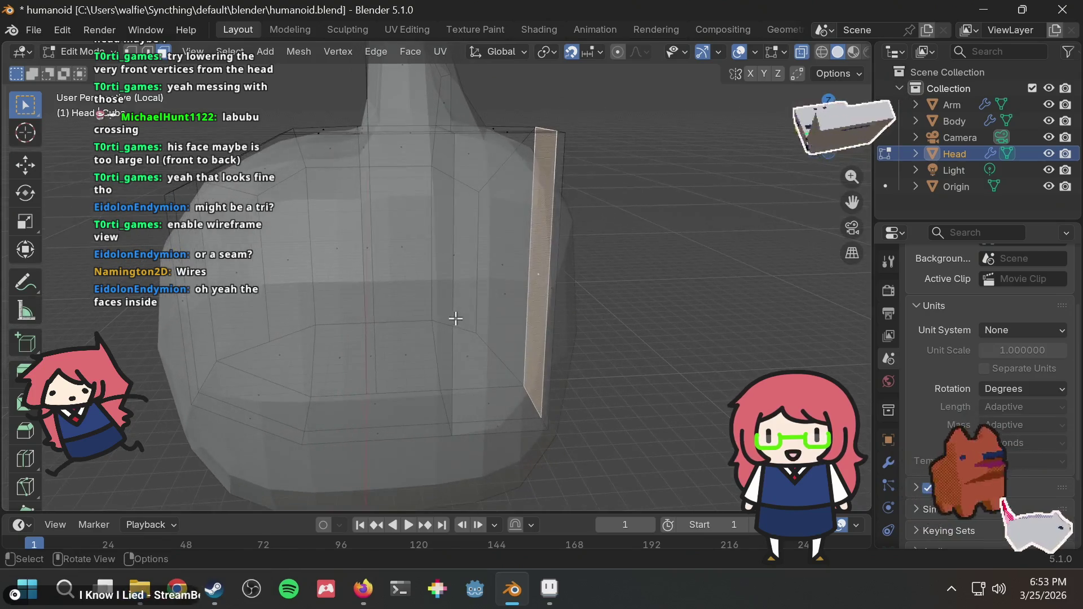
{"action": "left_click", "coordinate": [466, 350]}
{"action": "left_click", "coordinate": [504, 293]}
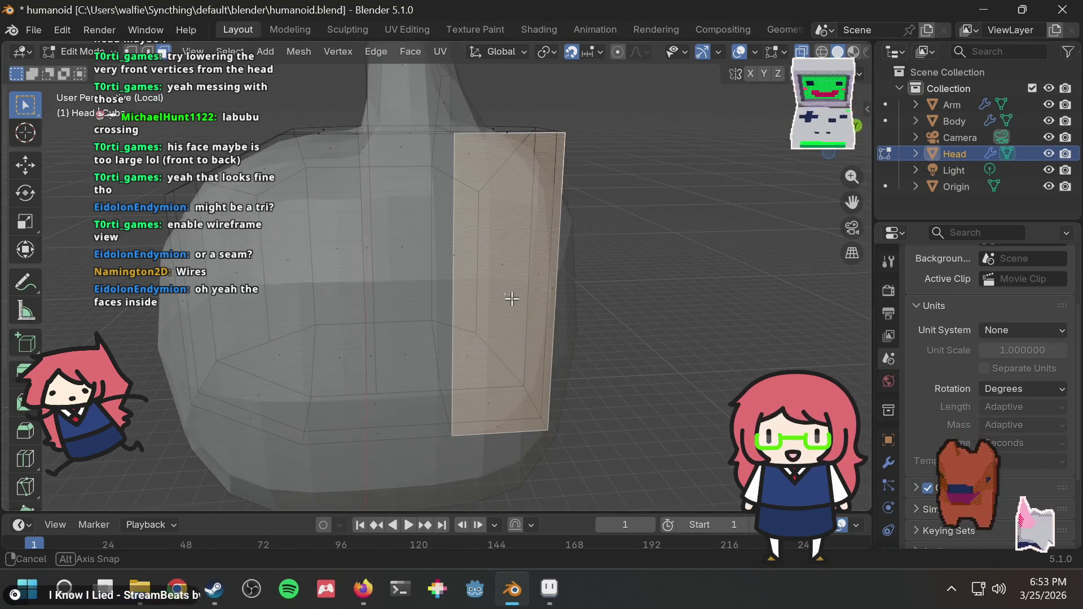
{"action": "middle_click_drag", "start_coordinate": [504, 293], "coordinate": [547, 300]}
{"action": "key", "text": "x"}
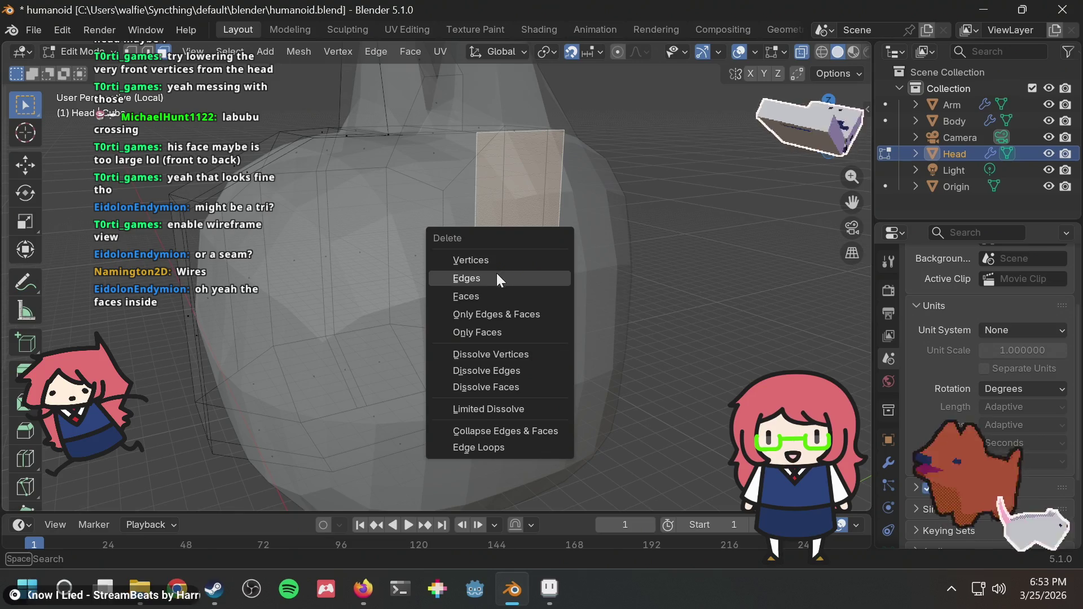
{"action": "left_click", "coordinate": [483, 296]}
Step: Deselect, turn X-ray off and orbit around the head to confirm no internal faces remain
{"action": "left_click", "coordinate": [423, 329]}
{"action": "mouse_move", "coordinate": [424, 329]}
{"action": "middle_mouse_down"}
{"action": "mouse_move", "coordinate": [609, 299]}
{"action": "mouse_move", "coordinate": [522, 345]}
{"action": "mouse_move", "coordinate": [448, 337]}
{"action": "mouse_move", "coordinate": [429, 317]}
{"action": "middle_mouse_up"}
{"action": "left_click", "coordinate": [630, 228]}
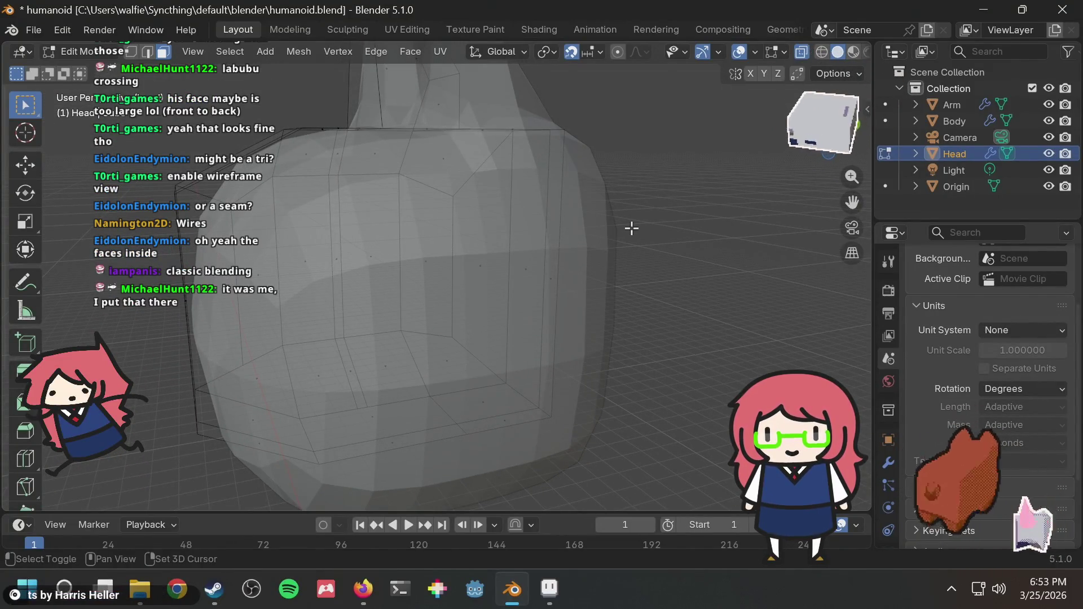
{"action": "key", "text": "shift+z"}
{"action": "key", "text": "shift+z"}
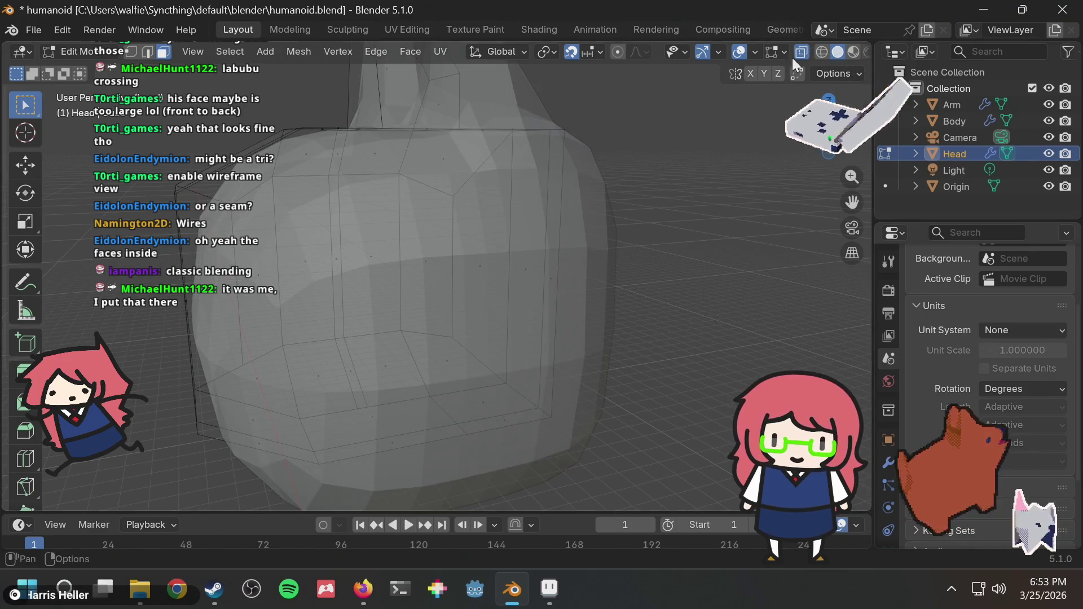
{"action": "left_click", "coordinate": [802, 52]}
{"action": "mouse_move", "coordinate": [564, 271]}
{"action": "middle_mouse_down"}
{"action": "mouse_move", "coordinate": [552, 261]}
{"action": "mouse_move", "coordinate": [626, 213]}
{"action": "middle_mouse_up"}
{"action": "scroll", "coordinate": [742, 174], "scroll_direction": "down", "scroll_amount": 4}
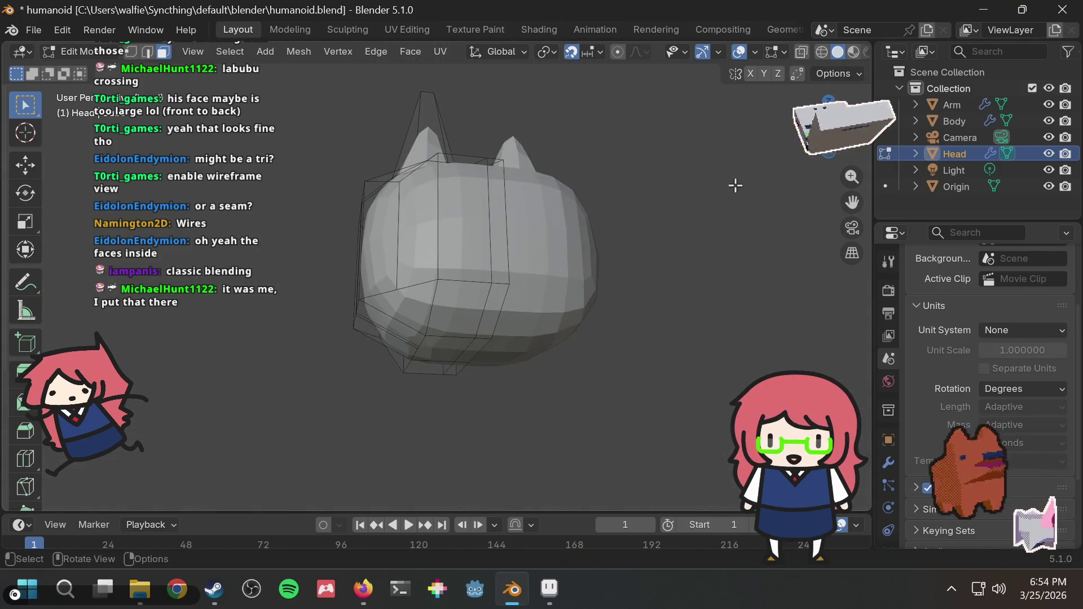
Step: Orbit to a front-above view showing the ears and save humanoid.blend
{"action": "mouse_move", "coordinate": [738, 184]}
{"action": "middle_mouse_down"}
{"action": "mouse_move", "coordinate": [686, 249]}
{"action": "mouse_move", "coordinate": [736, 208]}
{"action": "mouse_move", "coordinate": [736, 194]}
{"action": "mouse_move", "coordinate": [618, 261]}
{"action": "mouse_move", "coordinate": [602, 259]}
{"action": "mouse_move", "coordinate": [585, 304]}
{"action": "mouse_move", "coordinate": [592, 293]}
{"action": "middle_mouse_up"}
{"action": "key", "text": "ctrl+s"}
{"action": "left_click", "coordinate": [581, 246]}
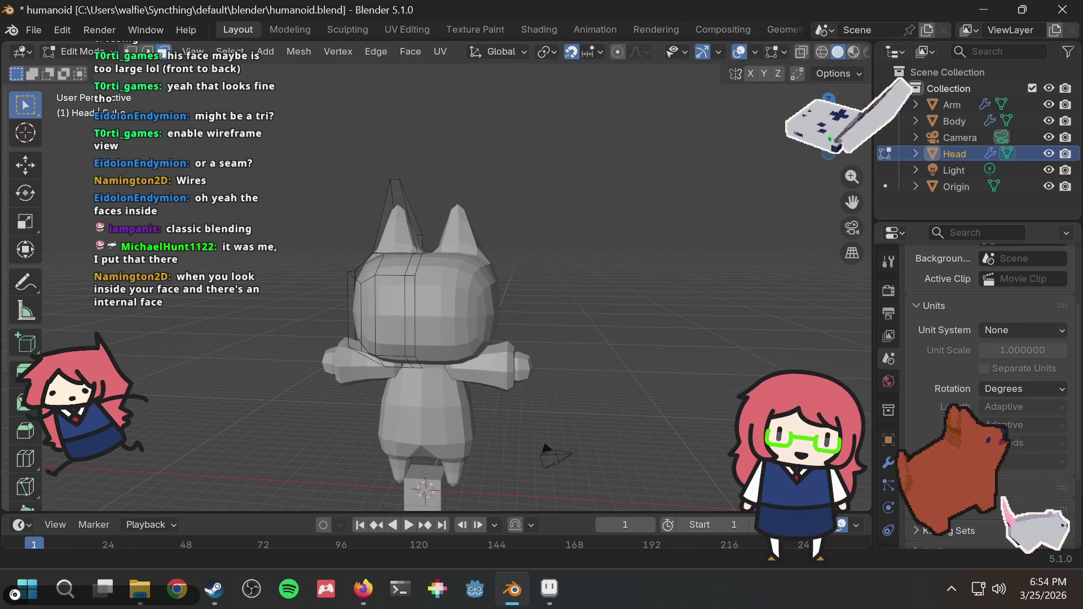
{"action": "middle_click_drag", "start_coordinate": [513, 137], "coordinate": [541, 207]}
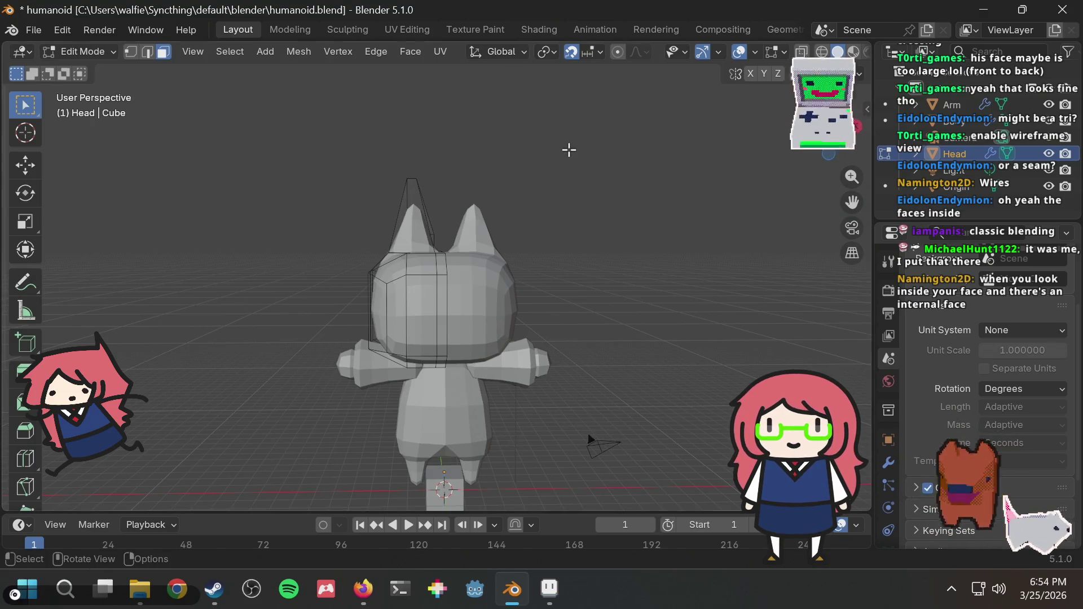
{"action": "middle_click_drag", "start_coordinate": [568, 150], "coordinate": [547, 187]}
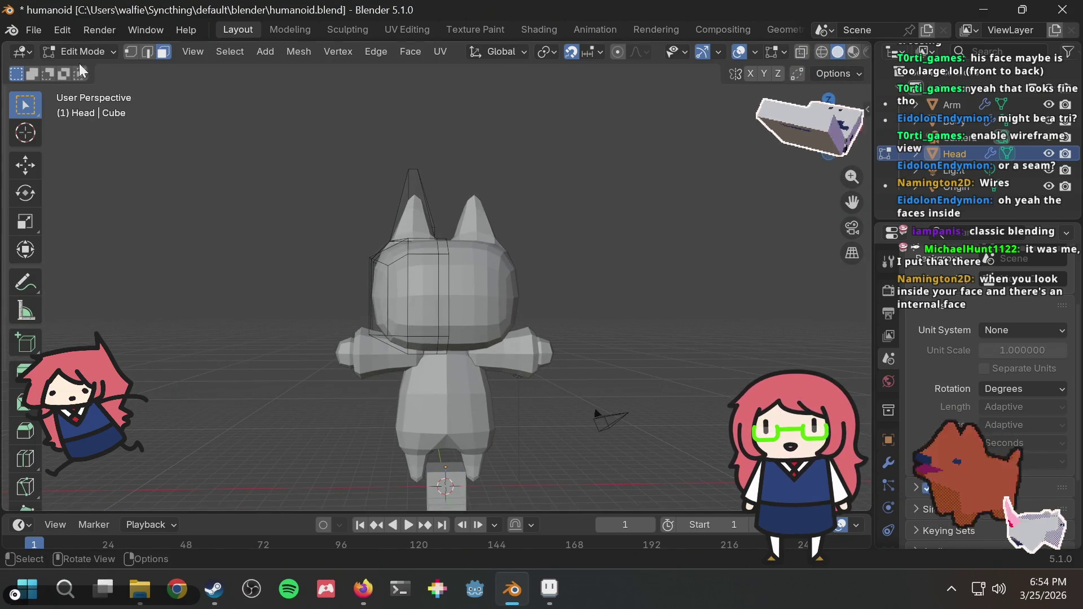
{"action": "key", "text": "ctrl+s"}
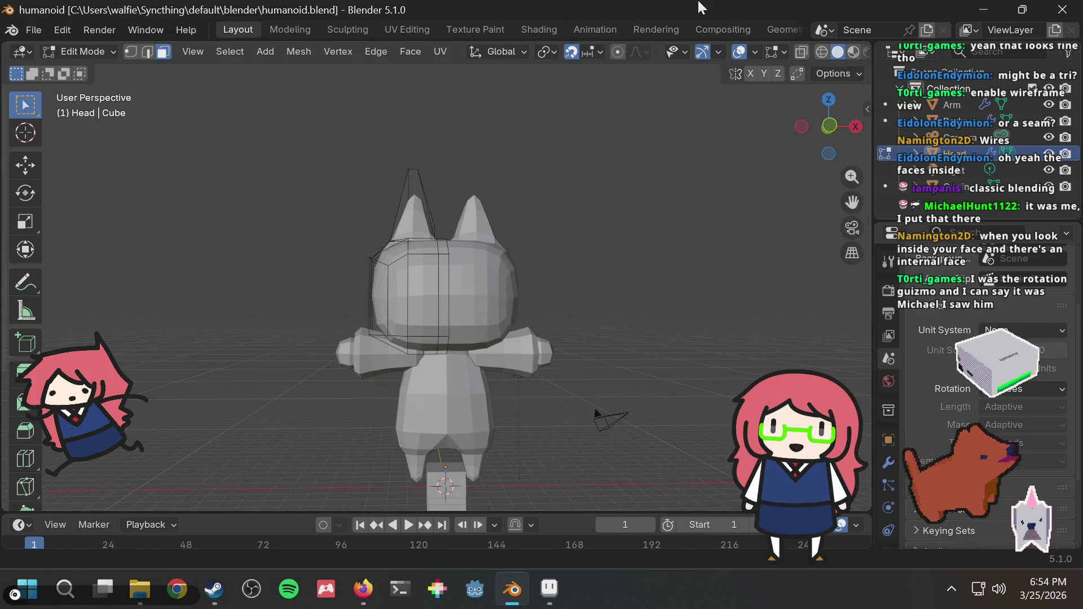
Step: Snap to Front Orthographic view, save again, and switch to the UV Editing workspace
{"action": "left_click", "coordinate": [830, 125]}
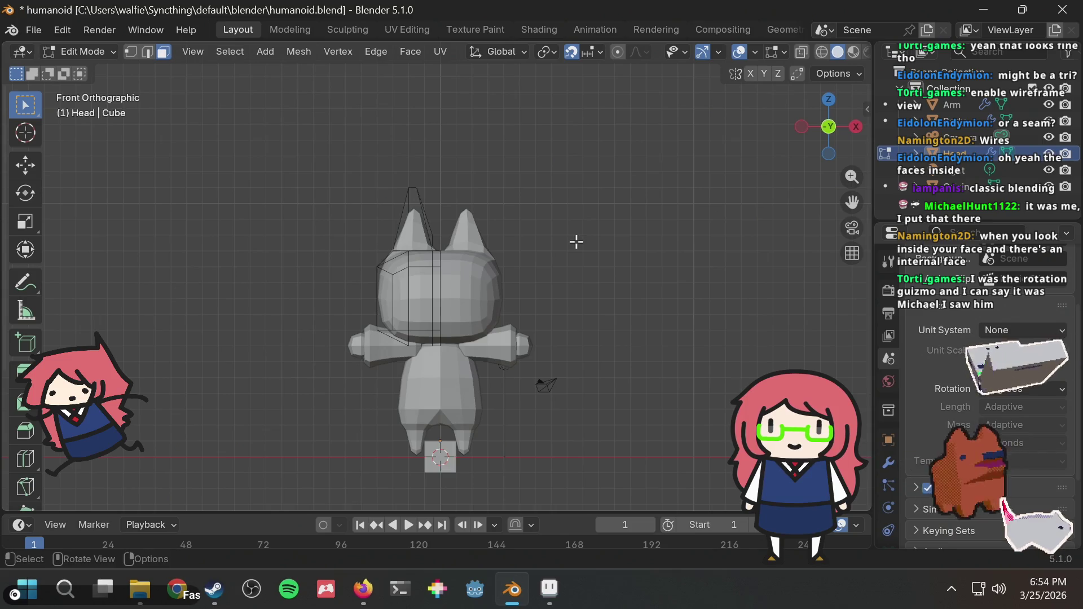
{"action": "key", "text": "ctrl+s"}
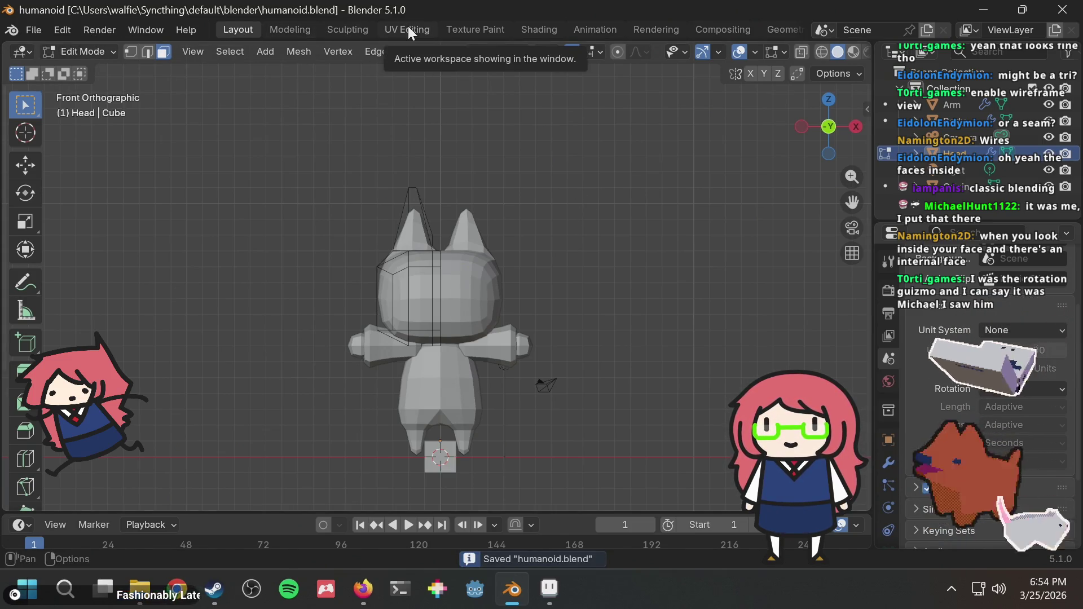
{"action": "left_click", "coordinate": [428, 28]}
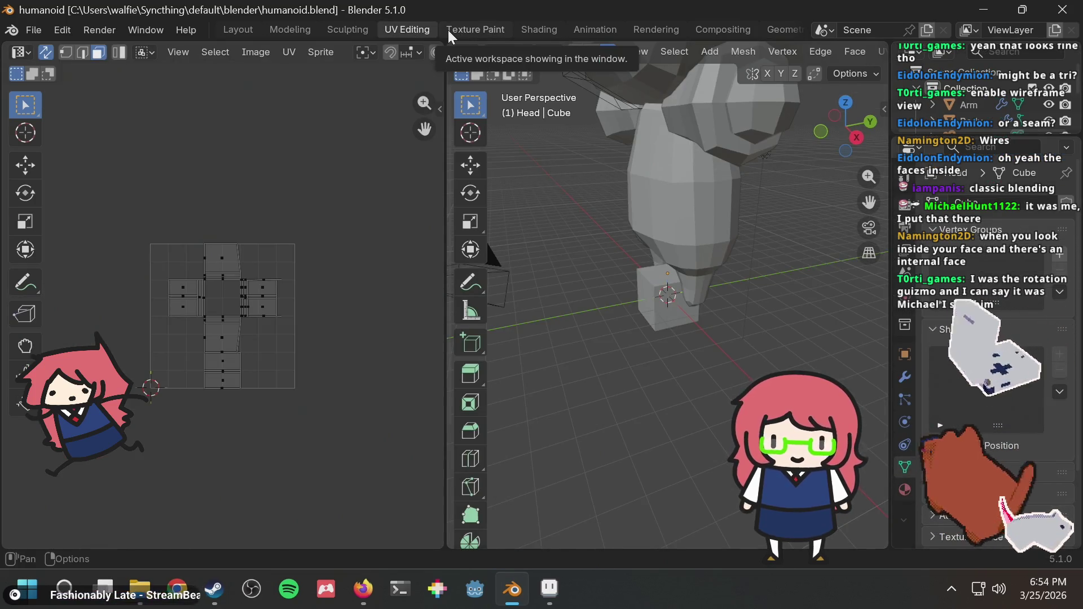
Step: Zoom the UV editor on the head's islands, return to Object Mode, orbit, and show material settings
{"action": "scroll", "coordinate": [296, 304], "scroll_direction": "up", "scroll_amount": 2}
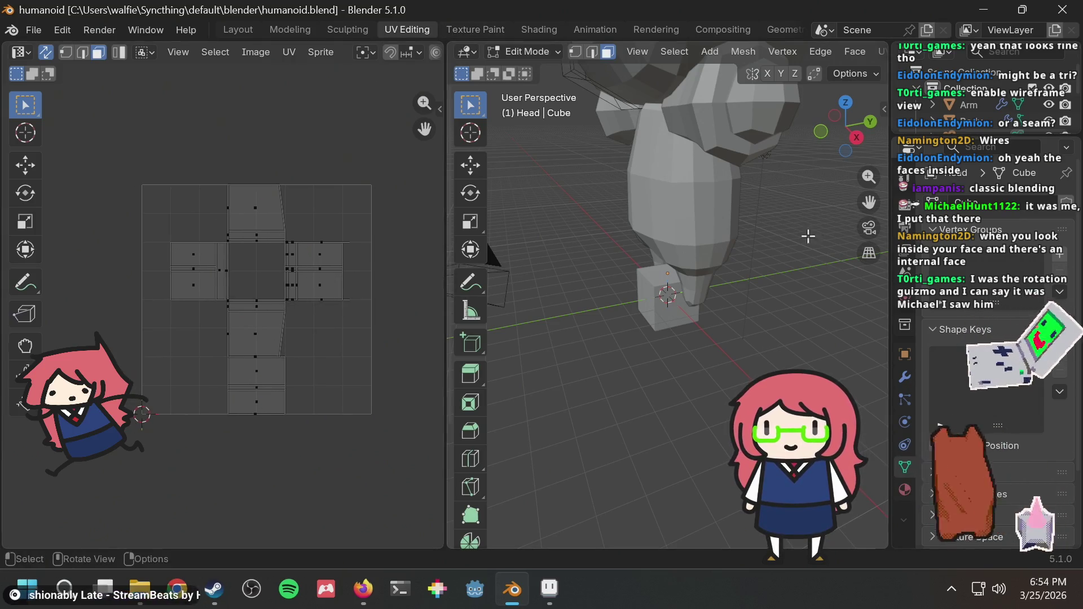
{"action": "scroll", "coordinate": [686, 215], "scroll_direction": "down", "scroll_amount": 5}
{"action": "key", "text": "Tab"}
{"action": "middle_click_drag", "start_coordinate": [686, 208], "coordinate": [697, 210]}
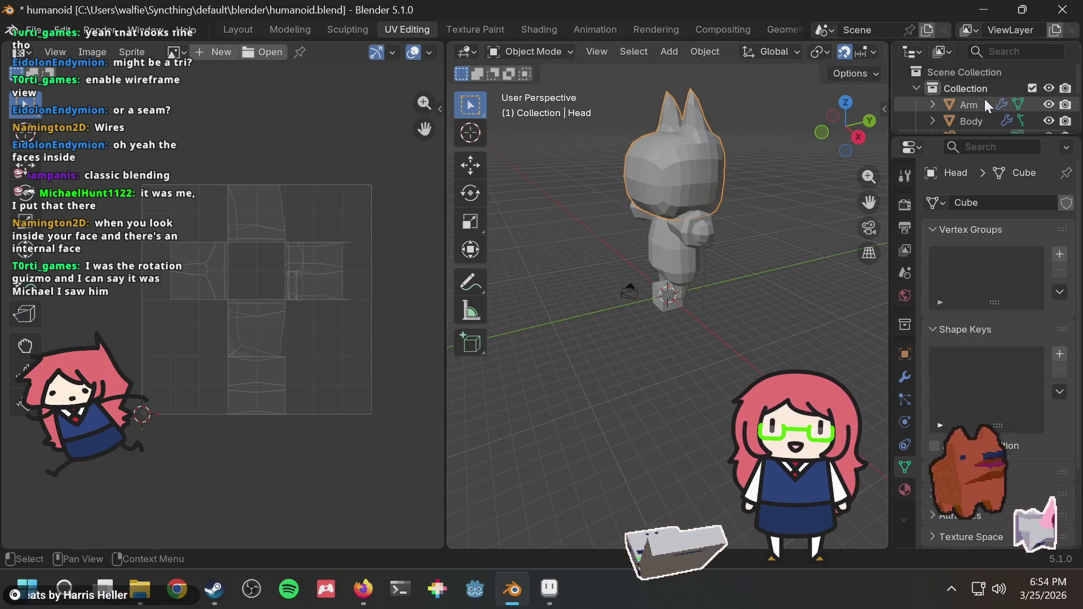
{"action": "middle_click_drag", "start_coordinate": [739, 201], "coordinate": [681, 169]}
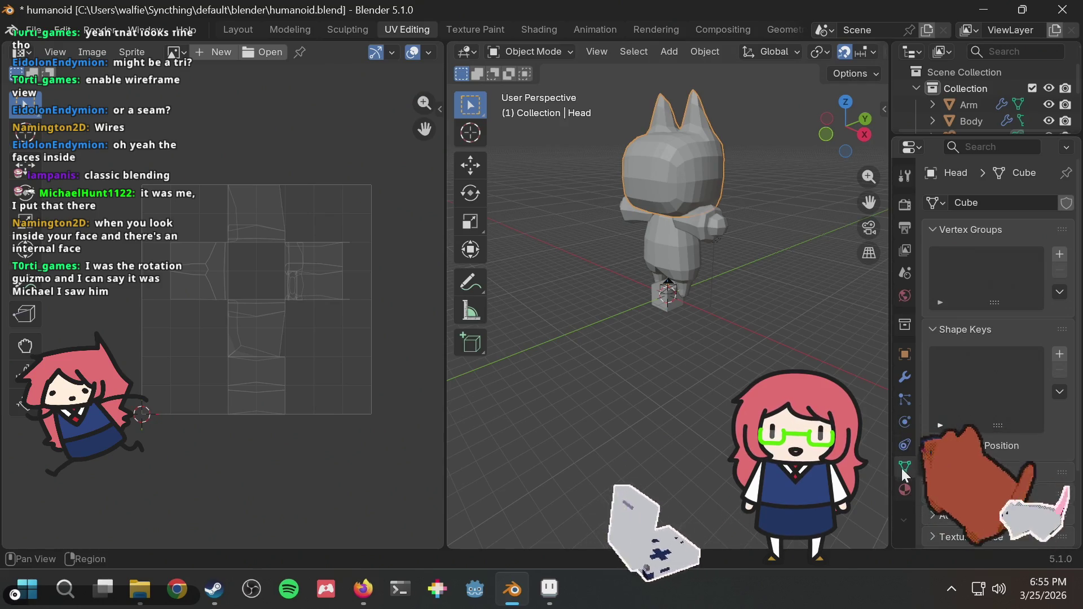
{"action": "left_click", "coordinate": [903, 491]}
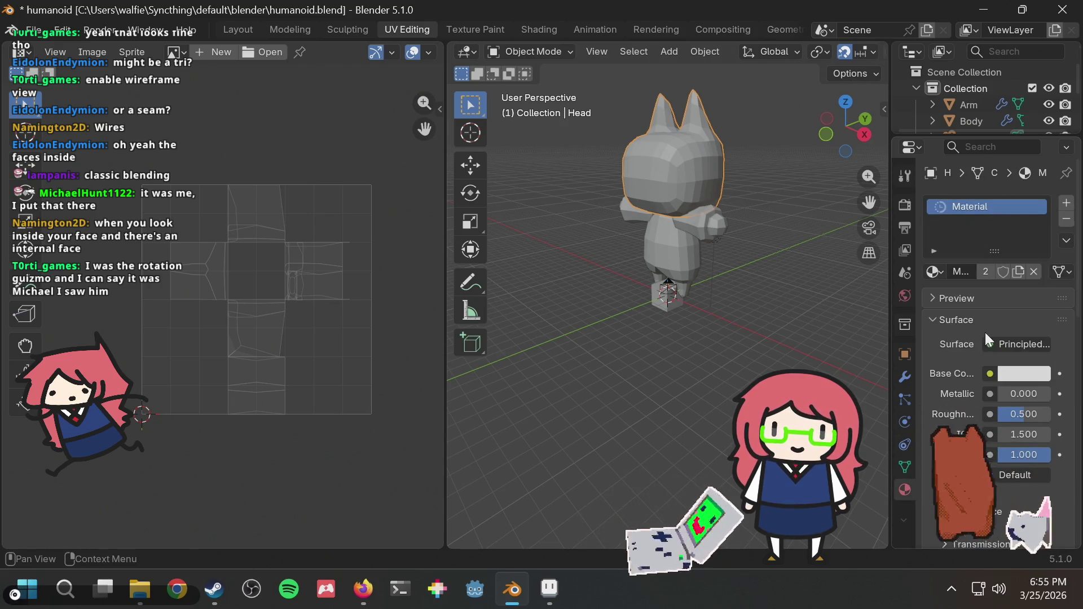
Step: Plug an Image Texture into the material's Base Color and set its interpolation to Closest
{"action": "left_click", "coordinate": [990, 374]}
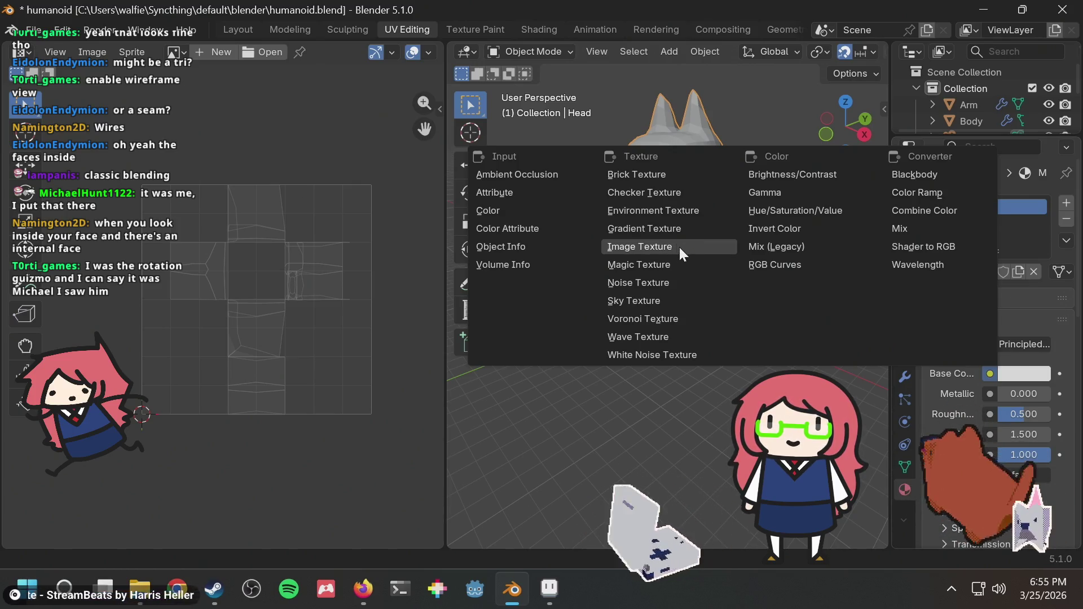
{"action": "left_click", "coordinate": [639, 246]}
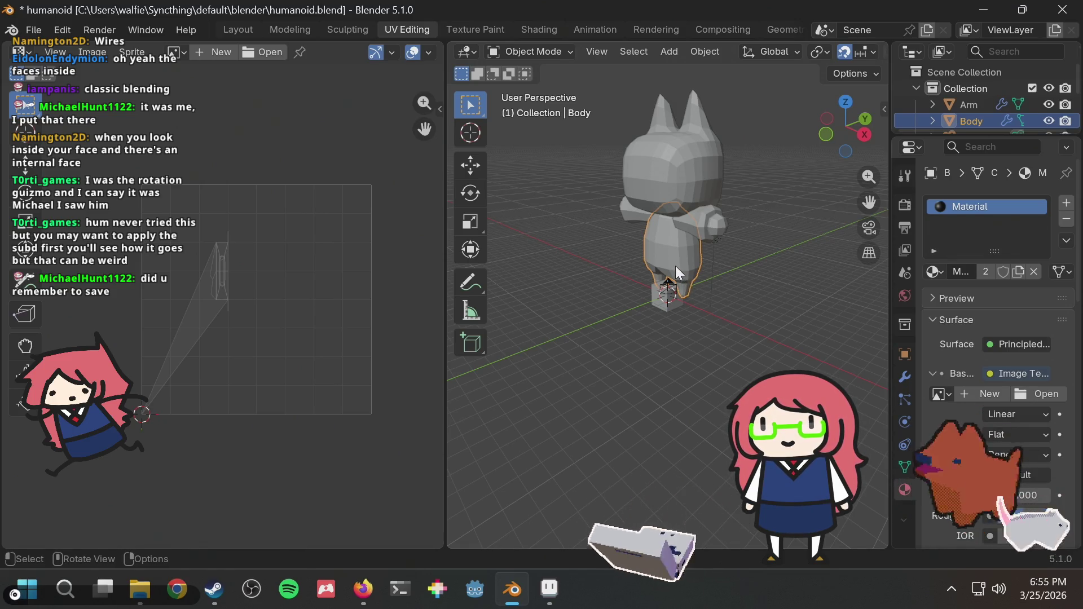
{"action": "mouse_move", "coordinate": [739, 281]}
{"action": "middle_mouse_down"}
{"action": "mouse_move", "coordinate": [817, 266]}
{"action": "mouse_move", "coordinate": [688, 220]}
{"action": "mouse_move", "coordinate": [727, 210]}
{"action": "mouse_move", "coordinate": [757, 231]}
{"action": "mouse_move", "coordinate": [705, 223]}
{"action": "mouse_move", "coordinate": [763, 209]}
{"action": "mouse_move", "coordinate": [755, 185]}
{"action": "mouse_move", "coordinate": [696, 187]}
{"action": "mouse_move", "coordinate": [678, 201]}
{"action": "middle_mouse_up"}
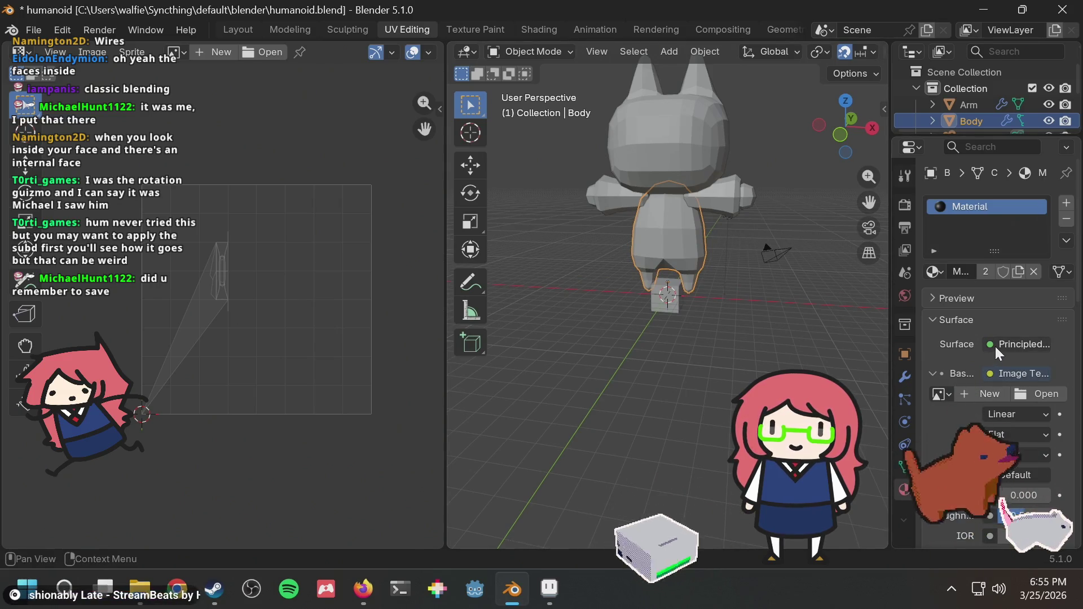
{"action": "scroll", "coordinate": [1018, 396], "scroll_direction": "down", "scroll_amount": 2}
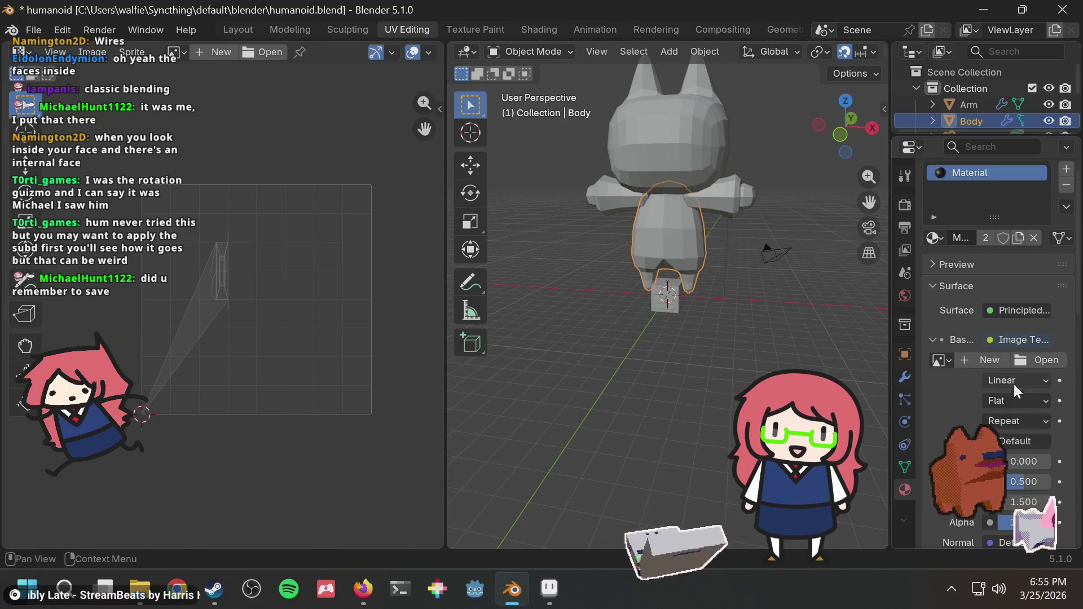
{"action": "left_click", "coordinate": [1013, 382]}
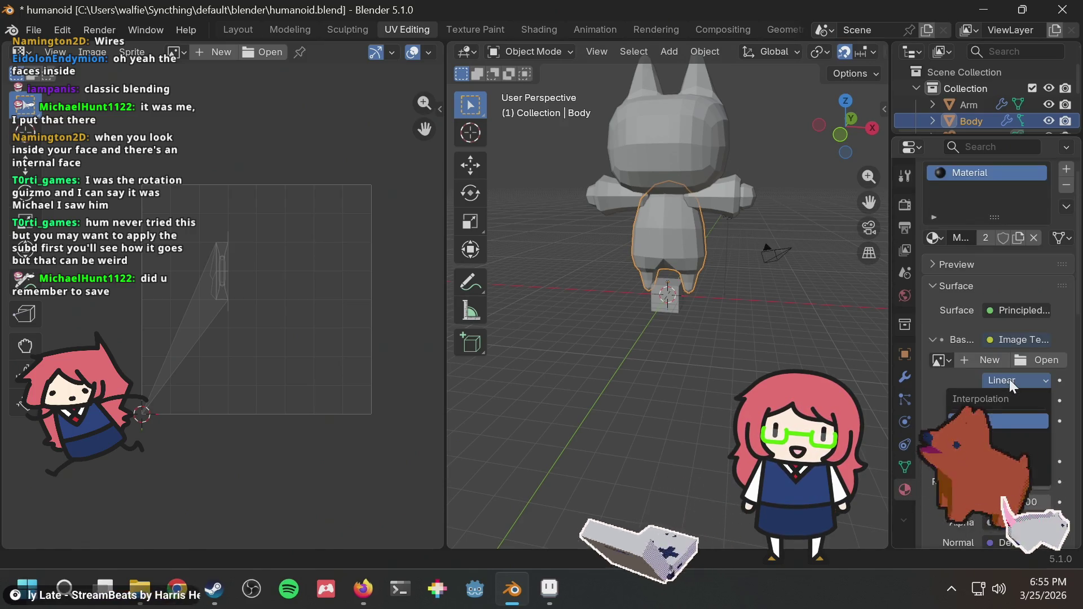
{"action": "left_click", "coordinate": [1002, 439]}
{"action": "left_click", "coordinate": [940, 360]}
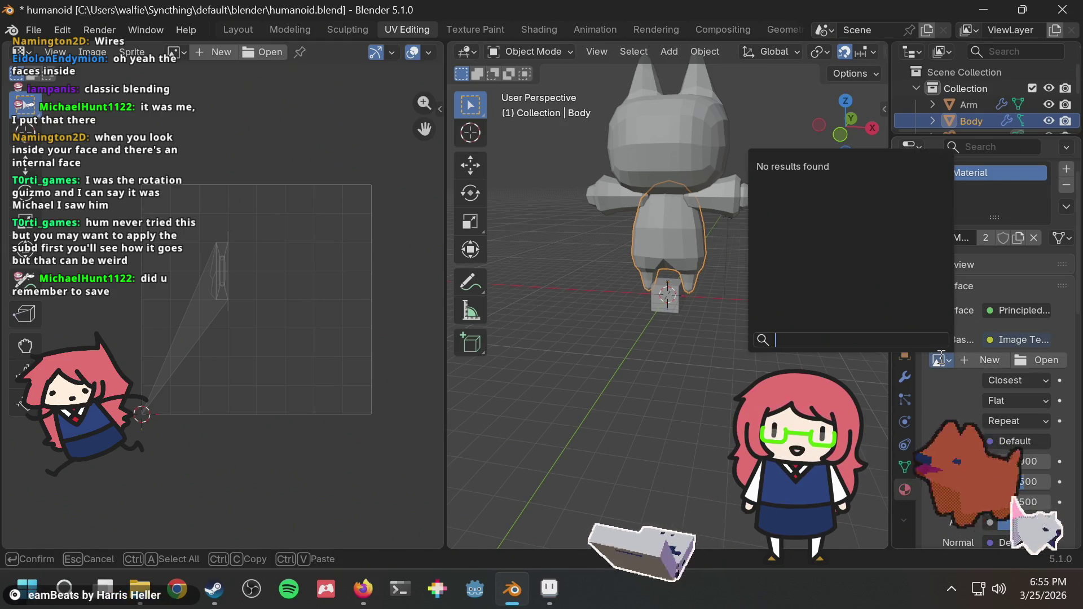
Step: Start a new image and enter a first attempt at its width and height
{"action": "left_click", "coordinate": [984, 358]}
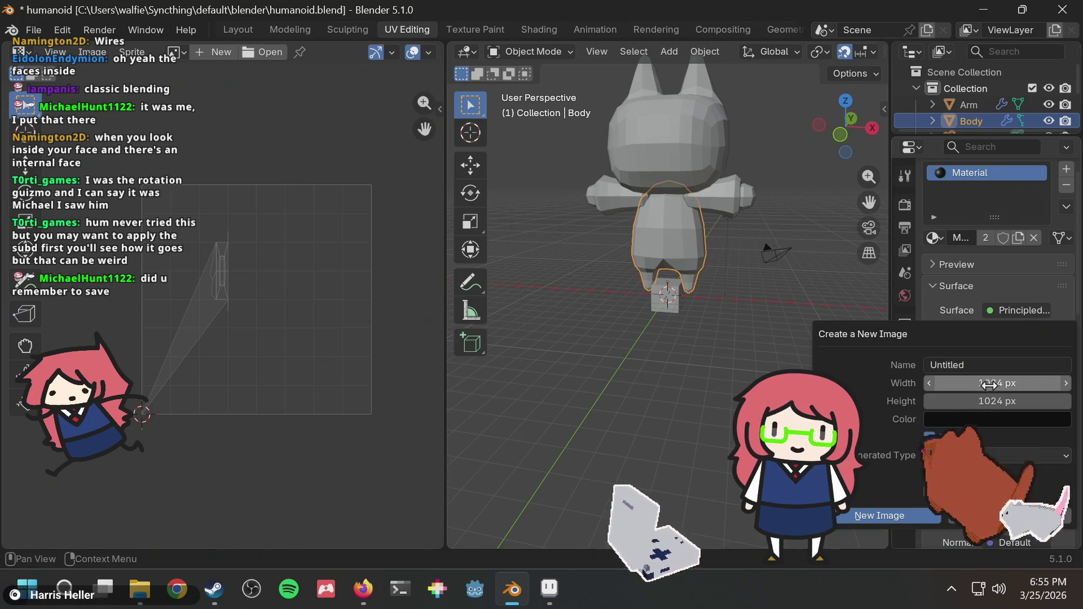
{"action": "left_click", "coordinate": [990, 383]}
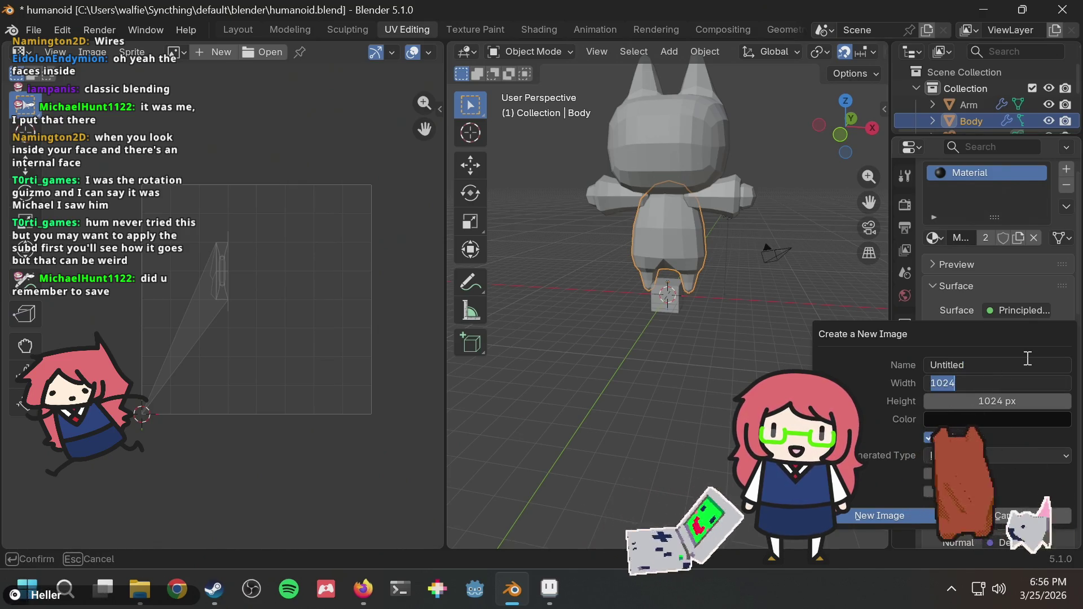
{"action": "type", "text": "256"}
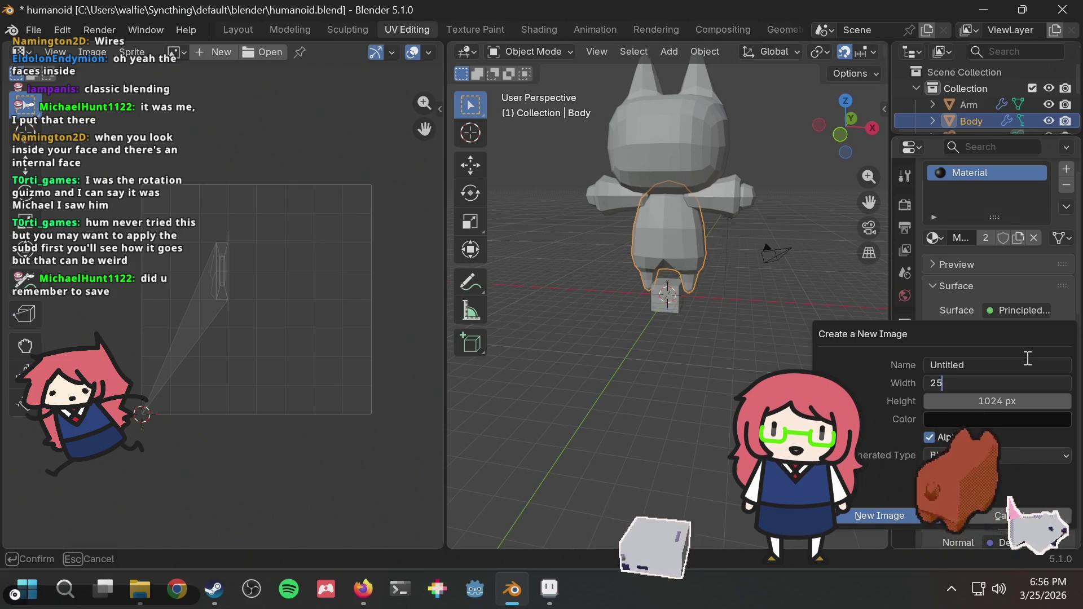
{"action": "type", "text": "128"}
{"action": "key", "text": "Tab"}
{"action": "type", "text": "1"}
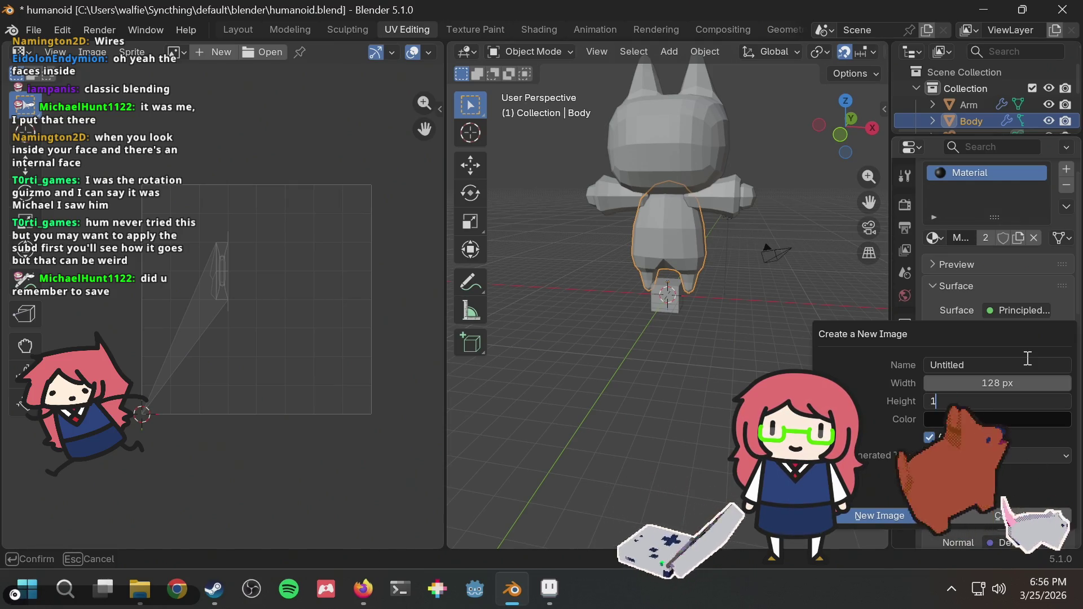
{"action": "key", "text": "Return"}
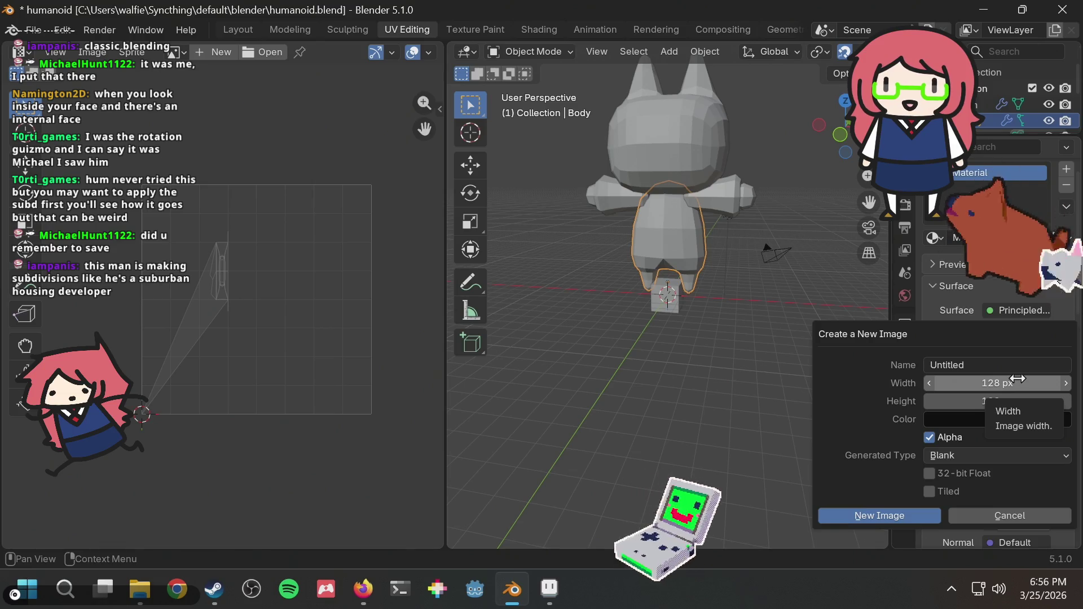
Step: Set the new image to 256 × 256 px and create it
{"action": "left_click", "coordinate": [1001, 382]}
{"action": "type", "text": "256"}
{"action": "key", "text": "Return"}
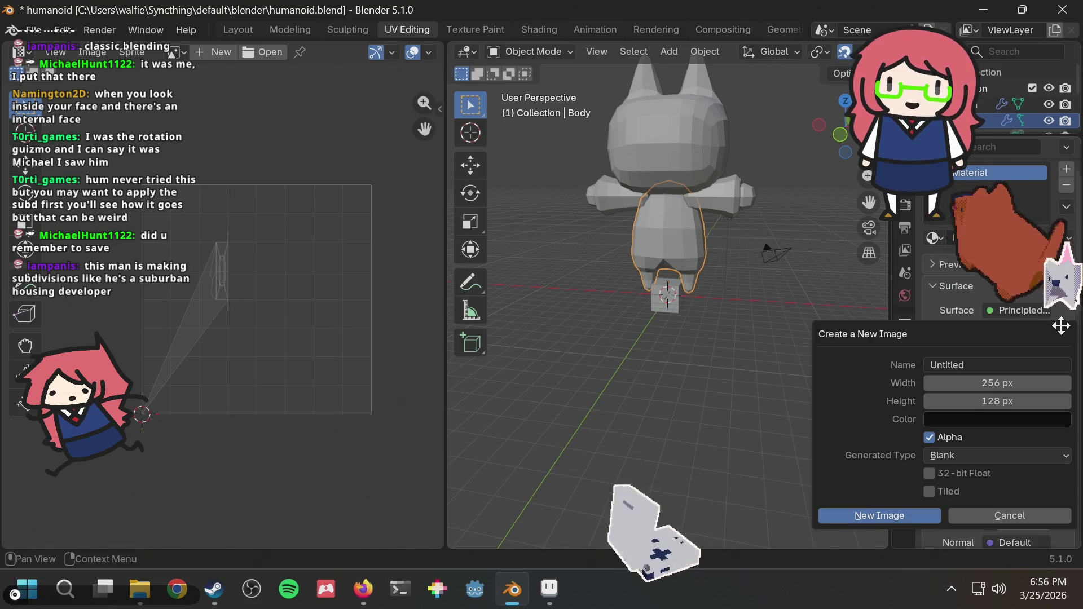
{"action": "left_click", "coordinate": [1022, 400]}
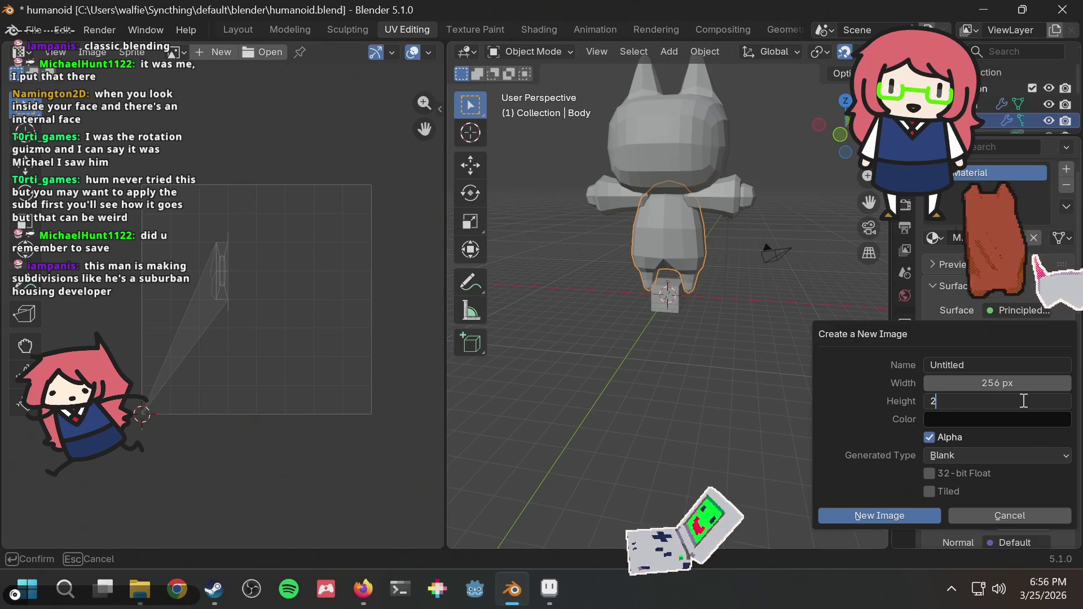
{"action": "type", "text": "256"}
{"action": "key", "text": "Return"}
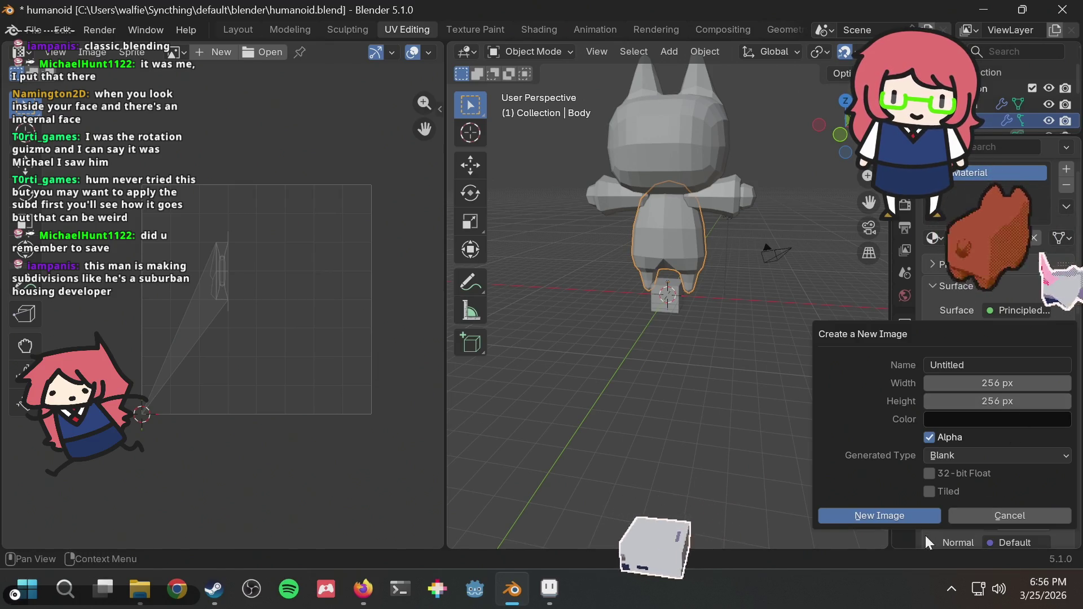
{"action": "left_click", "coordinate": [911, 516]}
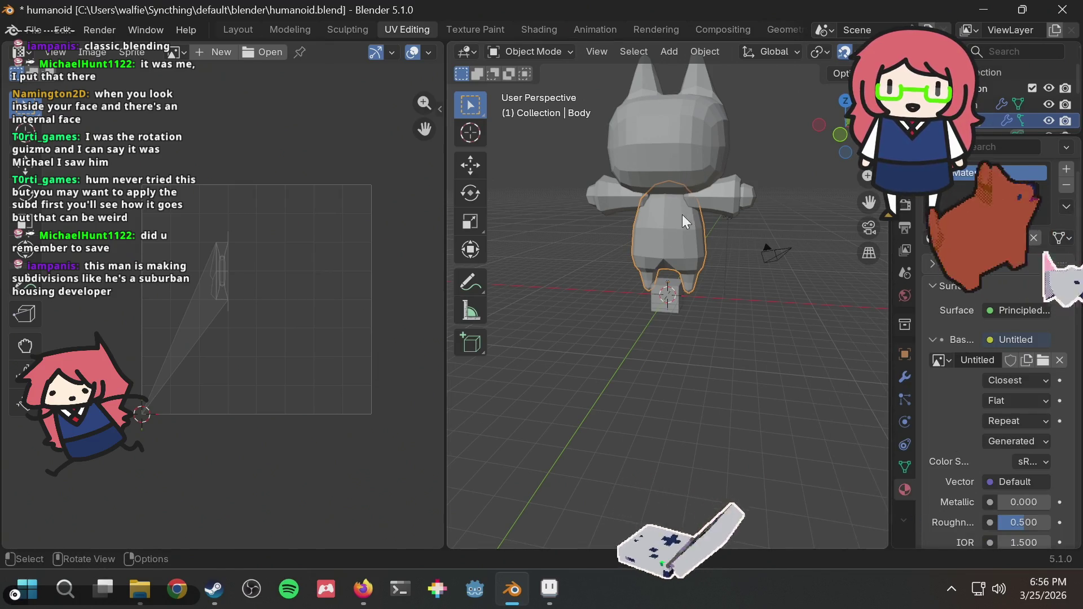
Step: Change the material's surface shader to Emission
{"action": "middle_click_drag", "start_coordinate": [681, 214], "coordinate": [712, 223]}
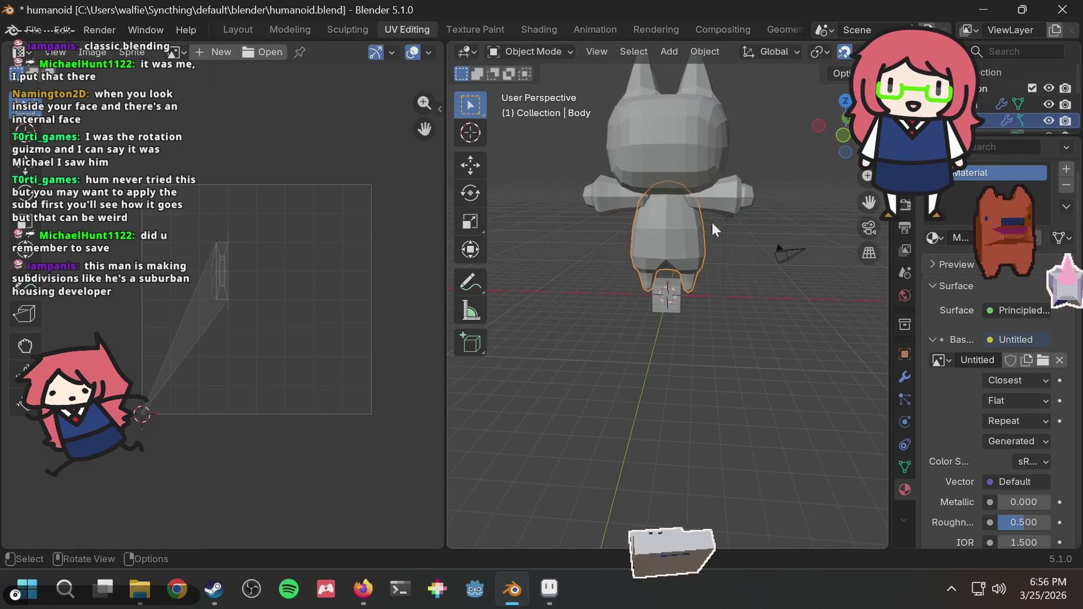
{"action": "left_click", "coordinate": [1010, 312]}
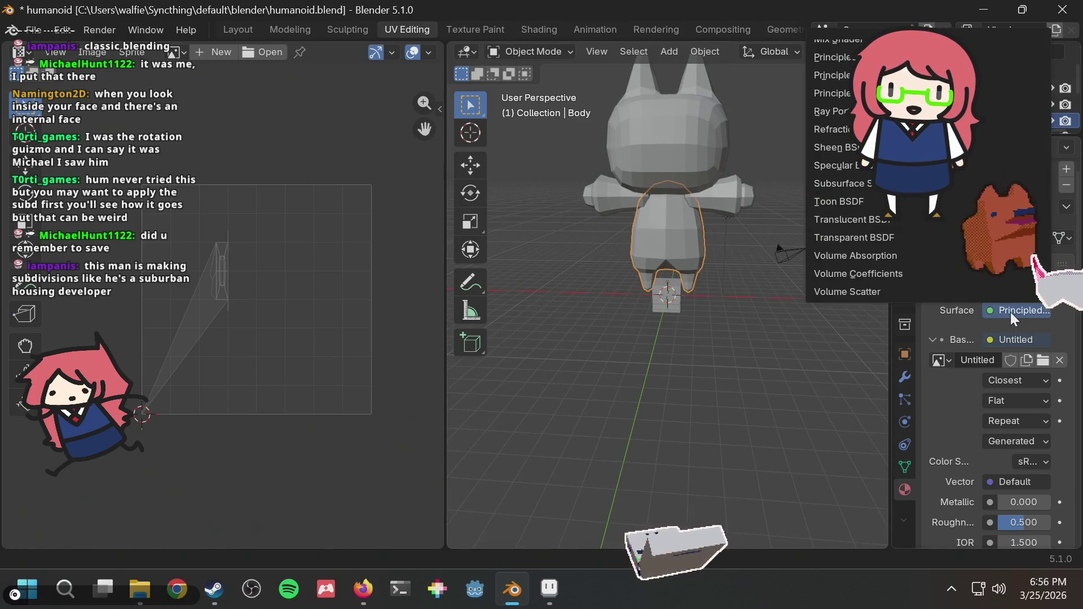
{"action": "scroll", "coordinate": [841, 187], "scroll_direction": "up", "scroll_amount": 5}
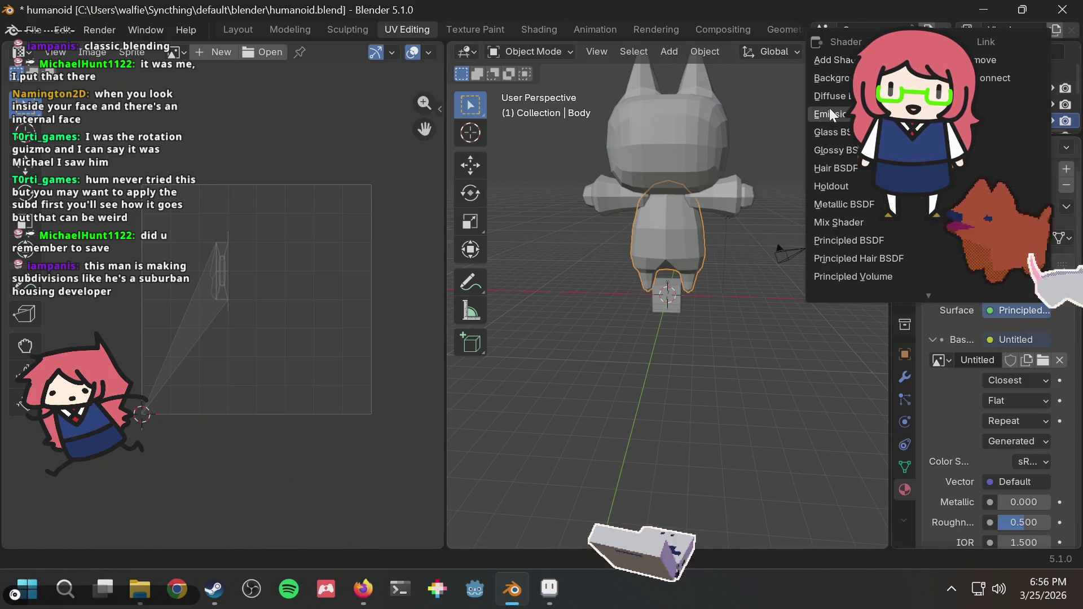
{"action": "left_click", "coordinate": [830, 113]}
Step: Feed the Emission colour from an Image Texture with Closest interpolation
{"action": "left_click", "coordinate": [989, 339]}
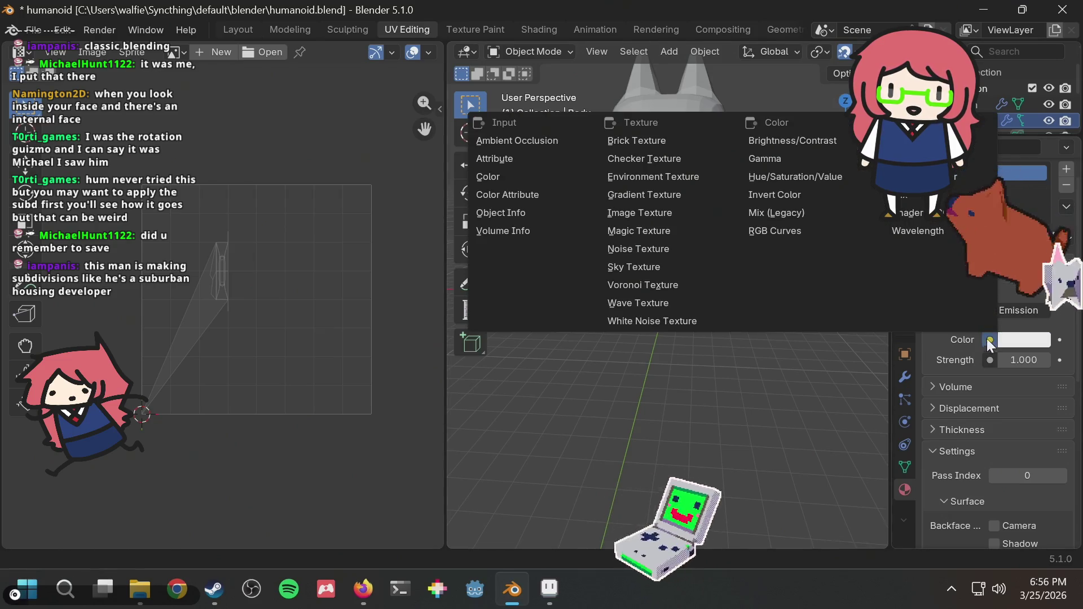
{"action": "left_click", "coordinate": [655, 213]}
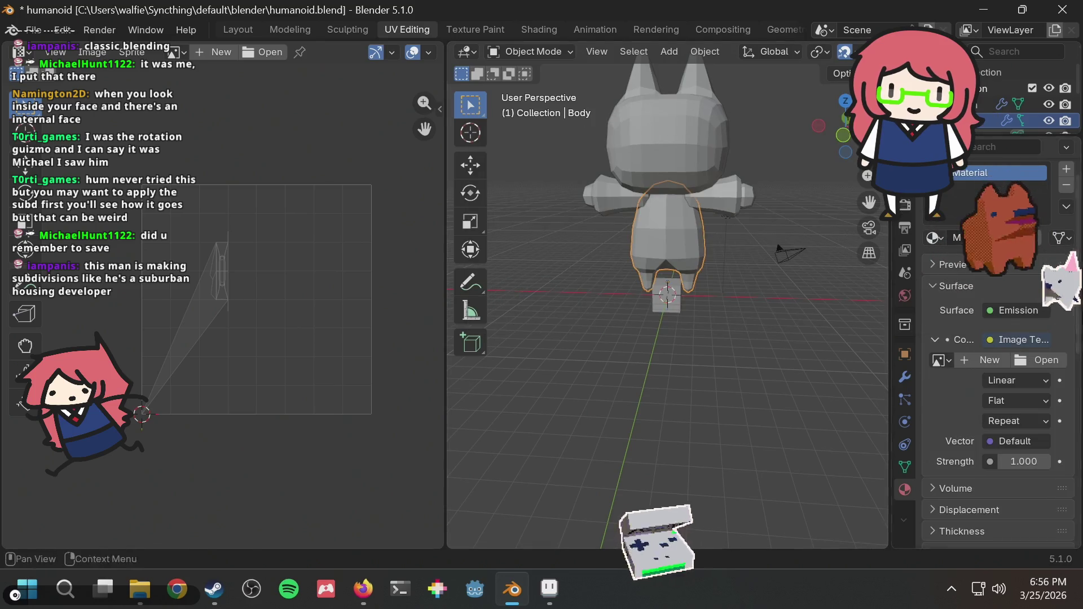
{"action": "left_click", "coordinate": [941, 360]}
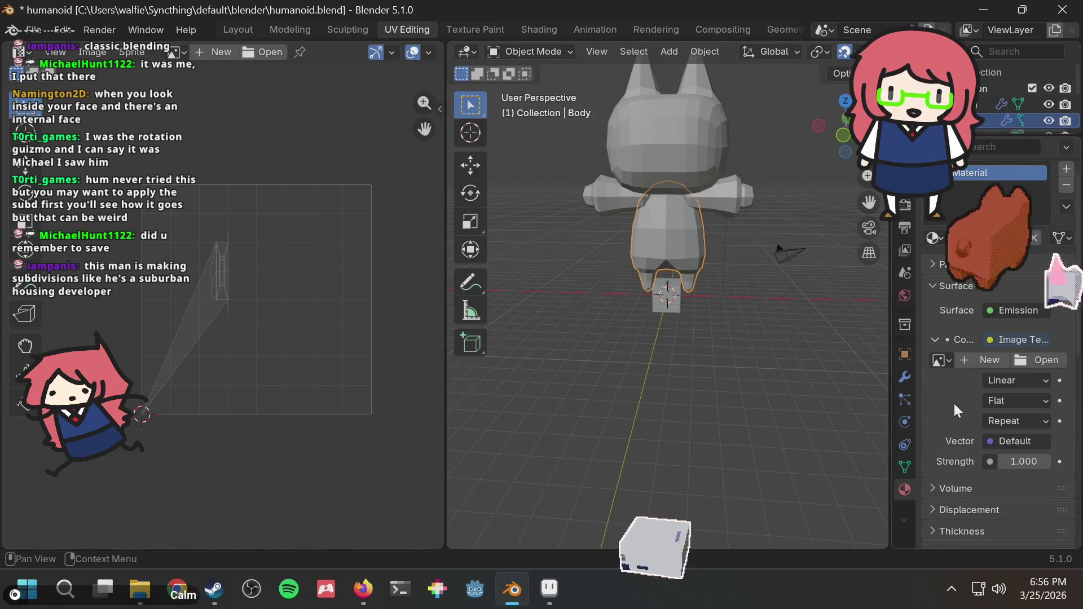
{"action": "left_click", "coordinate": [1013, 380]}
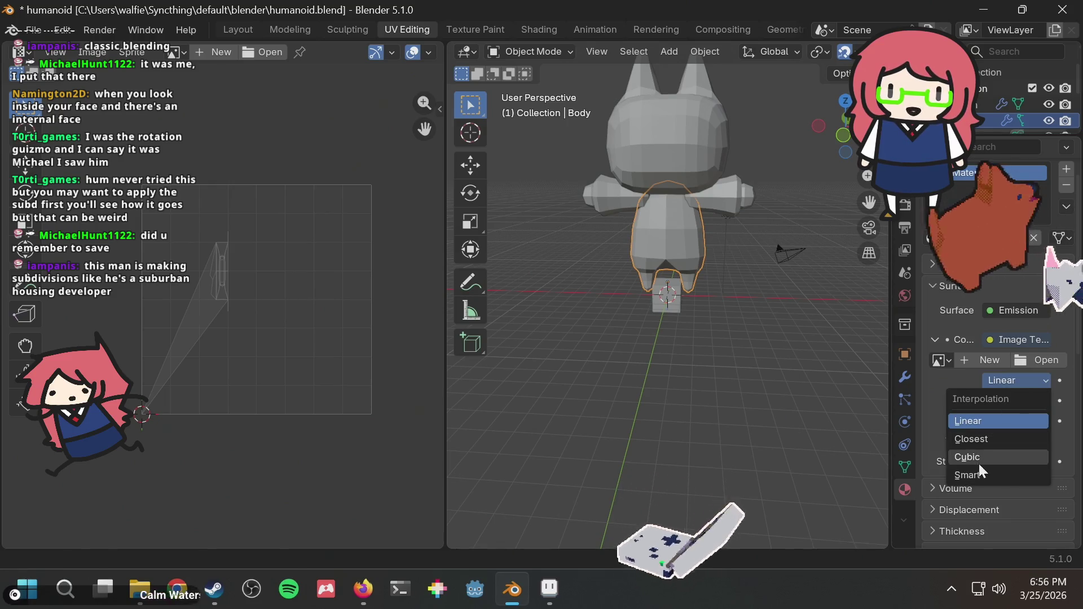
{"action": "left_click", "coordinate": [968, 438]}
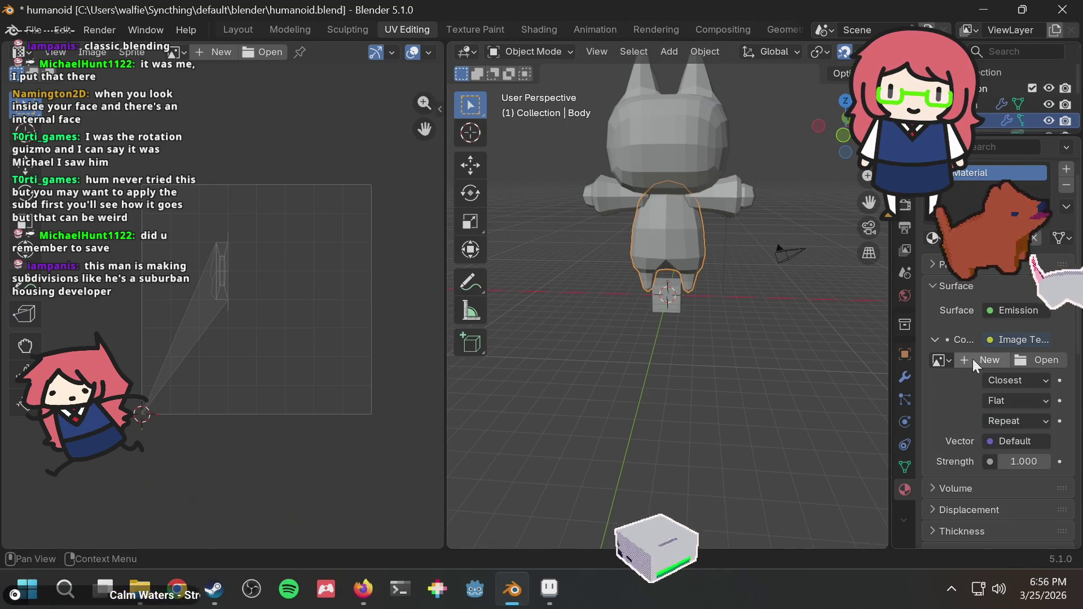
Step: Create a new 256 × 256 image for the texture and save the file
{"action": "left_click", "coordinate": [975, 359]}
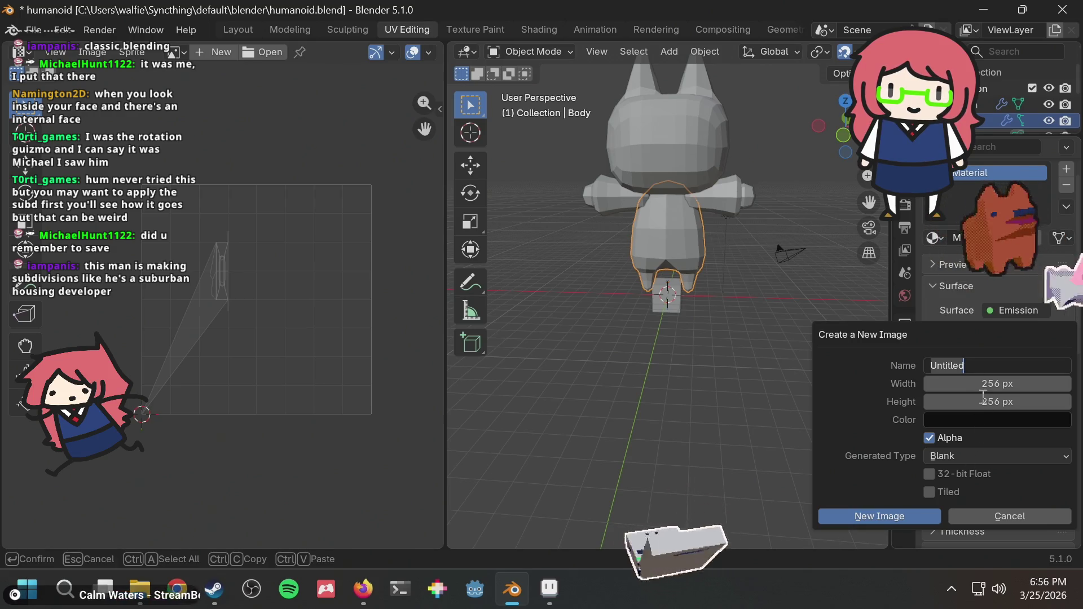
{"action": "left_click", "coordinate": [909, 514]}
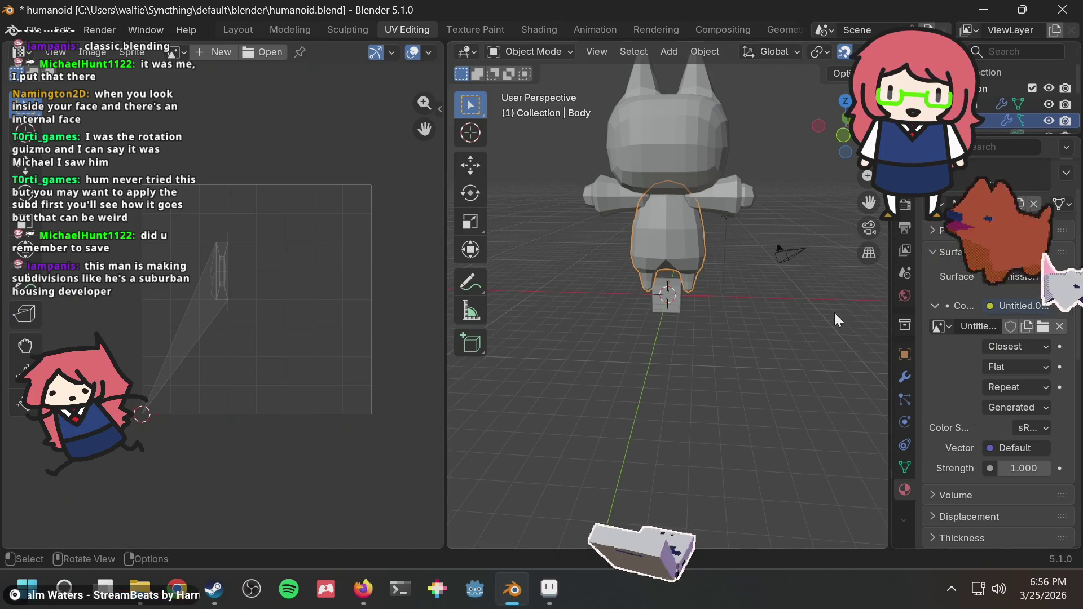
{"action": "key", "text": "ctrl+s"}
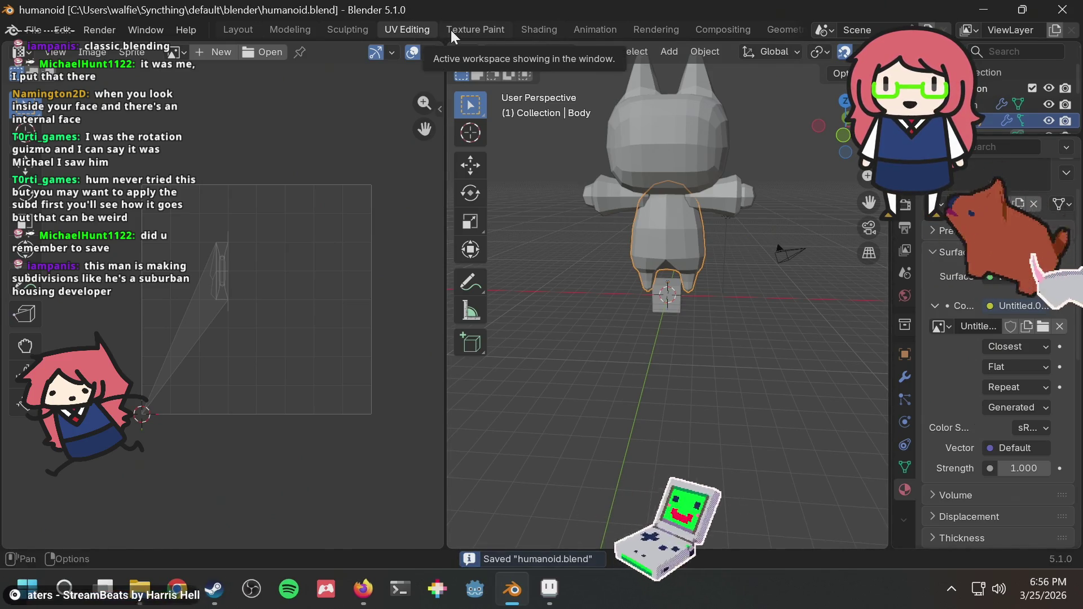
Step: Switch to Texture Paint, view the character from the front, and open the image in Aseprite via Sprite > Edit
{"action": "left_click", "coordinate": [451, 29]}
{"action": "middle_click_drag", "start_coordinate": [565, 175], "coordinate": [786, 215]}
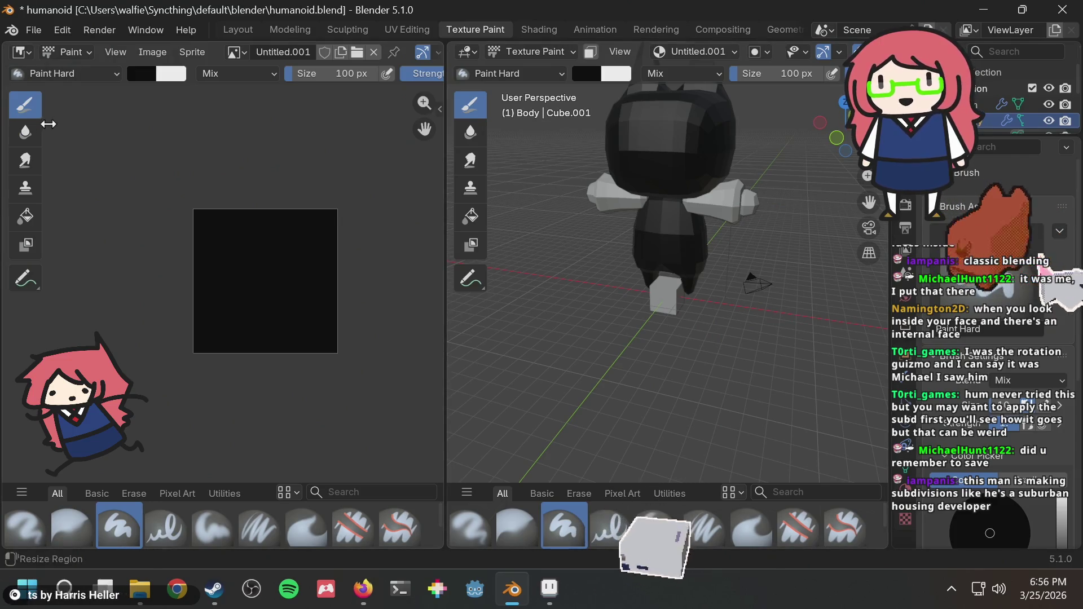
{"action": "left_click", "coordinate": [193, 50]}
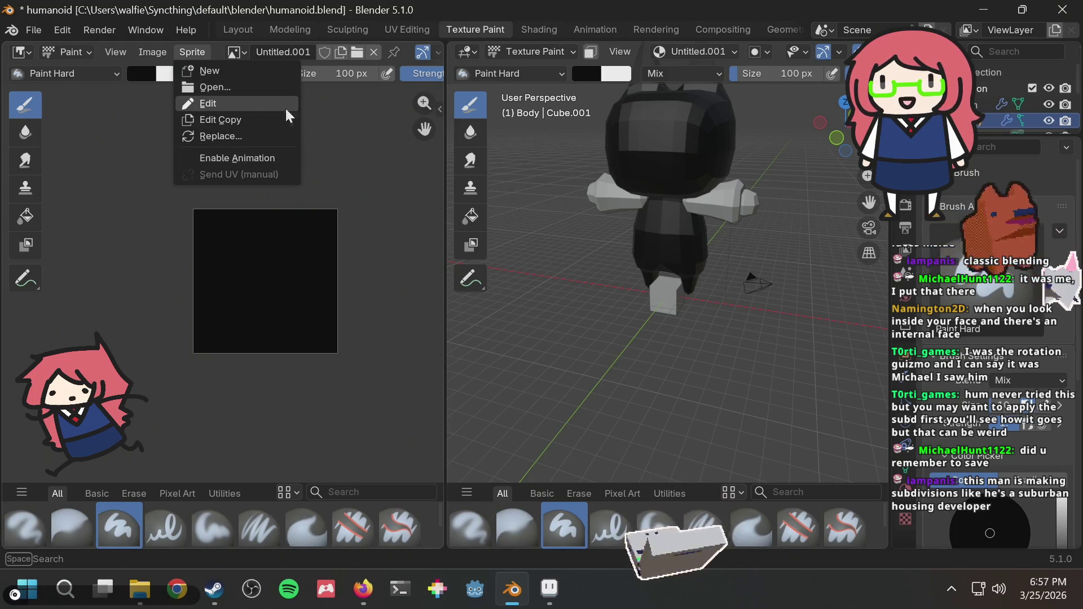
{"action": "left_click", "coordinate": [549, 588]}
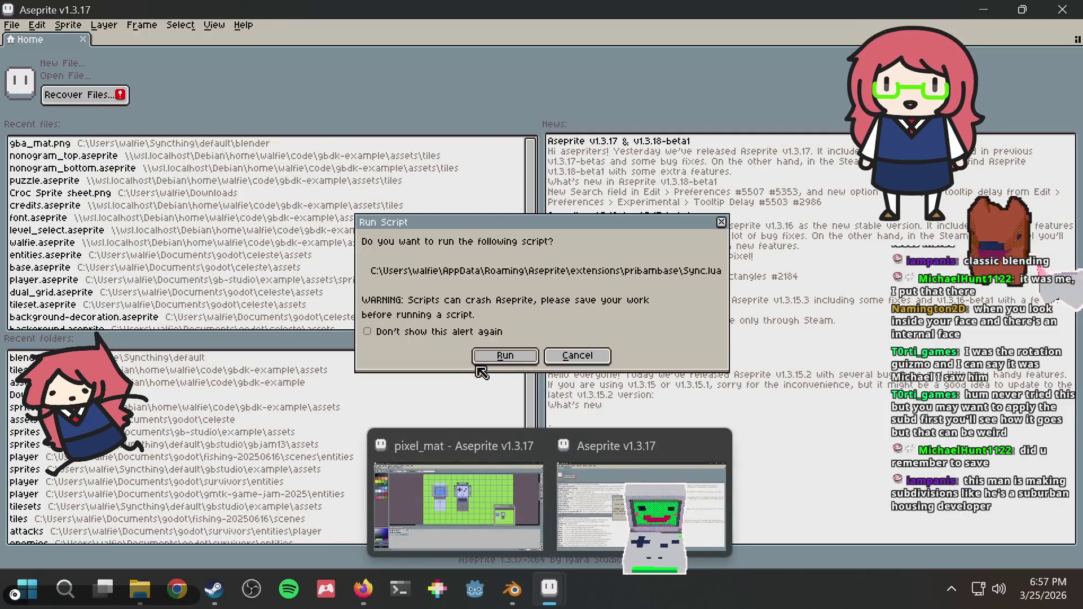
Step: Allow the Sync script and its Blender connection, then confirm the 8×8 grid settings
{"action": "left_click", "coordinate": [503, 358]}
{"action": "left_click", "coordinate": [496, 368]}
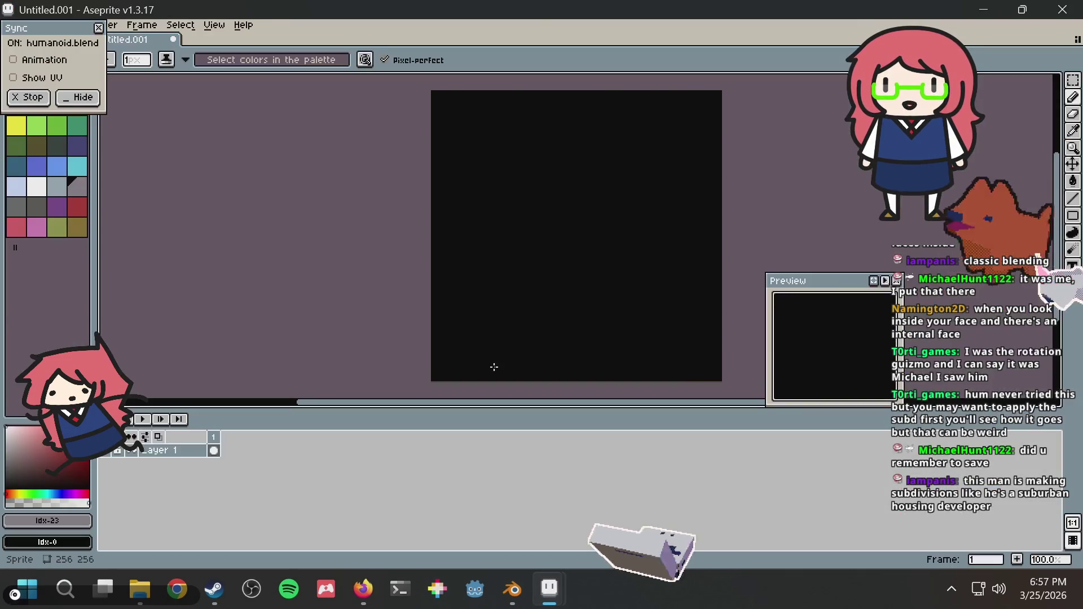
{"action": "left_click", "coordinate": [213, 25]}
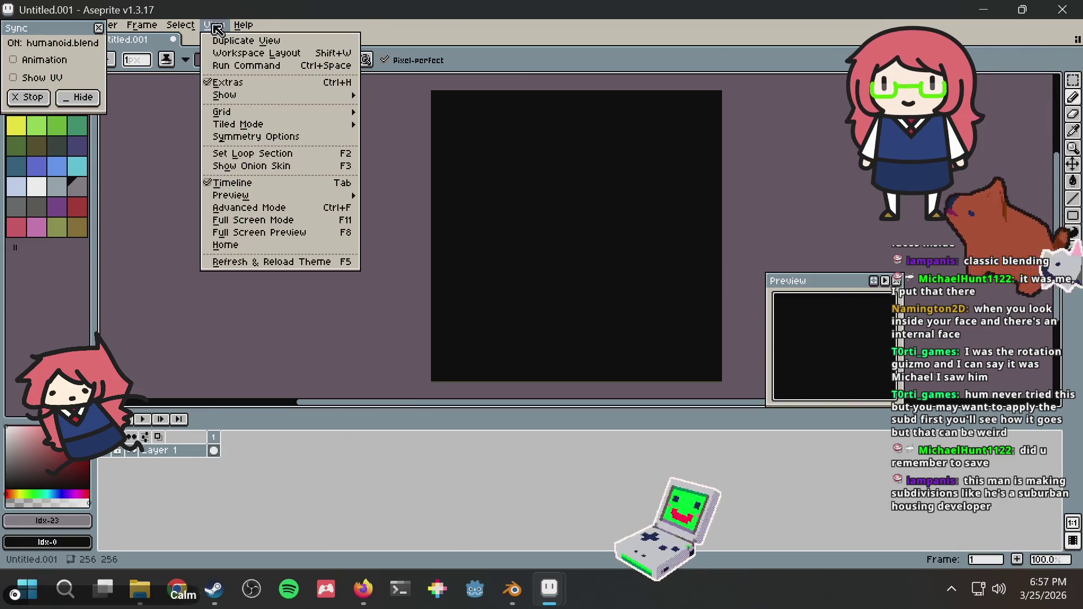
{"action": "mouse_move", "coordinate": [255, 110]}
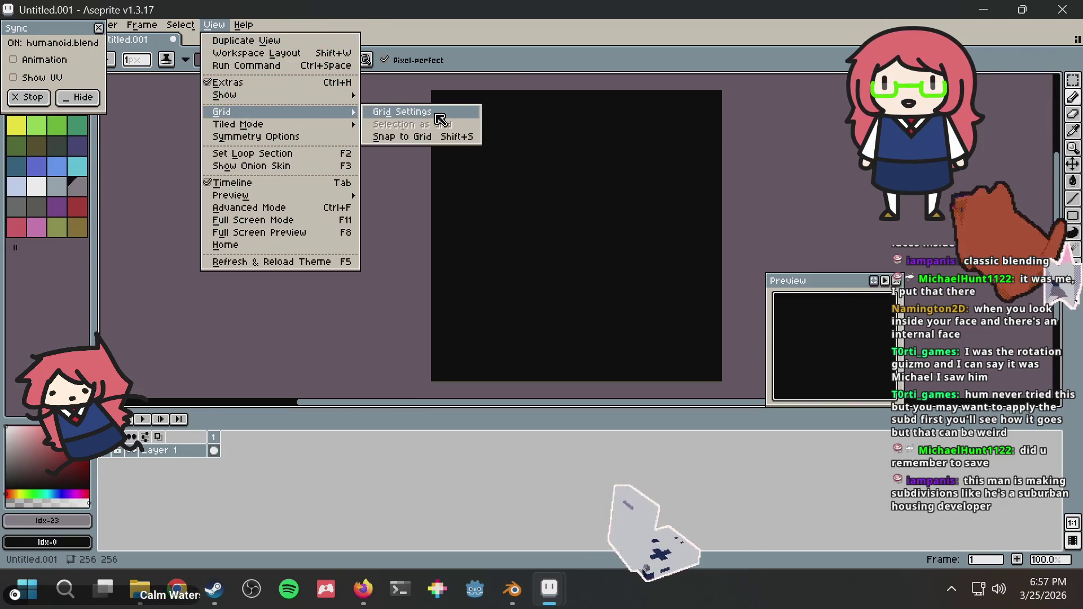
{"action": "left_click", "coordinate": [439, 112]}
{"action": "key", "text": "Tab"}
{"action": "key", "text": "Tab"}
{"action": "key", "text": "Tab"}
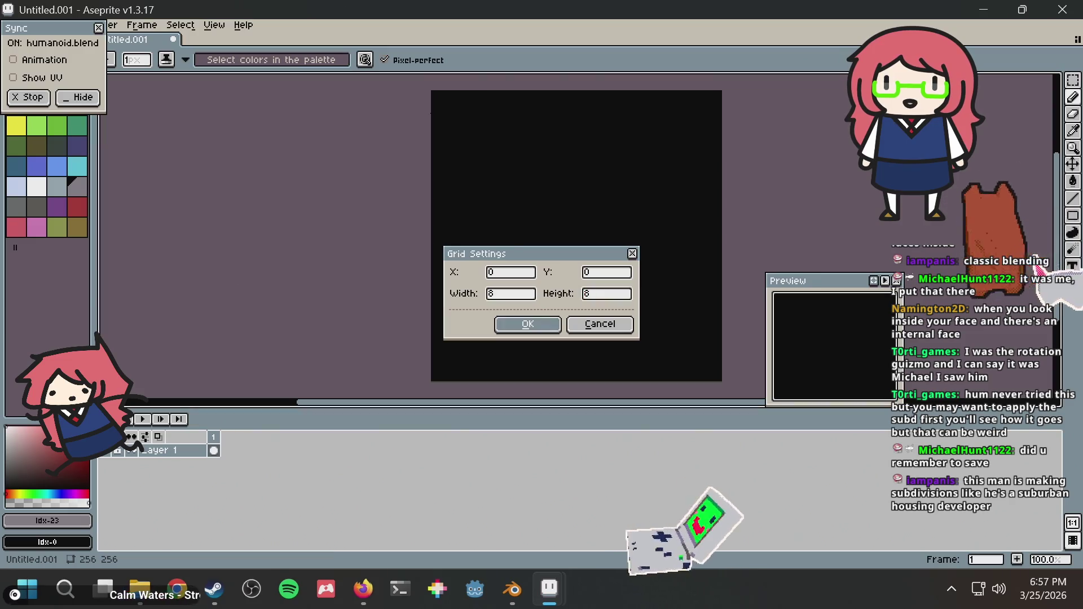
{"action": "key", "text": "Return"}
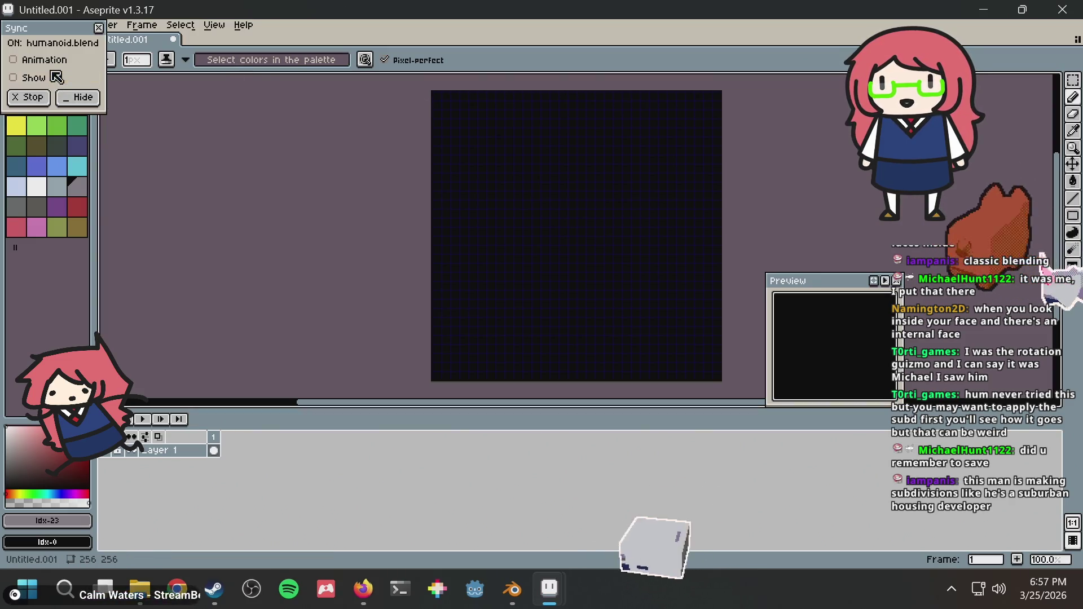
Step: Move the sync controls aside, fill the canvas white, and switch back to Blender
{"action": "scroll", "coordinate": [430, 167], "scroll_direction": "up", "scroll_amount": 2}
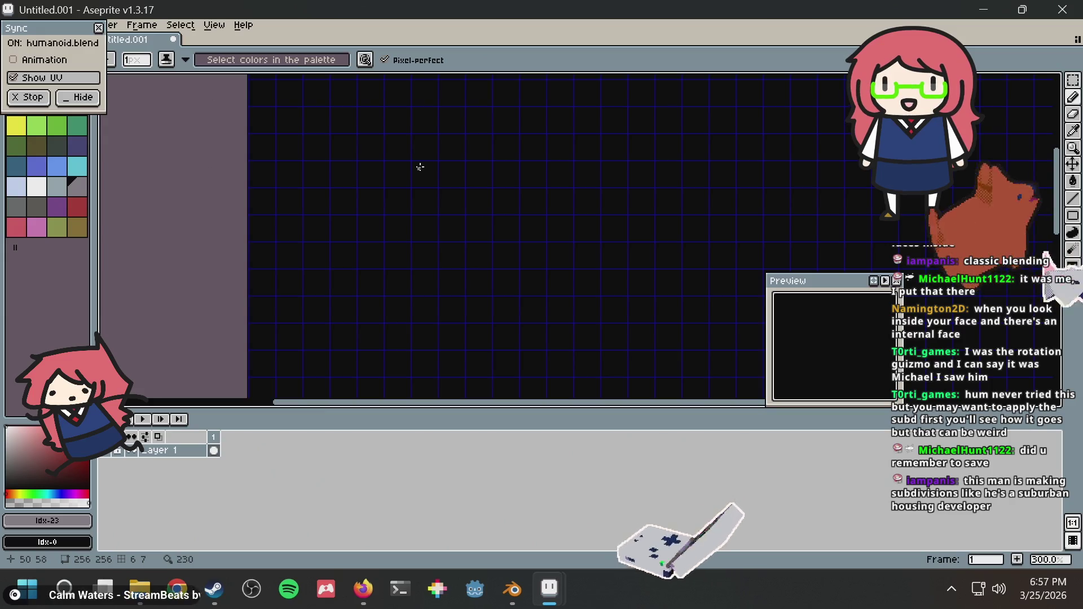
{"action": "mouse_move", "coordinate": [73, 37]}
{"action": "left_mouse_down"}
{"action": "mouse_move", "coordinate": [155, 250]}
{"action": "mouse_move", "coordinate": [124, 271]}
{"action": "left_mouse_up"}
{"action": "left_click", "coordinate": [36, 192]}
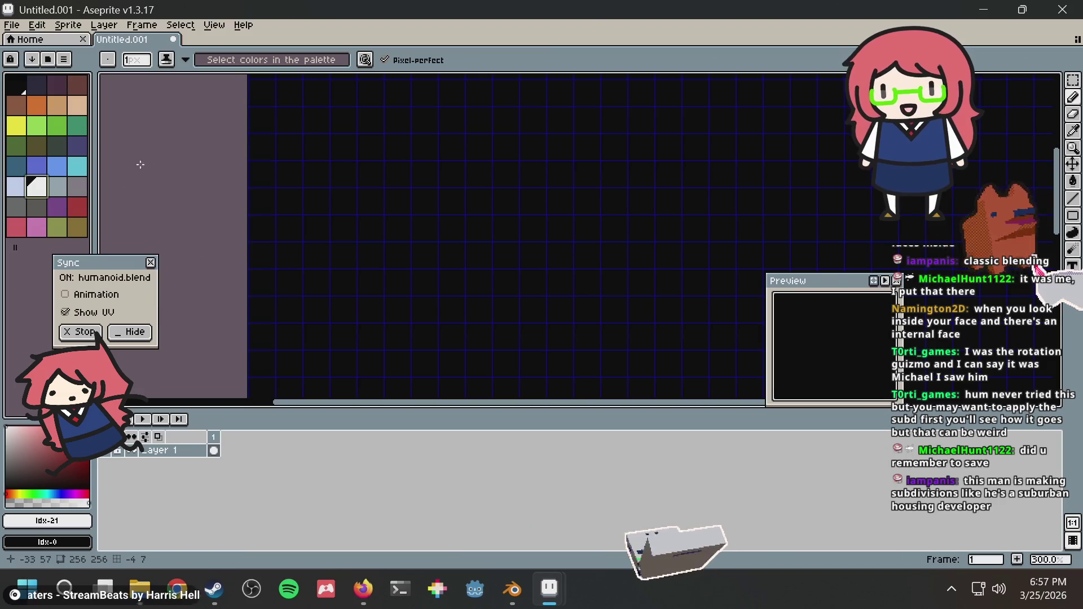
{"action": "left_click", "coordinate": [333, 164]}
{"action": "scroll", "coordinate": [333, 164], "scroll_direction": "down", "scroll_amount": 2}
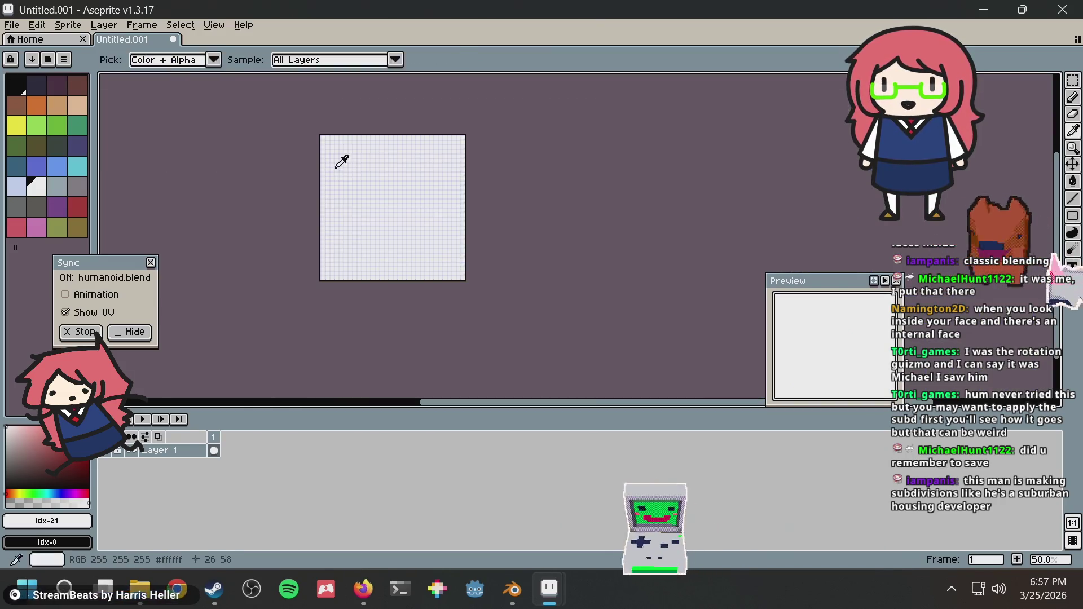
{"action": "key", "text": "alt+Tab"}
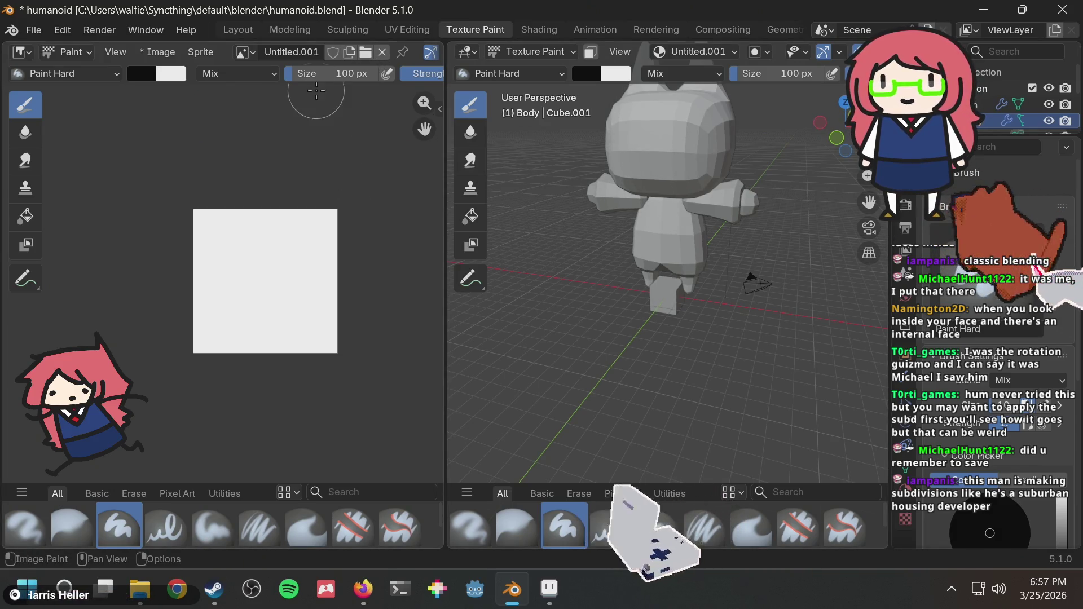
Step: Return to UV Editing and frame the UV wedge against the whole white image
{"action": "left_click", "coordinate": [419, 28]}
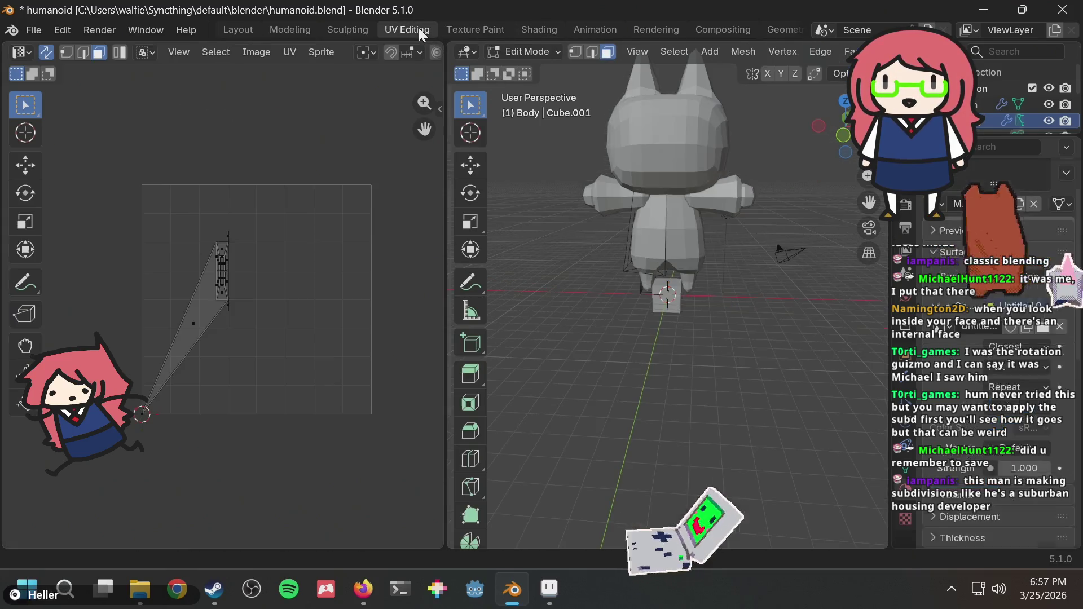
{"action": "scroll", "coordinate": [225, 309], "scroll_direction": "up", "scroll_amount": 5}
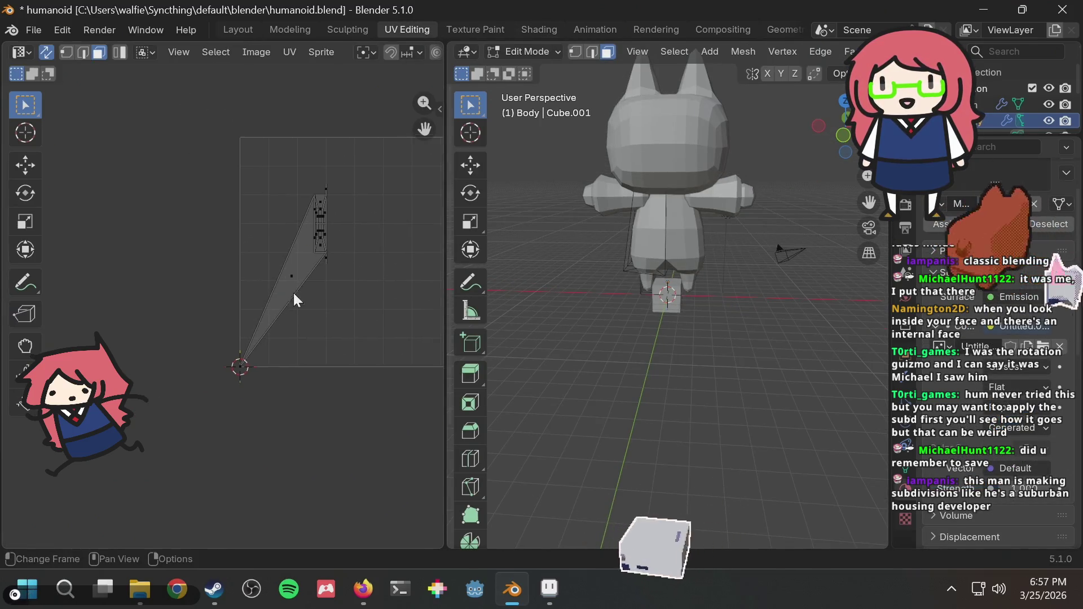
{"action": "mouse_move", "coordinate": [254, 367]}
{"action": "middle_mouse_down"}
{"action": "mouse_move", "coordinate": [326, 395]}
{"action": "mouse_move", "coordinate": [256, 383]}
{"action": "mouse_move", "coordinate": [302, 412]}
{"action": "middle_mouse_up"}
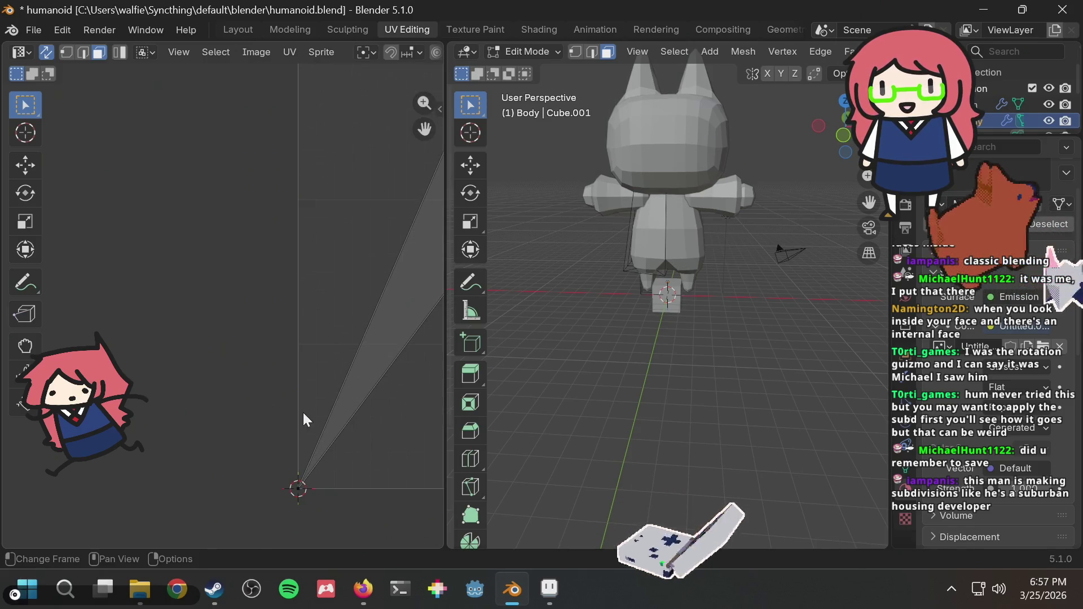
{"action": "scroll", "coordinate": [367, 313], "scroll_direction": "down", "scroll_amount": 4}
{"action": "middle_click_drag", "start_coordinate": [367, 312], "coordinate": [344, 323]}
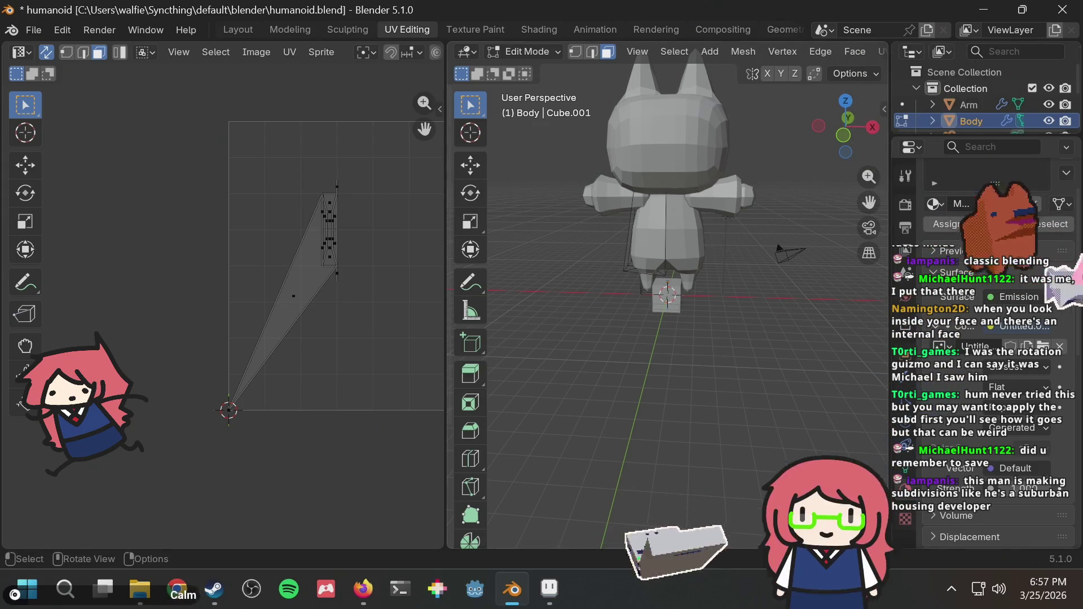
Step: Try Project from View in Front Orthographic, then orbit and snap back to the front view
{"action": "left_click", "coordinate": [843, 136]}
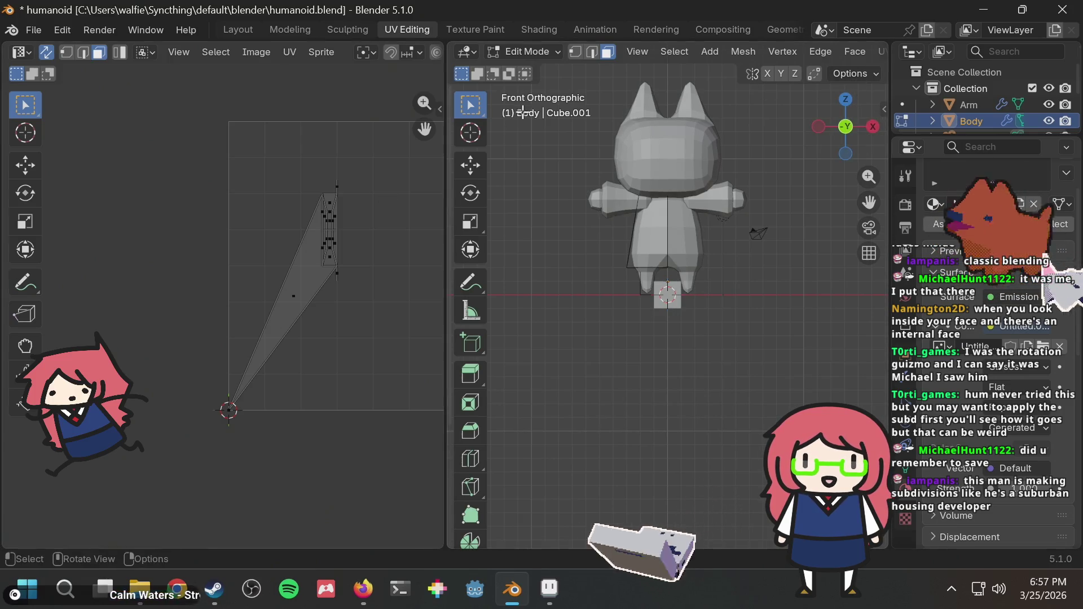
{"action": "key", "text": "u"}
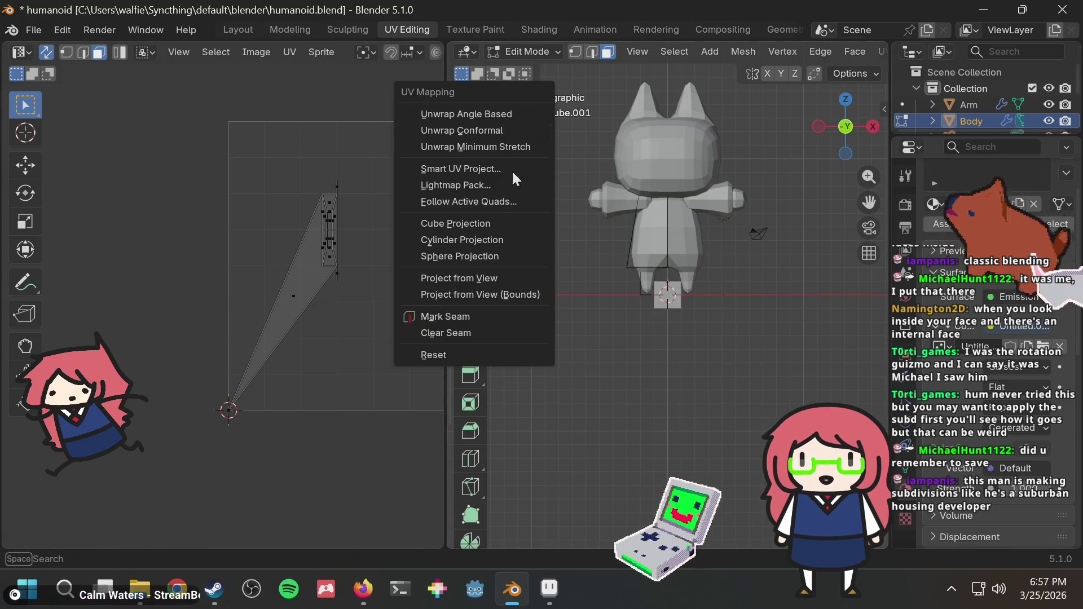
{"action": "left_click", "coordinate": [495, 281]}
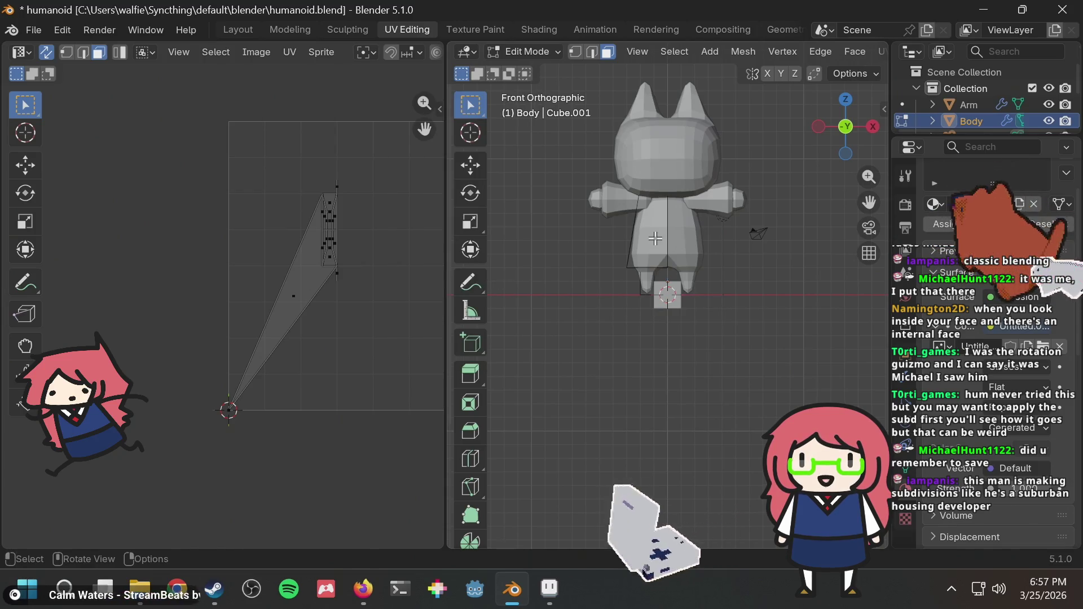
{"action": "mouse_move", "coordinate": [655, 239]}
{"action": "middle_mouse_down"}
{"action": "mouse_move", "coordinate": [644, 259]}
{"action": "mouse_move", "coordinate": [845, 120]}
{"action": "middle_mouse_up"}
{"action": "left_click", "coordinate": [852, 129]}
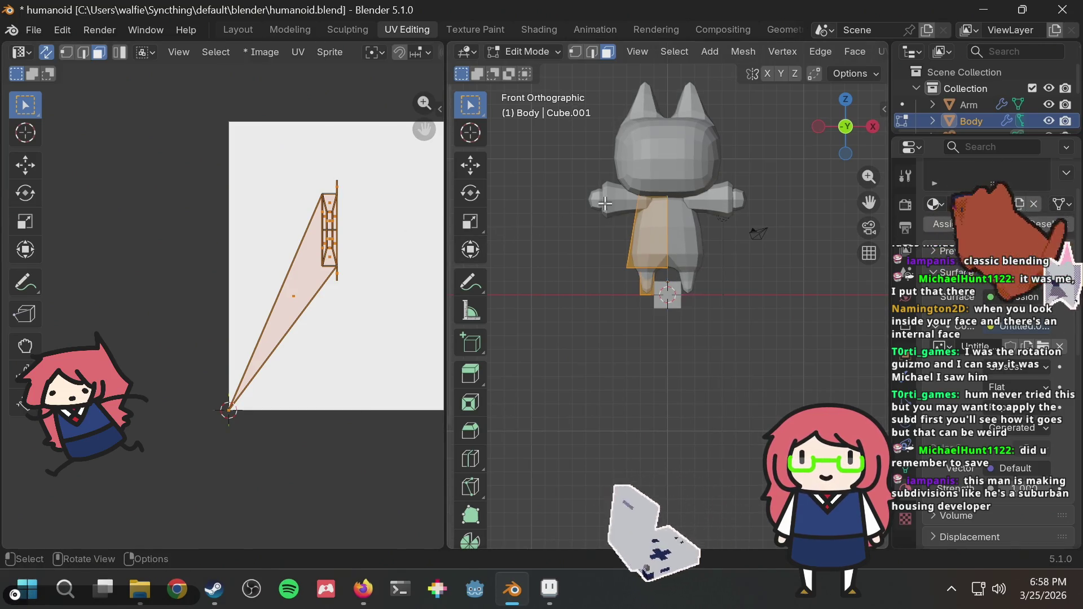
Step: Project the selected torso and leg faces' UVs from the front view and bring the island into view
{"action": "key", "text": "u"}
{"action": "left_click", "coordinate": [655, 225]}
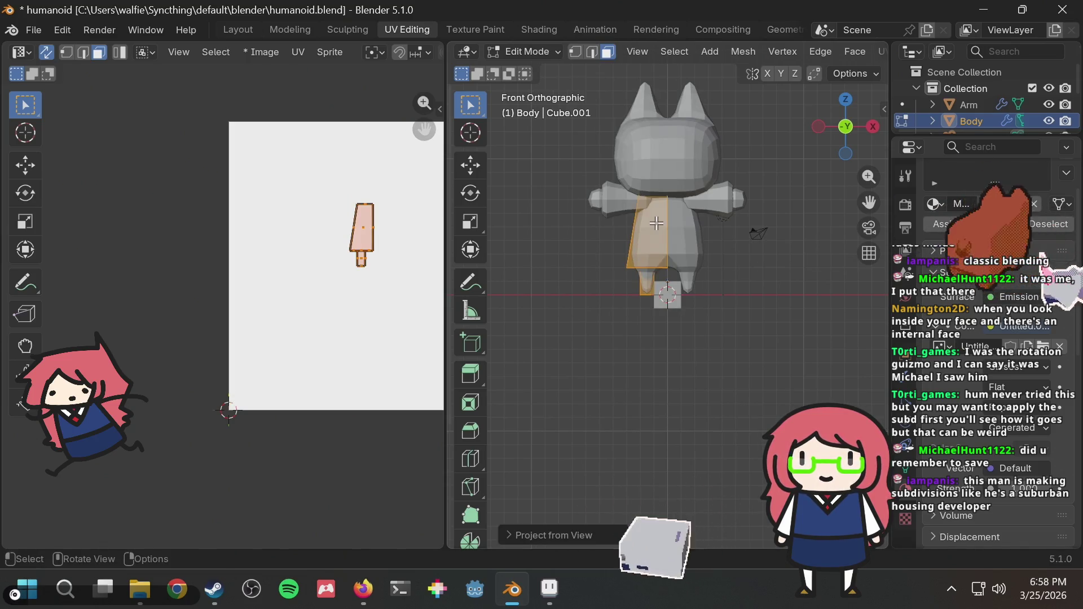
{"action": "middle_click_drag", "start_coordinate": [388, 206], "coordinate": [376, 211]}
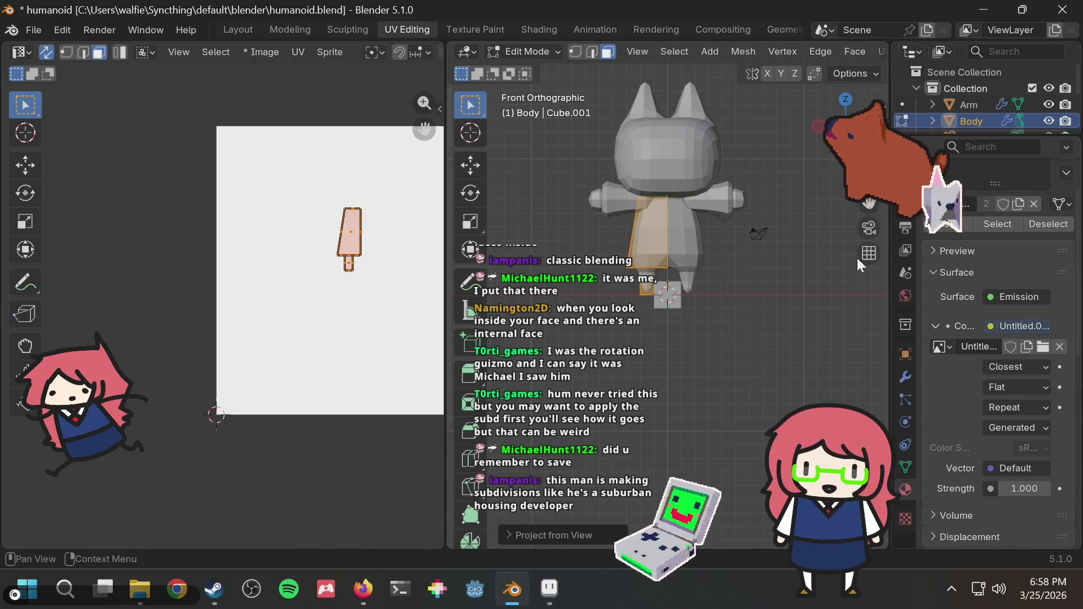
{"action": "scroll", "coordinate": [829, 170], "scroll_direction": "up", "scroll_amount": 2}
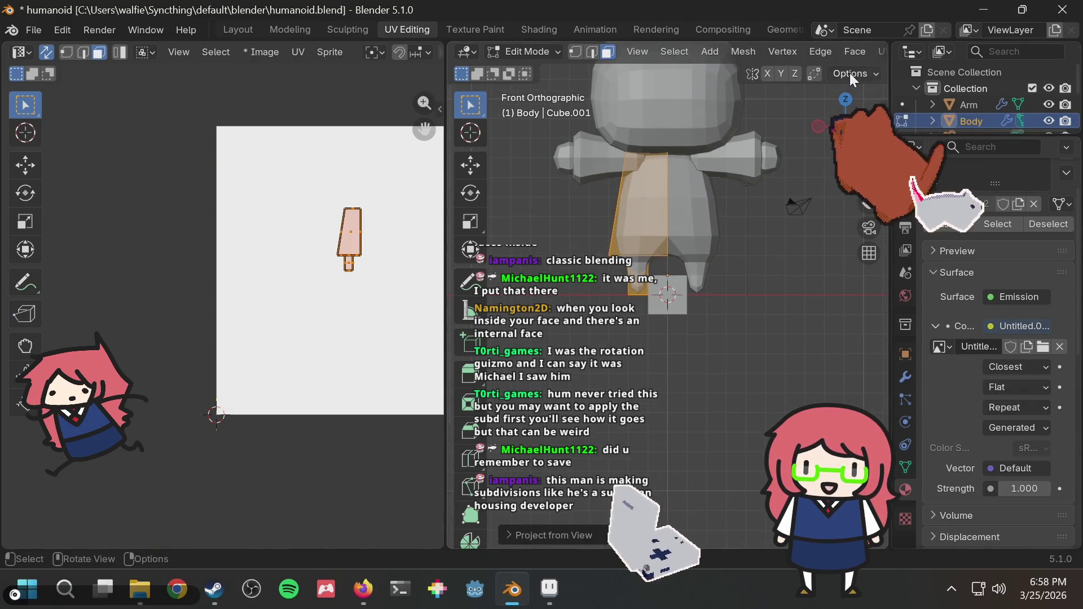
{"action": "scroll", "coordinate": [855, 51], "scroll_direction": "down", "scroll_amount": 5}
{"action": "scroll", "coordinate": [858, 46], "scroll_direction": "down", "scroll_amount": 6}
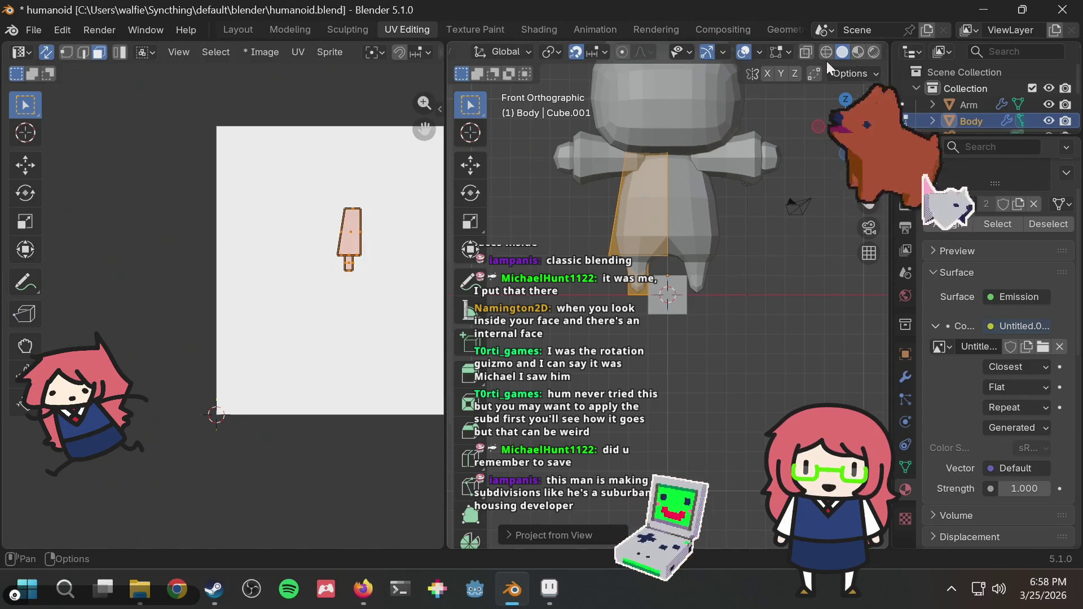
Step: Switch the viewport to Material Preview shading and centre the UV island in the image view
{"action": "left_click", "coordinate": [857, 53]}
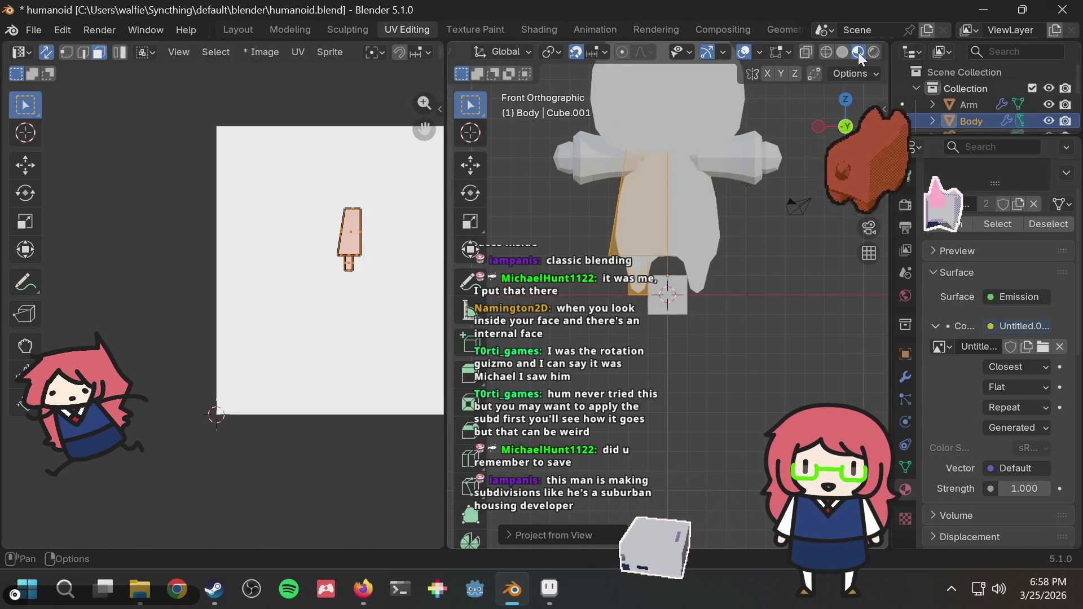
{"action": "scroll", "coordinate": [798, 140], "scroll_direction": "down", "scroll_amount": 1}
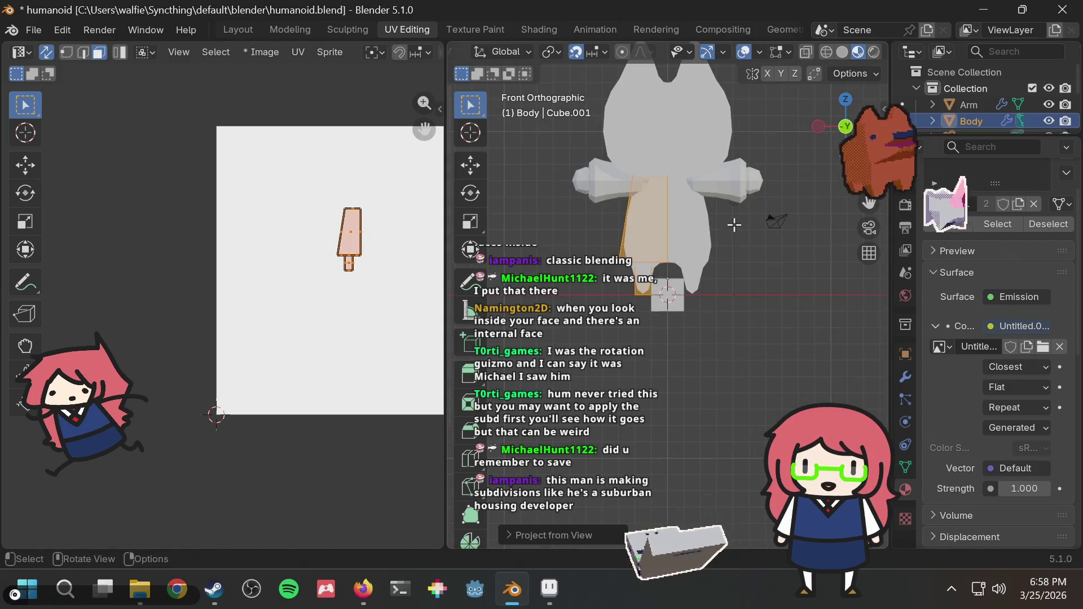
{"action": "scroll", "coordinate": [863, 90], "scroll_direction": "up", "scroll_amount": 1}
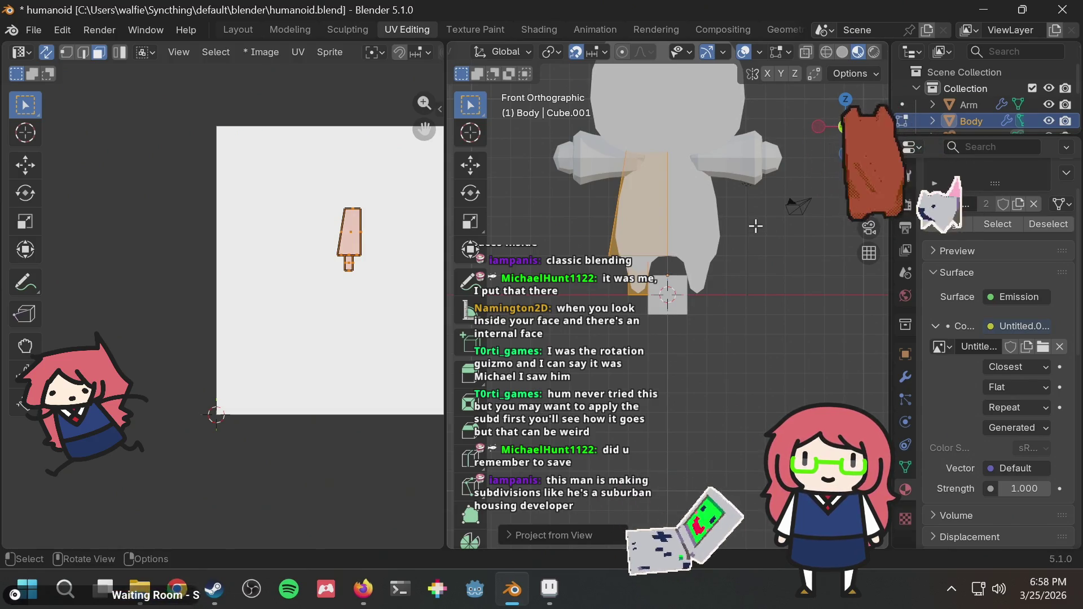
{"action": "scroll", "coordinate": [736, 233], "scroll_direction": "down", "scroll_amount": 1}
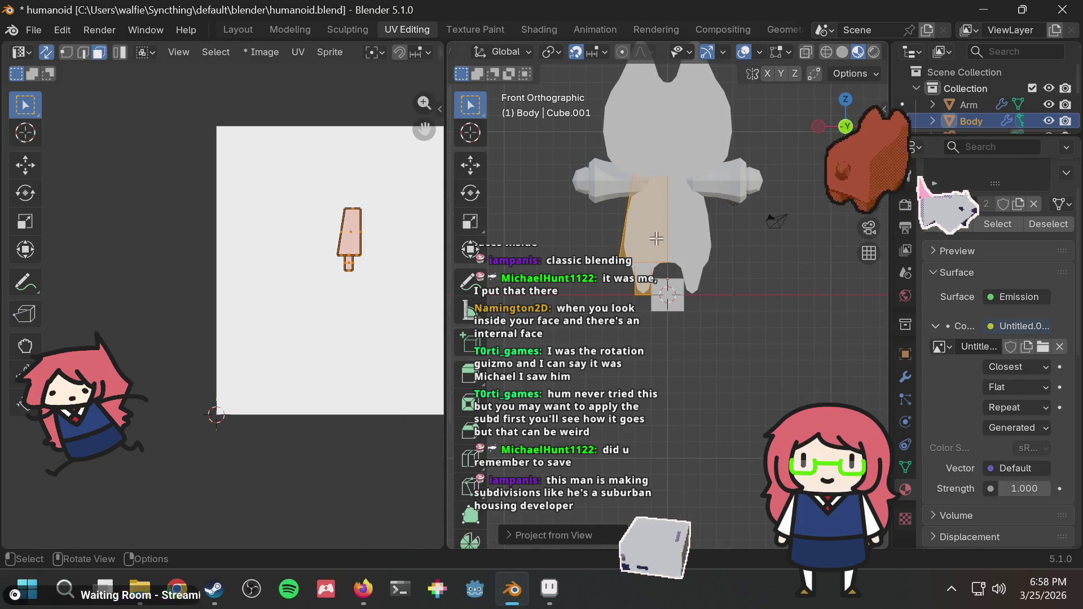
{"action": "scroll", "coordinate": [382, 223], "scroll_direction": "up", "scroll_amount": 2}
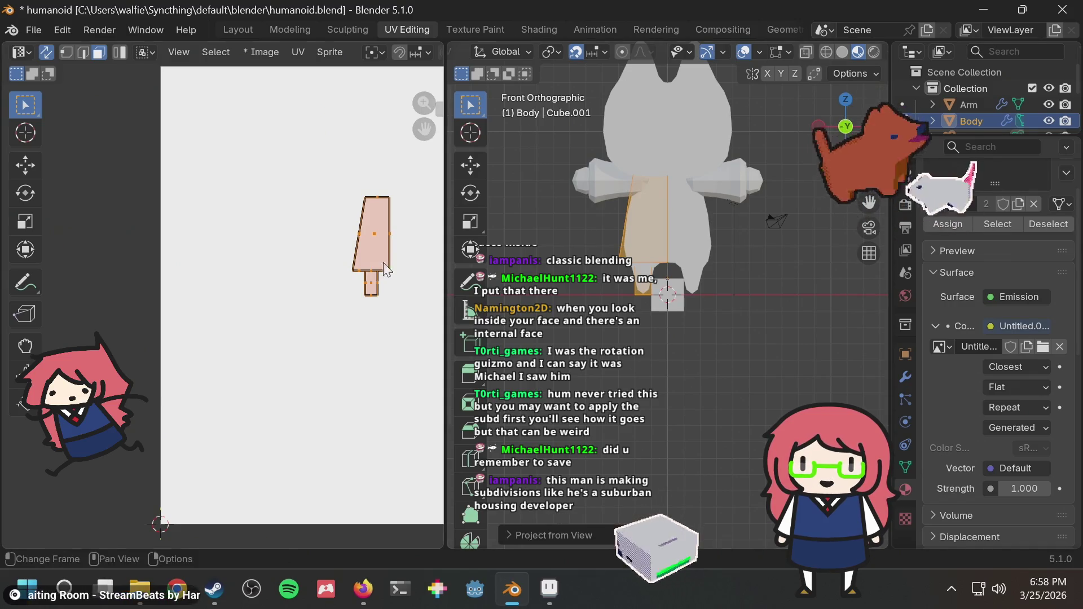
{"action": "middle_click_drag", "start_coordinate": [433, 348], "coordinate": [409, 418]}
Step: Save and close the pixel_mat sprite in Aseprite
{"action": "mouse_move", "coordinate": [552, 581]}
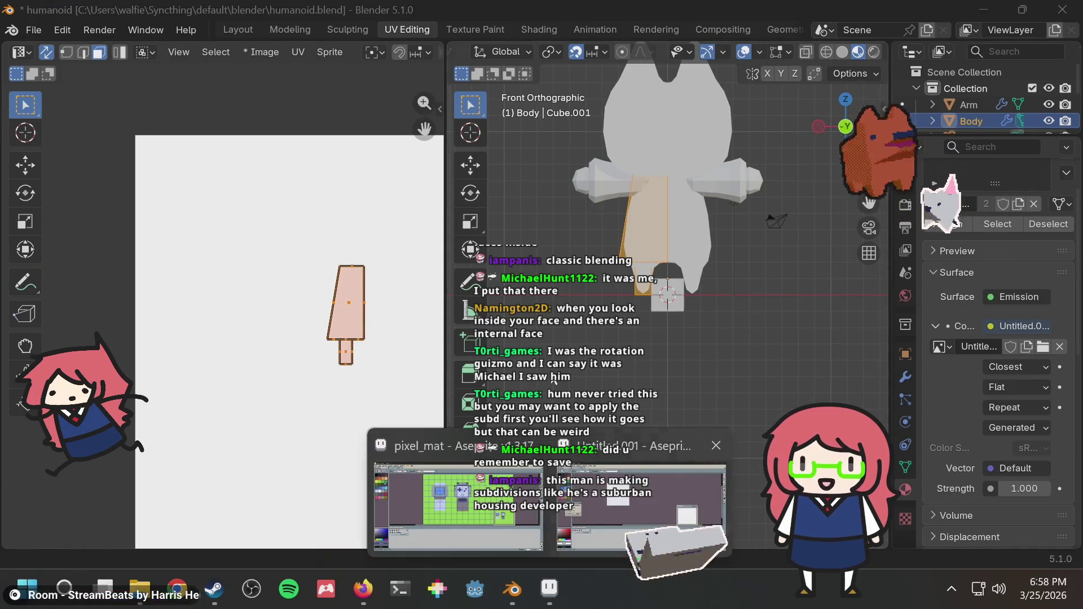
{"action": "left_click", "coordinate": [438, 499]}
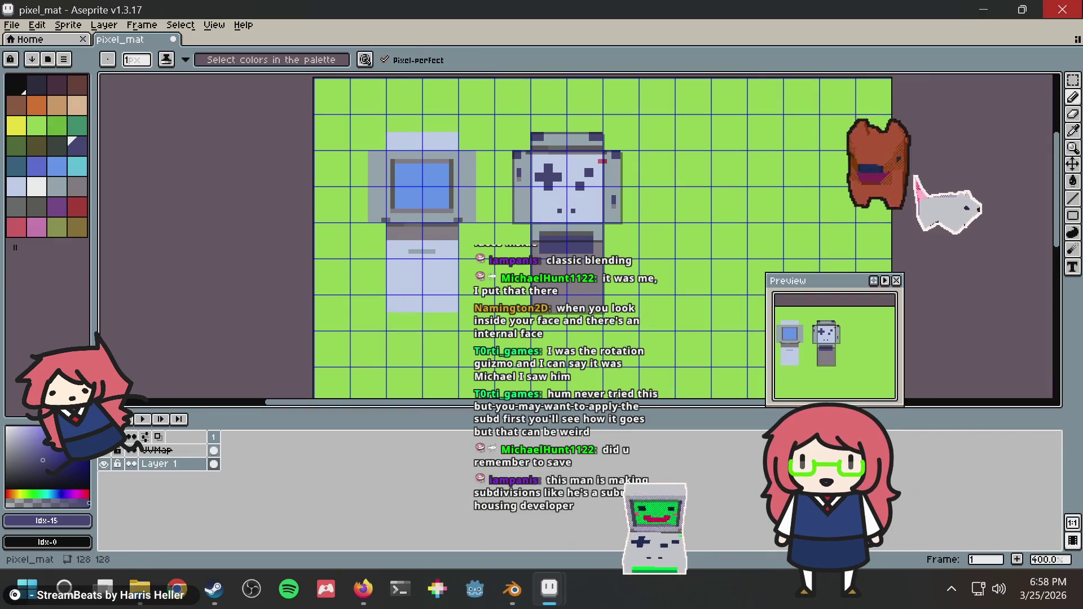
{"action": "key", "text": "ctrl+s"}
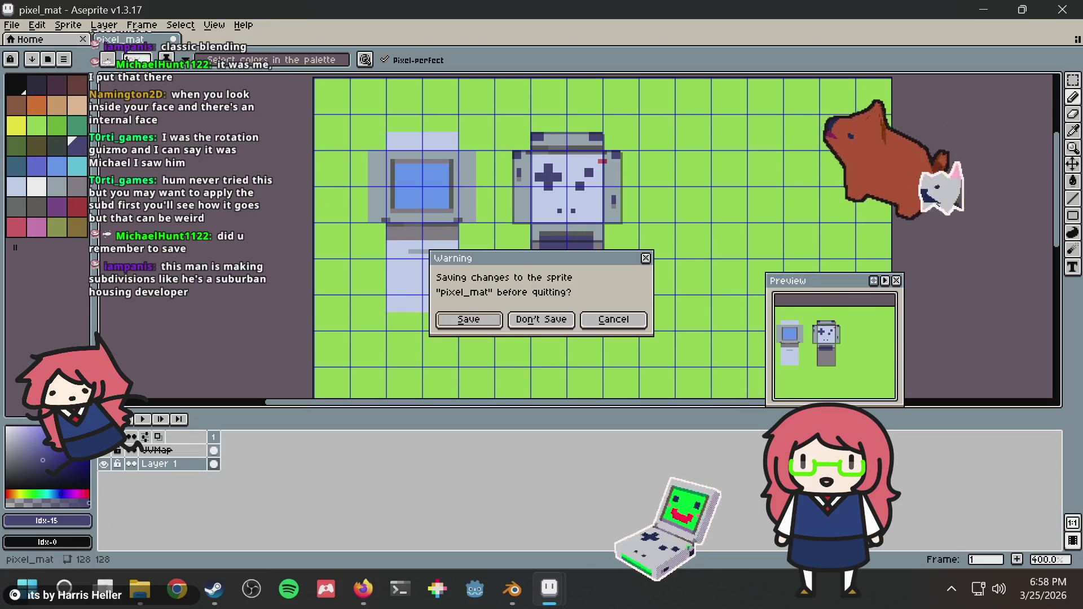
{"action": "left_click", "coordinate": [541, 321]}
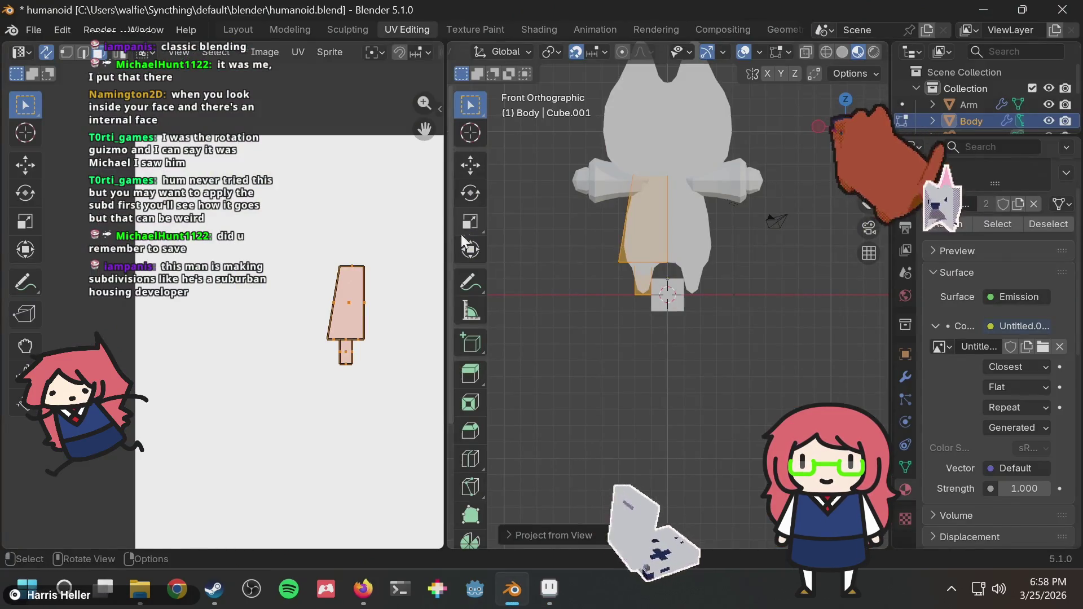
Step: Draw a filled navy rectangle (palette index 15) at the top-left of the Untitled.001 canvas
{"action": "left_click", "coordinate": [549, 588]}
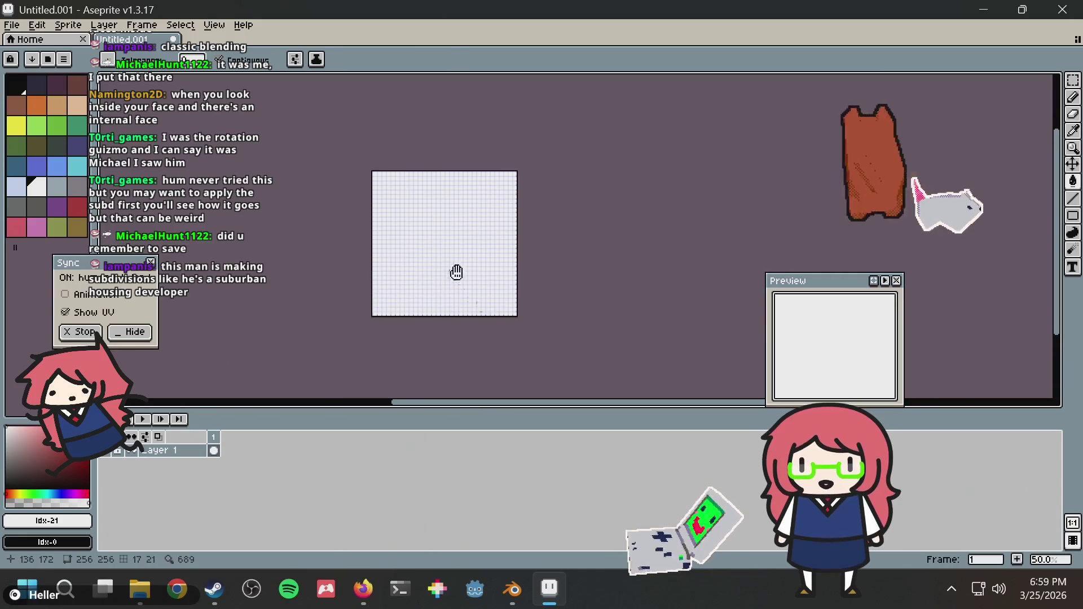
{"action": "scroll", "coordinate": [452, 271], "scroll_direction": "up", "scroll_amount": 4}
{"action": "scroll", "coordinate": [583, 285], "scroll_direction": "up", "scroll_amount": 3}
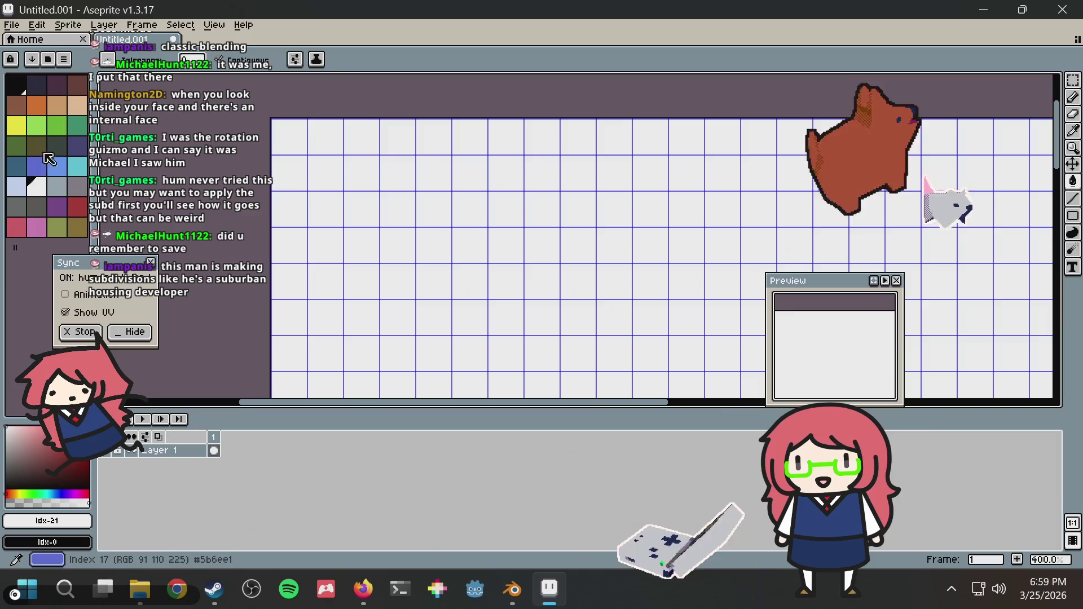
{"action": "left_click", "coordinate": [78, 150]}
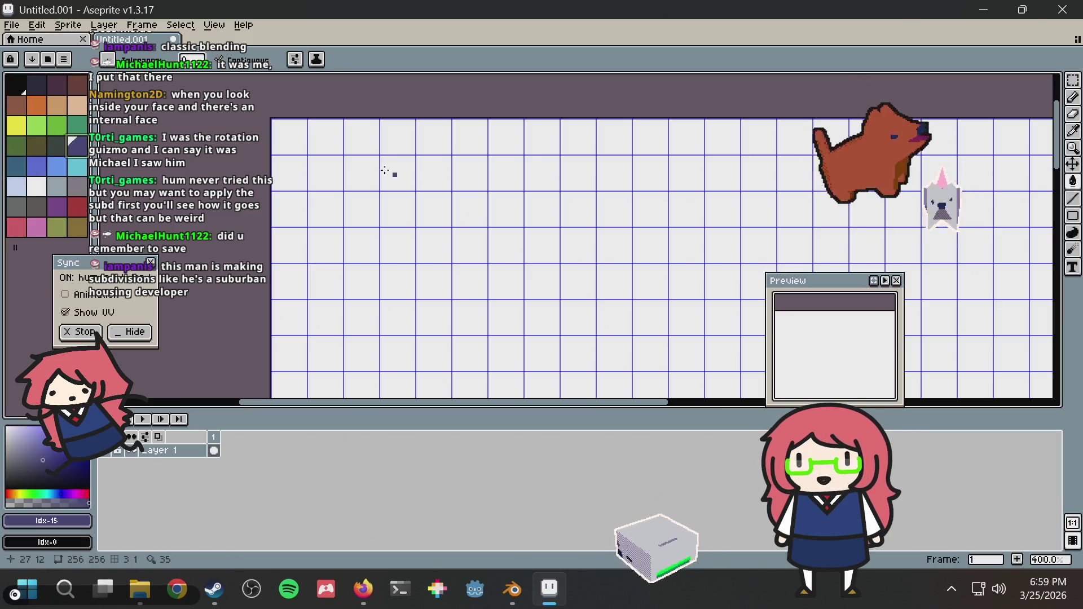
{"action": "left_click", "coordinate": [1074, 219]}
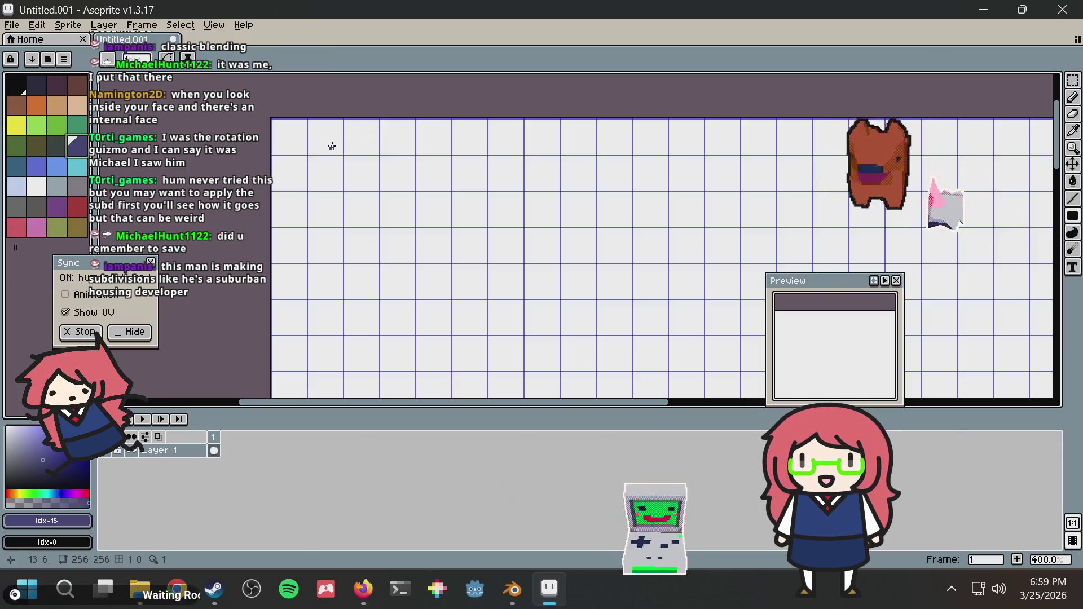
{"action": "left_click_drag", "start_coordinate": [344, 120], "coordinate": [360, 154]}
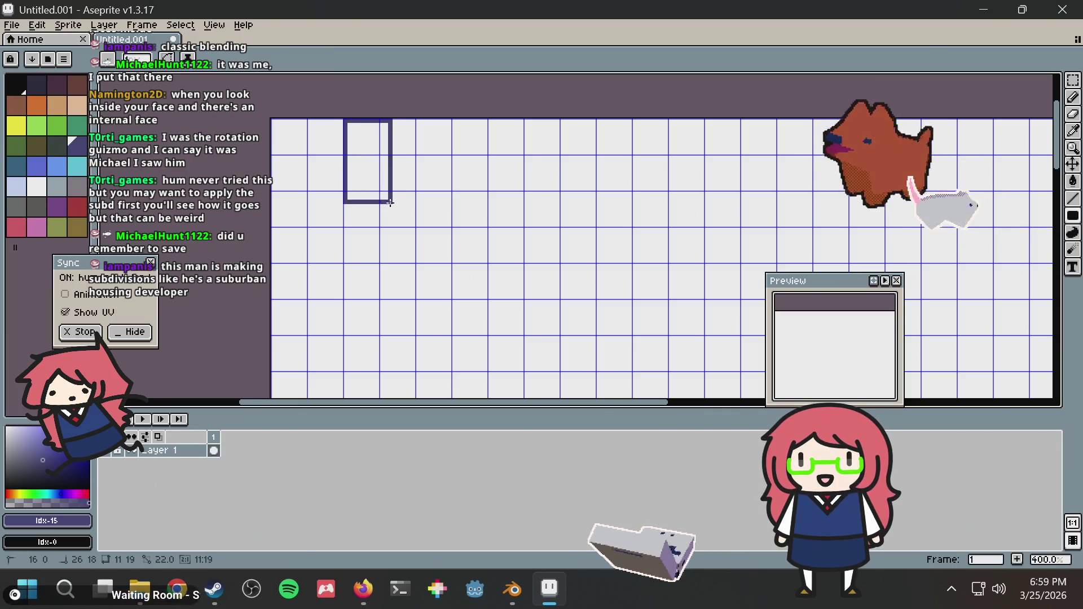
{"action": "left_click_drag", "start_coordinate": [415, 226], "coordinate": [415, 225]}
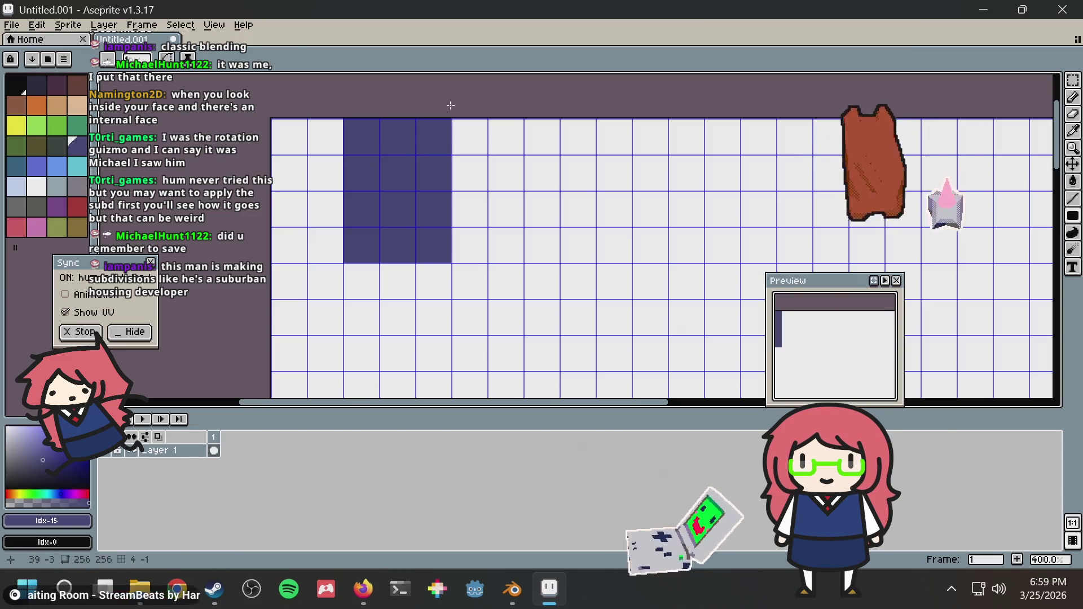
Step: Save the texture and check it in Blender's UV image
{"action": "key", "text": "alt+Tab"}
{"action": "key", "text": "alt+Tab"}
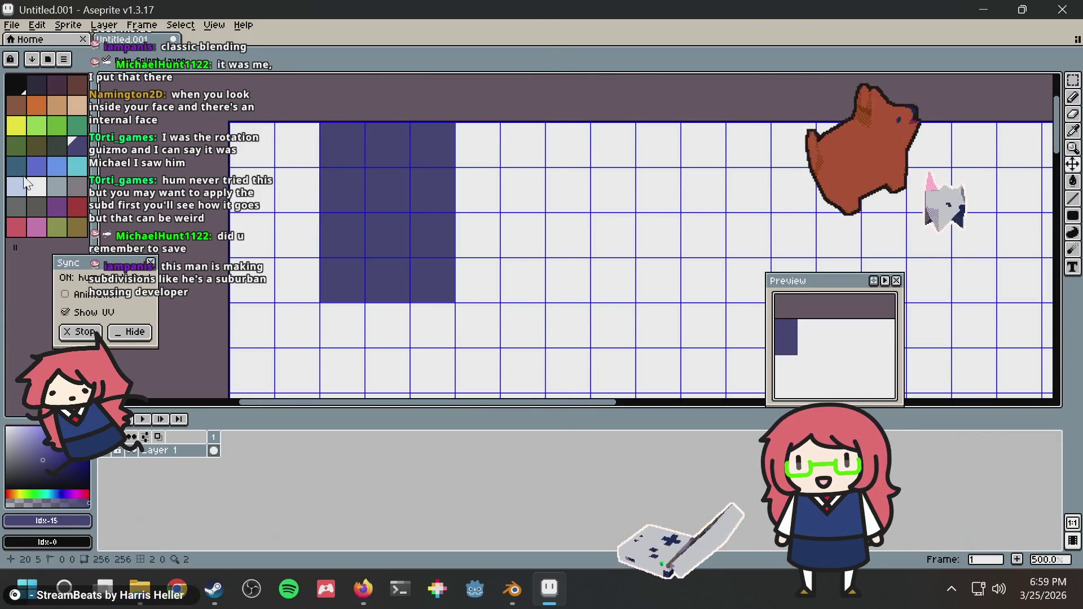
{"action": "key", "text": "ctrl+s"}
{"action": "key", "text": "Return"}
{"action": "key", "text": "alt+Tab"}
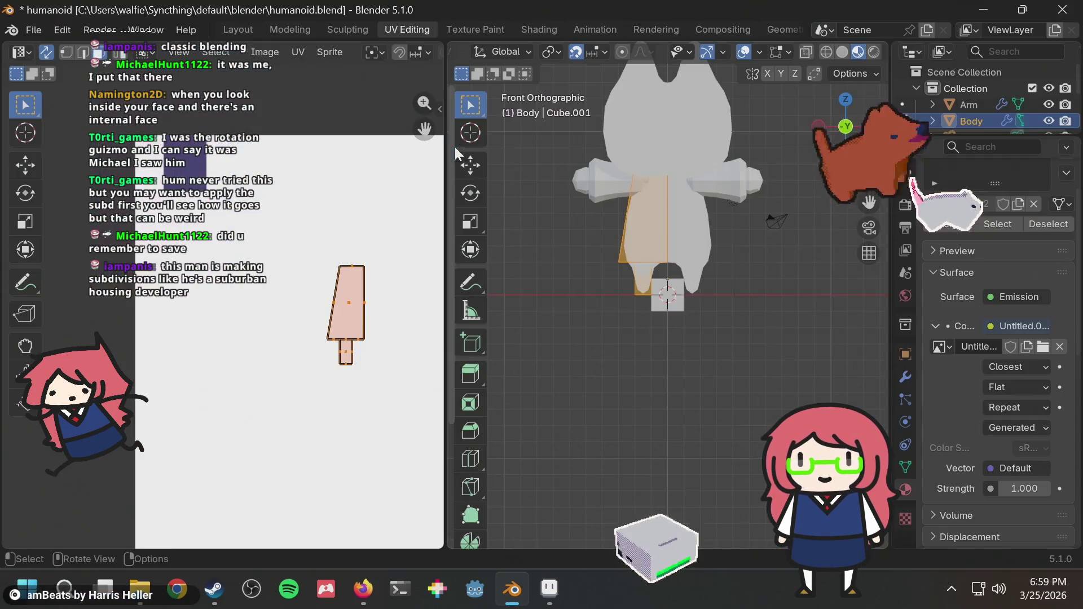
Step: Frame the leg UV island beside the navy block, trying and cancelling moves toward it
{"action": "middle_click_drag", "start_coordinate": [335, 269], "coordinate": [410, 312]}
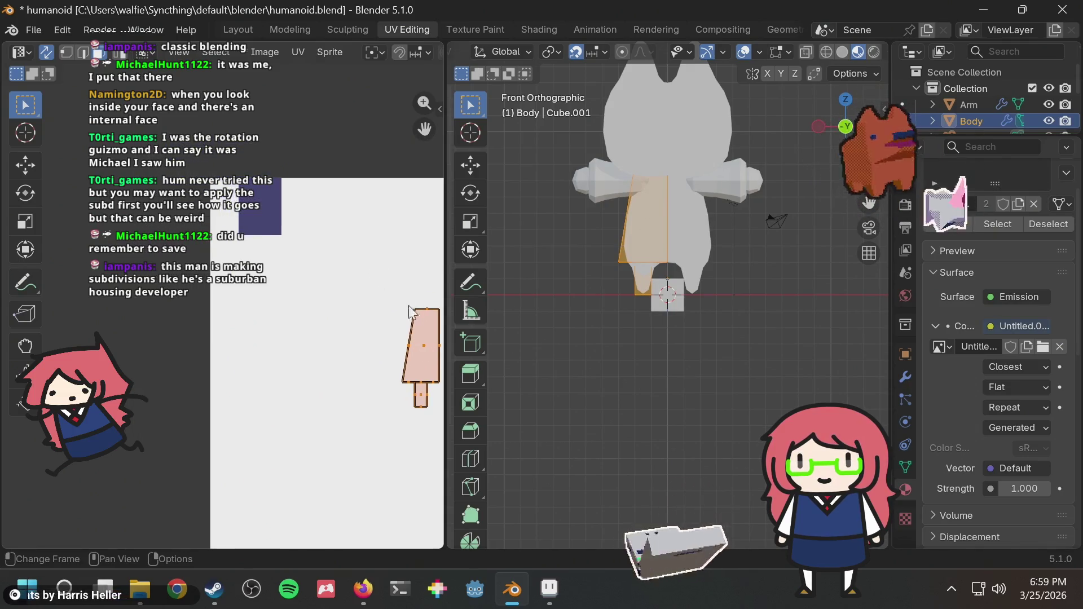
{"action": "key", "text": "g"}
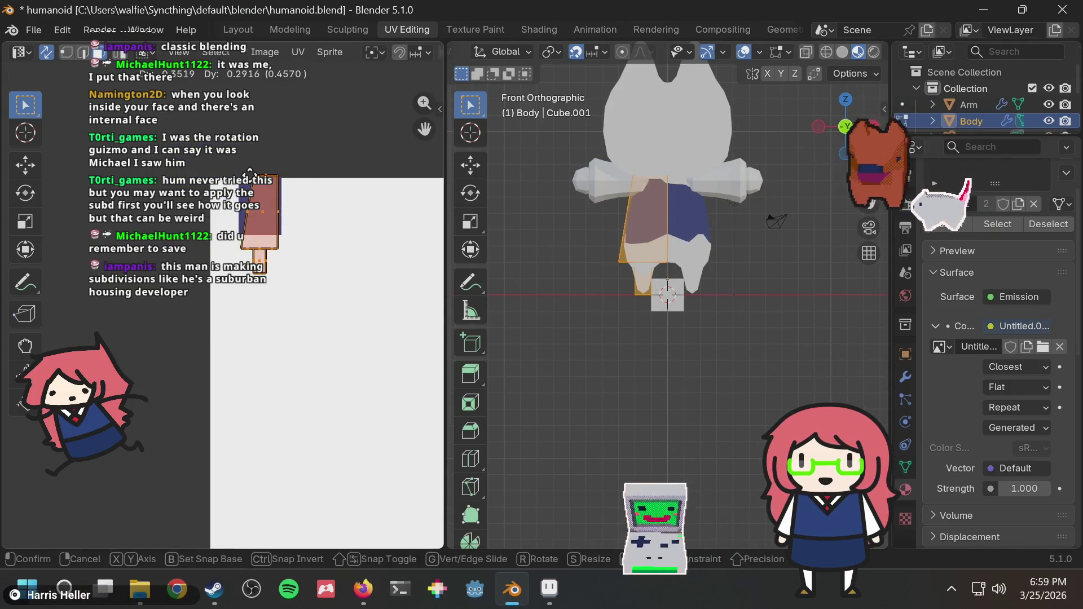
{"action": "key", "text": "Escape"}
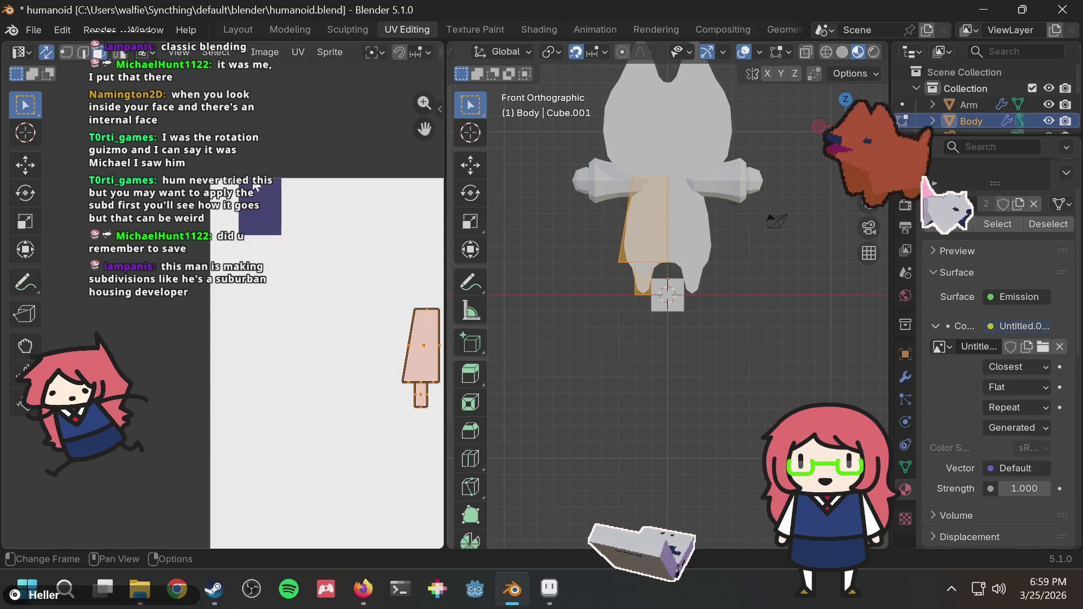
{"action": "mouse_move", "coordinate": [281, 164]}
{"action": "middle_mouse_down"}
{"action": "mouse_move", "coordinate": [360, 178]}
{"action": "mouse_move", "coordinate": [347, 200]}
{"action": "middle_mouse_up"}
{"action": "left_click_drag", "start_coordinate": [447, 201], "coordinate": [474, 203]}
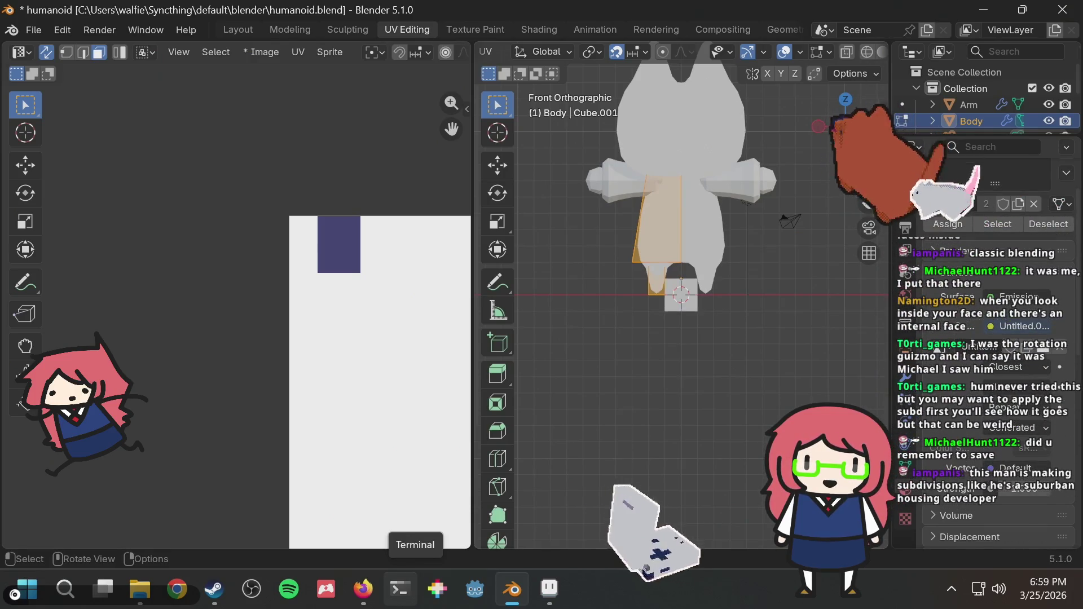
{"action": "middle_click_drag", "start_coordinate": [353, 293], "coordinate": [242, 287]}
{"action": "key", "text": "g"}
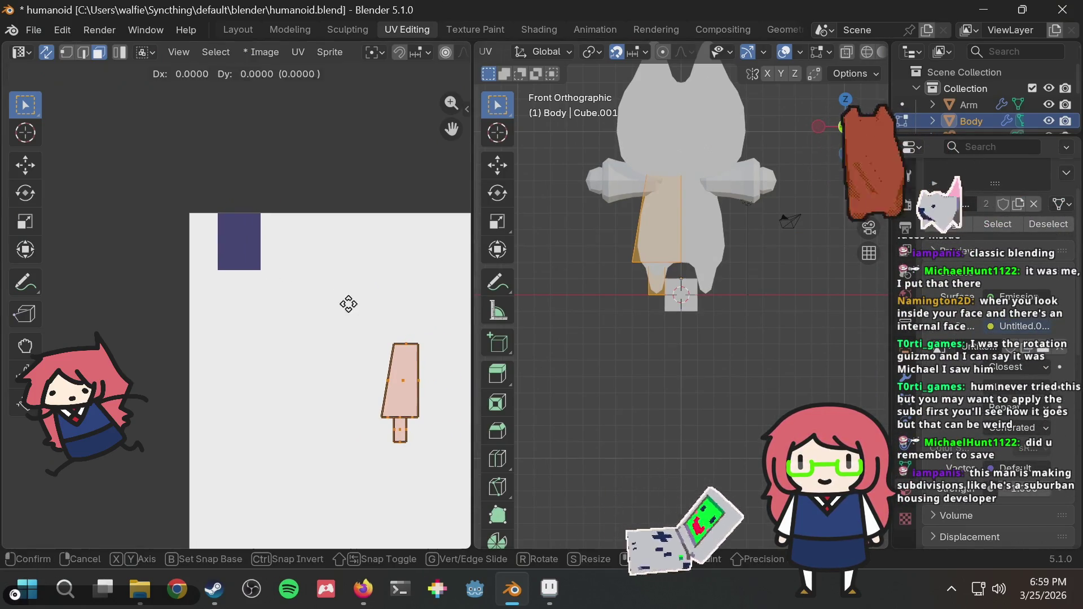
{"action": "key", "text": "Escape"}
{"action": "key", "text": "alt+Tab"}
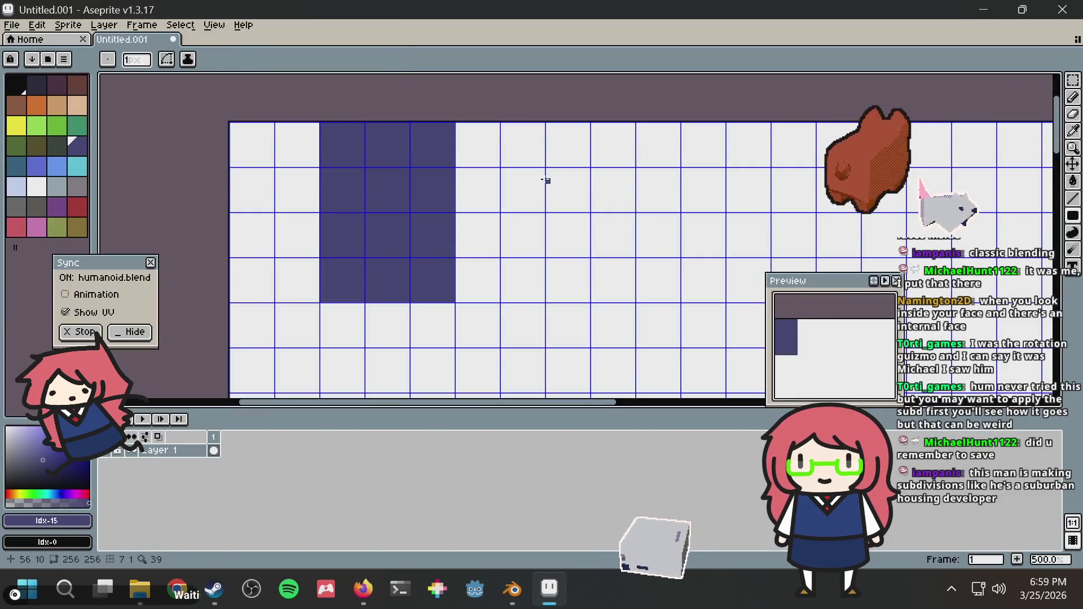
{"action": "key", "text": "alt+Tab"}
Step: Drop the leg UV island just below the navy rectangle and check it in Aseprite
{"action": "key", "text": "g"}
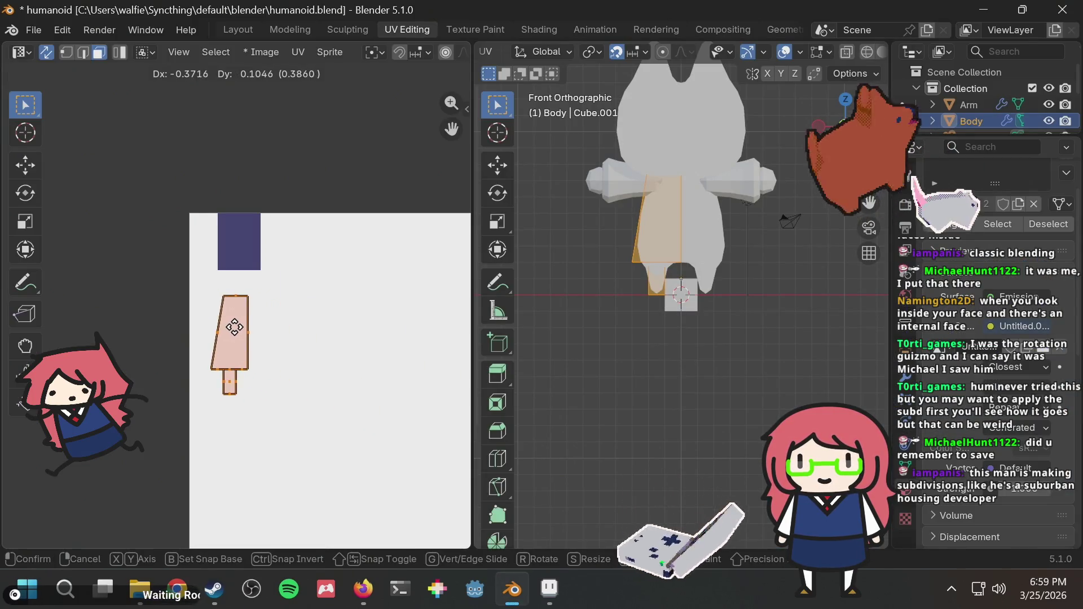
{"action": "left_click", "coordinate": [231, 322]}
{"action": "key", "text": "alt+Tab"}
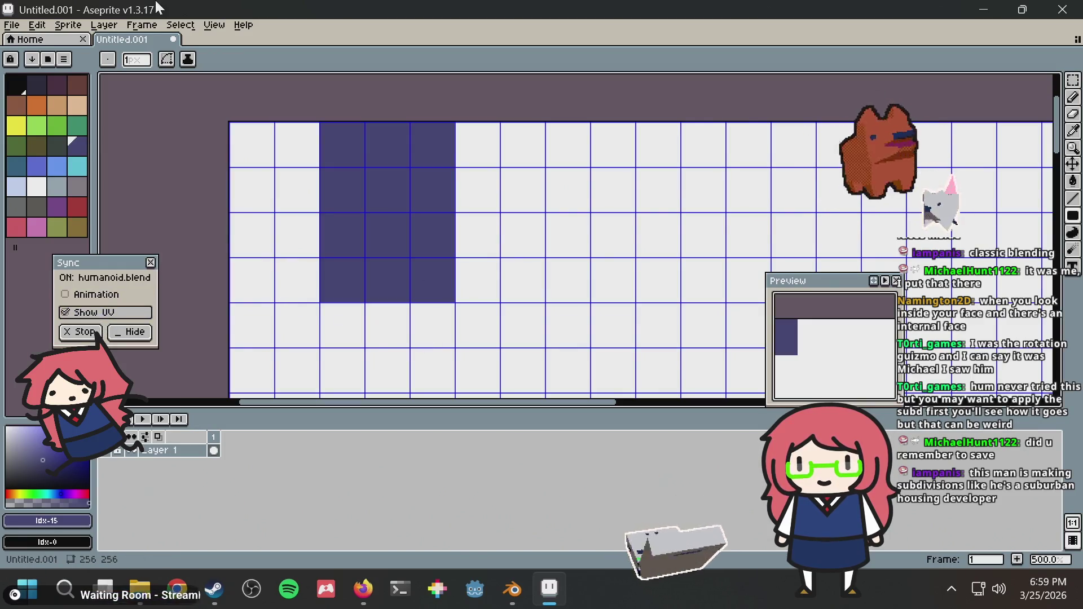
{"action": "left_click", "coordinate": [123, 25]}
{"action": "left_click", "coordinate": [119, 27]}
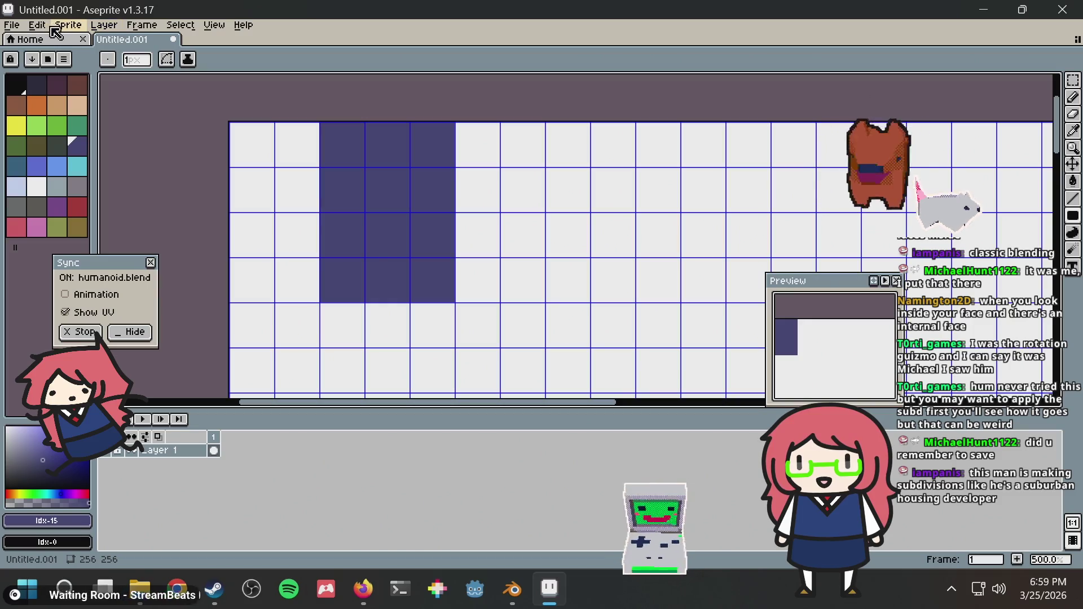
{"action": "key", "text": "alt+Tab"}
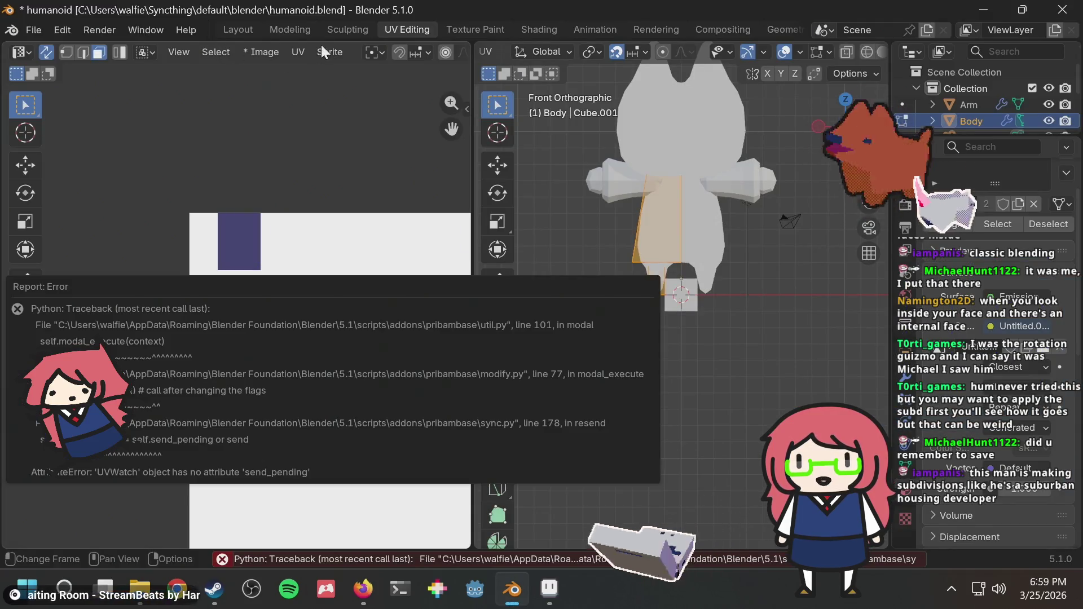
Step: Rerun the pribambase Sync.lua script in Aseprite to restart texture sync with Blender
{"action": "left_click", "coordinate": [331, 52]}
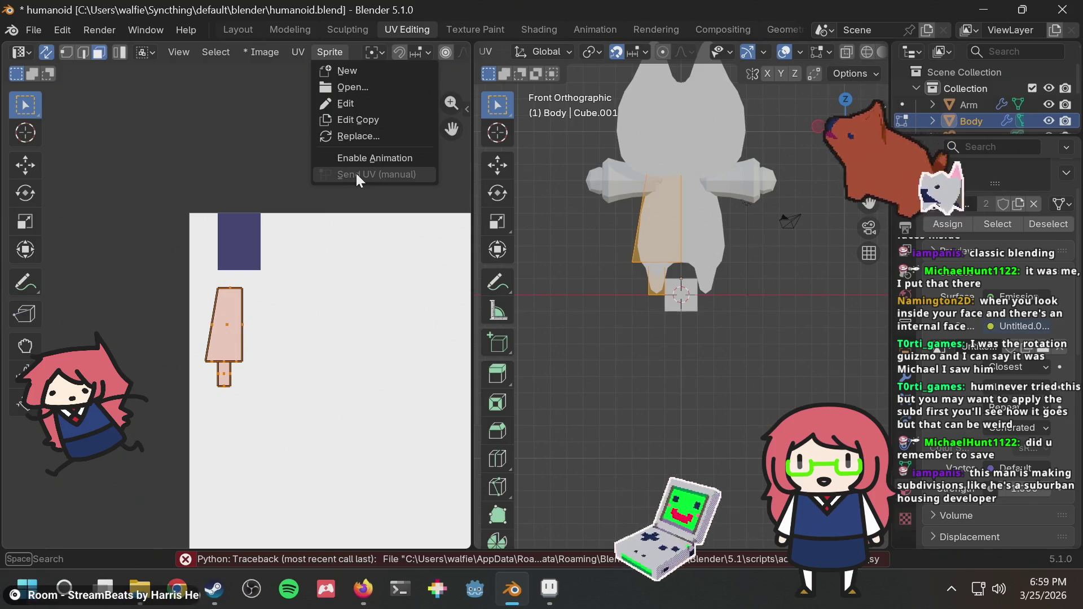
{"action": "left_click", "coordinate": [334, 49]}
{"action": "key", "text": "alt+Tab"}
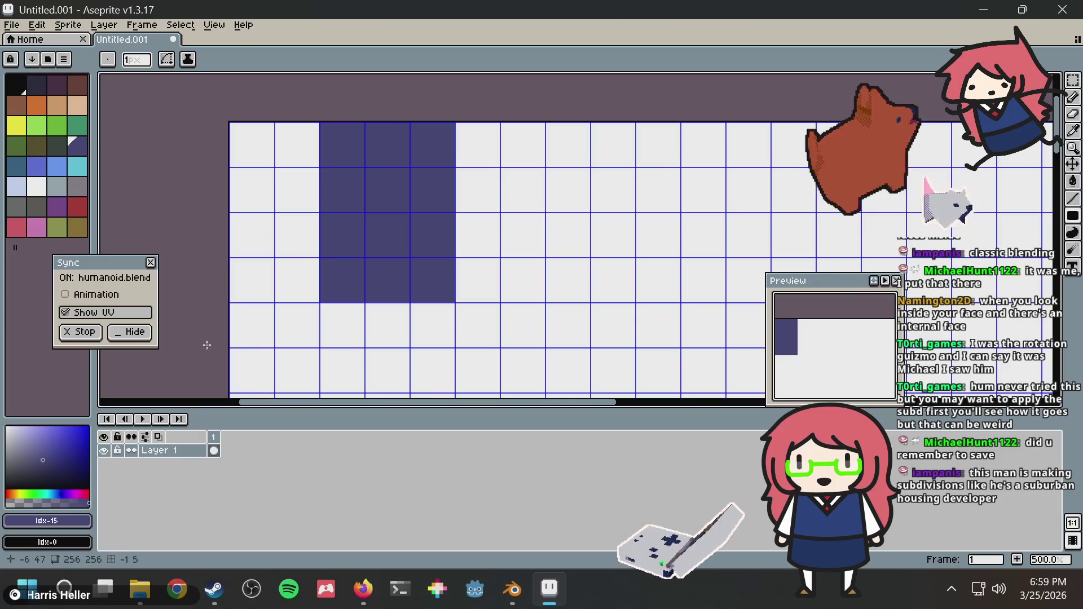
{"action": "left_click", "coordinate": [36, 26]}
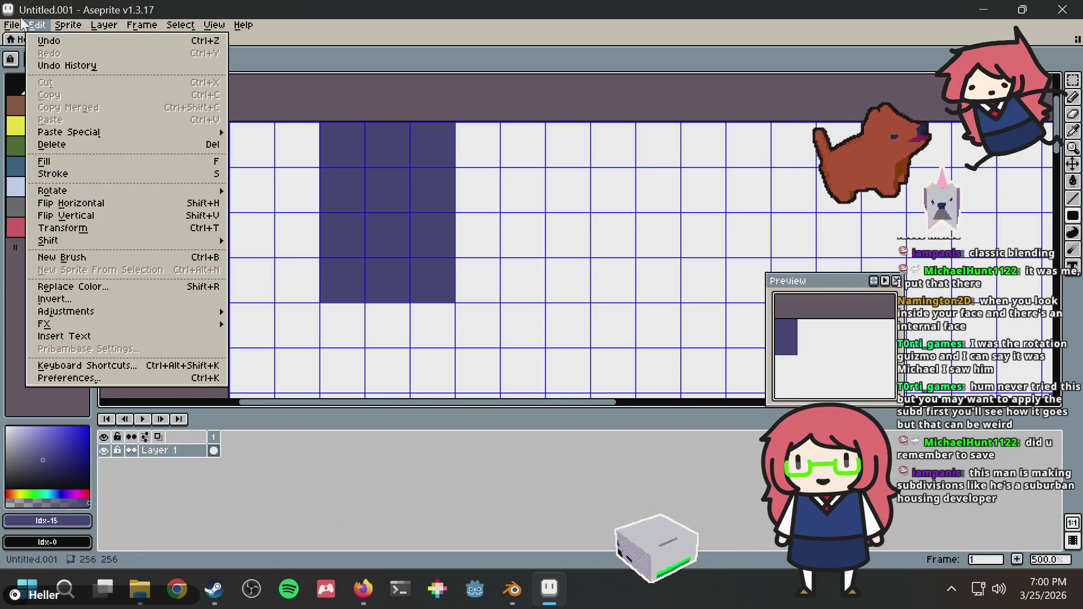
{"action": "mouse_move", "coordinate": [15, 25]}
{"action": "left_click", "coordinate": [42, 158]}
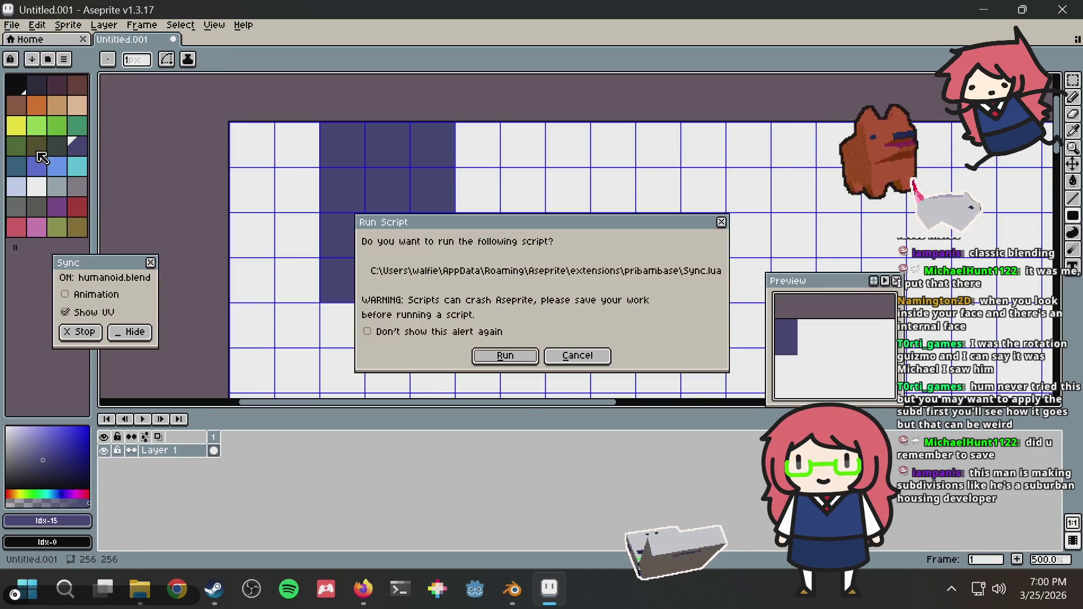
{"action": "left_click", "coordinate": [530, 357]}
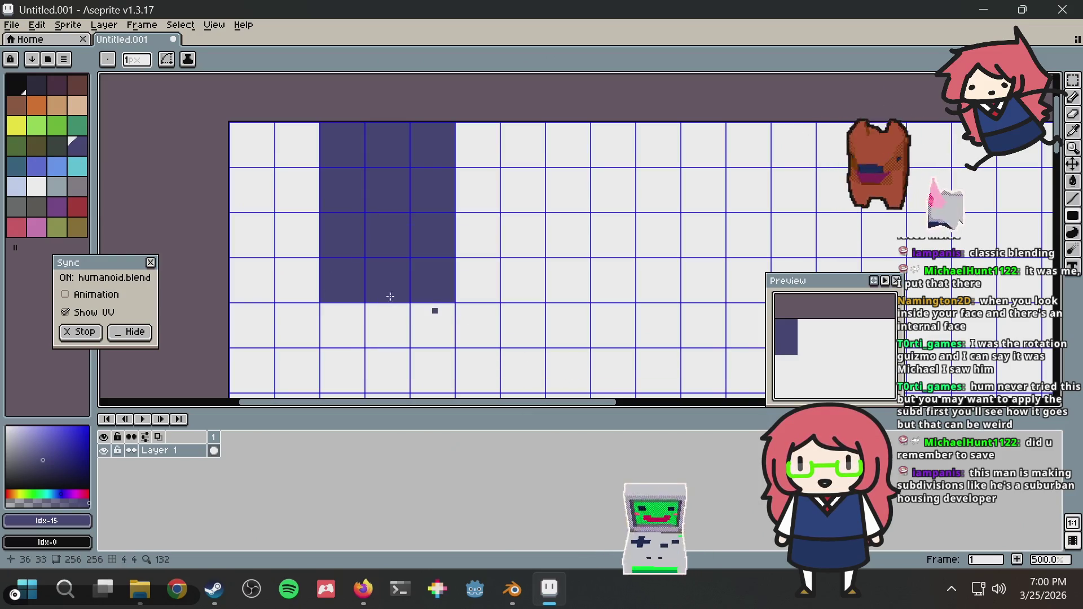
{"action": "left_click", "coordinate": [106, 313]}
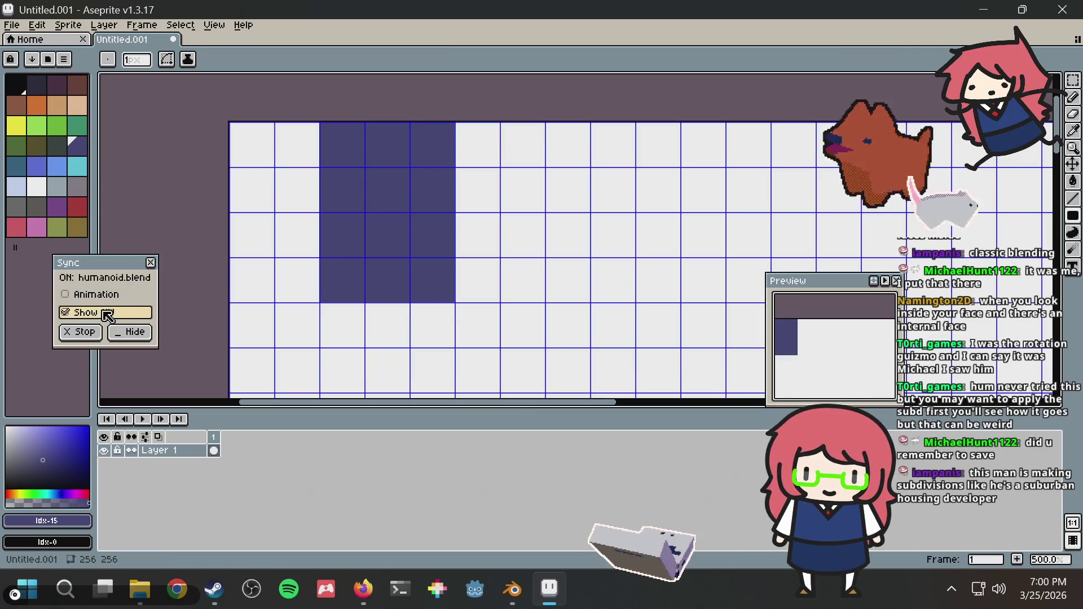
{"action": "key", "text": "alt+Tab"}
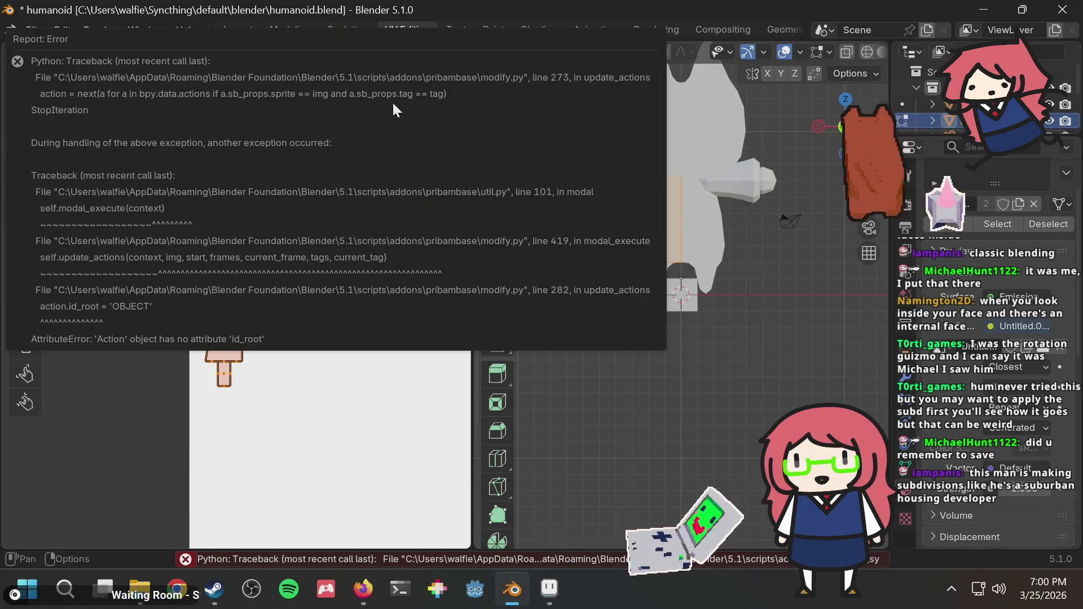
Step: Move aside and dismiss Blender's Report: Error popups, then return to Aseprite
{"action": "mouse_move", "coordinate": [350, 44]}
{"action": "left_mouse_down"}
{"action": "mouse_move", "coordinate": [409, 128]}
{"action": "mouse_move", "coordinate": [395, 167]}
{"action": "mouse_move", "coordinate": [437, 193]}
{"action": "left_mouse_up"}
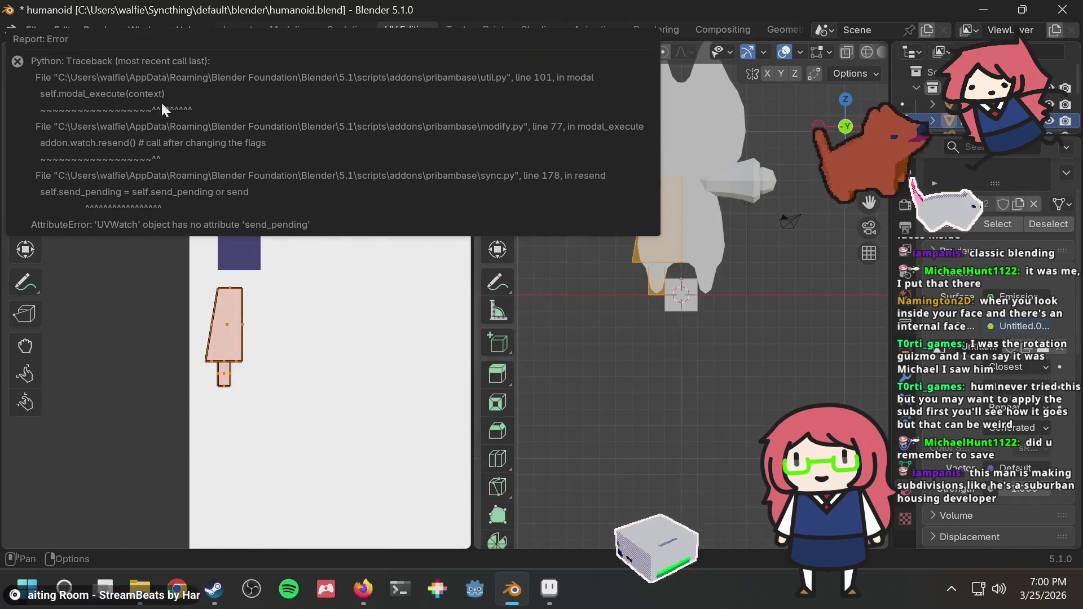
{"action": "left_click_drag", "start_coordinate": [119, 45], "coordinate": [220, 164]}
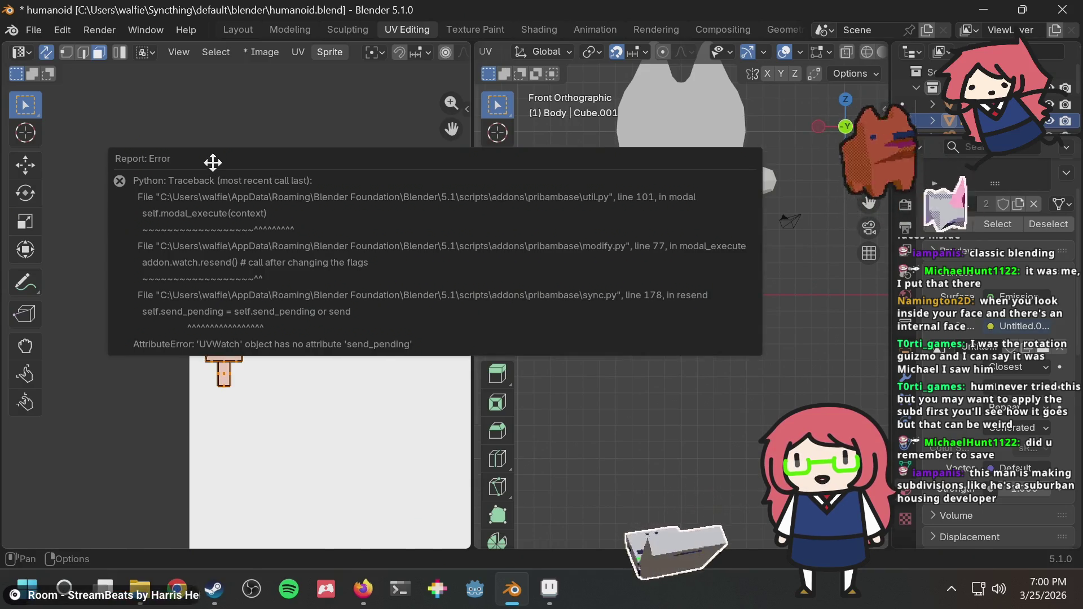
{"action": "key", "text": "Escape"}
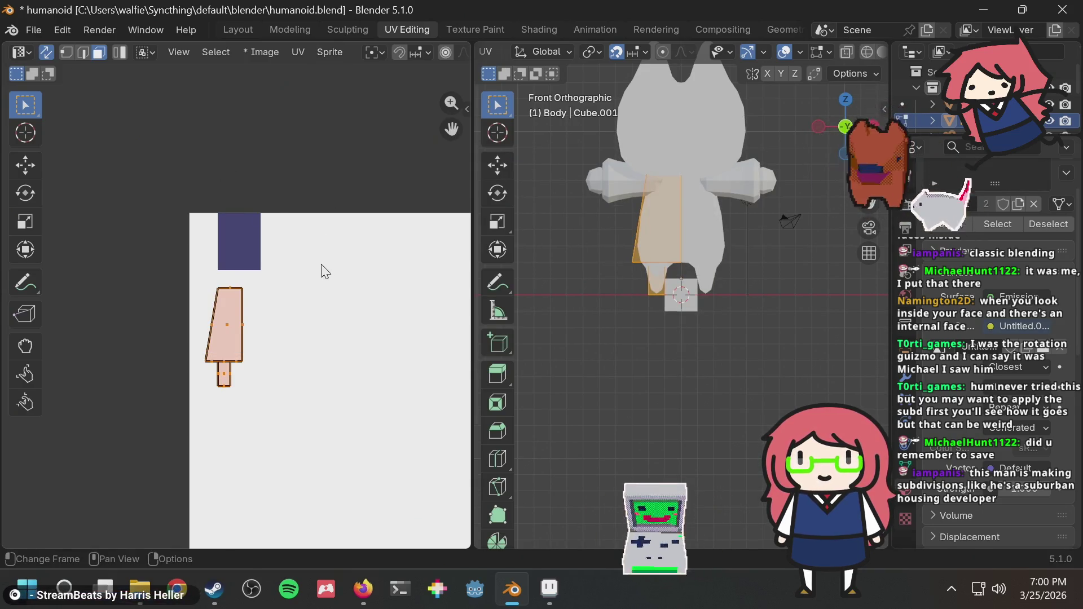
{"action": "key", "text": "alt+Tab"}
{"action": "key", "text": "alt+Tab"}
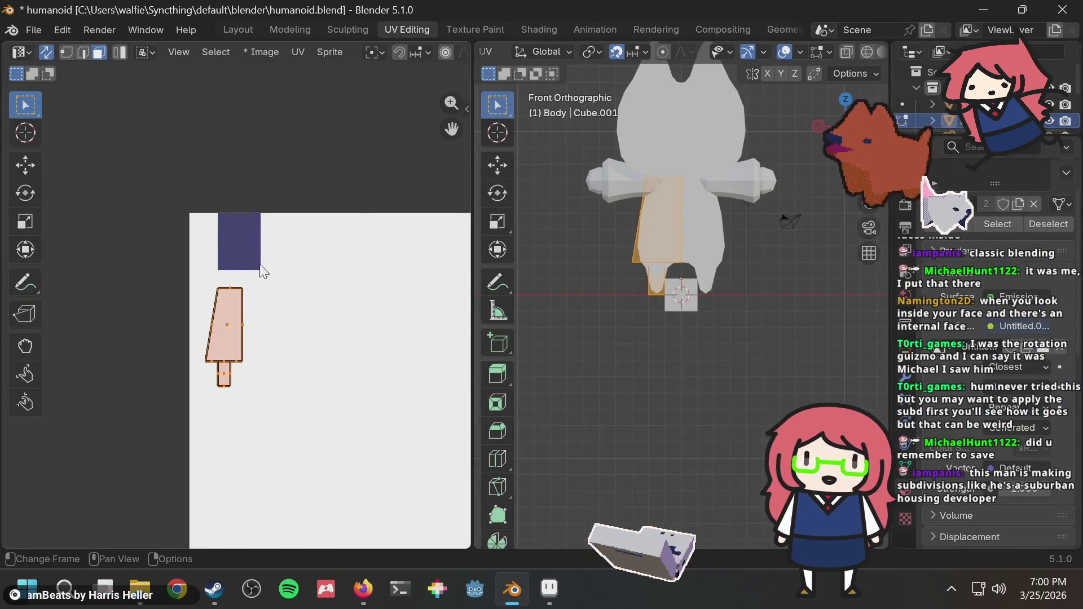
{"action": "scroll", "coordinate": [244, 276], "scroll_direction": "up", "scroll_amount": 3}
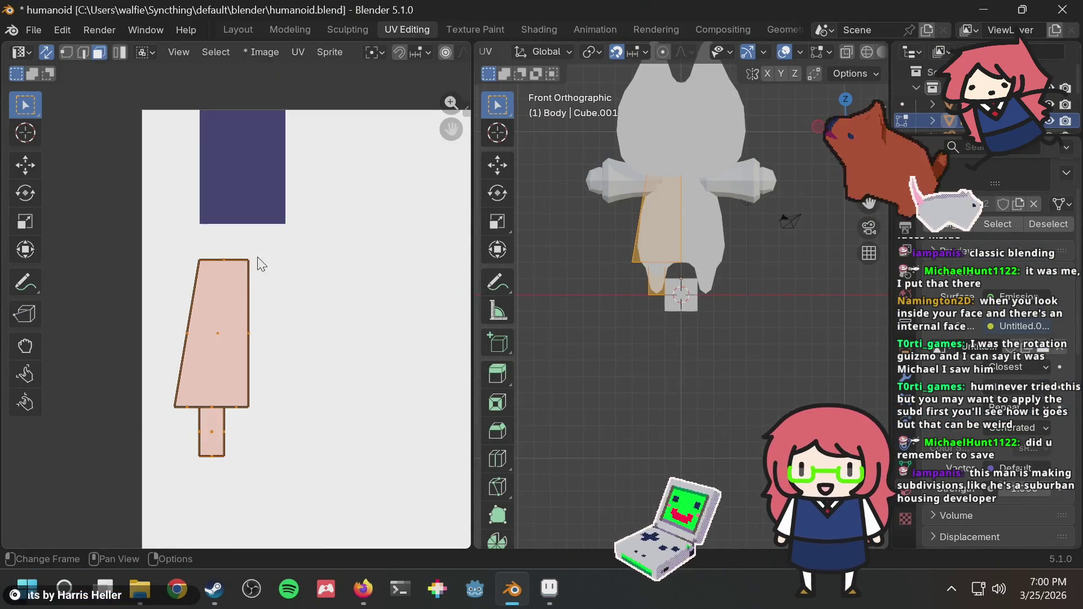
{"action": "key", "text": "alt+Tab"}
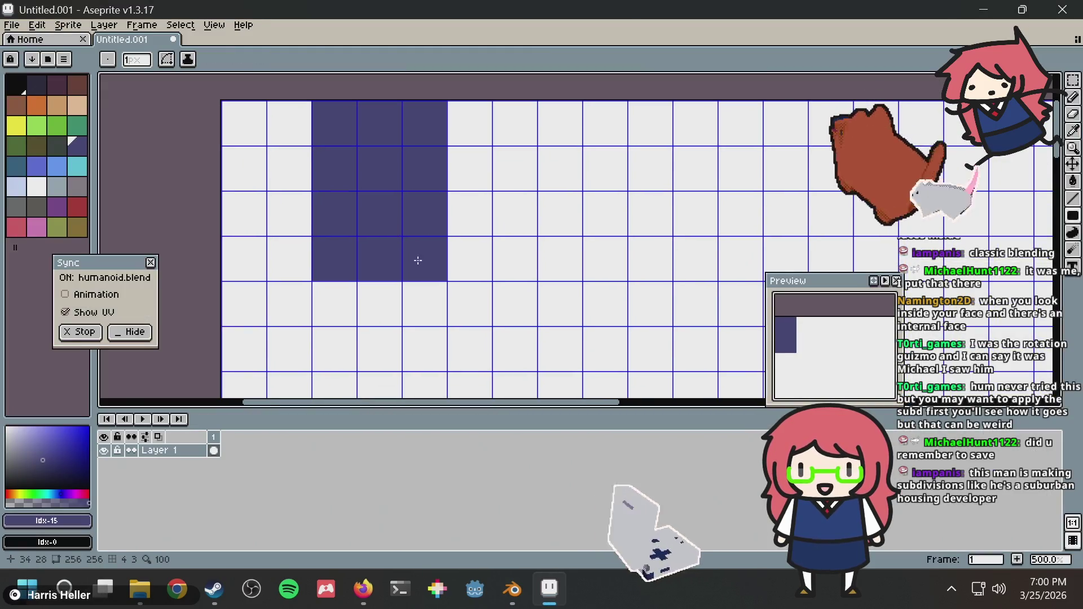
Step: Extend the navy fill to the top-left corner and draw a light grey V collar
{"action": "scroll", "coordinate": [447, 311], "scroll_direction": "down", "scroll_amount": 1}
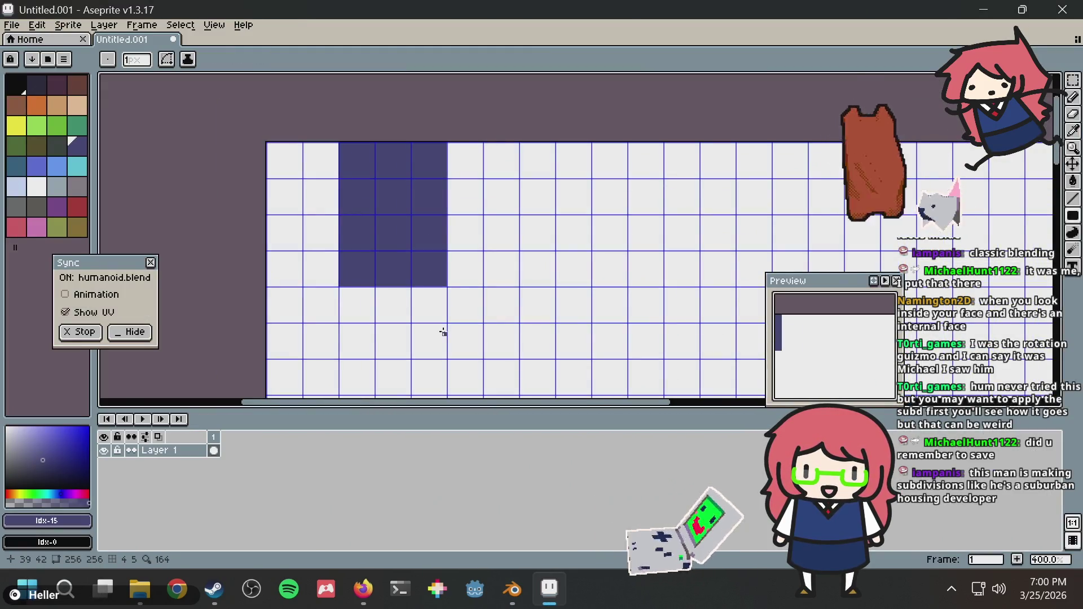
{"action": "mouse_move", "coordinate": [446, 356]}
{"action": "left_mouse_down"}
{"action": "mouse_move", "coordinate": [220, 126]}
{"action": "mouse_move", "coordinate": [198, 87]}
{"action": "left_mouse_up"}
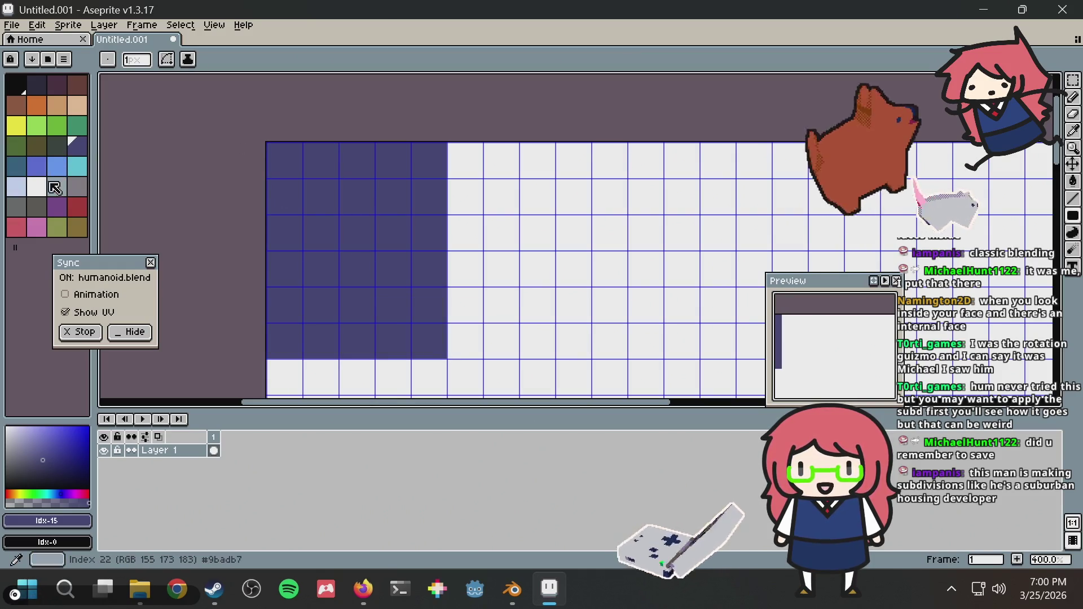
{"action": "left_click", "coordinate": [36, 186]}
{"action": "scroll", "coordinate": [346, 167], "scroll_direction": "up", "scroll_amount": 1}
{"action": "middle_click_drag", "start_coordinate": [346, 166], "coordinate": [342, 186]}
{"action": "key", "text": "b"}
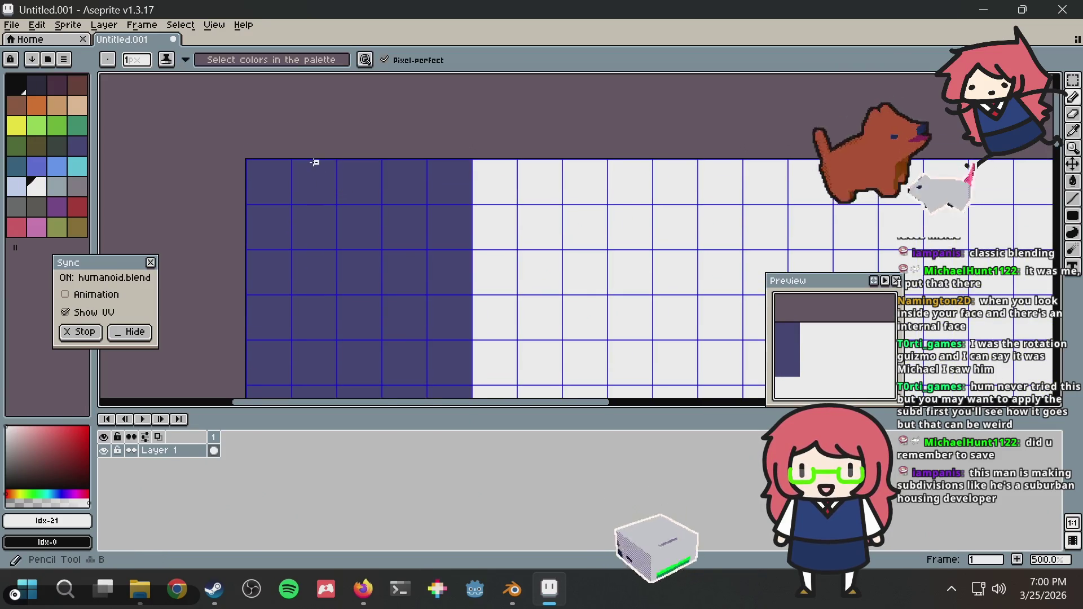
{"action": "left_click_drag", "start_coordinate": [298, 162], "coordinate": [344, 218], "text": "shift"}
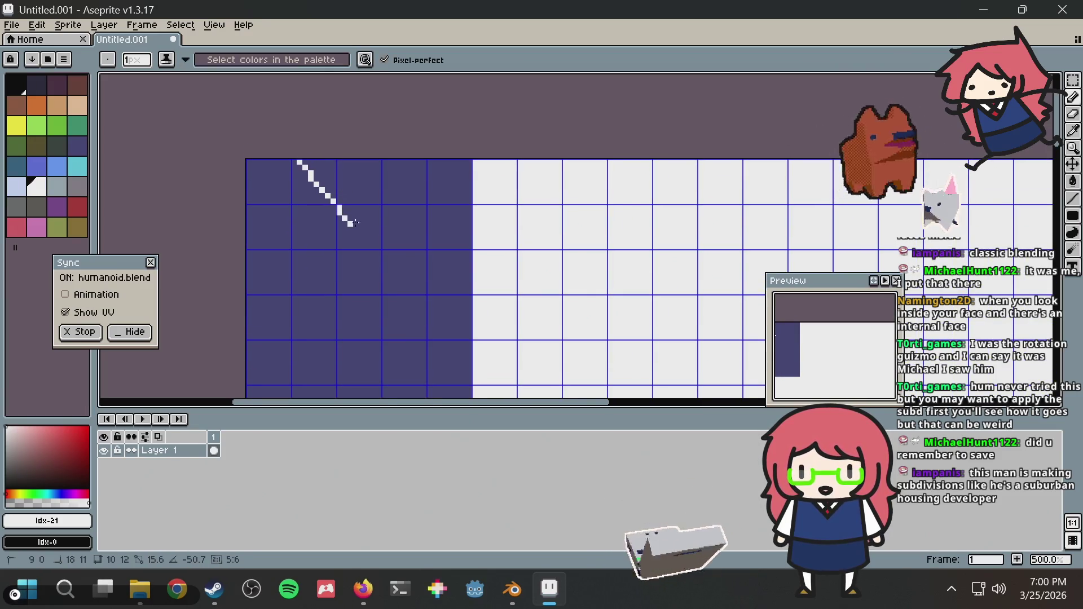
{"action": "left_click_drag", "start_coordinate": [396, 180], "coordinate": [418, 163], "text": "shift"}
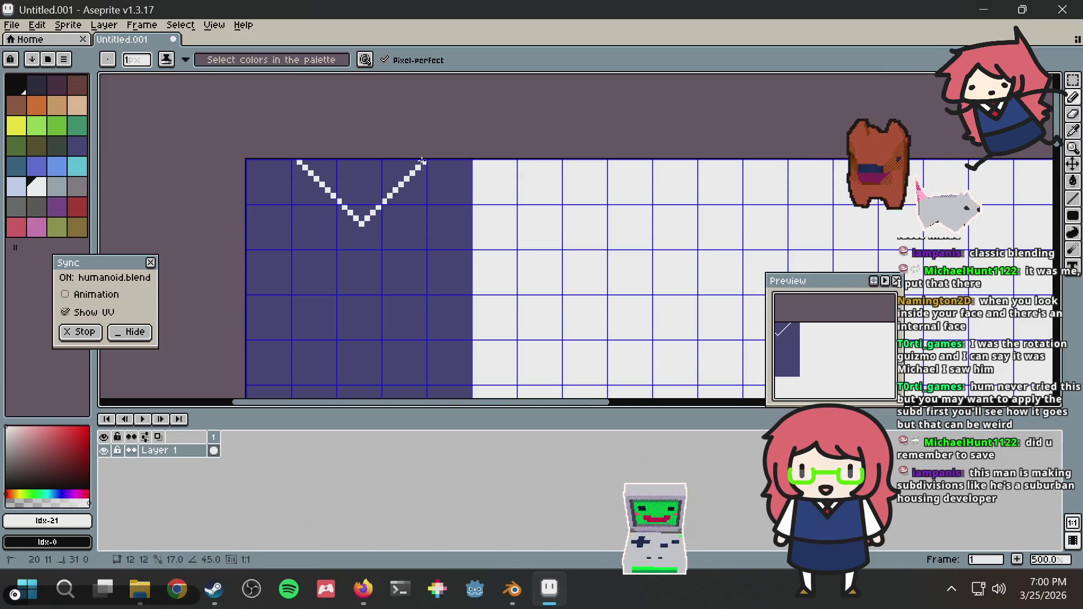
{"action": "key", "text": "g"}
{"action": "left_click", "coordinate": [364, 174]}
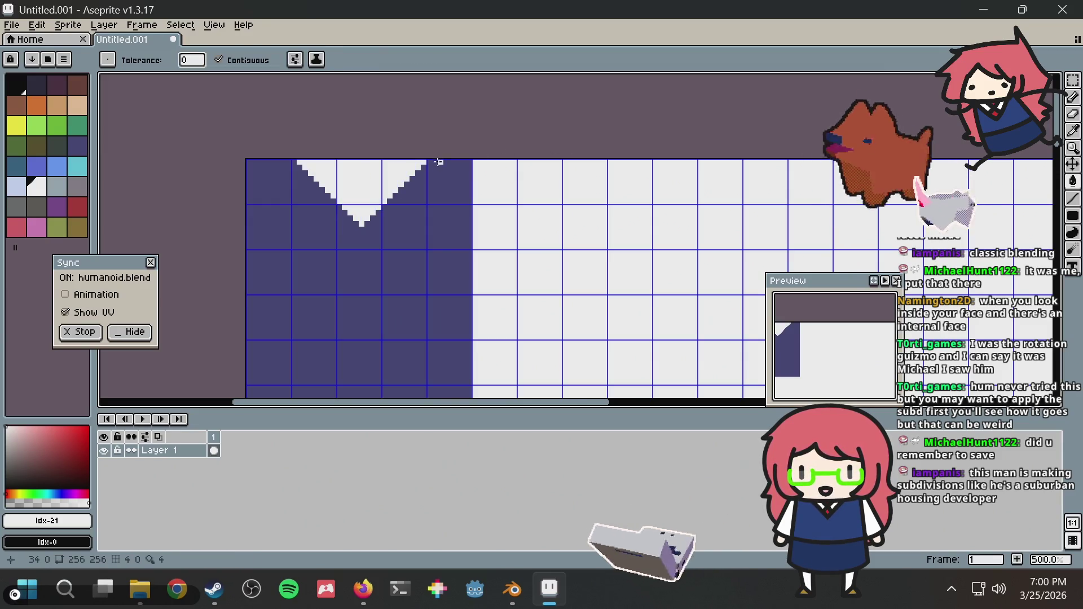
Step: Draw a red X inside the collar V and fill its top triangle red
{"action": "left_click", "coordinate": [77, 206]}
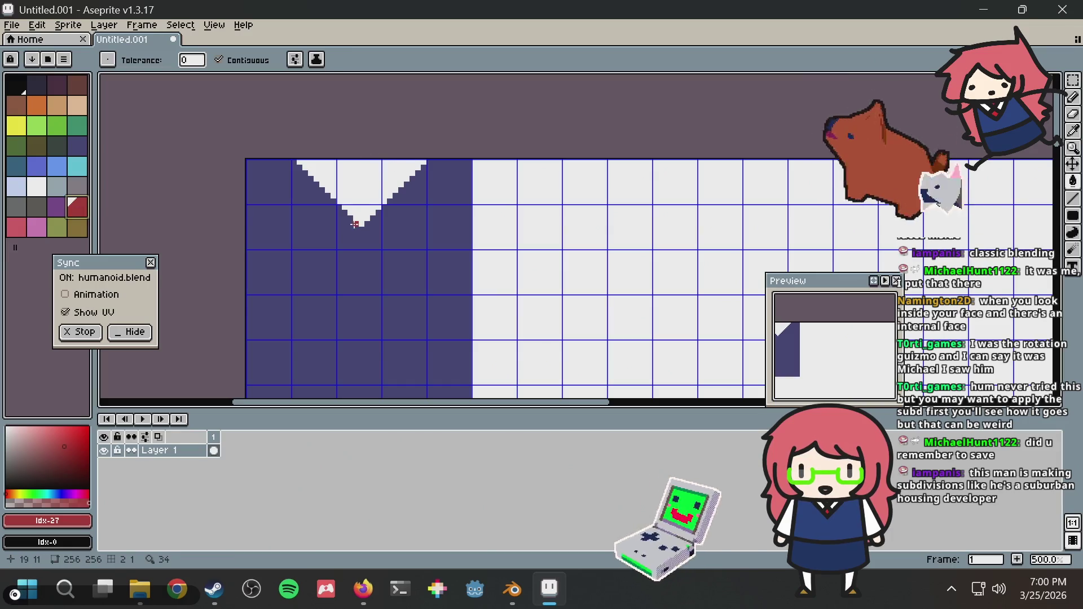
{"action": "left_click", "coordinate": [346, 208]}
{"action": "key", "text": "ctrl+z"}
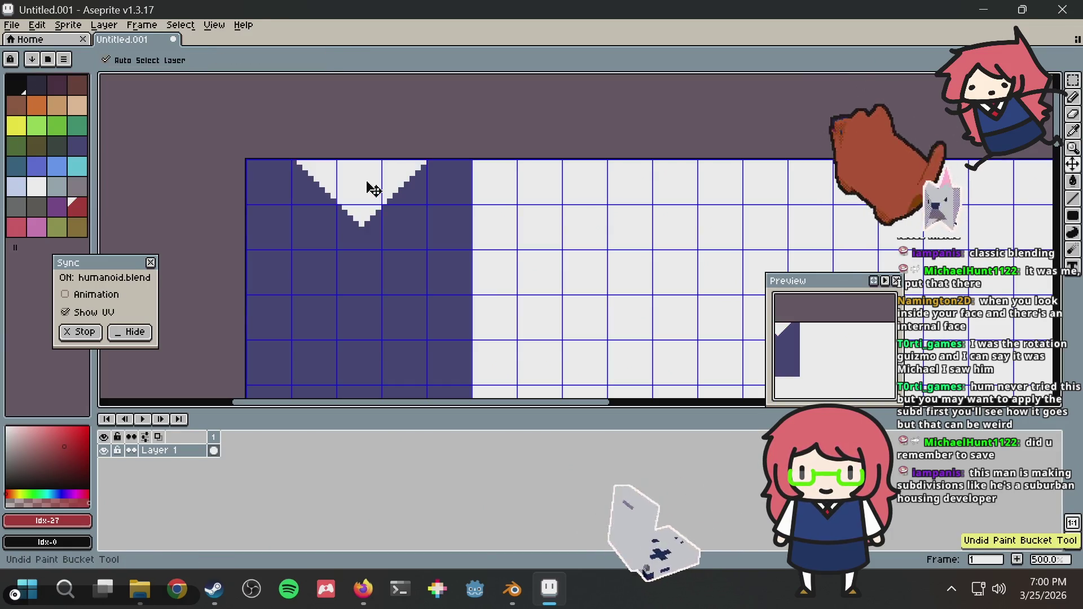
{"action": "key", "text": "b"}
{"action": "left_click", "coordinate": [383, 166], "text": "shift"}
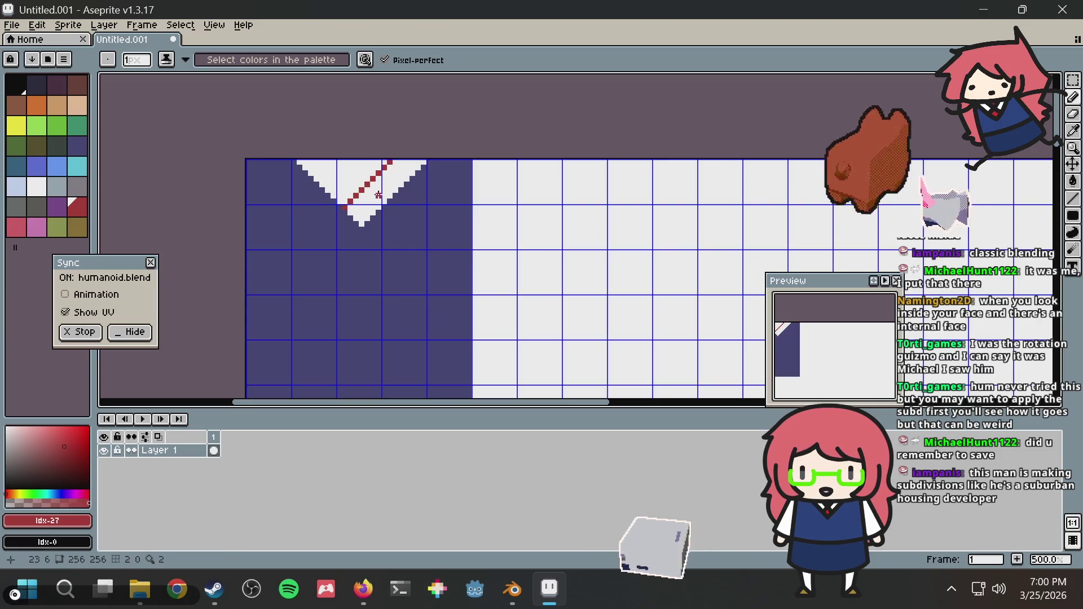
{"action": "left_click", "coordinate": [336, 163], "text": "shift"}
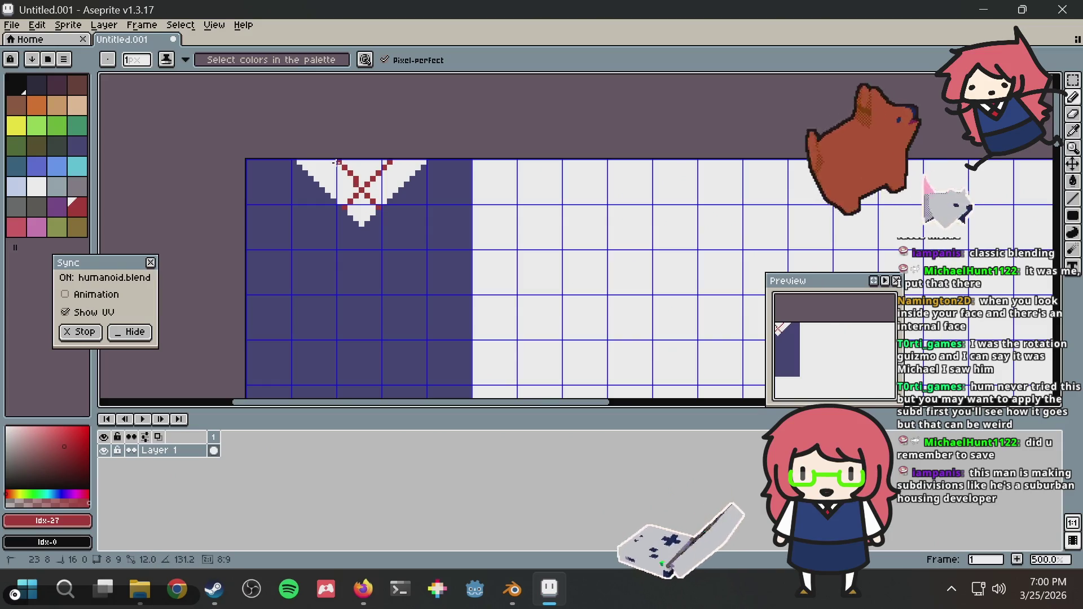
{"action": "key", "text": "g"}
{"action": "left_click", "coordinate": [354, 167]}
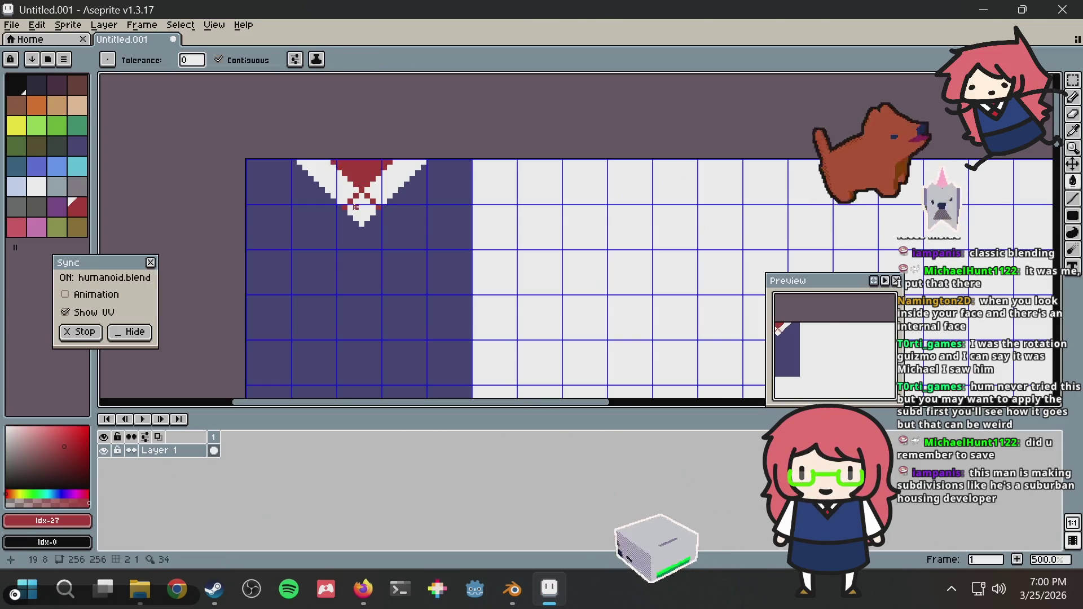
{"action": "scroll", "coordinate": [462, 146], "scroll_direction": "down", "scroll_amount": 3}
{"action": "scroll", "coordinate": [443, 159], "scroll_direction": "up", "scroll_amount": 2}
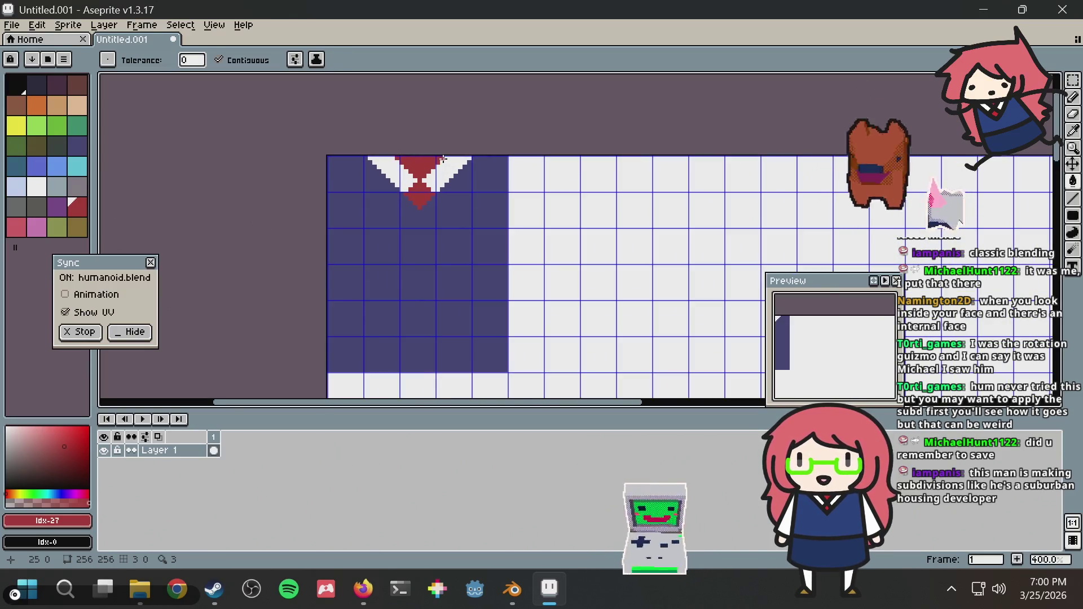
{"action": "key", "text": "alt+Tab"}
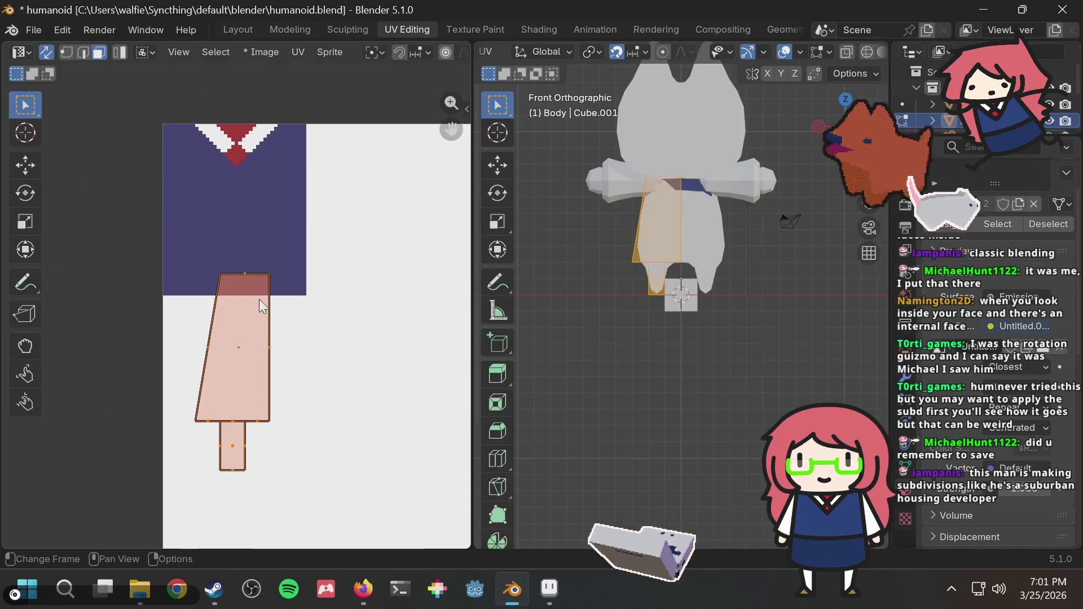
Step: Try moving the leg UV island in Blender, cancel it, and go back to Aseprite
{"action": "key", "text": "g"}
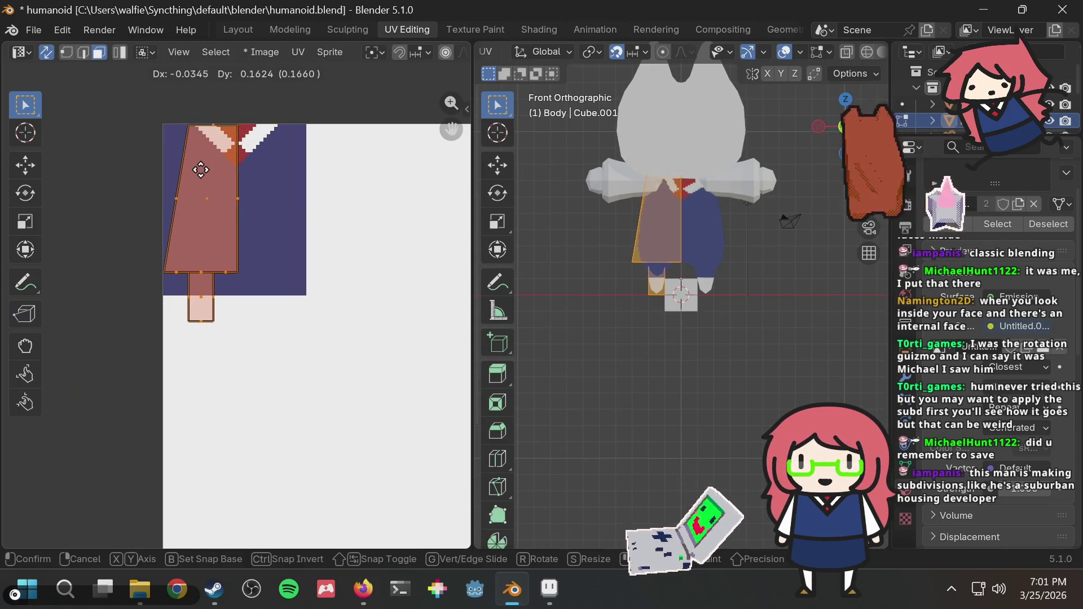
{"action": "key", "text": "Escape"}
{"action": "key", "text": "alt+Tab"}
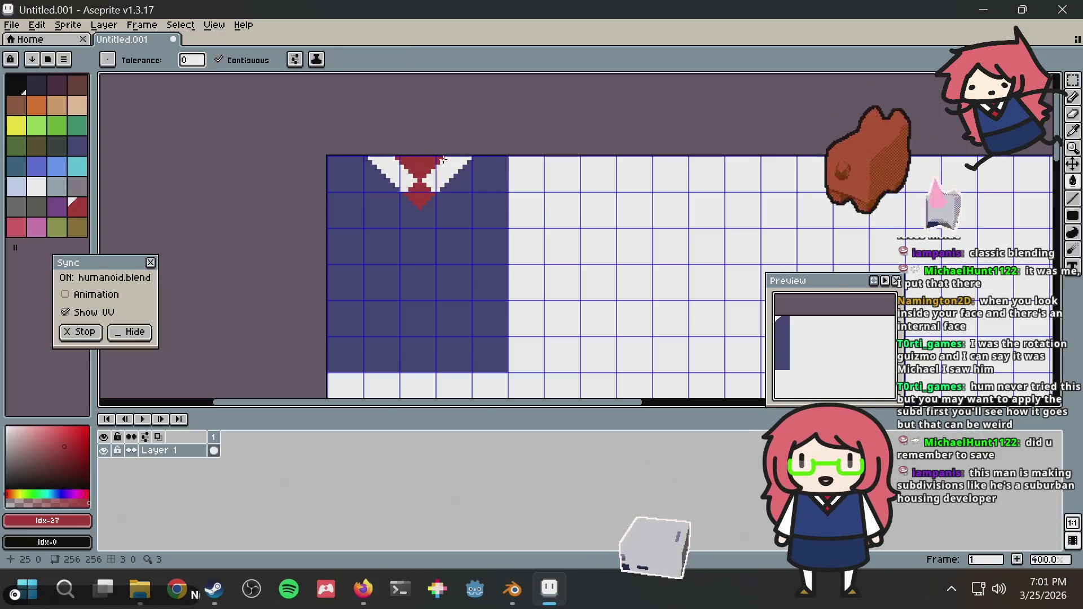
Step: Delete the right-hand part of the navy texture and fill that area white
{"action": "key", "text": "m"}
{"action": "mouse_move", "coordinate": [301, 129]}
{"action": "left_mouse_down"}
{"action": "mouse_move", "coordinate": [367, 270]}
{"action": "mouse_move", "coordinate": [377, 366]}
{"action": "mouse_move", "coordinate": [362, 342]}
{"action": "left_mouse_up"}
{"action": "left_click_drag", "start_coordinate": [586, 93], "coordinate": [420, 391]}
{"action": "key", "text": "Delete"}
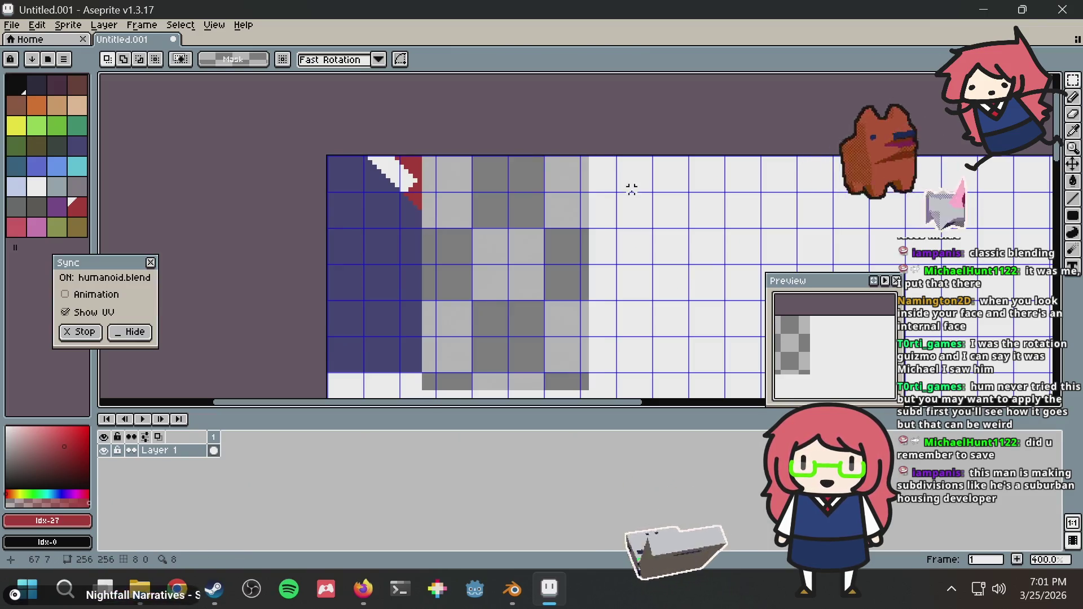
{"action": "key", "text": "i"}
{"action": "left_click", "coordinate": [623, 192]}
{"action": "key", "text": "g"}
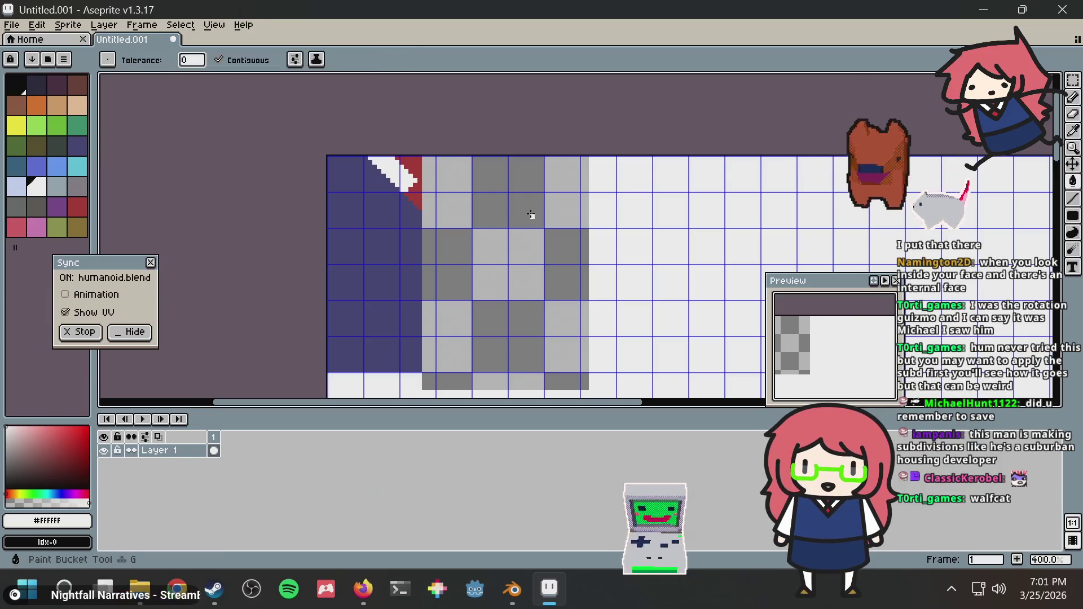
{"action": "left_click", "coordinate": [510, 212]}
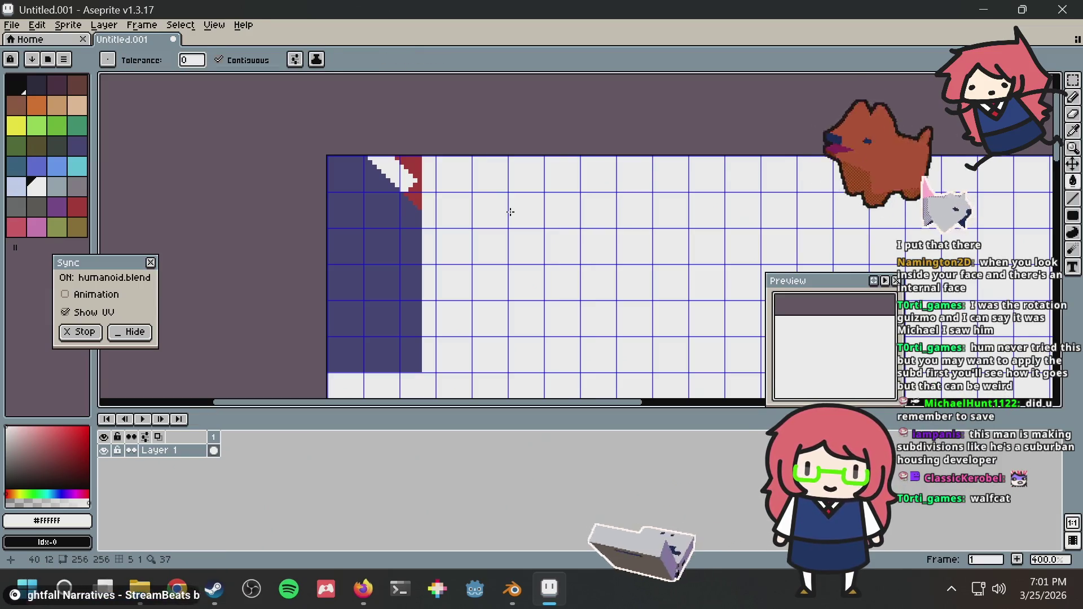
Step: Nudge the navy panel right and fill the gap at its edge navy
{"action": "key", "text": "m"}
{"action": "mouse_move", "coordinate": [327, 155]}
{"action": "left_mouse_down"}
{"action": "mouse_move", "coordinate": [387, 372]}
{"action": "mouse_move", "coordinate": [430, 381]}
{"action": "mouse_move", "coordinate": [423, 375]}
{"action": "left_mouse_up"}
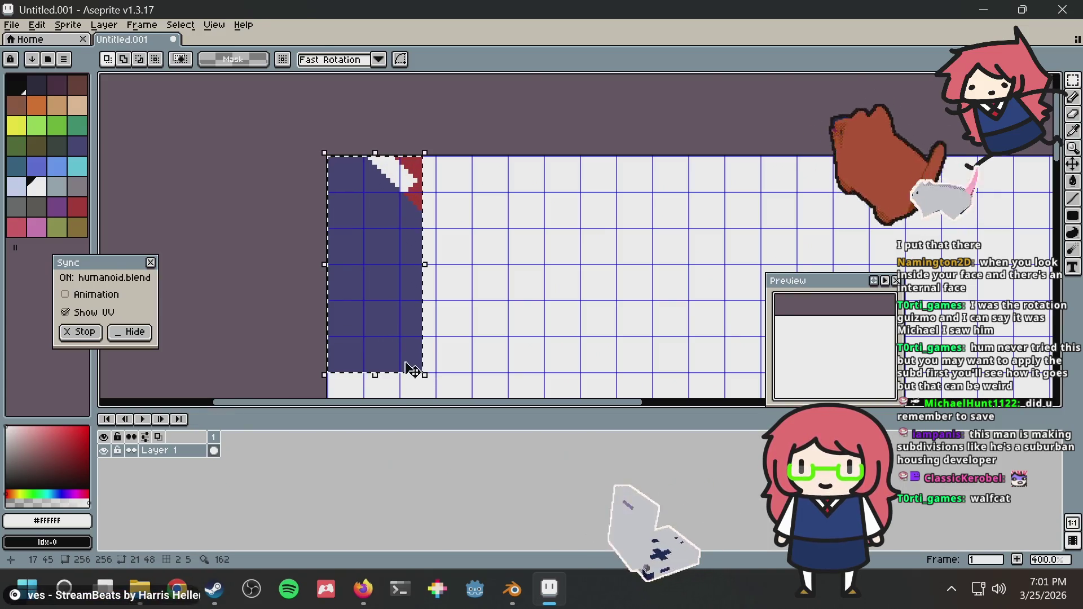
{"action": "key", "text": "g"}
{"action": "left_click", "coordinate": [387, 312]}
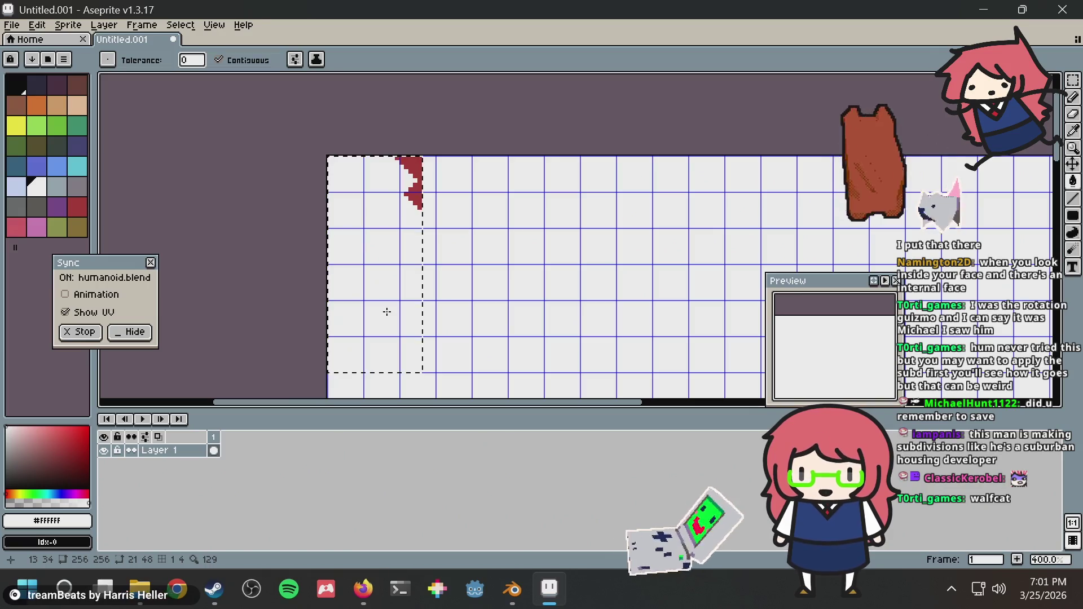
{"action": "key", "text": "ctrl+z"}
{"action": "key", "text": "Right"}
{"action": "key", "text": "Right"}
{"action": "key", "text": "Right"}
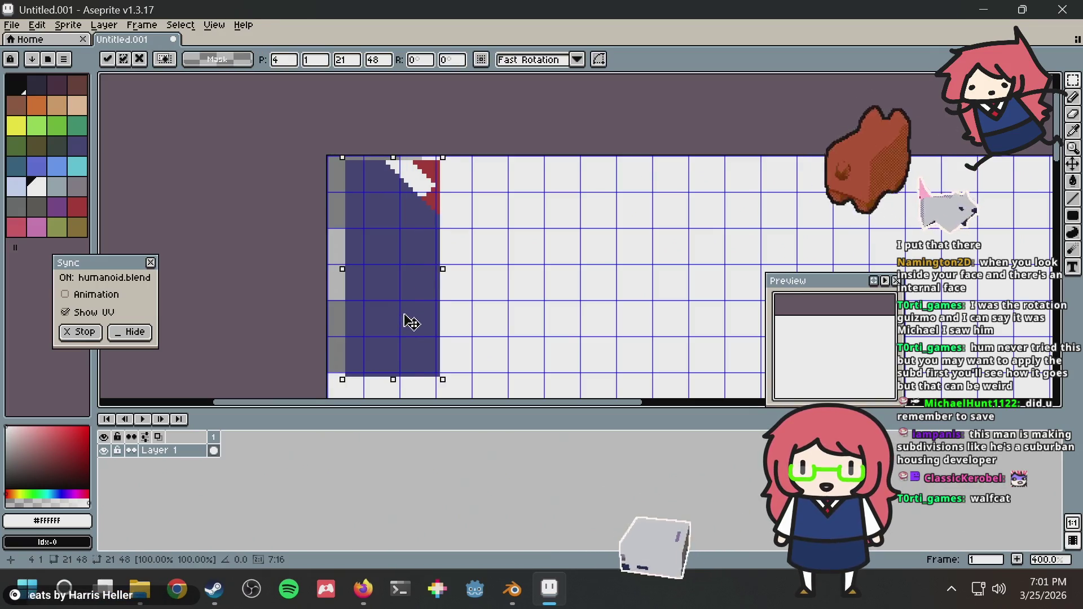
{"action": "key", "text": "ctrl+d"}
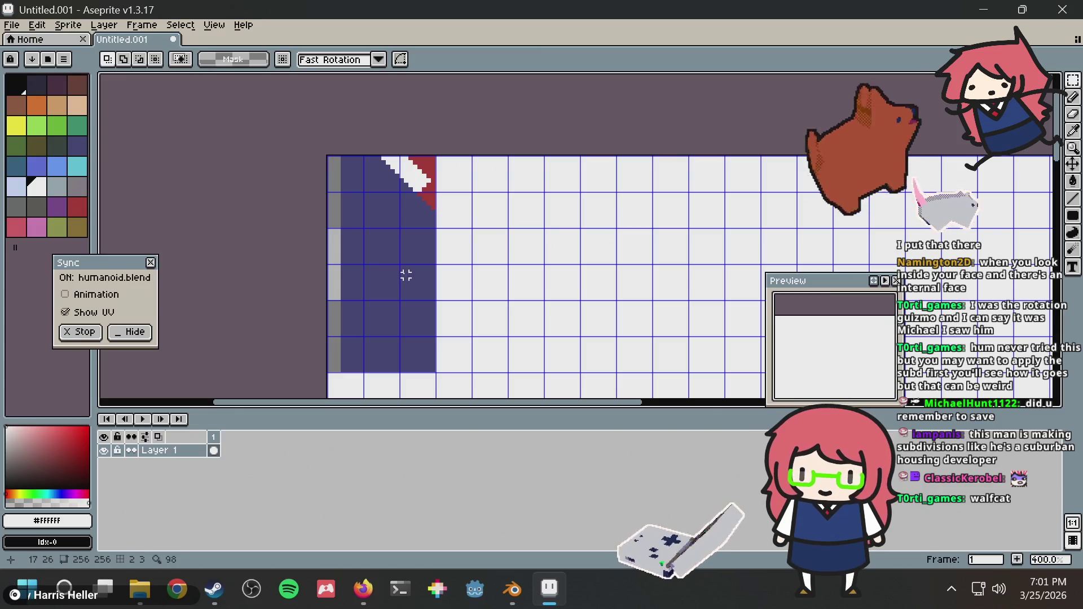
{"action": "left_click", "coordinate": [406, 275], "text": "alt"}
{"action": "left_click", "coordinate": [339, 275]}
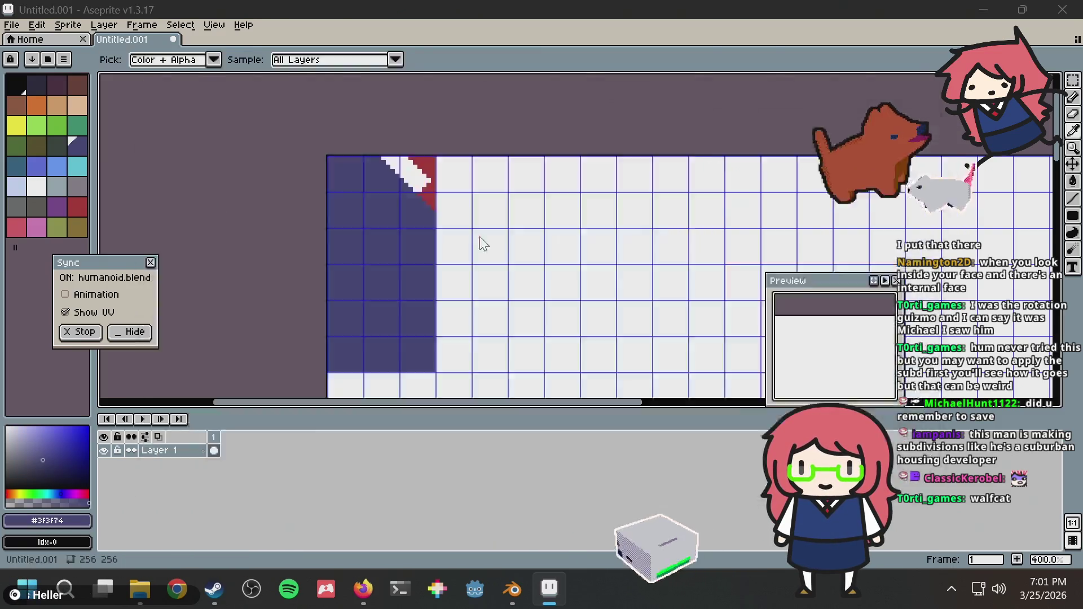
{"action": "key", "text": "alt+Tab"}
{"action": "left_click_drag", "start_coordinate": [212, 232], "coordinate": [228, 244]}
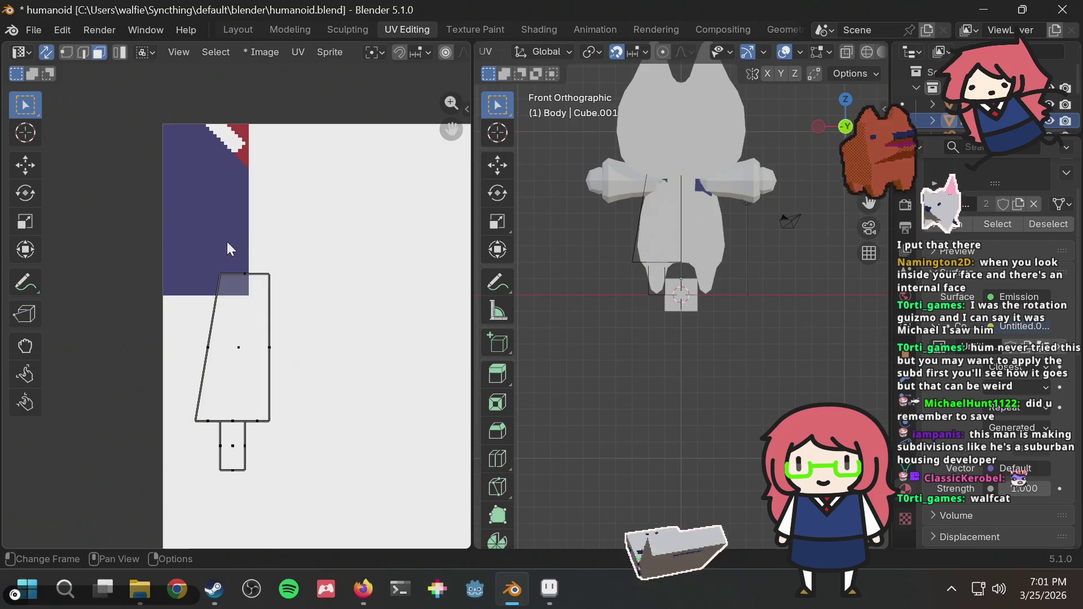
Step: Move the leg UV island up over the uniform texture and deselect it
{"action": "left_click_drag", "start_coordinate": [303, 510], "coordinate": [302, 508]}
{"action": "key", "text": "g"}
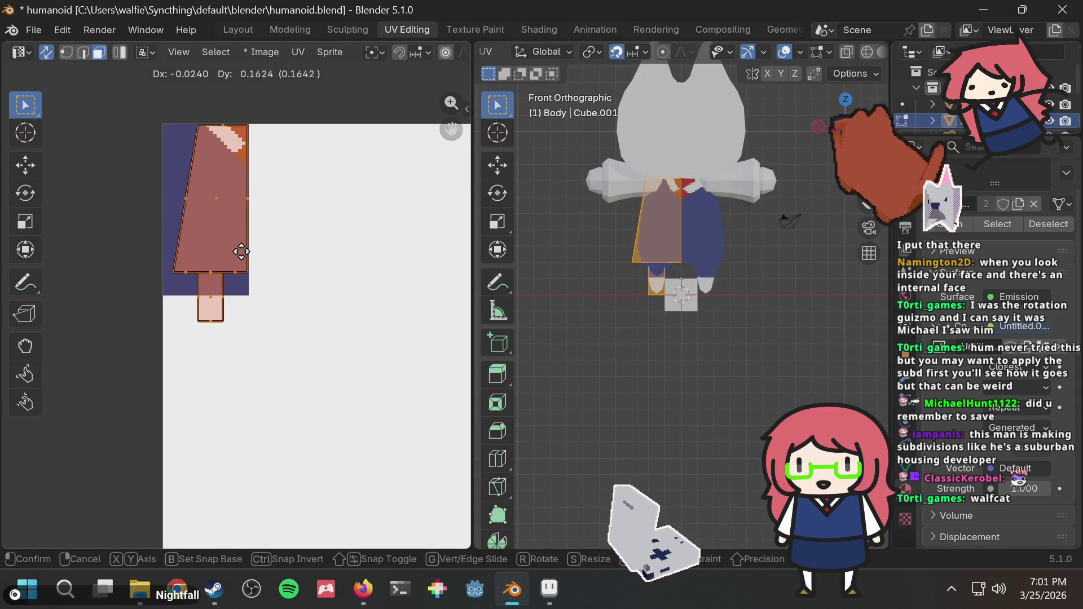
{"action": "left_click", "coordinate": [241, 251]}
{"action": "scroll", "coordinate": [272, 208], "scroll_direction": "up", "scroll_amount": 1}
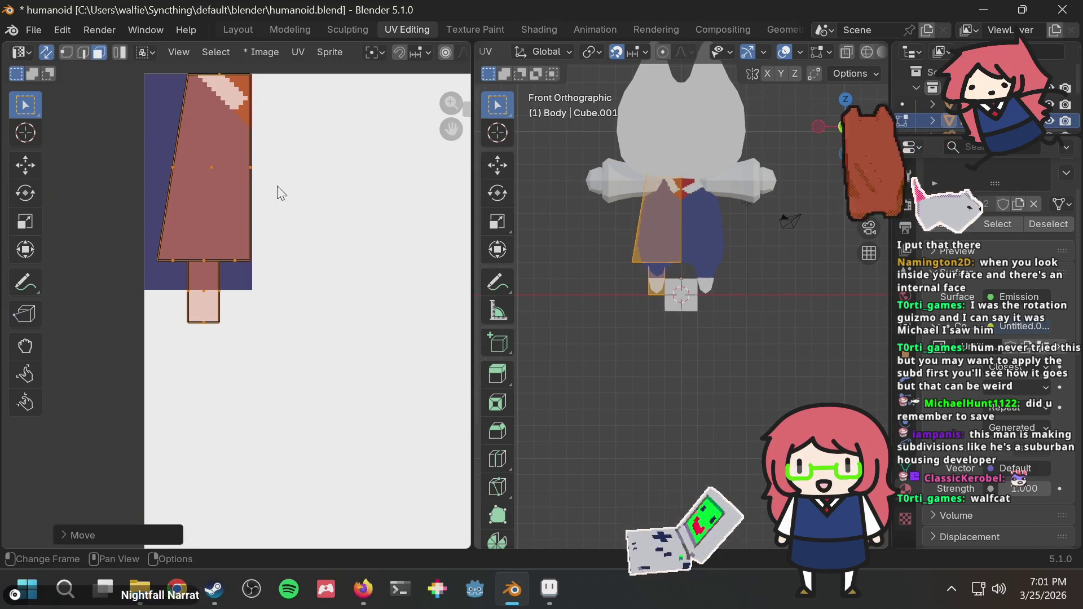
{"action": "middle_click_drag", "start_coordinate": [280, 192], "coordinate": [292, 247]}
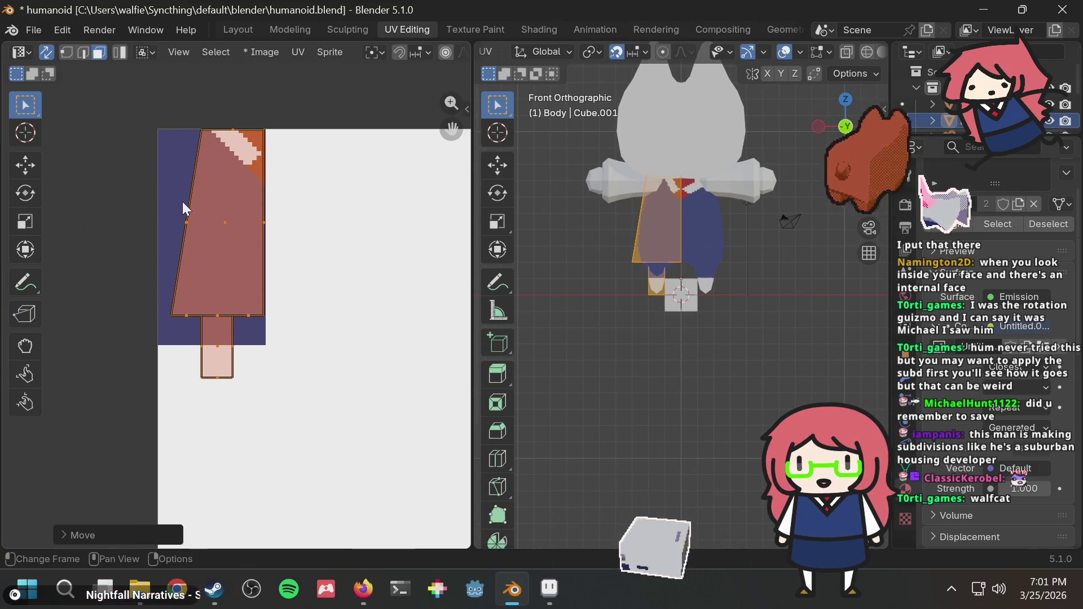
{"action": "left_click", "coordinate": [181, 117]}
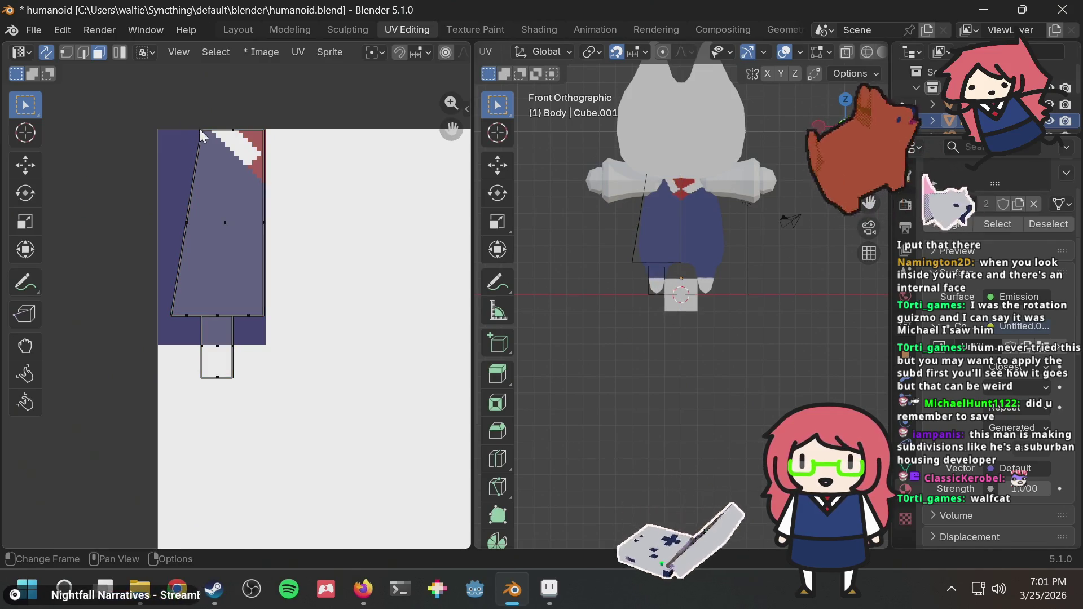
Step: Orbit and zoom the 3D view to inspect the collar and view the model from behind
{"action": "mouse_move", "coordinate": [721, 195]}
{"action": "middle_mouse_down"}
{"action": "mouse_move", "coordinate": [713, 162]}
{"action": "mouse_move", "coordinate": [705, 198]}
{"action": "mouse_move", "coordinate": [692, 144]}
{"action": "middle_mouse_up"}
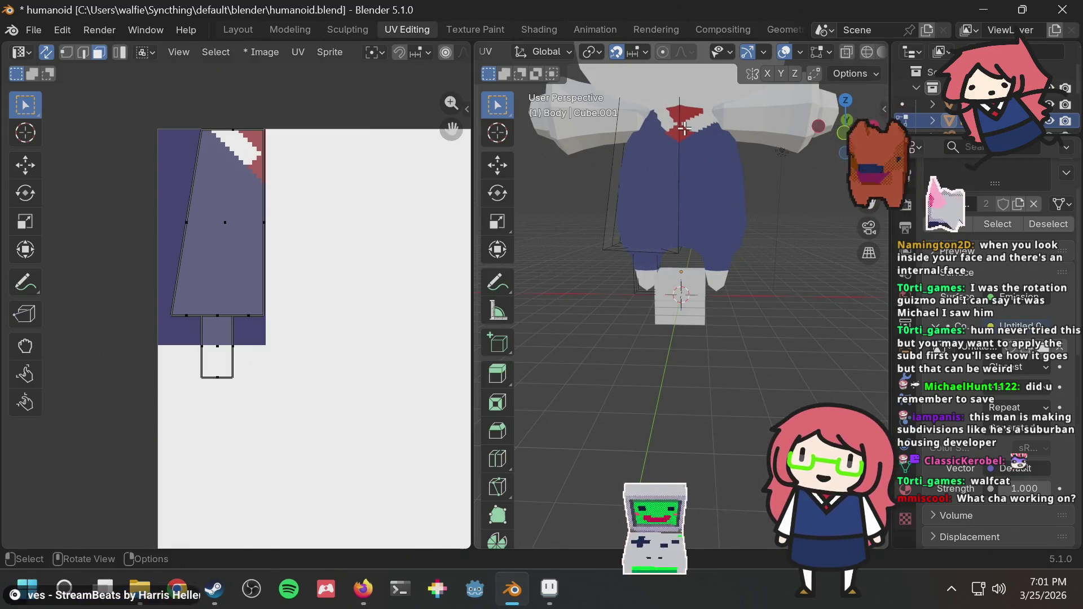
{"action": "mouse_move", "coordinate": [711, 239]}
{"action": "middle_mouse_down"}
{"action": "mouse_move", "coordinate": [753, 285]}
{"action": "mouse_move", "coordinate": [745, 271]}
{"action": "mouse_move", "coordinate": [778, 232]}
{"action": "mouse_move", "coordinate": [822, 210]}
{"action": "mouse_move", "coordinate": [732, 241]}
{"action": "middle_mouse_up"}
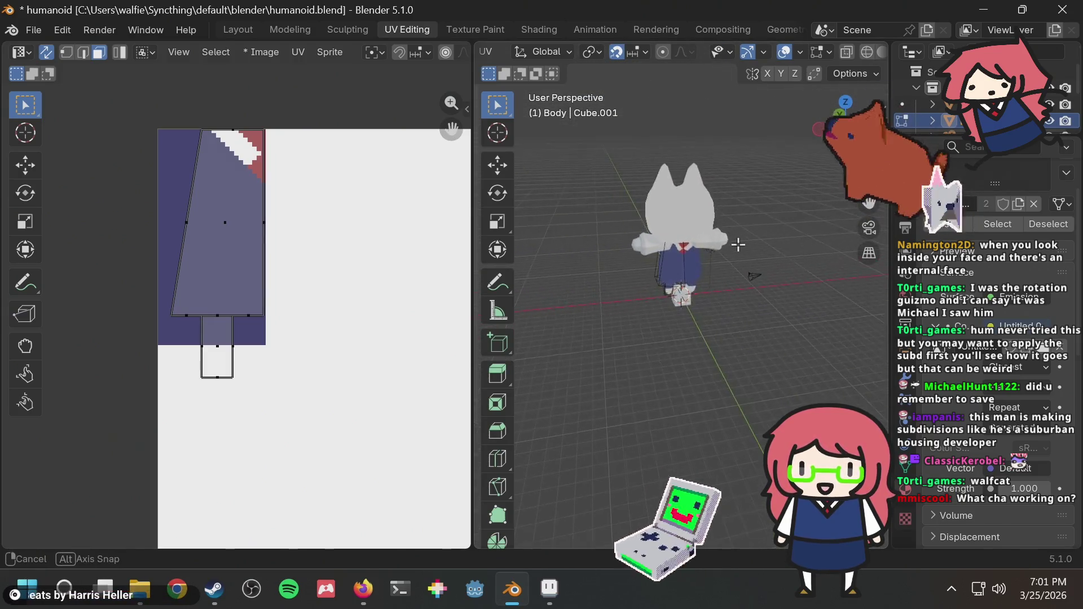
{"action": "scroll", "coordinate": [722, 242], "scroll_direction": "up", "scroll_amount": 4}
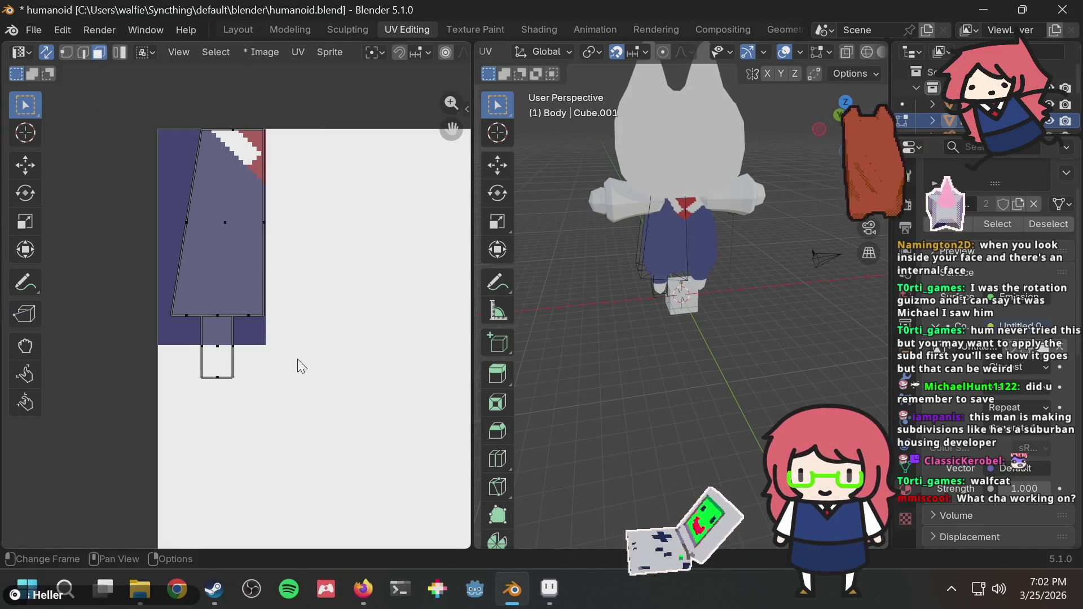
{"action": "left_click", "coordinate": [220, 351]}
{"action": "key", "text": "g"}
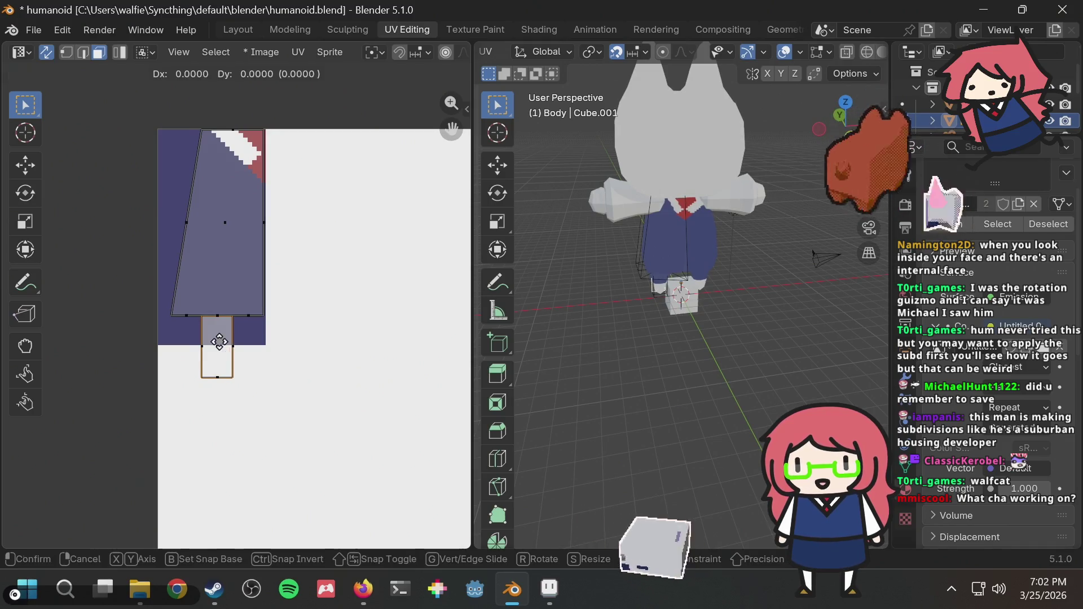
{"action": "right_click", "coordinate": [228, 357]}
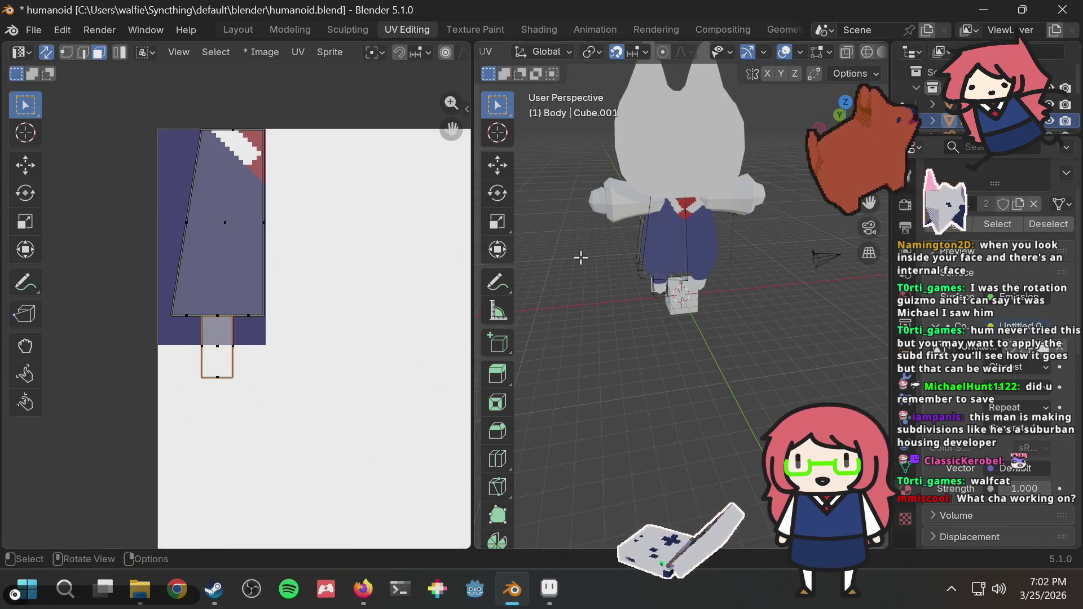
{"action": "mouse_move", "coordinate": [581, 258]}
{"action": "middle_mouse_down"}
{"action": "mouse_move", "coordinate": [660, 247]}
{"action": "mouse_move", "coordinate": [665, 266]}
{"action": "mouse_move", "coordinate": [654, 260]}
{"action": "middle_mouse_up"}
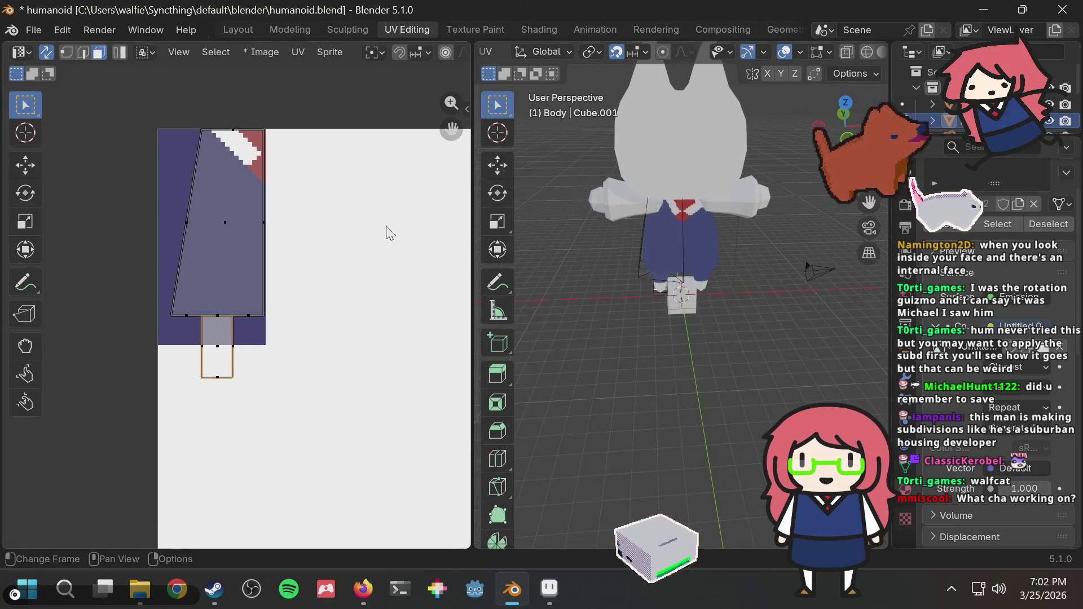
{"action": "scroll", "coordinate": [682, 217], "scroll_direction": "up", "scroll_amount": 2}
{"action": "scroll", "coordinate": [746, 145], "scroll_direction": "up", "scroll_amount": 4}
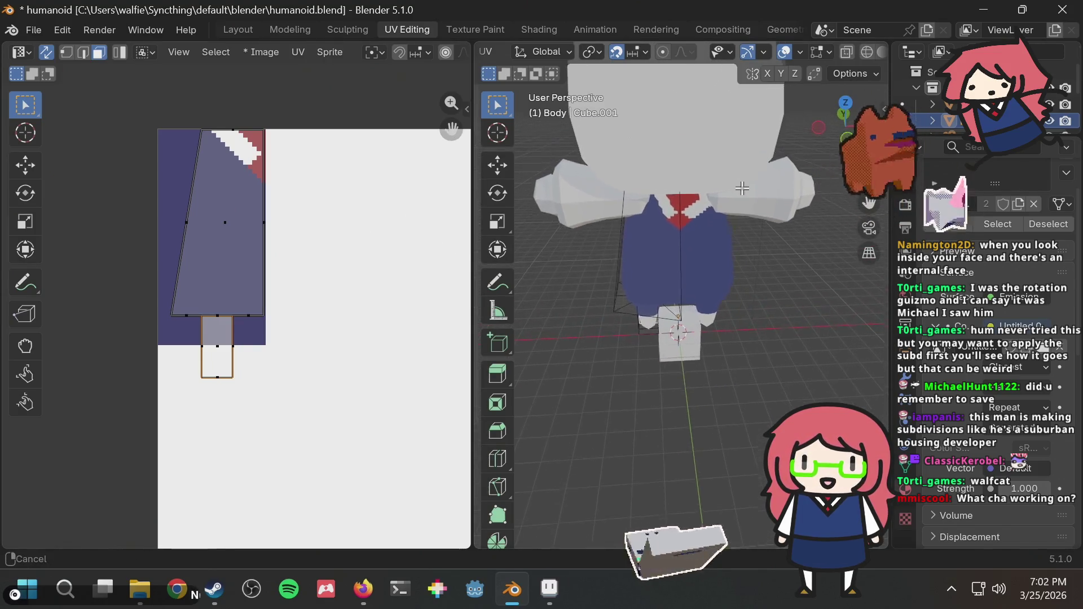
{"action": "middle_click_drag", "start_coordinate": [689, 136], "coordinate": [687, 172]}
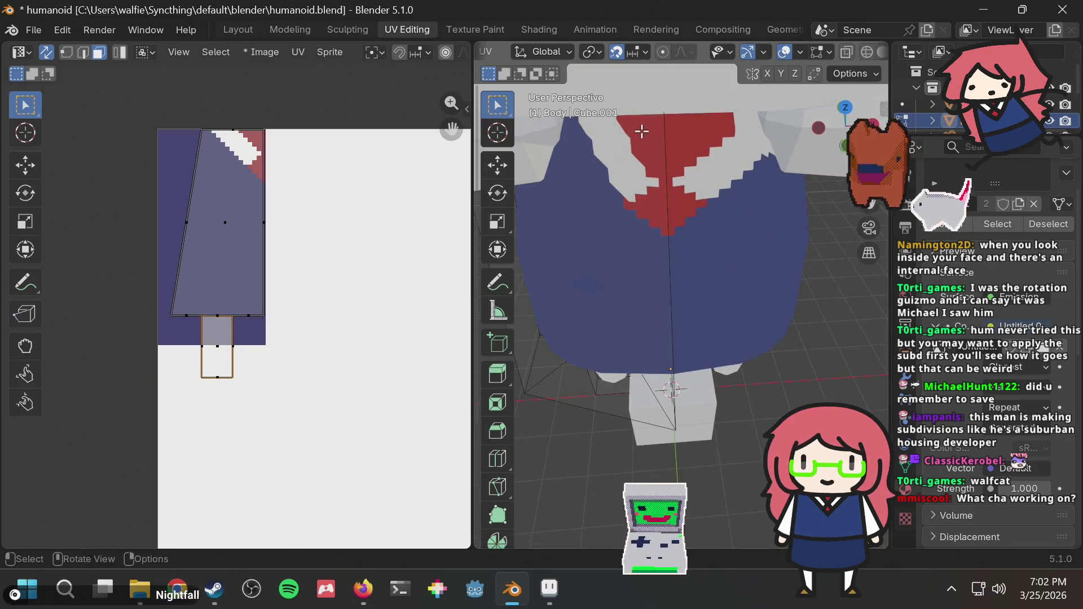
{"action": "mouse_move", "coordinate": [655, 121]}
{"action": "middle_mouse_down"}
{"action": "mouse_move", "coordinate": [665, 136]}
{"action": "mouse_move", "coordinate": [644, 124]}
{"action": "mouse_move", "coordinate": [649, 164]}
{"action": "mouse_move", "coordinate": [638, 161]}
{"action": "mouse_move", "coordinate": [651, 148]}
{"action": "mouse_move", "coordinate": [718, 157]}
{"action": "mouse_move", "coordinate": [651, 149]}
{"action": "mouse_move", "coordinate": [599, 117]}
{"action": "middle_mouse_up"}
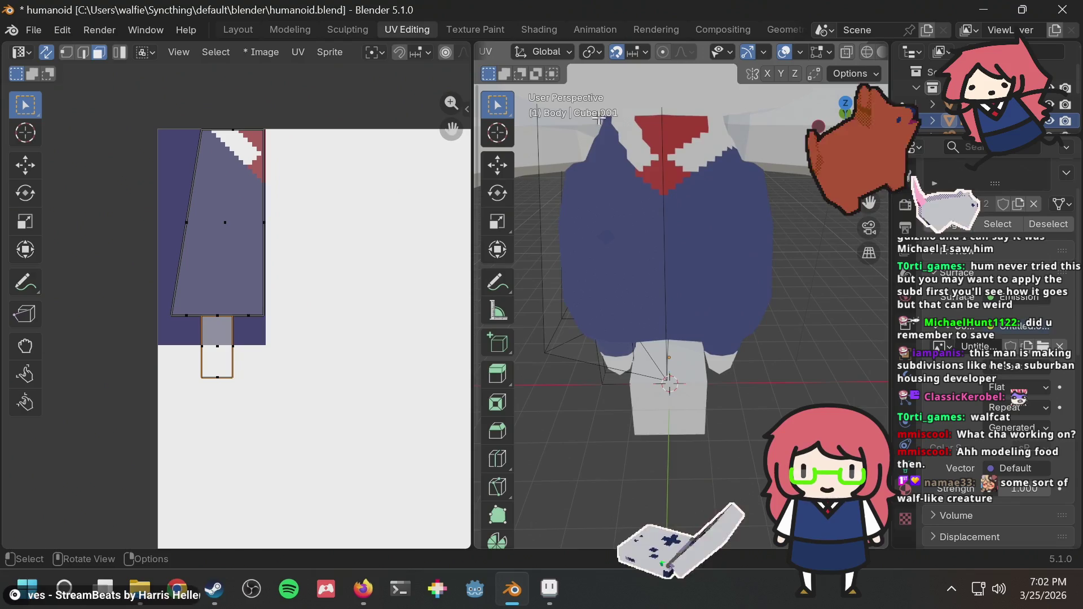
{"action": "scroll", "coordinate": [660, 174], "scroll_direction": "down", "scroll_amount": 3}
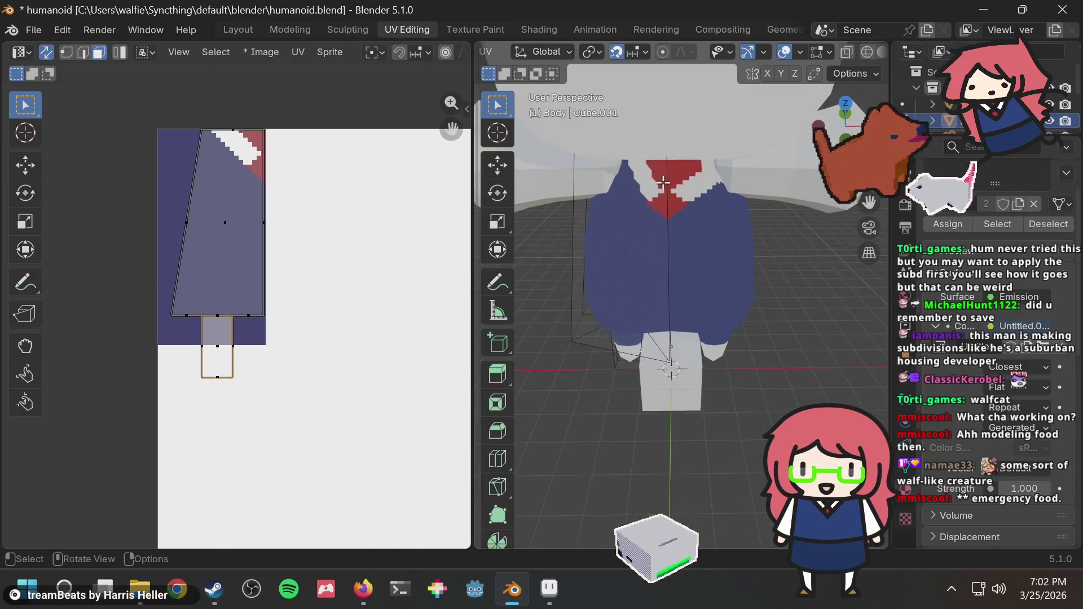
{"action": "mouse_move", "coordinate": [662, 187]}
{"action": "middle_mouse_down"}
{"action": "mouse_move", "coordinate": [603, 150]}
{"action": "mouse_move", "coordinate": [668, 164]}
{"action": "mouse_move", "coordinate": [725, 234]}
{"action": "middle_mouse_up"}
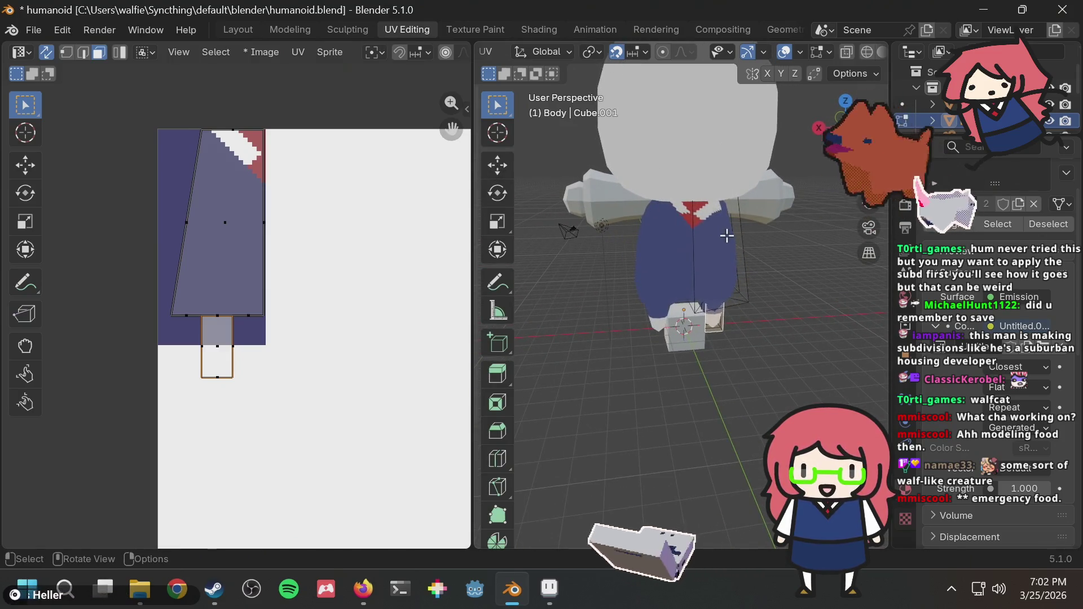
Step: Select a body side face and its UVs, then view the Mirror (X, Merge 0.0010) and Subdivision modifiers
{"action": "left_click", "coordinate": [725, 235]}
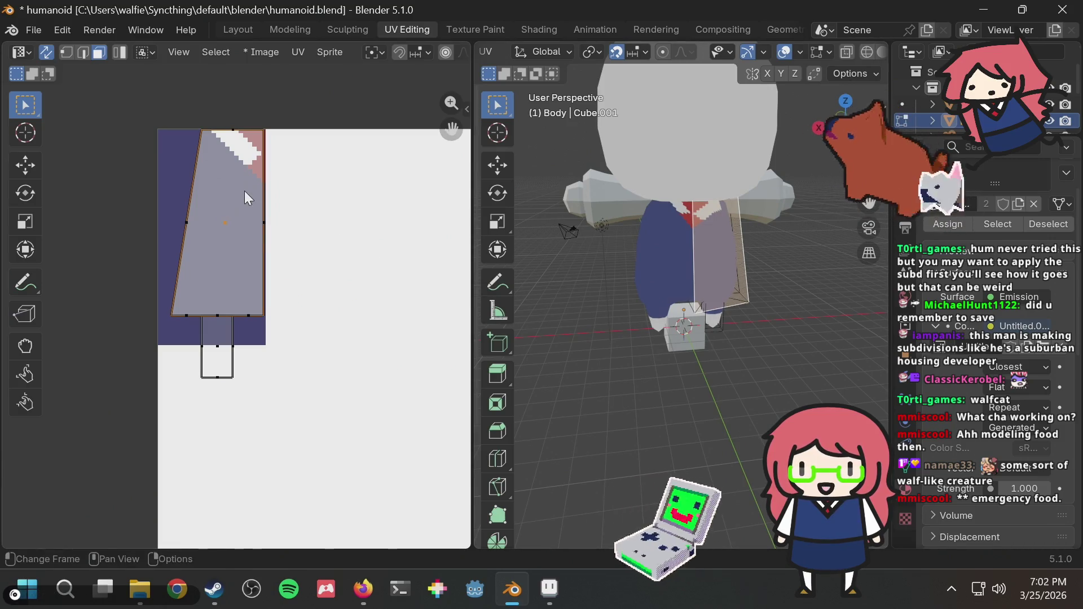
{"action": "left_click_drag", "start_coordinate": [241, 195], "coordinate": [239, 201]}
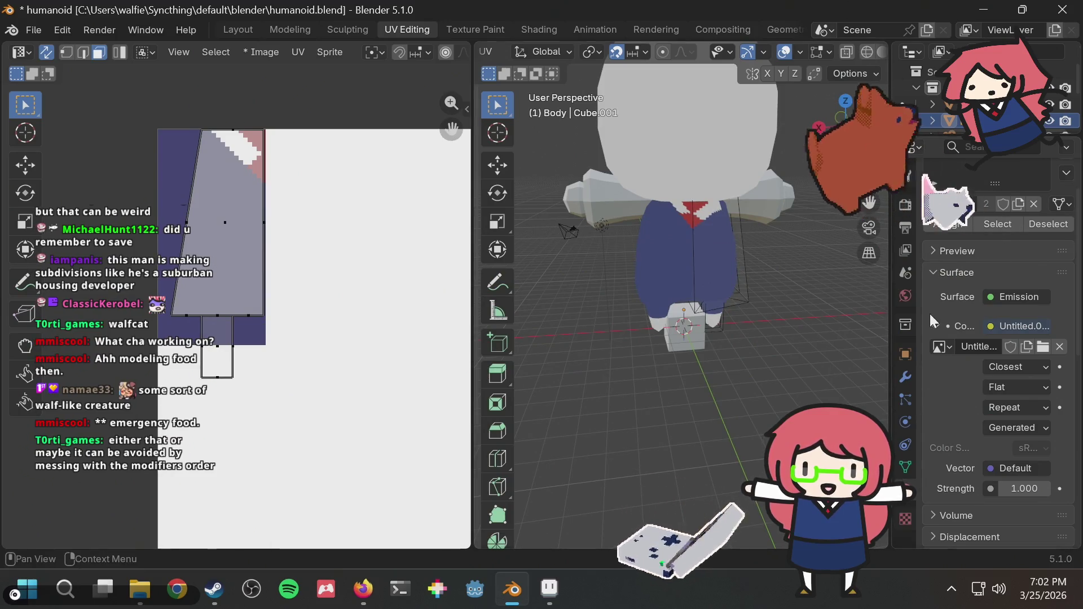
{"action": "left_click", "coordinate": [898, 377]}
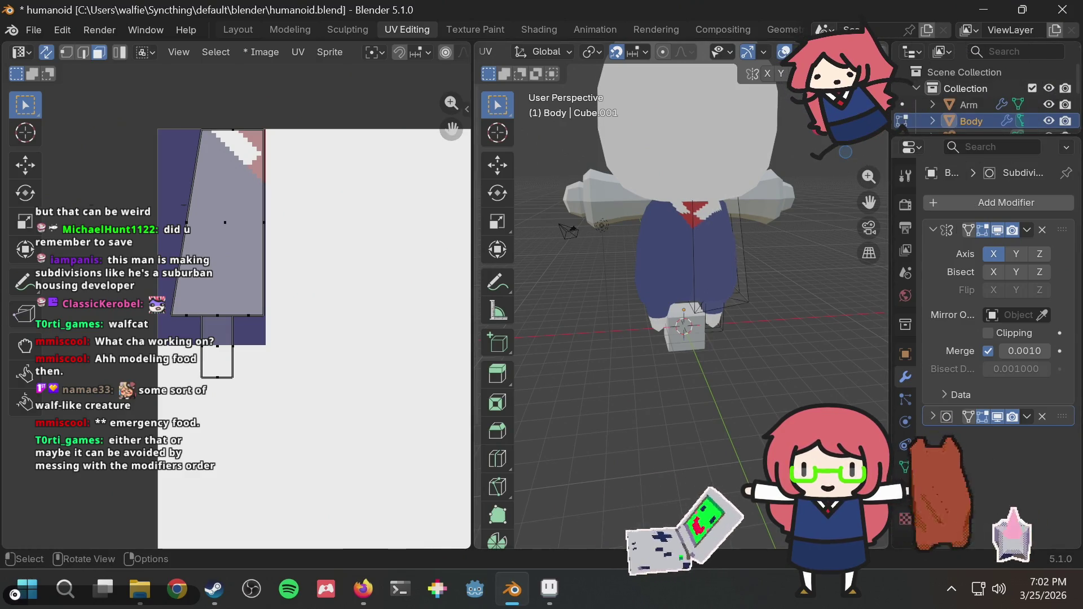
{"action": "scroll", "coordinate": [967, 114], "scroll_direction": "down", "scroll_amount": 2}
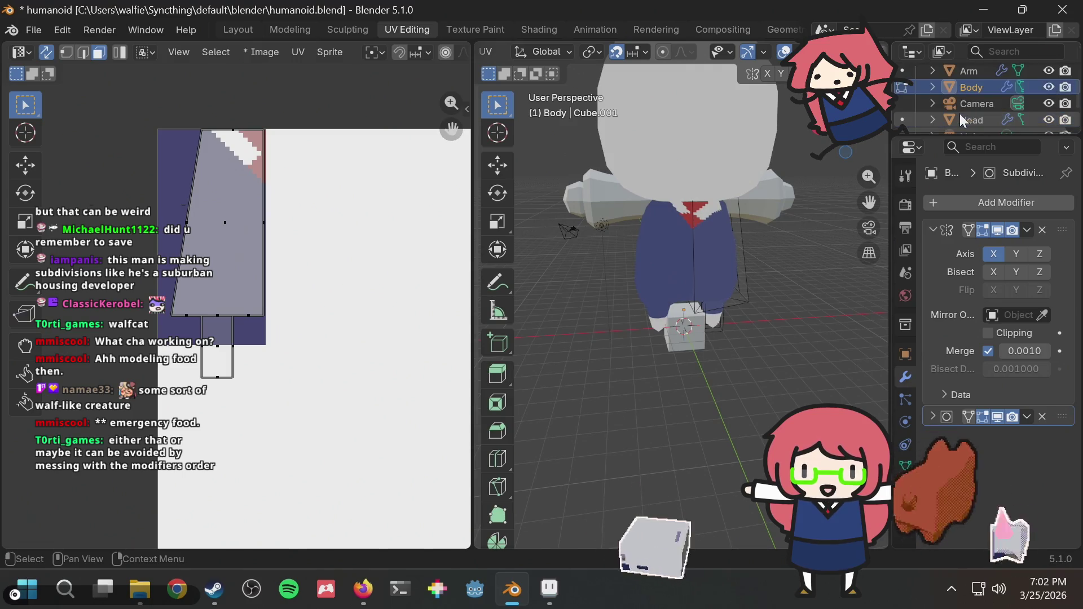
{"action": "left_click", "coordinate": [933, 87]}
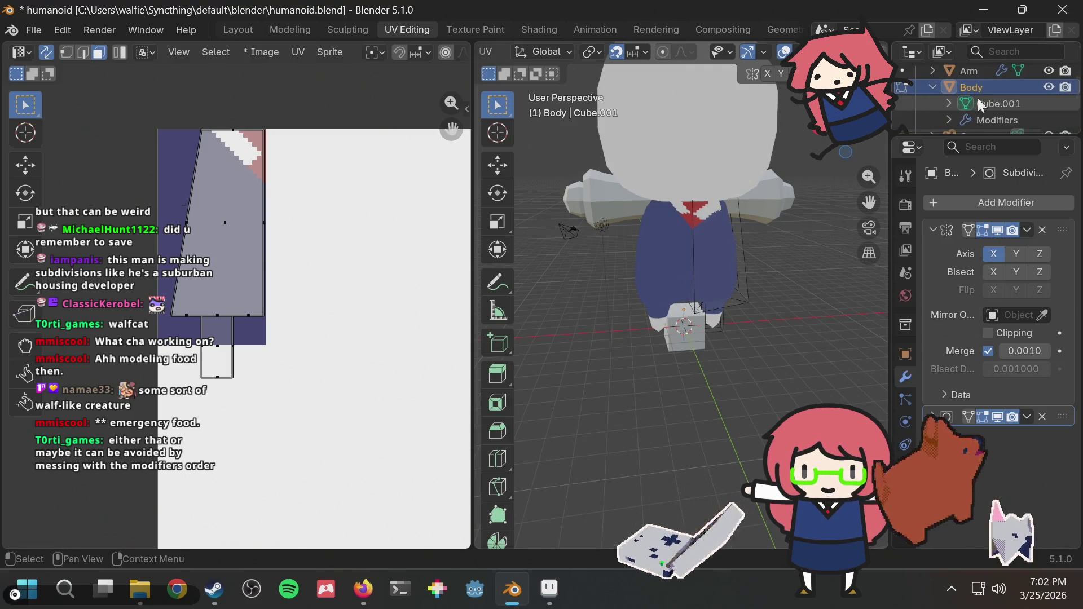
{"action": "left_click", "coordinate": [987, 118]}
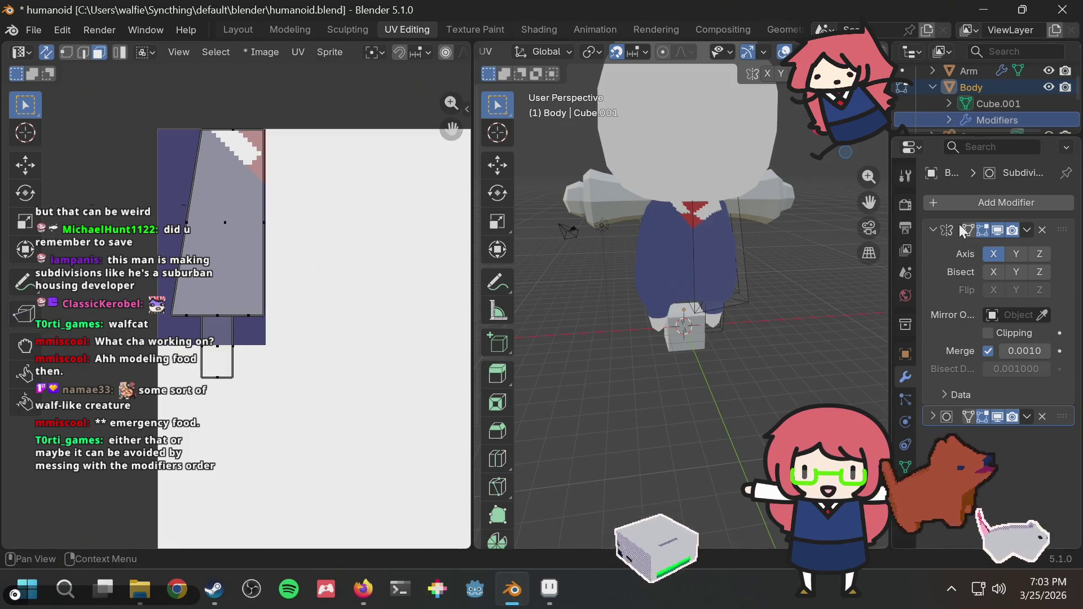
{"action": "left_click", "coordinate": [931, 415]}
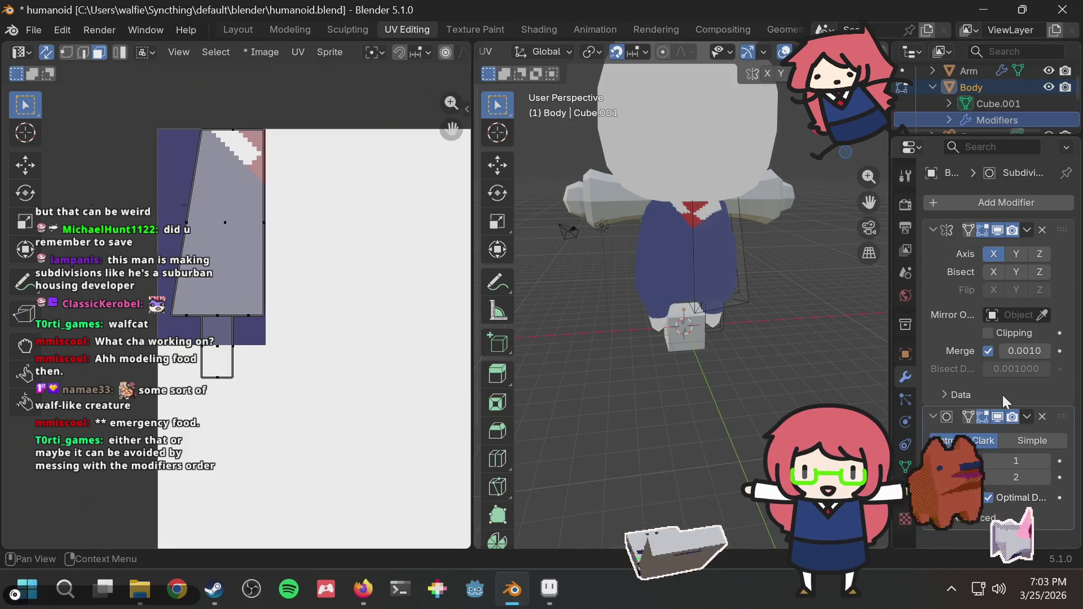
{"action": "left_click_drag", "start_coordinate": [1072, 420], "coordinate": [1080, 228]}
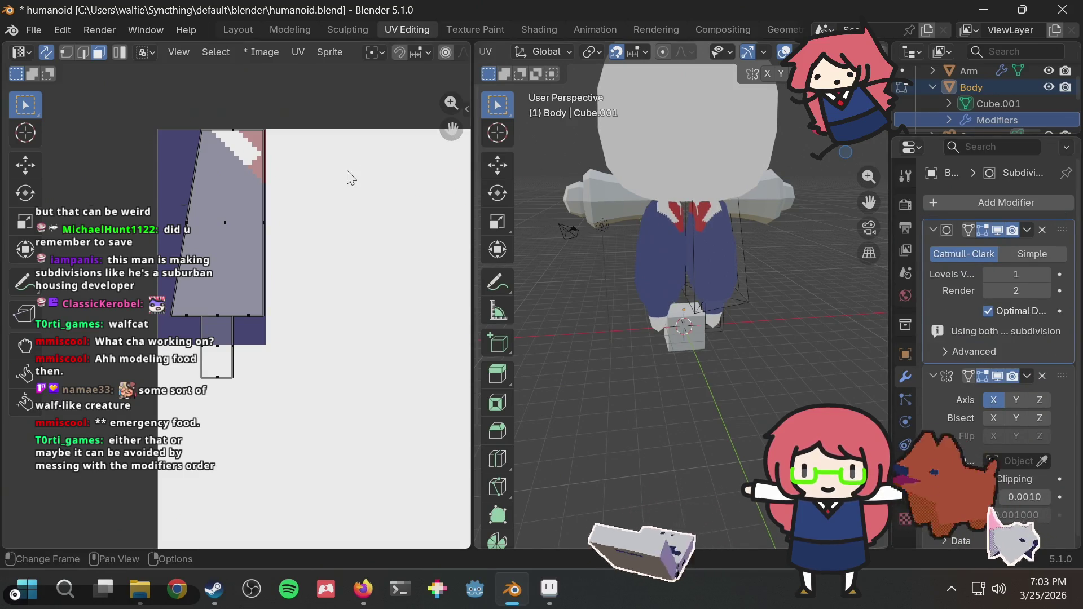
{"action": "scroll", "coordinate": [713, 231], "scroll_direction": "up", "scroll_amount": 3}
{"action": "mouse_move", "coordinate": [714, 231]}
{"action": "middle_mouse_down"}
{"action": "mouse_move", "coordinate": [653, 239]}
{"action": "mouse_move", "coordinate": [757, 234]}
{"action": "mouse_move", "coordinate": [620, 251]}
{"action": "mouse_move", "coordinate": [609, 246]}
{"action": "mouse_move", "coordinate": [654, 244]}
{"action": "mouse_move", "coordinate": [704, 220]}
{"action": "mouse_move", "coordinate": [737, 225]}
{"action": "mouse_move", "coordinate": [592, 231]}
{"action": "mouse_move", "coordinate": [578, 279]}
{"action": "mouse_move", "coordinate": [593, 221]}
{"action": "middle_mouse_up"}
{"action": "key", "text": "ctrl+z"}
{"action": "scroll", "coordinate": [497, 282], "scroll_direction": "down", "scroll_amount": 1}
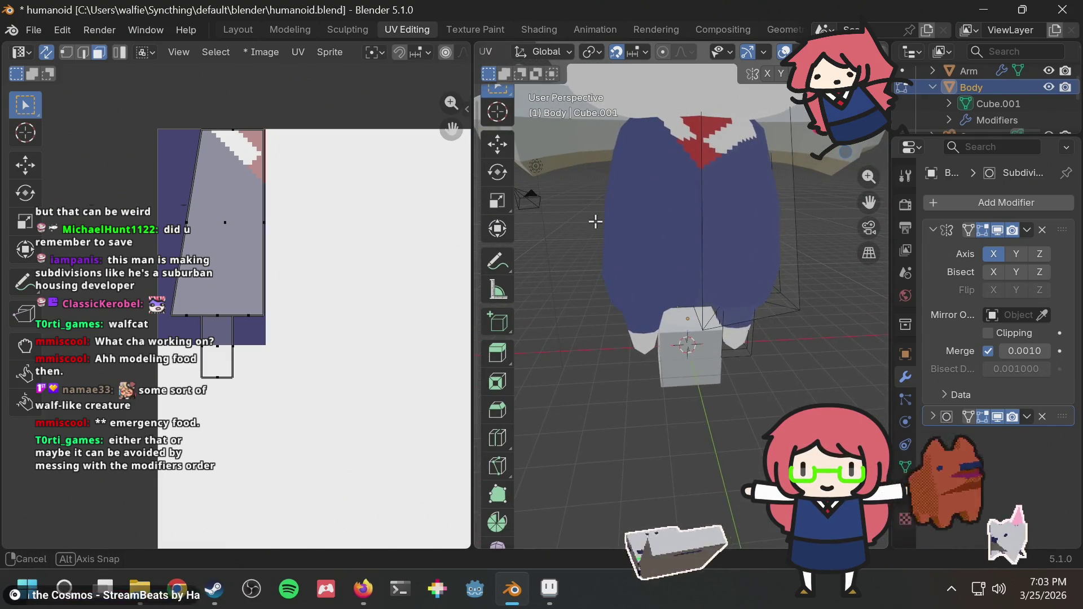
{"action": "middle_click_drag", "start_coordinate": [787, 181], "coordinate": [714, 307]}
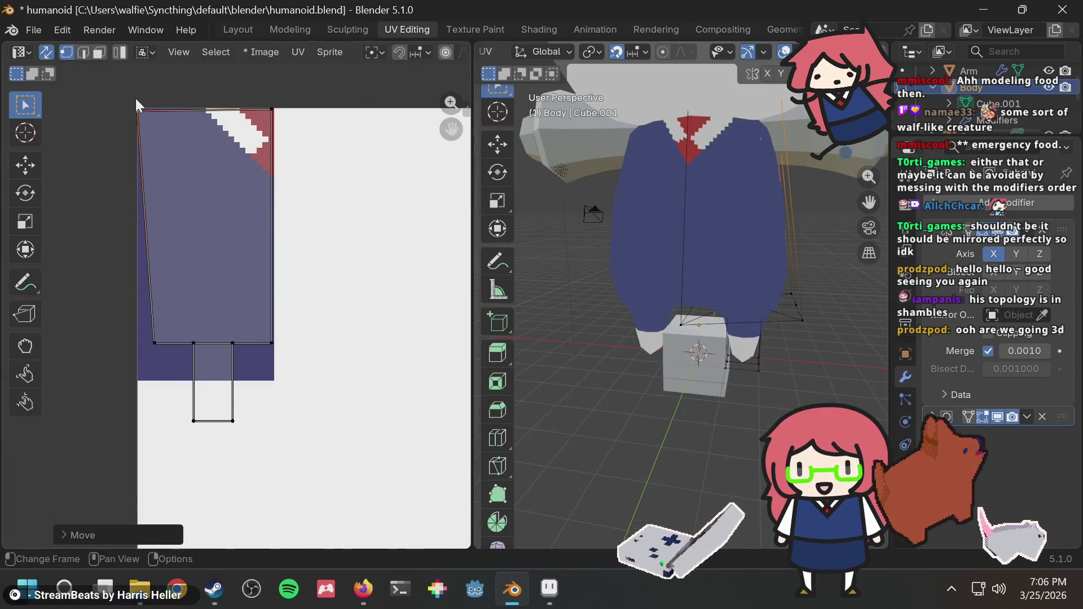
Step: Select the whole body UV island and snap it to texture pixels
{"action": "left_click_drag", "start_coordinate": [121, 89], "coordinate": [237, 298]}
{"action": "left_click_drag", "start_coordinate": [313, 437], "coordinate": [313, 437]}
{"action": "key", "text": "u"}
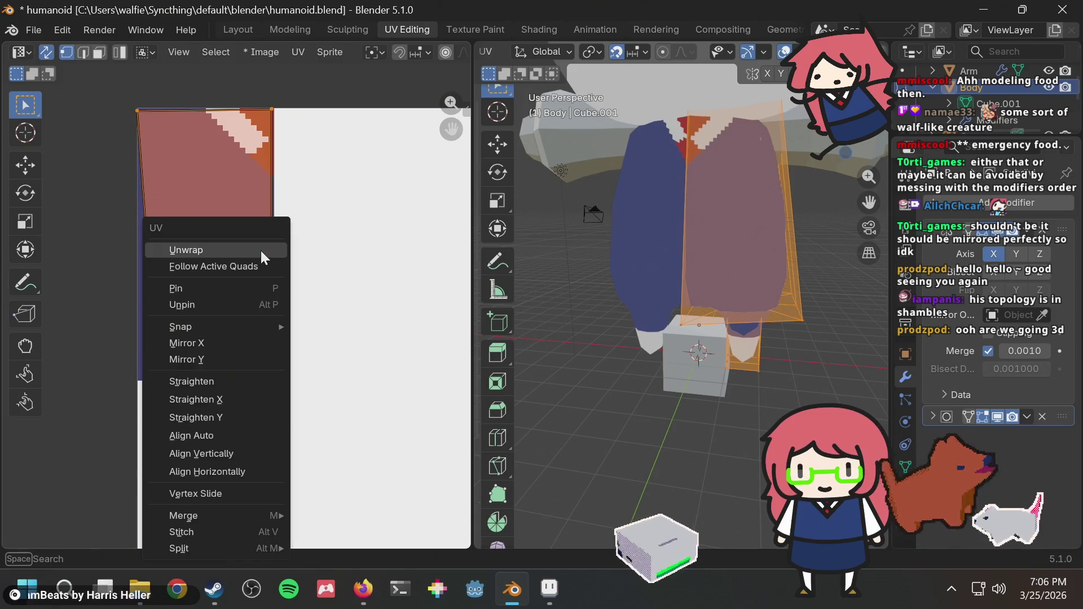
{"action": "mouse_move", "coordinate": [237, 326]}
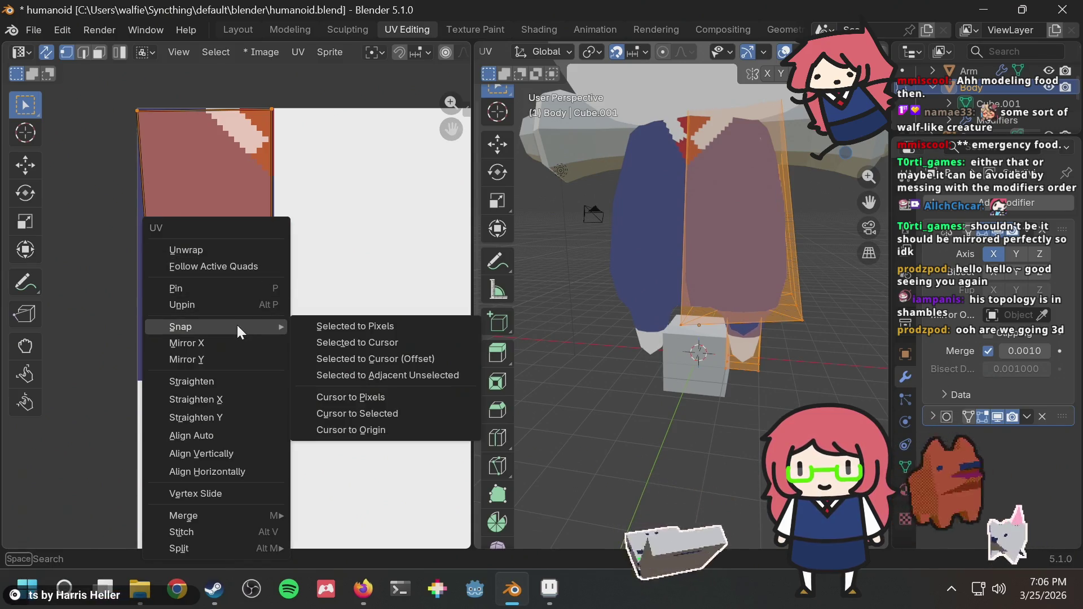
{"action": "left_click", "coordinate": [345, 323]}
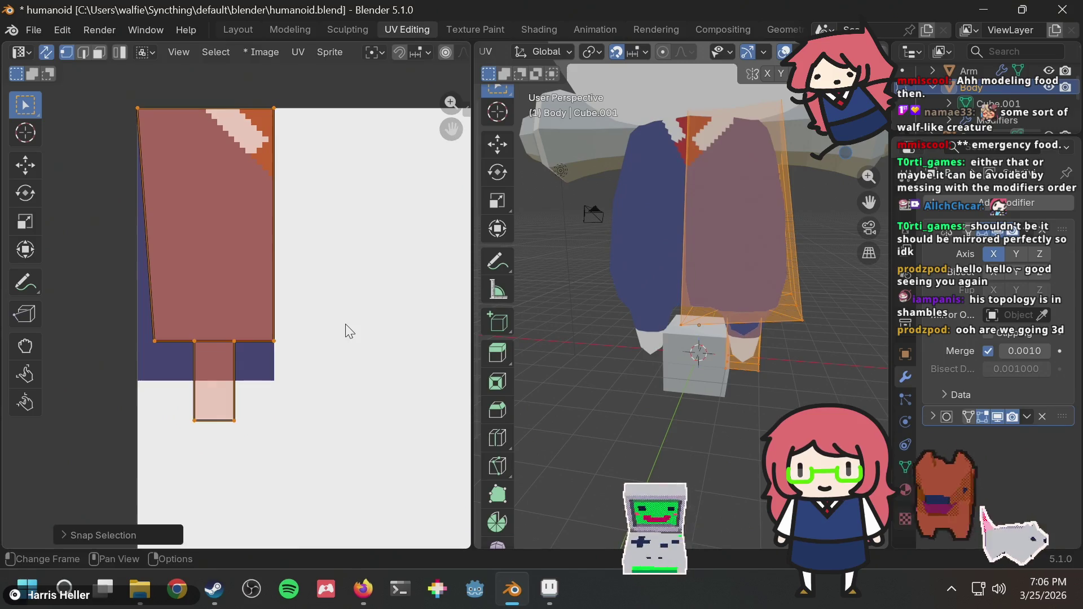
Step: Reposition the island's lower-left corner vertex and snap the bottom row of vertices to pixels
{"action": "left_click", "coordinate": [136, 369]}
{"action": "key", "text": "g"}
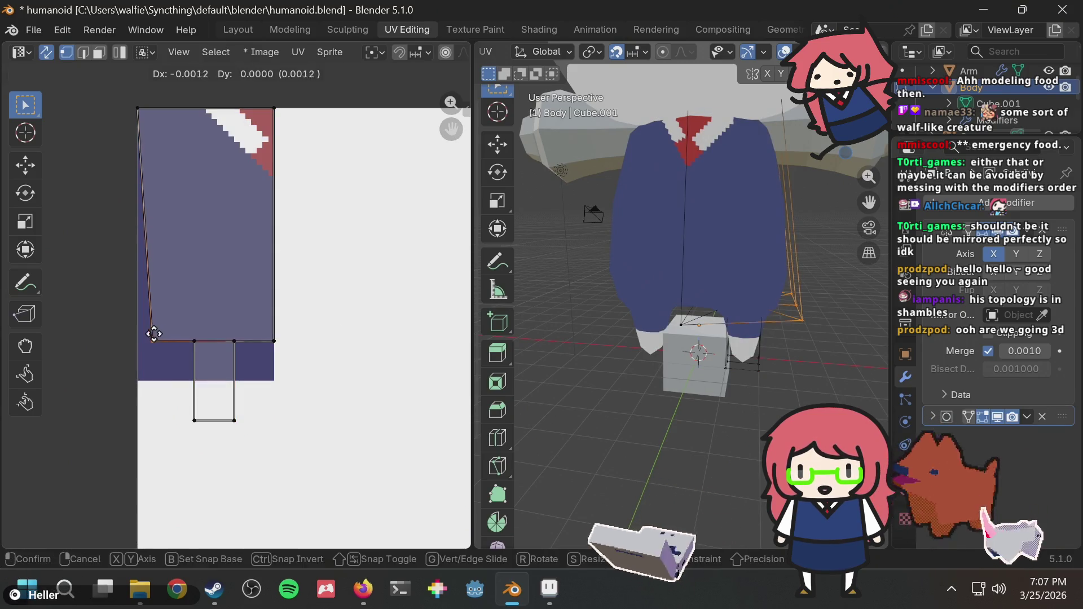
{"action": "left_click", "coordinate": [142, 328]}
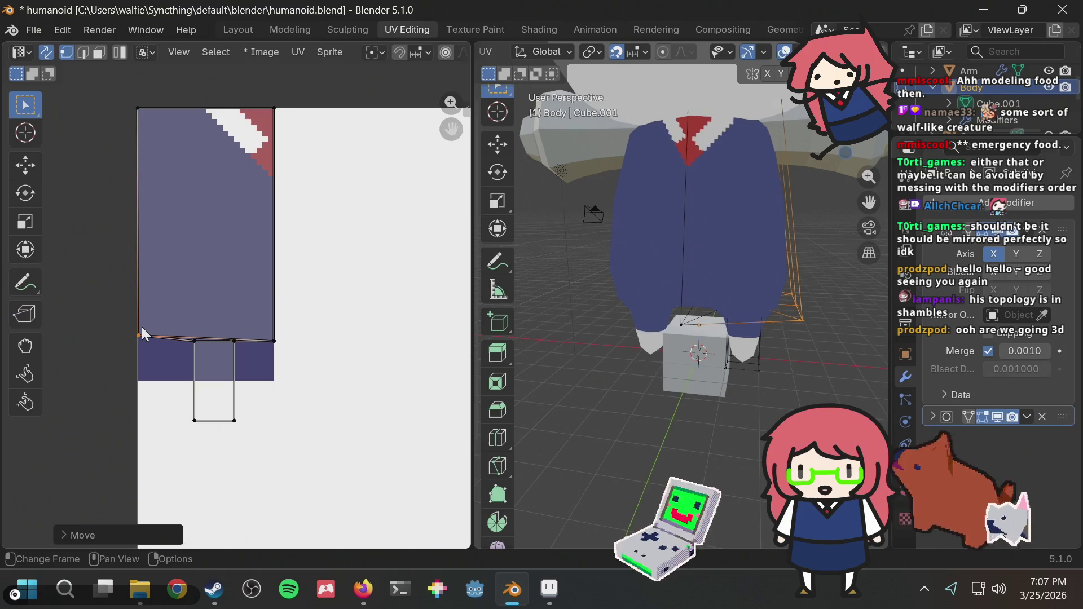
{"action": "mouse_move", "coordinate": [127, 358]}
{"action": "left_mouse_down"}
{"action": "mouse_move", "coordinate": [187, 307]}
{"action": "mouse_move", "coordinate": [310, 290]}
{"action": "left_mouse_up"}
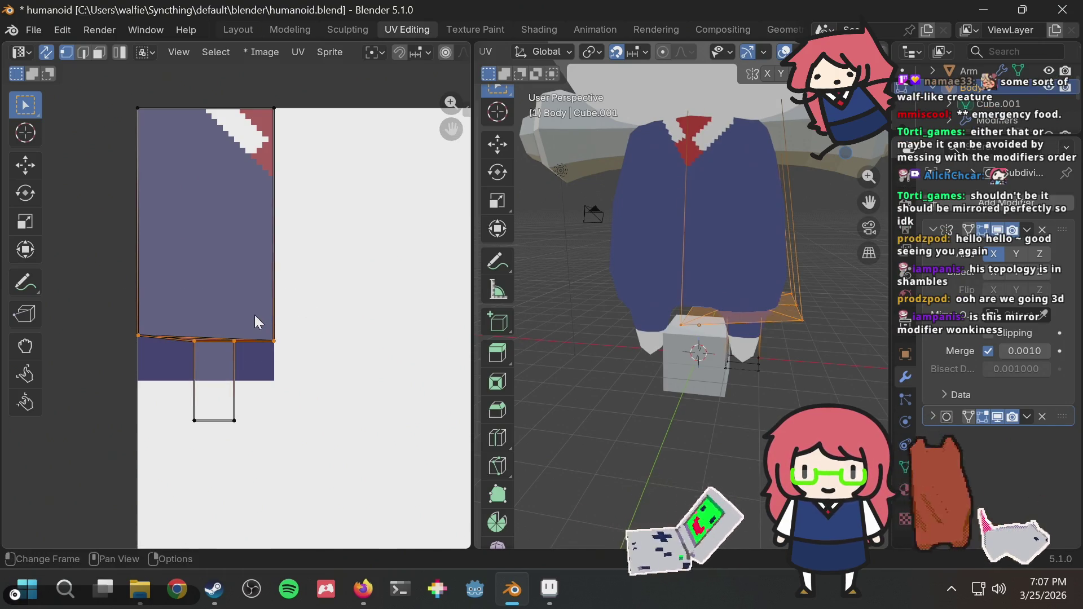
{"action": "right_click", "coordinate": [194, 318]}
{"action": "mouse_move", "coordinate": [192, 321]}
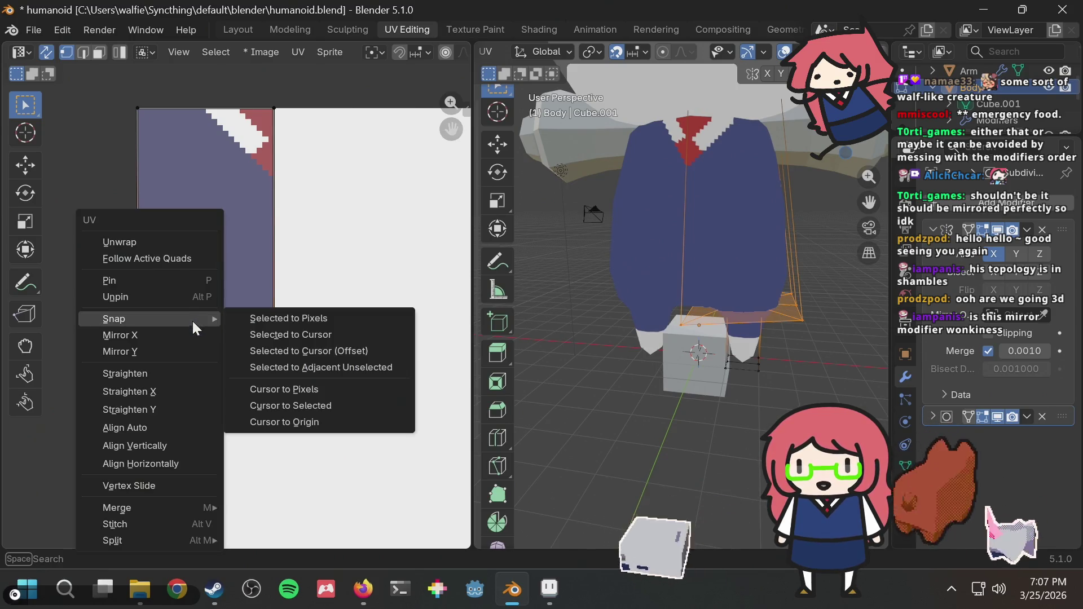
{"action": "left_click", "coordinate": [273, 317]}
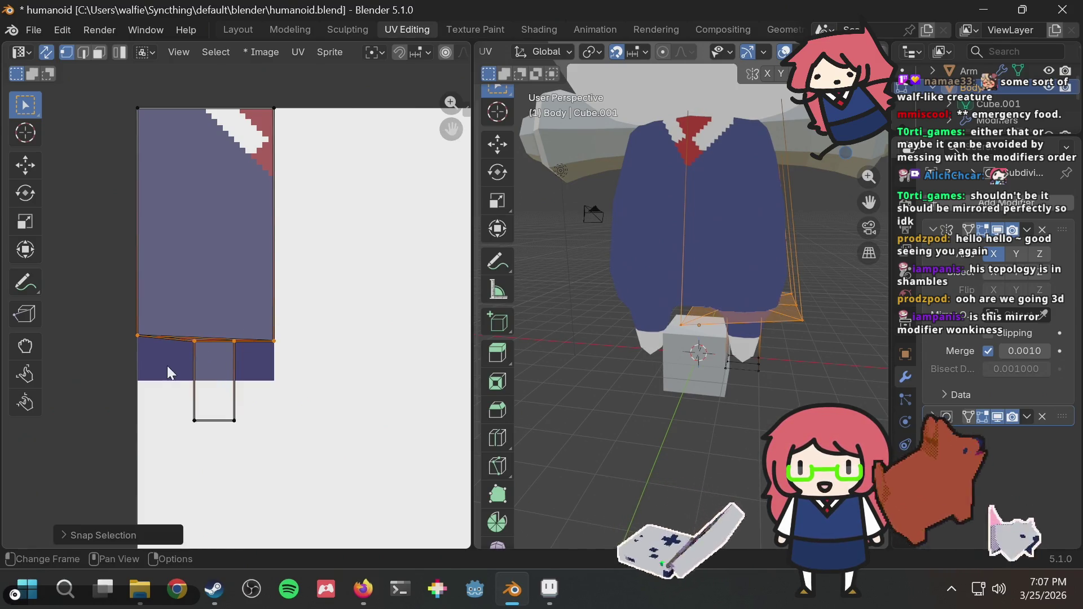
Step: Raise the bottom-left vertex into line with the island's bottom edge
{"action": "left_click", "coordinate": [135, 338]}
{"action": "scroll", "coordinate": [148, 343], "scroll_direction": "up", "scroll_amount": 2}
{"action": "key", "text": "g"}
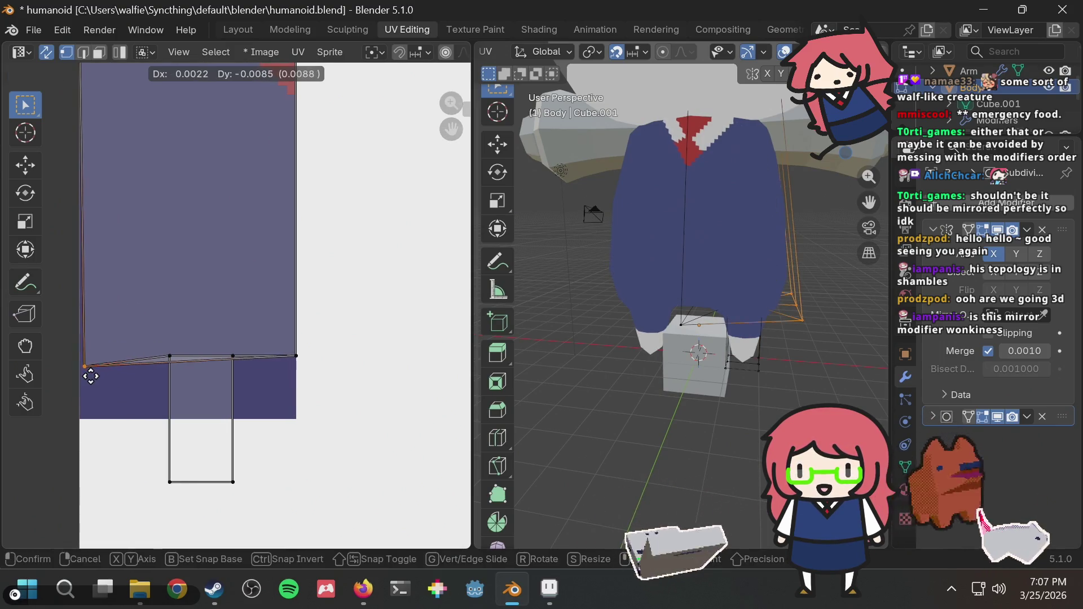
{"action": "left_click", "coordinate": [110, 378]}
Step: Move the leg UV rectangle down below the body island
{"action": "left_click_drag", "start_coordinate": [141, 488], "coordinate": [252, 334]}
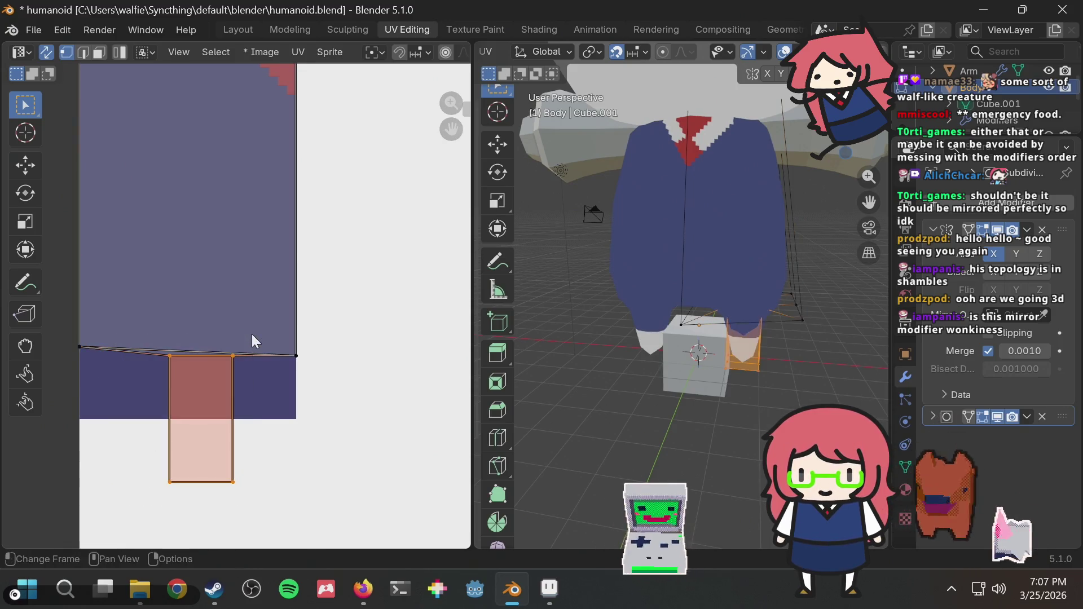
{"action": "scroll", "coordinate": [252, 334], "scroll_direction": "down", "scroll_amount": 1}
{"action": "key", "text": "g"}
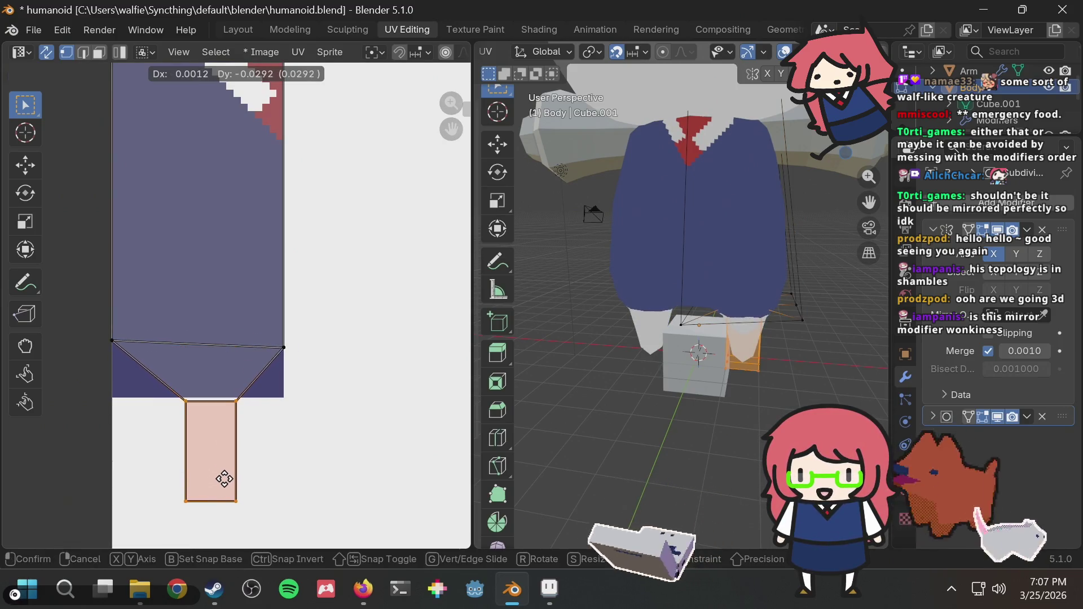
{"action": "left_click", "coordinate": [225, 479]}
Step: Lower the island's two bottom corners to the navy panel's bottom edge
{"action": "left_click_drag", "start_coordinate": [99, 315], "coordinate": [288, 354]}
{"action": "key", "text": "g"}
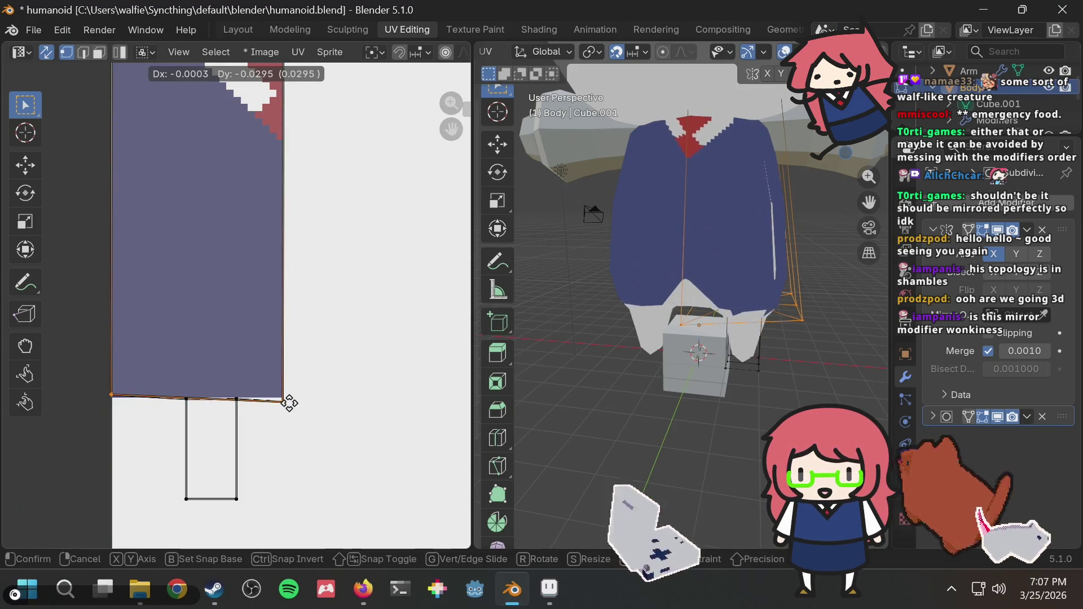
{"action": "left_click", "coordinate": [289, 402]}
{"action": "scroll", "coordinate": [300, 427], "scroll_direction": "up", "scroll_amount": 2}
{"action": "key", "text": "g"}
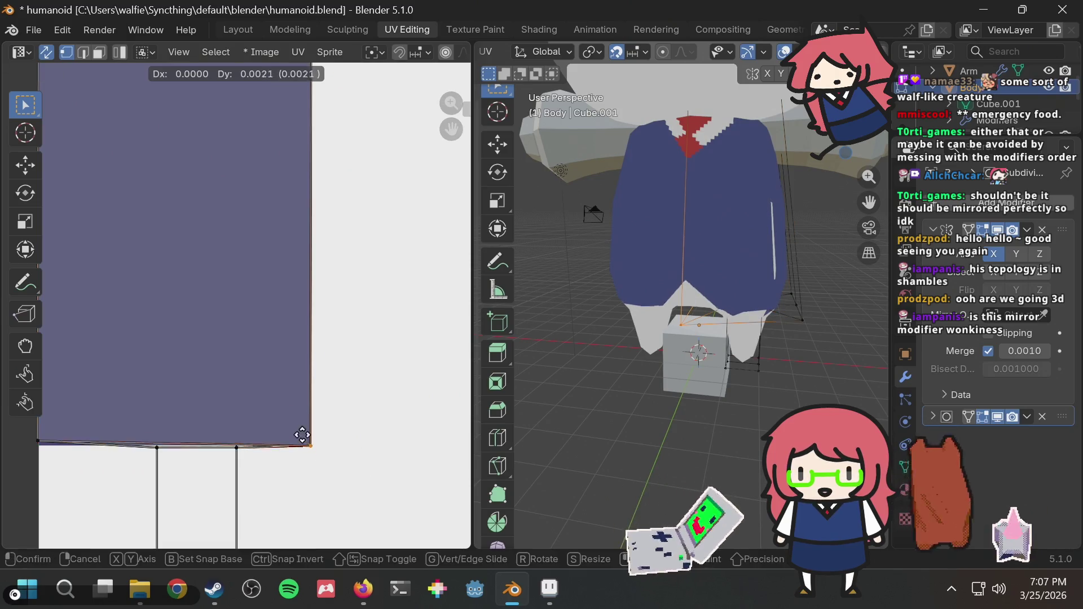
{"action": "left_click", "coordinate": [301, 432]}
{"action": "scroll", "coordinate": [346, 395], "scroll_direction": "down", "scroll_amount": 3}
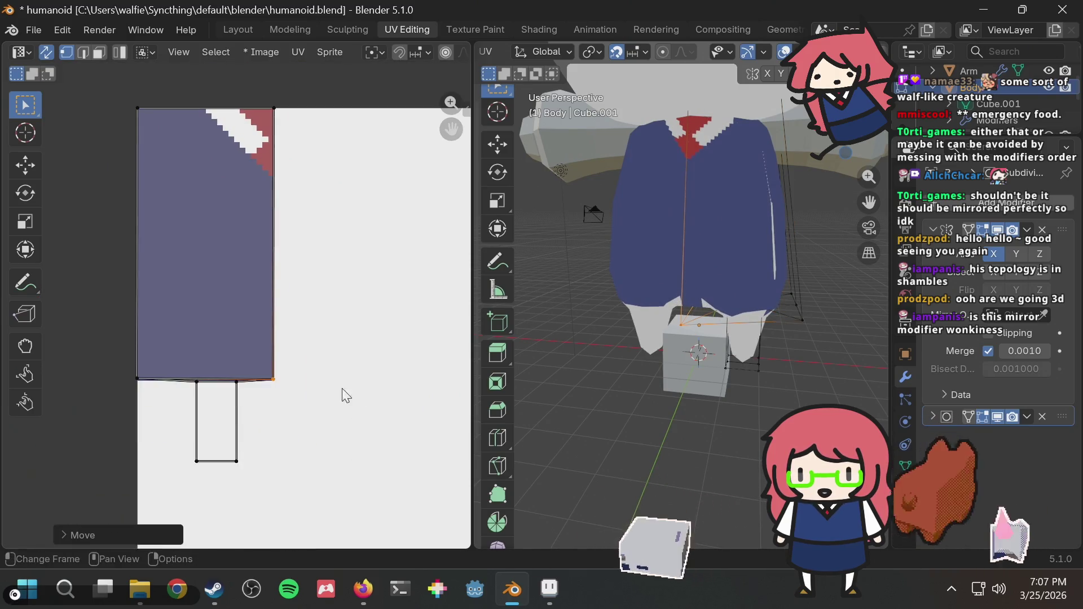
Step: Snap the entire body island to pixels once more, then deselect it
{"action": "key", "text": "a"}
{"action": "key", "text": "u"}
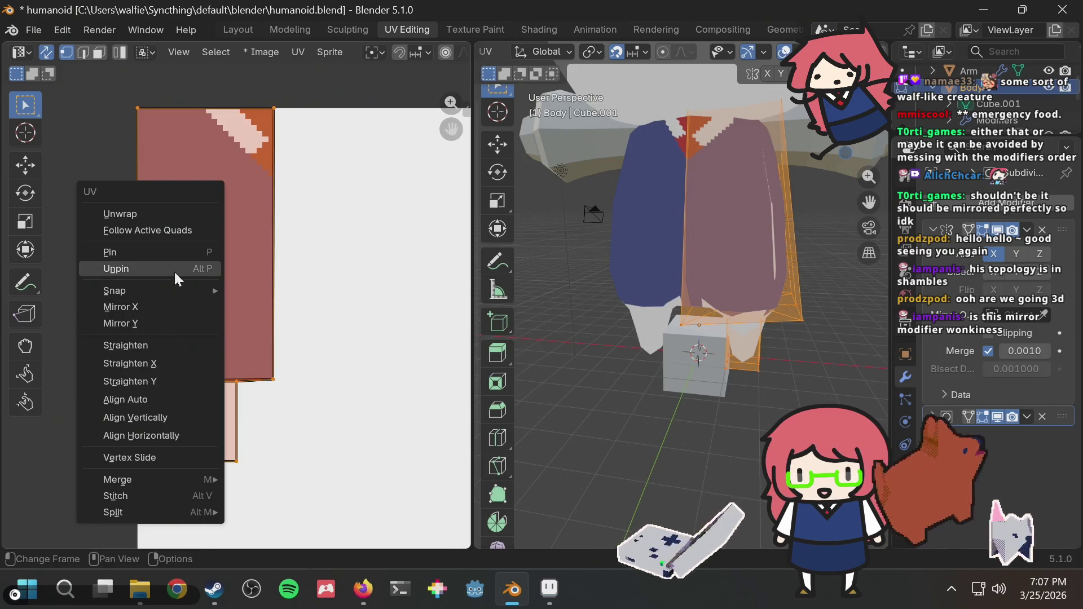
{"action": "mouse_move", "coordinate": [174, 282]}
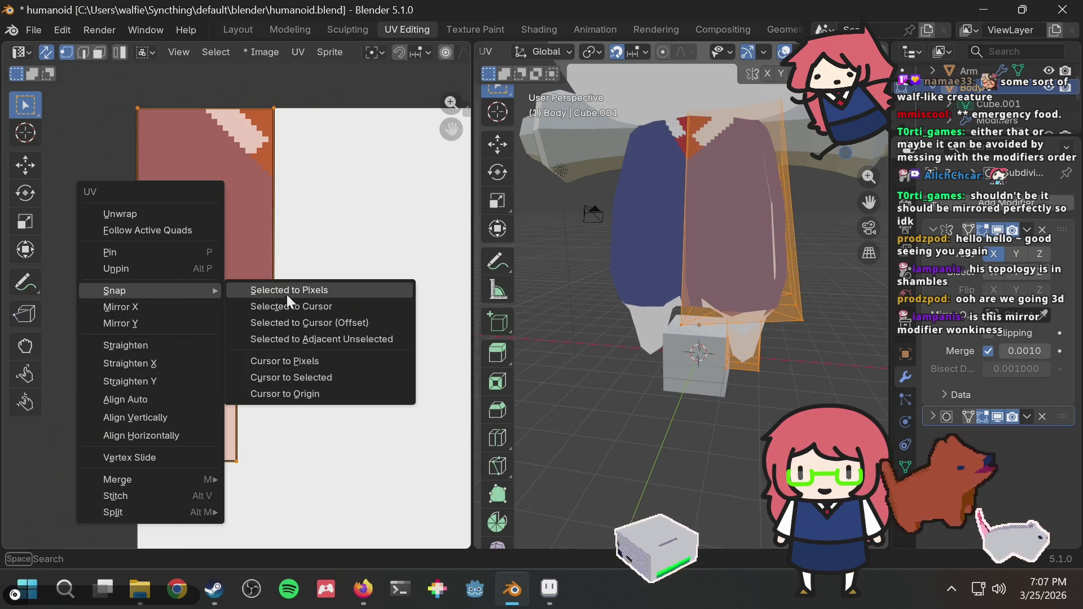
{"action": "left_click", "coordinate": [289, 289]}
{"action": "left_click", "coordinate": [305, 356]}
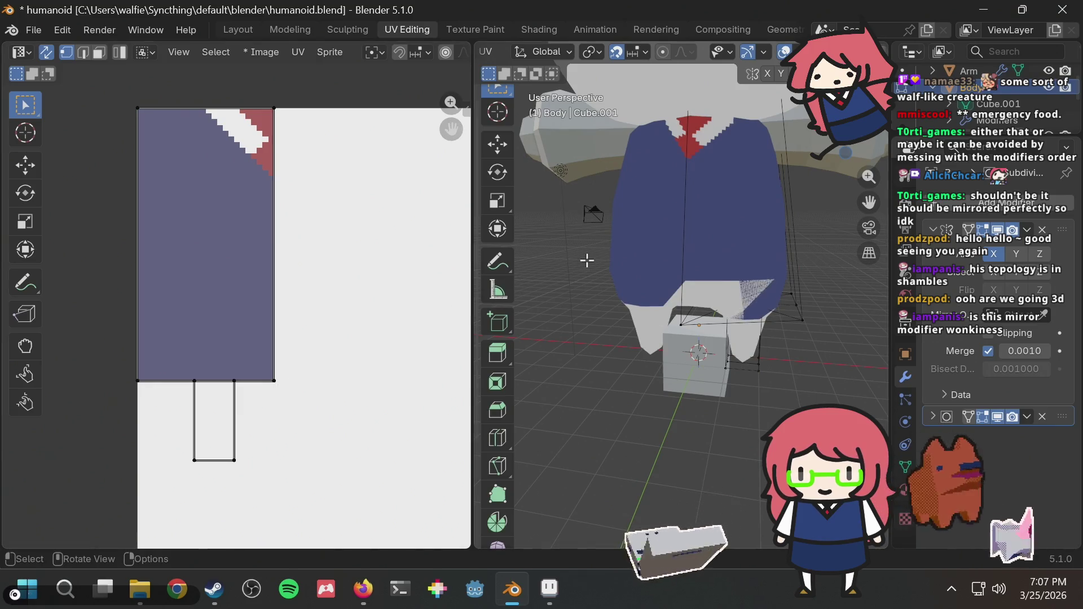
Step: Orbit and zoom around the character's legs, then leave Edit Mode
{"action": "scroll", "coordinate": [781, 306], "scroll_direction": "up", "scroll_amount": 3}
{"action": "mouse_move", "coordinate": [780, 307]}
{"action": "middle_mouse_down"}
{"action": "mouse_move", "coordinate": [715, 270]}
{"action": "mouse_move", "coordinate": [825, 293]}
{"action": "middle_mouse_up"}
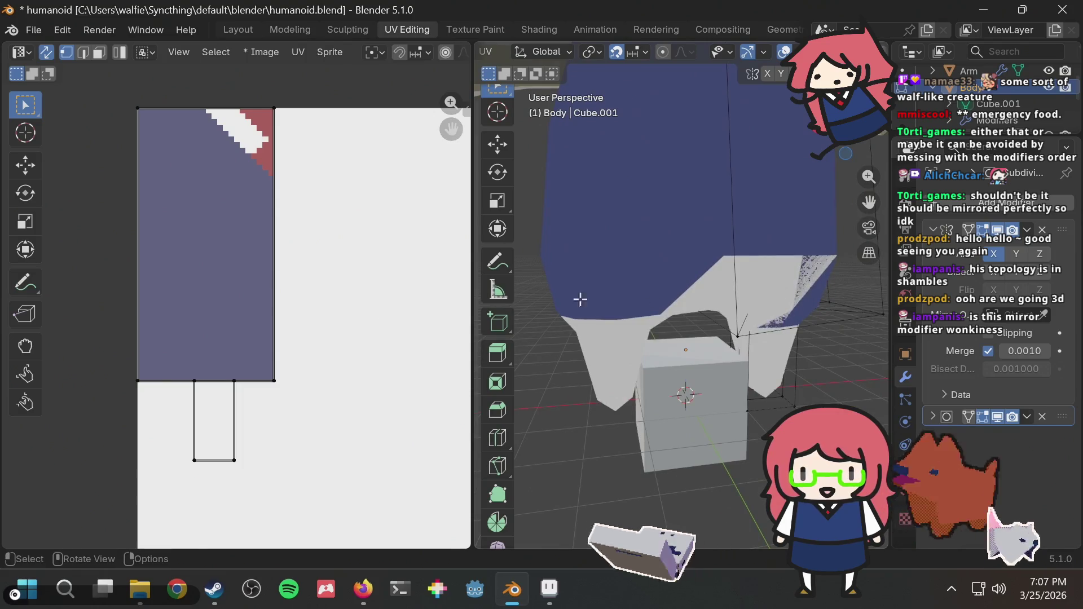
{"action": "scroll", "coordinate": [758, 276], "scroll_direction": "down", "scroll_amount": 5}
{"action": "mouse_move", "coordinate": [758, 275]}
{"action": "middle_mouse_down"}
{"action": "mouse_move", "coordinate": [720, 275]}
{"action": "mouse_move", "coordinate": [809, 247]}
{"action": "mouse_move", "coordinate": [721, 260]}
{"action": "mouse_move", "coordinate": [652, 155]}
{"action": "middle_mouse_up"}
{"action": "scroll", "coordinate": [721, 275], "scroll_direction": "up", "scroll_amount": 4}
{"action": "mouse_move", "coordinate": [779, 264]}
{"action": "middle_mouse_down"}
{"action": "mouse_move", "coordinate": [750, 280]}
{"action": "mouse_move", "coordinate": [742, 234]}
{"action": "mouse_move", "coordinate": [684, 184]}
{"action": "mouse_move", "coordinate": [668, 188]}
{"action": "mouse_move", "coordinate": [688, 212]}
{"action": "mouse_move", "coordinate": [790, 208]}
{"action": "mouse_move", "coordinate": [830, 266]}
{"action": "mouse_move", "coordinate": [612, 259]}
{"action": "mouse_move", "coordinate": [751, 248]}
{"action": "middle_mouse_up"}
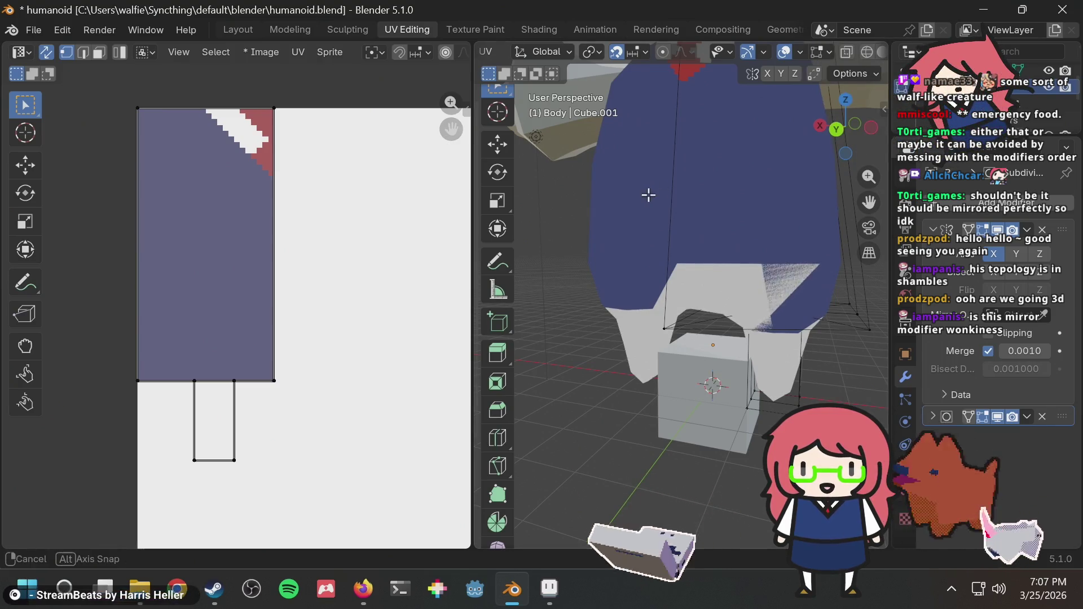
{"action": "key", "text": "Tab"}
{"action": "left_click", "coordinate": [587, 213]}
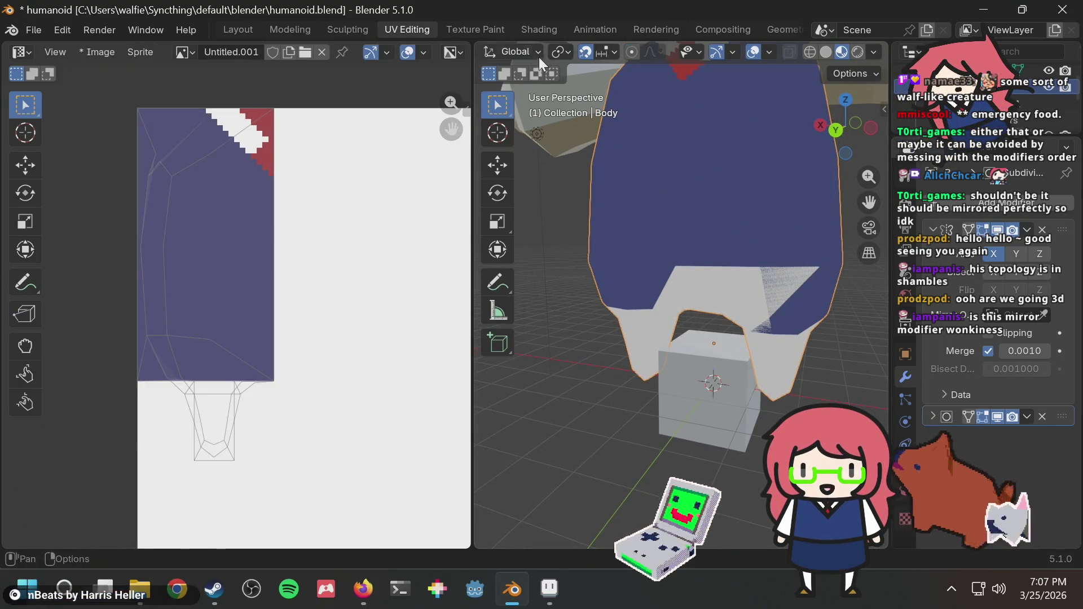
Step: Re-enter Edit Mode on the body and orbit around the legs from several sides
{"action": "left_click", "coordinate": [594, 130]}
{"action": "key", "text": "Tab"}
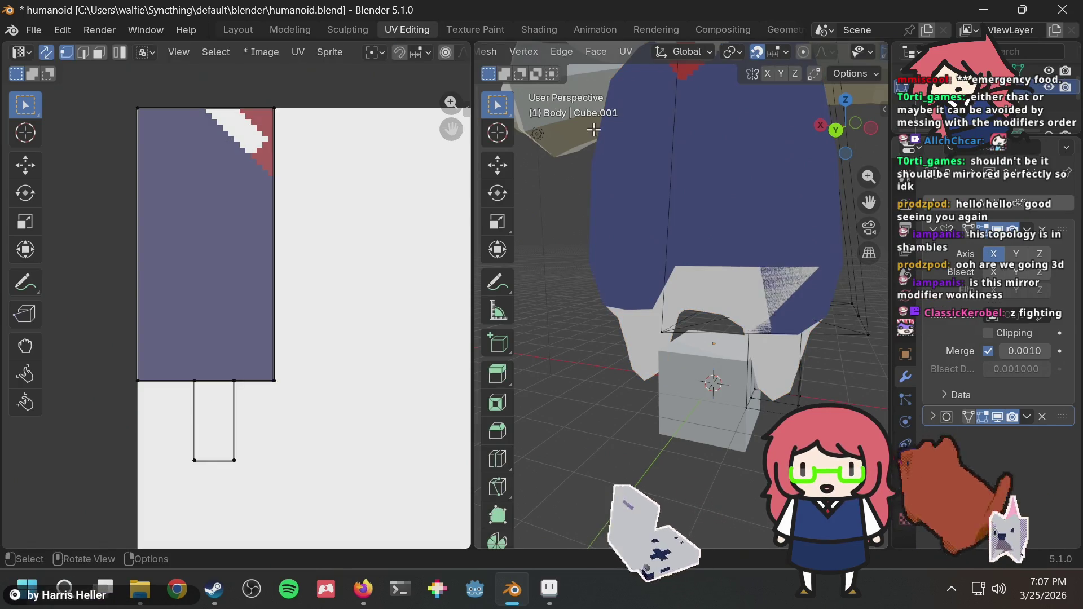
{"action": "mouse_move", "coordinate": [593, 129]}
{"action": "middle_mouse_down"}
{"action": "mouse_move", "coordinate": [628, 186]}
{"action": "mouse_move", "coordinate": [553, 167]}
{"action": "mouse_move", "coordinate": [582, 175]}
{"action": "middle_mouse_up"}
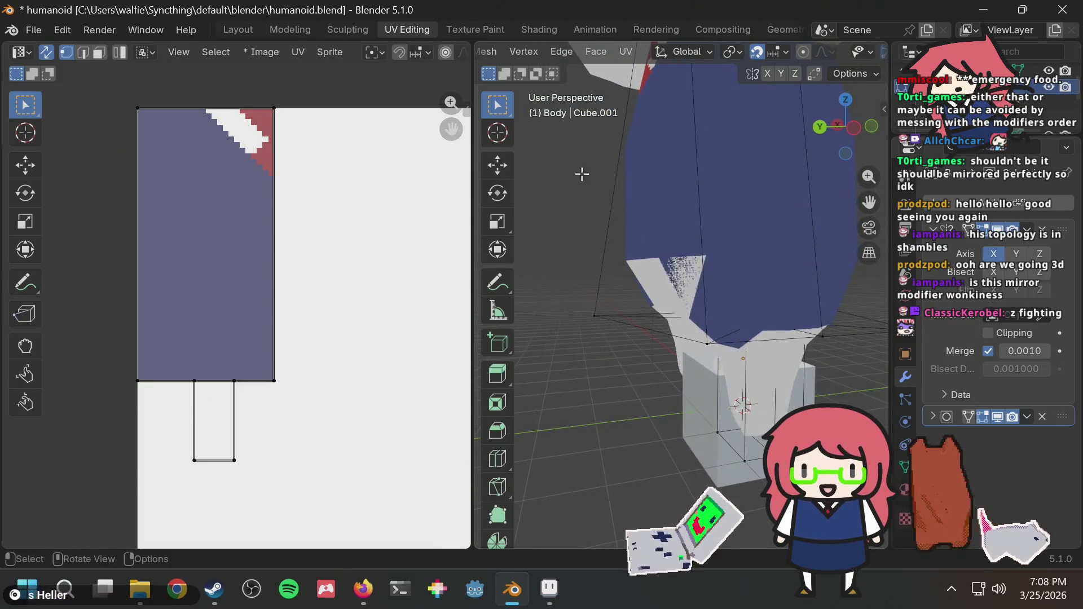
{"action": "middle_click_drag", "start_coordinate": [662, 258], "coordinate": [730, 247]}
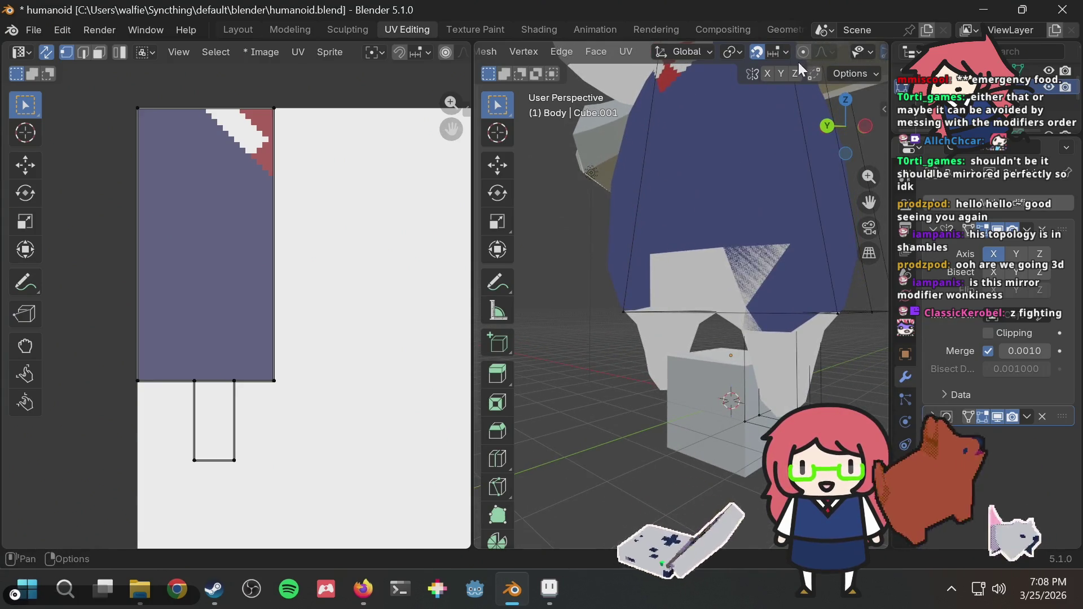
{"action": "middle_click_drag", "start_coordinate": [672, 152], "coordinate": [715, 160]}
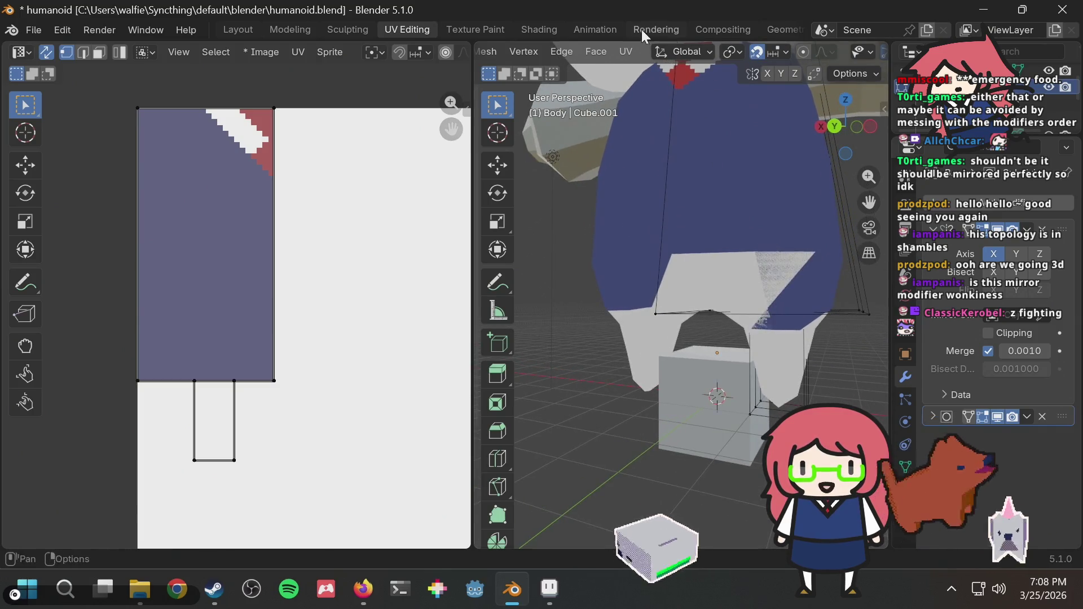
{"action": "middle_click_drag", "start_coordinate": [737, 270], "coordinate": [743, 282]}
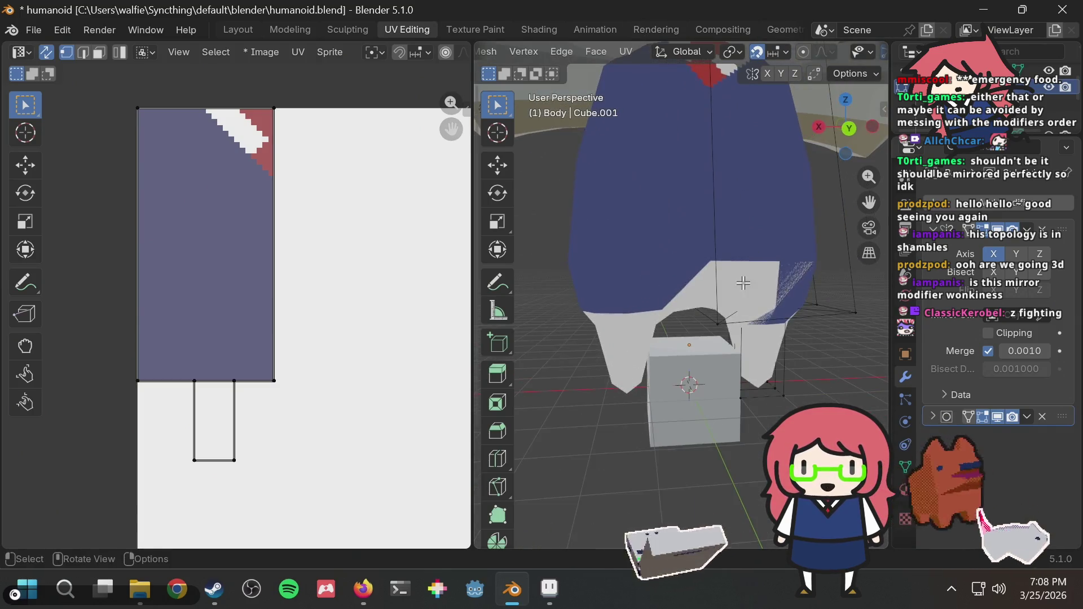
Step: Toggle local view on the body and back, then look underneath it
{"action": "key", "text": "KP_Divide"}
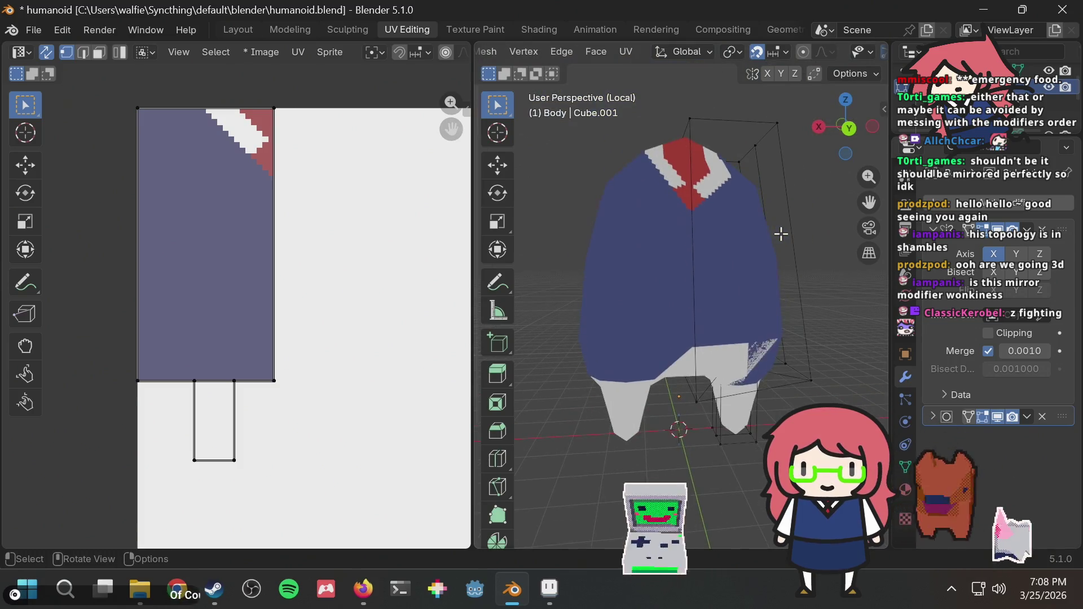
{"action": "key", "text": "KP_Divide"}
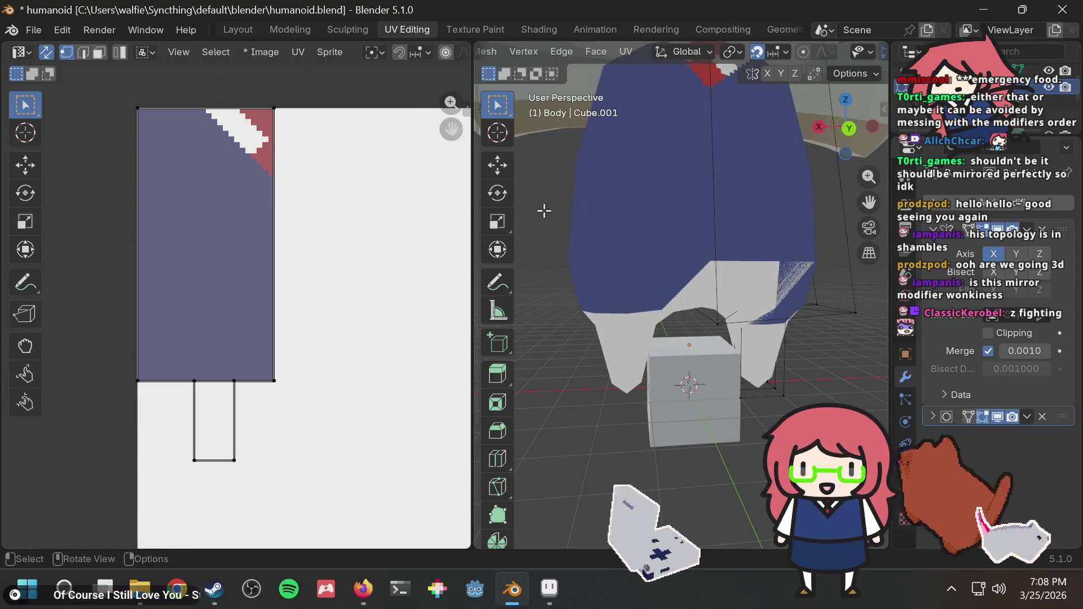
{"action": "mouse_move", "coordinate": [549, 210]}
{"action": "middle_mouse_down"}
{"action": "mouse_move", "coordinate": [623, 203]}
{"action": "mouse_move", "coordinate": [778, 242]}
{"action": "middle_mouse_up"}
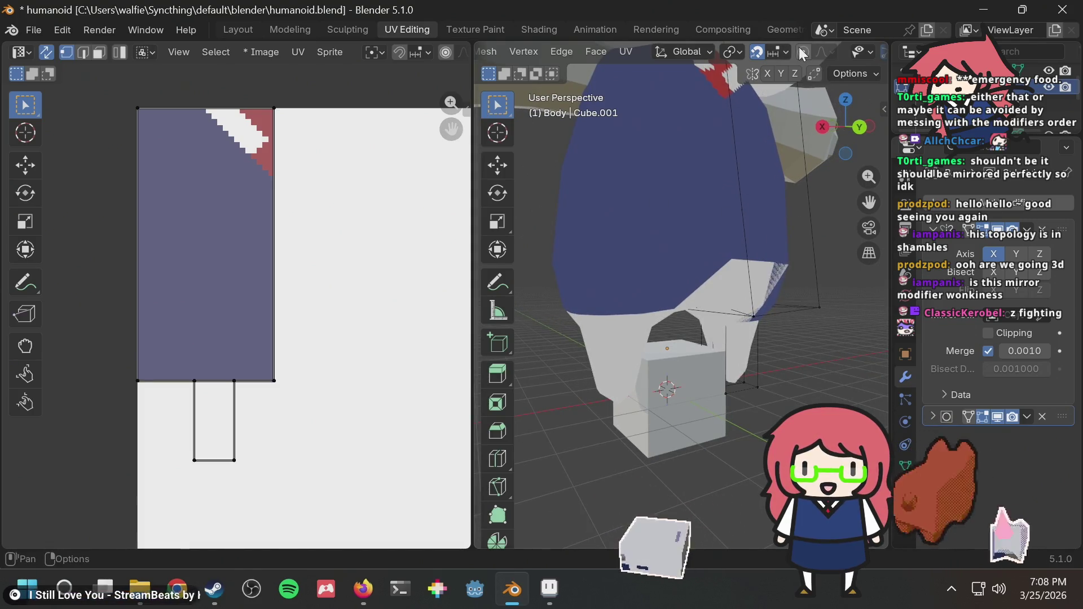
{"action": "scroll", "coordinate": [853, 50], "scroll_direction": "down", "scroll_amount": 5}
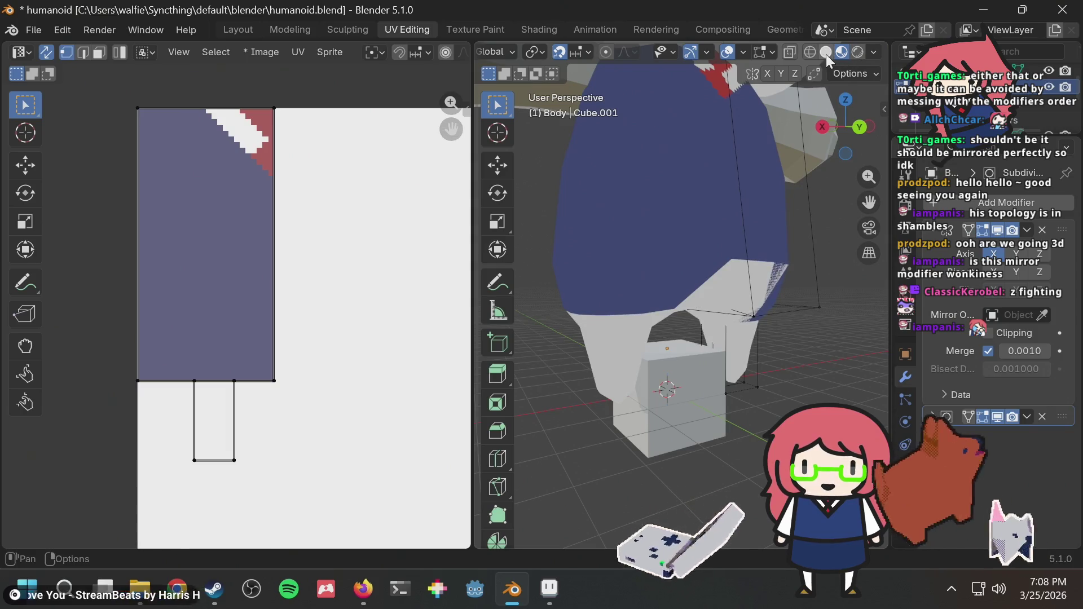
Step: Cycle through Solid, Wireframe and Material Preview shading, ending in plain Solid
{"action": "left_click", "coordinate": [825, 52]}
{"action": "left_click", "coordinate": [810, 49]}
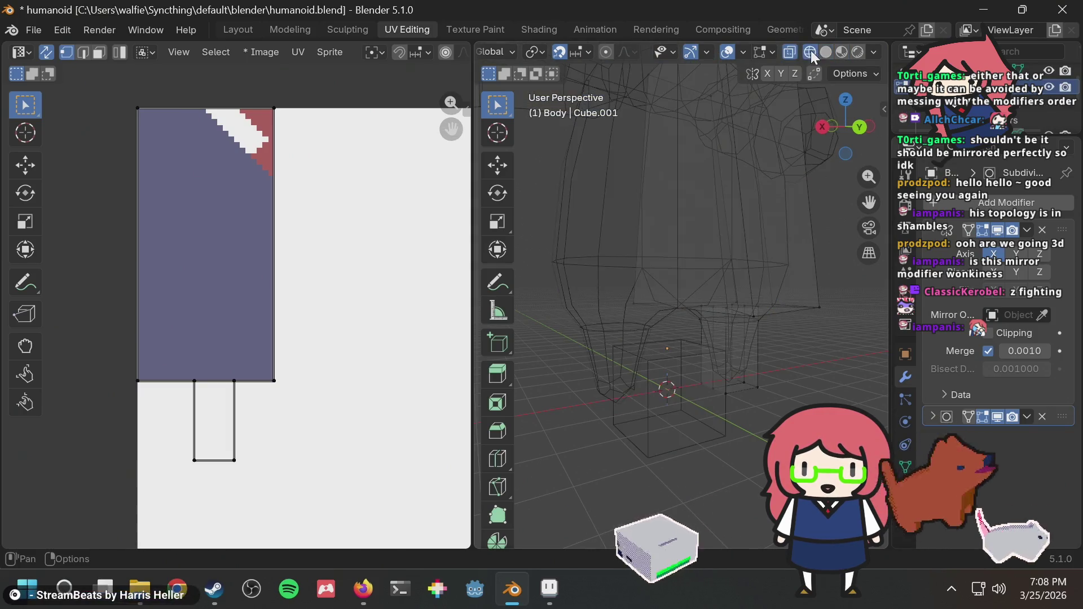
{"action": "left_click", "coordinate": [837, 48]}
{"action": "left_click", "coordinate": [818, 49]}
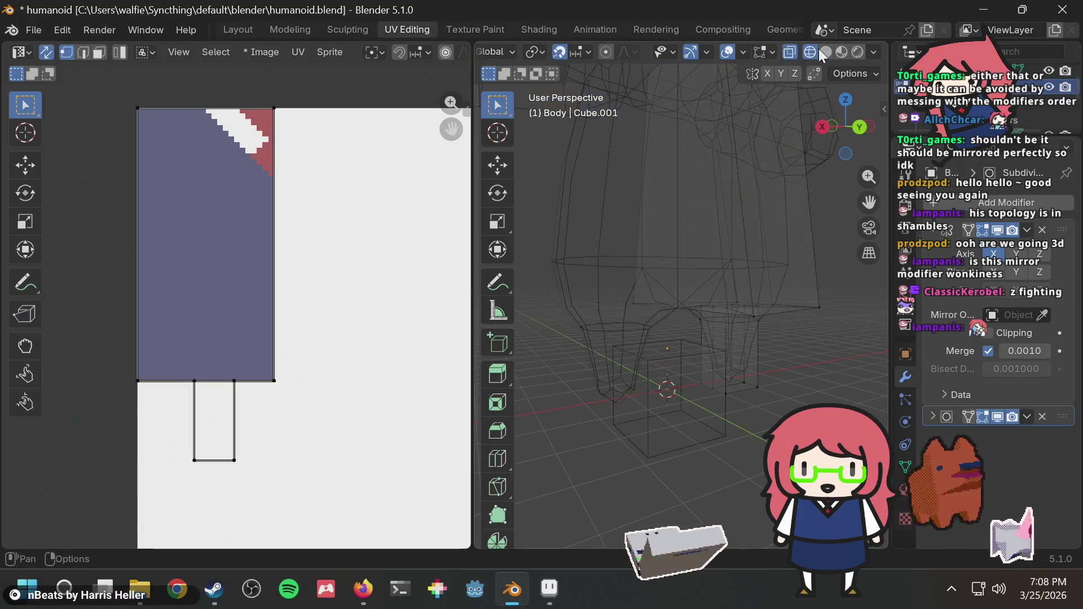
{"action": "mouse_move", "coordinate": [765, 195]}
{"action": "middle_mouse_down"}
{"action": "mouse_move", "coordinate": [712, 205]}
{"action": "mouse_move", "coordinate": [749, 172]}
{"action": "mouse_move", "coordinate": [722, 128]}
{"action": "mouse_move", "coordinate": [737, 167]}
{"action": "mouse_move", "coordinate": [777, 168]}
{"action": "mouse_move", "coordinate": [744, 135]}
{"action": "mouse_move", "coordinate": [805, 169]}
{"action": "mouse_move", "coordinate": [815, 221]}
{"action": "middle_mouse_up"}
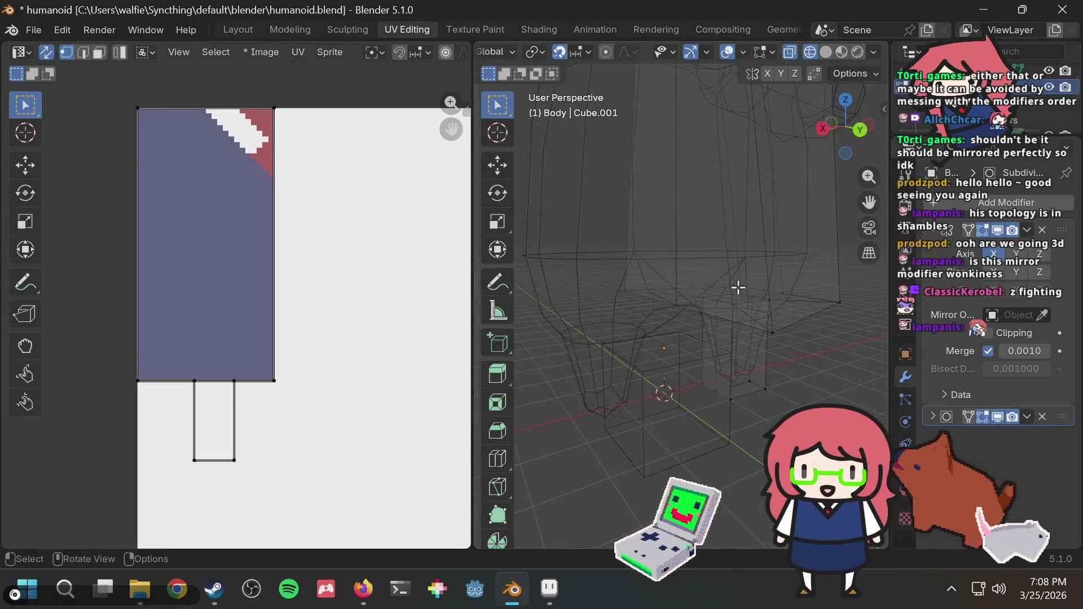
{"action": "left_click", "coordinate": [824, 51]}
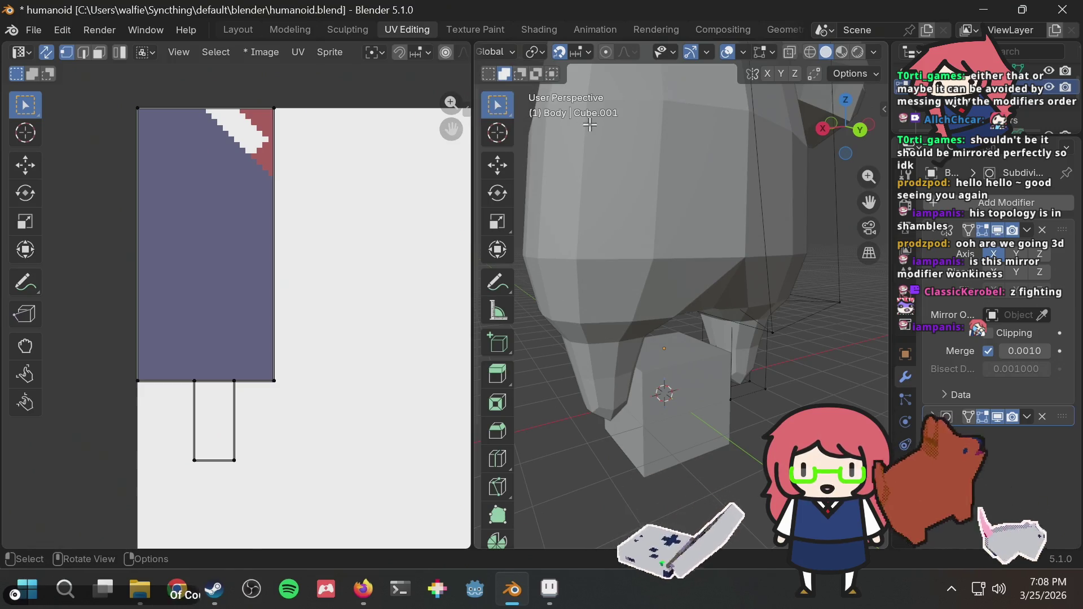
Step: Orbit toward the legs and set the Mirror modifier's mirror object to Origin
{"action": "middle_click_drag", "start_coordinate": [519, 130], "coordinate": [522, 113]}
{"action": "scroll", "coordinate": [523, 56], "scroll_direction": "up", "scroll_amount": 3}
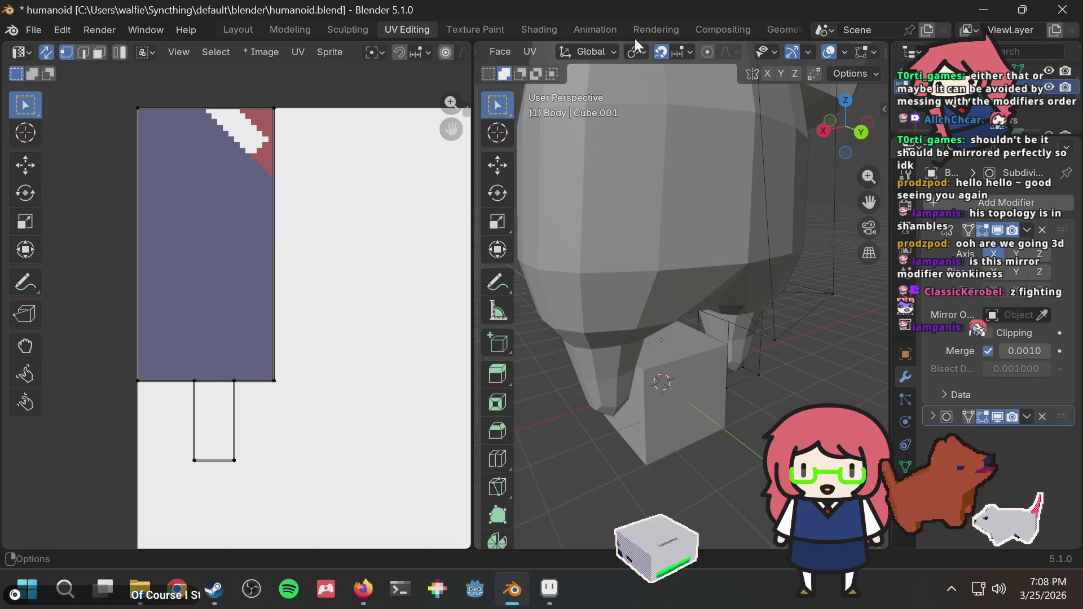
{"action": "scroll", "coordinate": [675, 48], "scroll_direction": "down", "scroll_amount": 3}
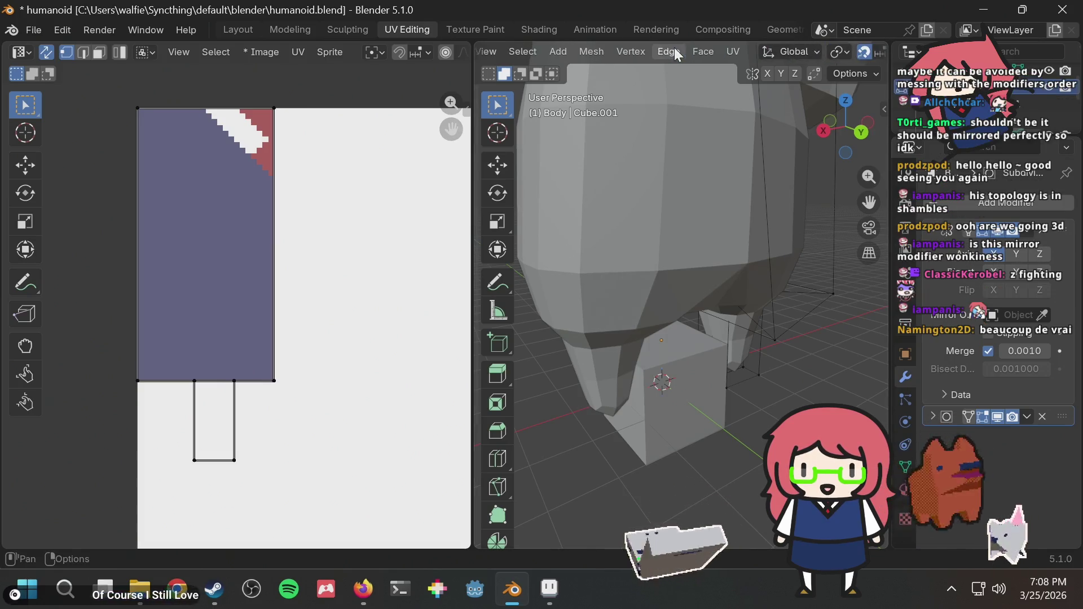
{"action": "scroll", "coordinate": [675, 47], "scroll_direction": "down", "scroll_amount": 3}
{"action": "mouse_move", "coordinate": [724, 173]}
{"action": "middle_mouse_down"}
{"action": "mouse_move", "coordinate": [708, 411]}
{"action": "mouse_move", "coordinate": [736, 240]}
{"action": "middle_mouse_up"}
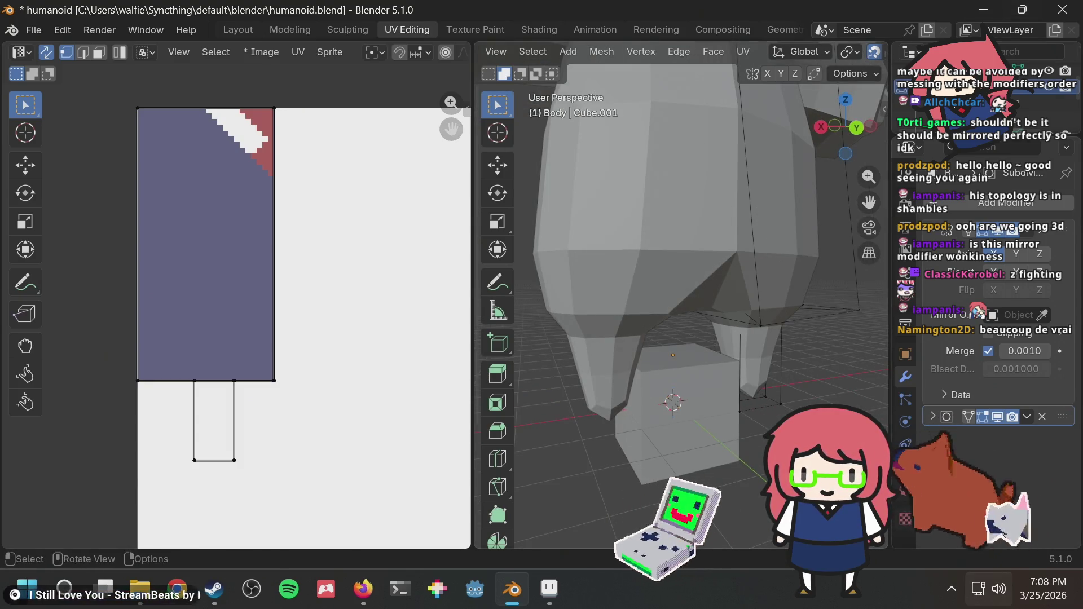
{"action": "left_click", "coordinate": [1015, 315]}
{"action": "left_click", "coordinate": [962, 401]}
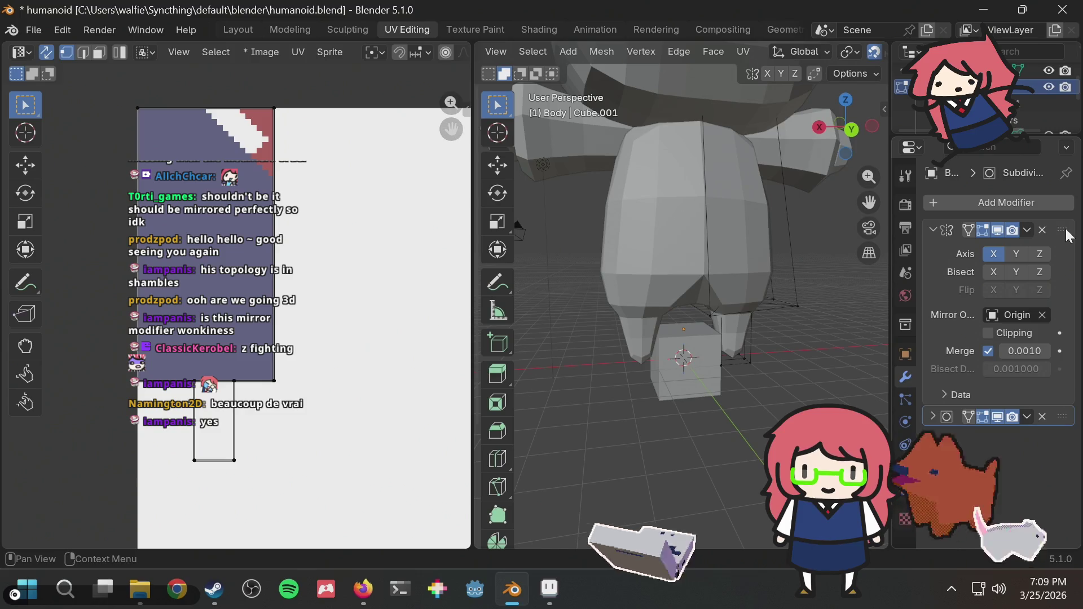
Step: Toggle the Mirror modifier's viewport display repeatedly to compare the unmirrored half from the side
{"action": "left_click", "coordinate": [999, 231]}
{"action": "left_click", "coordinate": [999, 231]}
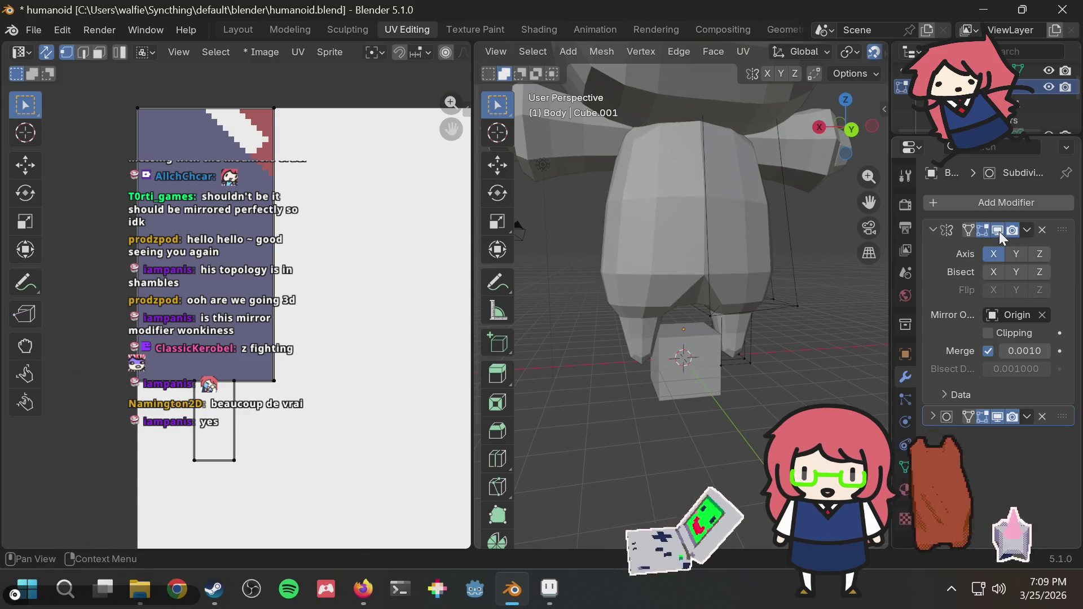
{"action": "left_click", "coordinate": [999, 231]}
{"action": "left_click", "coordinate": [999, 231]}
{"action": "left_click", "coordinate": [1000, 232]}
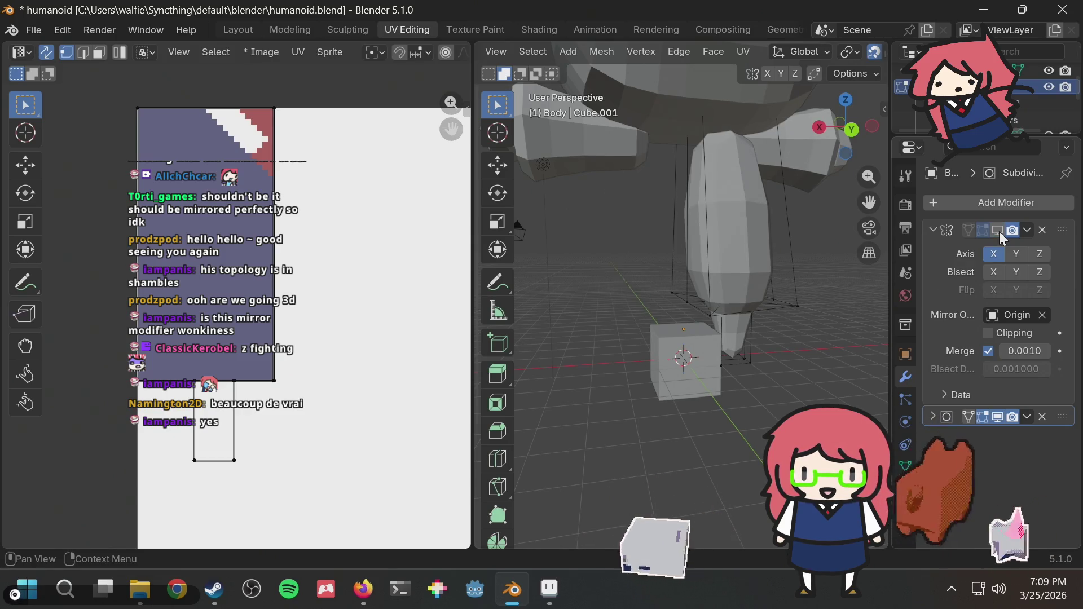
{"action": "left_click", "coordinate": [999, 231]}
{"action": "left_click", "coordinate": [999, 231]}
{"action": "left_click", "coordinate": [999, 231]}
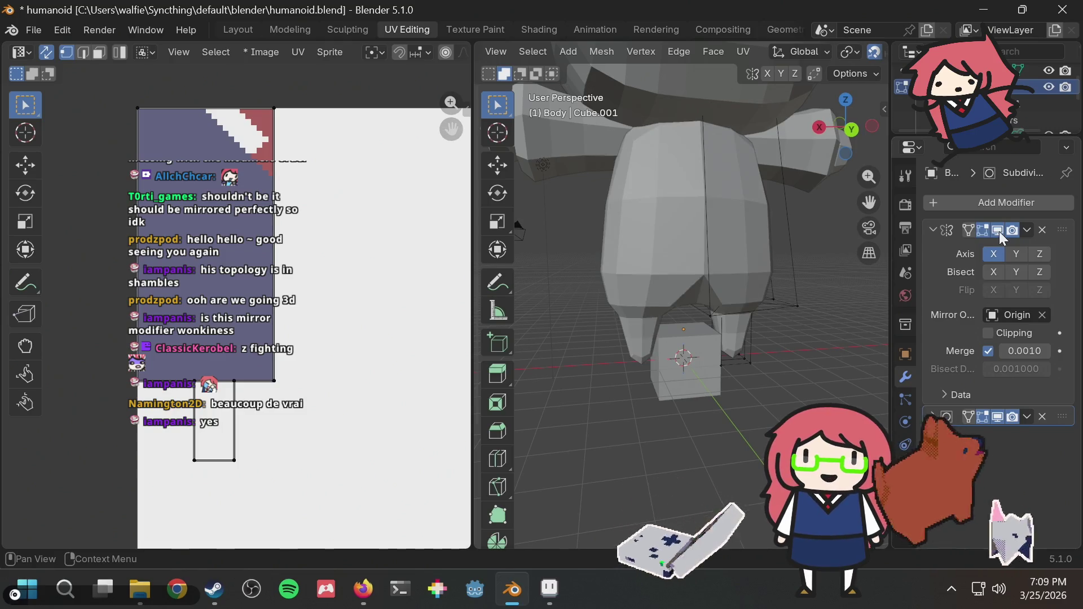
{"action": "left_click", "coordinate": [999, 231]}
{"action": "mouse_move", "coordinate": [536, 251]}
{"action": "middle_mouse_down"}
{"action": "mouse_move", "coordinate": [644, 249]}
{"action": "mouse_move", "coordinate": [686, 295]}
{"action": "middle_mouse_up"}
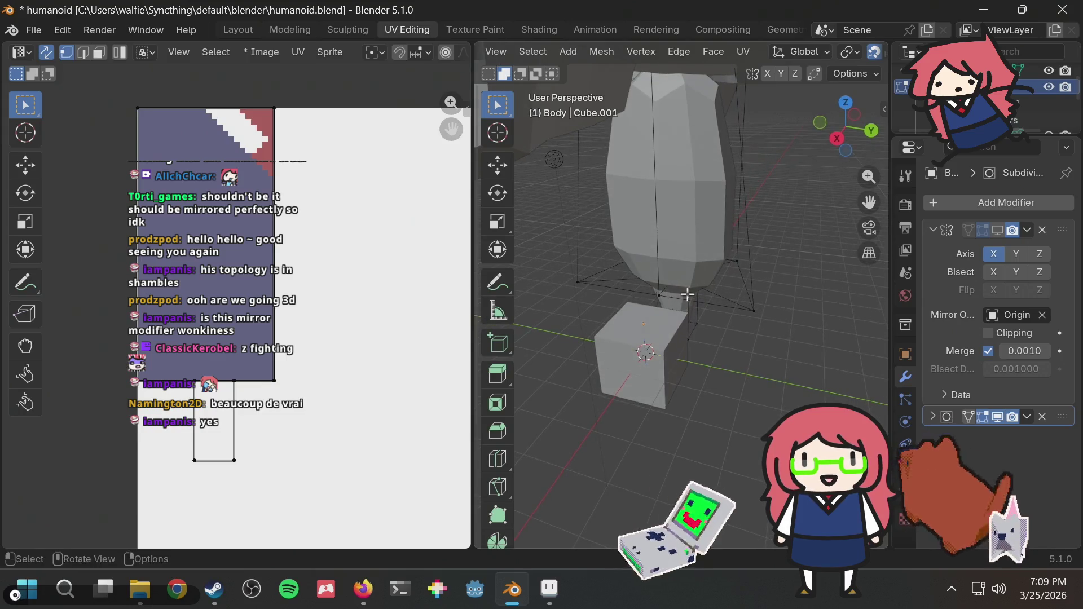
{"action": "left_click", "coordinate": [998, 230]}
Step: Keep comparing from new angles, leaving the Mirror modifier's viewport display off
{"action": "middle_click_drag", "start_coordinate": [757, 231], "coordinate": [672, 213]}
{"action": "left_click", "coordinate": [1001, 228]}
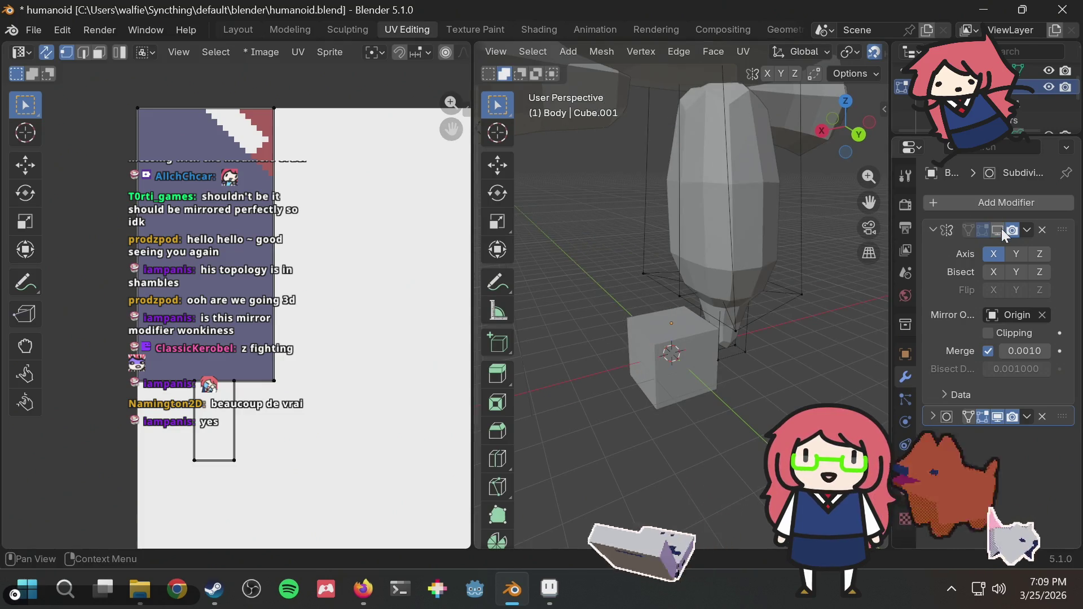
{"action": "left_click", "coordinate": [1001, 228]}
{"action": "left_click", "coordinate": [1000, 228]}
{"action": "left_click", "coordinate": [1001, 228]}
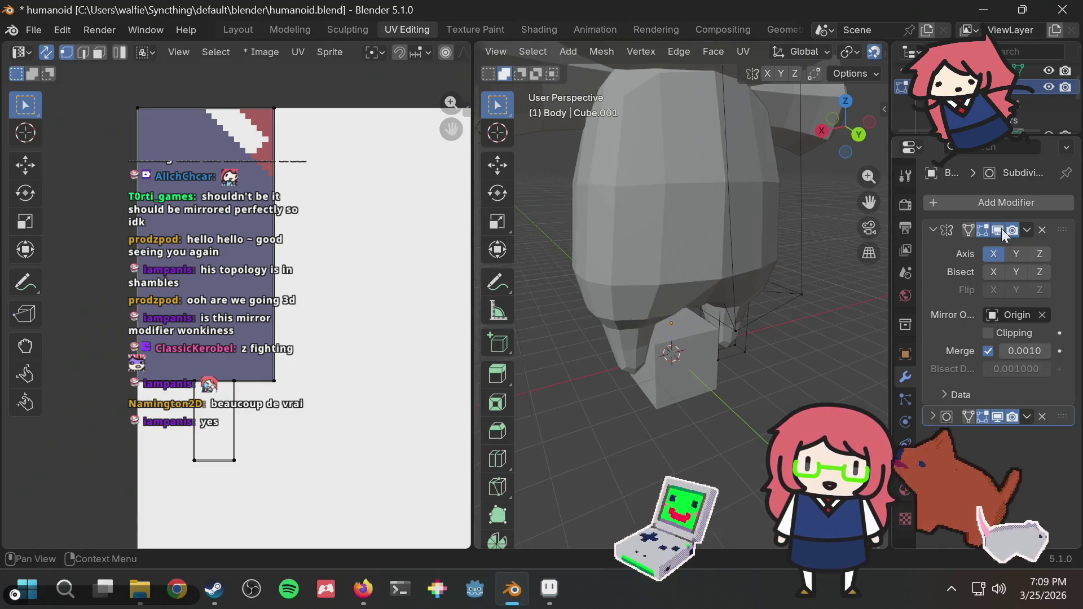
{"action": "left_click", "coordinate": [1000, 228]}
{"action": "left_click", "coordinate": [1001, 228]}
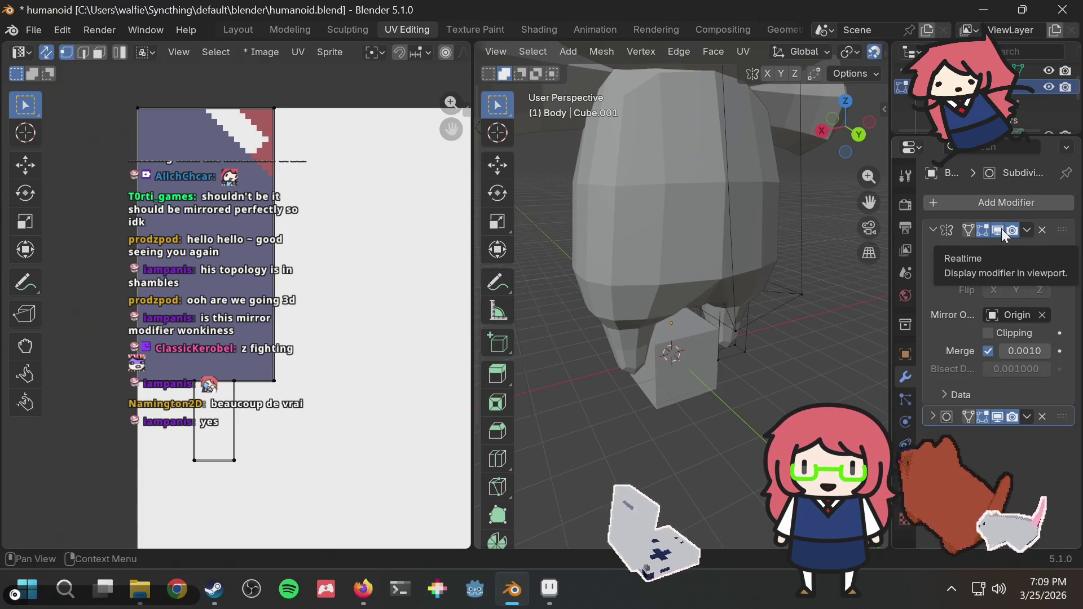
{"action": "middle_click_drag", "start_coordinate": [692, 225], "coordinate": [713, 228]}
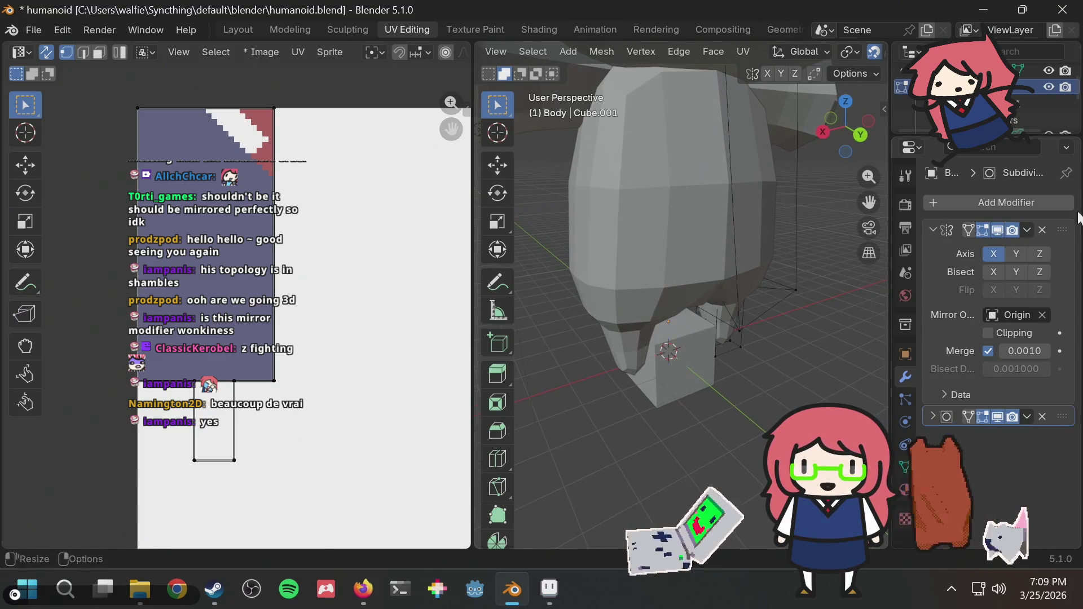
{"action": "left_click", "coordinate": [998, 227]}
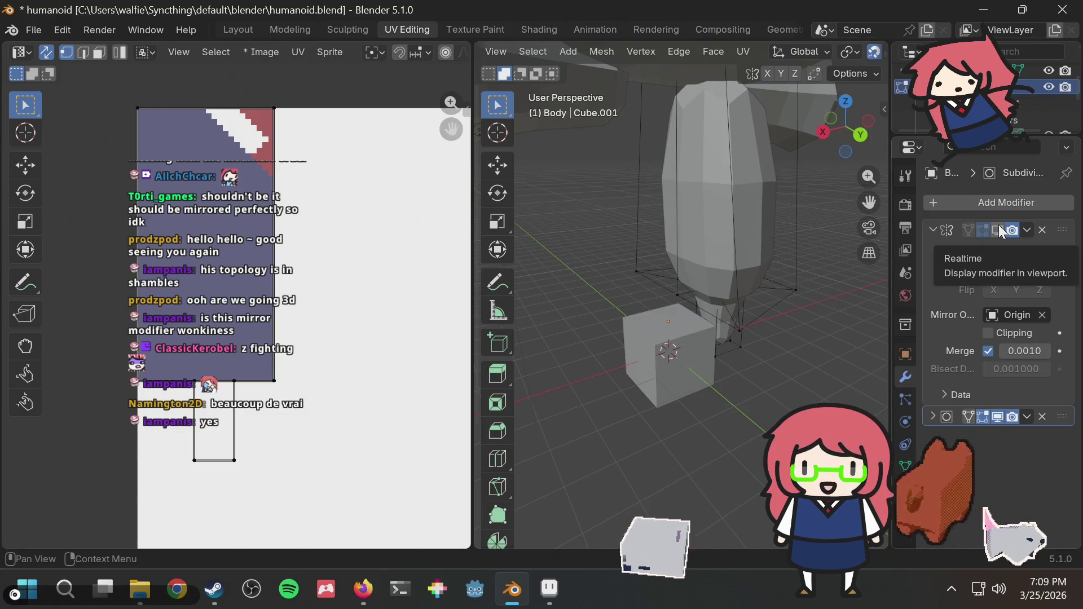
{"action": "left_click", "coordinate": [998, 225]}
{"action": "left_click", "coordinate": [998, 224]}
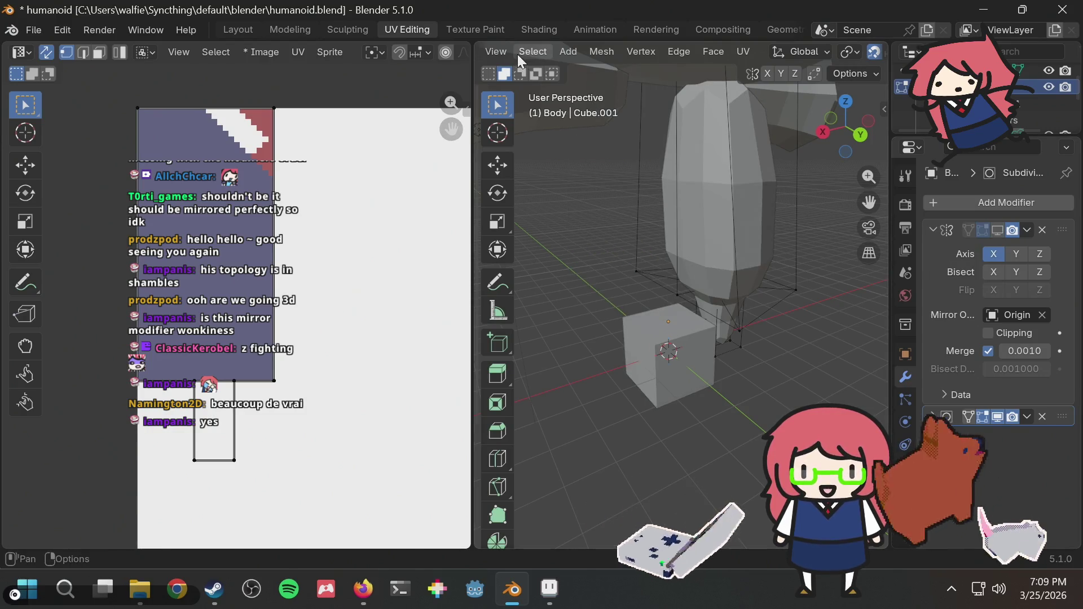
Step: In face select mode, delete the two overlapping faces at the leg seam
{"action": "left_click", "coordinate": [100, 50]}
{"action": "left_click", "coordinate": [698, 220]}
{"action": "middle_click_drag", "start_coordinate": [790, 205], "coordinate": [584, 199]}
{"action": "left_click", "coordinate": [644, 206], "text": "shift"}
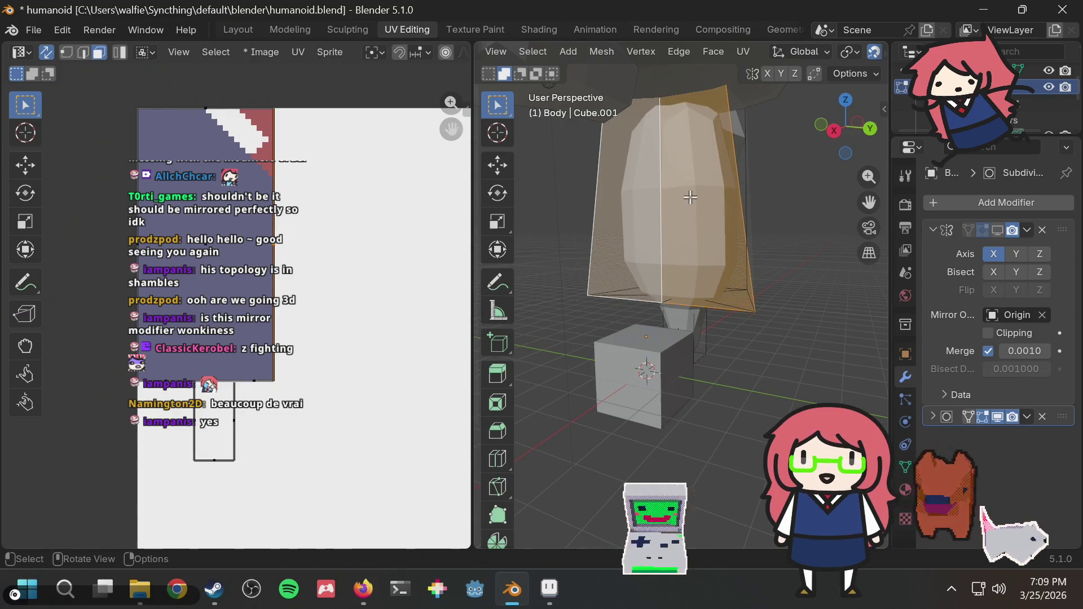
{"action": "key", "text": "x"}
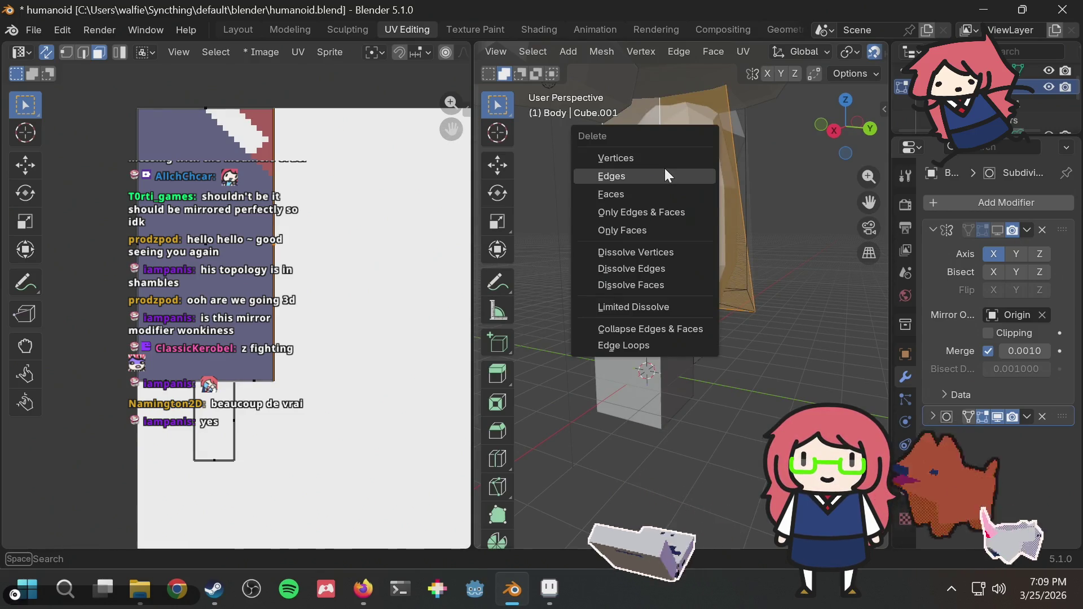
{"action": "left_click", "coordinate": [656, 189]}
Step: Re-enable the Mirror modifier's viewport display to show the whole body
{"action": "middle_click_drag", "start_coordinate": [656, 188], "coordinate": [708, 213]}
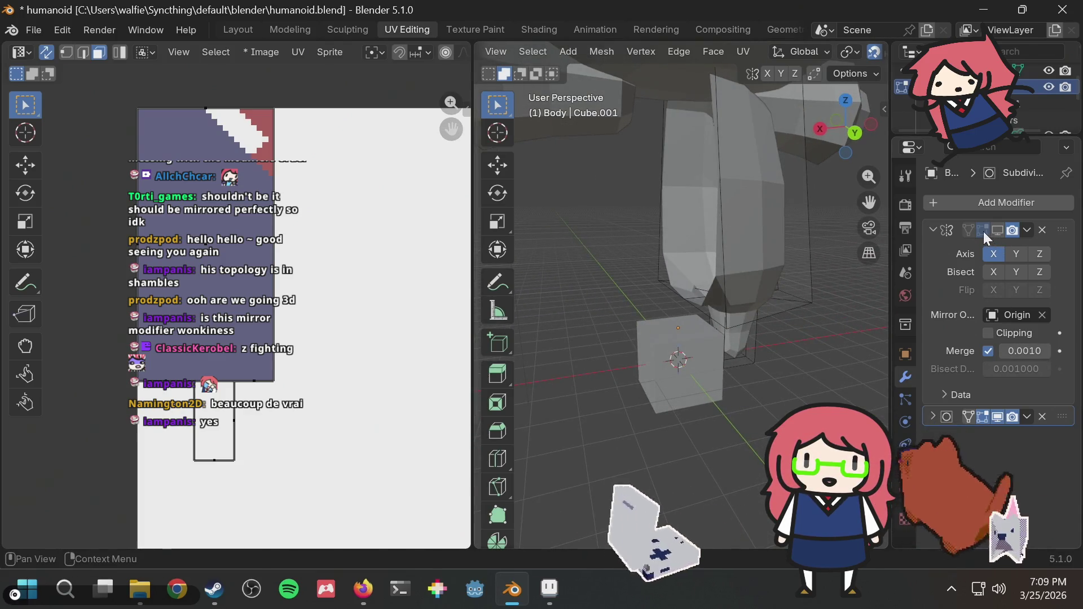
{"action": "left_click", "coordinate": [998, 230]}
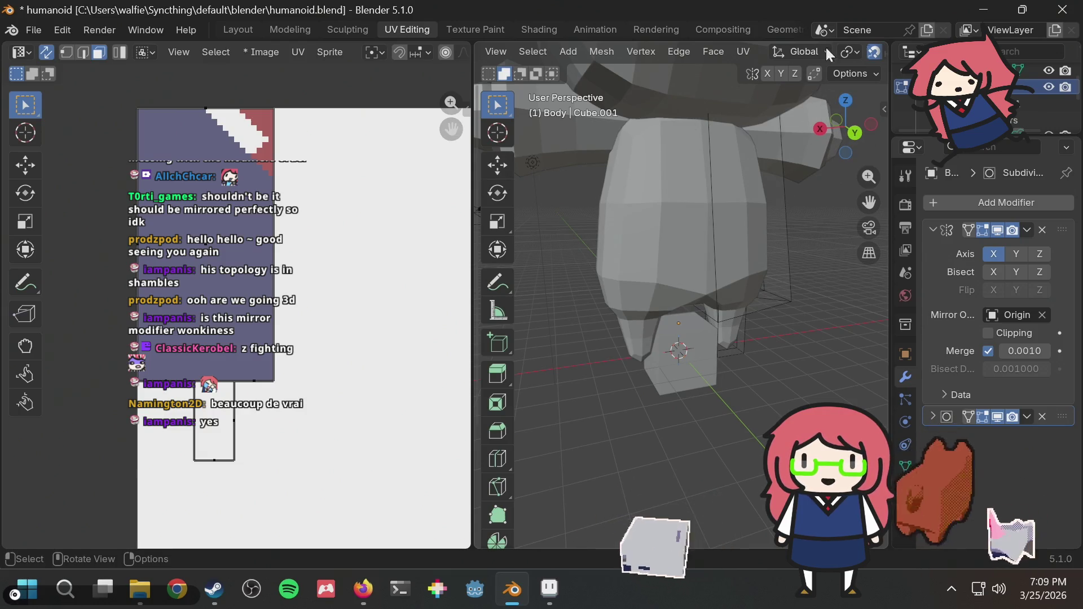
{"action": "scroll", "coordinate": [869, 49], "scroll_direction": "down", "scroll_amount": 5}
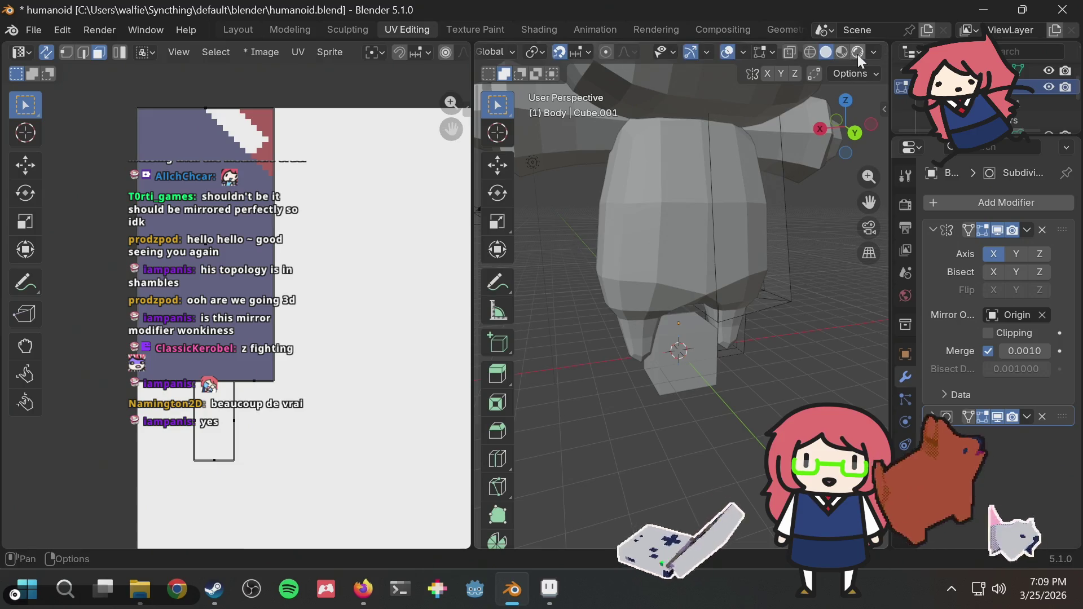
Step: Orbit the legs in Material Preview, then inspect them with X-Ray and Wireframe
{"action": "left_click", "coordinate": [845, 51]}
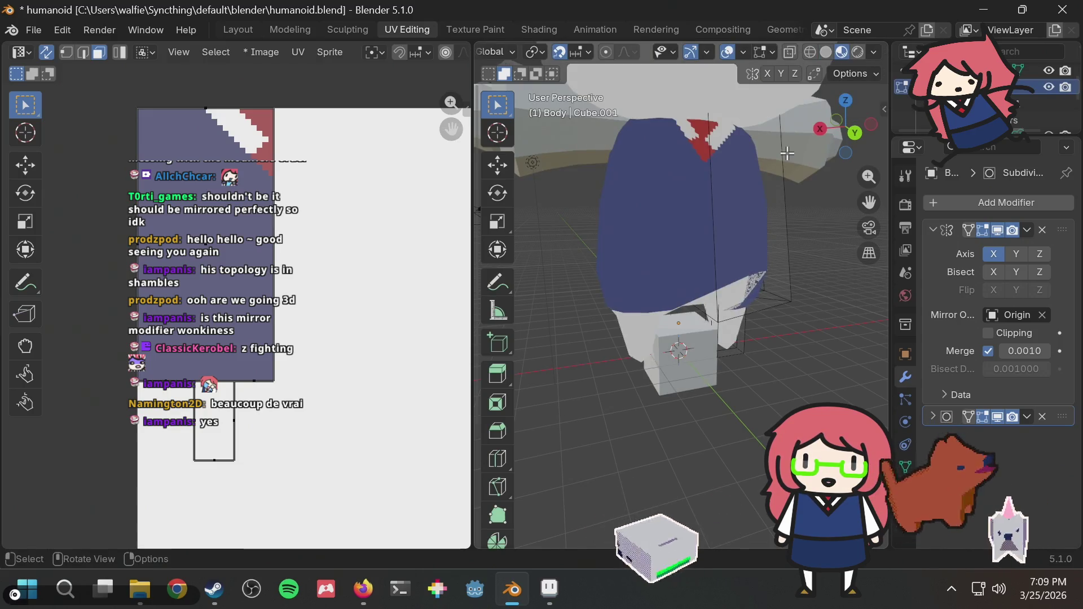
{"action": "mouse_move", "coordinate": [786, 150]}
{"action": "middle_mouse_down"}
{"action": "mouse_move", "coordinate": [612, 121]}
{"action": "mouse_move", "coordinate": [708, 140]}
{"action": "mouse_move", "coordinate": [739, 184]}
{"action": "mouse_move", "coordinate": [795, 153]}
{"action": "middle_mouse_up"}
{"action": "mouse_move", "coordinate": [755, 210]}
{"action": "middle_mouse_down"}
{"action": "mouse_move", "coordinate": [722, 195]}
{"action": "mouse_move", "coordinate": [790, 249]}
{"action": "mouse_move", "coordinate": [688, 205]}
{"action": "mouse_move", "coordinate": [639, 207]}
{"action": "mouse_move", "coordinate": [601, 170]}
{"action": "mouse_move", "coordinate": [648, 218]}
{"action": "mouse_move", "coordinate": [734, 195]}
{"action": "mouse_move", "coordinate": [812, 220]}
{"action": "mouse_move", "coordinate": [758, 10]}
{"action": "middle_mouse_up"}
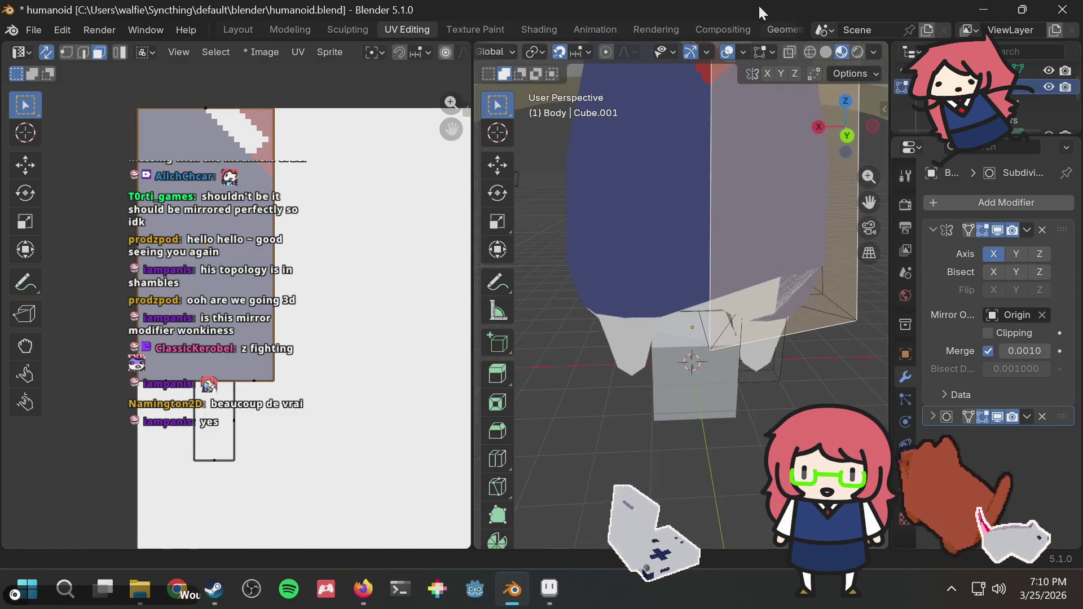
{"action": "left_click", "coordinate": [790, 53]}
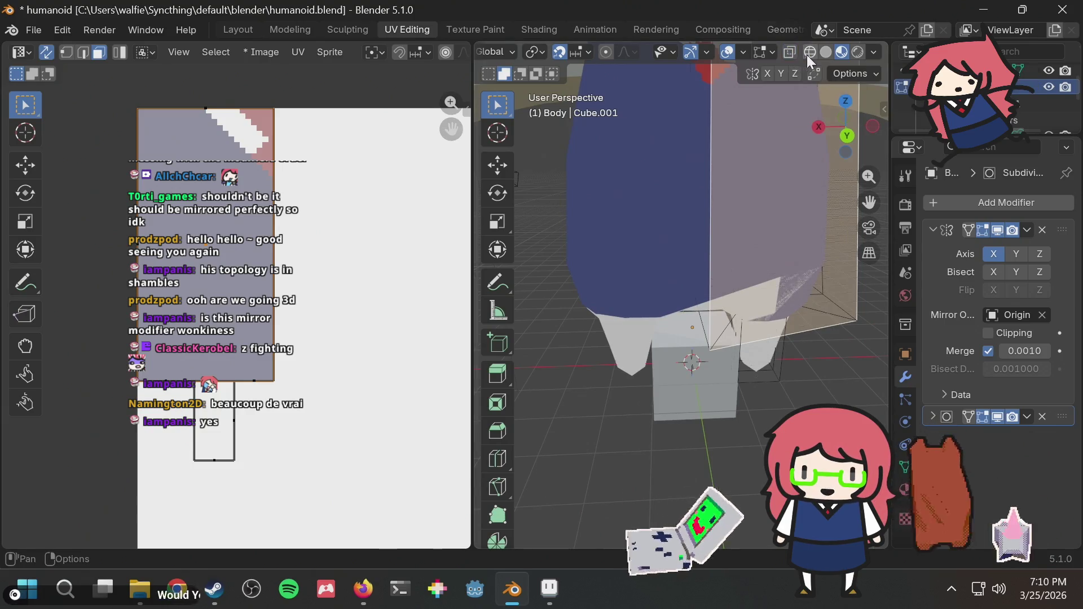
{"action": "left_click", "coordinate": [812, 53]}
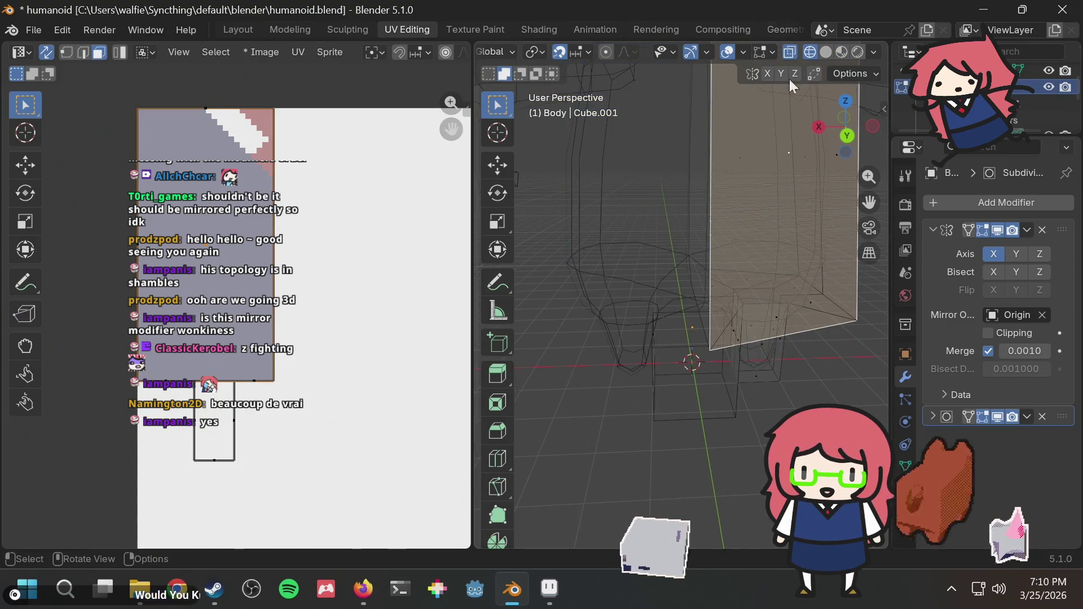
{"action": "mouse_move", "coordinate": [686, 261]}
{"action": "middle_mouse_down"}
{"action": "mouse_move", "coordinate": [783, 327]}
{"action": "mouse_move", "coordinate": [805, 302]}
{"action": "mouse_move", "coordinate": [727, 244]}
{"action": "mouse_move", "coordinate": [817, 251]}
{"action": "mouse_move", "coordinate": [790, 220]}
{"action": "mouse_move", "coordinate": [803, 196]}
{"action": "mouse_move", "coordinate": [580, 293]}
{"action": "mouse_move", "coordinate": [512, 271]}
{"action": "mouse_move", "coordinate": [589, 278]}
{"action": "mouse_move", "coordinate": [744, 249]}
{"action": "mouse_move", "coordinate": [808, 73]}
{"action": "middle_mouse_up"}
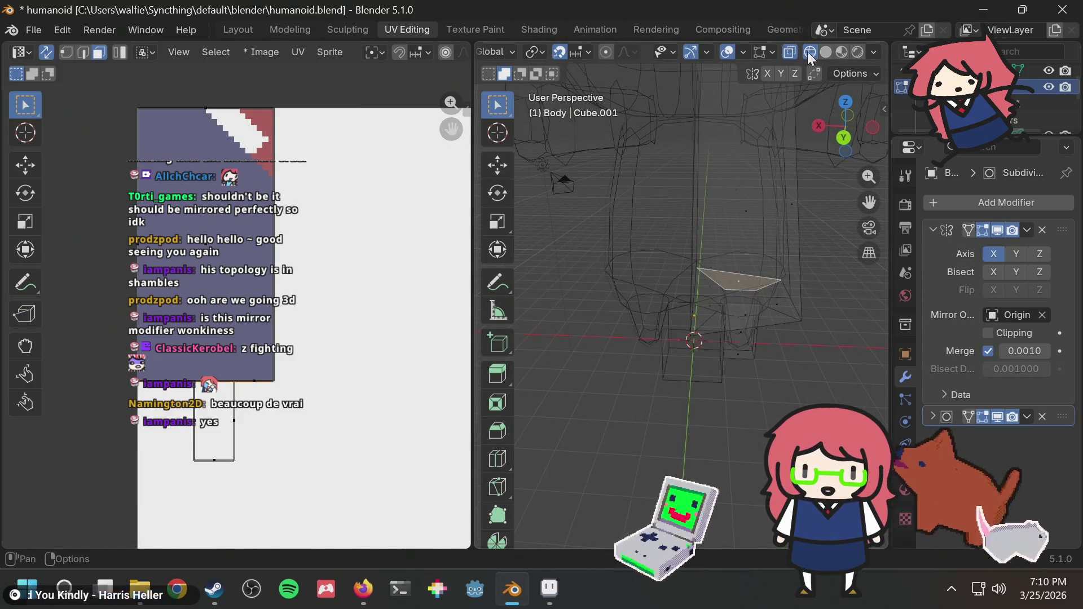
Step: Check side and front views in Solid shading, finishing in Material Preview
{"action": "left_click", "coordinate": [825, 52]}
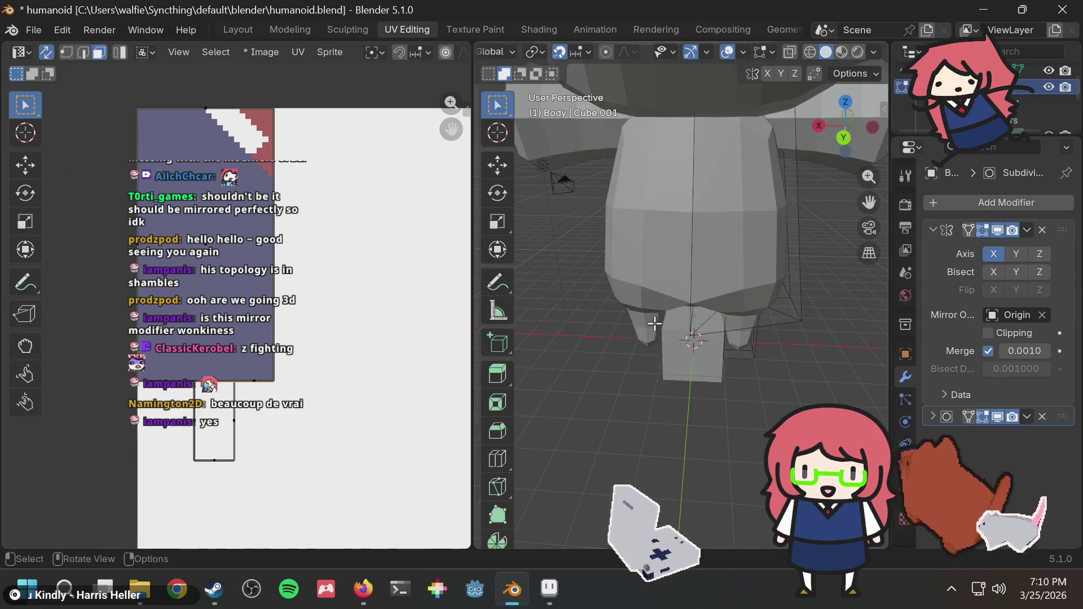
{"action": "mouse_move", "coordinate": [817, 271]}
{"action": "middle_mouse_down"}
{"action": "mouse_move", "coordinate": [756, 286]}
{"action": "mouse_move", "coordinate": [809, 263]}
{"action": "mouse_move", "coordinate": [524, 248]}
{"action": "middle_mouse_up"}
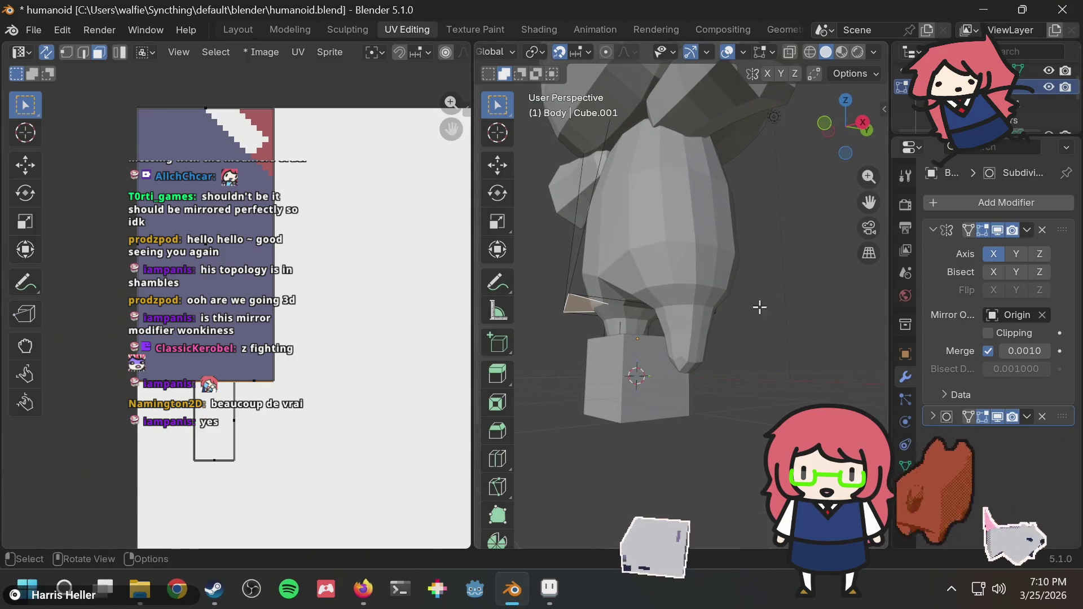
{"action": "mouse_move", "coordinate": [760, 307]}
{"action": "middle_mouse_down"}
{"action": "mouse_move", "coordinate": [747, 294]}
{"action": "mouse_move", "coordinate": [684, 341]}
{"action": "mouse_move", "coordinate": [729, 146]}
{"action": "middle_mouse_up"}
{"action": "left_click", "coordinate": [839, 52]}
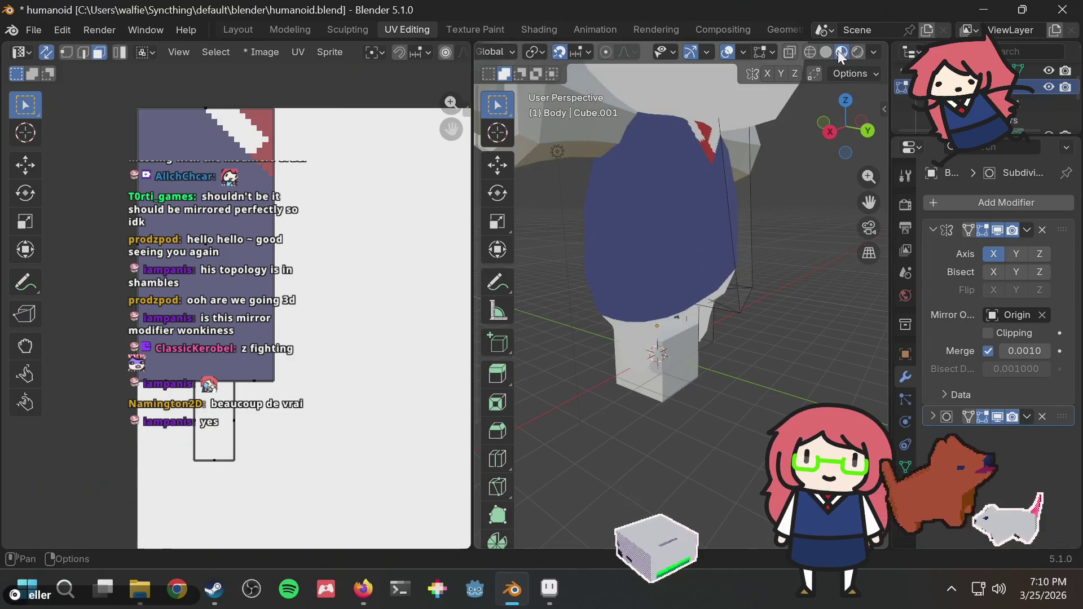
{"action": "mouse_move", "coordinate": [790, 186]}
{"action": "middle_mouse_down"}
{"action": "mouse_move", "coordinate": [630, 158]}
{"action": "mouse_move", "coordinate": [631, 176]}
{"action": "mouse_move", "coordinate": [713, 270]}
{"action": "middle_mouse_up"}
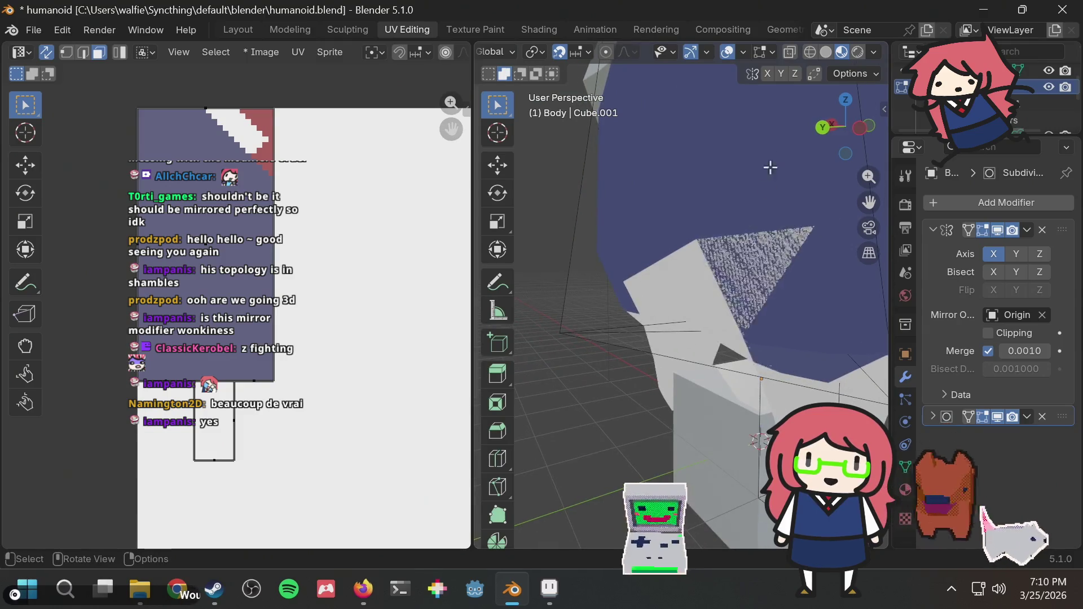
Step: Turn on X-Ray in Solid shading and orbit to look inside the leg area
{"action": "left_click", "coordinate": [793, 52]}
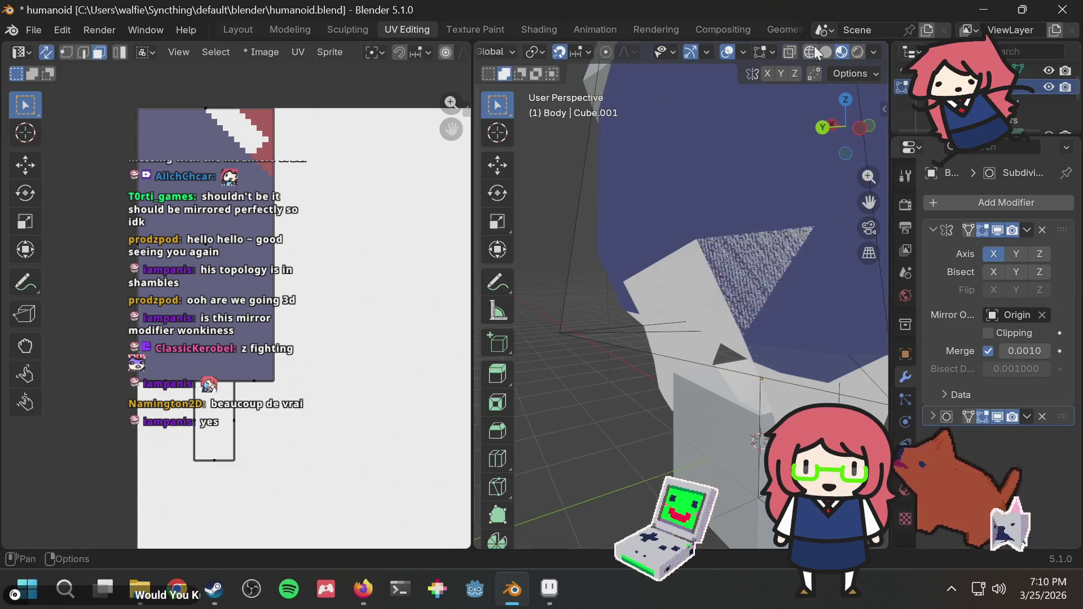
{"action": "left_click", "coordinate": [824, 52]}
{"action": "left_click", "coordinate": [792, 54]}
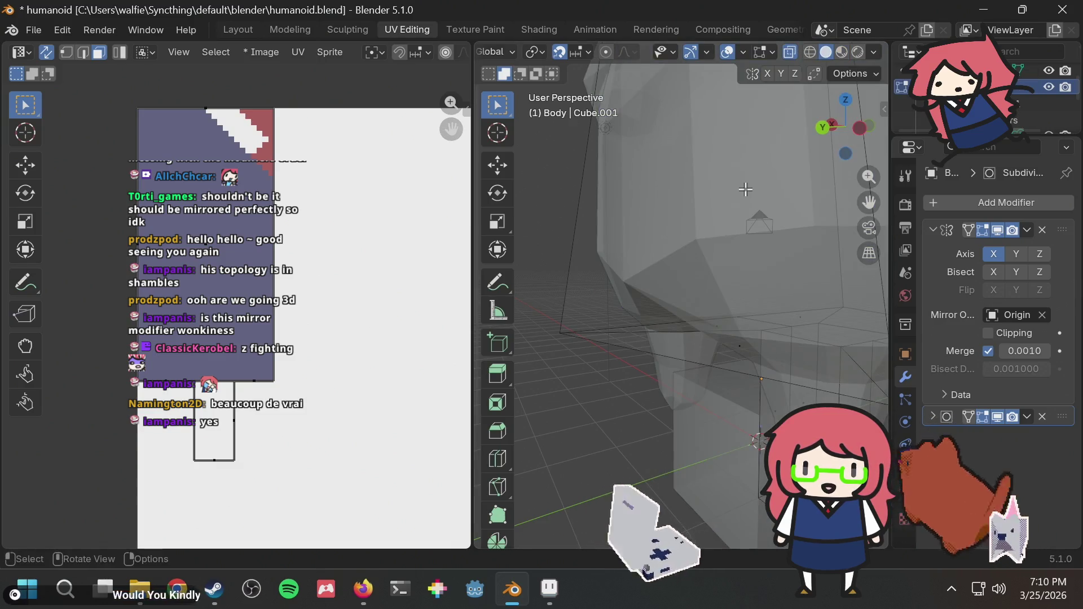
{"action": "mouse_move", "coordinate": [745, 190]}
{"action": "middle_mouse_down"}
{"action": "mouse_move", "coordinate": [802, 266]}
{"action": "mouse_move", "coordinate": [764, 274]}
{"action": "mouse_move", "coordinate": [637, 260]}
{"action": "middle_mouse_up"}
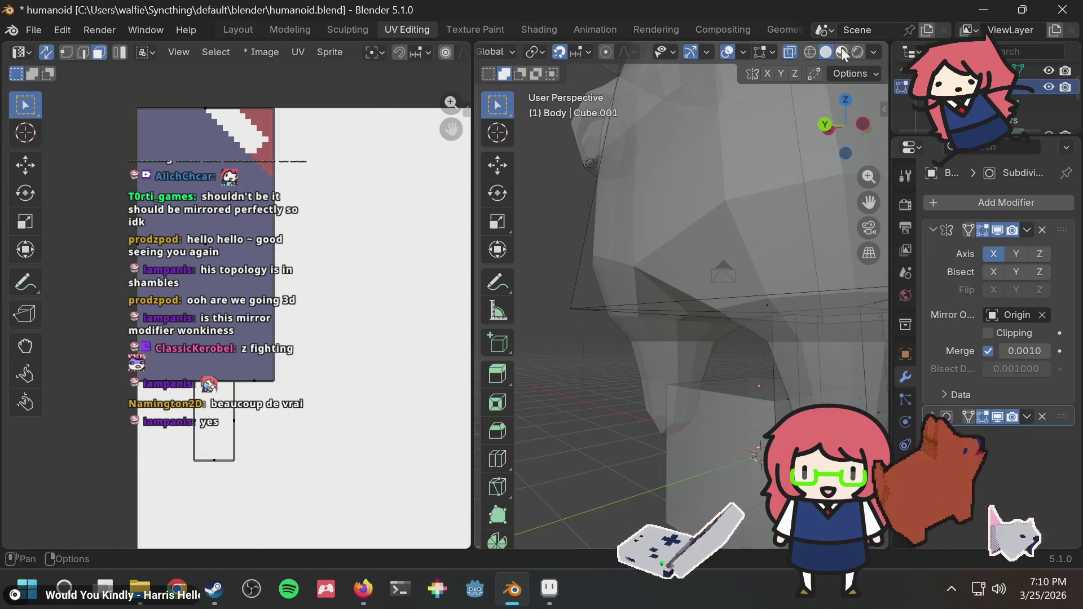
Step: Flip between Material Preview and Solid, ending in Solid, and examine the seam under the body
{"action": "left_click", "coordinate": [841, 51]}
{"action": "left_click", "coordinate": [824, 57]}
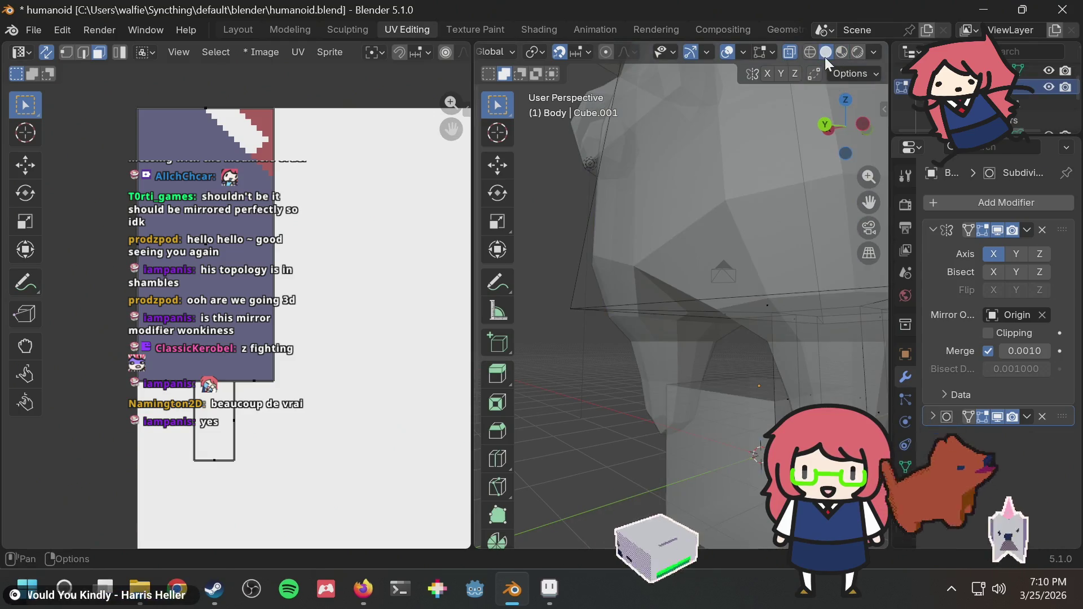
{"action": "left_click", "coordinate": [842, 54]}
{"action": "left_click", "coordinate": [825, 54]}
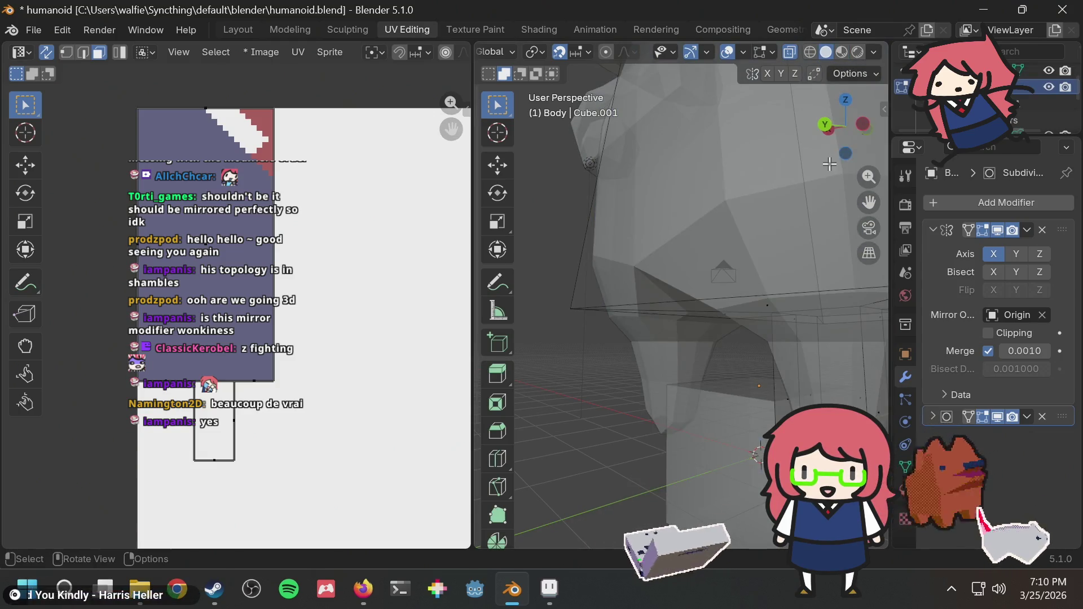
{"action": "mouse_move", "coordinate": [829, 186]}
{"action": "middle_mouse_down"}
{"action": "mouse_move", "coordinate": [854, 189]}
{"action": "mouse_move", "coordinate": [842, 201]}
{"action": "mouse_move", "coordinate": [774, 203]}
{"action": "middle_mouse_up"}
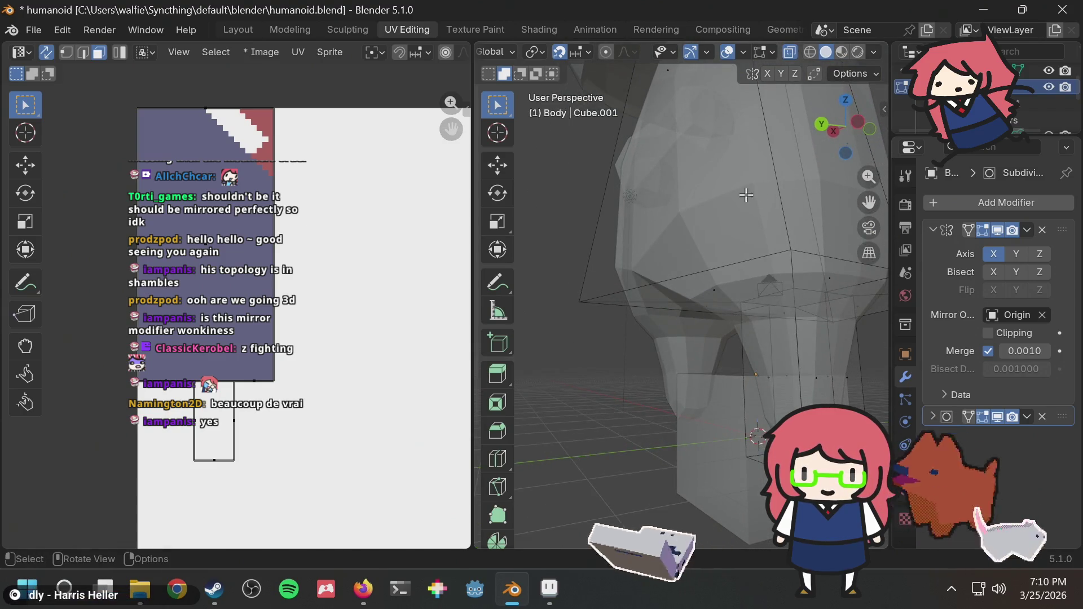
{"action": "mouse_move", "coordinate": [739, 263]}
{"action": "middle_mouse_down"}
{"action": "mouse_move", "coordinate": [781, 203]}
{"action": "mouse_move", "coordinate": [812, 222]}
{"action": "mouse_move", "coordinate": [733, 219]}
{"action": "middle_mouse_up"}
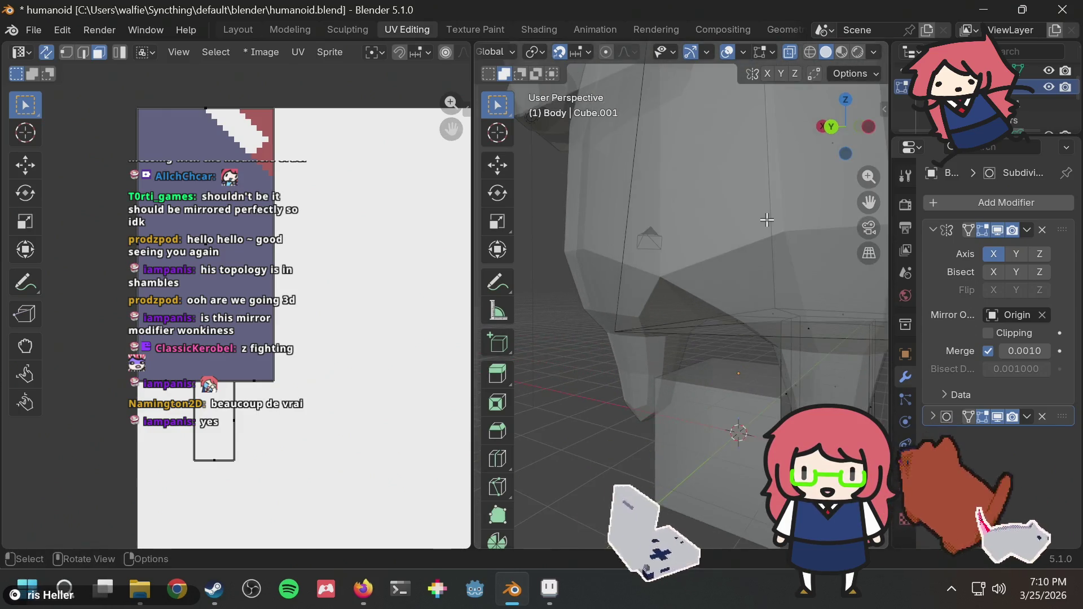
{"action": "scroll", "coordinate": [733, 219], "scroll_direction": "up", "scroll_amount": 3}
{"action": "scroll", "coordinate": [734, 218], "scroll_direction": "down", "scroll_amount": 4}
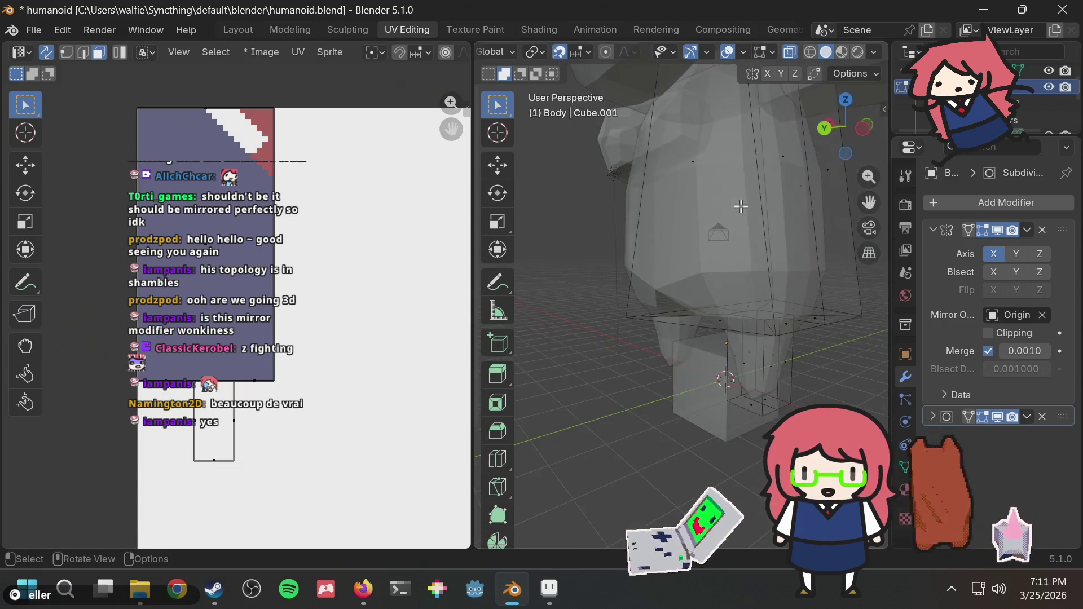
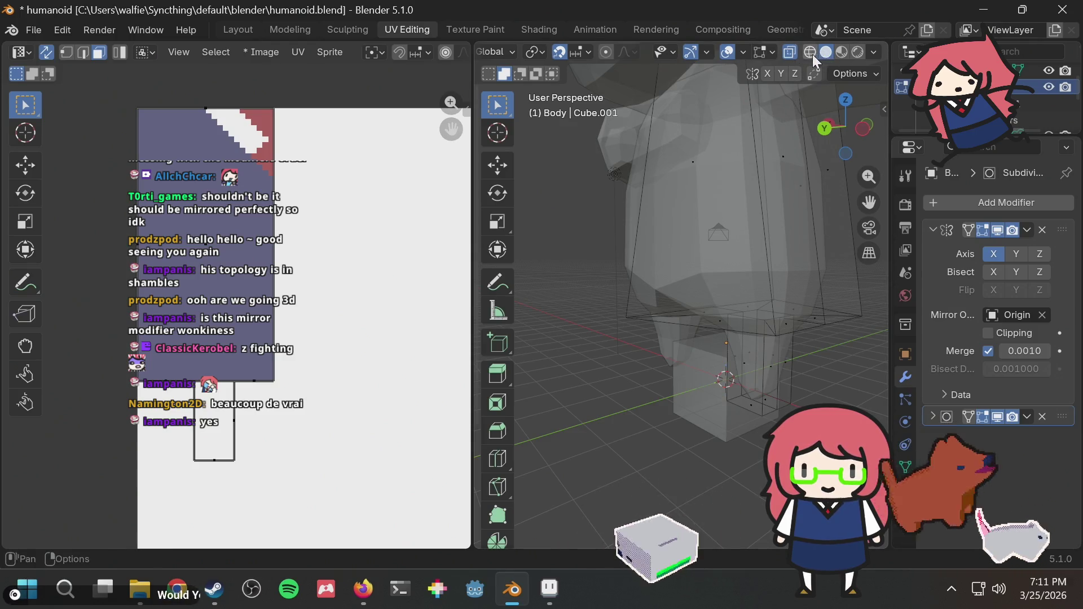
Step: Switch the viewport to Rendered shading and orbit around the textured shirt, including underneath the body
{"action": "left_click", "coordinate": [855, 48]}
{"action": "scroll", "coordinate": [671, 226], "scroll_direction": "down", "scroll_amount": 3}
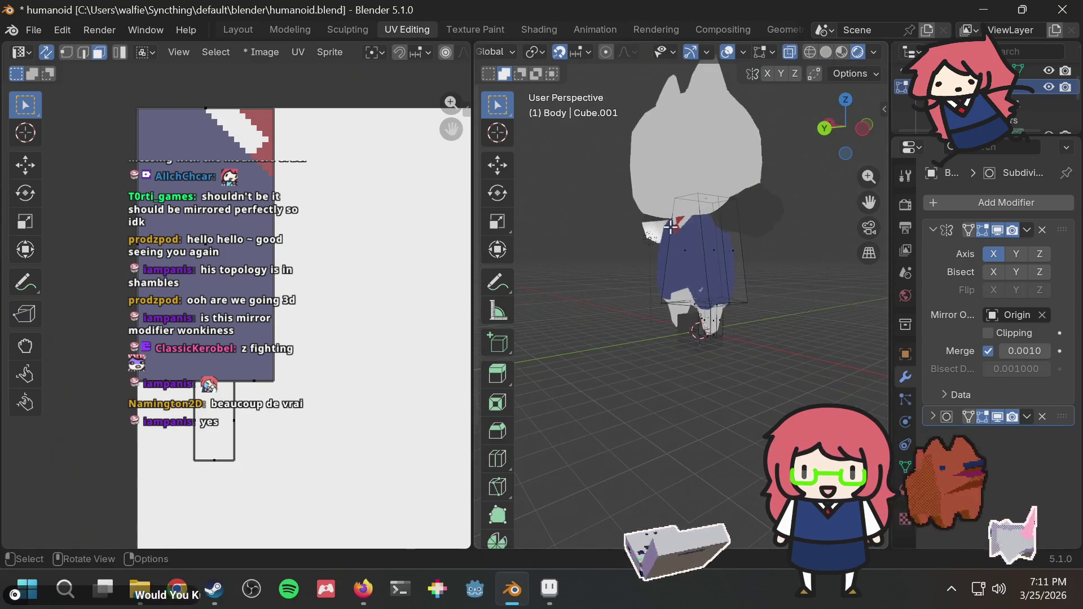
{"action": "mouse_move", "coordinate": [618, 305]}
{"action": "middle_mouse_down"}
{"action": "mouse_move", "coordinate": [653, 295]}
{"action": "mouse_move", "coordinate": [782, 322]}
{"action": "middle_mouse_up"}
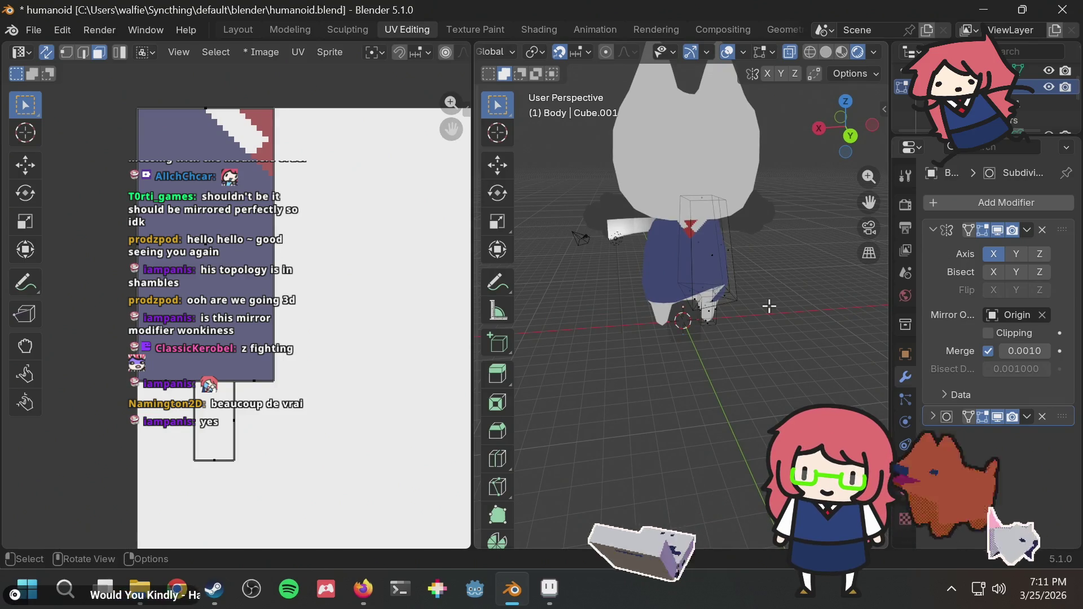
{"action": "scroll", "coordinate": [768, 306], "scroll_direction": "up", "scroll_amount": 3}
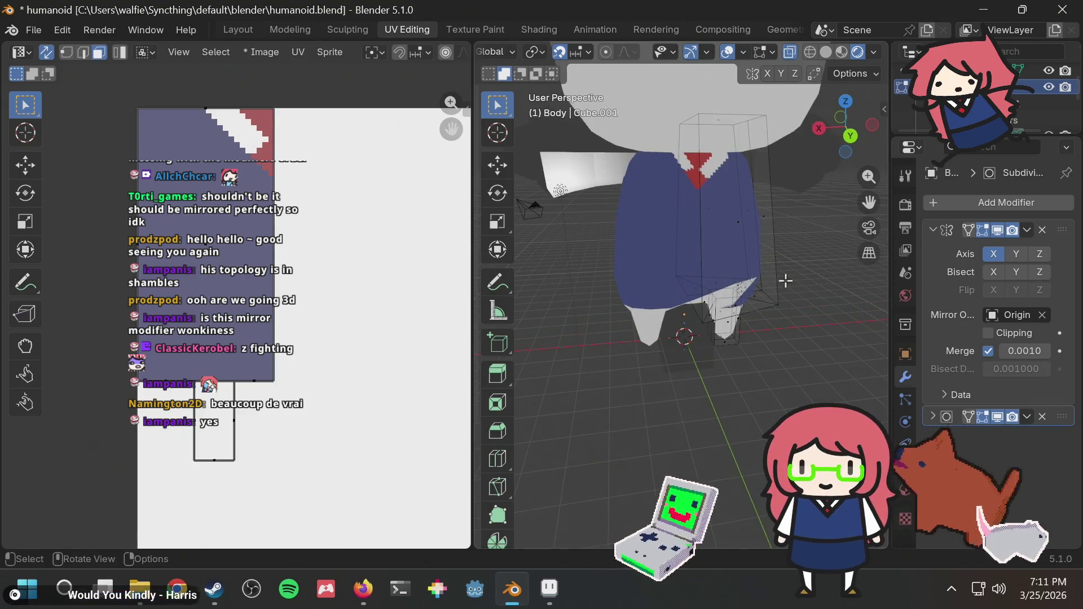
{"action": "middle_click_drag", "start_coordinate": [788, 235], "coordinate": [745, 200]}
{"action": "scroll", "coordinate": [756, 211], "scroll_direction": "up", "scroll_amount": 2}
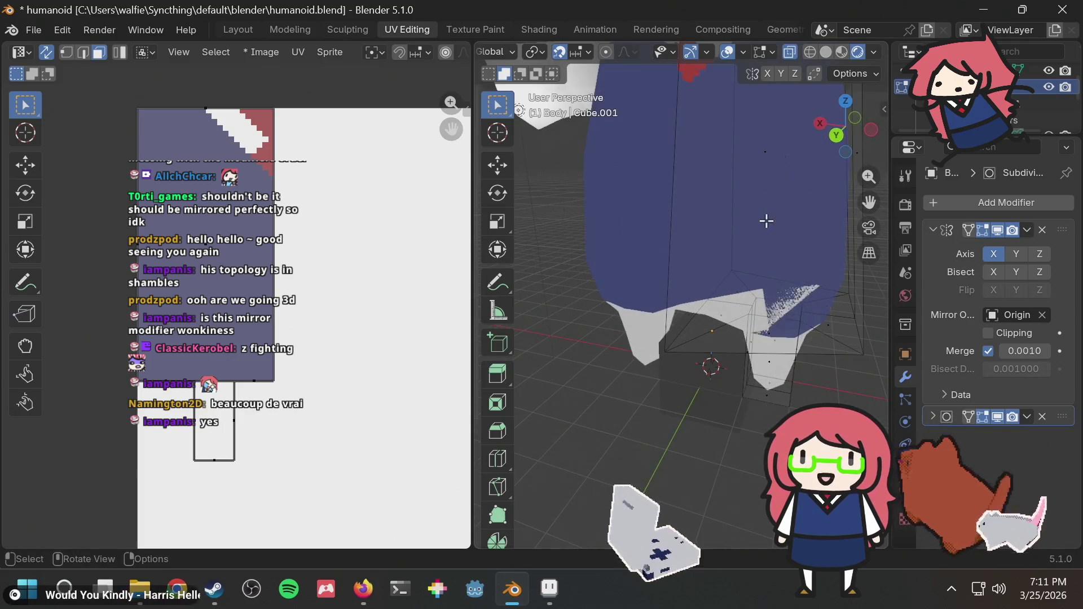
{"action": "scroll", "coordinate": [793, 226], "scroll_direction": "down", "scroll_amount": 2}
{"action": "scroll", "coordinate": [794, 226], "scroll_direction": "up", "scroll_amount": 1}
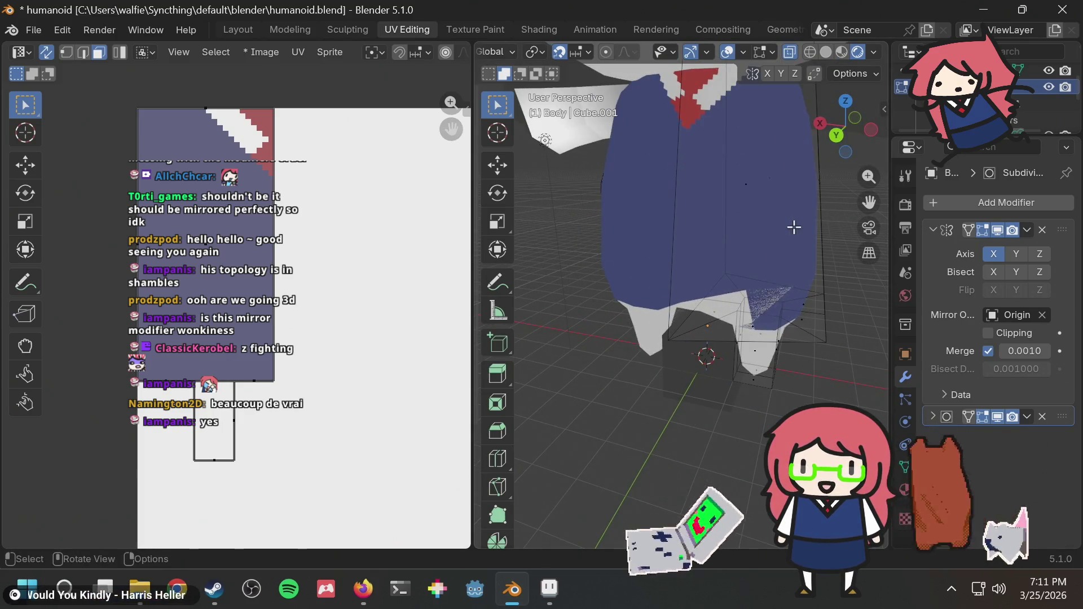
{"action": "scroll", "coordinate": [785, 205], "scroll_direction": "down", "scroll_amount": 2}
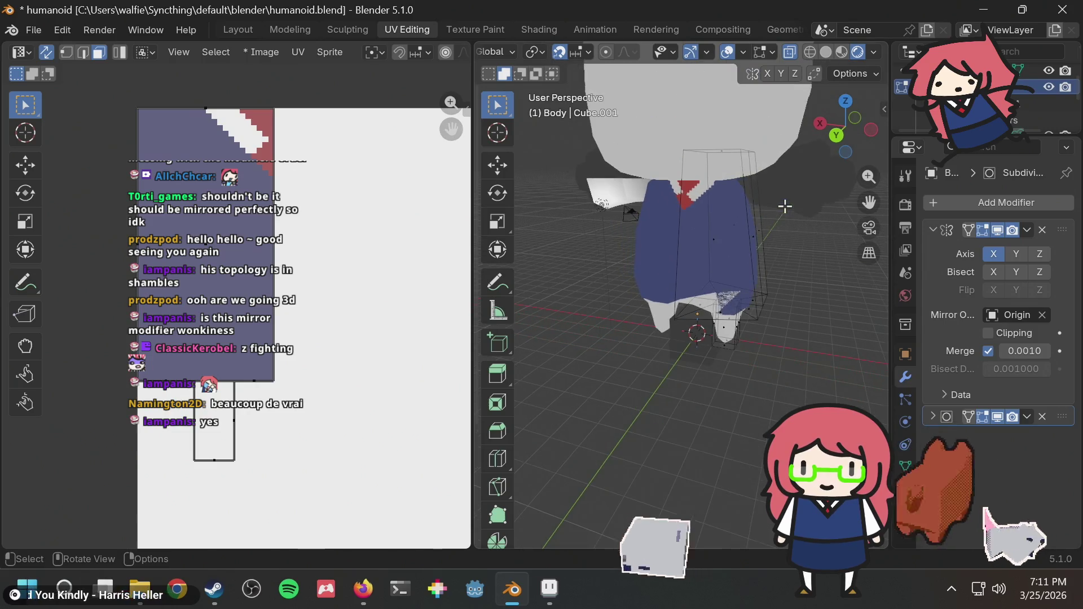
{"action": "scroll", "coordinate": [785, 205], "scroll_direction": "up", "scroll_amount": 2}
{"action": "scroll", "coordinate": [778, 226], "scroll_direction": "down", "scroll_amount": 1}
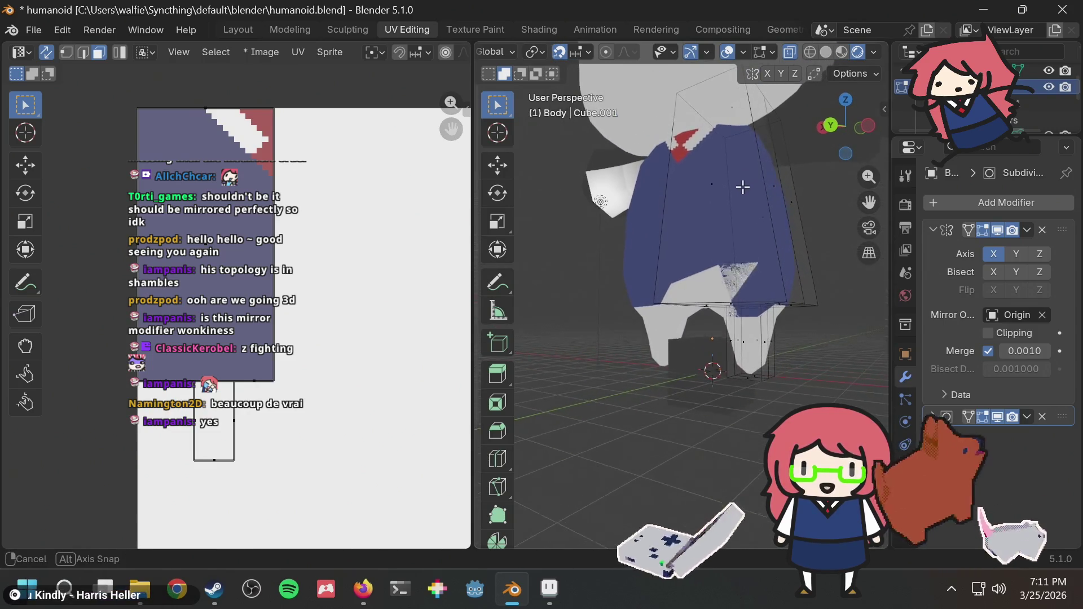
{"action": "mouse_move", "coordinate": [742, 187]}
{"action": "middle_mouse_down"}
{"action": "mouse_move", "coordinate": [792, 245]}
{"action": "mouse_move", "coordinate": [731, 332]}
{"action": "mouse_move", "coordinate": [720, 373]}
{"action": "mouse_move", "coordinate": [754, 258]}
{"action": "mouse_move", "coordinate": [740, 246]}
{"action": "mouse_move", "coordinate": [732, 293]}
{"action": "middle_mouse_up"}
Step: Select a face and an edge on the lower shirt, then open the Mirror modifier's options menu
{"action": "left_click", "coordinate": [724, 318]}
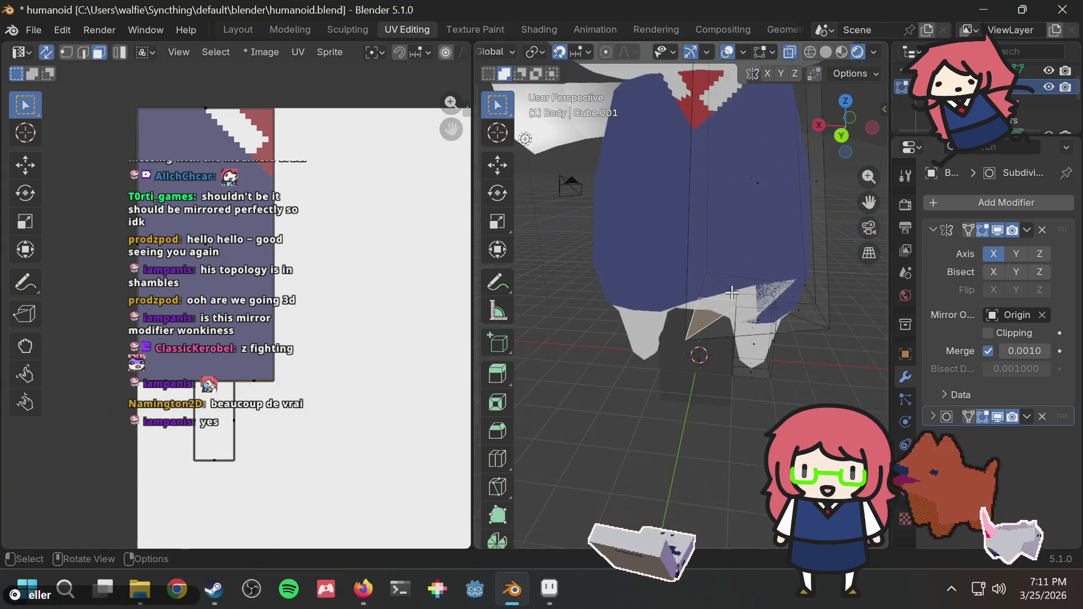
{"action": "left_click", "coordinate": [771, 333]}
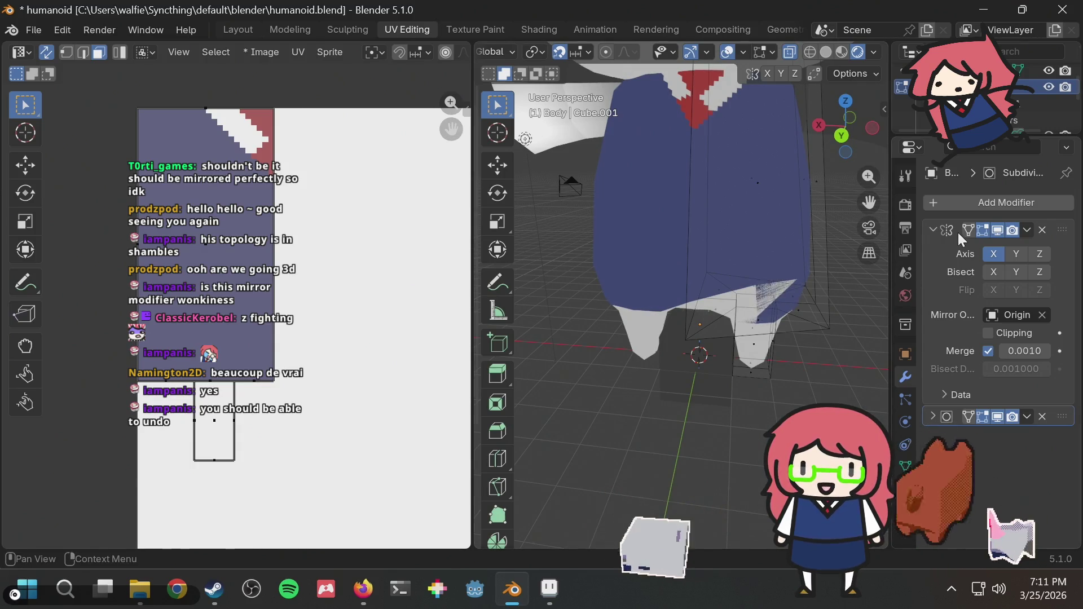
{"action": "left_click", "coordinate": [1026, 231]}
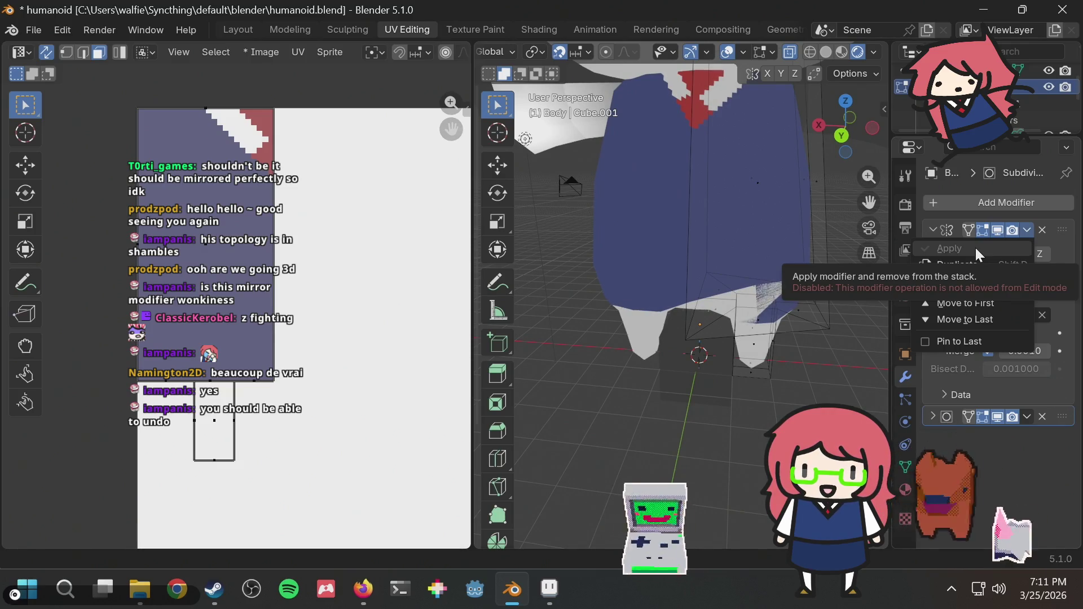
Step: Return Body to Object Mode and save the file
{"action": "key", "text": "Tab"}
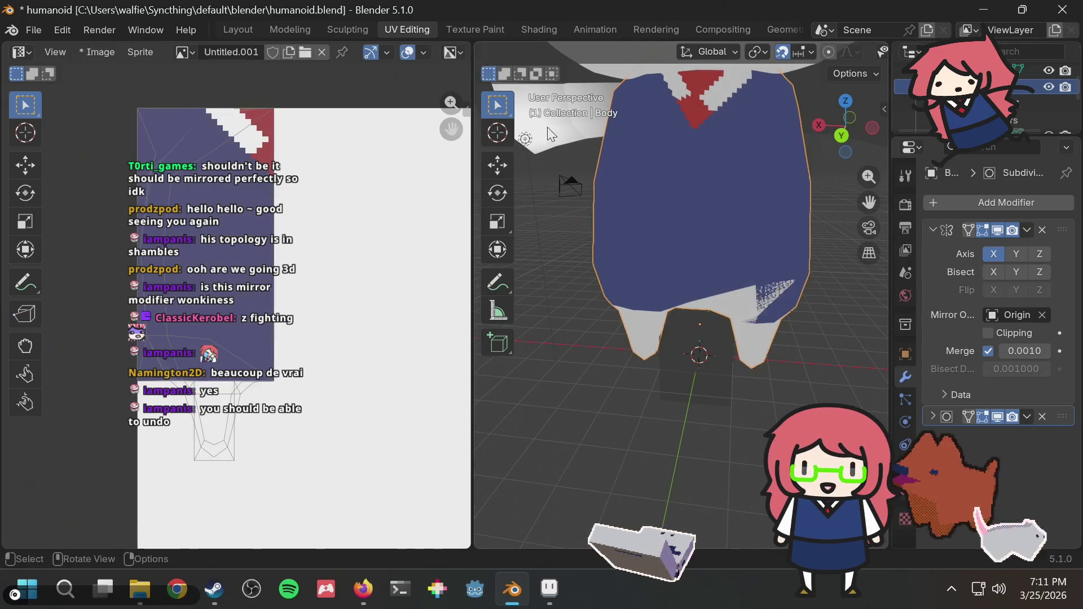
{"action": "mouse_move", "coordinate": [844, 284]}
{"action": "middle_mouse_down"}
{"action": "mouse_move", "coordinate": [700, 269]}
{"action": "mouse_move", "coordinate": [714, 245]}
{"action": "mouse_move", "coordinate": [747, 233]}
{"action": "mouse_move", "coordinate": [847, 270]}
{"action": "middle_mouse_up"}
{"action": "key", "text": "ctrl+s"}
Step: Apply the Mirror modifier to Body and go back into Edit Mode
{"action": "left_click", "coordinate": [1025, 230]}
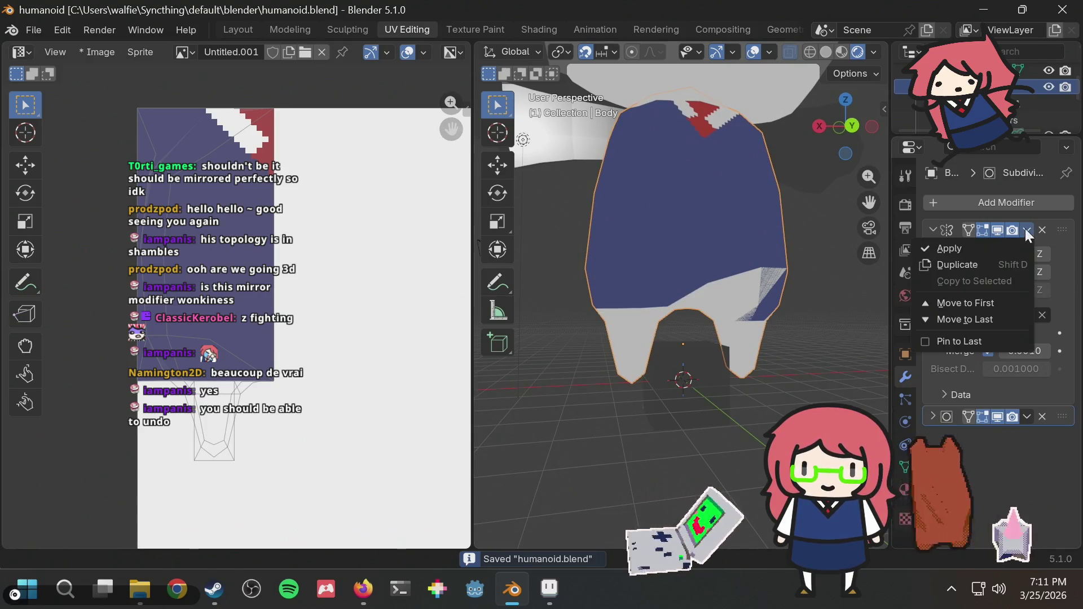
{"action": "left_click", "coordinate": [982, 254]}
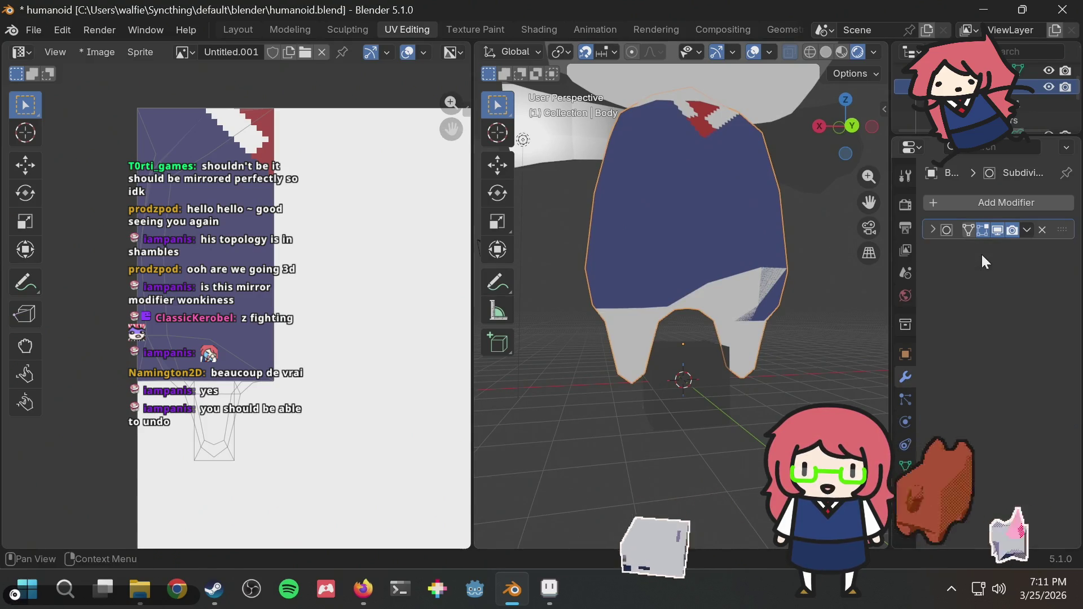
{"action": "mouse_move", "coordinate": [857, 265]}
{"action": "middle_mouse_down"}
{"action": "mouse_move", "coordinate": [719, 282]}
{"action": "mouse_move", "coordinate": [757, 265]}
{"action": "mouse_move", "coordinate": [819, 273]}
{"action": "middle_mouse_up"}
{"action": "key", "text": "Tab"}
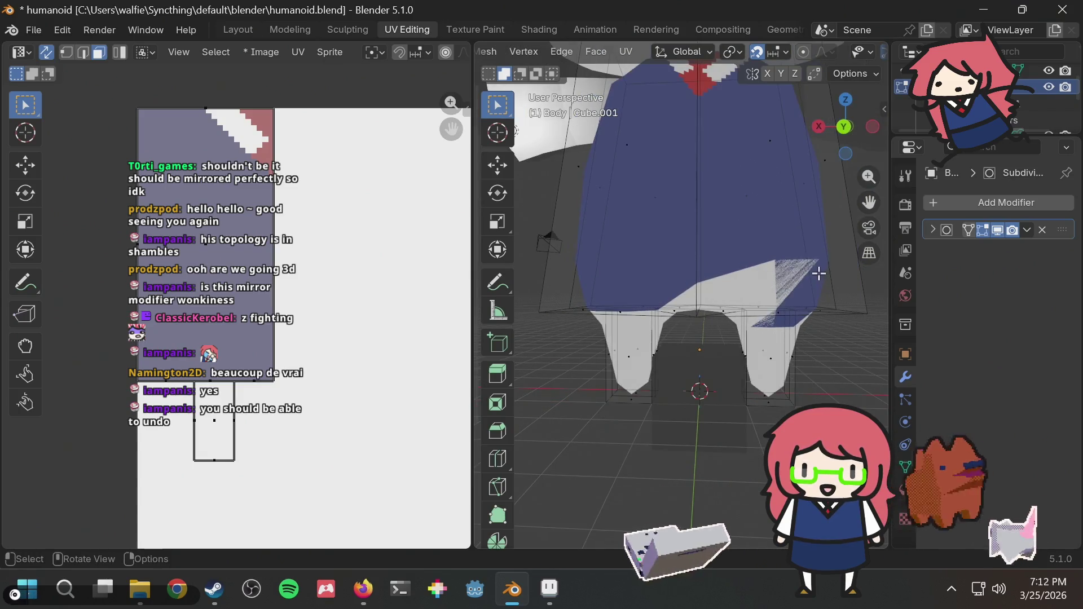
Step: Apply the existing Subdivision modifier to Body and check the denser mesh in Edit Mode
{"action": "key", "text": "Tab"}
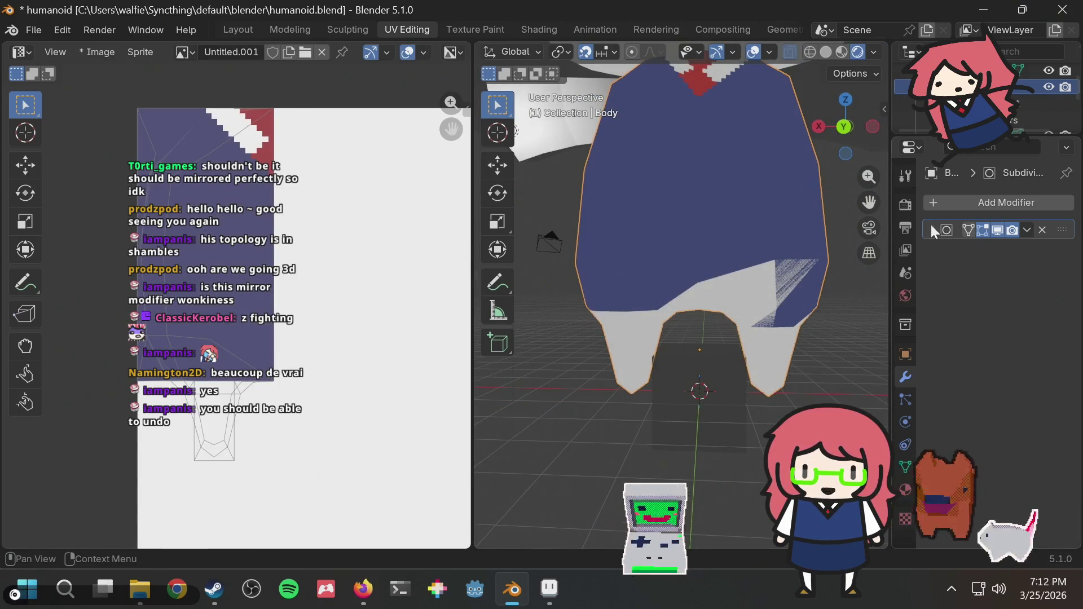
{"action": "left_click", "coordinate": [931, 226]}
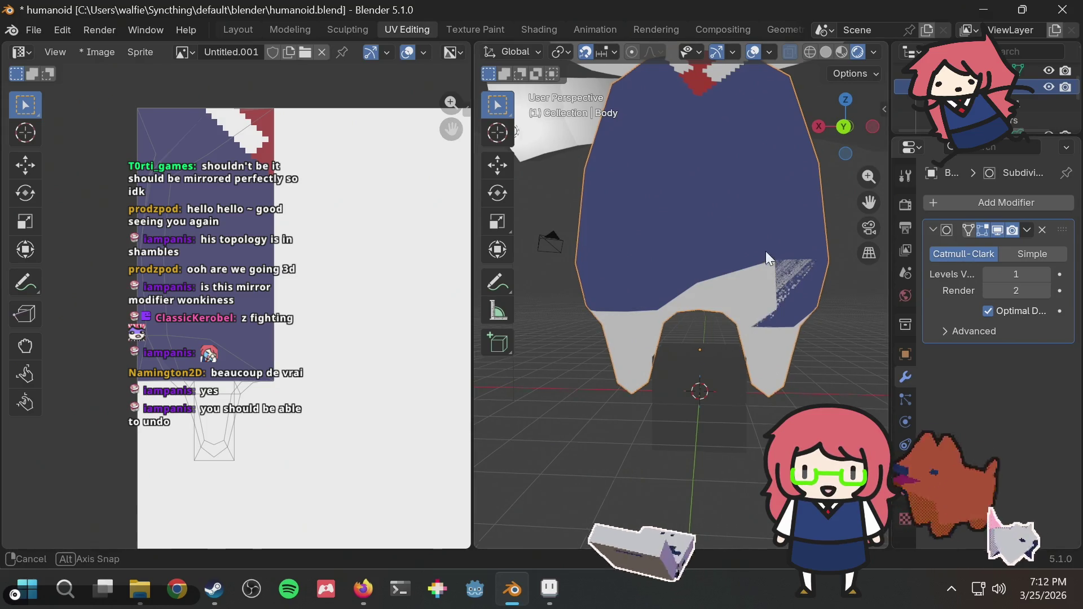
{"action": "mouse_move", "coordinate": [766, 251]}
{"action": "middle_mouse_down"}
{"action": "mouse_move", "coordinate": [641, 307]}
{"action": "mouse_move", "coordinate": [715, 255]}
{"action": "mouse_move", "coordinate": [789, 242]}
{"action": "middle_mouse_up"}
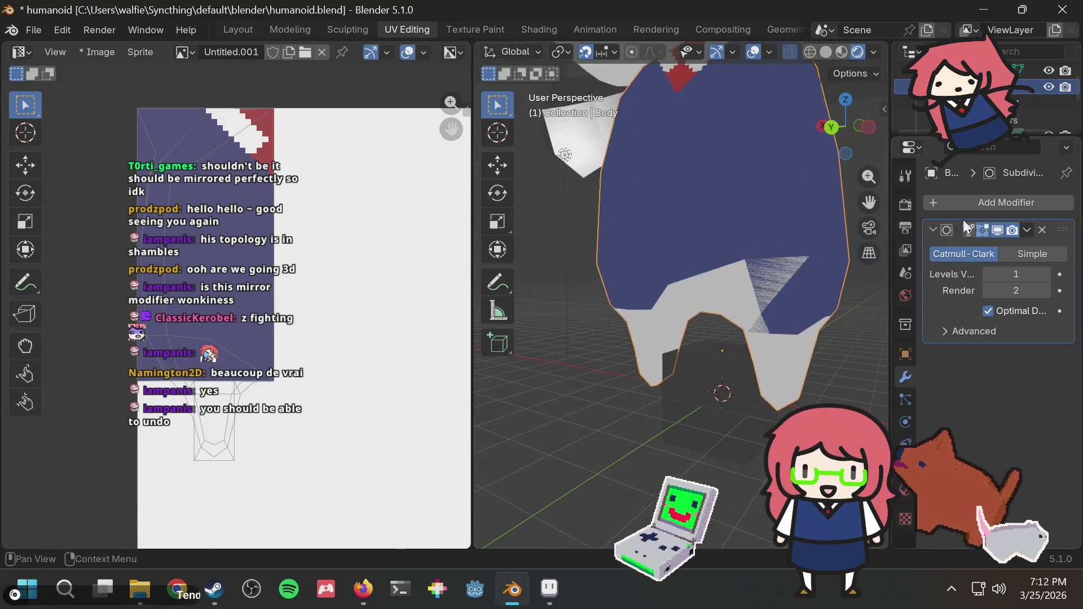
{"action": "left_click", "coordinate": [1027, 230]}
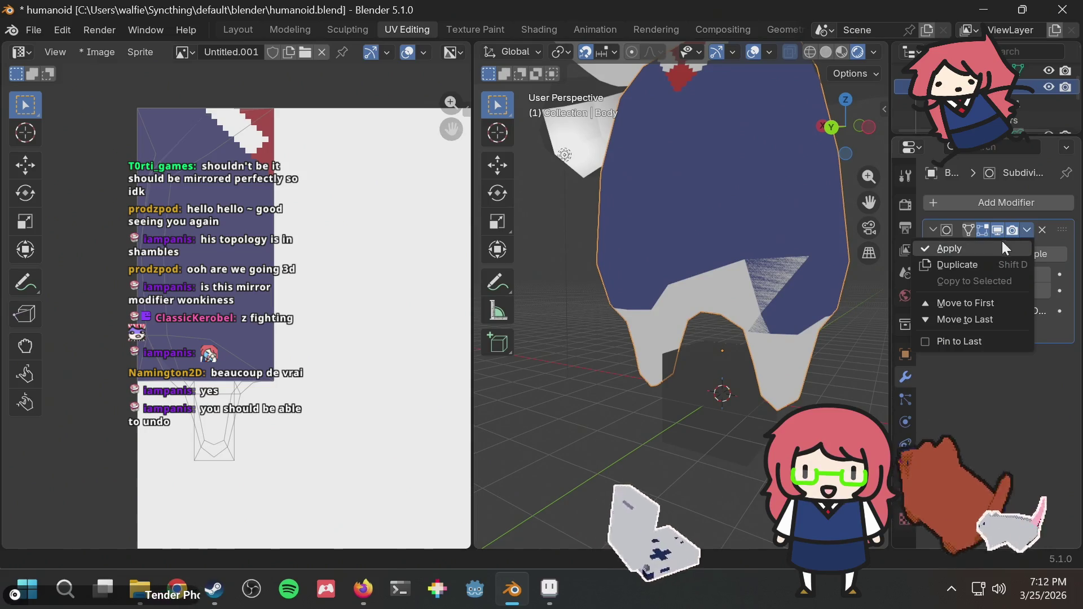
{"action": "left_click", "coordinate": [999, 249]}
{"action": "mouse_move", "coordinate": [649, 242]}
{"action": "middle_mouse_down"}
{"action": "mouse_move", "coordinate": [764, 214]}
{"action": "mouse_move", "coordinate": [708, 195]}
{"action": "mouse_move", "coordinate": [666, 161]}
{"action": "mouse_move", "coordinate": [765, 269]}
{"action": "middle_mouse_up"}
{"action": "key", "text": "Tab"}
{"action": "scroll", "coordinate": [766, 268], "scroll_direction": "down", "scroll_amount": 5}
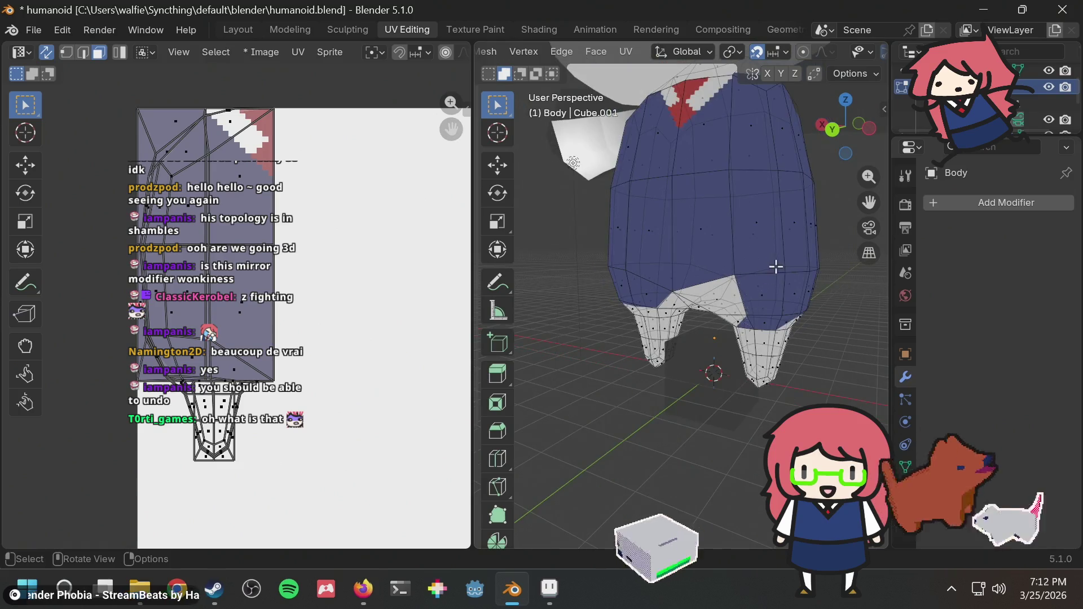
{"action": "key", "text": "Tab"}
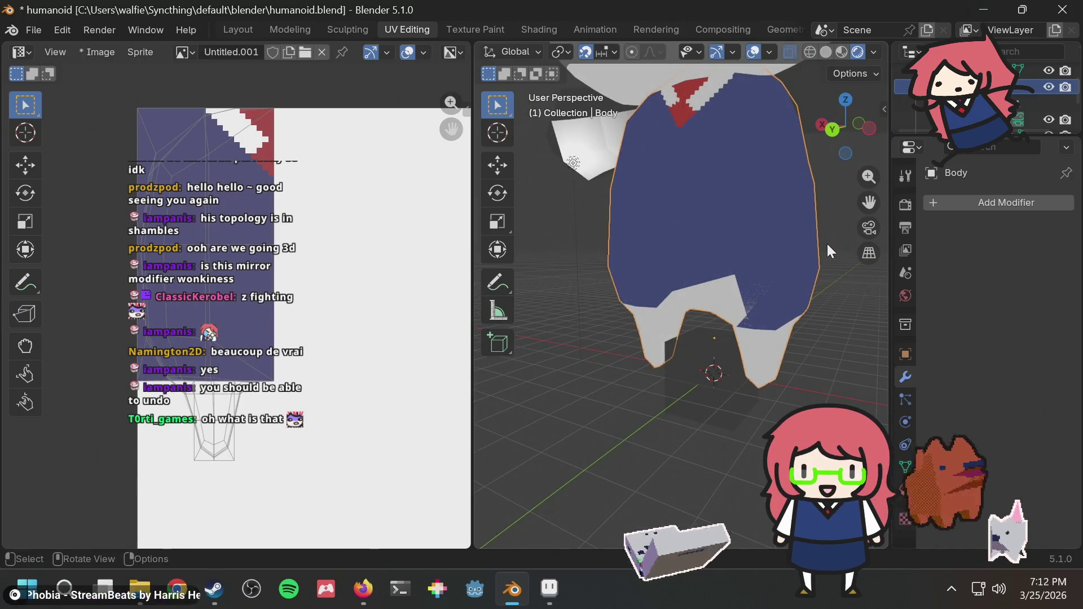
Step: Add a new Subdivision Surface modifier to Body with Ctrl+1 and save the file
{"action": "key", "text": "ctrl+1"}
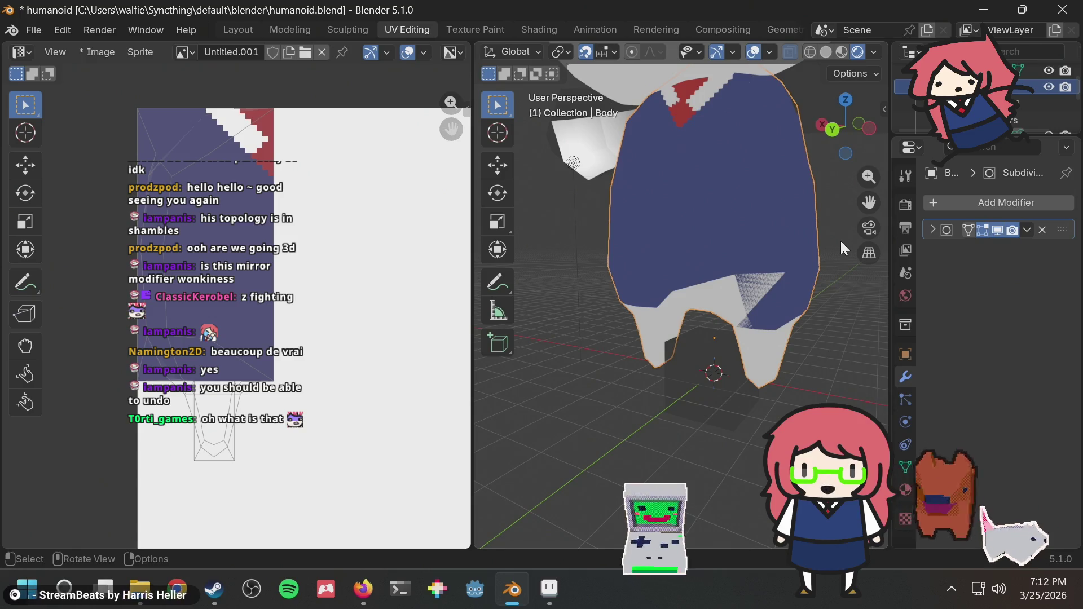
{"action": "key", "text": "ctrl+s"}
{"action": "scroll", "coordinate": [791, 272], "scroll_direction": "up", "scroll_amount": 6}
{"action": "mouse_move", "coordinate": [803, 263]}
{"action": "middle_mouse_down"}
{"action": "mouse_move", "coordinate": [767, 255]}
{"action": "mouse_move", "coordinate": [725, 272]}
{"action": "mouse_move", "coordinate": [776, 86]}
{"action": "middle_mouse_up"}
{"action": "left_click", "coordinate": [823, 47]}
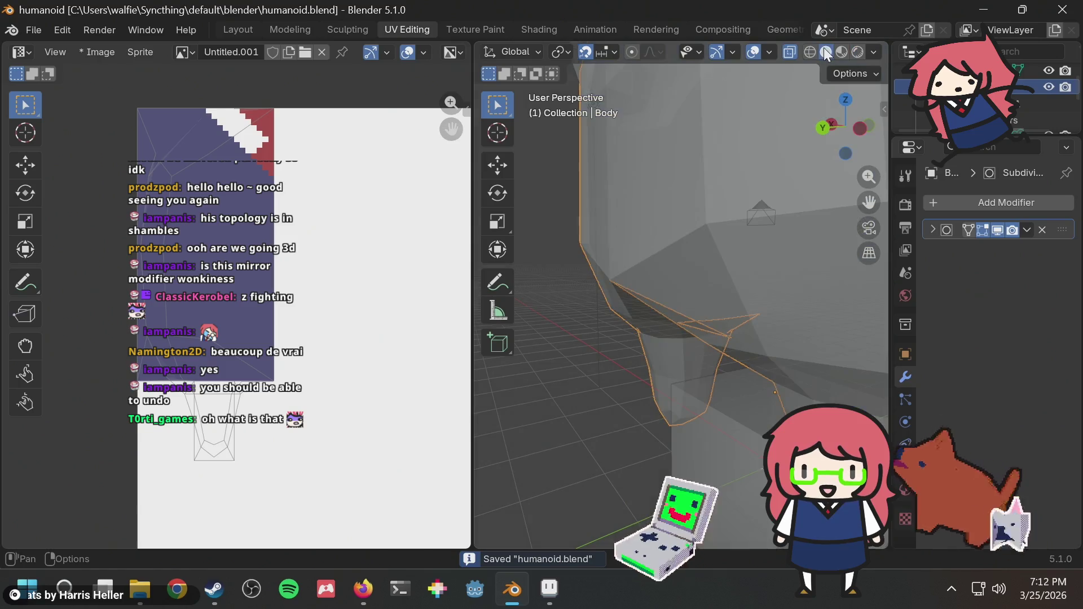
Step: Switch to wireframe shading, expand the Subdivision modifier panel, and orbit around the body's topology
{"action": "mouse_move", "coordinate": [649, 237]}
{"action": "middle_mouse_down"}
{"action": "mouse_move", "coordinate": [594, 251]}
{"action": "mouse_move", "coordinate": [685, 228]}
{"action": "mouse_move", "coordinate": [689, 256]}
{"action": "mouse_move", "coordinate": [671, 212]}
{"action": "middle_mouse_up"}
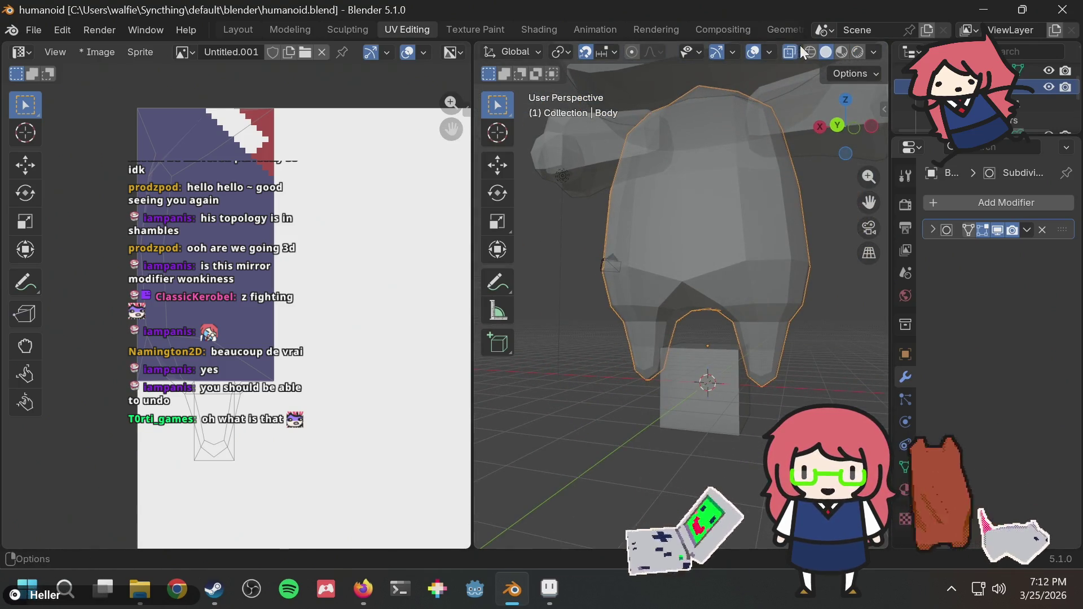
{"action": "left_click", "coordinate": [810, 52]}
{"action": "scroll", "coordinate": [764, 163], "scroll_direction": "up", "scroll_amount": 5}
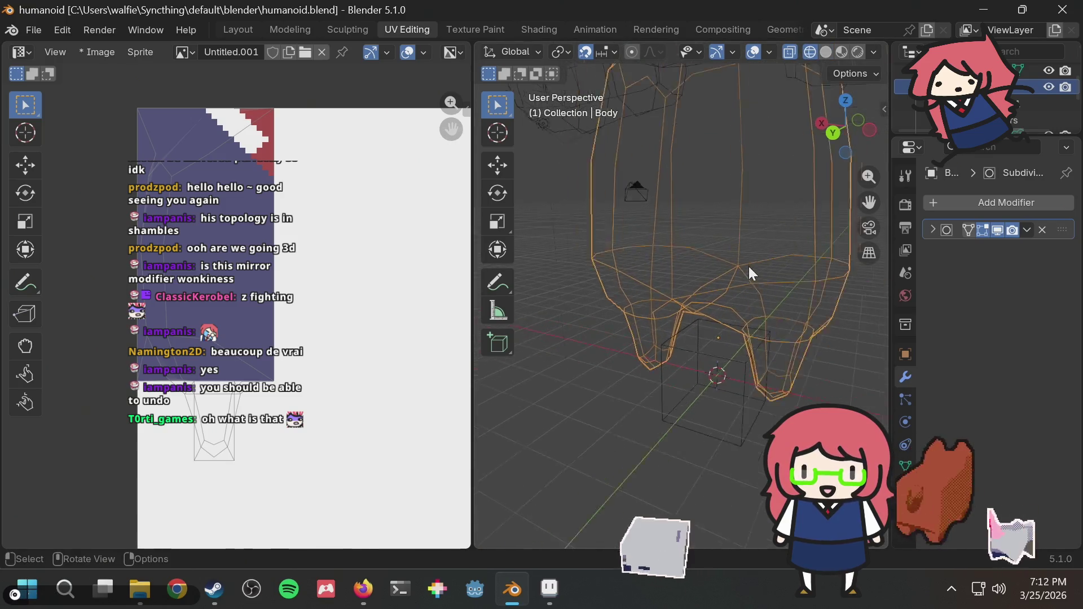
{"action": "left_click", "coordinate": [933, 230]}
{"action": "mouse_move", "coordinate": [728, 243]}
{"action": "middle_mouse_down"}
{"action": "mouse_move", "coordinate": [700, 242]}
{"action": "mouse_move", "coordinate": [678, 189]}
{"action": "mouse_move", "coordinate": [645, 204]}
{"action": "mouse_move", "coordinate": [638, 215]}
{"action": "mouse_move", "coordinate": [726, 245]}
{"action": "mouse_move", "coordinate": [781, 206]}
{"action": "mouse_move", "coordinate": [706, 247]}
{"action": "middle_mouse_up"}
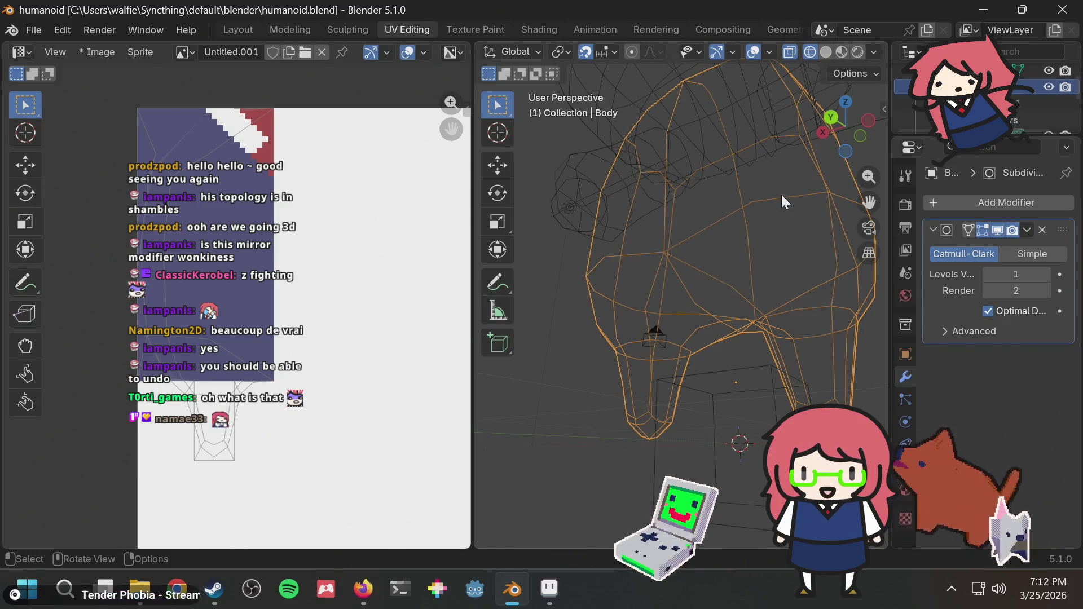
{"action": "mouse_move", "coordinate": [836, 253]}
{"action": "middle_mouse_down"}
{"action": "mouse_move", "coordinate": [810, 309]}
{"action": "mouse_move", "coordinate": [783, 320]}
{"action": "mouse_move", "coordinate": [740, 268]}
{"action": "mouse_move", "coordinate": [776, 290]}
{"action": "mouse_move", "coordinate": [718, 307]}
{"action": "mouse_move", "coordinate": [721, 265]}
{"action": "mouse_move", "coordinate": [690, 293]}
{"action": "mouse_move", "coordinate": [695, 279]}
{"action": "mouse_move", "coordinate": [801, 259]}
{"action": "mouse_move", "coordinate": [787, 268]}
{"action": "mouse_move", "coordinate": [825, 272]}
{"action": "mouse_move", "coordinate": [737, 246]}
{"action": "mouse_move", "coordinate": [733, 184]}
{"action": "mouse_move", "coordinate": [707, 198]}
{"action": "mouse_move", "coordinate": [672, 291]}
{"action": "mouse_move", "coordinate": [721, 320]}
{"action": "mouse_move", "coordinate": [665, 282]}
{"action": "mouse_move", "coordinate": [659, 229]}
{"action": "mouse_move", "coordinate": [626, 191]}
{"action": "mouse_move", "coordinate": [652, 245]}
{"action": "mouse_move", "coordinate": [657, 190]}
{"action": "mouse_move", "coordinate": [695, 229]}
{"action": "mouse_move", "coordinate": [663, 169]}
{"action": "mouse_move", "coordinate": [743, 268]}
{"action": "middle_mouse_up"}
{"action": "scroll", "coordinate": [789, 265], "scroll_direction": "up", "scroll_amount": 4}
{"action": "mouse_move", "coordinate": [824, 266]}
{"action": "middle_mouse_down"}
{"action": "mouse_move", "coordinate": [811, 257]}
{"action": "mouse_move", "coordinate": [724, 275]}
{"action": "mouse_move", "coordinate": [756, 299]}
{"action": "mouse_move", "coordinate": [793, 276]}
{"action": "mouse_move", "coordinate": [769, 287]}
{"action": "mouse_move", "coordinate": [750, 263]}
{"action": "mouse_move", "coordinate": [723, 184]}
{"action": "mouse_move", "coordinate": [787, 224]}
{"action": "mouse_move", "coordinate": [780, 237]}
{"action": "middle_mouse_up"}
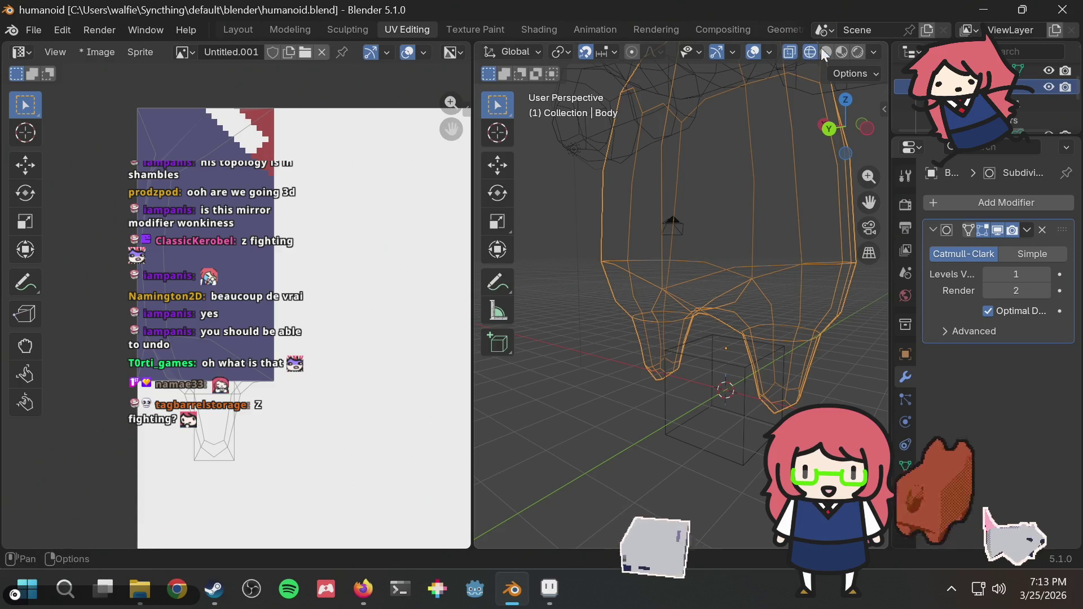
Step: Switch to Material Preview shading and orbit around the character to check the textured shirt
{"action": "left_click", "coordinate": [823, 48]}
{"action": "left_click", "coordinate": [843, 50]}
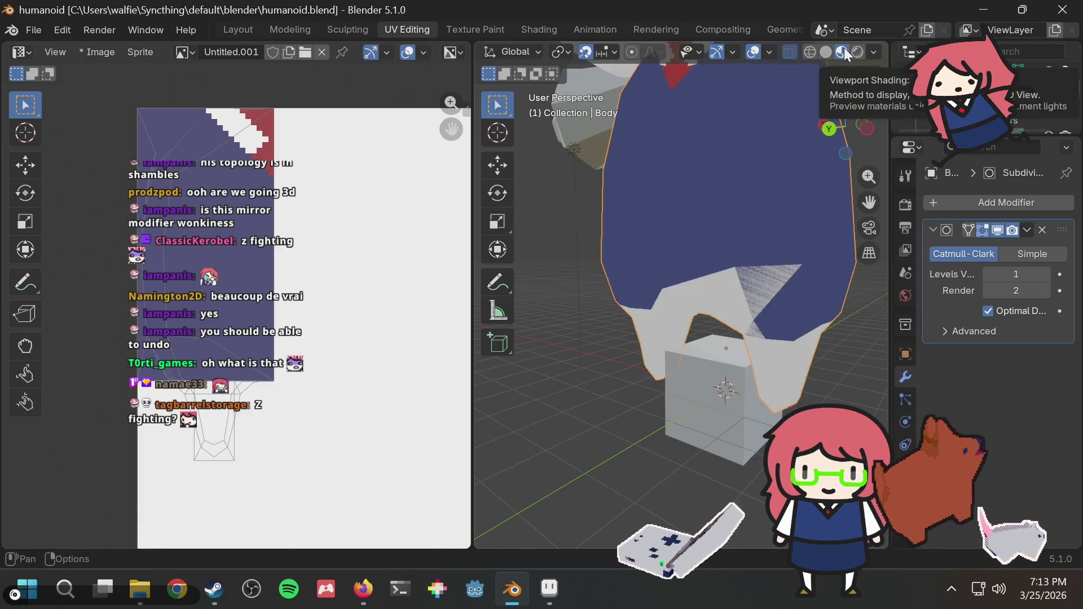
{"action": "middle_click_drag", "start_coordinate": [778, 169], "coordinate": [750, 225]}
{"action": "scroll", "coordinate": [744, 224], "scroll_direction": "down", "scroll_amount": 3}
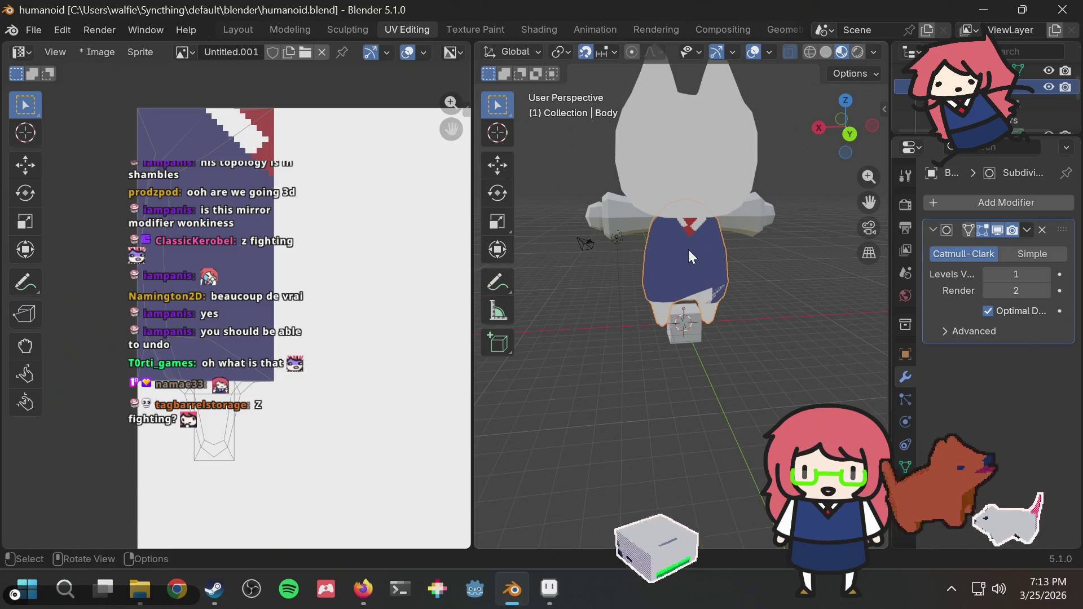
{"action": "mouse_move", "coordinate": [688, 249]}
{"action": "middle_mouse_down"}
{"action": "mouse_move", "coordinate": [834, 241]}
{"action": "mouse_move", "coordinate": [623, 237]}
{"action": "mouse_move", "coordinate": [730, 228]}
{"action": "mouse_move", "coordinate": [732, 245]}
{"action": "middle_mouse_up"}
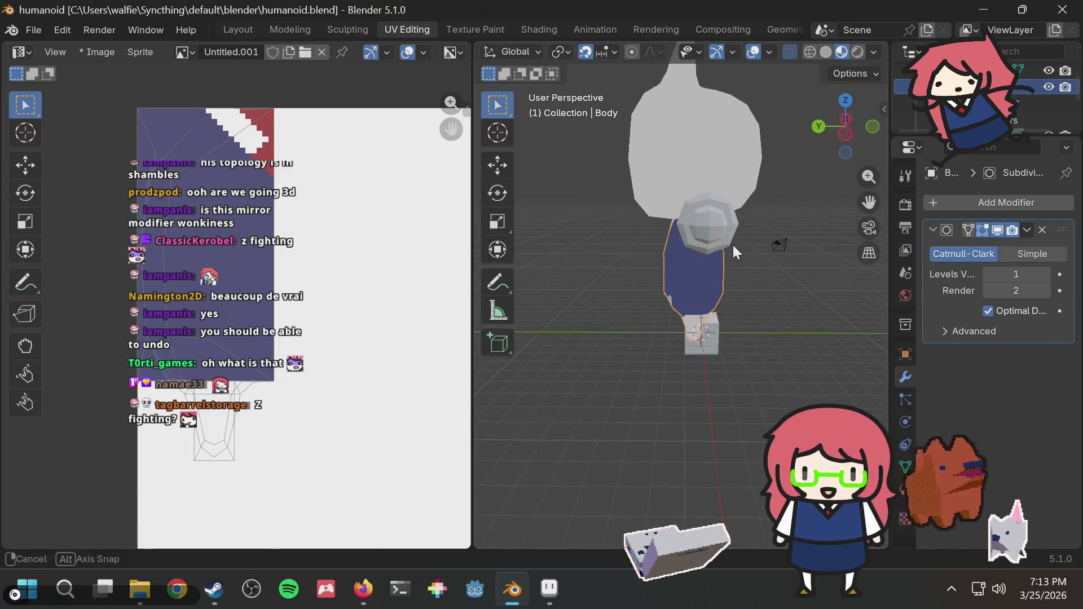
{"action": "scroll", "coordinate": [733, 245], "scroll_direction": "up", "scroll_amount": 5}
{"action": "scroll", "coordinate": [732, 171], "scroll_direction": "down", "scroll_amount": 4}
{"action": "mouse_move", "coordinate": [732, 171]}
{"action": "middle_mouse_down"}
{"action": "mouse_move", "coordinate": [763, 171]}
{"action": "mouse_move", "coordinate": [760, 184]}
{"action": "mouse_move", "coordinate": [800, 209]}
{"action": "middle_mouse_up"}
{"action": "scroll", "coordinate": [799, 210], "scroll_direction": "down", "scroll_amount": 5}
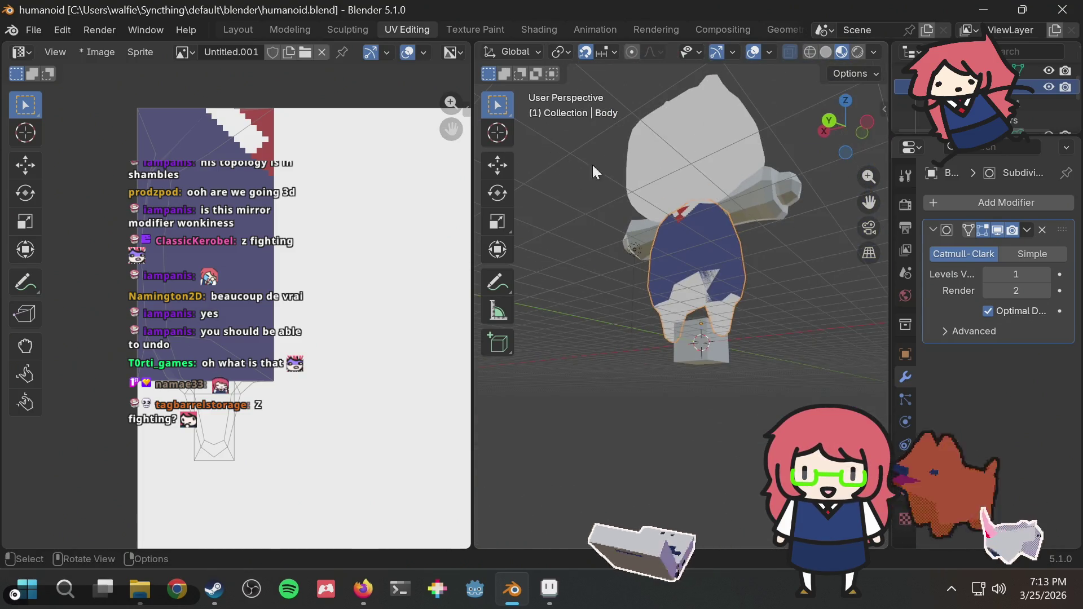
{"action": "mouse_move", "coordinate": [591, 163]}
{"action": "middle_mouse_down"}
{"action": "mouse_move", "coordinate": [647, 222]}
{"action": "mouse_move", "coordinate": [704, 248]}
{"action": "mouse_move", "coordinate": [766, 254]}
{"action": "mouse_move", "coordinate": [722, 262]}
{"action": "mouse_move", "coordinate": [732, 219]}
{"action": "mouse_move", "coordinate": [647, 203]}
{"action": "middle_mouse_up"}
{"action": "scroll", "coordinate": [700, 259], "scroll_direction": "up", "scroll_amount": 4}
{"action": "scroll", "coordinate": [701, 261], "scroll_direction": "up", "scroll_amount": 2}
Step: Save humanoid.blend and orbit to a front view of the body
{"action": "key", "text": "ctrl+s"}
{"action": "scroll", "coordinate": [753, 241], "scroll_direction": "up", "scroll_amount": 3}
{"action": "mouse_move", "coordinate": [525, 225]}
{"action": "middle_mouse_down"}
{"action": "mouse_move", "coordinate": [617, 173]}
{"action": "mouse_move", "coordinate": [773, 195]}
{"action": "mouse_move", "coordinate": [622, 251]}
{"action": "mouse_move", "coordinate": [516, 257]}
{"action": "middle_mouse_up"}
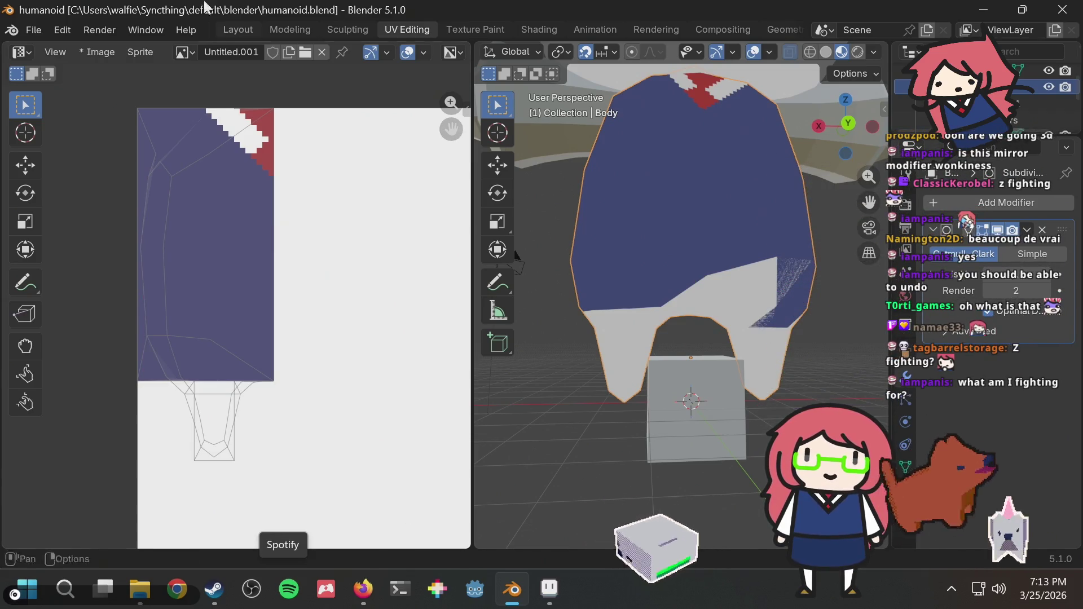
Step: Zoom the UV editor, check the Subdivision modifier's options, and enter Edit Mode on Body
{"action": "scroll", "coordinate": [201, 330], "scroll_direction": "up", "scroll_amount": 3}
{"action": "scroll", "coordinate": [210, 362], "scroll_direction": "down", "scroll_amount": 5}
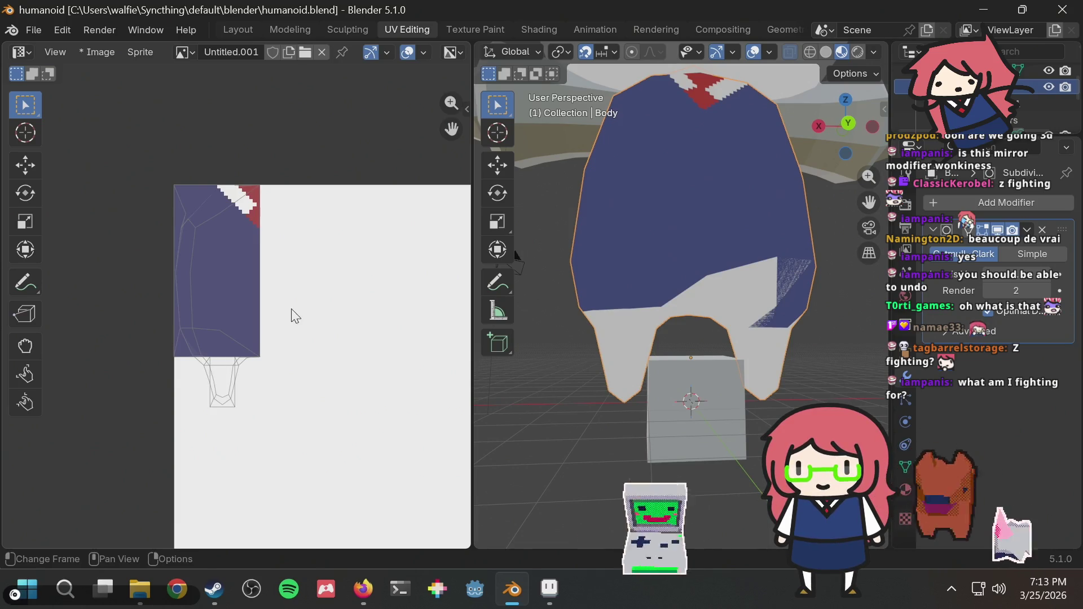
{"action": "scroll", "coordinate": [217, 356], "scroll_direction": "up", "scroll_amount": 5}
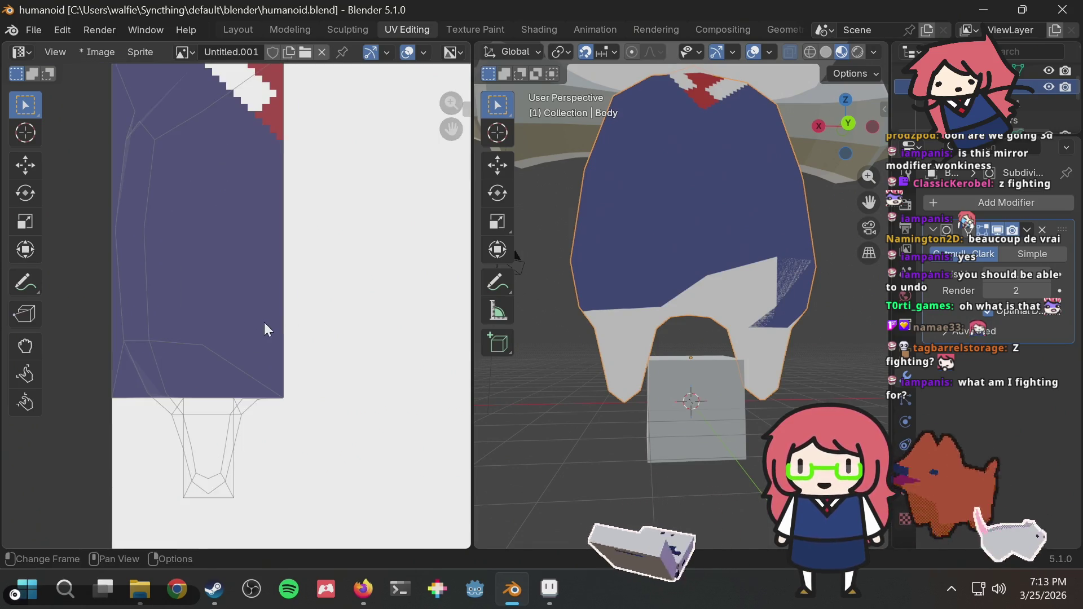
{"action": "scroll", "coordinate": [300, 332], "scroll_direction": "down", "scroll_amount": 2}
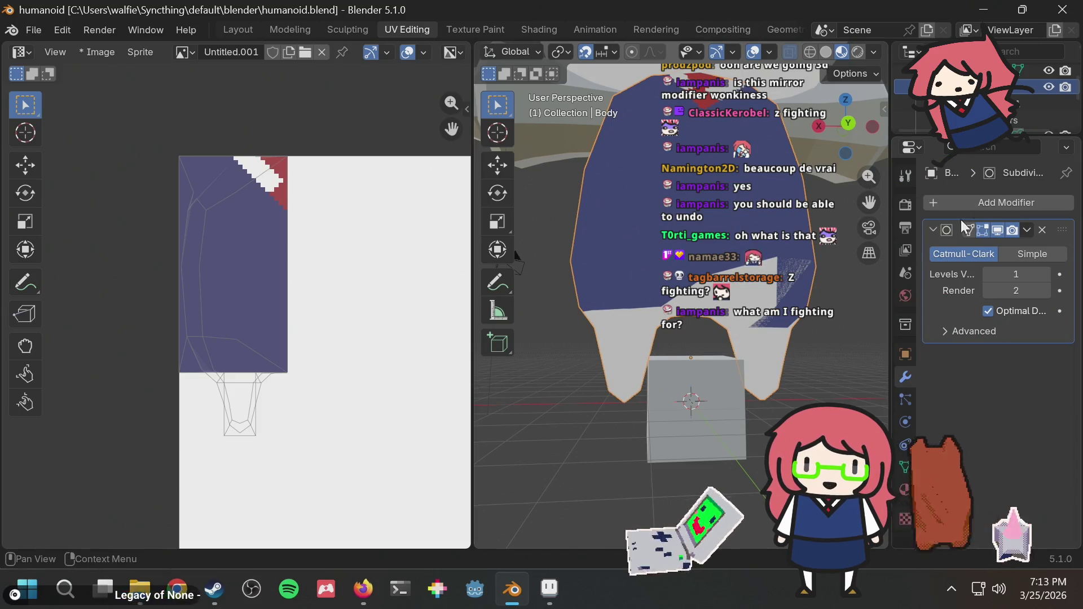
{"action": "left_click", "coordinate": [1027, 232]}
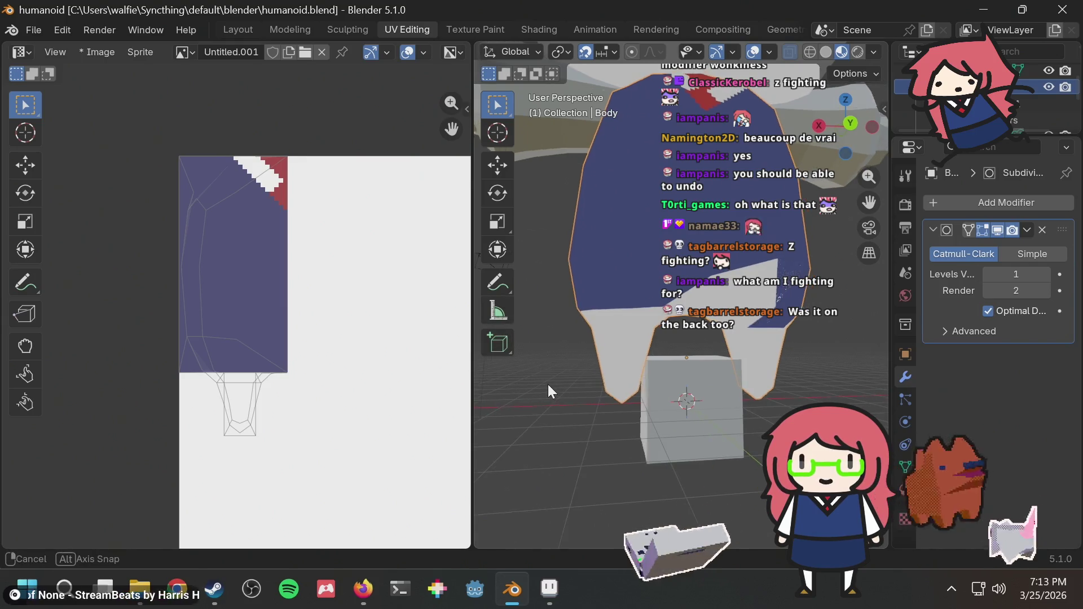
{"action": "key", "text": "Tab"}
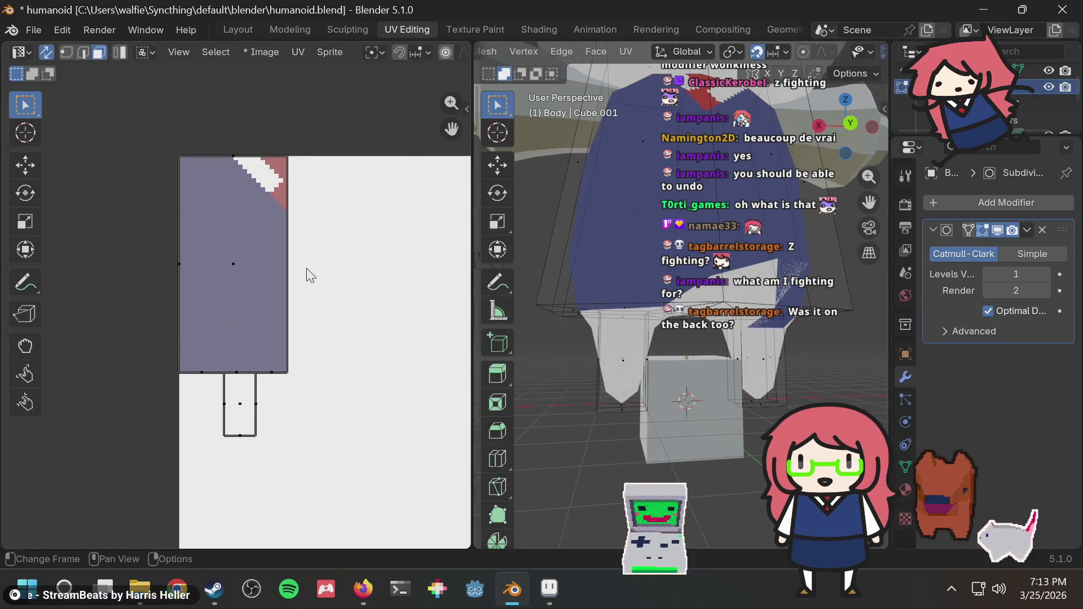
Step: Re-enter Edit Mode on Body, select the shirt island's bottom UV edge, and view from the front
{"action": "key", "text": "Tab"}
{"action": "key", "text": "Tab"}
{"action": "key", "text": "Tab"}
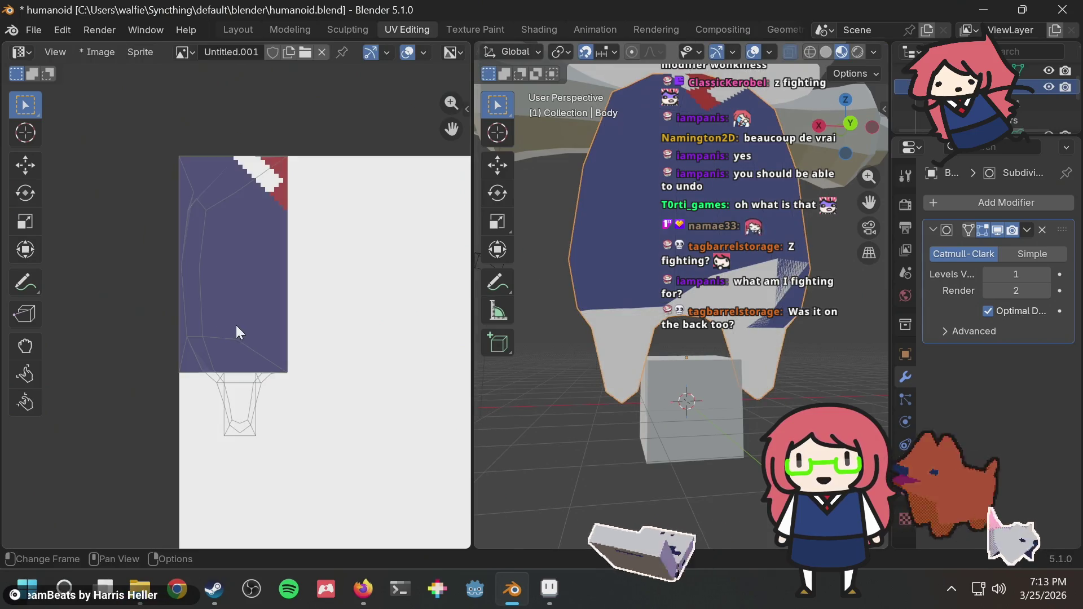
{"action": "key", "text": "Tab"}
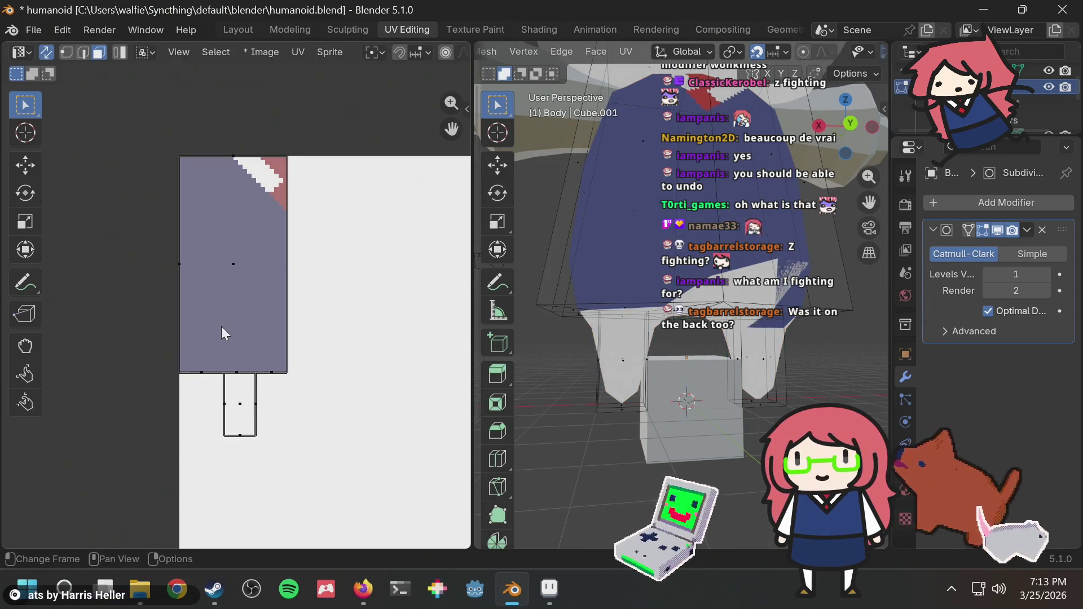
{"action": "mouse_move", "coordinate": [548, 241]}
{"action": "middle_mouse_down"}
{"action": "mouse_move", "coordinate": [660, 258]}
{"action": "mouse_move", "coordinate": [899, 259]}
{"action": "middle_mouse_up"}
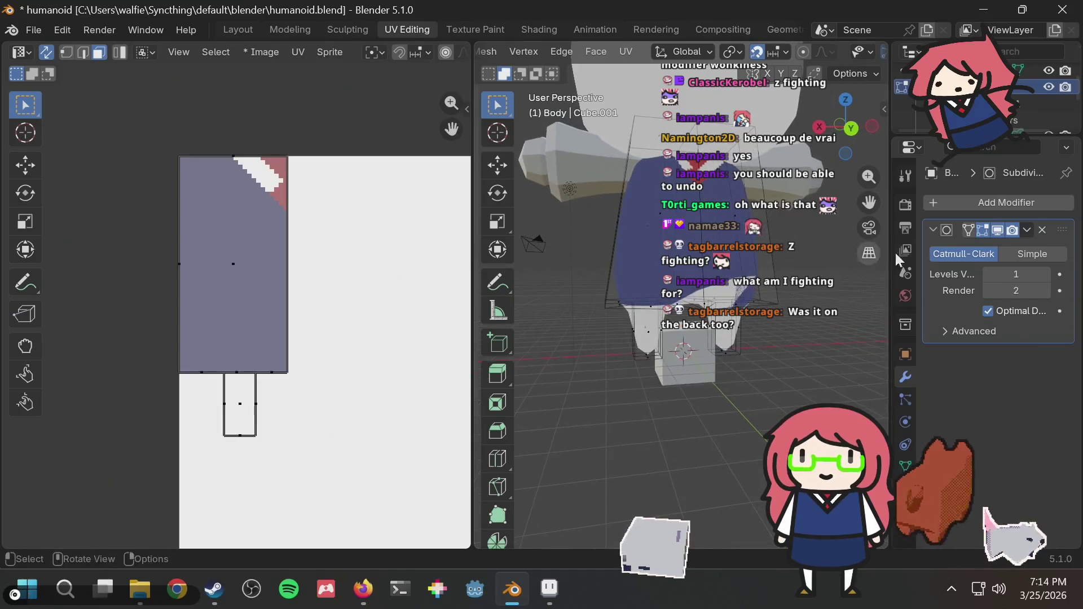
{"action": "mouse_move", "coordinate": [766, 259]}
{"action": "middle_mouse_down"}
{"action": "mouse_move", "coordinate": [661, 342]}
{"action": "mouse_move", "coordinate": [653, 333]}
{"action": "middle_mouse_up"}
{"action": "scroll", "coordinate": [253, 371], "scroll_direction": "up", "scroll_amount": 2}
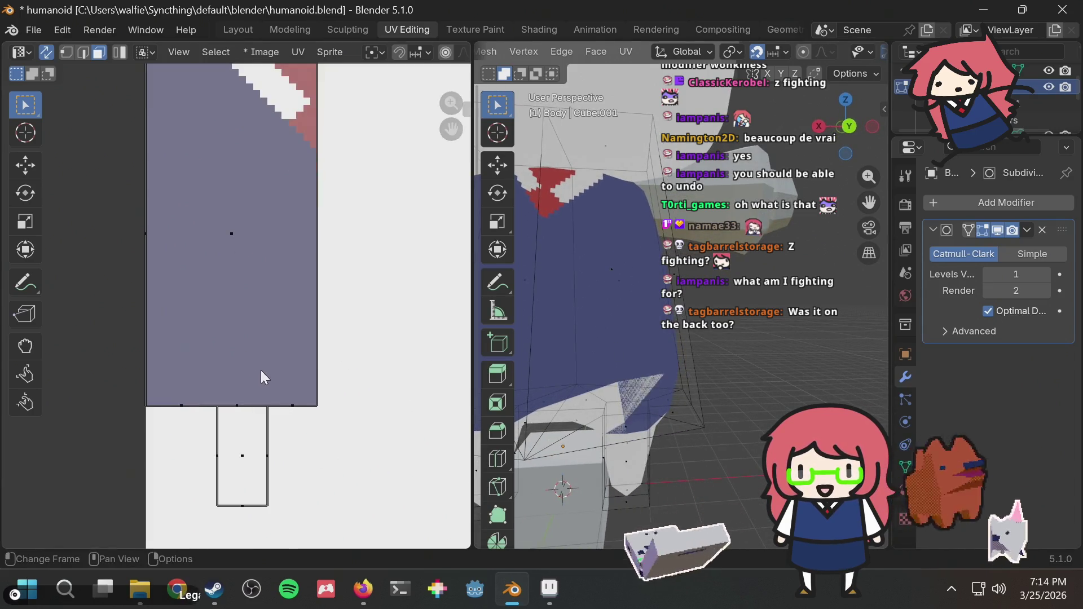
{"action": "left_click_drag", "start_coordinate": [306, 434], "coordinate": [312, 409]}
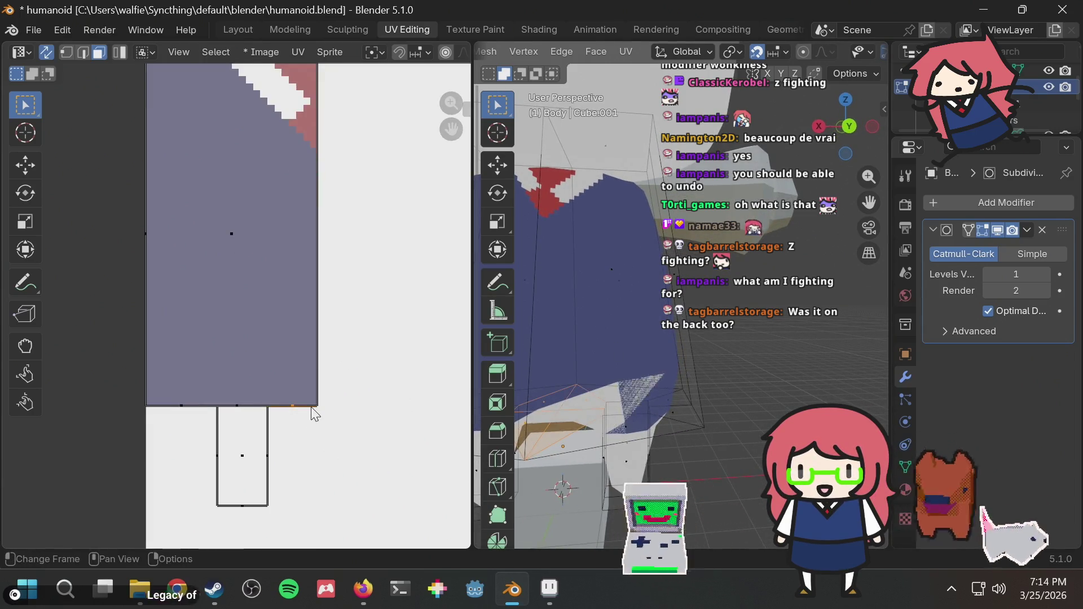
{"action": "key", "text": "KP_1"}
Step: Try moving the selected UV edge twice, cancelling each time, and pan to the island's lower part
{"action": "key", "text": "g"}
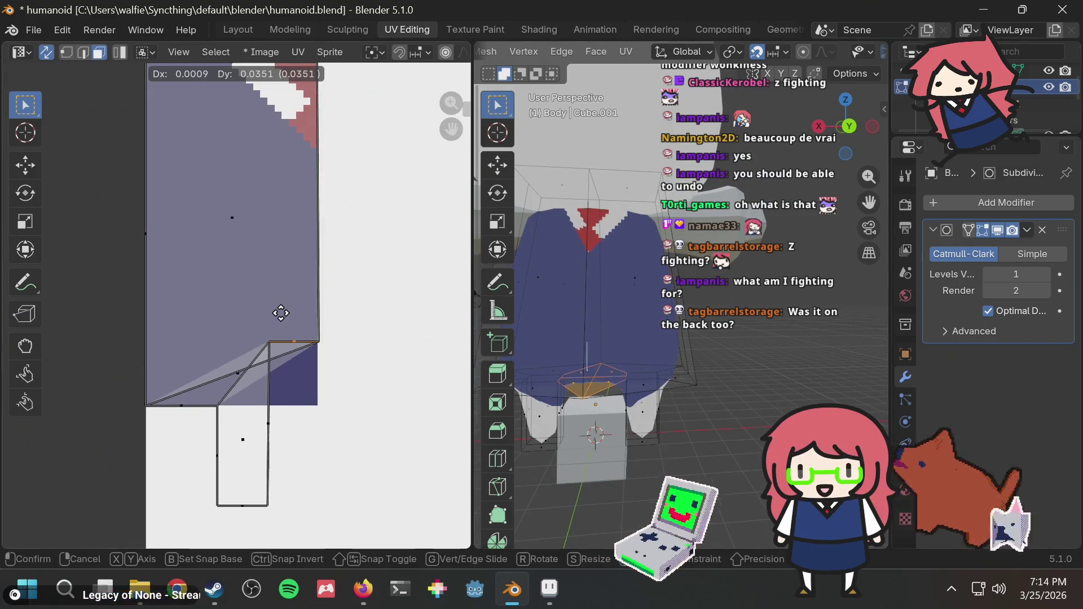
{"action": "key", "text": "Escape"}
{"action": "scroll", "coordinate": [282, 397], "scroll_direction": "up", "scroll_amount": 1}
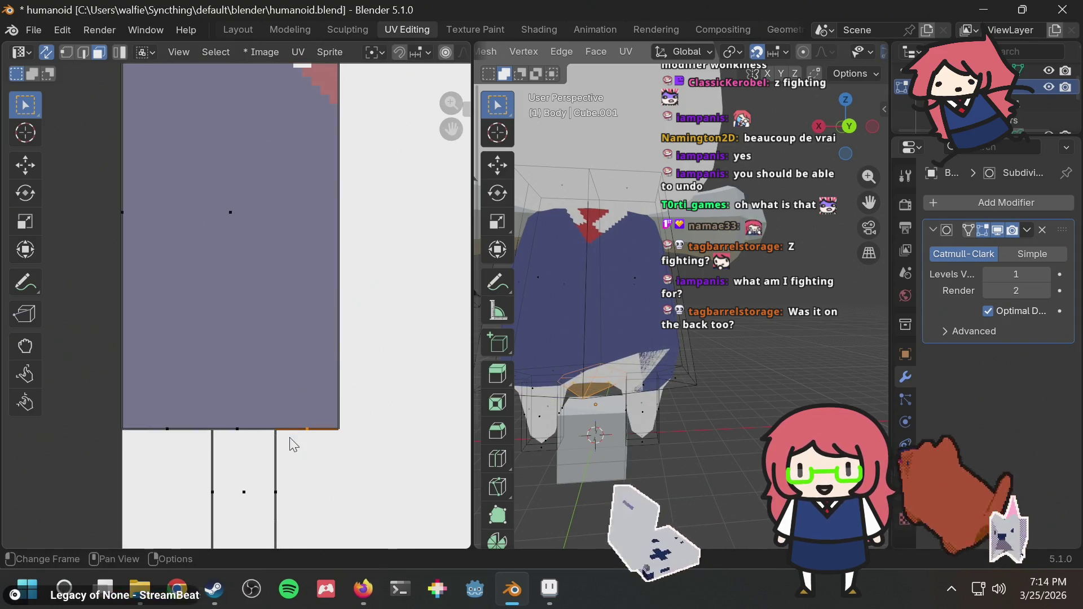
{"action": "key", "text": "g"}
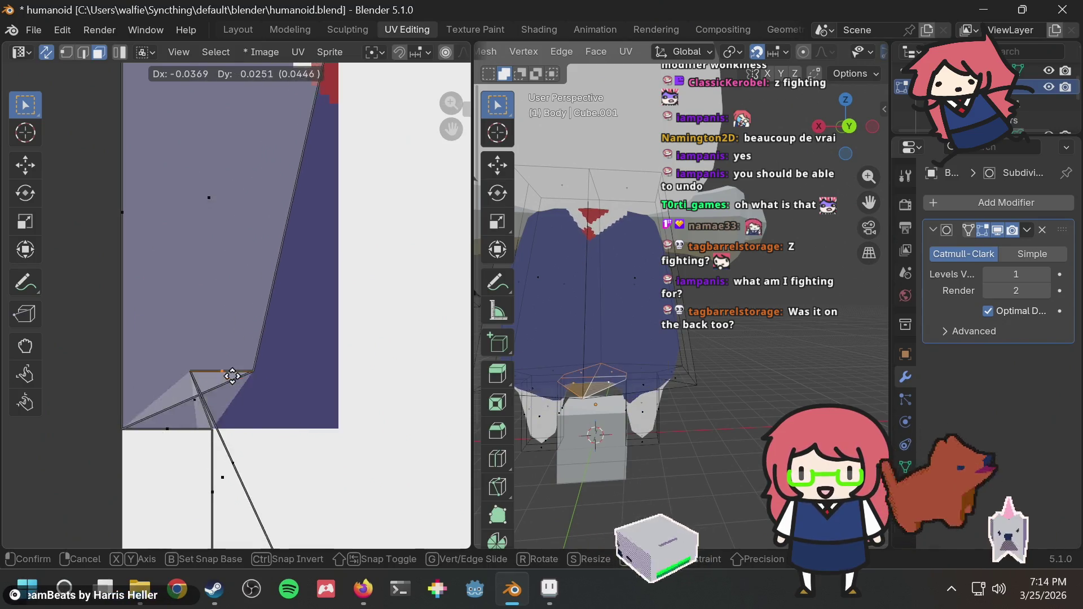
{"action": "right_click", "coordinate": [244, 378]}
{"action": "scroll", "coordinate": [308, 389], "scroll_direction": "up", "scroll_amount": 3}
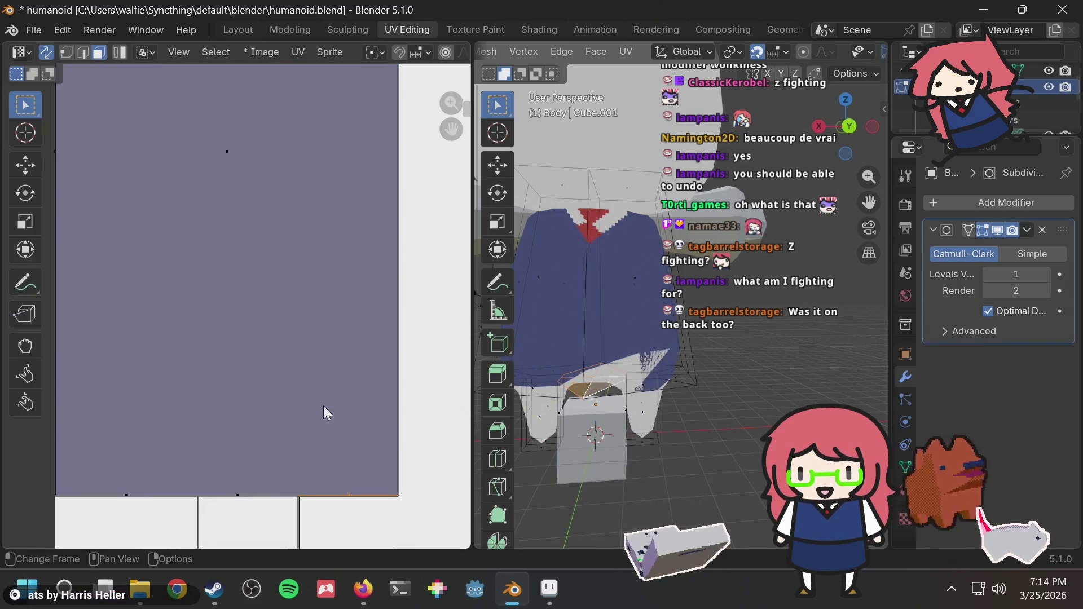
{"action": "middle_click_drag", "start_coordinate": [333, 335], "coordinate": [333, 285]}
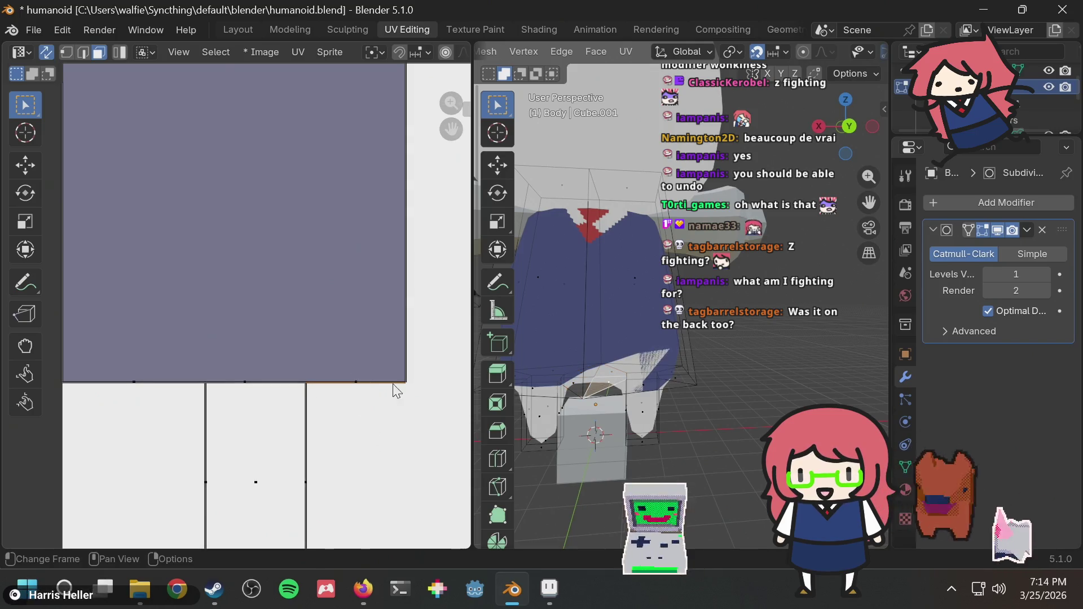
Step: Reselect the UV edge along the island's bottom, test a move and cancel it
{"action": "key", "text": "alt+a"}
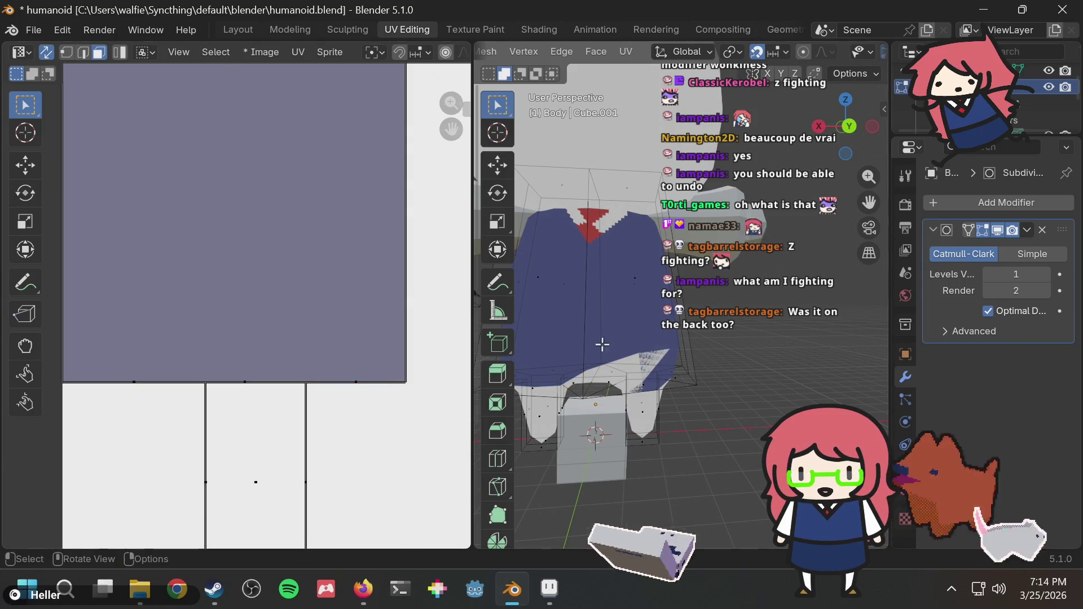
{"action": "left_click_drag", "start_coordinate": [339, 361], "coordinate": [368, 424]}
{"action": "key", "text": "g"}
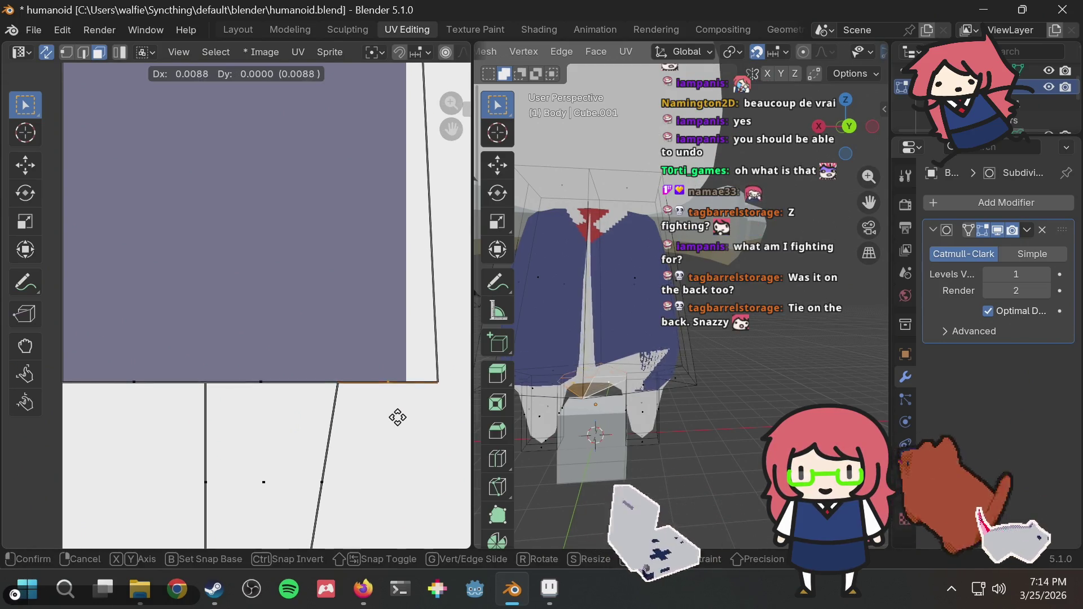
{"action": "right_click", "coordinate": [415, 424]}
{"action": "scroll", "coordinate": [416, 424], "scroll_direction": "down", "scroll_amount": 2}
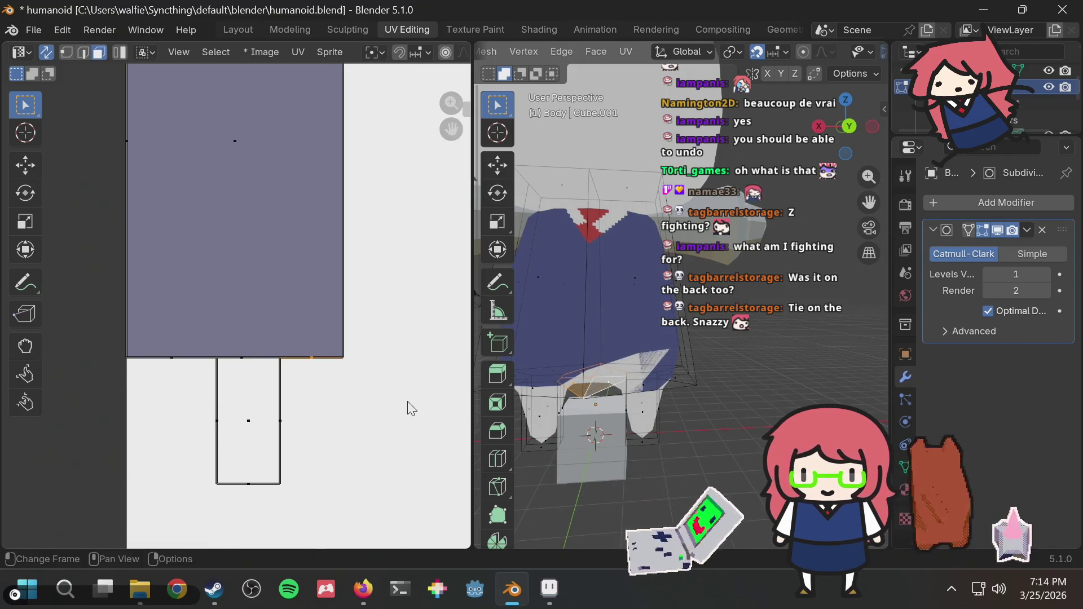
{"action": "middle_click_drag", "start_coordinate": [407, 404], "coordinate": [387, 438]}
{"action": "scroll", "coordinate": [369, 404], "scroll_direction": "down", "scroll_amount": 1}
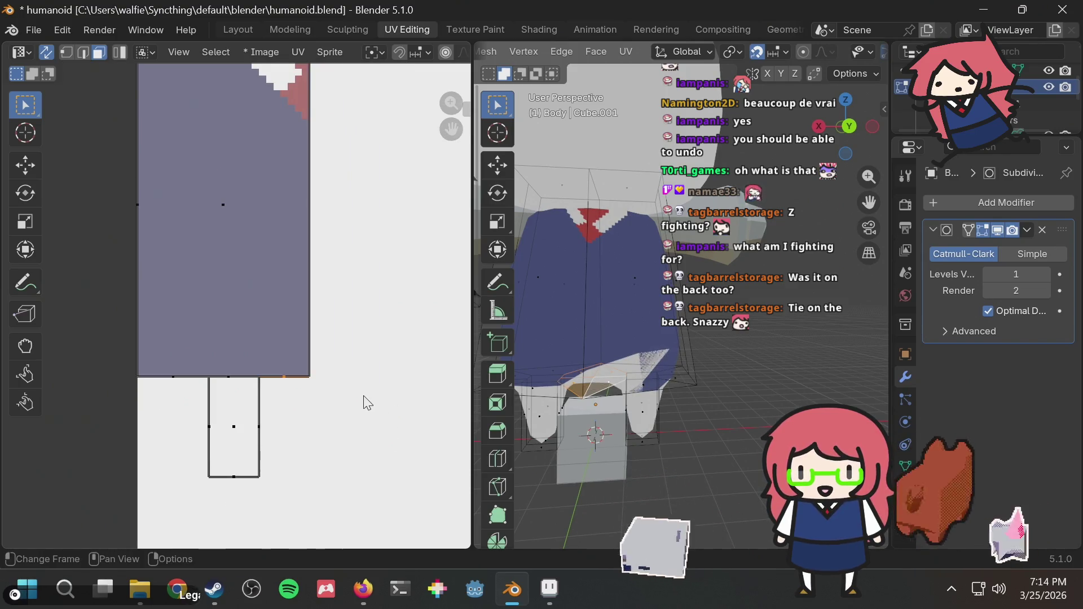
{"action": "scroll", "coordinate": [367, 402], "scroll_direction": "down", "scroll_amount": 2}
{"action": "middle_click_drag", "start_coordinate": [357, 310], "coordinate": [352, 327]}
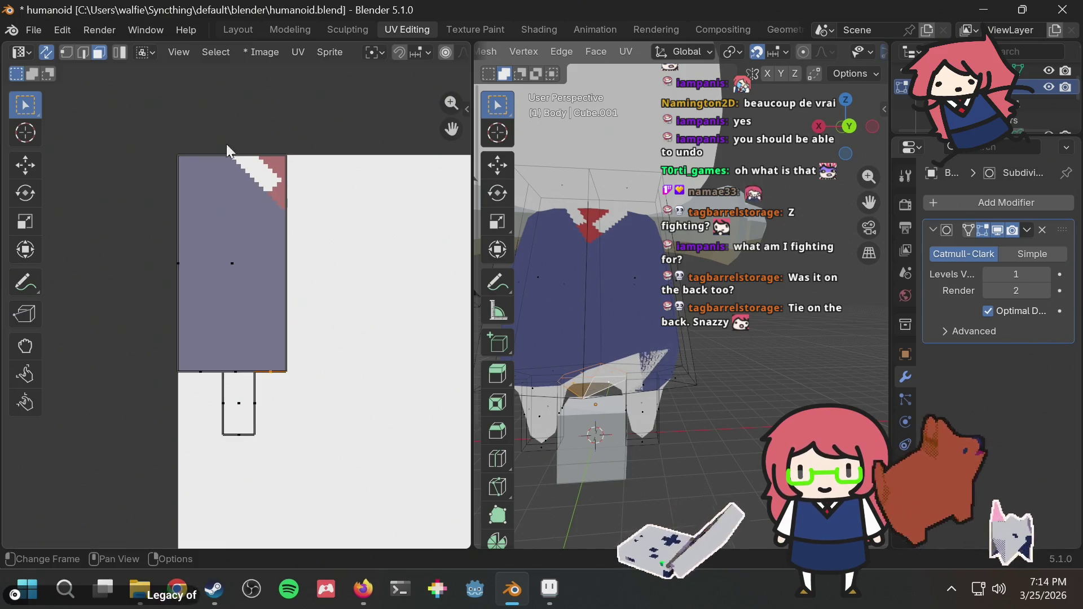
Step: Test moving the shirt island and its bottom edge, cancelling and undoing the changes
{"action": "key", "text": "g"}
{"action": "right_click", "coordinate": [295, 257]}
{"action": "scroll", "coordinate": [243, 368], "scroll_direction": "up", "scroll_amount": 4}
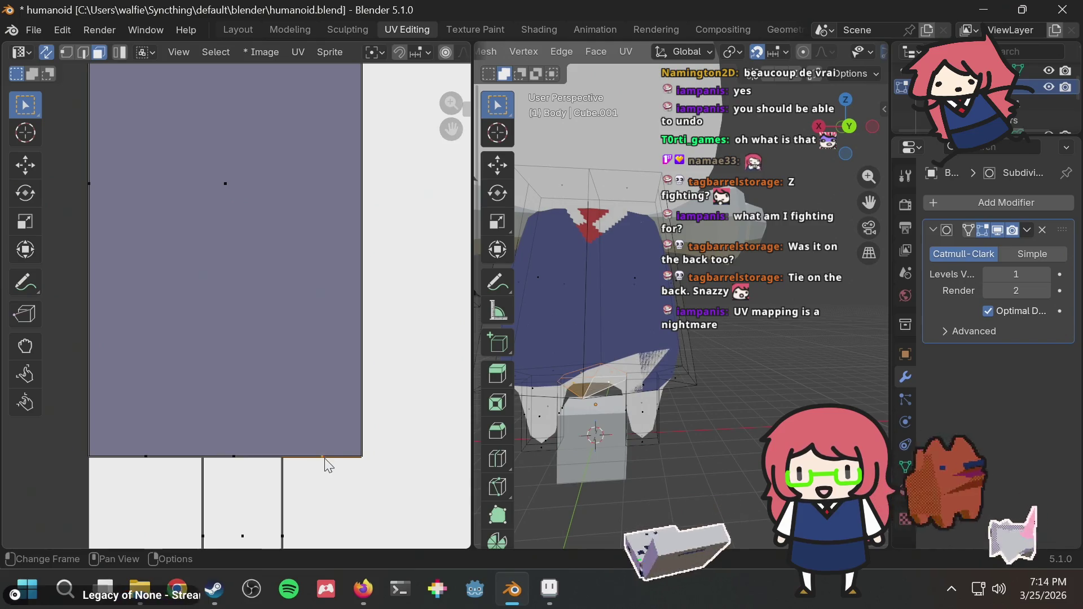
{"action": "middle_click_drag", "start_coordinate": [347, 455], "coordinate": [327, 380]}
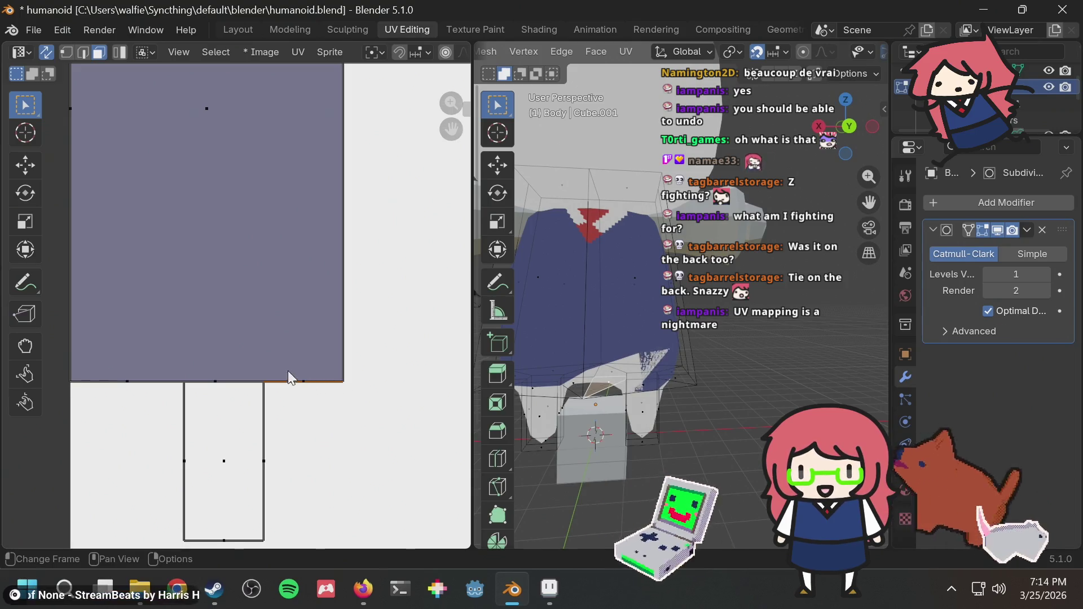
{"action": "key", "text": "g"}
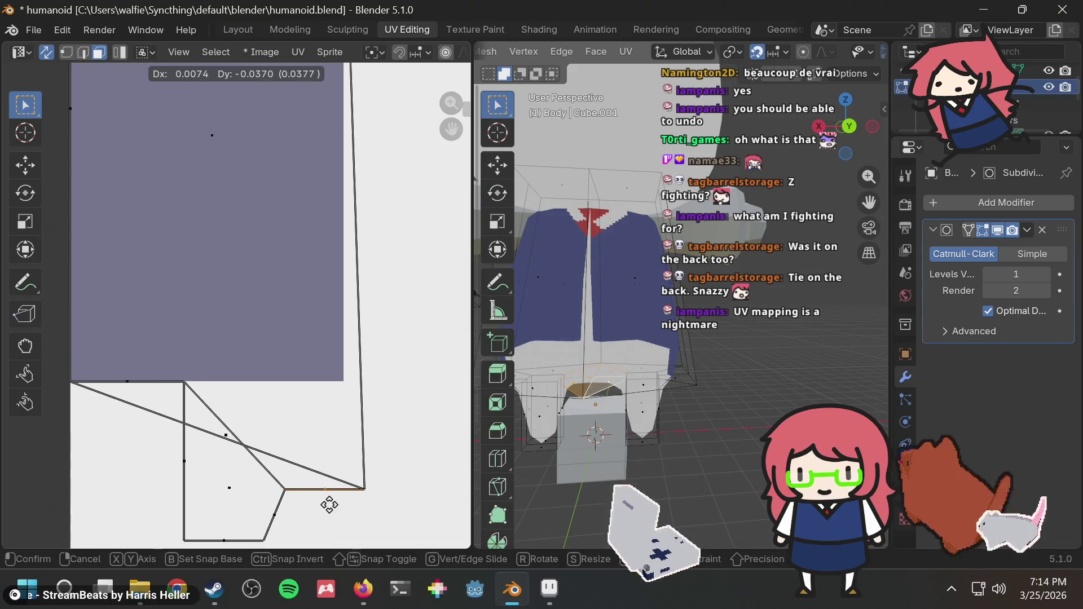
{"action": "key", "text": "Escape"}
{"action": "key", "text": "ctrl+z"}
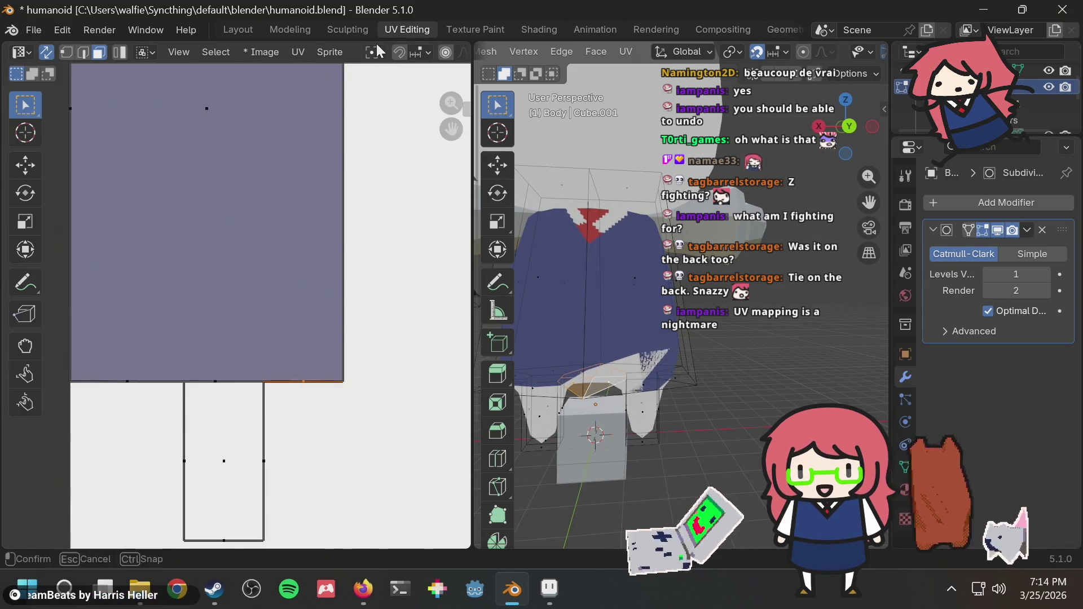
Step: Keep Bounding Box Center as pivot, disable sticky selection, and move the edge onto the island's bottom
{"action": "left_click", "coordinate": [377, 50]}
{"action": "left_click", "coordinate": [376, 49]}
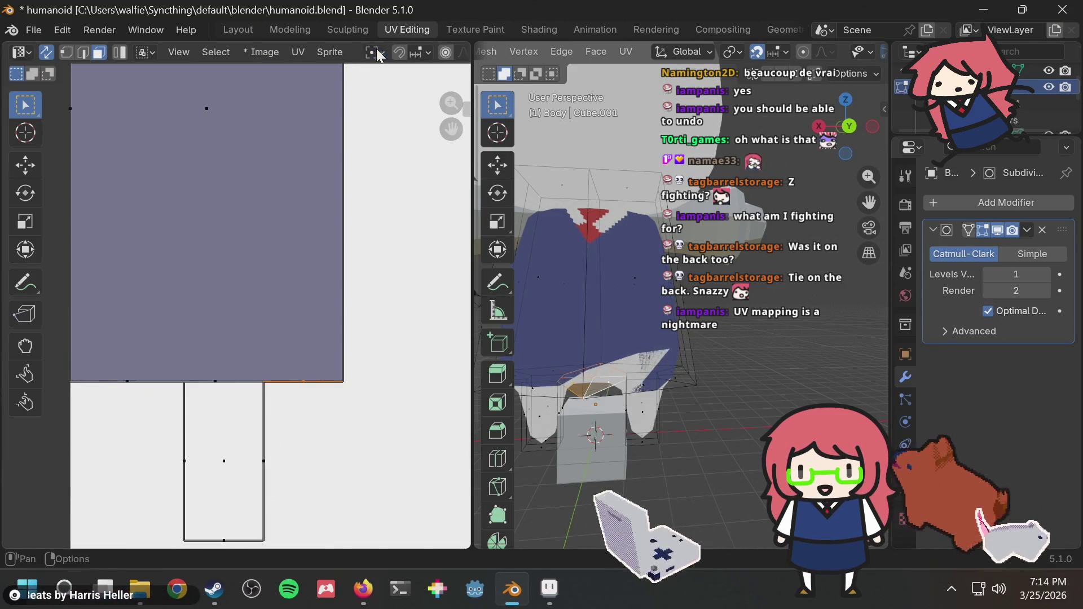
{"action": "left_click", "coordinate": [144, 56]}
{"action": "left_click", "coordinate": [159, 90]}
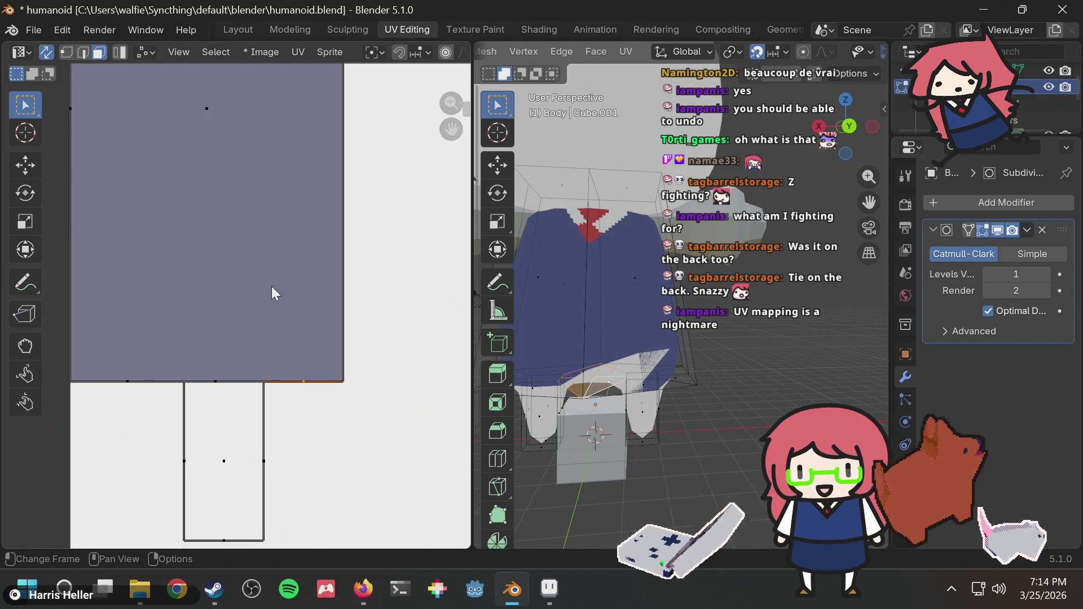
{"action": "key", "text": "g"}
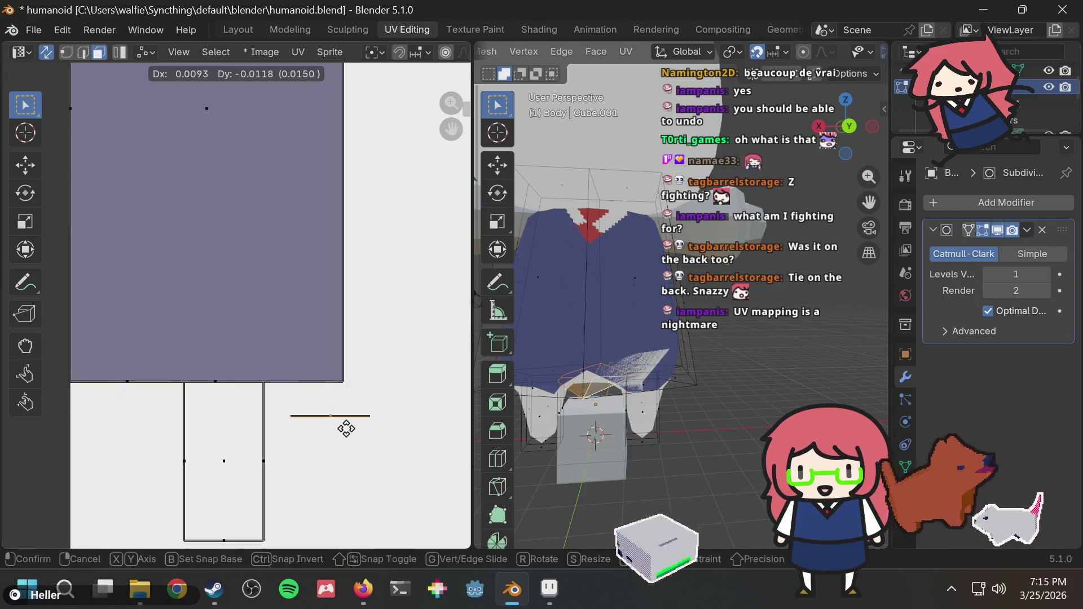
{"action": "mouse_move", "coordinate": [358, 479]}
{"action": "left_mouse_down"}
{"action": "mouse_move", "coordinate": [309, 411]}
{"action": "mouse_move", "coordinate": [363, 425]}
{"action": "left_mouse_up"}
{"action": "left_click", "coordinate": [327, 397]}
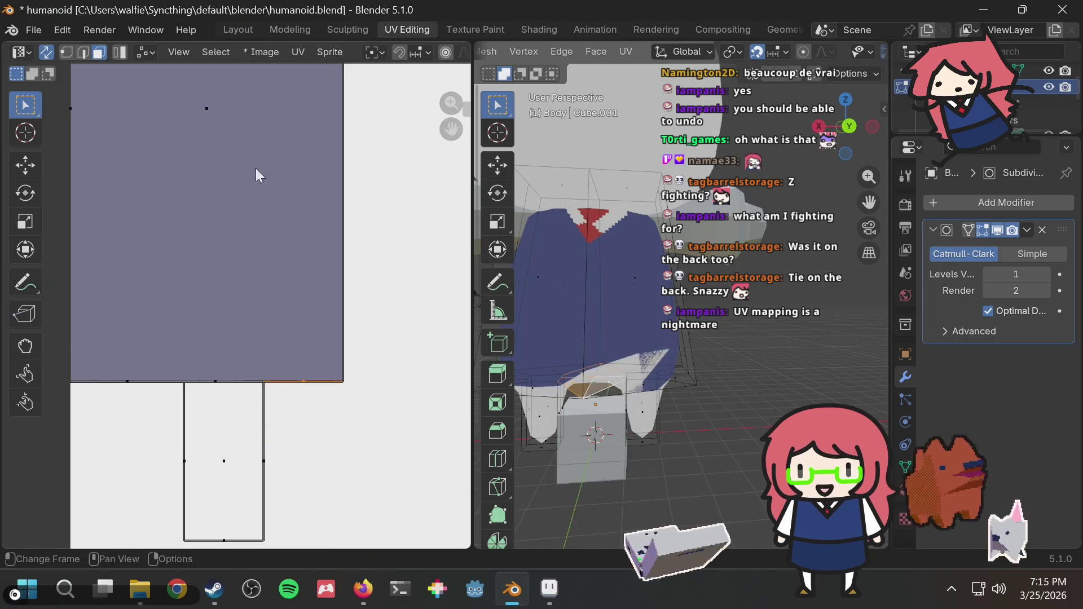
Step: Switch to UV vertex selection, test moving a lower-edge vertex, then clear the selection
{"action": "left_click", "coordinate": [69, 52]}
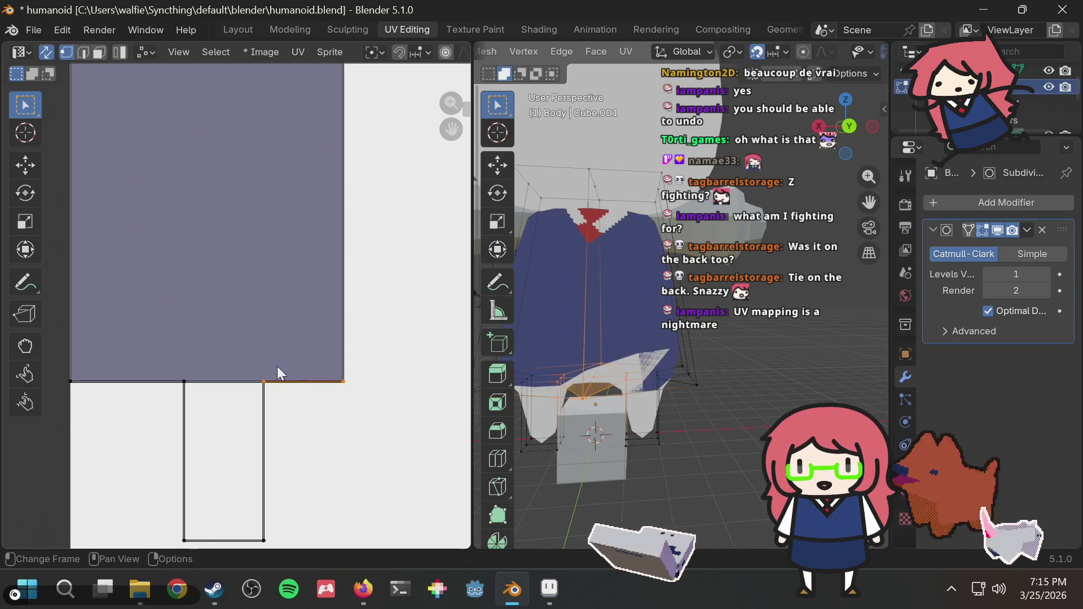
{"action": "left_click", "coordinate": [263, 366]}
{"action": "key", "text": "g"}
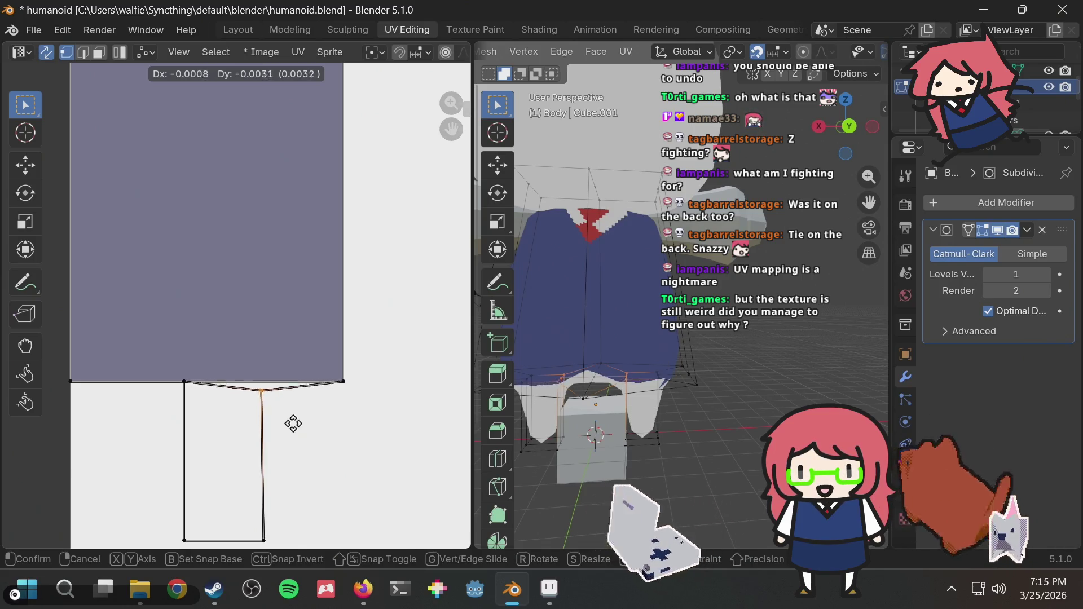
{"action": "key", "text": "Escape"}
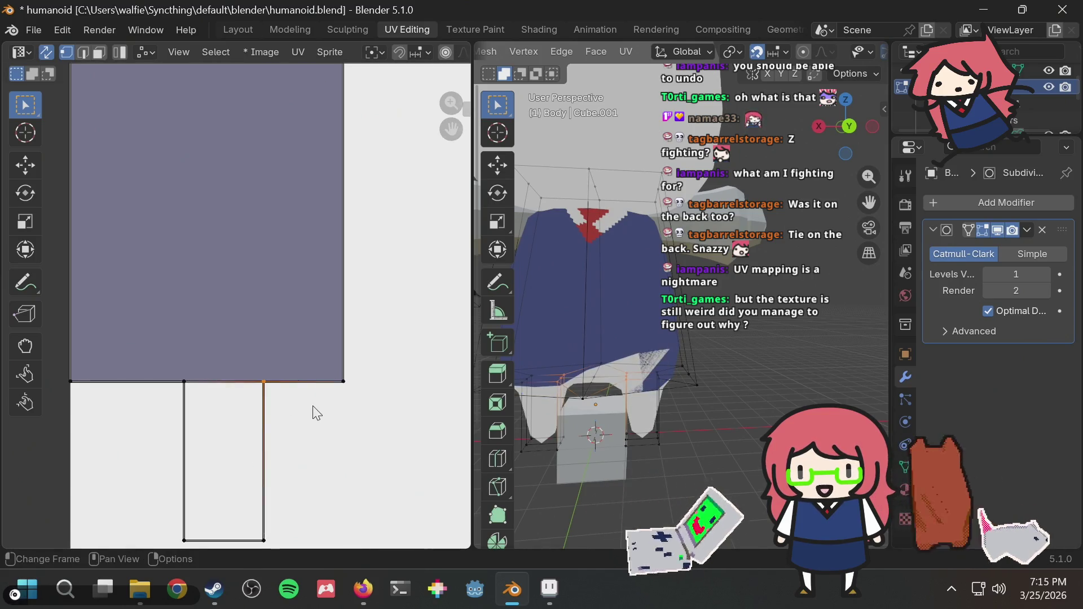
{"action": "key", "text": "g"}
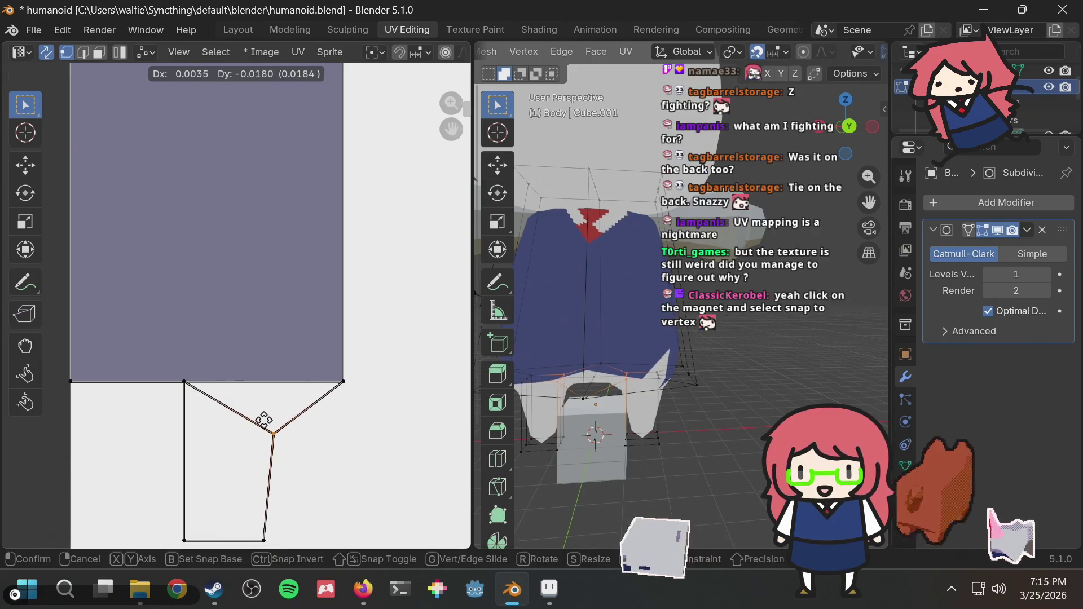
{"action": "key", "text": "Escape"}
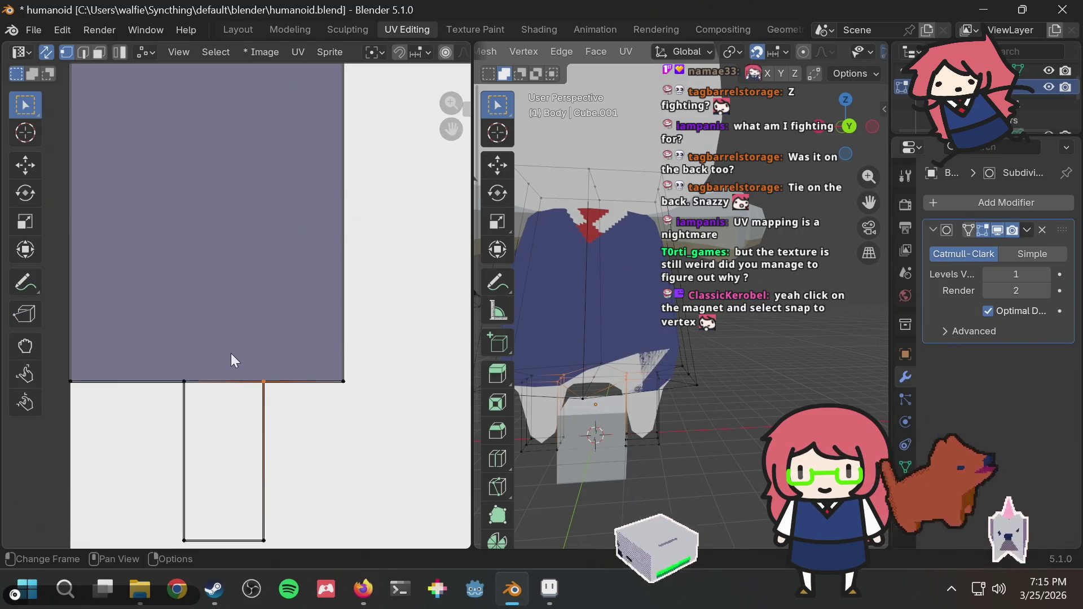
{"action": "left_click", "coordinate": [252, 325]}
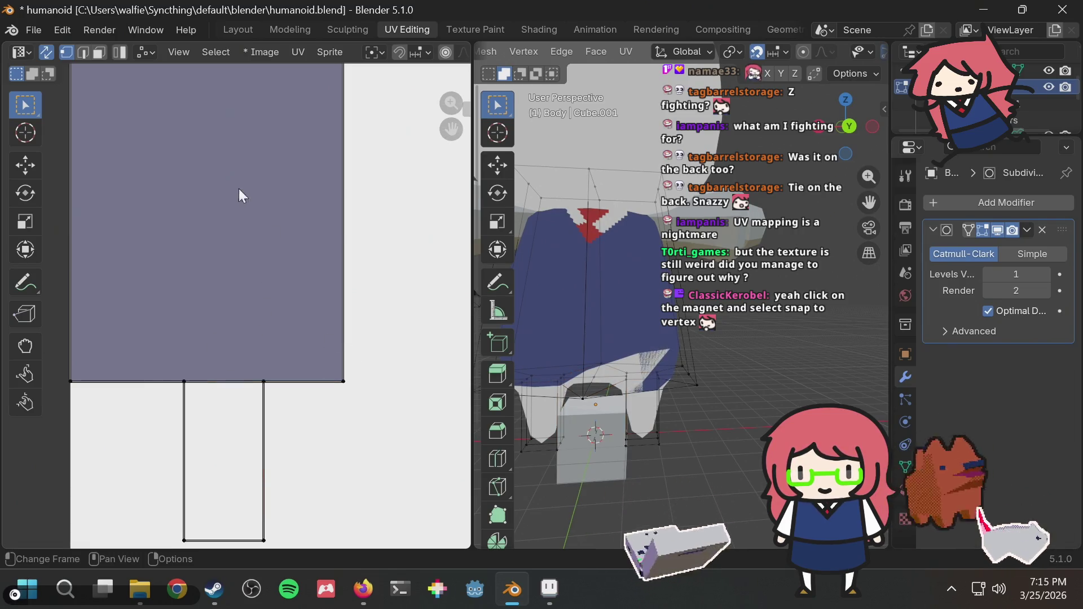
{"action": "left_click", "coordinate": [137, 53]}
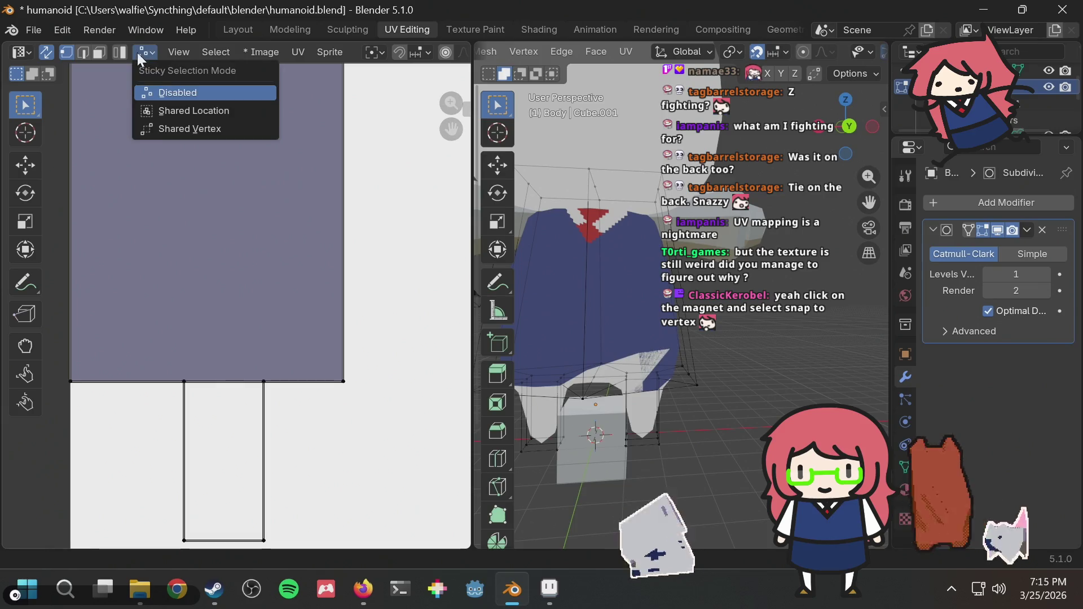
Step: Set sticky selection to Shared Location and snap the island's corner UV vertex onto the image corner
{"action": "left_click", "coordinate": [148, 110]}
{"action": "left_click", "coordinate": [350, 388]}
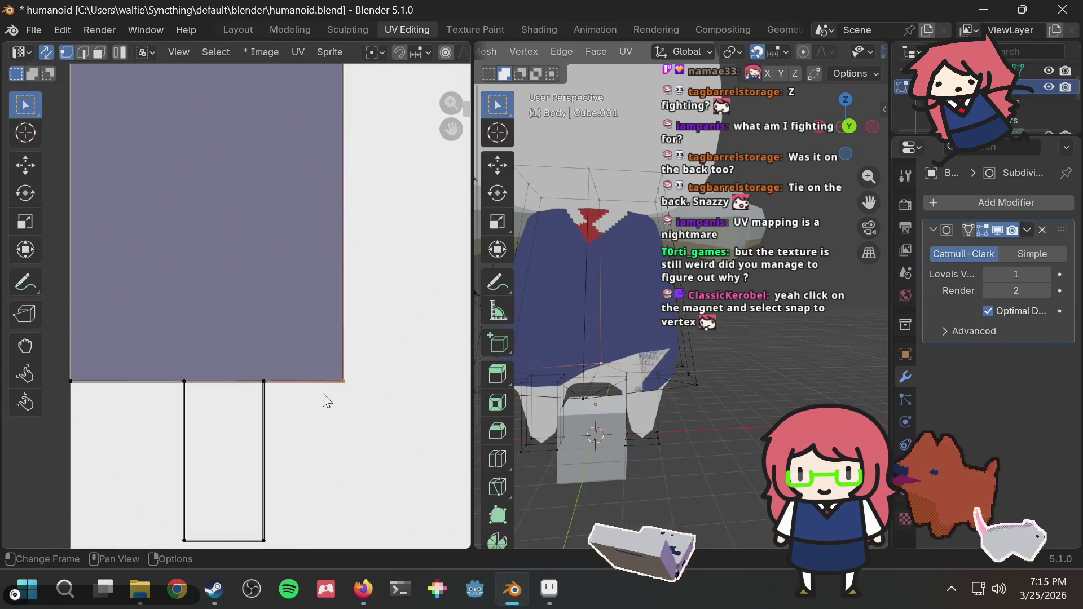
{"action": "scroll", "coordinate": [364, 437], "scroll_direction": "up", "scroll_amount": 3}
{"action": "left_click", "coordinate": [401, 497]}
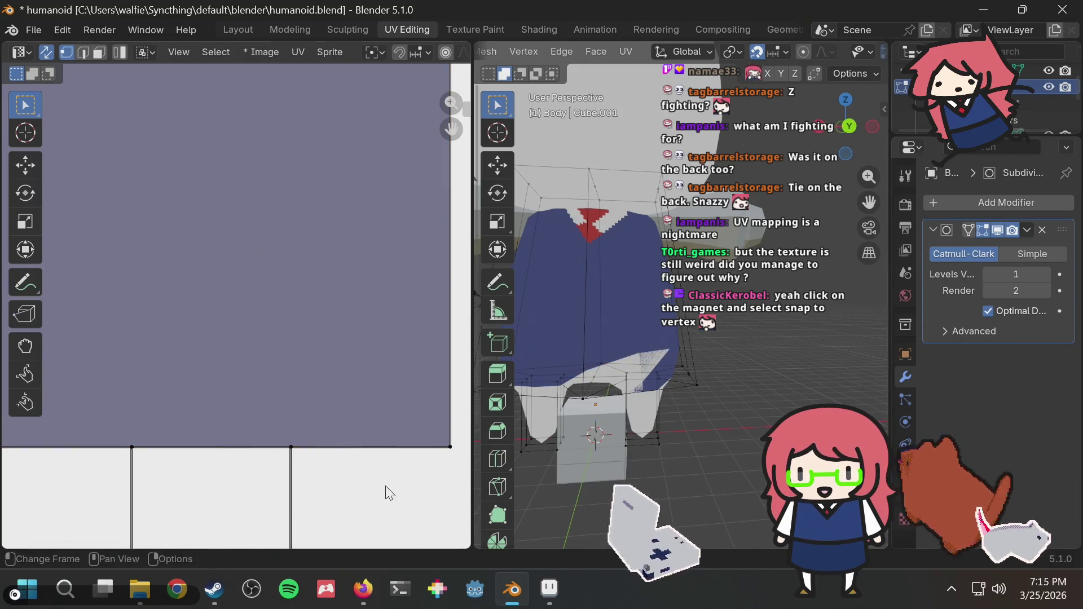
{"action": "scroll", "coordinate": [366, 403], "scroll_direction": "down", "scroll_amount": 2}
{"action": "left_click", "coordinate": [343, 388]}
{"action": "key", "text": "g"}
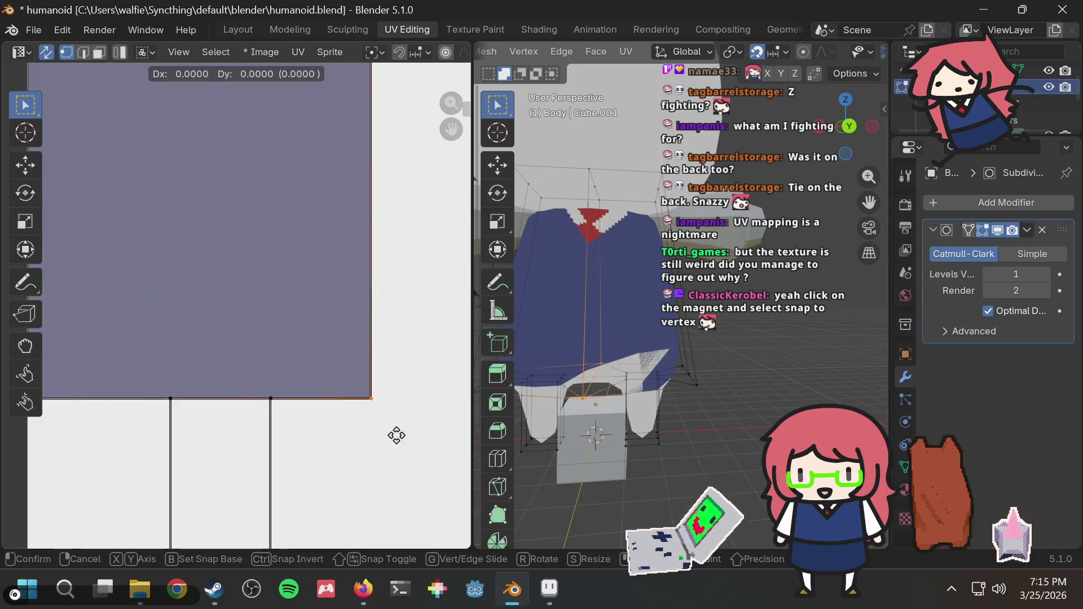
{"action": "left_click", "coordinate": [366, 401]}
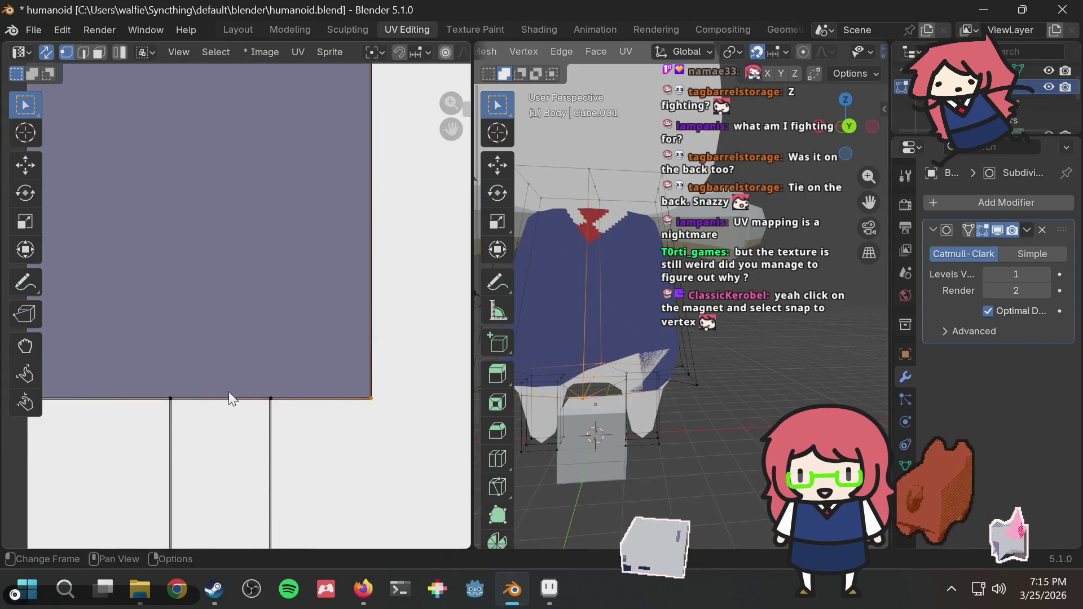
{"action": "scroll", "coordinate": [286, 392], "scroll_direction": "down", "scroll_amount": 2}
{"action": "scroll", "coordinate": [243, 393], "scroll_direction": "up", "scroll_amount": 3}
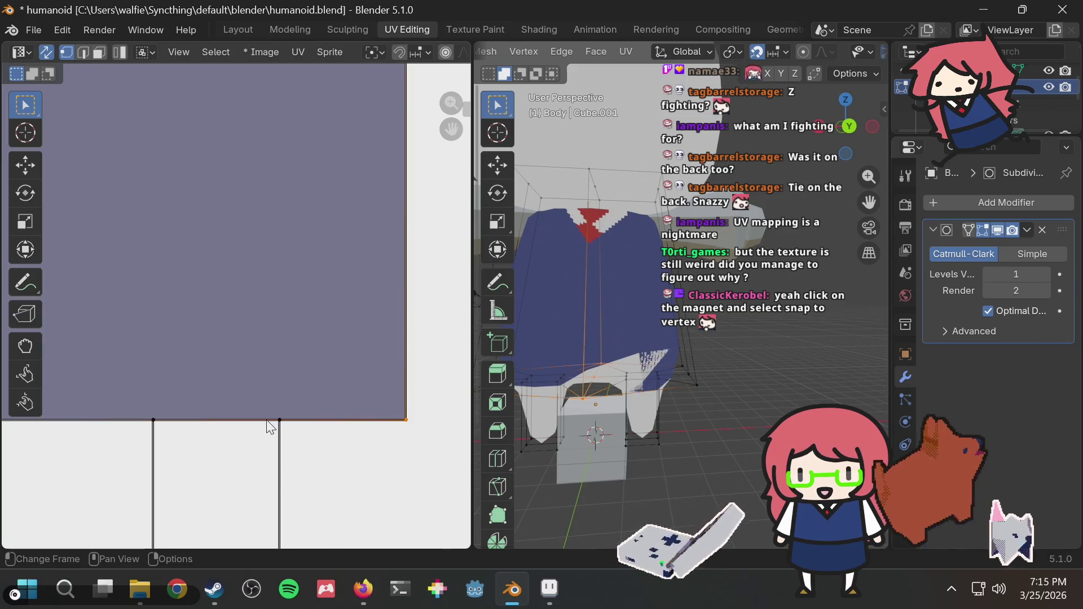
{"action": "scroll", "coordinate": [237, 311], "scroll_direction": "down", "scroll_amount": 4}
Step: Switch to face selection, disable sticky selection, and drag the lower rectangular UV face rightward
{"action": "left_click", "coordinate": [98, 52]}
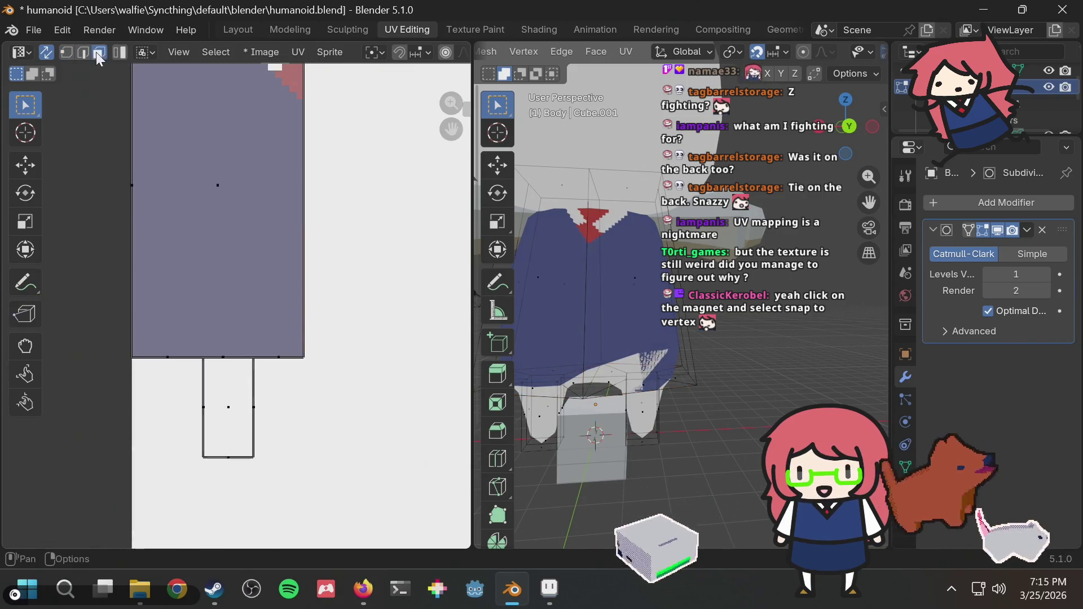
{"action": "left_click", "coordinate": [232, 392]}
{"action": "key", "text": "Escape"}
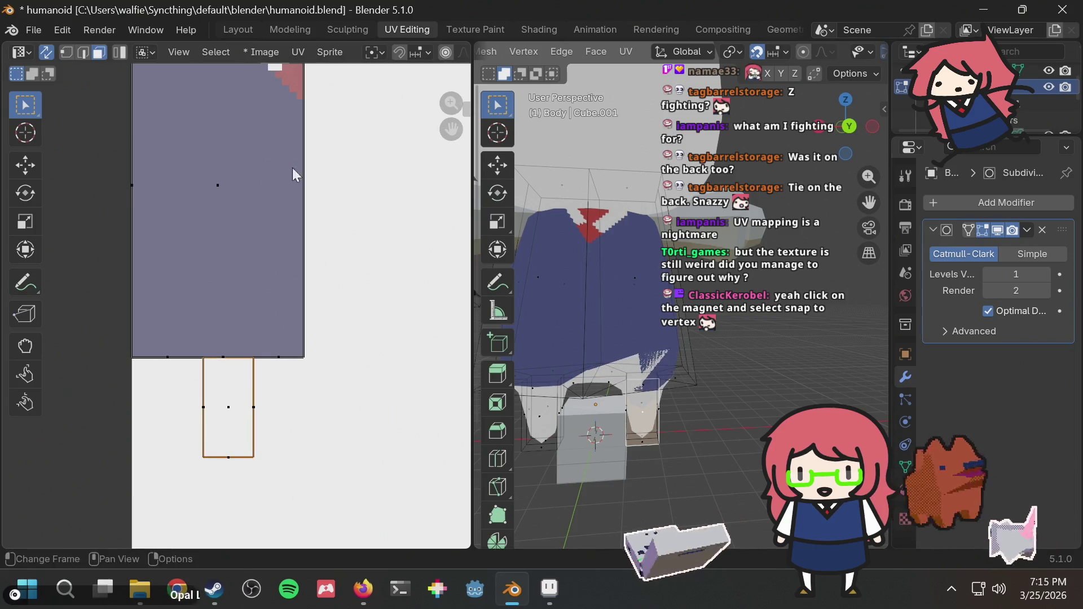
{"action": "left_click", "coordinate": [154, 50]}
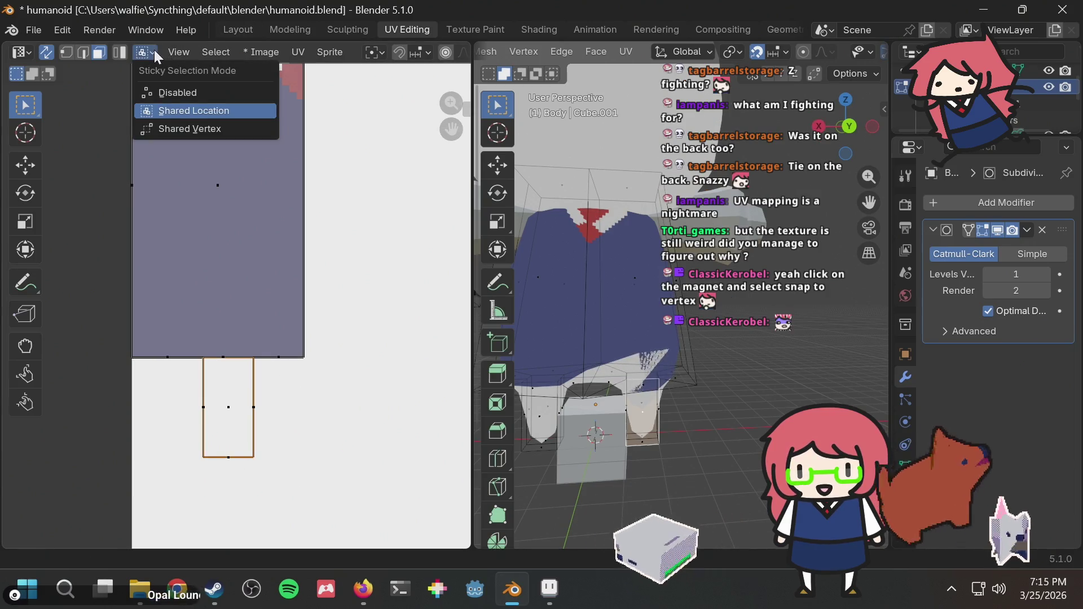
{"action": "left_click", "coordinate": [171, 92]}
{"action": "key", "text": "g"}
{"action": "key", "text": "Escape"}
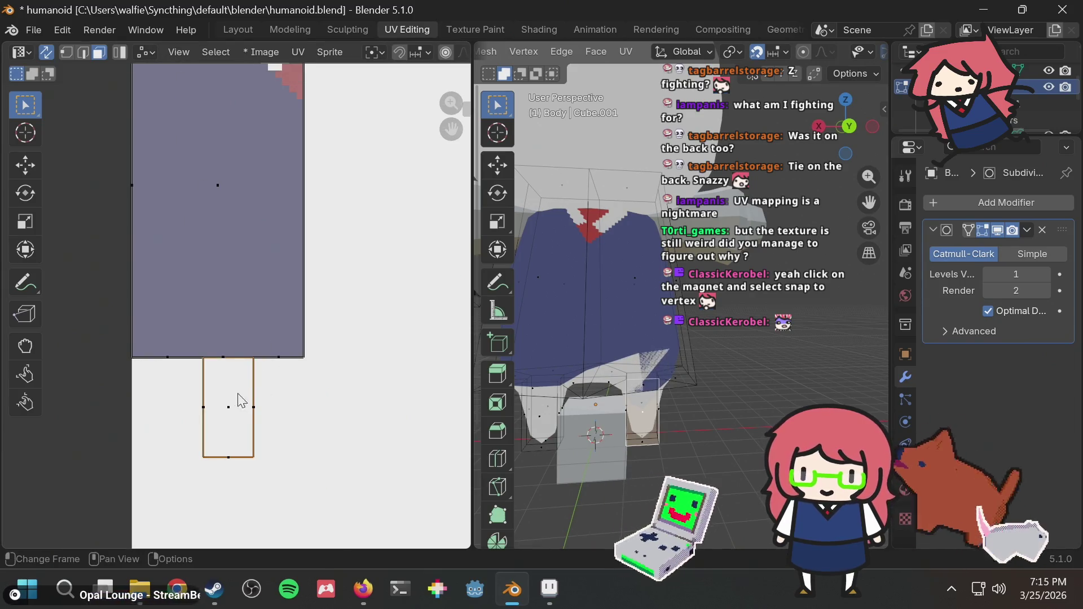
{"action": "left_click", "coordinate": [268, 409]}
{"action": "left_click", "coordinate": [245, 415]}
{"action": "key", "text": "g"}
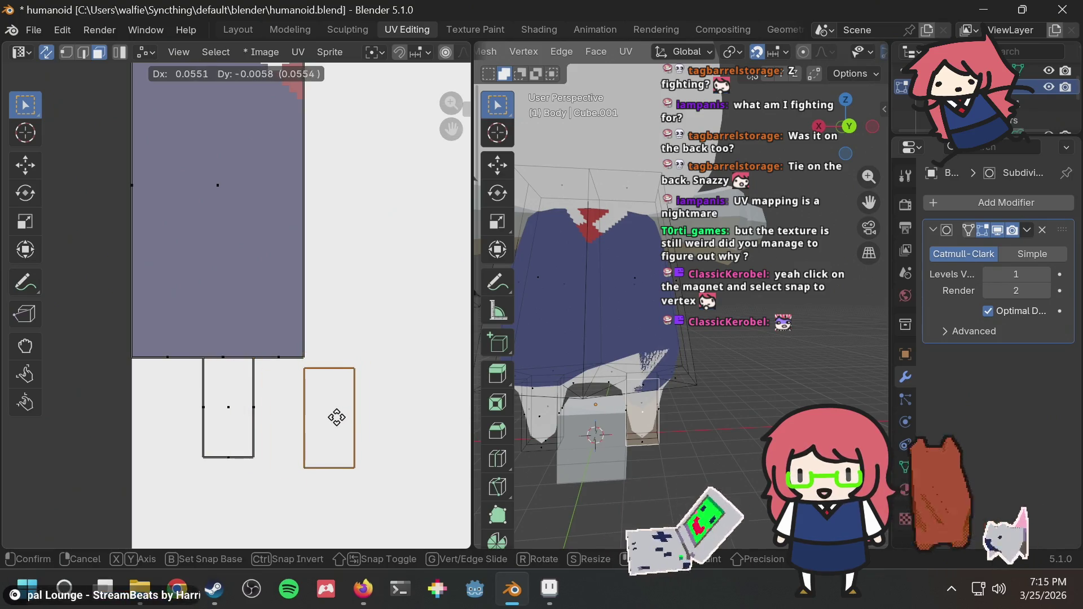
Step: Set two shirt UV faces side by side on the right and snap a vertical edge to the left rectangle
{"action": "left_click", "coordinate": [352, 414]}
{"action": "left_click", "coordinate": [241, 415]}
{"action": "key", "text": "g"}
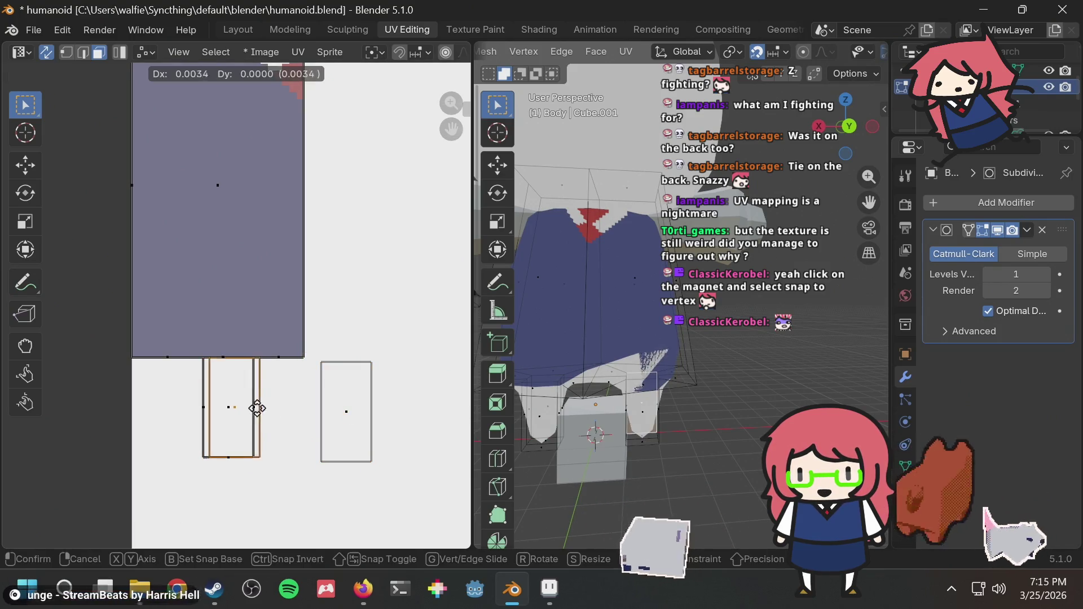
{"action": "left_click", "coordinate": [414, 418]}
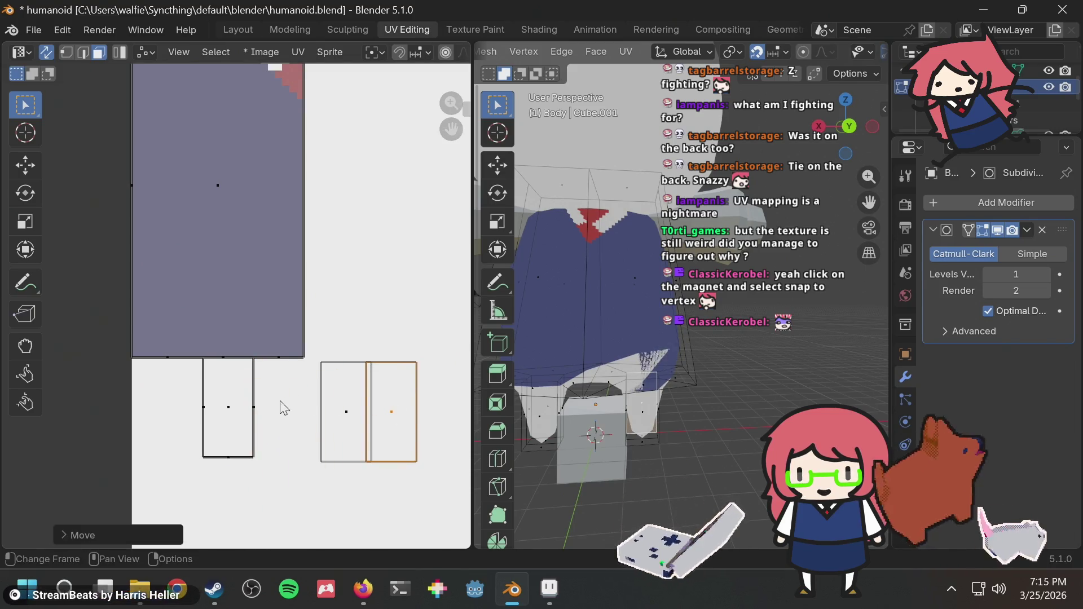
{"action": "left_click", "coordinate": [277, 423]}
{"action": "key", "text": "g"}
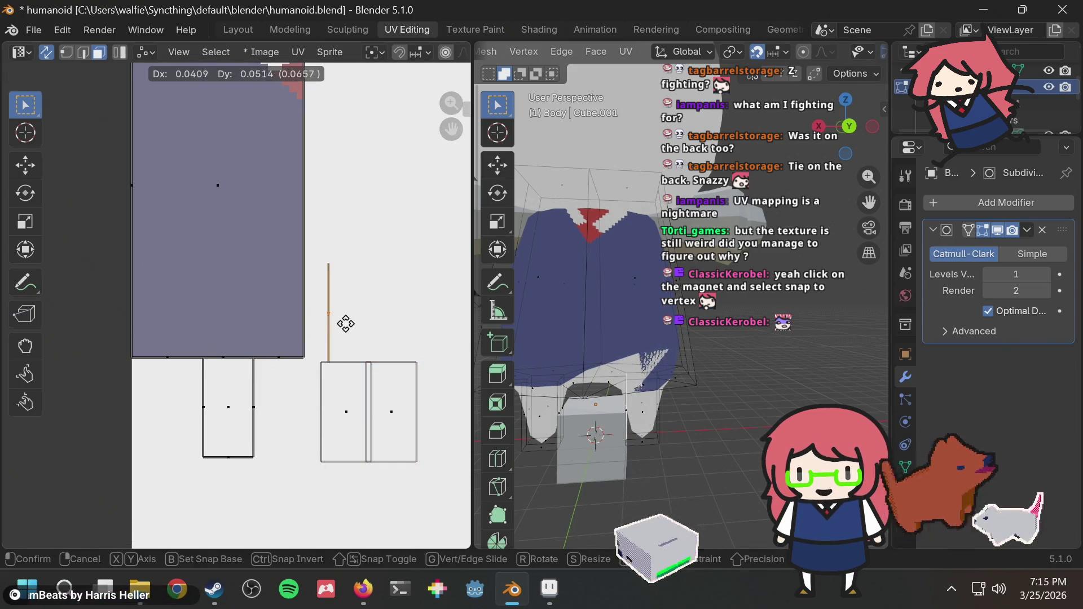
{"action": "left_click", "coordinate": [291, 390]}
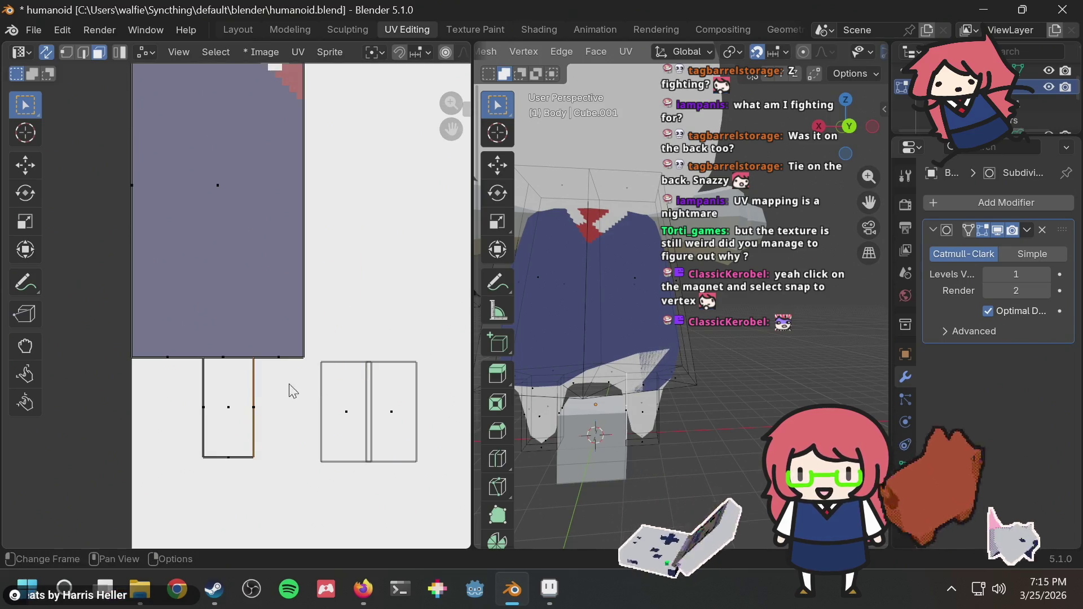
Step: Move the lower-left UV face onto the right-hand rectangles and nudge it into place
{"action": "left_click", "coordinate": [228, 400]}
{"action": "key", "text": "g"}
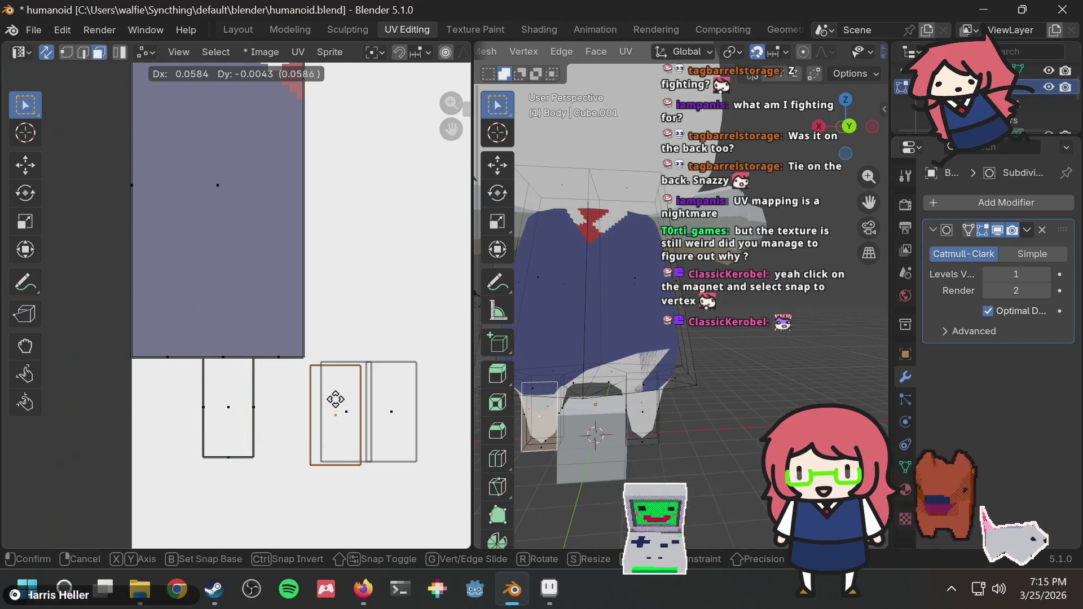
{"action": "left_click", "coordinate": [335, 399]}
{"action": "key", "text": "g"}
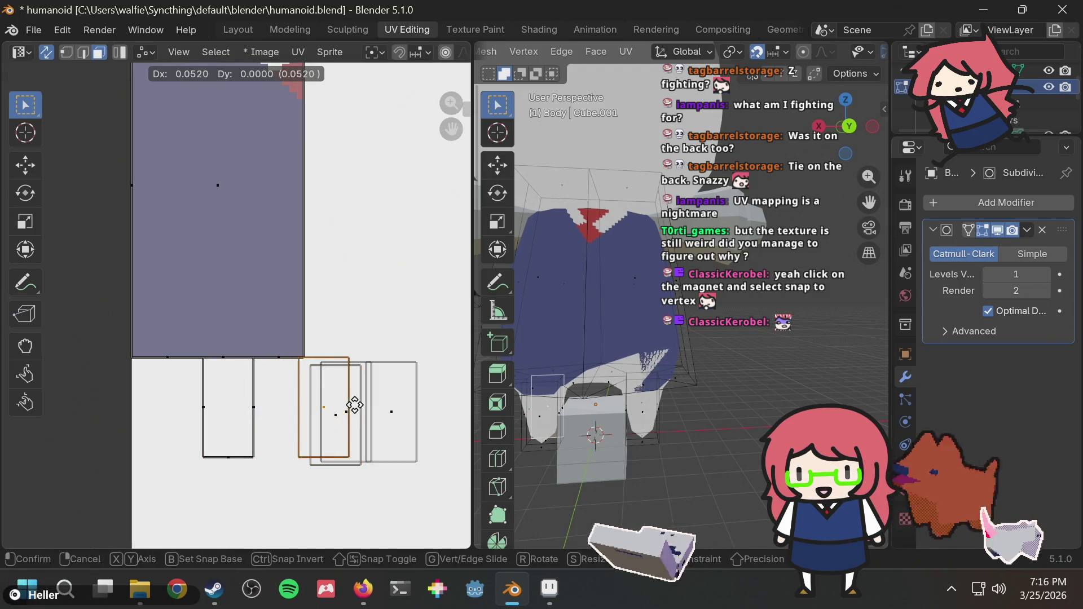
{"action": "left_click", "coordinate": [357, 410]}
Step: Shift the left rectangle's edges up and to the right beside the strips
{"action": "left_click", "coordinate": [233, 396]}
{"action": "key", "text": "g"}
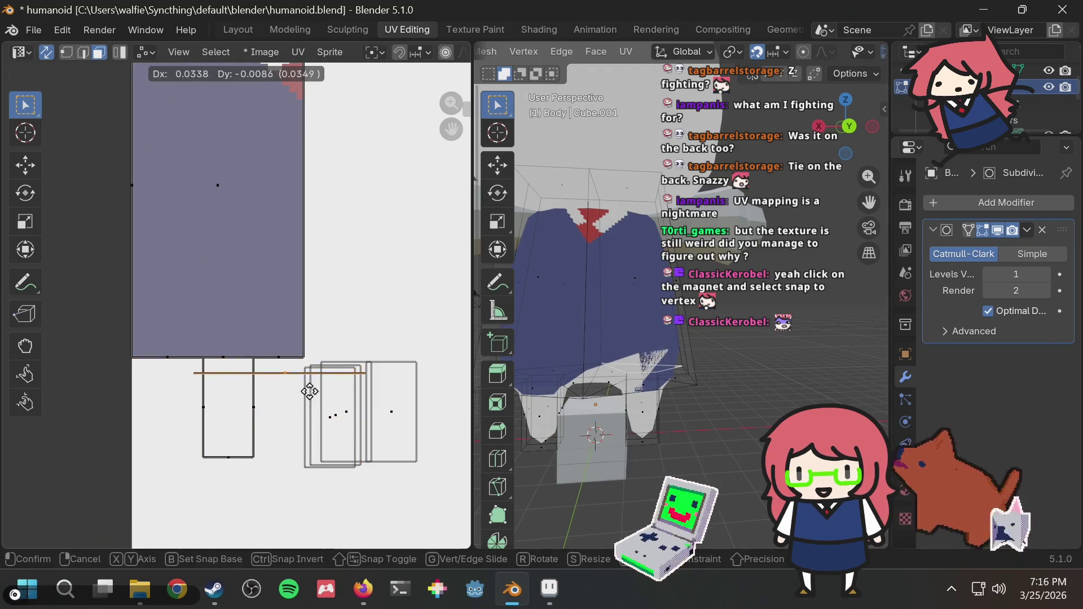
{"action": "key", "text": "Escape"}
{"action": "key", "text": "g"}
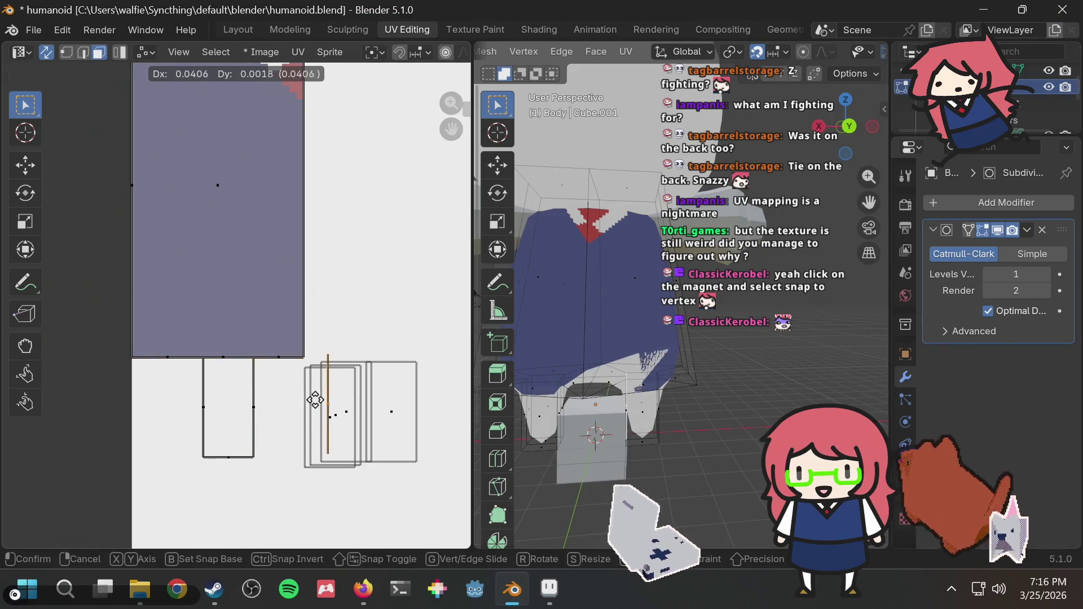
{"action": "left_click", "coordinate": [348, 297]}
{"action": "left_click", "coordinate": [254, 408]}
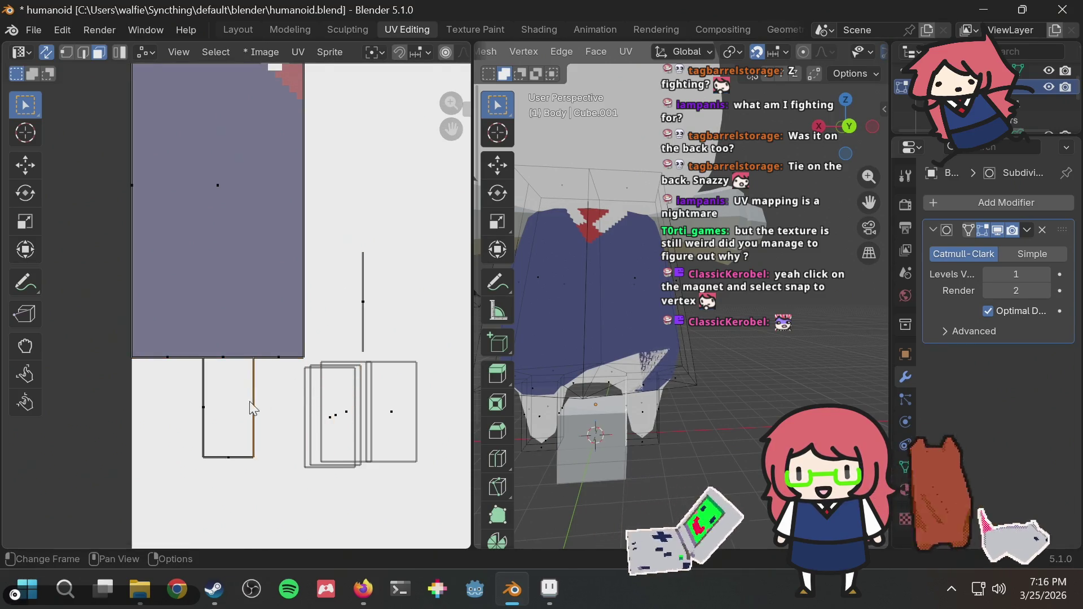
{"action": "key", "text": "g"}
{"action": "left_click", "coordinate": [384, 302]}
Step: Relocate the left rectangle's left edge and an overlapping edge out to the right
{"action": "left_click", "coordinate": [212, 424]}
{"action": "key", "text": "g"}
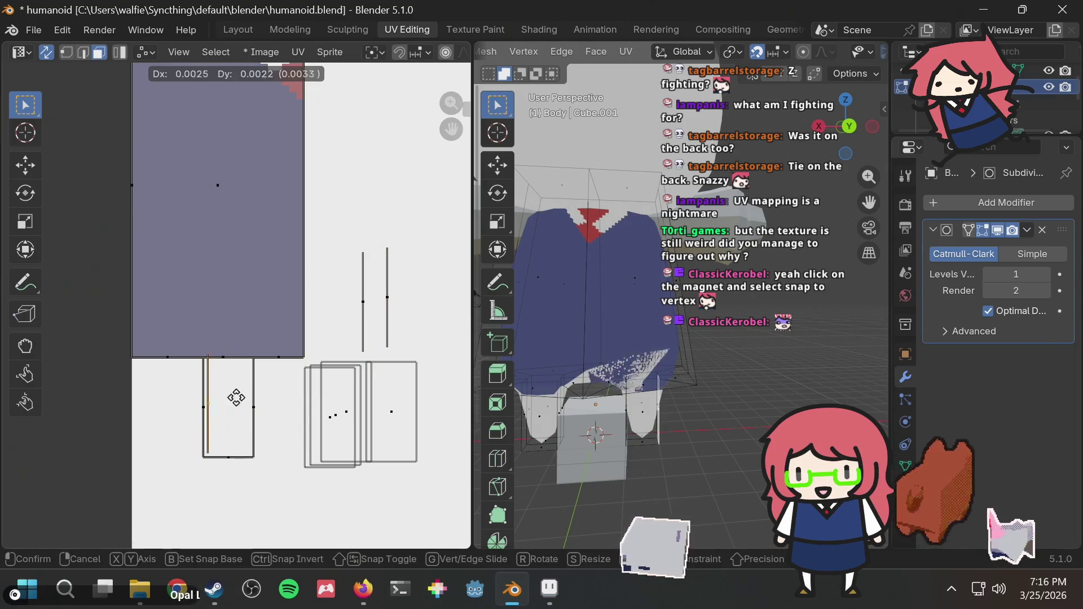
{"action": "left_click", "coordinate": [376, 283]}
{"action": "key", "text": "g"}
{"action": "left_click", "coordinate": [245, 406]}
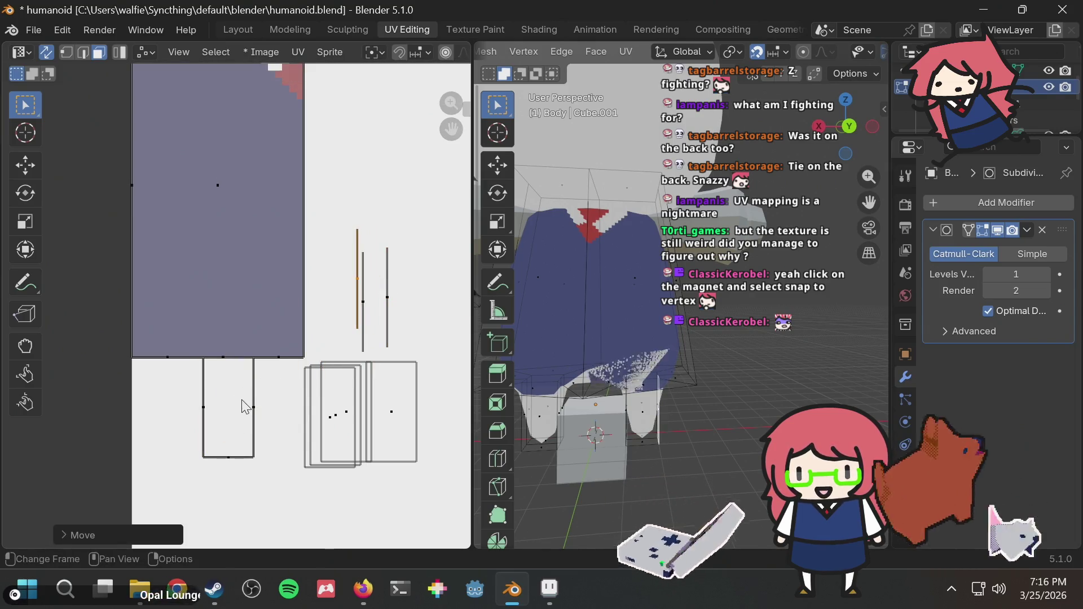
{"action": "left_click", "coordinate": [237, 411]}
{"action": "key", "text": "g"}
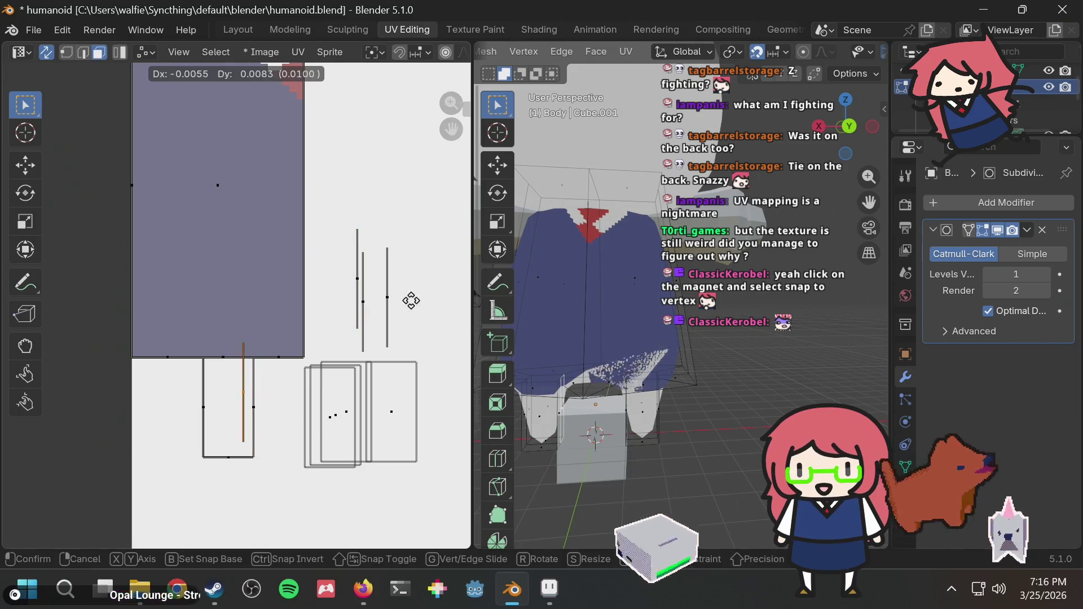
{"action": "left_click", "coordinate": [461, 329]}
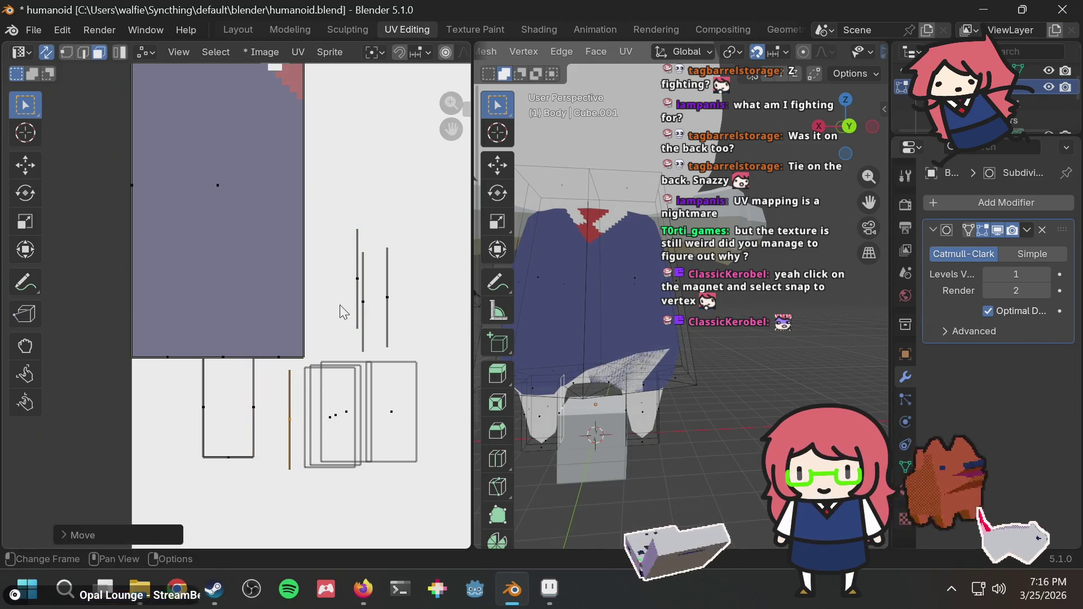
Step: Line up the four remaining loose vertical shirt edges in a row of strips
{"action": "left_click", "coordinate": [234, 404]}
{"action": "key", "text": "g"}
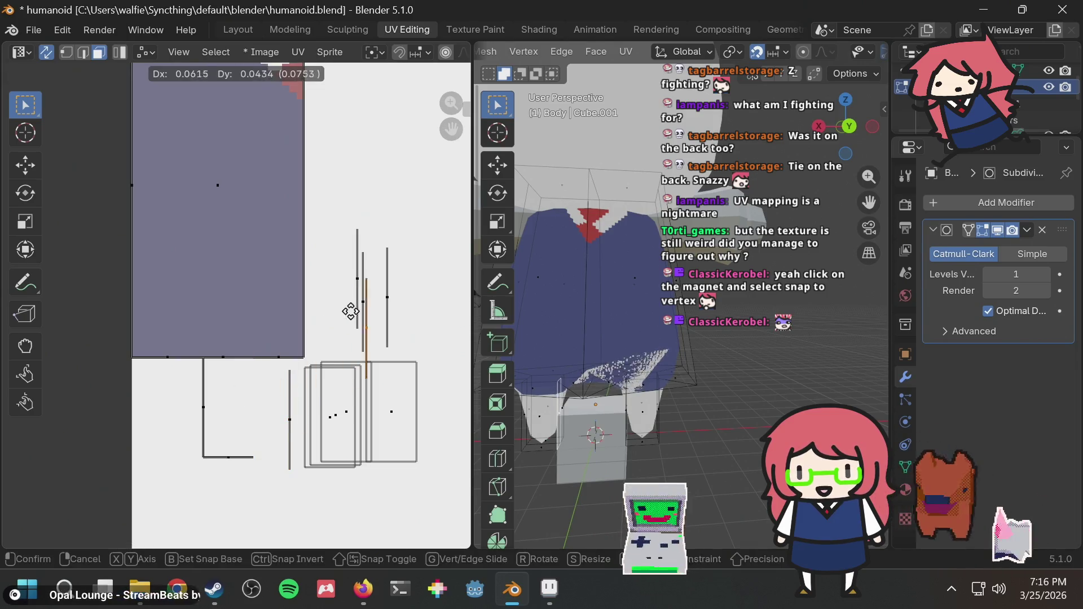
{"action": "left_click", "coordinate": [391, 286]}
{"action": "left_click", "coordinate": [205, 408]}
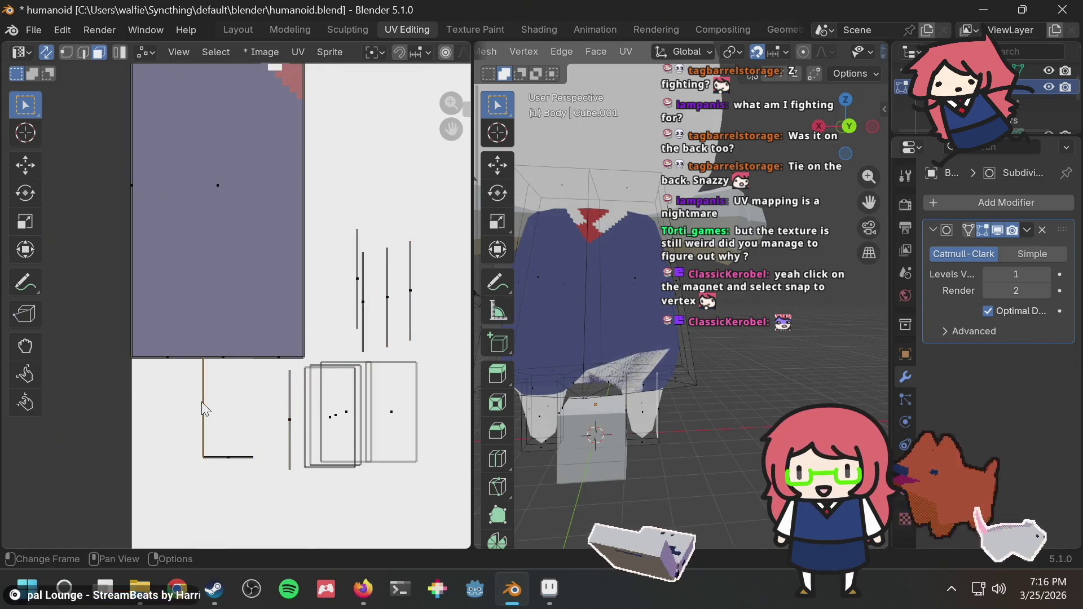
{"action": "key", "text": "g"}
{"action": "left_click", "coordinate": [368, 285]}
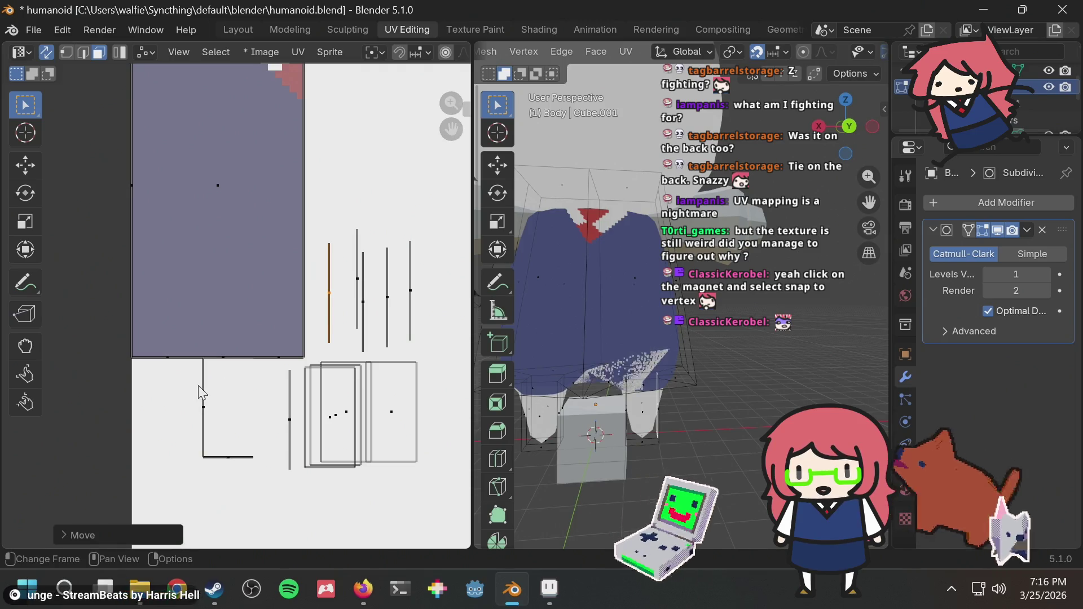
{"action": "left_click", "coordinate": [203, 393]}
{"action": "key", "text": "g"}
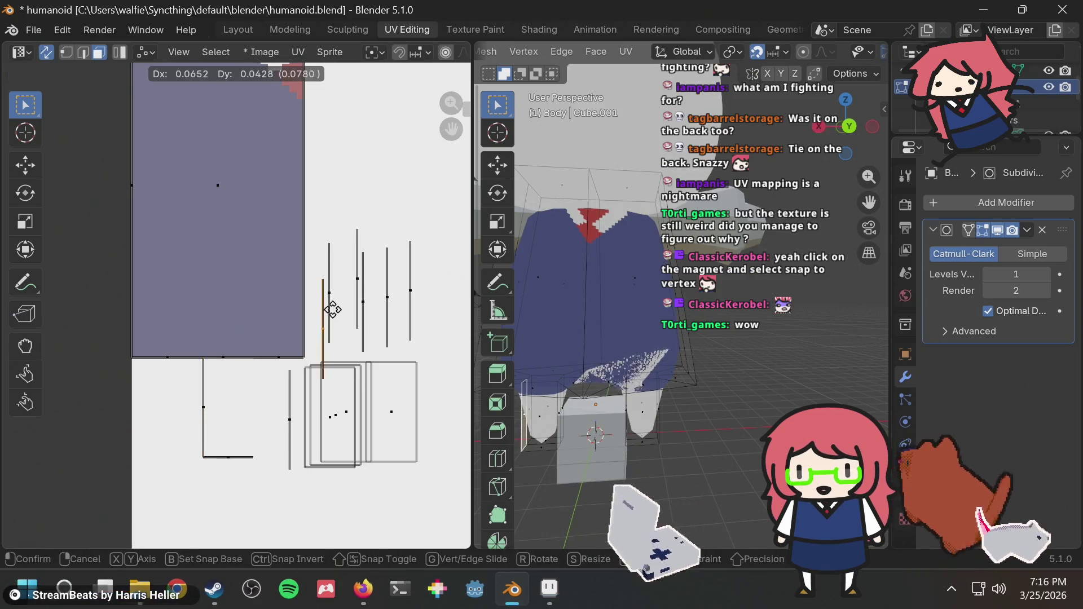
{"action": "left_click", "coordinate": [353, 288]}
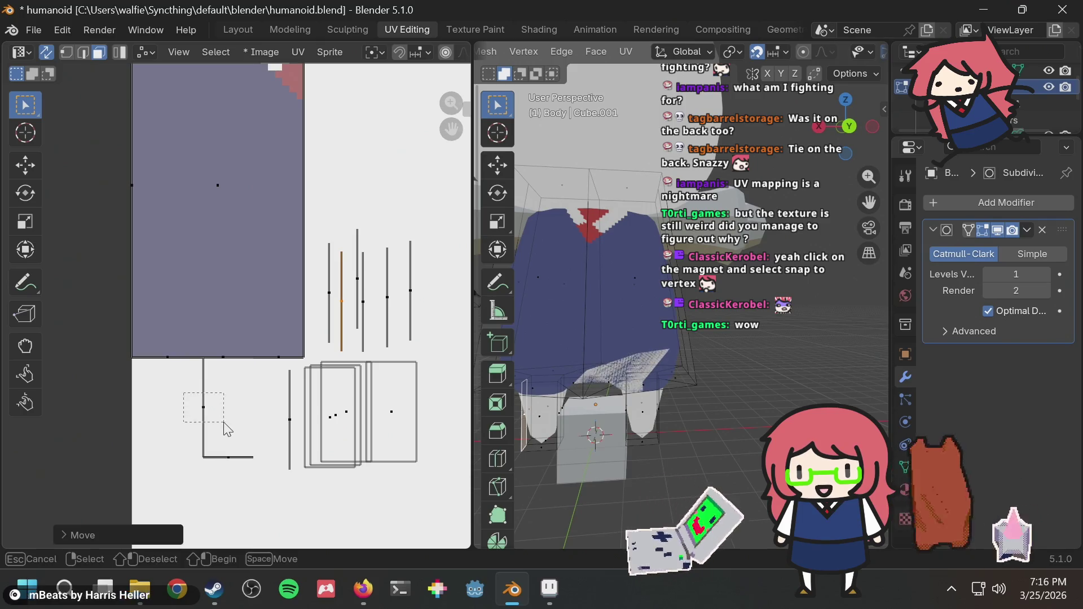
{"action": "left_click_drag", "start_coordinate": [227, 431], "coordinate": [228, 432]}
{"action": "key", "text": "g"}
{"action": "left_click", "coordinate": [394, 299]}
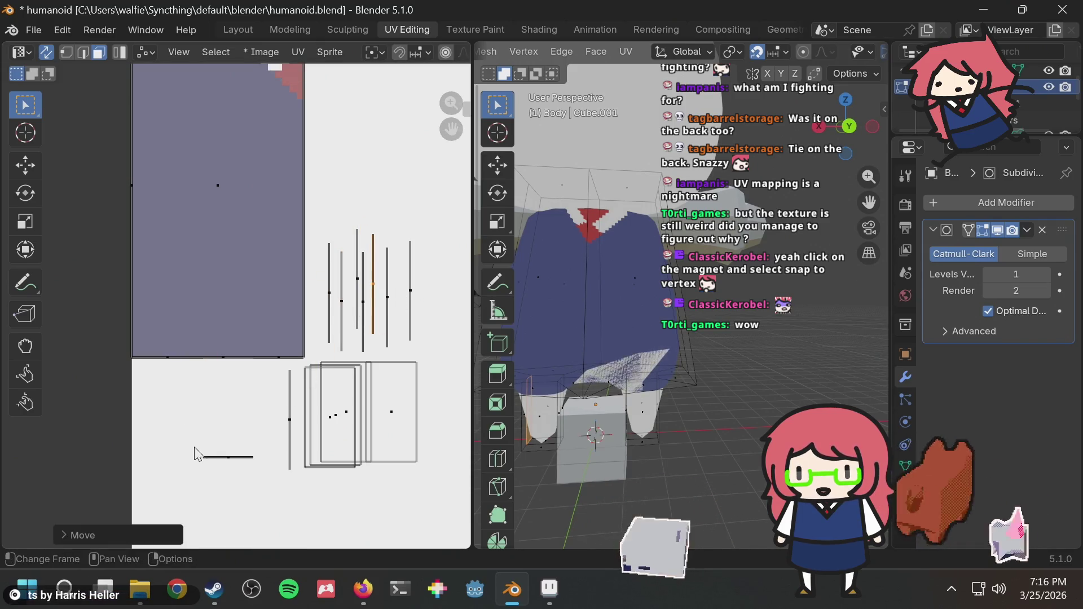
Step: Place the horizontal bottom UV edge above the row of strips
{"action": "left_click", "coordinate": [229, 467]}
{"action": "key", "text": "g"}
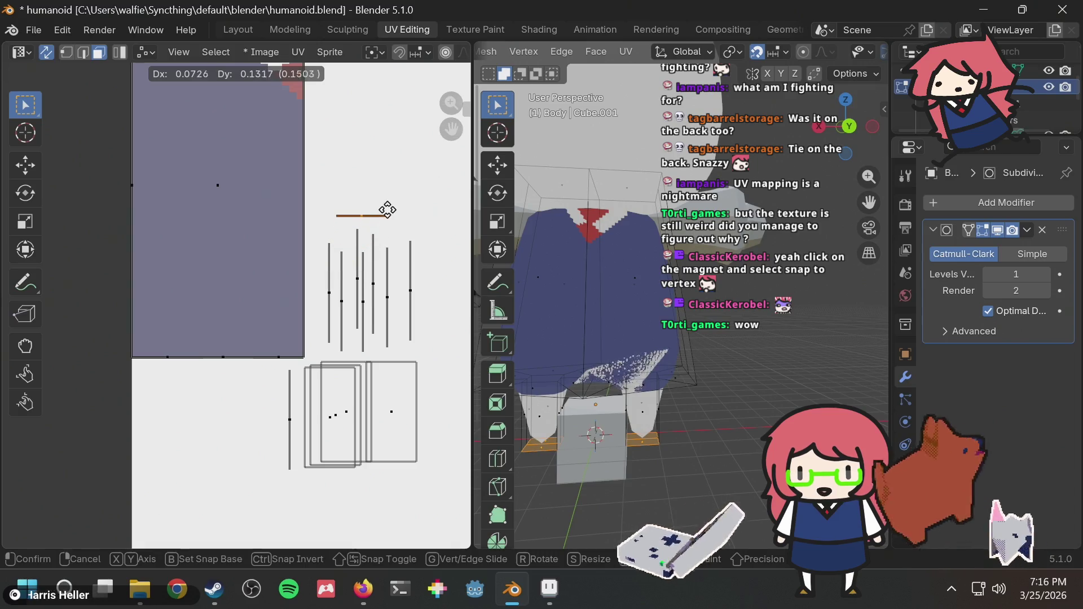
{"action": "left_click", "coordinate": [386, 212]}
{"action": "mouse_move", "coordinate": [334, 278]}
{"action": "middle_mouse_down"}
{"action": "mouse_move", "coordinate": [387, 264]}
{"action": "mouse_move", "coordinate": [327, 282]}
{"action": "middle_mouse_up"}
{"action": "mouse_move", "coordinate": [604, 338]}
{"action": "middle_mouse_down"}
{"action": "mouse_move", "coordinate": [633, 353]}
{"action": "mouse_move", "coordinate": [618, 345]}
{"action": "middle_mouse_up"}
Step: Drag the large UV face's bottom edge down into a thin strip along the island
{"action": "left_click", "coordinate": [216, 360]}
{"action": "scroll", "coordinate": [216, 360], "scroll_direction": "up", "scroll_amount": 4}
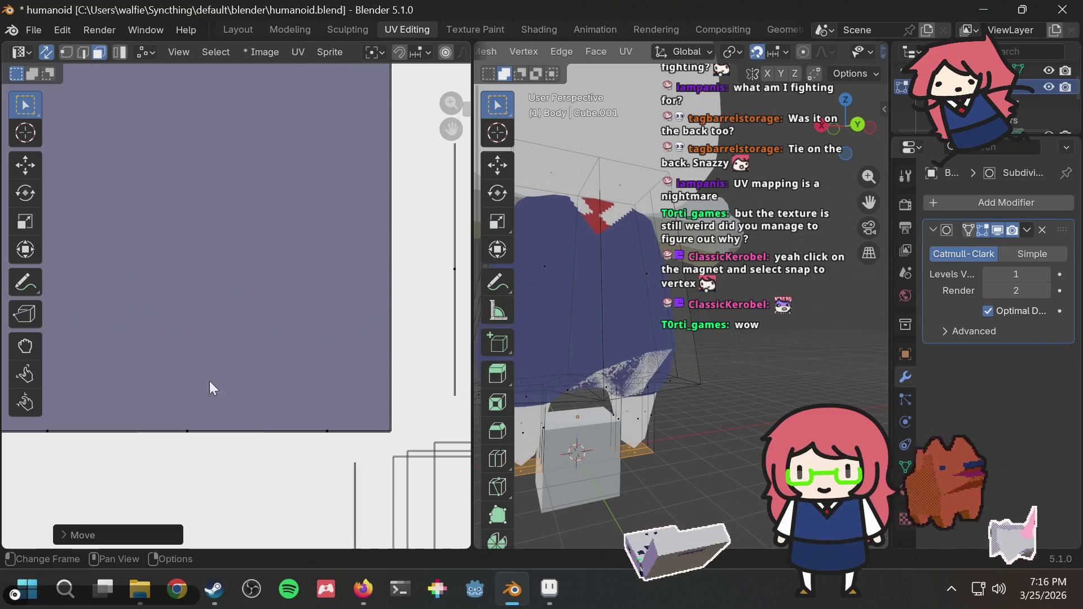
{"action": "key", "text": "g"}
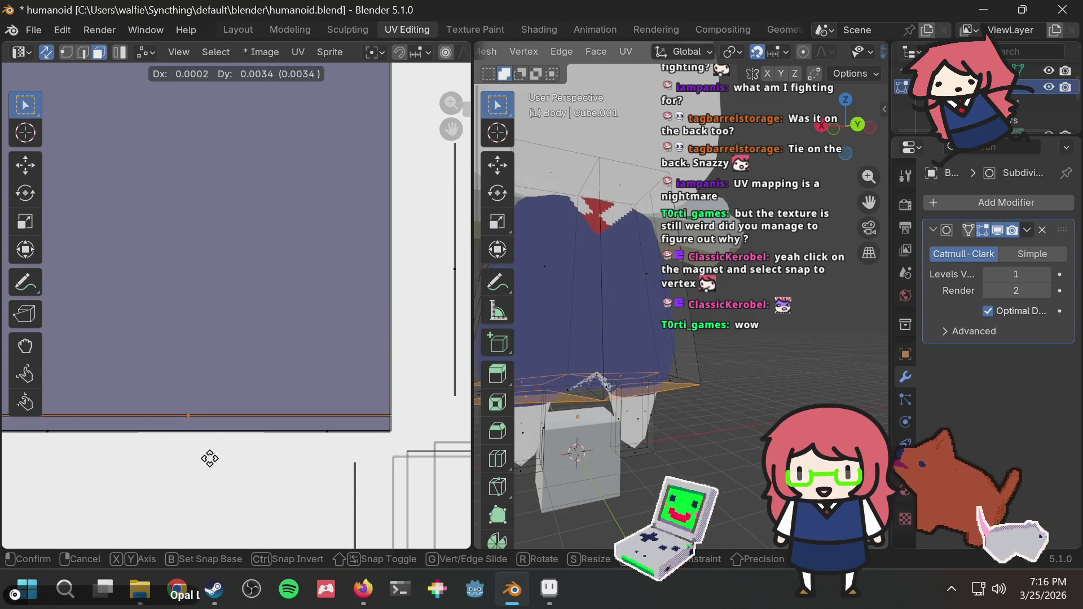
{"action": "left_click", "coordinate": [203, 495]}
{"action": "scroll", "coordinate": [220, 451], "scroll_direction": "down", "scroll_amount": 2}
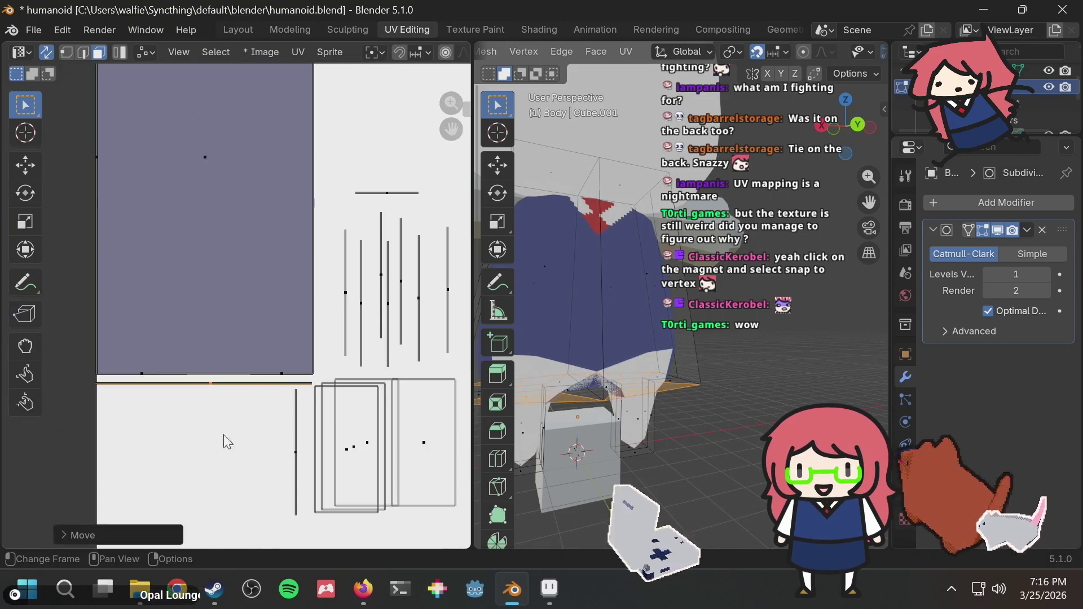
{"action": "left_click", "coordinate": [226, 282]}
{"action": "scroll", "coordinate": [536, 215], "scroll_direction": "down", "scroll_amount": 2}
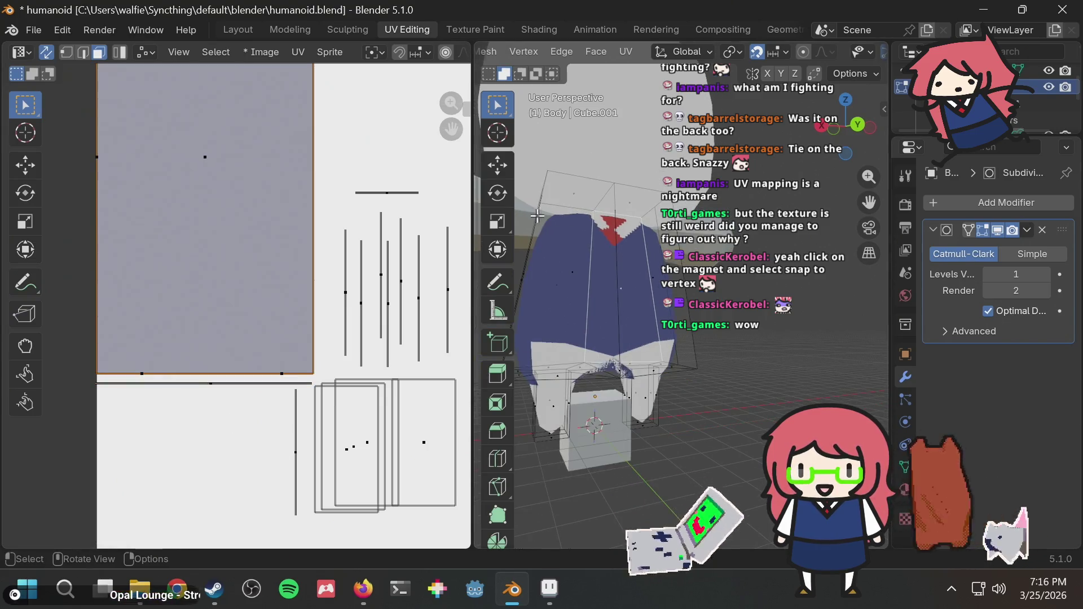
{"action": "scroll", "coordinate": [535, 298], "scroll_direction": "down", "scroll_amount": 3}
{"action": "middle_click_drag", "start_coordinate": [620, 339], "coordinate": [654, 327]}
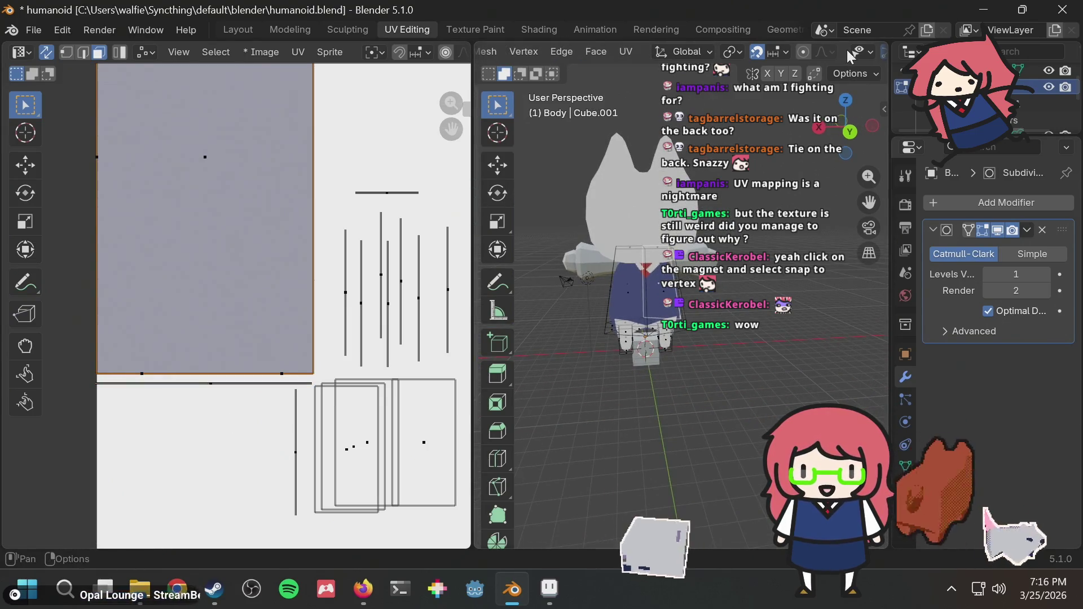
Step: Switch to the back view and clear the stray face selection
{"action": "left_click", "coordinate": [861, 74]}
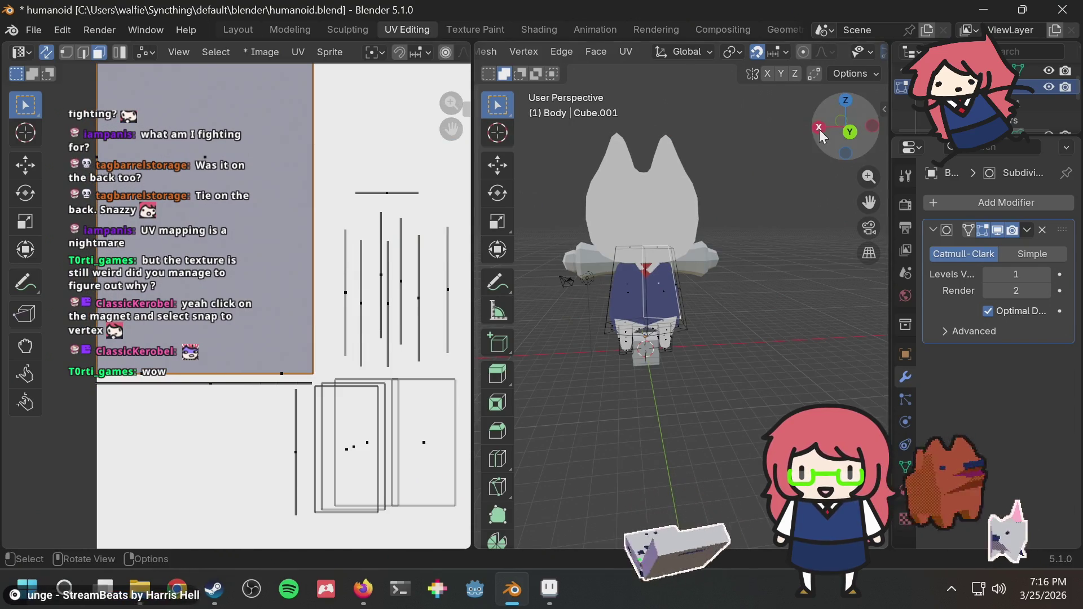
{"action": "left_click", "coordinate": [851, 133]}
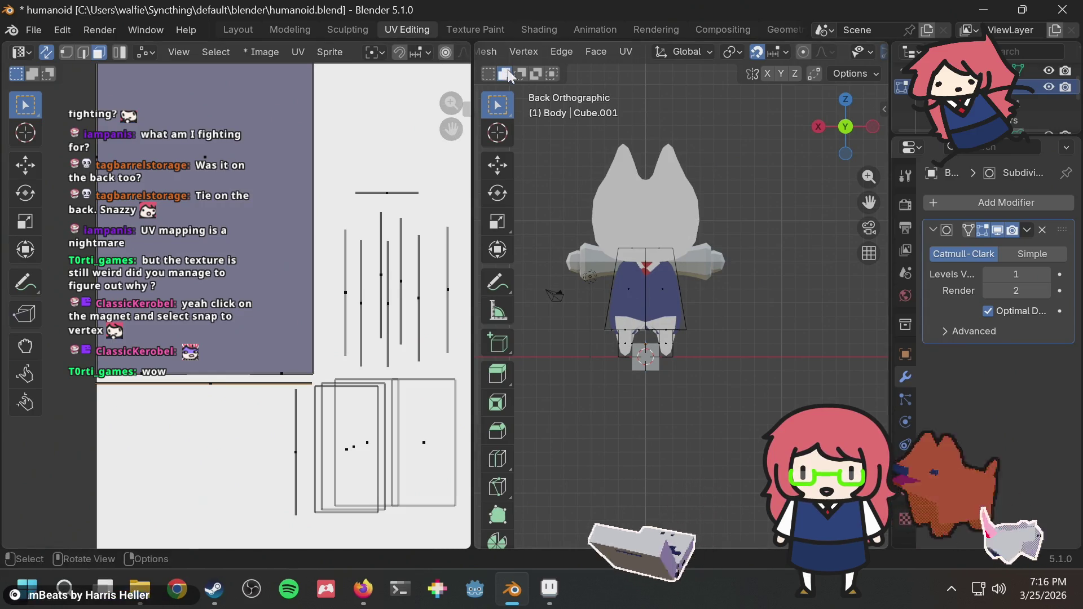
{"action": "left_click", "coordinate": [625, 287]}
{"action": "scroll", "coordinate": [821, 303], "scroll_direction": "up", "scroll_amount": 2}
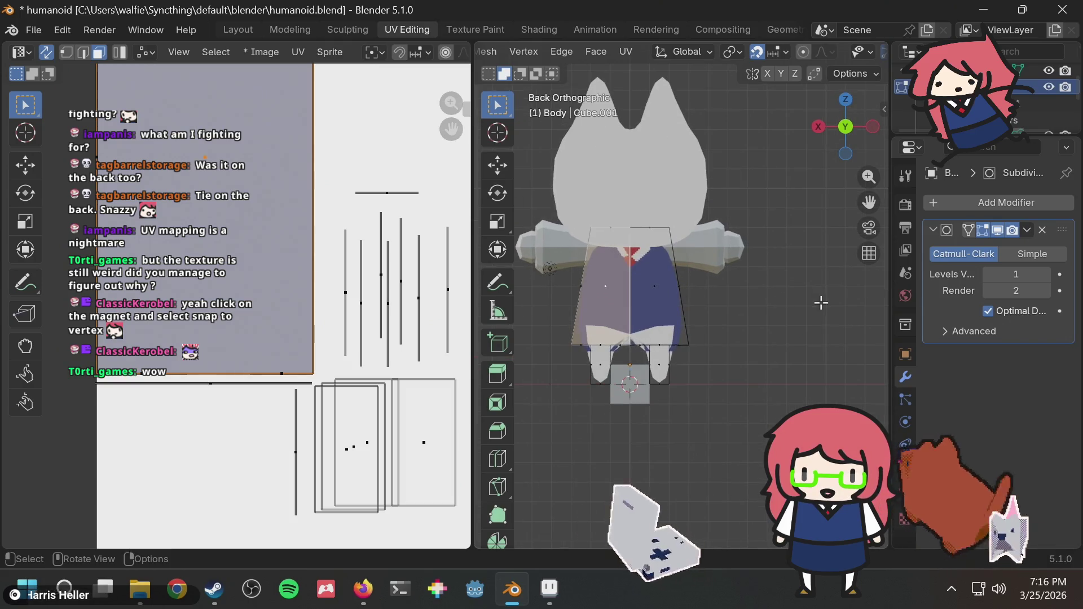
{"action": "left_click", "coordinate": [557, 299]}
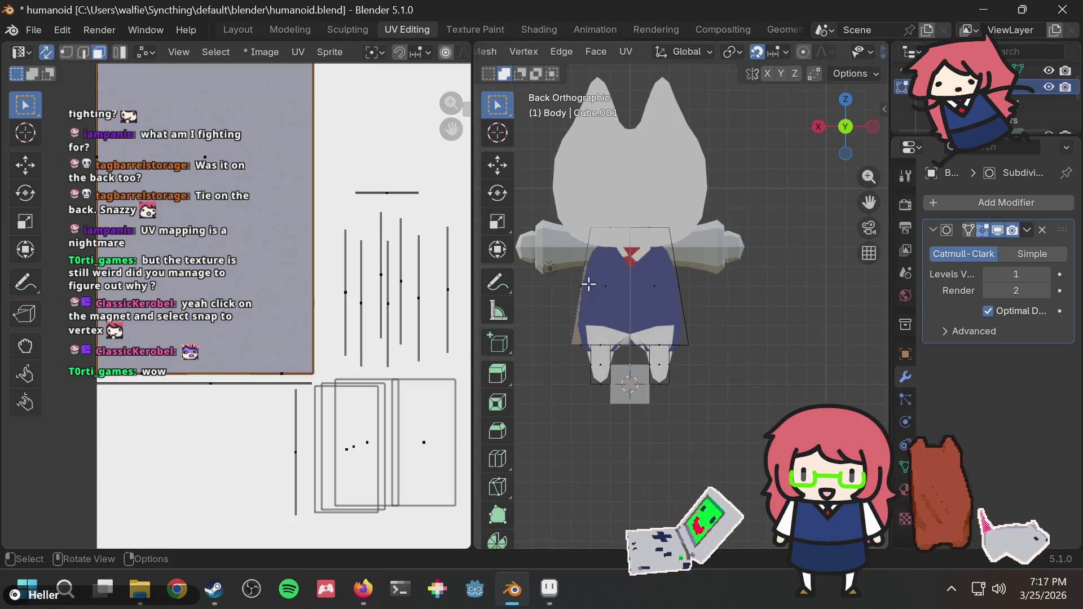
{"action": "middle_click_drag", "start_coordinate": [560, 317], "coordinate": [760, 315]}
{"action": "left_click", "coordinate": [760, 315]}
Step: Select the front and side shirt faces on the body cage
{"action": "left_click", "coordinate": [642, 290]}
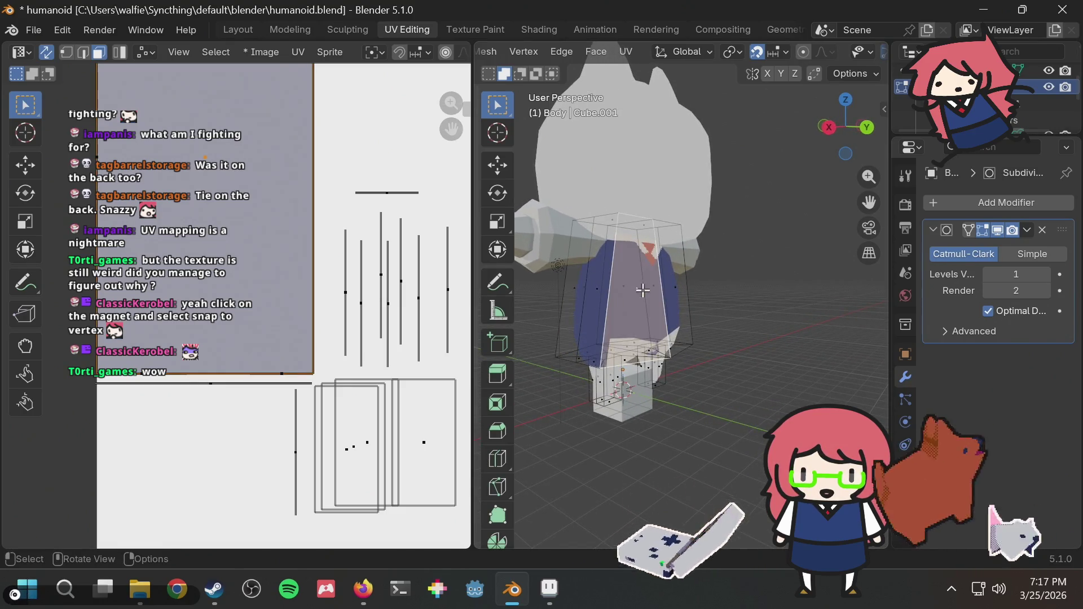
{"action": "left_click", "coordinate": [674, 285], "text": "shift"}
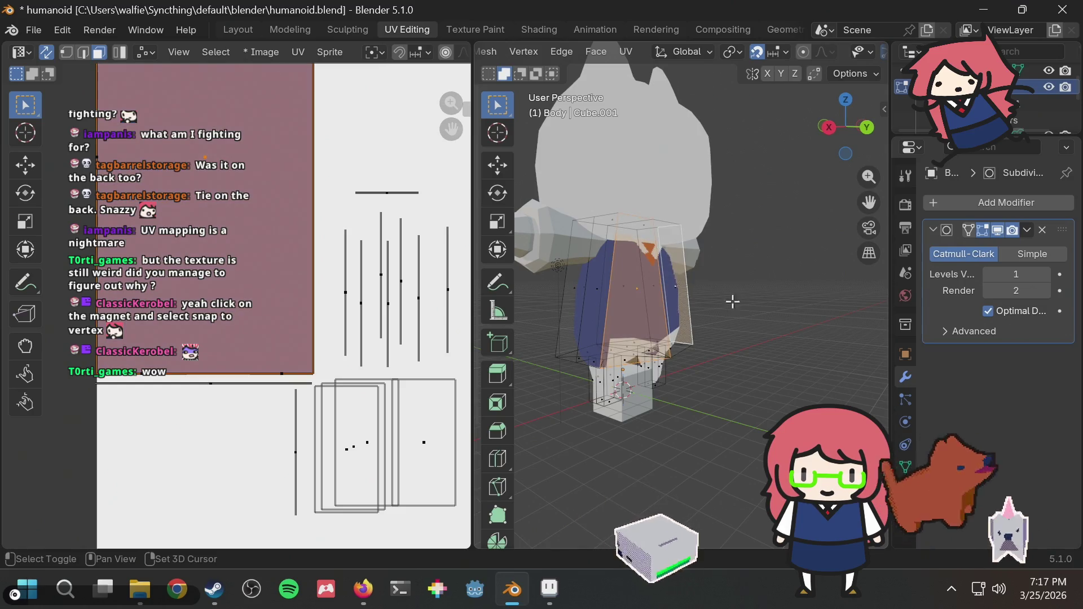
{"action": "middle_click_drag", "start_coordinate": [757, 294], "coordinate": [696, 289]}
{"action": "left_click", "coordinate": [677, 284], "text": "shift"}
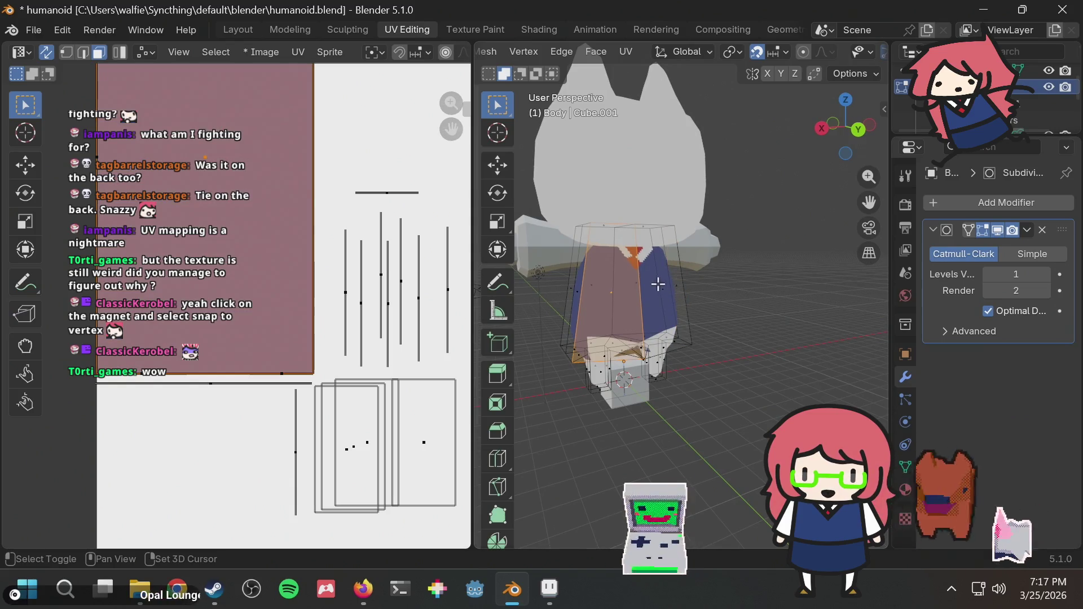
{"action": "left_click", "coordinate": [661, 290], "text": "shift"}
{"action": "middle_click_drag", "start_coordinate": [722, 292], "coordinate": [688, 280]}
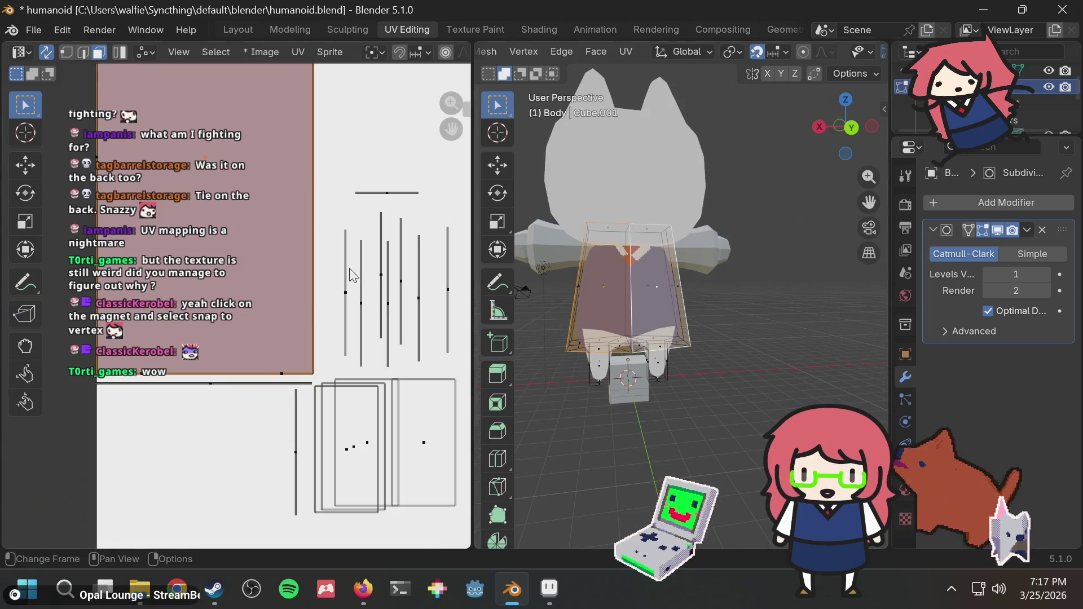
Step: Pan the UV view to the texture top, toggle X-Ray and try wireframe shading
{"action": "middle_click_drag", "start_coordinate": [352, 275], "coordinate": [399, 346]}
{"action": "middle_click_drag", "start_coordinate": [268, 202], "coordinate": [265, 260]}
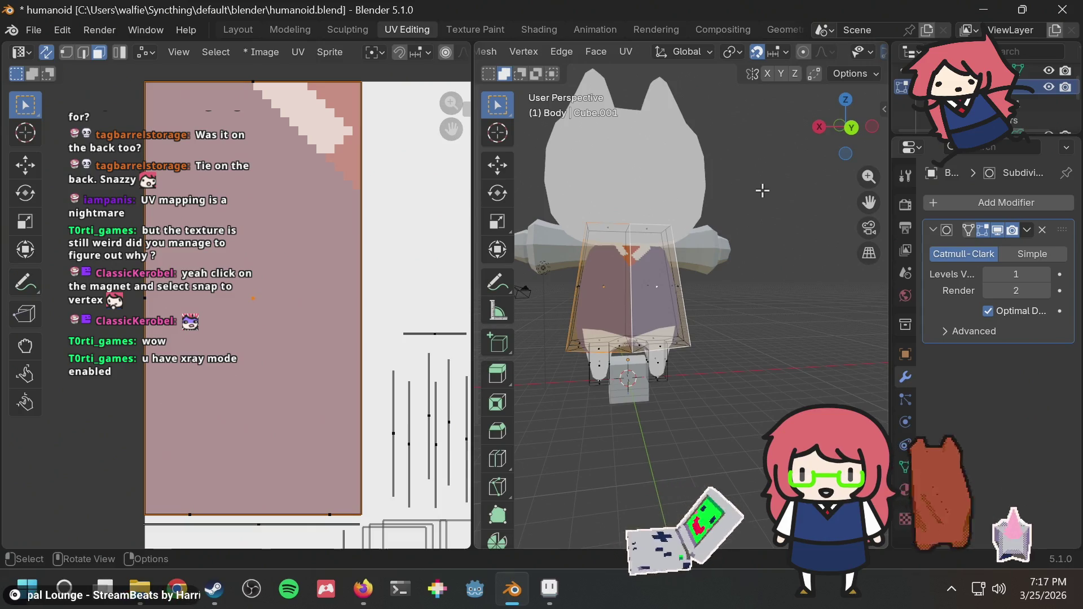
{"action": "key", "text": "alt+z"}
{"action": "key", "text": "alt+z"}
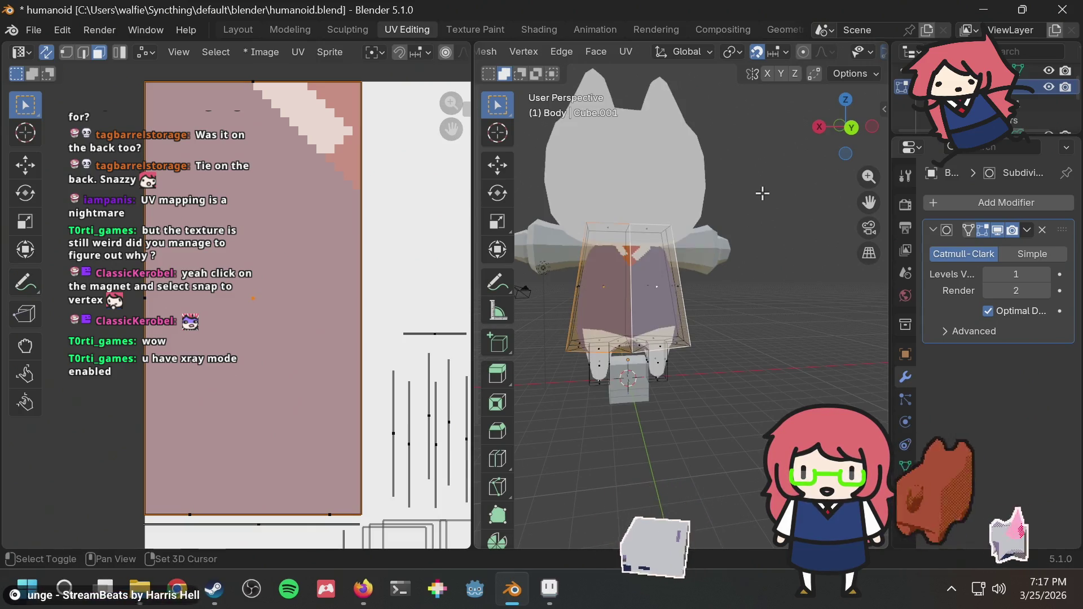
{"action": "key", "text": "alt+z"}
{"action": "key", "text": "alt+z"}
{"action": "mouse_move", "coordinate": [725, 198]}
{"action": "middle_mouse_down"}
{"action": "mouse_move", "coordinate": [793, 202]}
{"action": "mouse_move", "coordinate": [720, 228]}
{"action": "middle_mouse_up"}
{"action": "key", "text": "shift+z"}
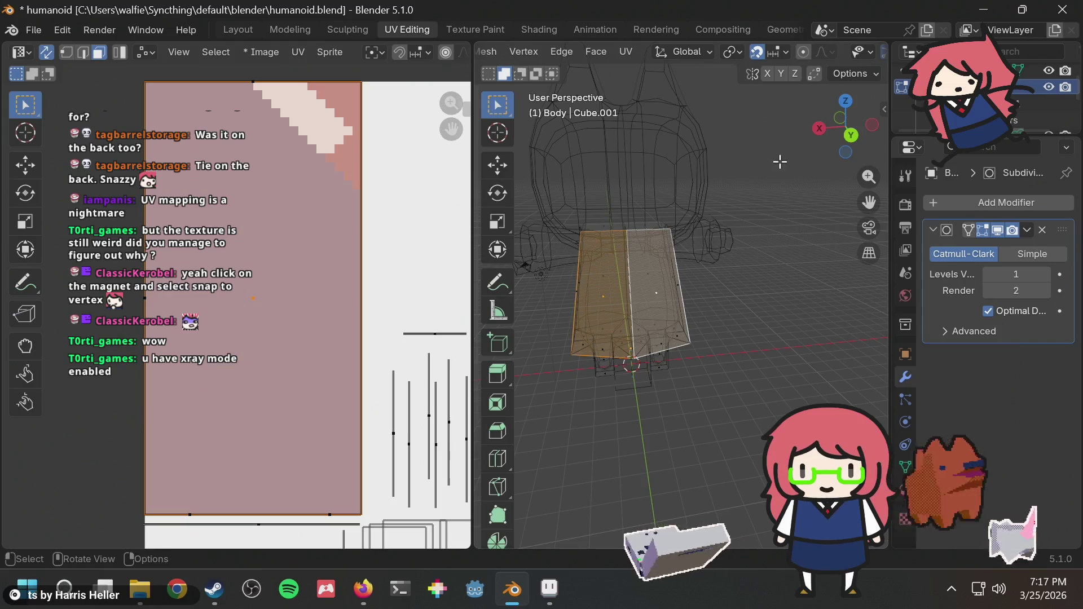
{"action": "key", "text": "shift+z"}
Step: Select only the shirt and leg faces in Back view and bring up the UV Mapping menu
{"action": "scroll", "coordinate": [794, 44], "scroll_direction": "down", "scroll_amount": 5}
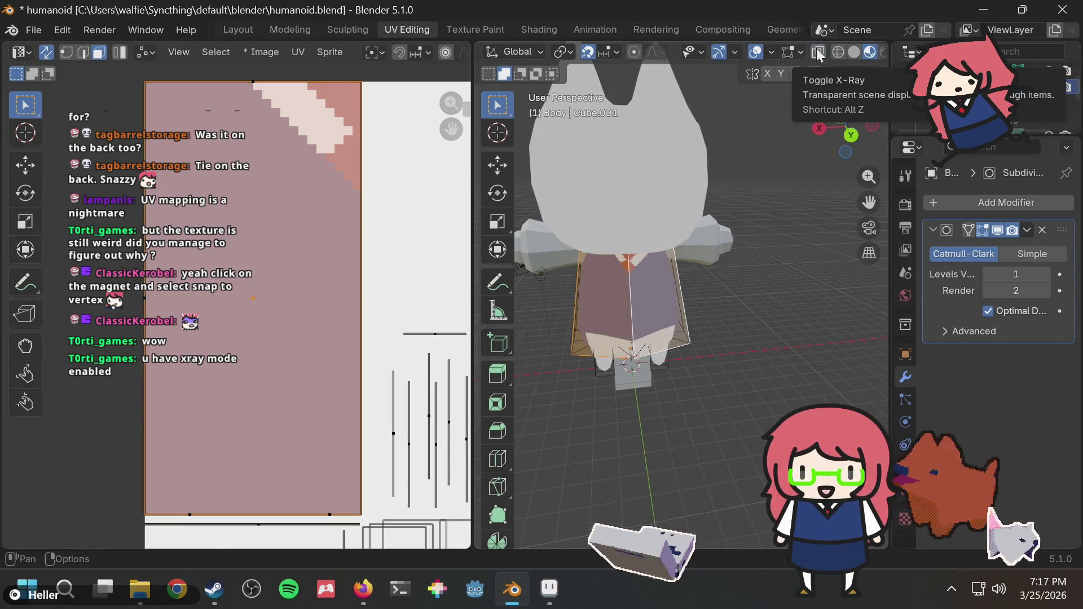
{"action": "mouse_move", "coordinate": [685, 242]}
{"action": "middle_mouse_down"}
{"action": "mouse_move", "coordinate": [726, 234]}
{"action": "mouse_move", "coordinate": [553, 237]}
{"action": "mouse_move", "coordinate": [679, 225]}
{"action": "middle_mouse_up"}
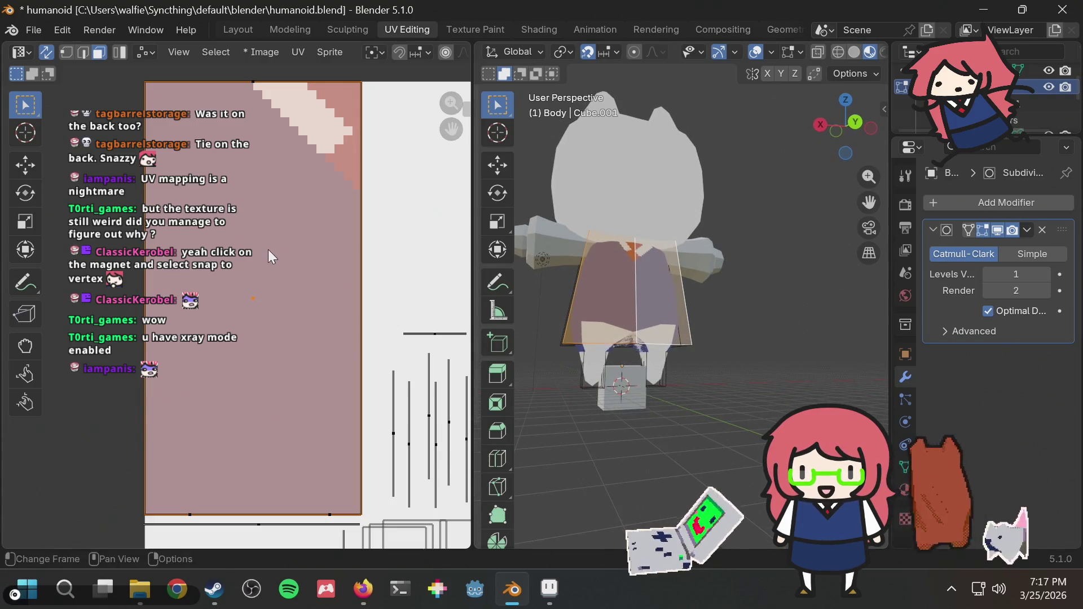
{"action": "key", "text": "alt+a"}
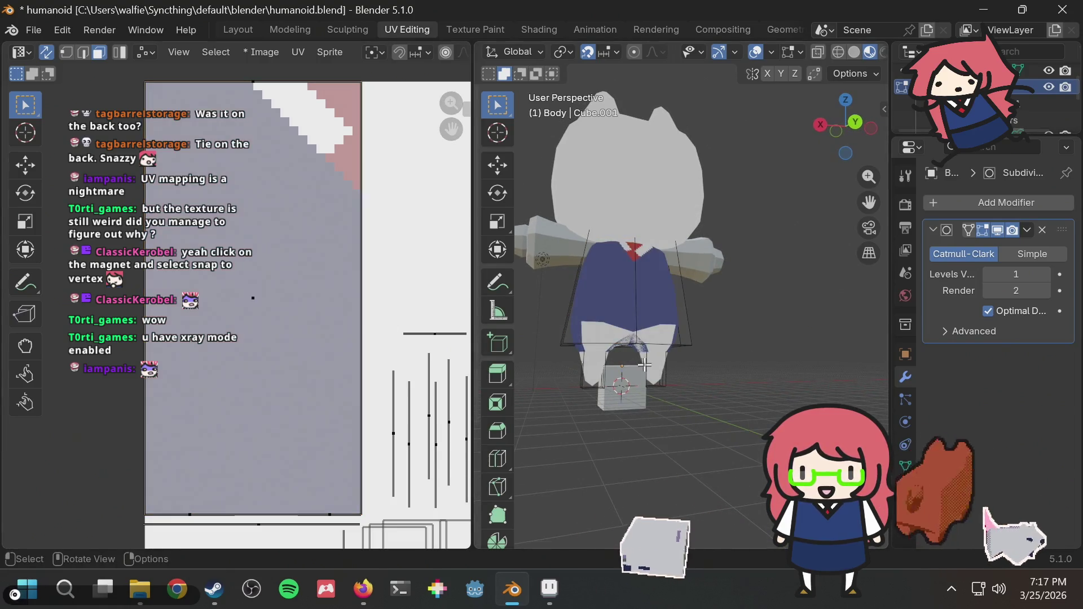
{"action": "left_click", "coordinate": [636, 361]}
{"action": "left_click", "coordinate": [587, 362], "text": "shift"}
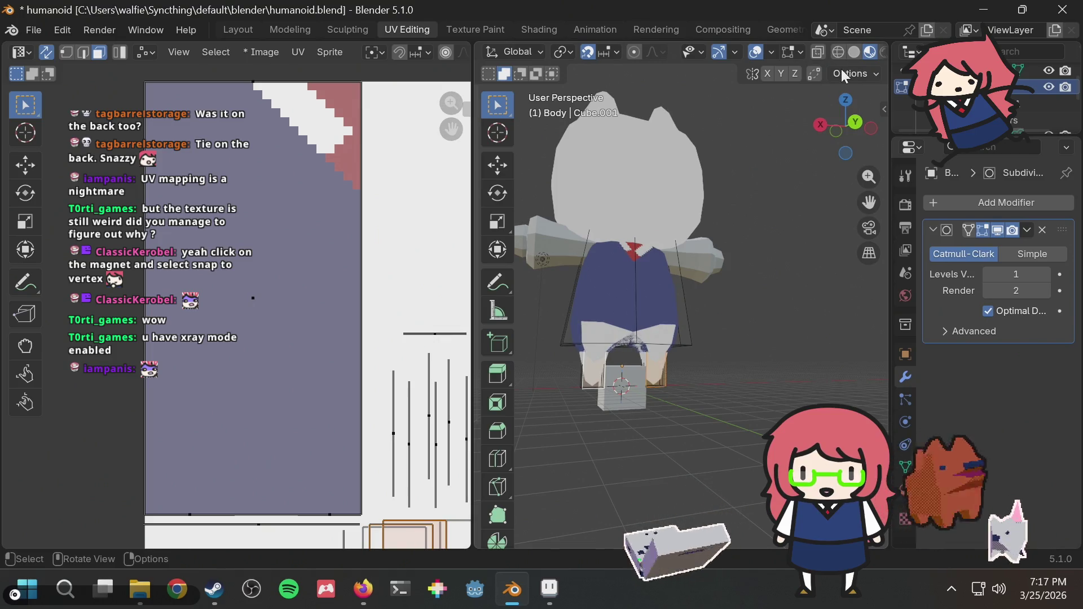
{"action": "left_click", "coordinate": [851, 121]}
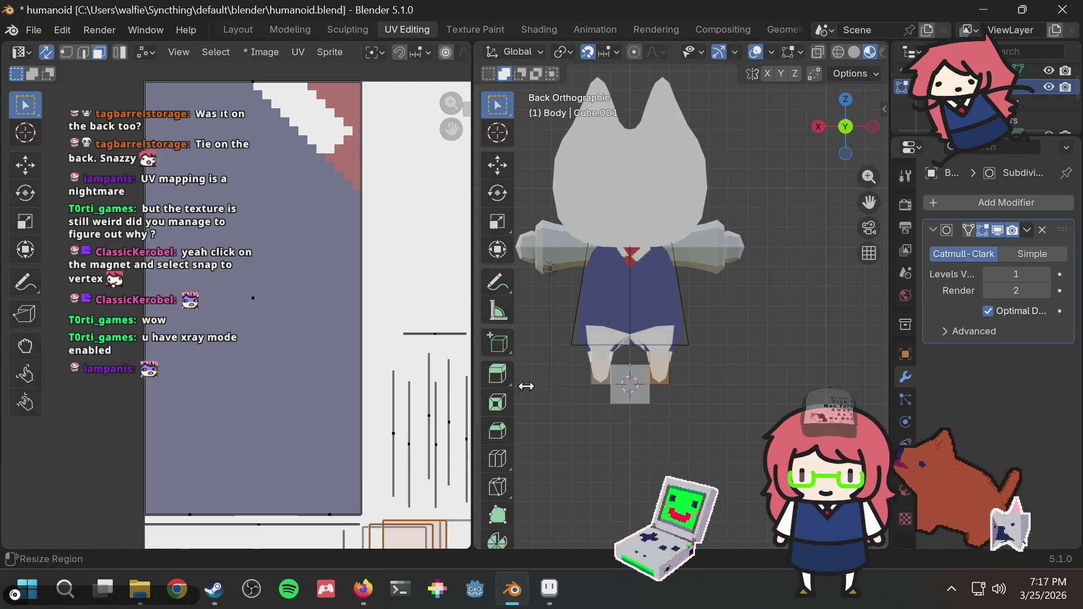
{"action": "key", "text": "u"}
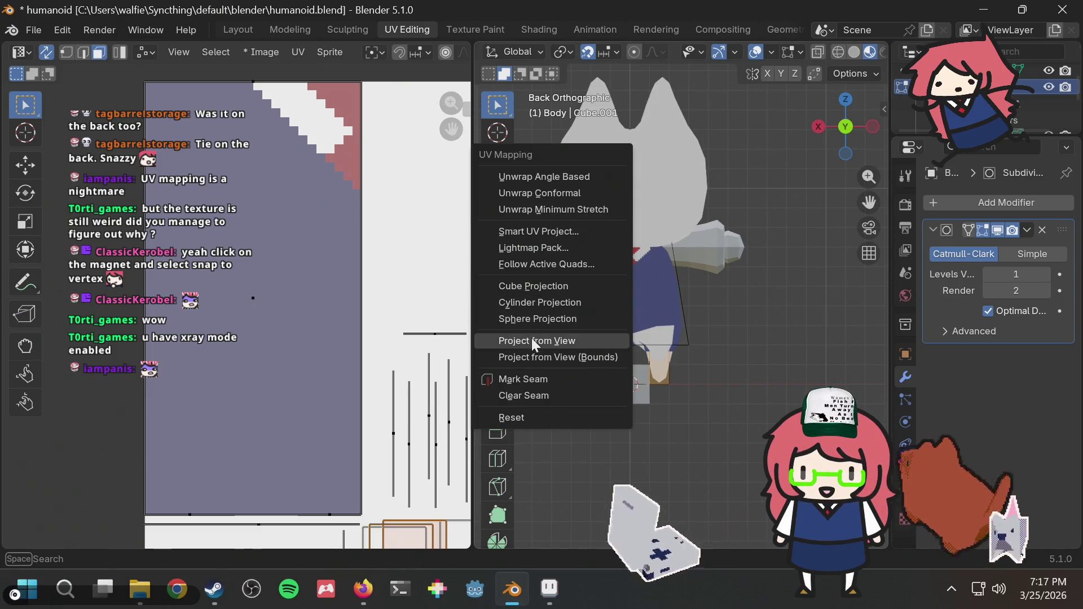
Step: Project the selected faces from view and move the two rectangular UV islands up-left
{"action": "left_click", "coordinate": [534, 340]}
{"action": "scroll", "coordinate": [339, 339], "scroll_direction": "down", "scroll_amount": 2}
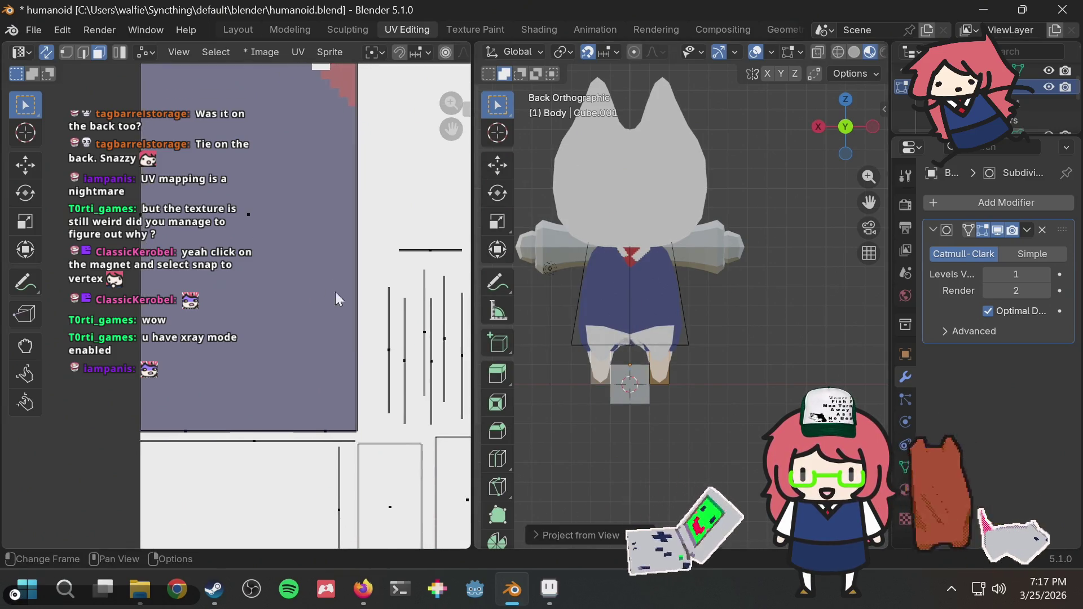
{"action": "key", "text": "g"}
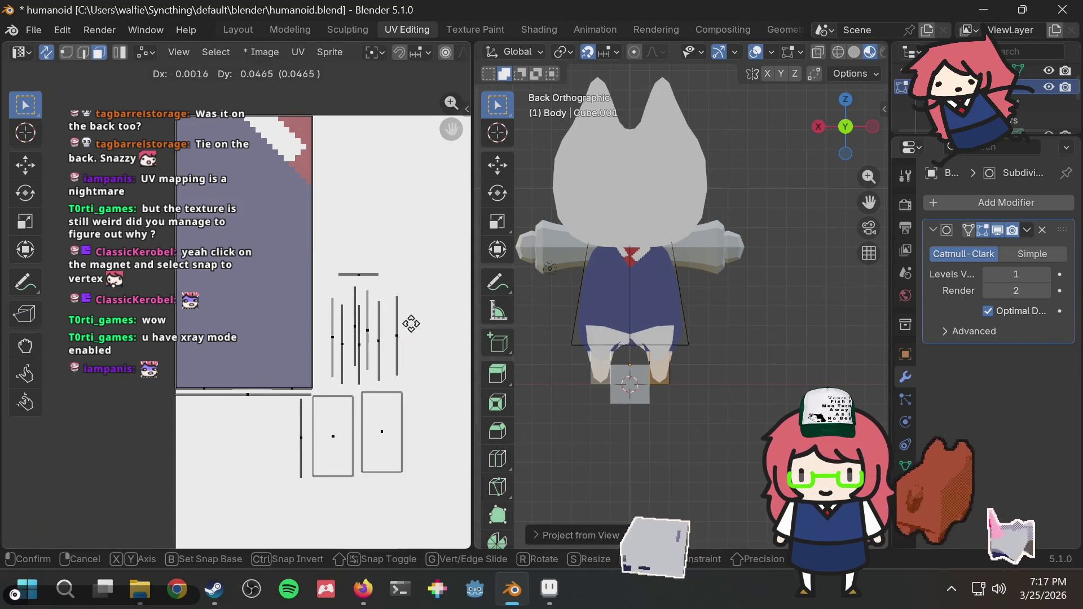
{"action": "left_click", "coordinate": [164, 386]}
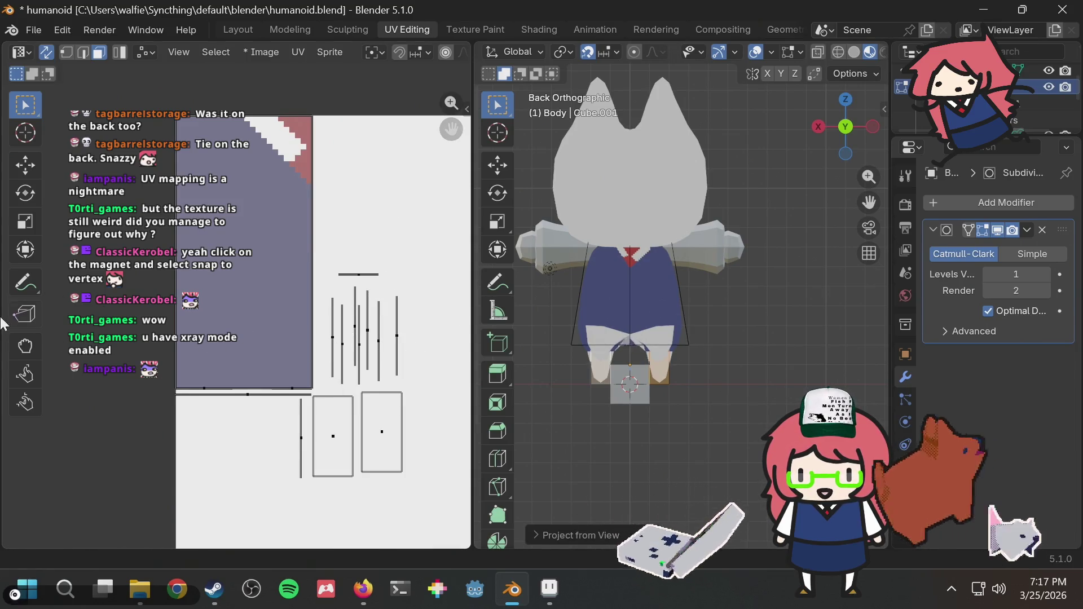
{"action": "scroll", "coordinate": [362, 234], "scroll_direction": "down", "scroll_amount": 4}
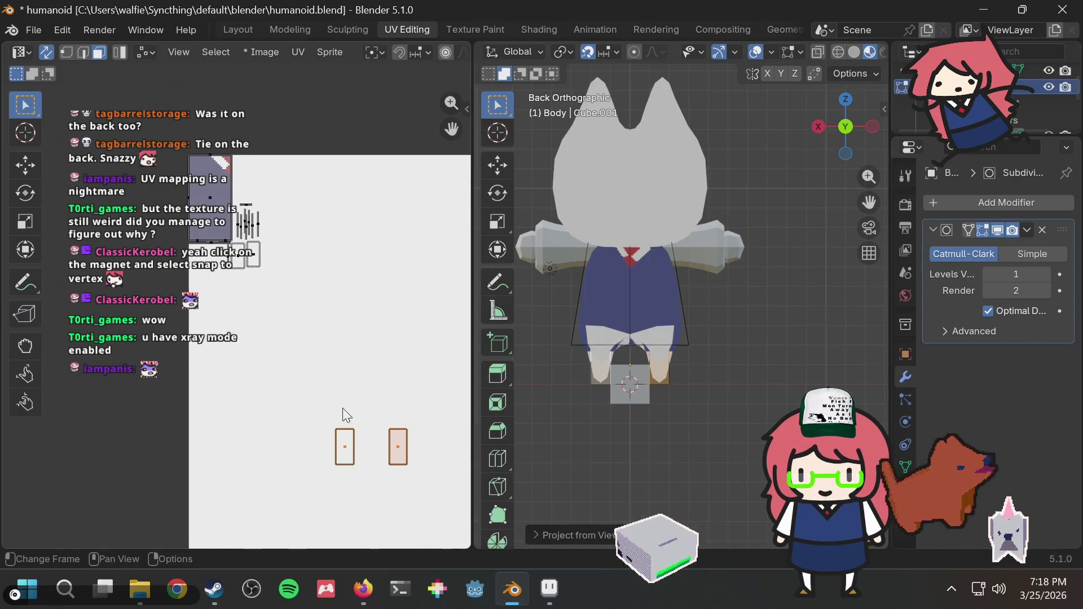
{"action": "key", "text": "g"}
{"action": "left_click", "coordinate": [241, 265]}
Step: Select the left and right front faces of the body from an angled view
{"action": "scroll", "coordinate": [323, 285], "scroll_direction": "up", "scroll_amount": 3}
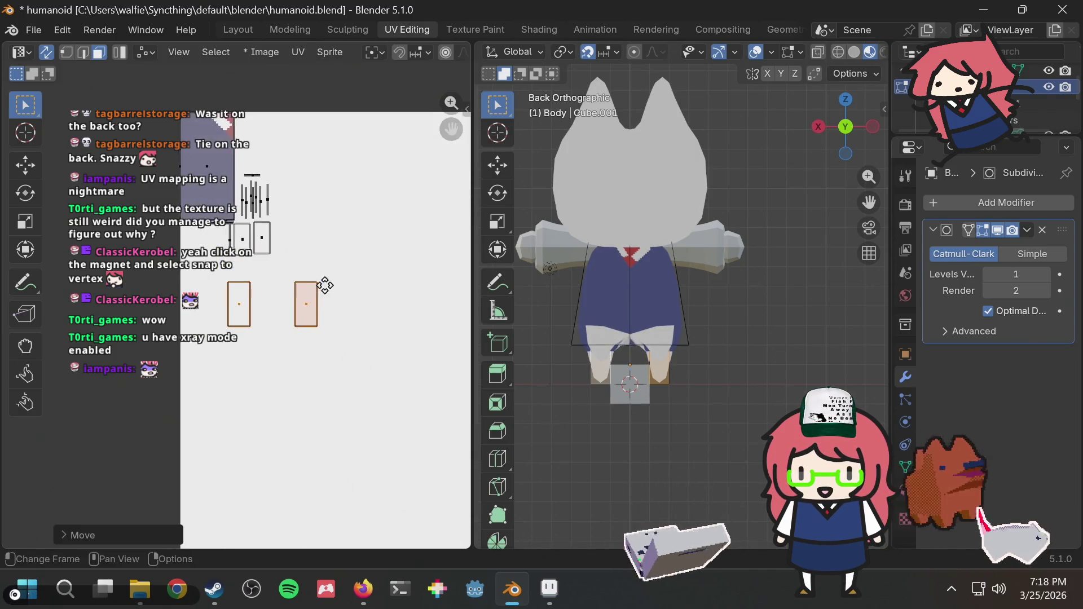
{"action": "middle_click_drag", "start_coordinate": [394, 314], "coordinate": [325, 314]}
{"action": "mouse_move", "coordinate": [711, 343]}
{"action": "middle_mouse_down"}
{"action": "mouse_move", "coordinate": [636, 350]}
{"action": "mouse_move", "coordinate": [764, 358]}
{"action": "middle_mouse_up"}
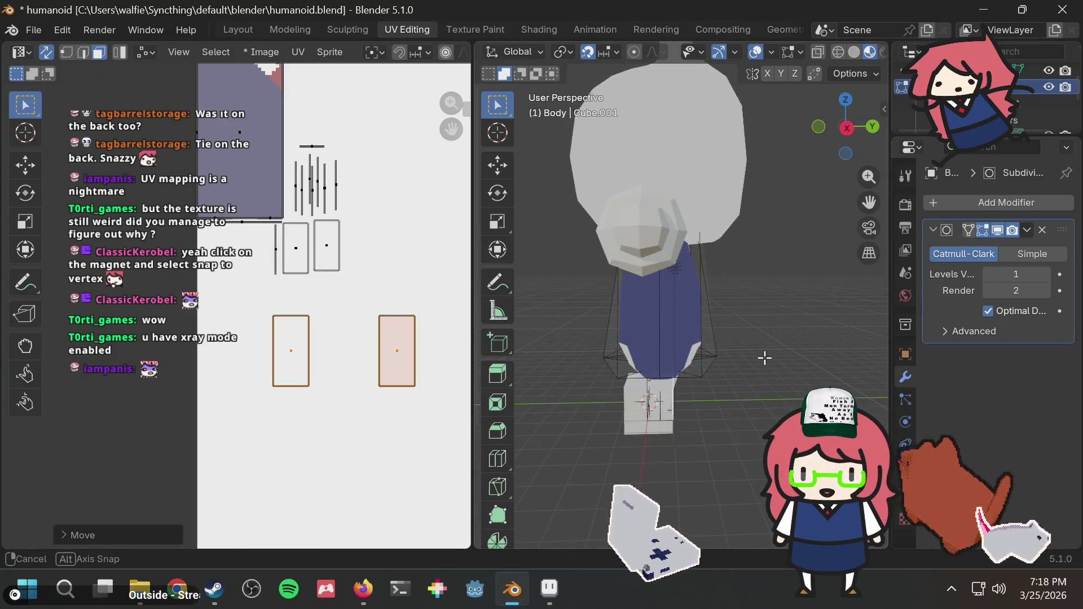
{"action": "left_click", "coordinate": [634, 325]}
{"action": "left_click", "coordinate": [689, 315], "text": "shift"}
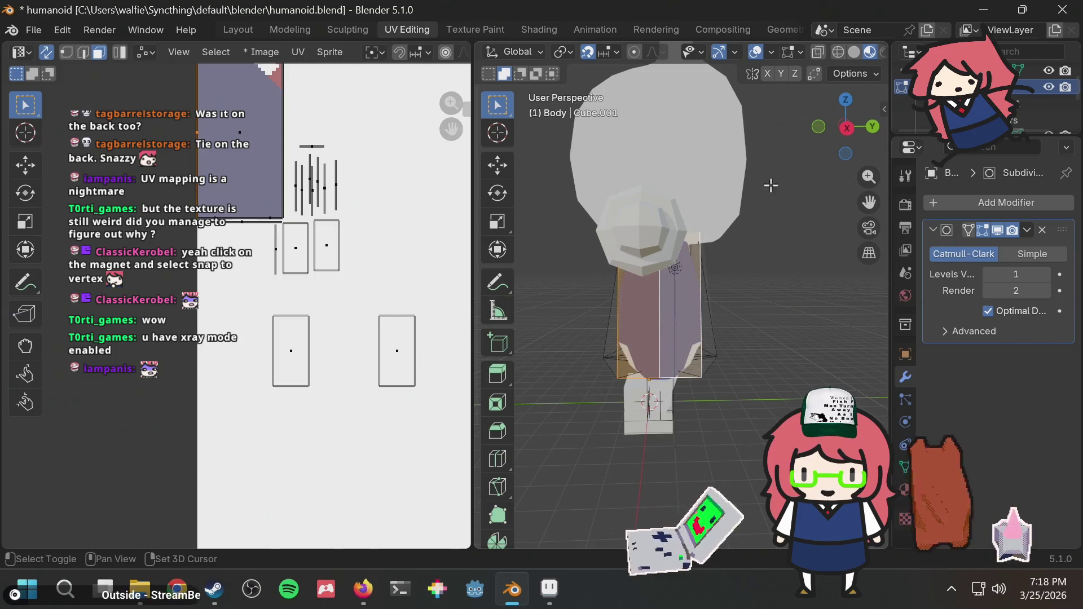
Step: Project the front faces from Right Orthographic and scale the island onto the textured rectangle
{"action": "left_click", "coordinate": [845, 128]}
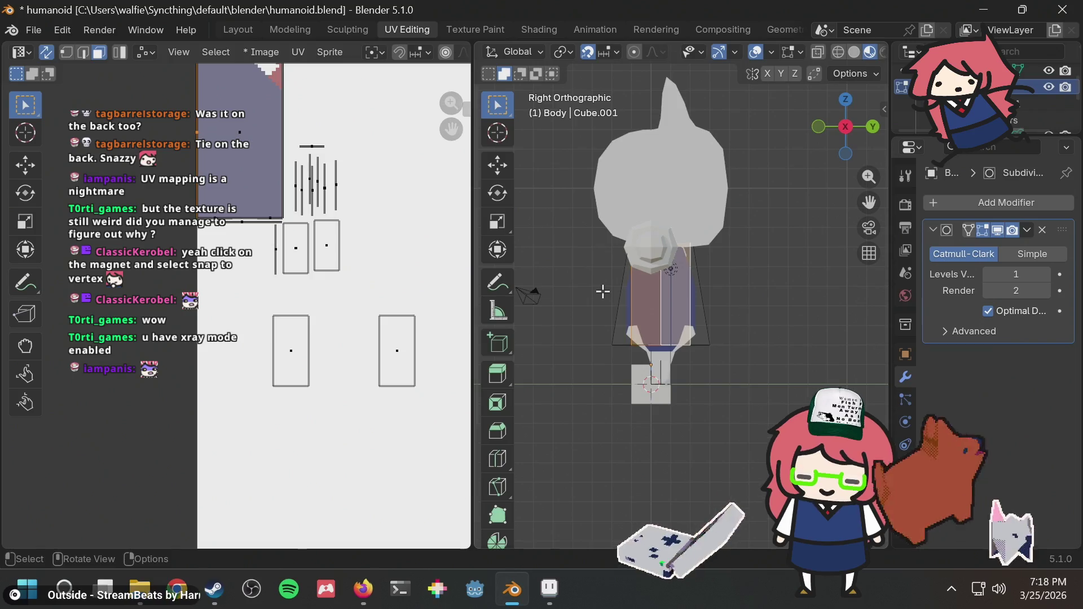
{"action": "key", "text": "u"}
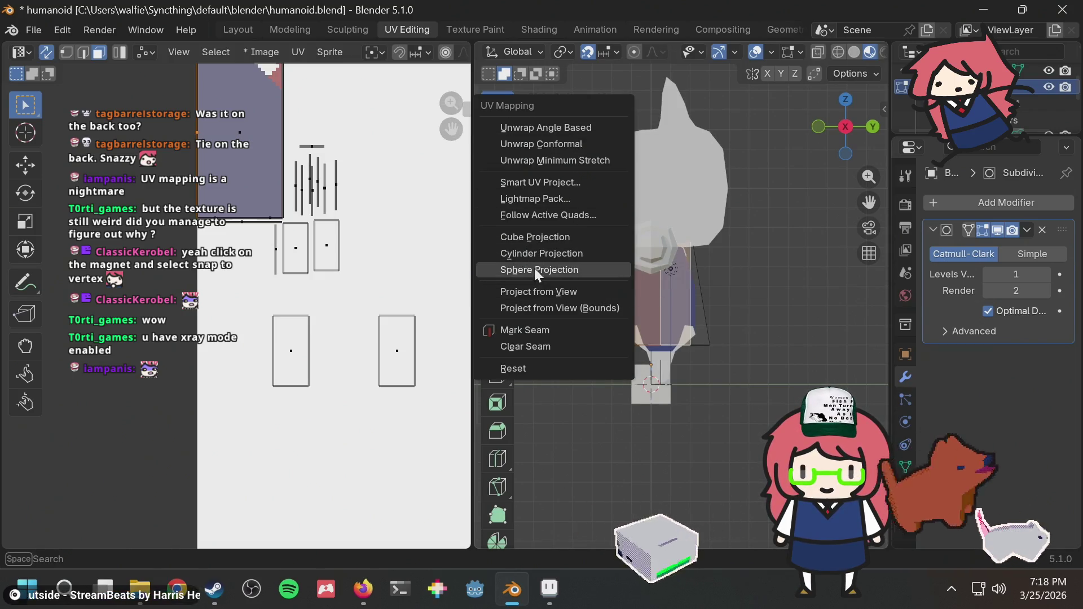
{"action": "left_click", "coordinate": [533, 291]}
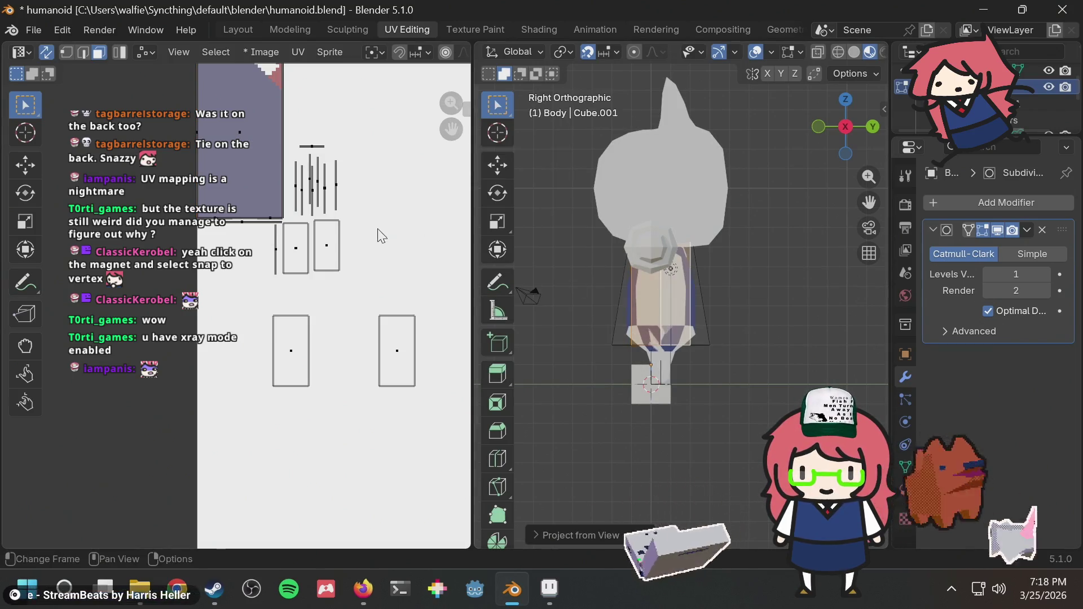
{"action": "key", "text": "g"}
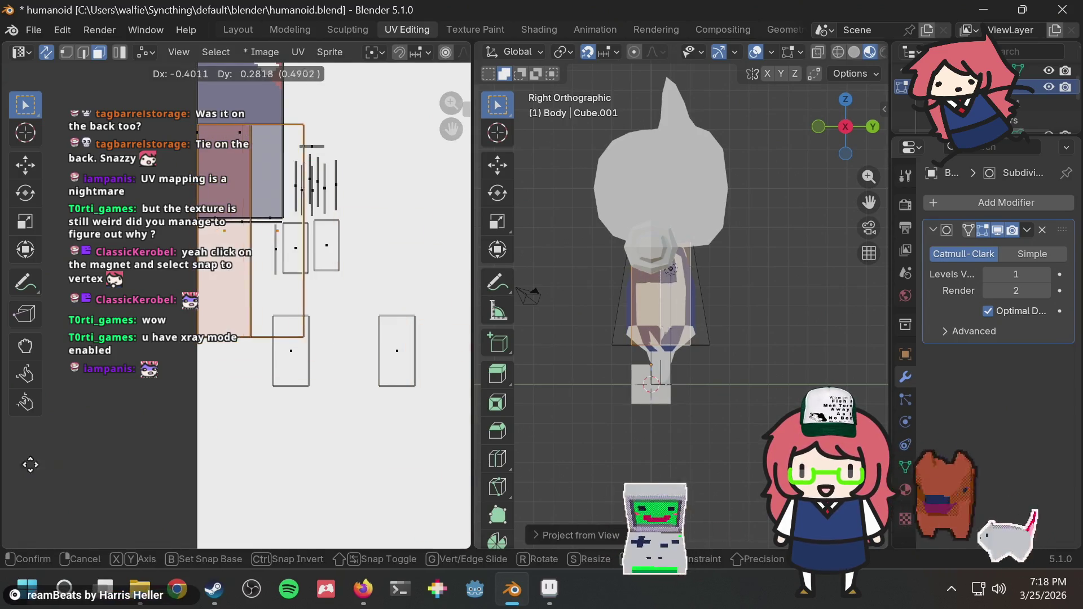
{"action": "left_click", "coordinate": [171, 388]}
{"action": "scroll", "coordinate": [237, 372], "scroll_direction": "down", "scroll_amount": 3}
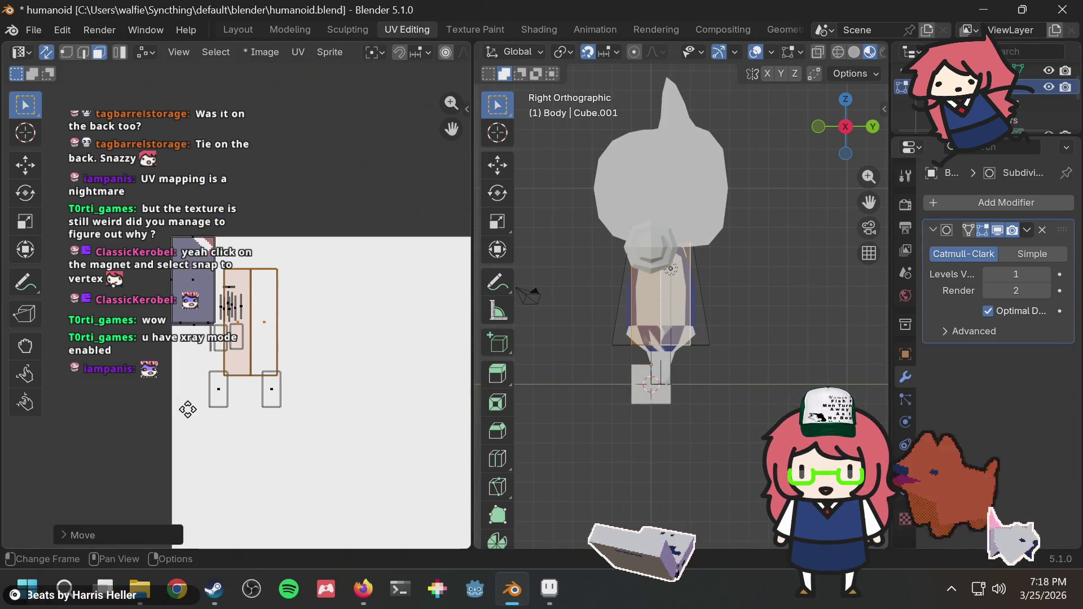
{"action": "scroll", "coordinate": [318, 369], "scroll_direction": "up", "scroll_amount": 2}
{"action": "key", "text": "s"}
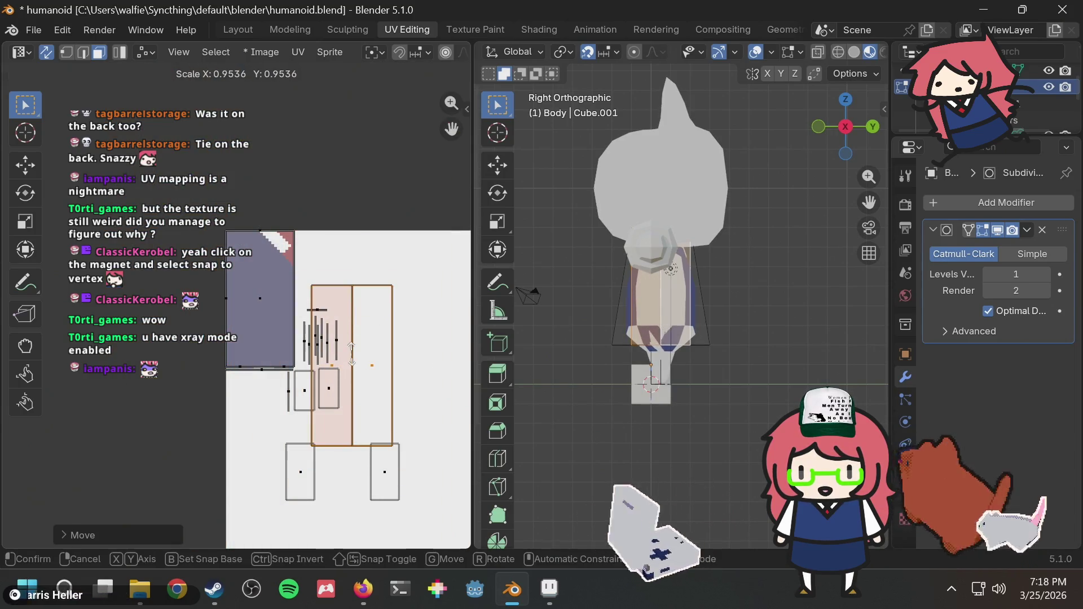
{"action": "left_click", "coordinate": [353, 371]}
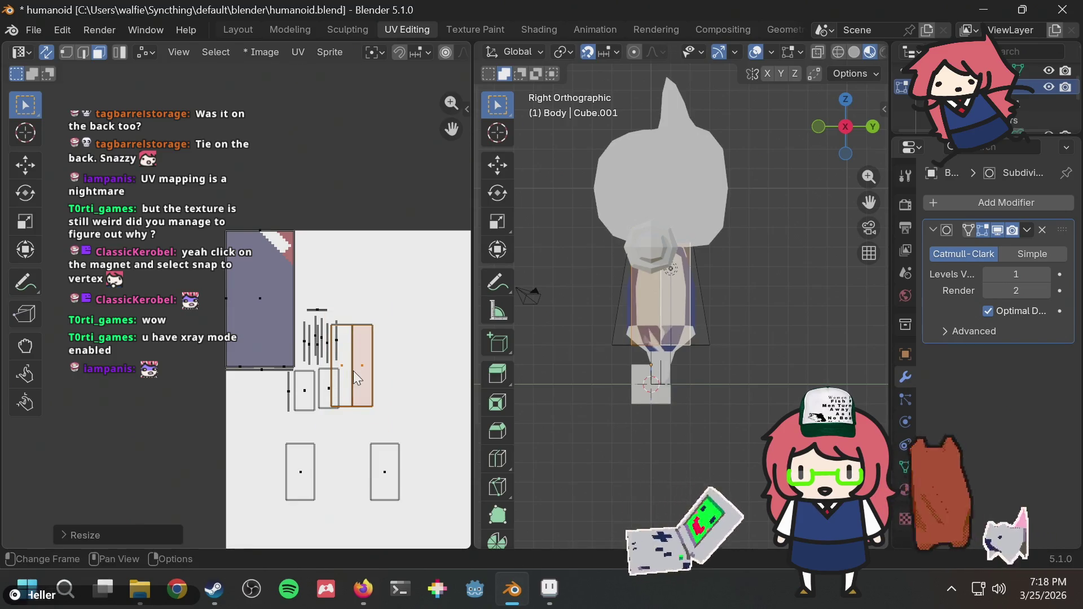
{"action": "key", "text": "g"}
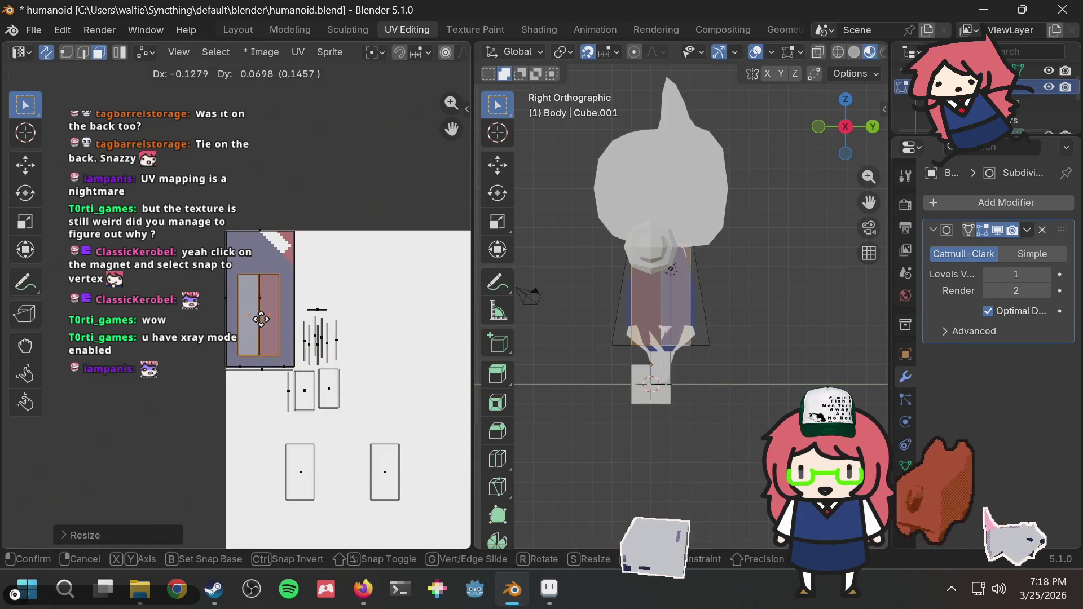
{"action": "left_click", "coordinate": [300, 323]}
Step: Flip and shrink the island to fit the shirt area, then orbit to check the result
{"action": "mouse_move", "coordinate": [726, 367]}
{"action": "middle_mouse_down"}
{"action": "mouse_move", "coordinate": [761, 363]}
{"action": "mouse_move", "coordinate": [723, 346]}
{"action": "middle_mouse_up"}
{"action": "middle_click_drag", "start_coordinate": [648, 346], "coordinate": [693, 341]}
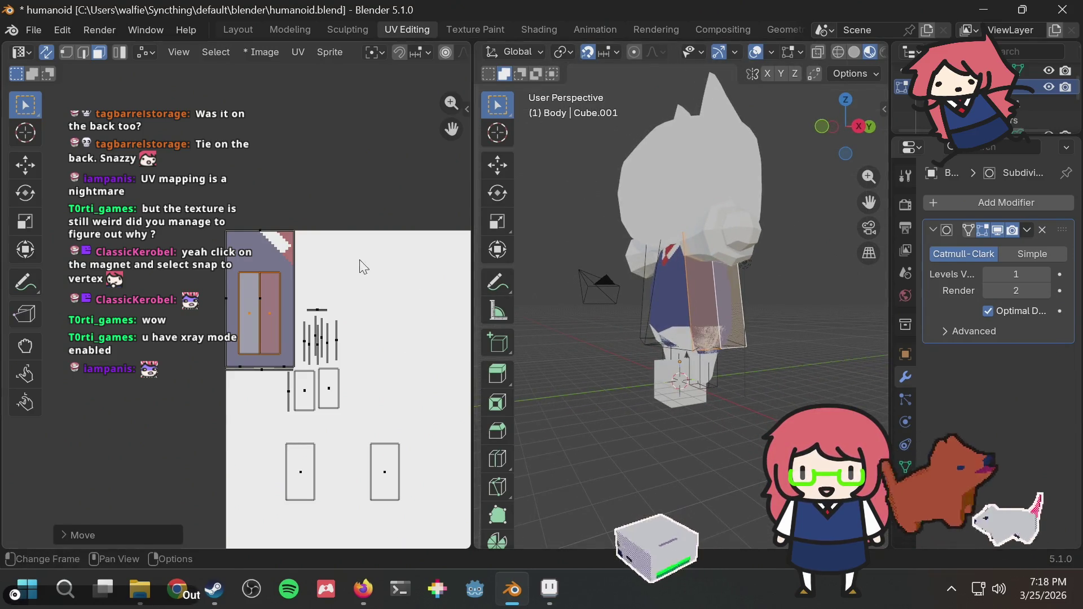
{"action": "middle_click_drag", "start_coordinate": [330, 301], "coordinate": [338, 304]}
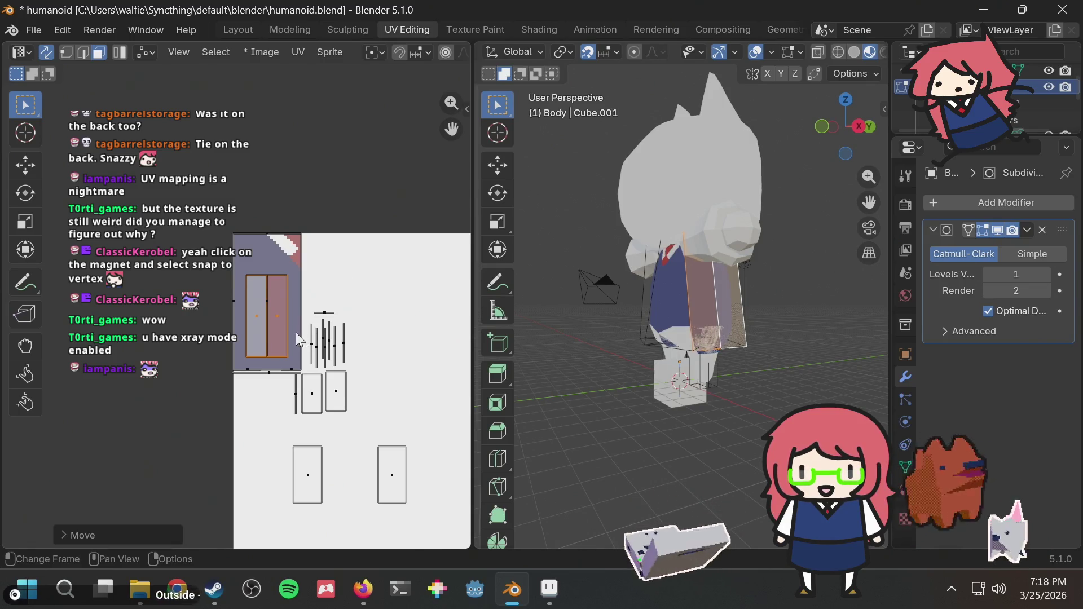
{"action": "scroll", "coordinate": [295, 333], "scroll_direction": "up", "scroll_amount": 3}
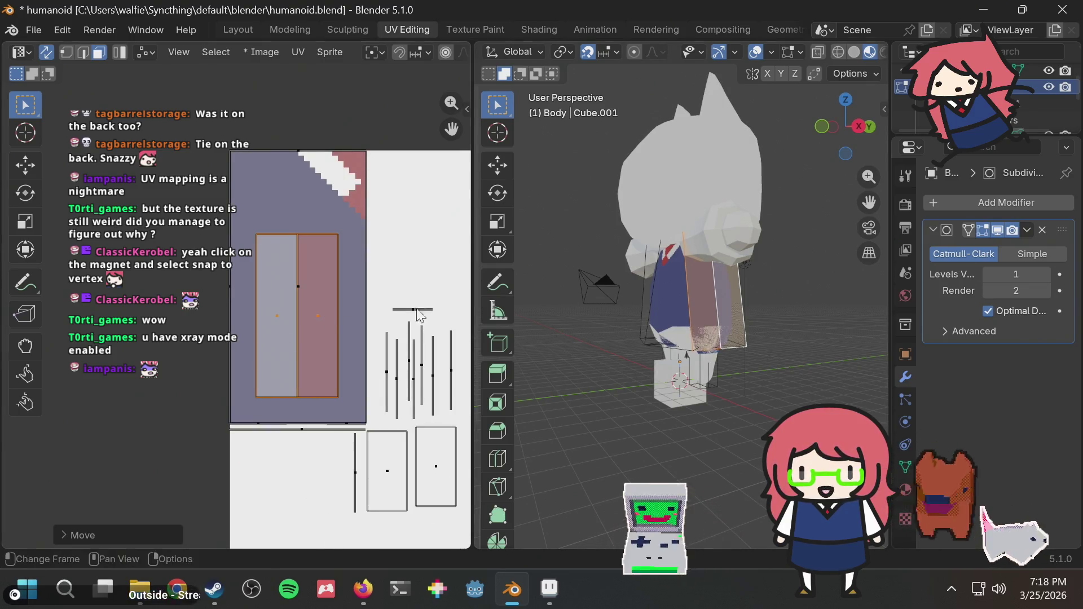
{"action": "key", "text": "g"}
{"action": "key", "text": "s"}
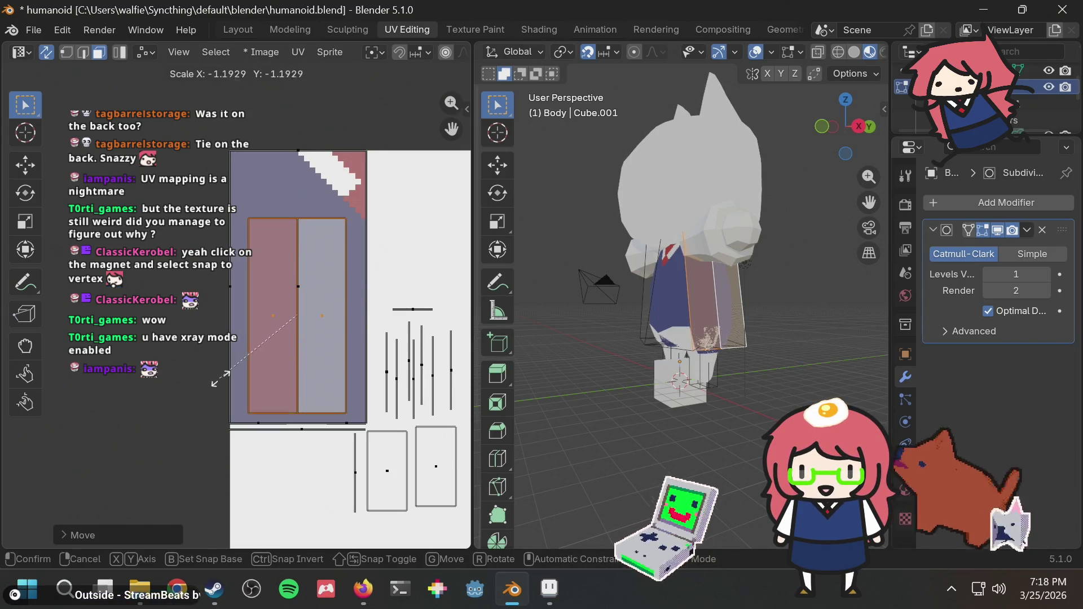
{"action": "left_click", "coordinate": [279, 358]}
{"action": "mouse_move", "coordinate": [631, 245]}
{"action": "middle_mouse_down"}
{"action": "mouse_move", "coordinate": [687, 244]}
{"action": "mouse_move", "coordinate": [477, 269]}
{"action": "mouse_move", "coordinate": [1079, 314]}
{"action": "middle_mouse_up"}
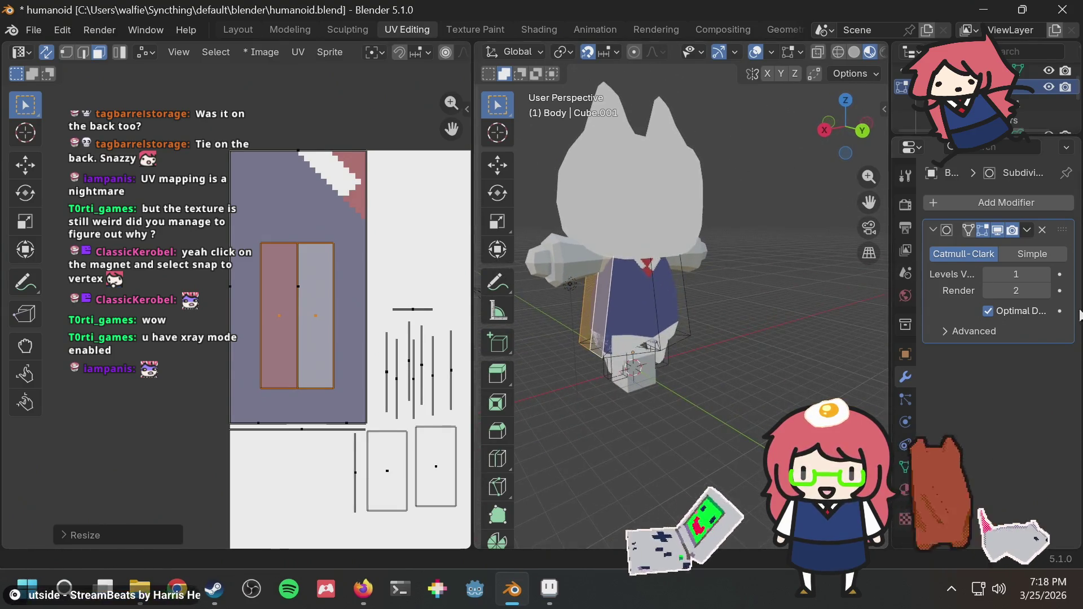
Step: Orbit round to the character's back and select the lower back and right-side body faces
{"action": "middle_click_drag", "start_coordinate": [752, 282], "coordinate": [490, 299]}
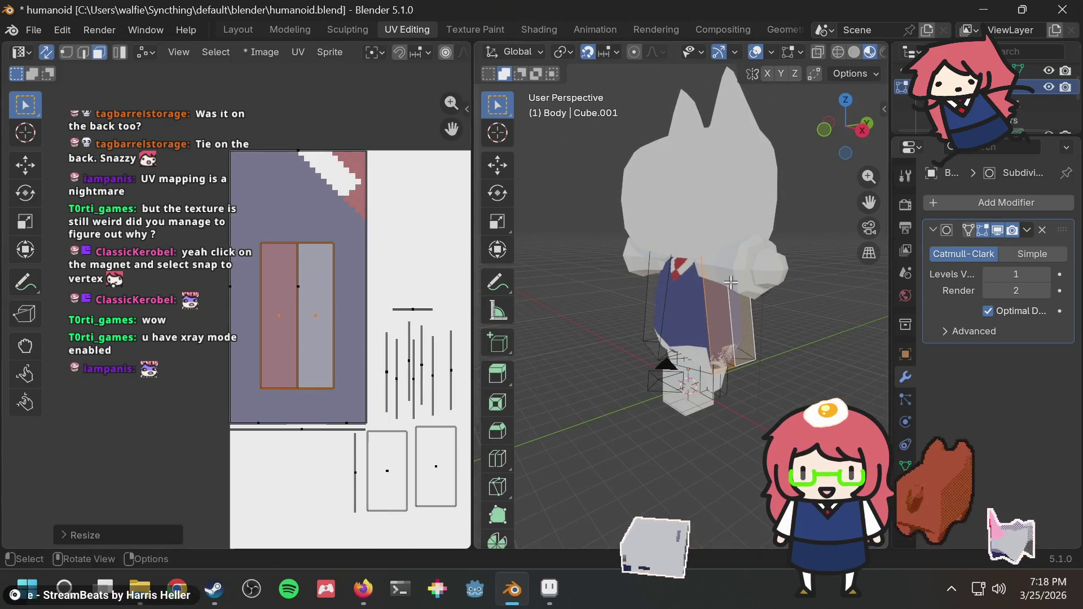
{"action": "middle_click_drag", "start_coordinate": [730, 283], "coordinate": [745, 294]}
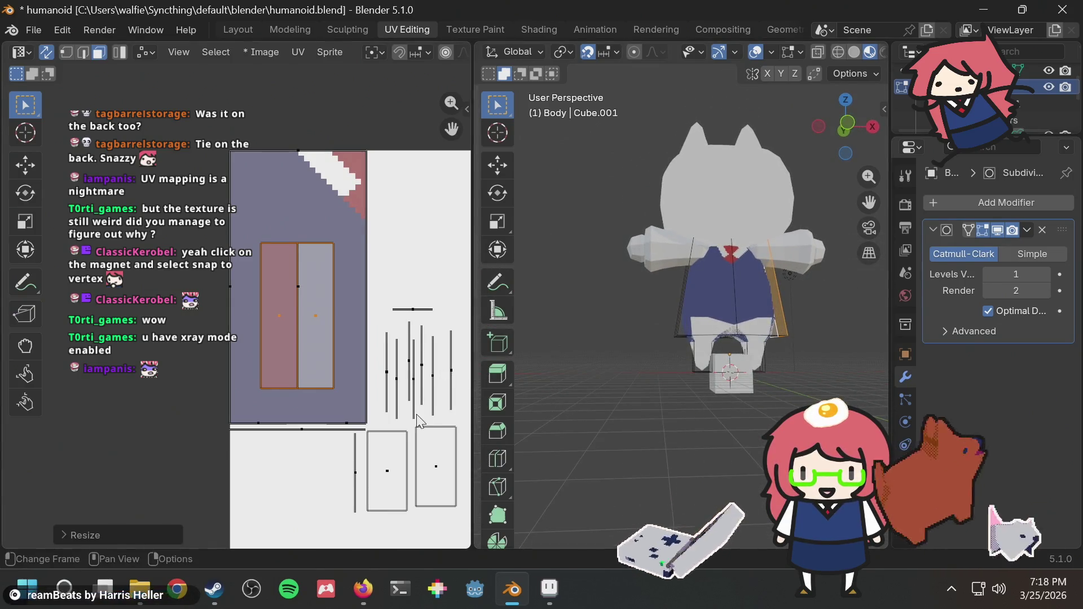
{"action": "left_click", "coordinate": [725, 318]}
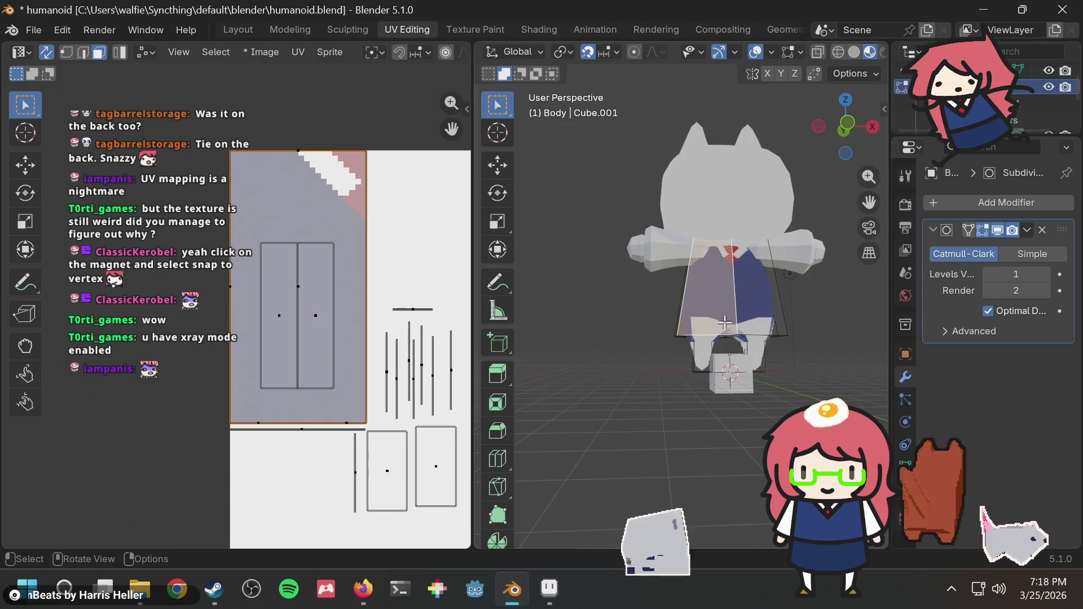
{"action": "left_click", "coordinate": [699, 356]}
{"action": "middle_click_drag", "start_coordinate": [699, 356], "coordinate": [733, 288]}
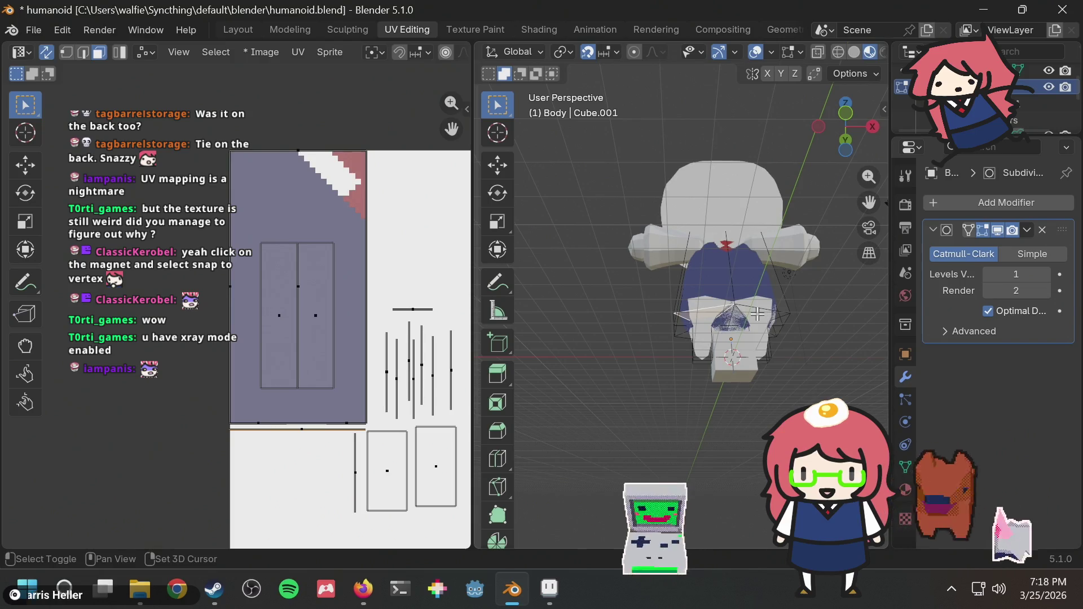
{"action": "scroll", "coordinate": [795, 322], "scroll_direction": "up", "scroll_amount": 2}
{"action": "scroll", "coordinate": [786, 322], "scroll_direction": "down", "scroll_amount": 4}
{"action": "scroll", "coordinate": [784, 322], "scroll_direction": "up", "scroll_amount": 5}
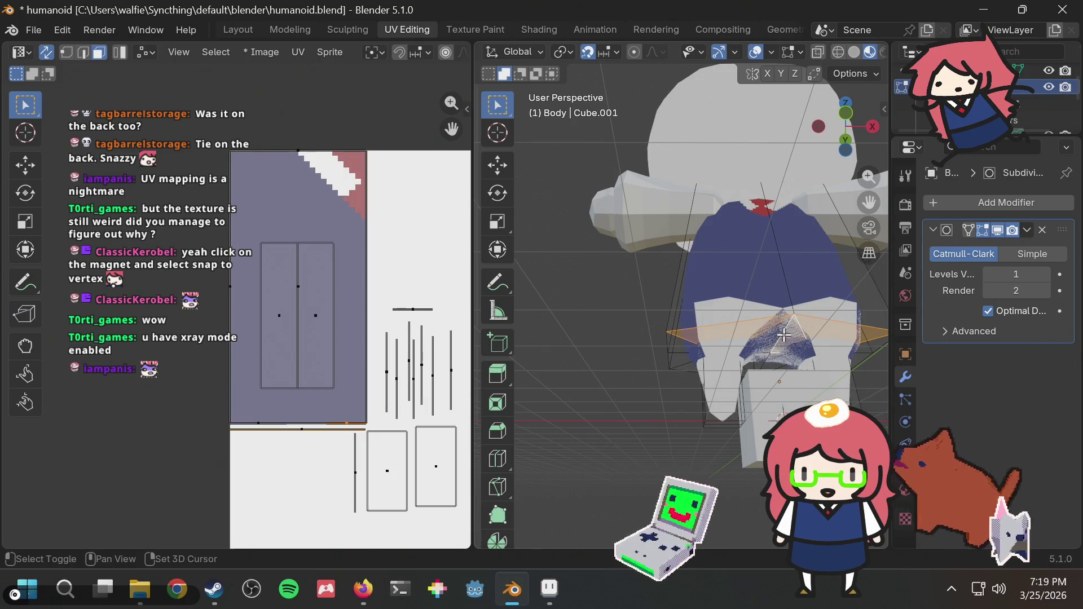
{"action": "mouse_move", "coordinate": [768, 339]}
{"action": "middle_mouse_down"}
{"action": "mouse_move", "coordinate": [559, 365]}
{"action": "mouse_move", "coordinate": [706, 188]}
{"action": "middle_mouse_up"}
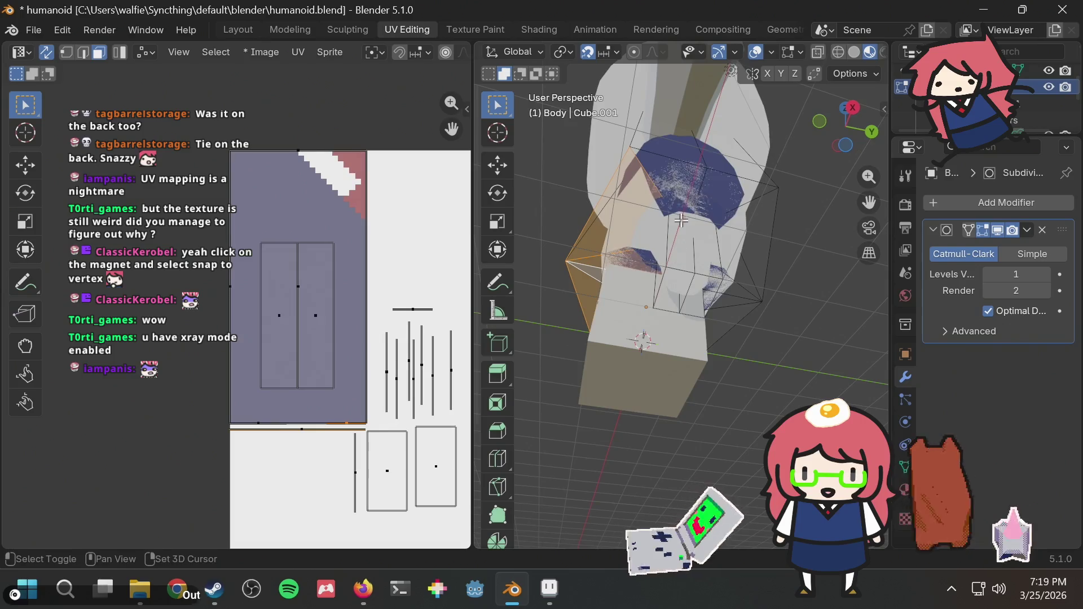
{"action": "left_click", "coordinate": [752, 236]}
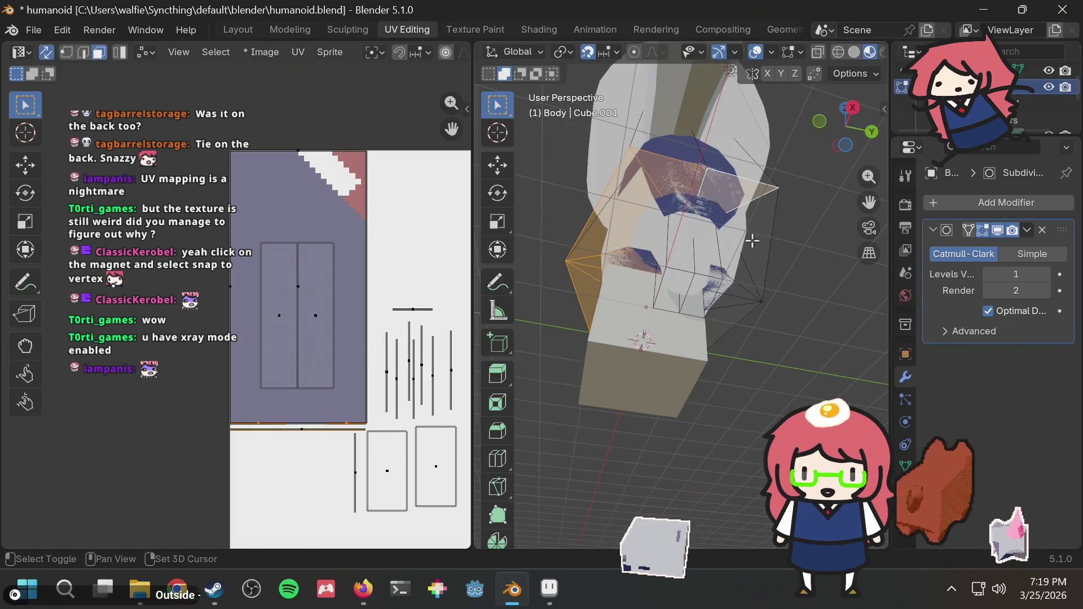
Step: Bring the shirt island into view and switch to Top Orthographic via the gizmo
{"action": "mouse_move", "coordinate": [738, 307]}
{"action": "middle_mouse_down"}
{"action": "mouse_move", "coordinate": [683, 279]}
{"action": "mouse_move", "coordinate": [777, 259]}
{"action": "mouse_move", "coordinate": [672, 279]}
{"action": "middle_mouse_up"}
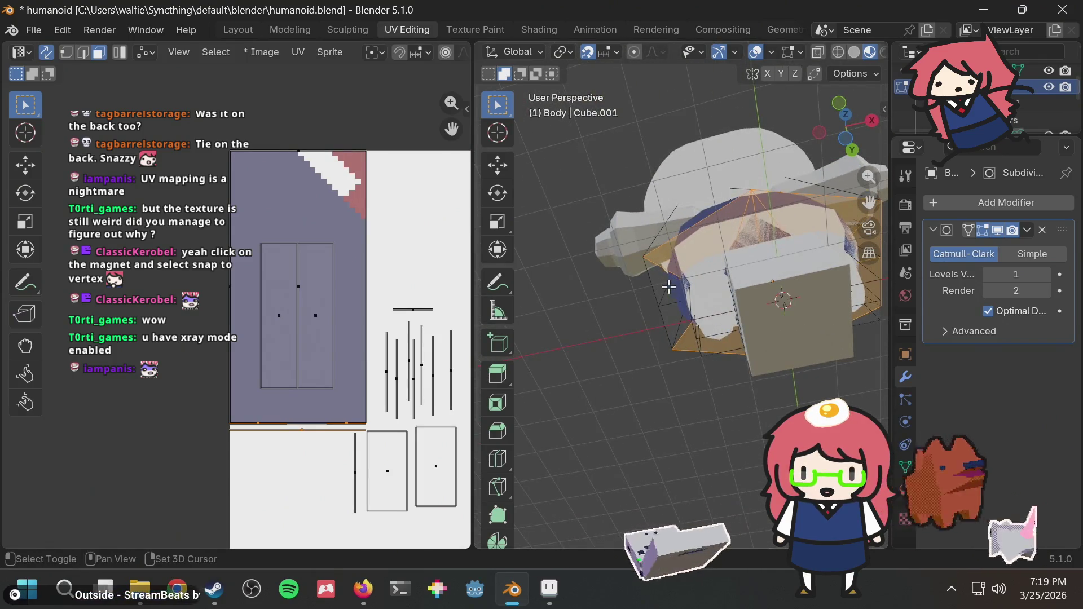
{"action": "mouse_move", "coordinate": [677, 318]}
{"action": "middle_mouse_down"}
{"action": "mouse_move", "coordinate": [816, 324]}
{"action": "mouse_move", "coordinate": [727, 307]}
{"action": "mouse_move", "coordinate": [677, 327]}
{"action": "middle_mouse_up"}
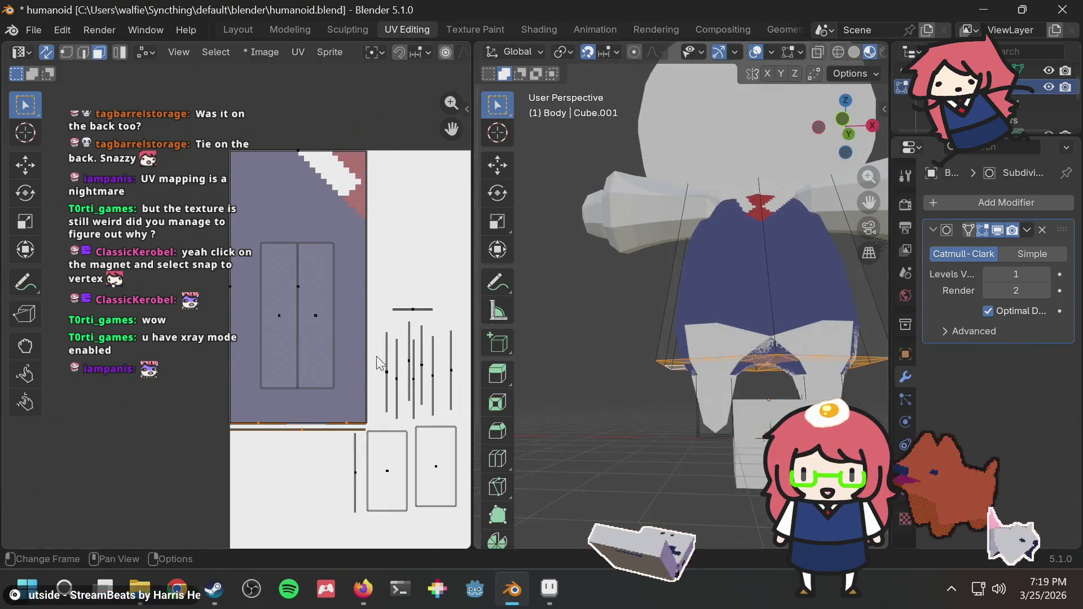
{"action": "scroll", "coordinate": [378, 364], "scroll_direction": "down", "scroll_amount": 4}
{"action": "scroll", "coordinate": [308, 304], "scroll_direction": "up", "scroll_amount": 4}
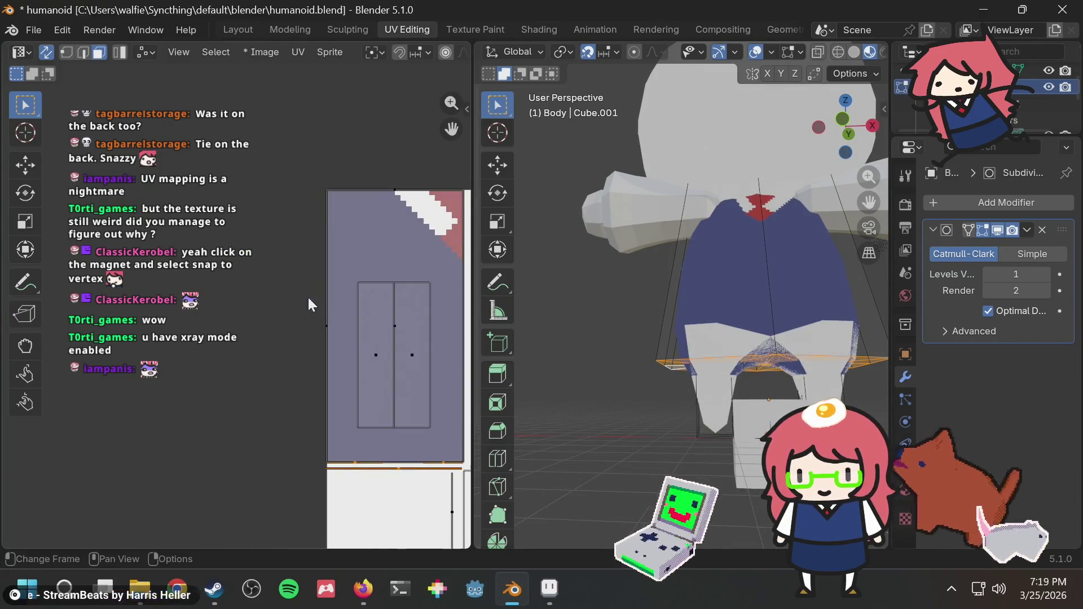
{"action": "scroll", "coordinate": [358, 379], "scroll_direction": "down", "scroll_amount": 1}
{"action": "scroll", "coordinate": [357, 434], "scroll_direction": "up", "scroll_amount": 3}
{"action": "middle_click_drag", "start_coordinate": [338, 342], "coordinate": [270, 292]}
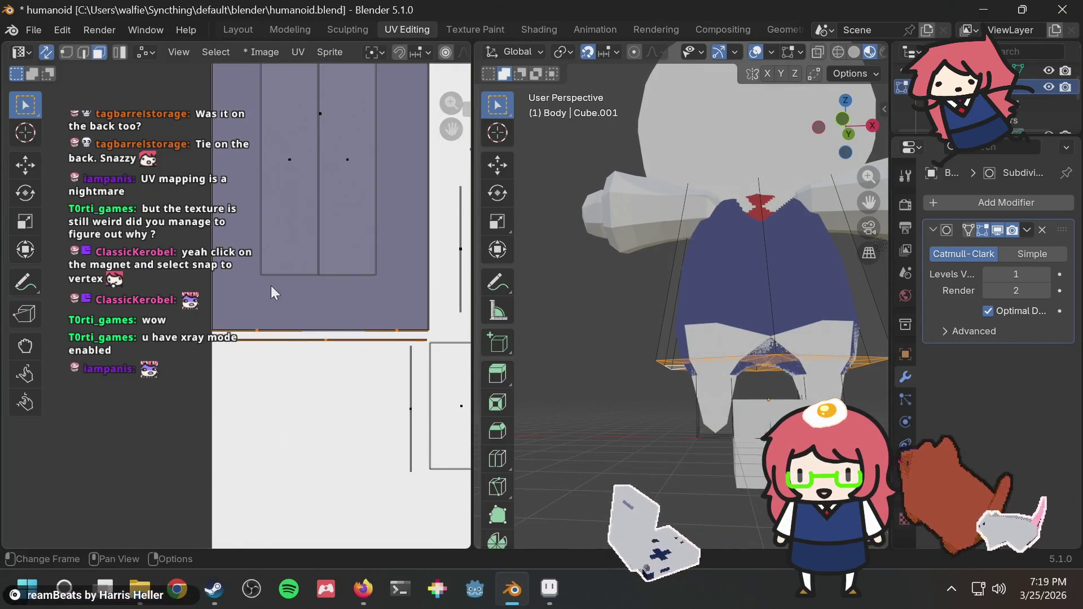
{"action": "left_click", "coordinate": [849, 135]}
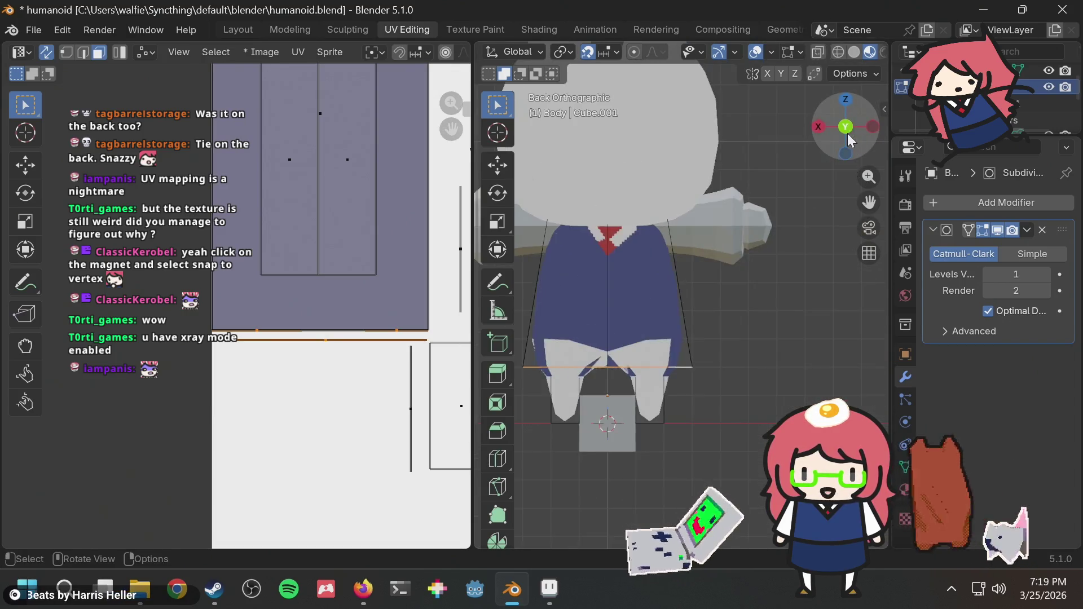
{"action": "left_click", "coordinate": [844, 102]}
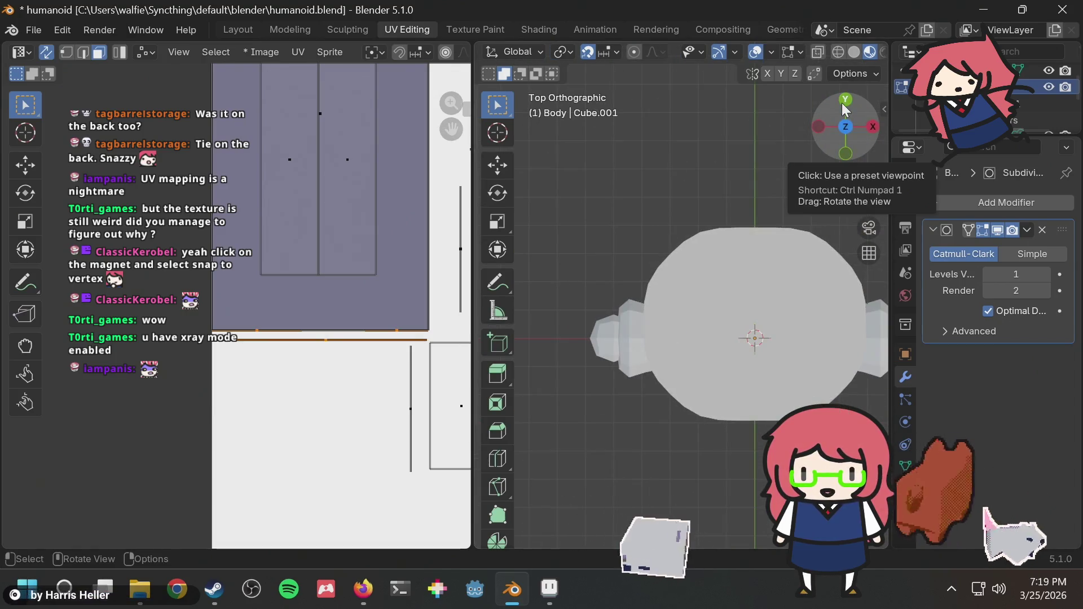
Step: Project the body's selected top faces from the top view into a hexagonal UV island
{"action": "key", "text": "u"}
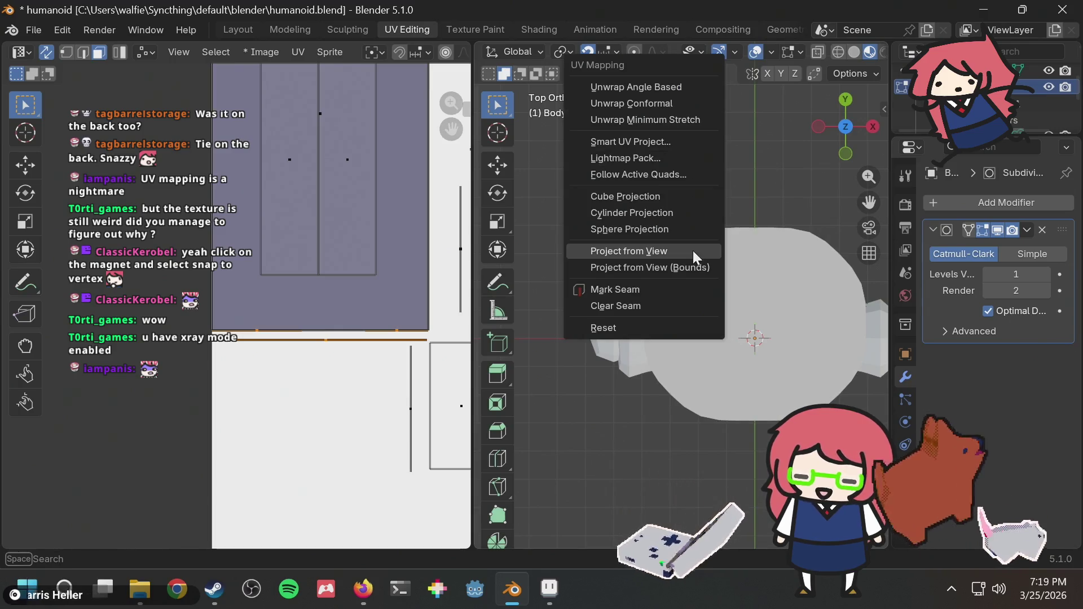
{"action": "left_click", "coordinate": [654, 250]}
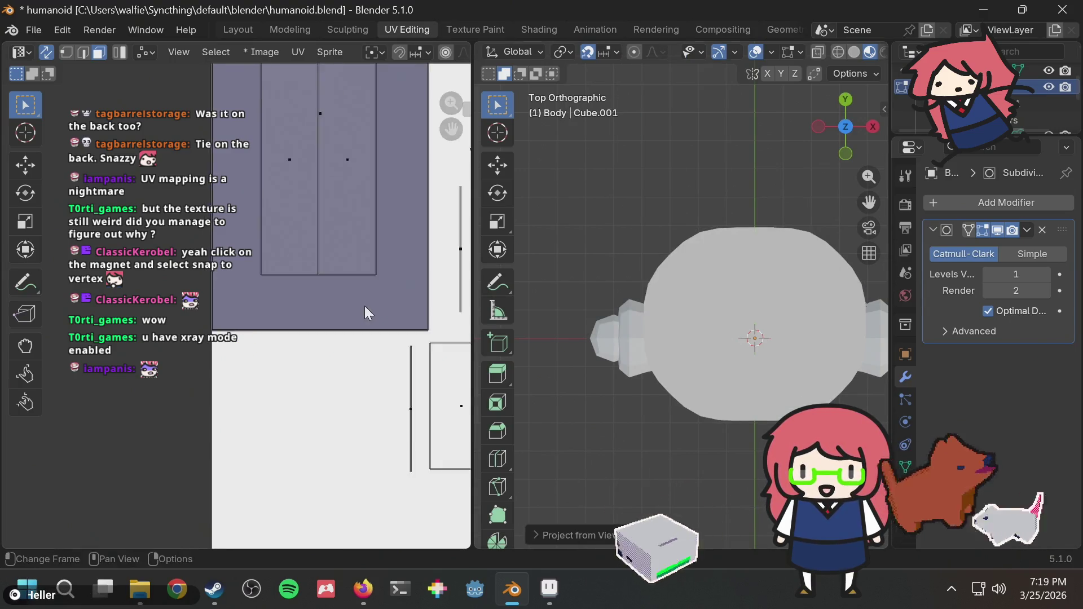
{"action": "scroll", "coordinate": [369, 310], "scroll_direction": "down", "scroll_amount": 8}
{"action": "scroll", "coordinate": [375, 314], "scroll_direction": "up", "scroll_amount": 2}
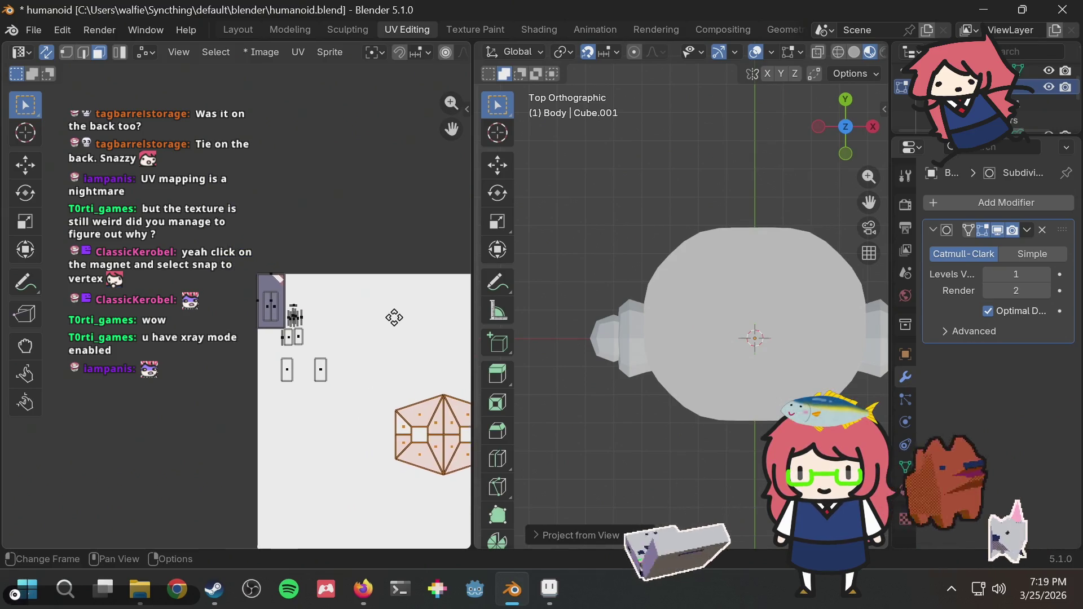
{"action": "scroll", "coordinate": [391, 395], "scroll_direction": "down", "scroll_amount": 1}
Step: Move the hexagonal UV island toward the centre and scale it down
{"action": "key", "text": "g"}
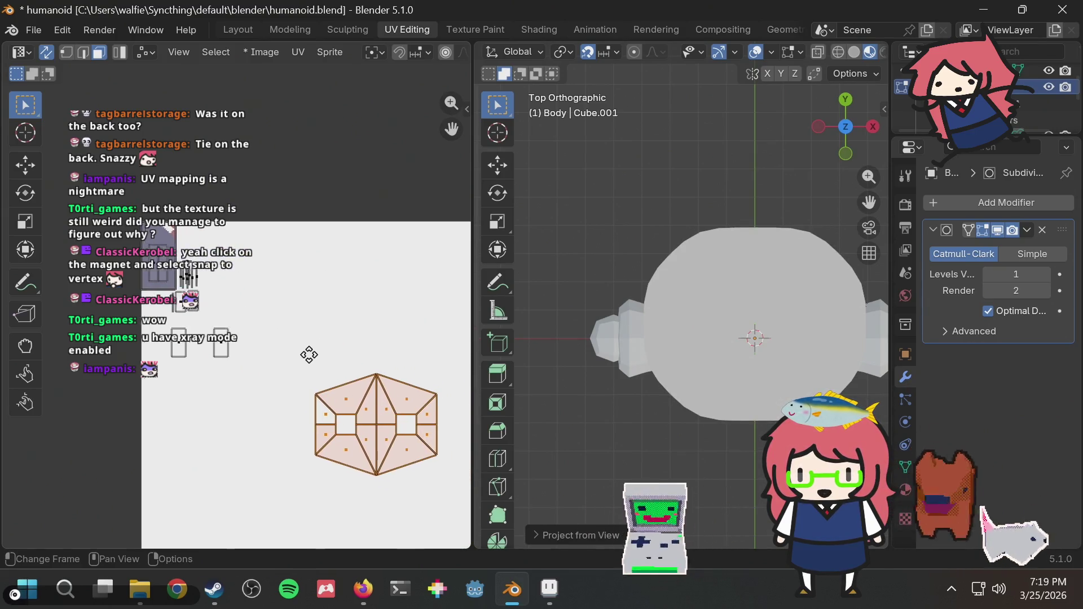
{"action": "left_click", "coordinate": [305, 265]}
{"action": "scroll", "coordinate": [344, 297], "scroll_direction": "up", "scroll_amount": 2}
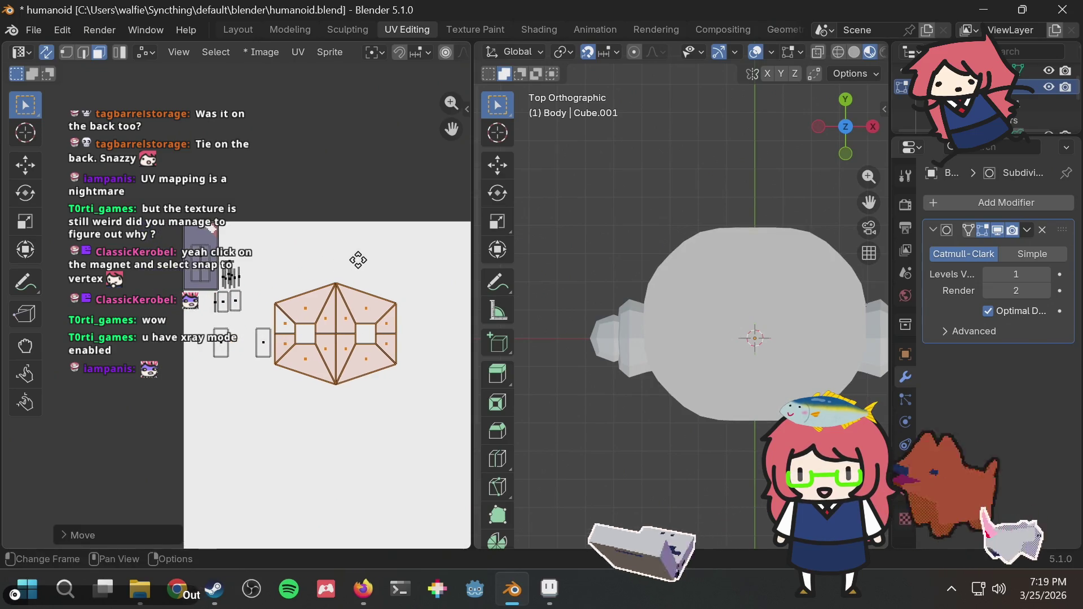
{"action": "scroll", "coordinate": [322, 293], "scroll_direction": "up", "scroll_amount": 3}
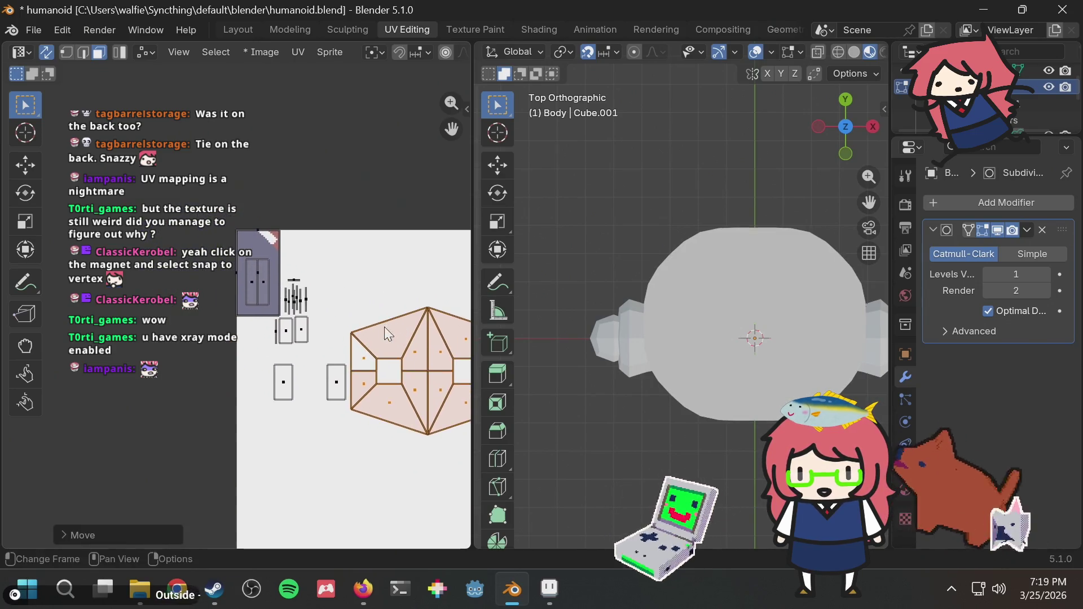
{"action": "key", "text": "s"}
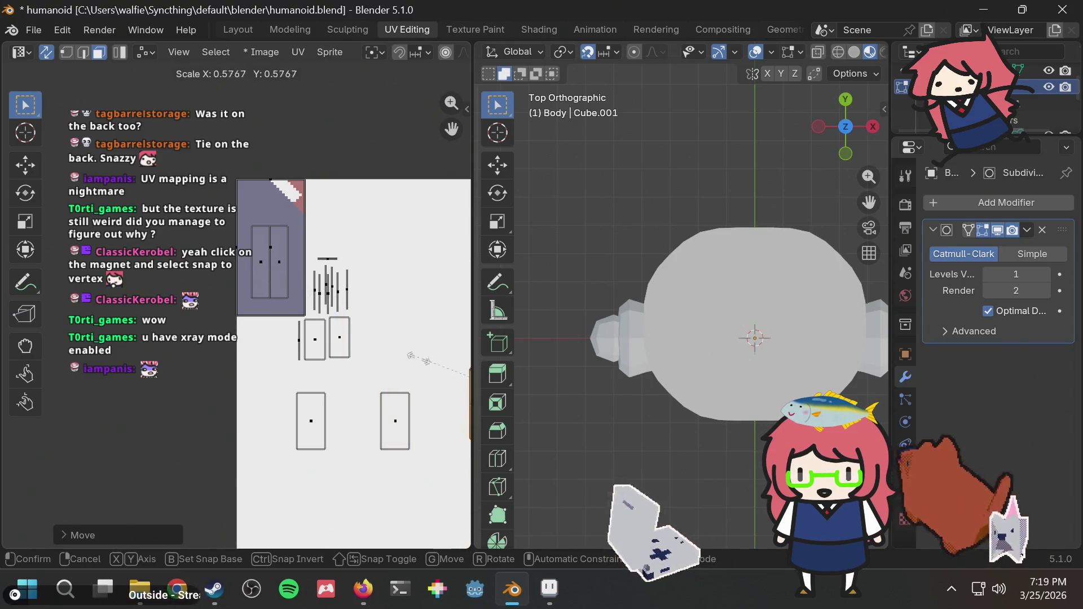
{"action": "left_click", "coordinate": [445, 383]}
{"action": "middle_click_drag", "start_coordinate": [444, 377], "coordinate": [378, 353]}
Step: Shrink the island further and place it on the navy shirt area of the texture
{"action": "key", "text": "g"}
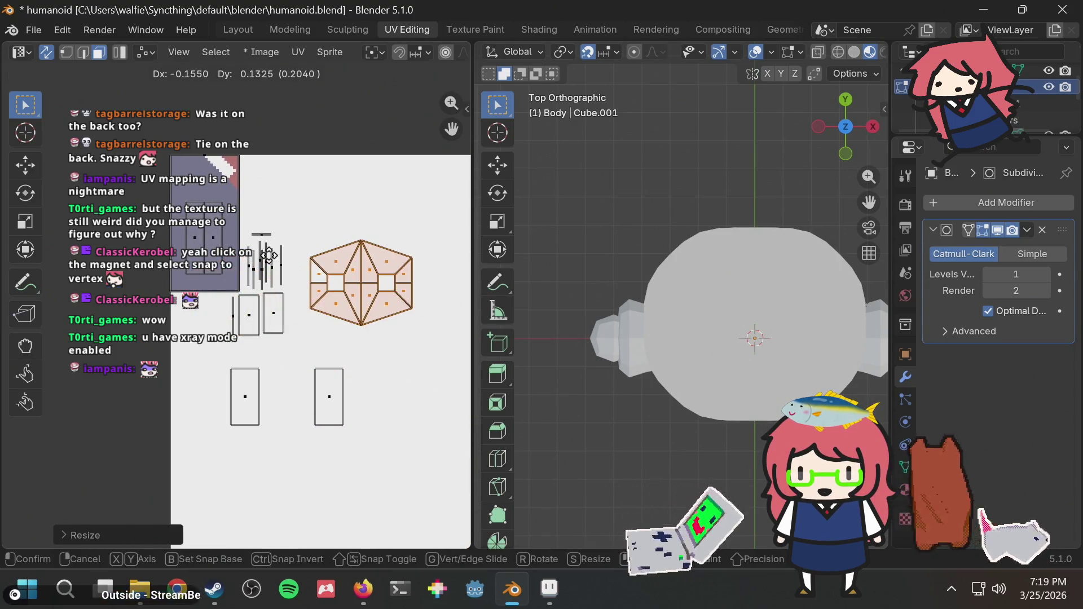
{"action": "left_click", "coordinate": [290, 257]}
{"action": "key", "text": "s"}
{"action": "left_click", "coordinate": [333, 268]}
{"action": "middle_click_drag", "start_coordinate": [367, 254], "coordinate": [425, 281]}
{"action": "key", "text": "g"}
{"action": "left_click", "coordinate": [264, 251]}
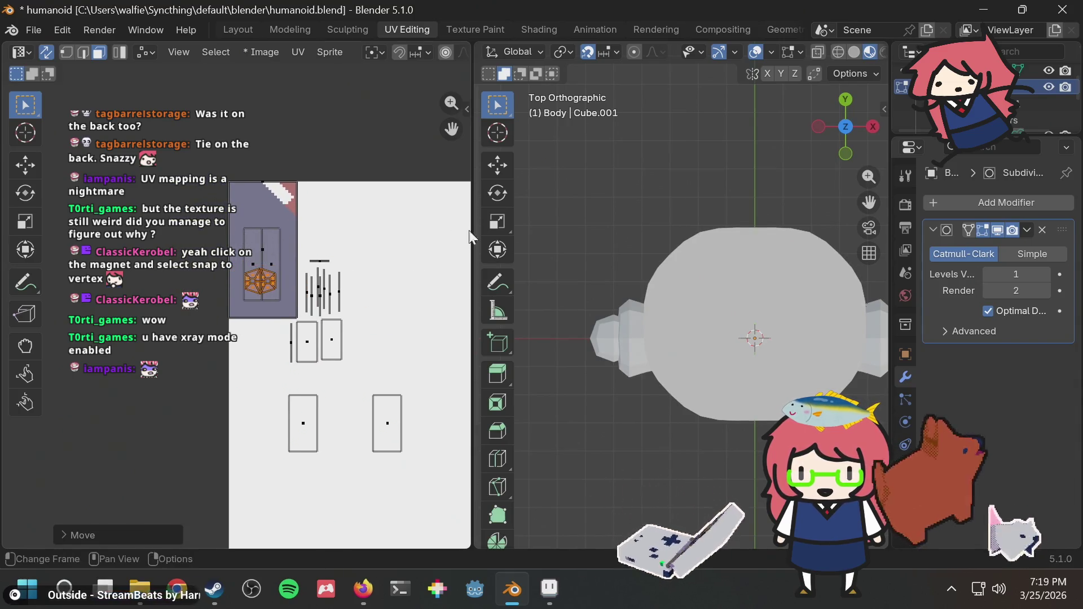
{"action": "mouse_move", "coordinate": [607, 235]}
{"action": "middle_mouse_down"}
{"action": "mouse_move", "coordinate": [646, 186]}
{"action": "mouse_move", "coordinate": [652, 202]}
{"action": "middle_mouse_up"}
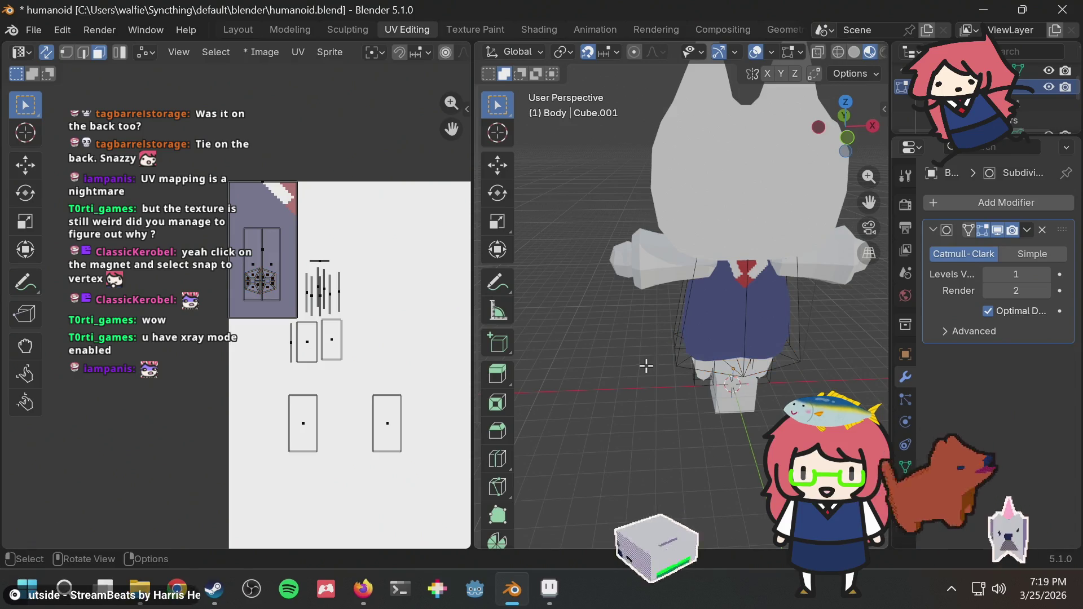
{"action": "mouse_move", "coordinate": [645, 367]}
{"action": "middle_mouse_down"}
{"action": "mouse_move", "coordinate": [587, 300]}
{"action": "mouse_move", "coordinate": [732, 159]}
{"action": "mouse_move", "coordinate": [722, 108]}
{"action": "middle_mouse_up"}
{"action": "scroll", "coordinate": [290, 279], "scroll_direction": "up", "scroll_amount": 2}
{"action": "scroll", "coordinate": [282, 262], "scroll_direction": "up", "scroll_amount": 1}
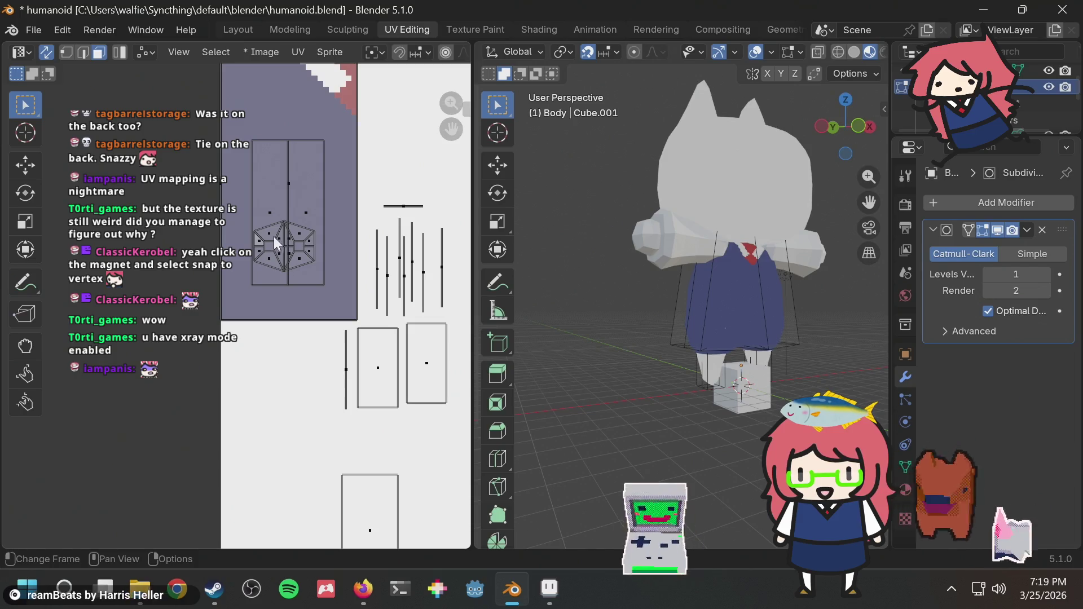
{"action": "mouse_move", "coordinate": [714, 325]}
{"action": "middle_mouse_down"}
{"action": "mouse_move", "coordinate": [667, 273]}
{"action": "mouse_move", "coordinate": [676, 316]}
{"action": "mouse_move", "coordinate": [693, 299]}
{"action": "mouse_move", "coordinate": [686, 307]}
{"action": "mouse_move", "coordinate": [758, 337]}
{"action": "middle_mouse_up"}
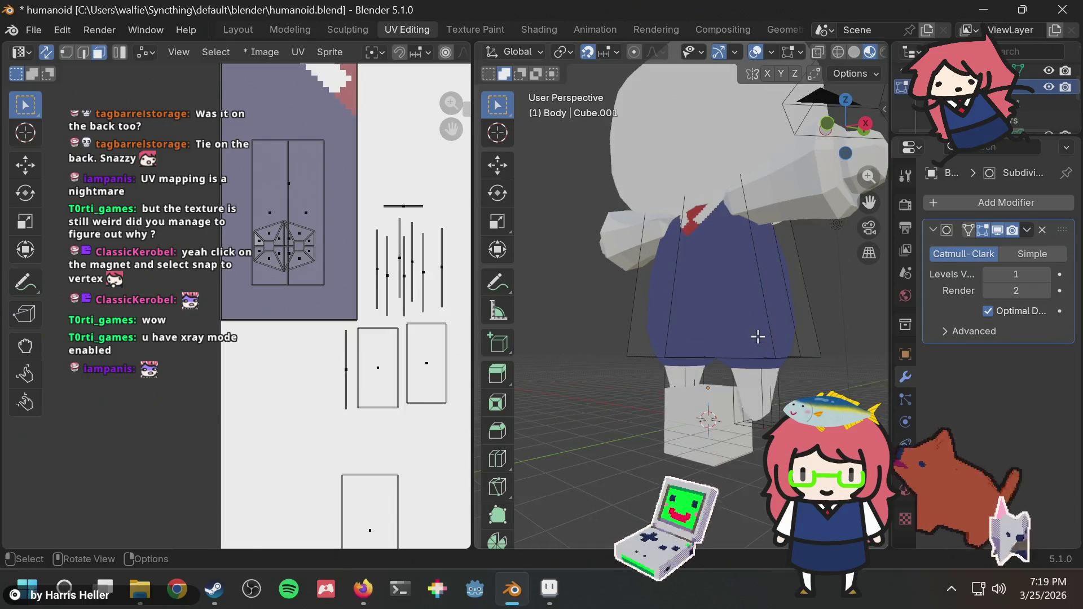
{"action": "mouse_move", "coordinate": [719, 303]}
{"action": "middle_mouse_down"}
{"action": "mouse_move", "coordinate": [744, 352]}
{"action": "mouse_move", "coordinate": [710, 345]}
{"action": "middle_mouse_up"}
{"action": "scroll", "coordinate": [711, 346], "scroll_direction": "up", "scroll_amount": 5}
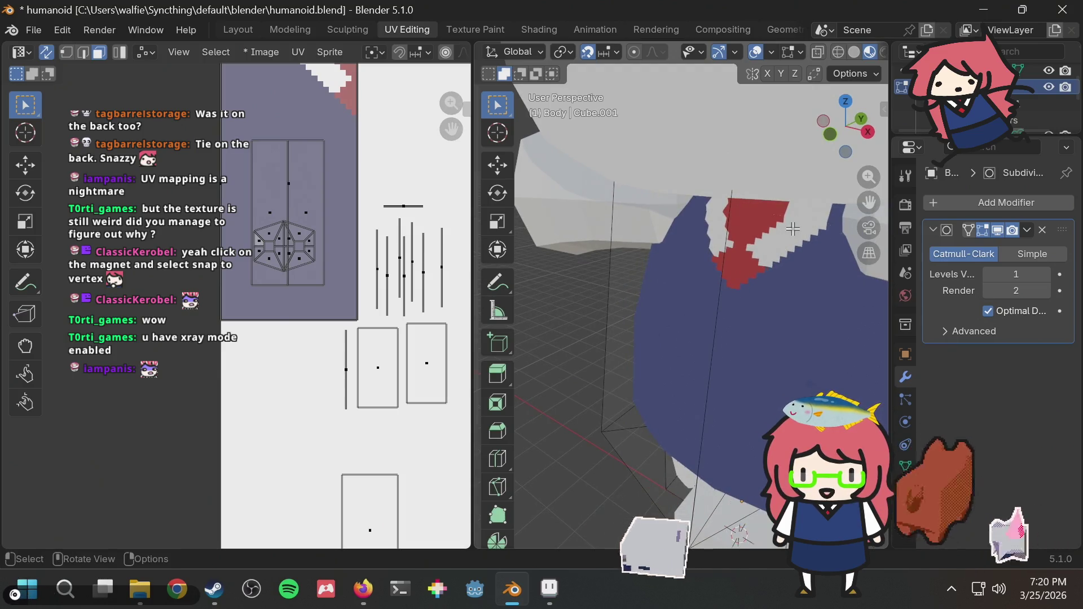
{"action": "scroll", "coordinate": [792, 229], "scroll_direction": "down", "scroll_amount": 6}
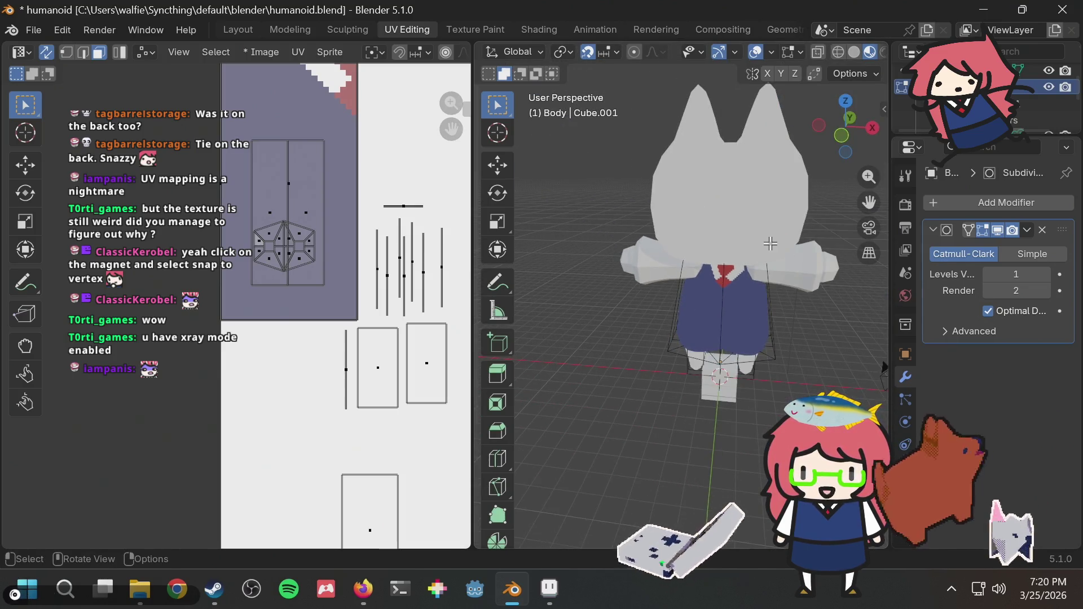
{"action": "middle_click_drag", "start_coordinate": [769, 243], "coordinate": [623, 228]}
{"action": "middle_click_drag", "start_coordinate": [518, 216], "coordinate": [855, 145]}
{"action": "left_click", "coordinate": [872, 127]}
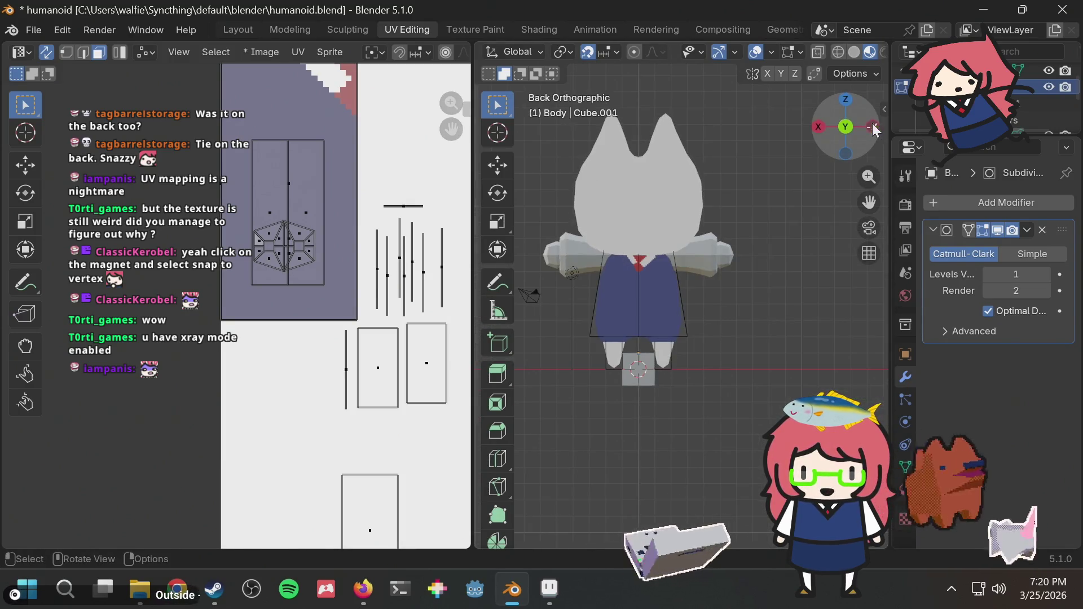
{"action": "left_click", "coordinate": [817, 124]}
Step: In front view, select the two front dress faces and shrink their UVs
{"action": "left_click", "coordinate": [820, 124]}
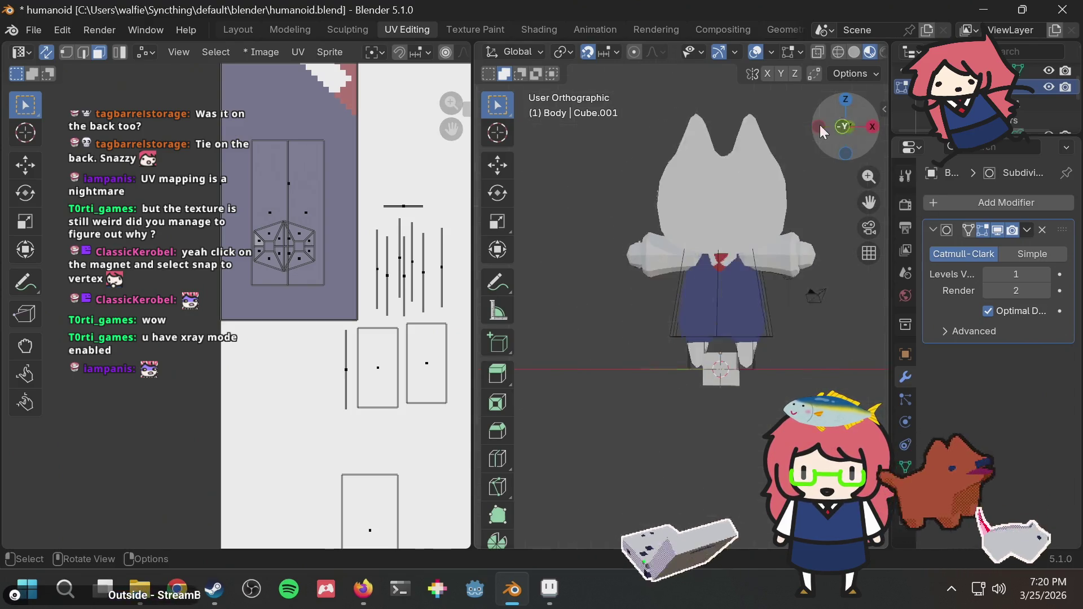
{"action": "left_click", "coordinate": [706, 288]}
{"action": "left_click", "coordinate": [741, 288], "text": "shift"}
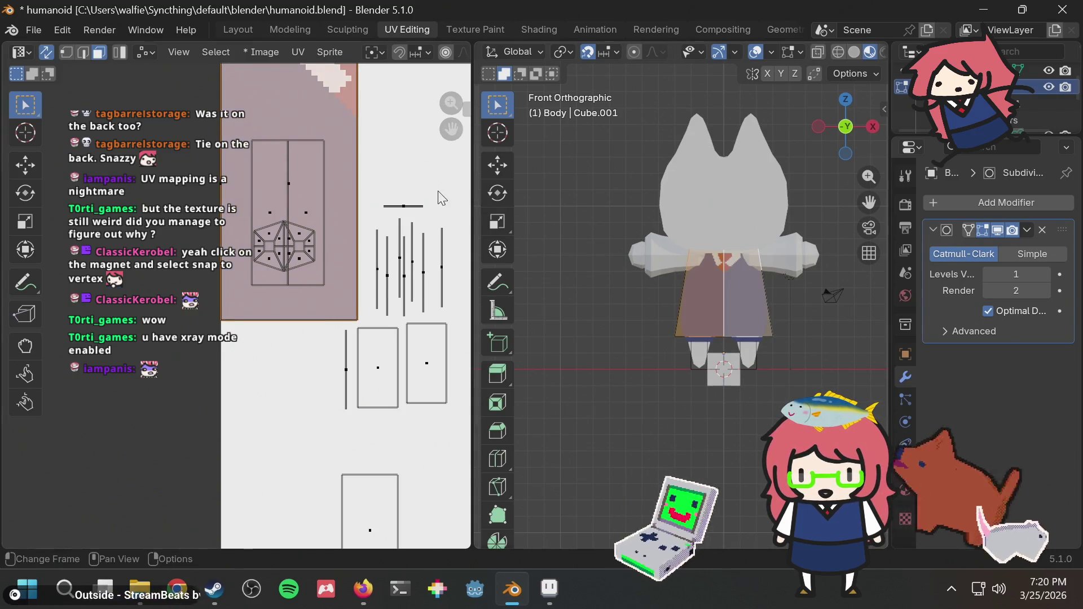
{"action": "middle_click_drag", "start_coordinate": [442, 198], "coordinate": [446, 221]}
{"action": "scroll", "coordinate": [340, 173], "scroll_direction": "down", "scroll_amount": 1}
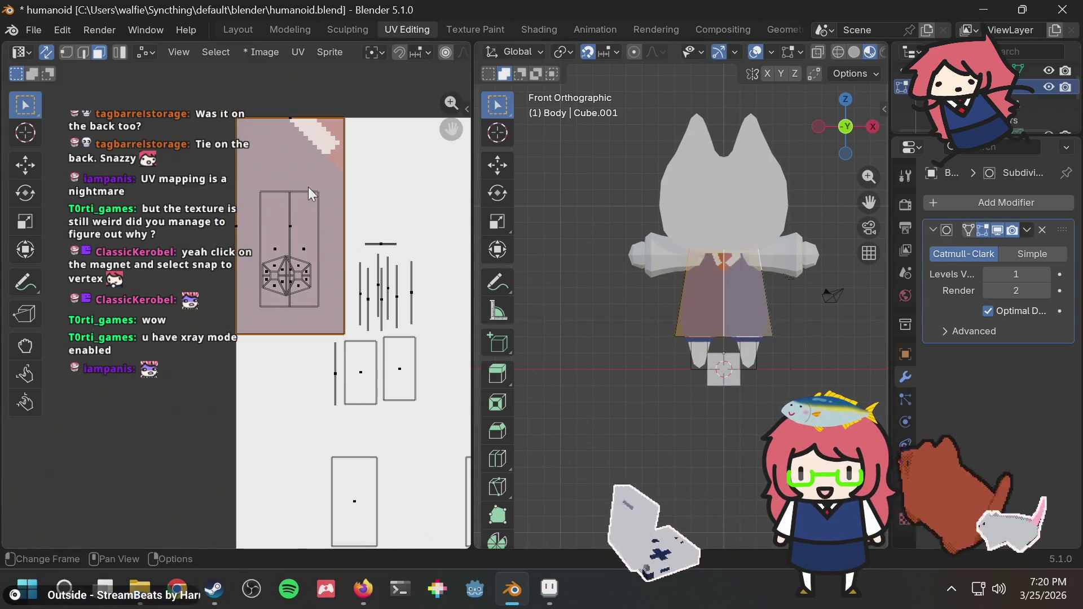
{"action": "key", "text": "s"}
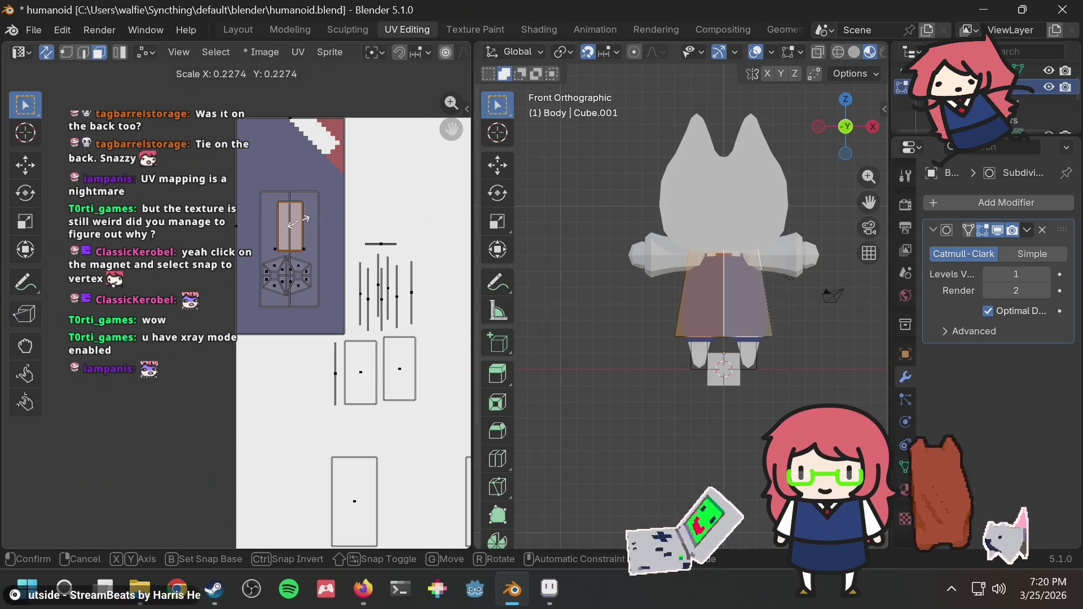
{"action": "left_click", "coordinate": [299, 221]}
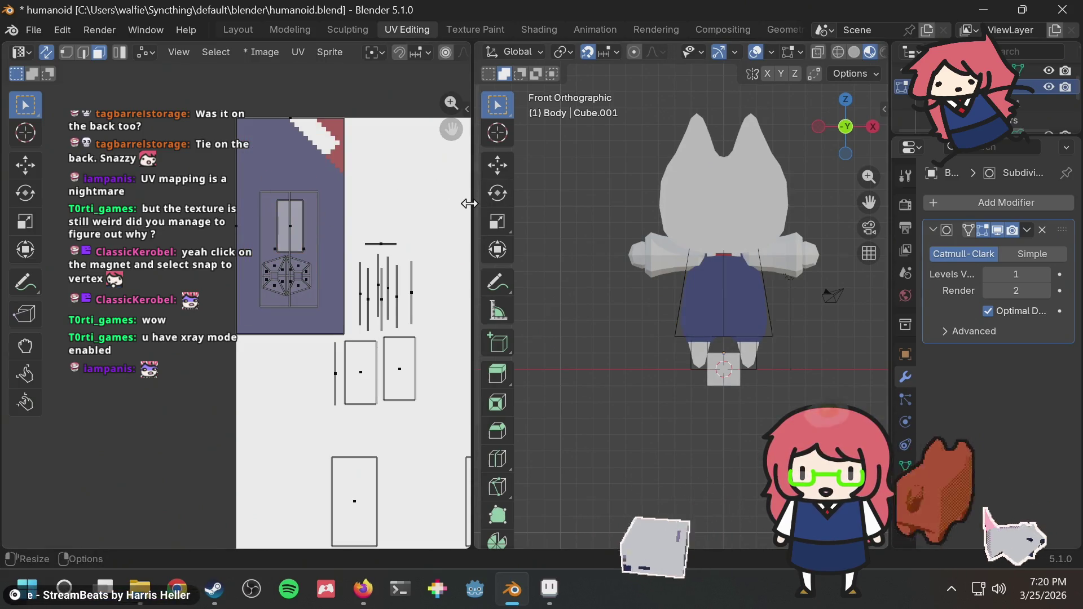
{"action": "scroll", "coordinate": [681, 234], "scroll_direction": "up", "scroll_amount": 5}
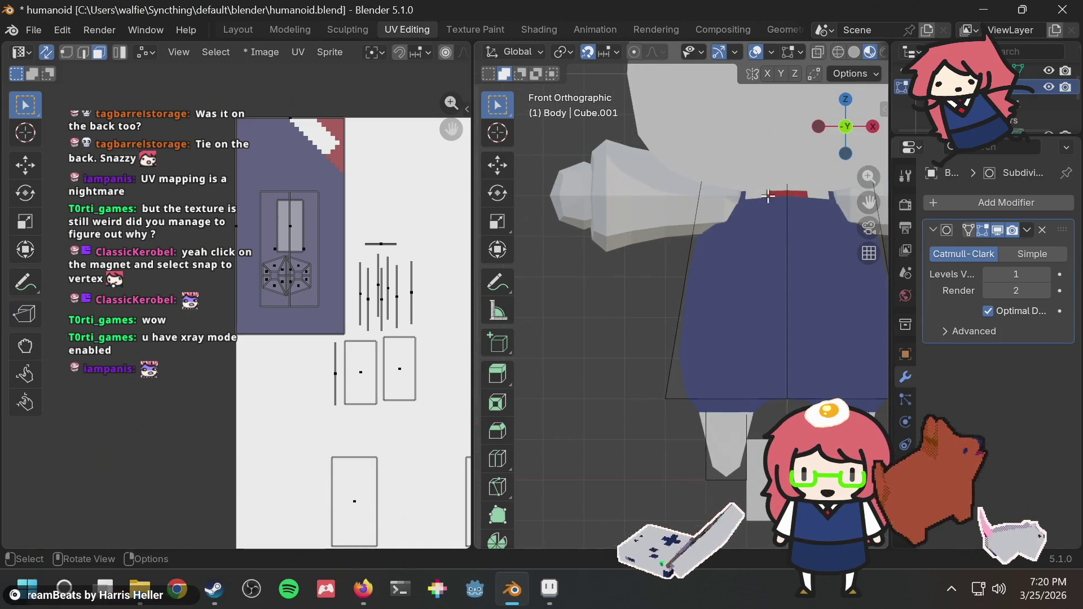
Step: Isolate the body, select the shirt's two top faces and move their UVs
{"action": "left_click", "coordinate": [773, 195]}
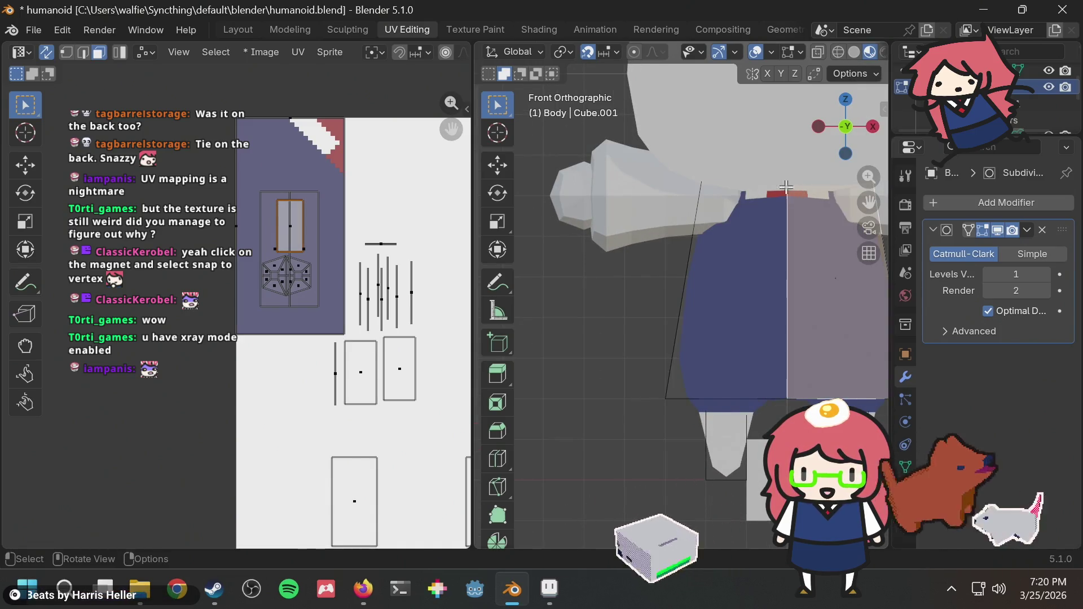
{"action": "middle_click_drag", "start_coordinate": [772, 180], "coordinate": [736, 278]}
{"action": "key", "text": "KP_Divide"}
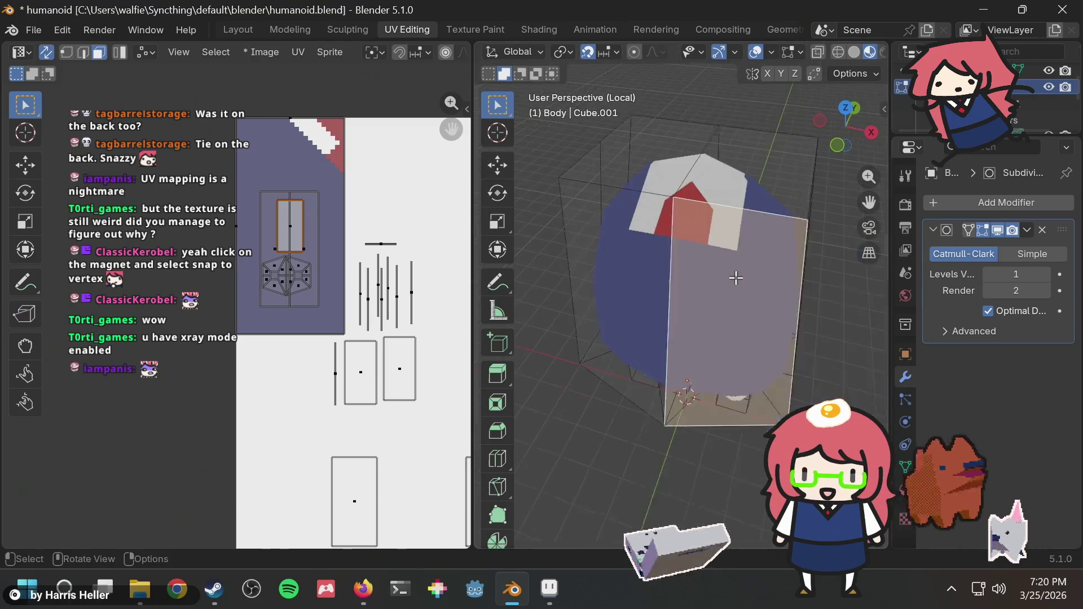
{"action": "left_click", "coordinate": [624, 178]}
{"action": "left_click", "coordinate": [733, 161], "text": "shift"}
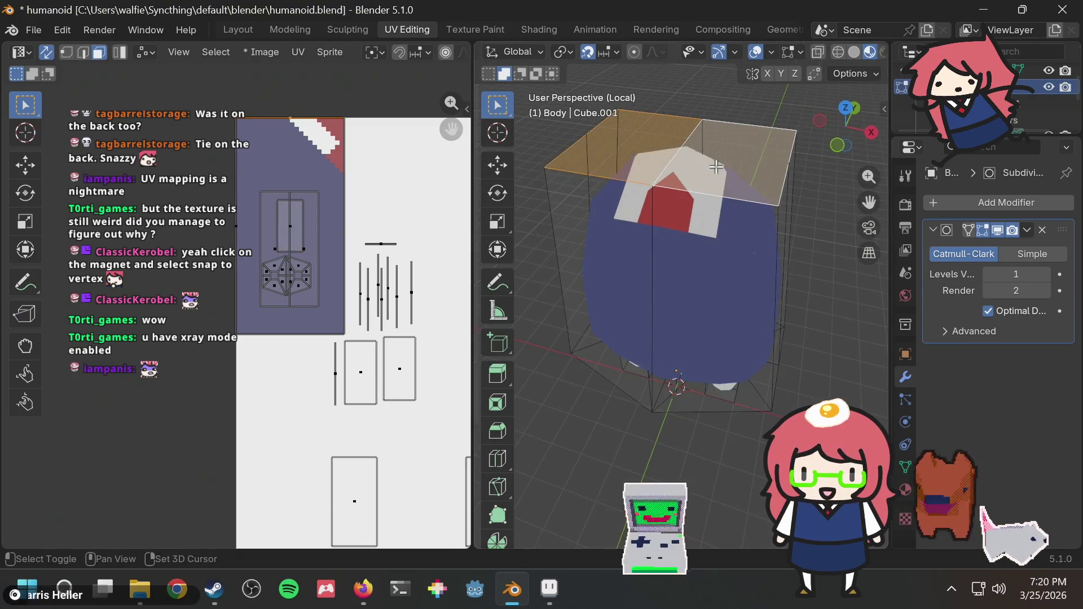
{"action": "key", "text": "g"}
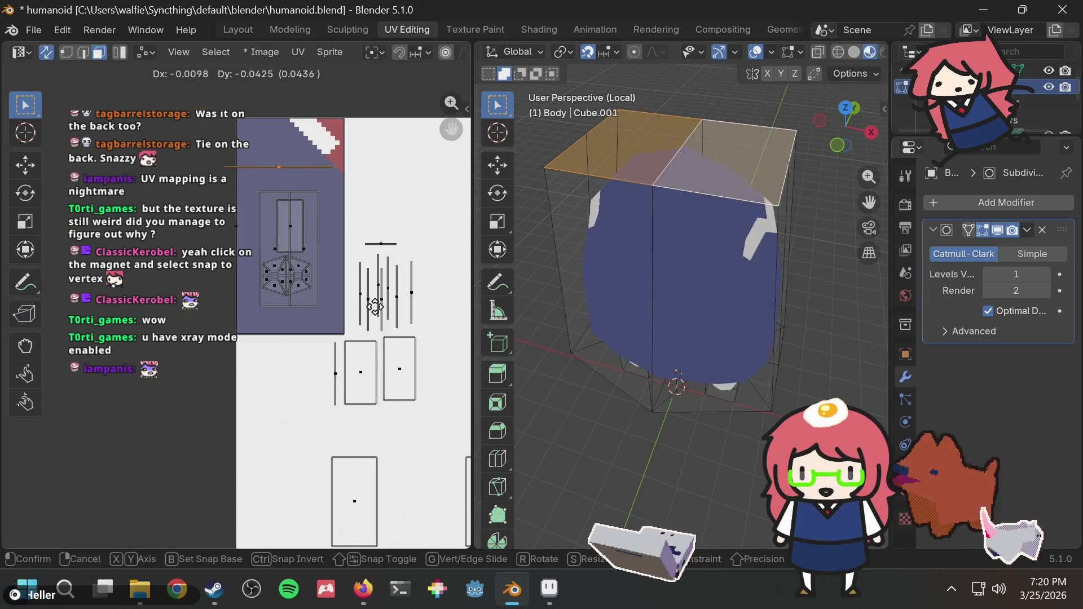
{"action": "left_click", "coordinate": [384, 354]}
{"action": "scroll", "coordinate": [379, 302], "scroll_direction": "down", "scroll_amount": 2}
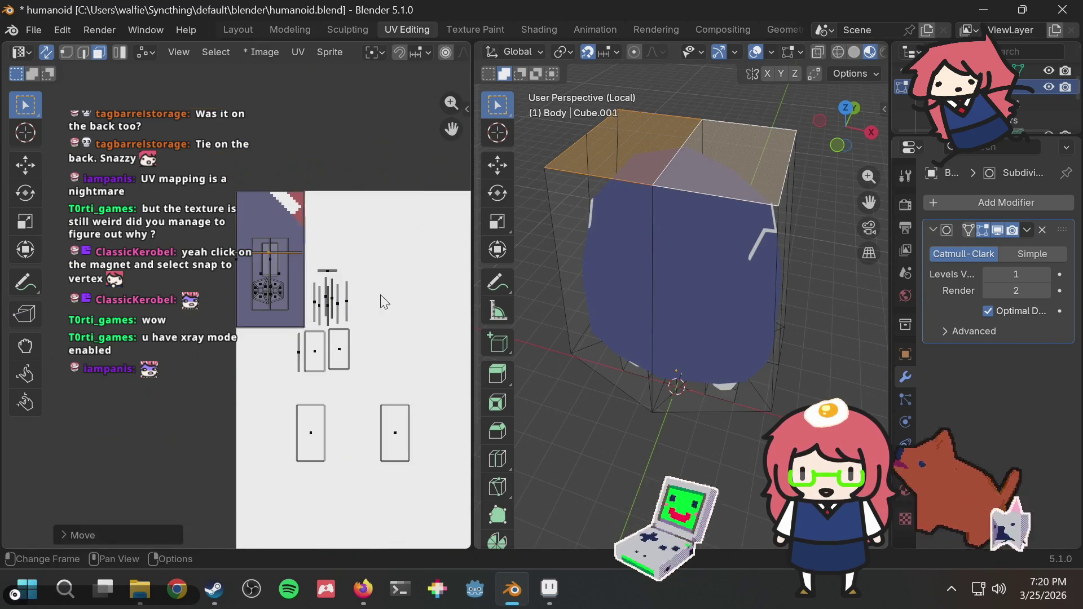
Step: Re-project the top faces from the top view with Project from View
{"action": "left_click", "coordinate": [846, 107]}
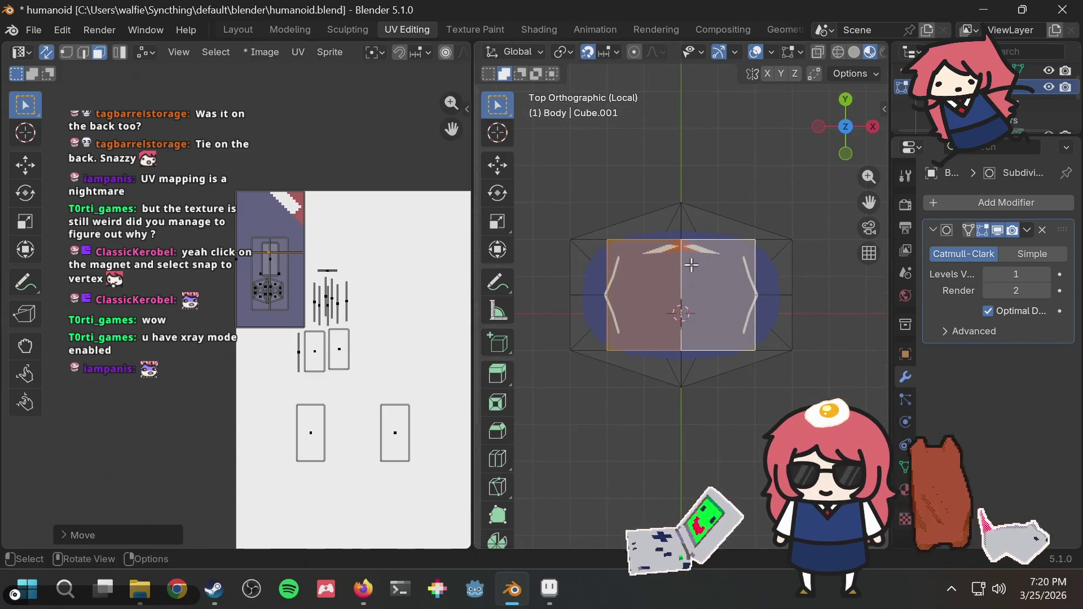
{"action": "key", "text": "u"}
{"action": "left_click", "coordinate": [632, 269]}
{"action": "scroll", "coordinate": [401, 310], "scroll_direction": "down", "scroll_amount": 3}
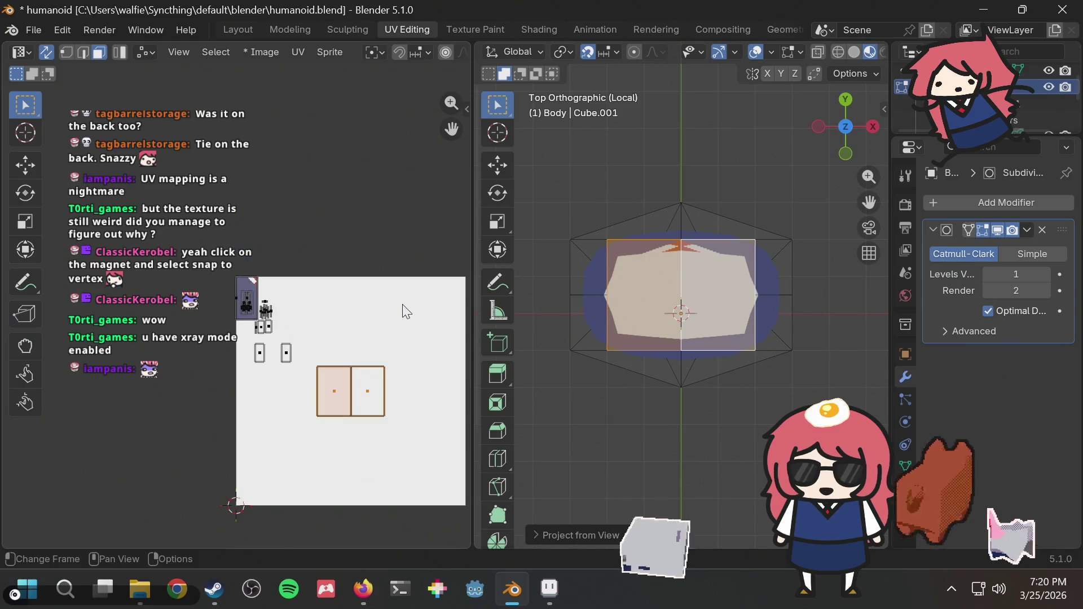
{"action": "scroll", "coordinate": [379, 326], "scroll_direction": "up", "scroll_amount": 1}
Step: Shrink the new UV island, drop it onto the navy shirt area, and deselect the faces
{"action": "key", "text": "s"}
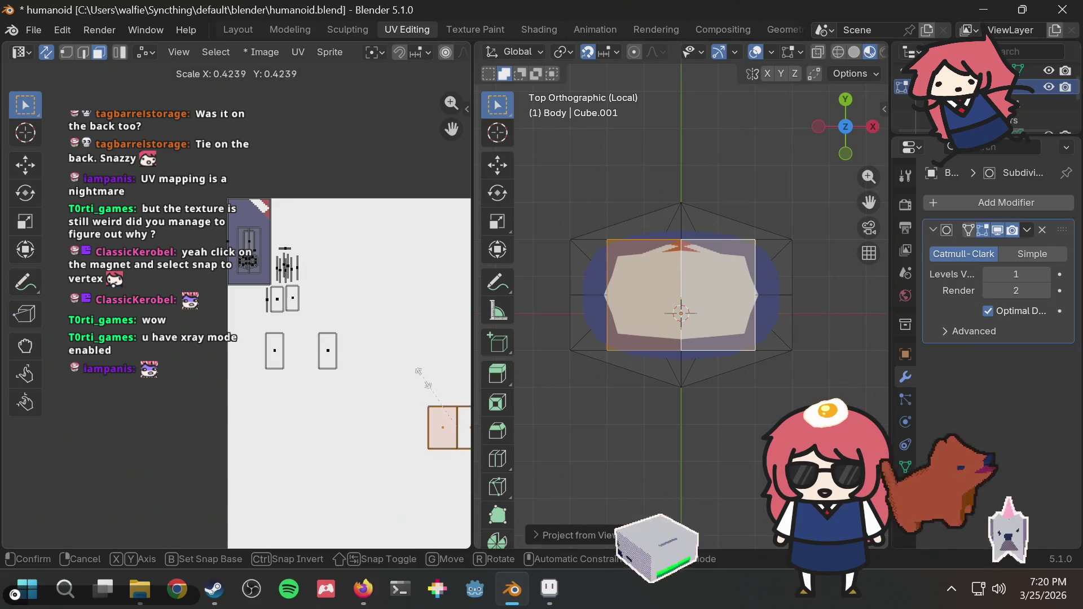
{"action": "left_click", "coordinate": [434, 412]}
{"action": "key", "text": "g"}
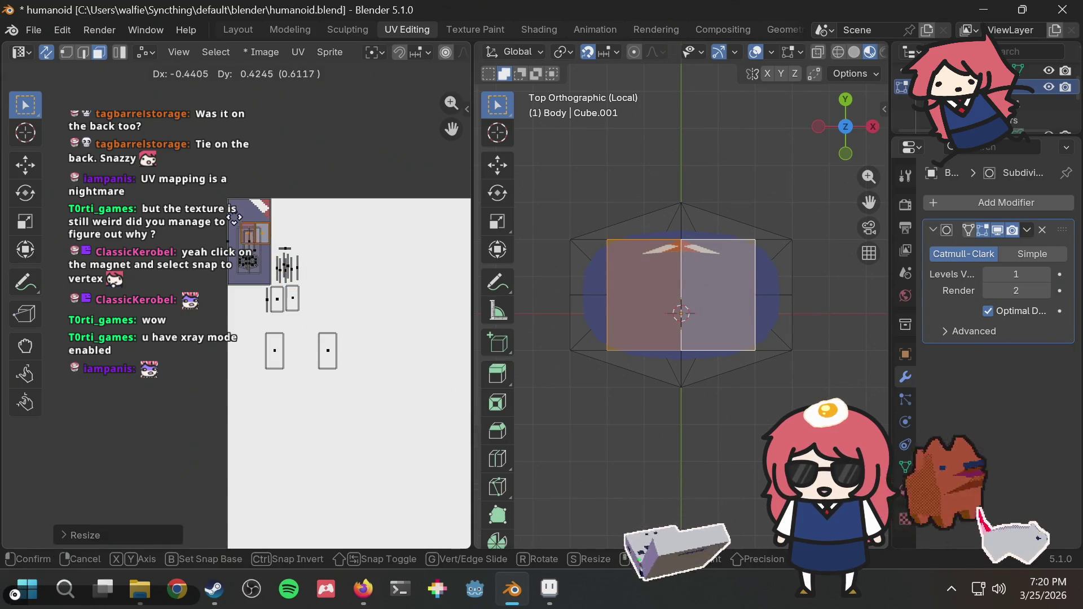
{"action": "left_click", "coordinate": [226, 230]}
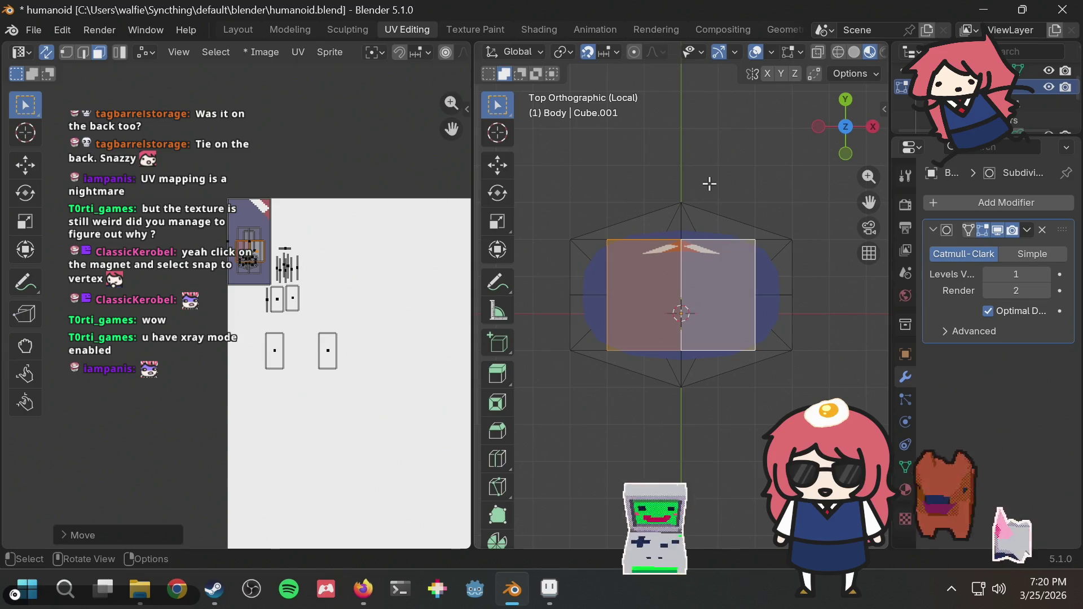
{"action": "left_click", "coordinate": [709, 183]}
{"action": "left_click", "coordinate": [844, 101]}
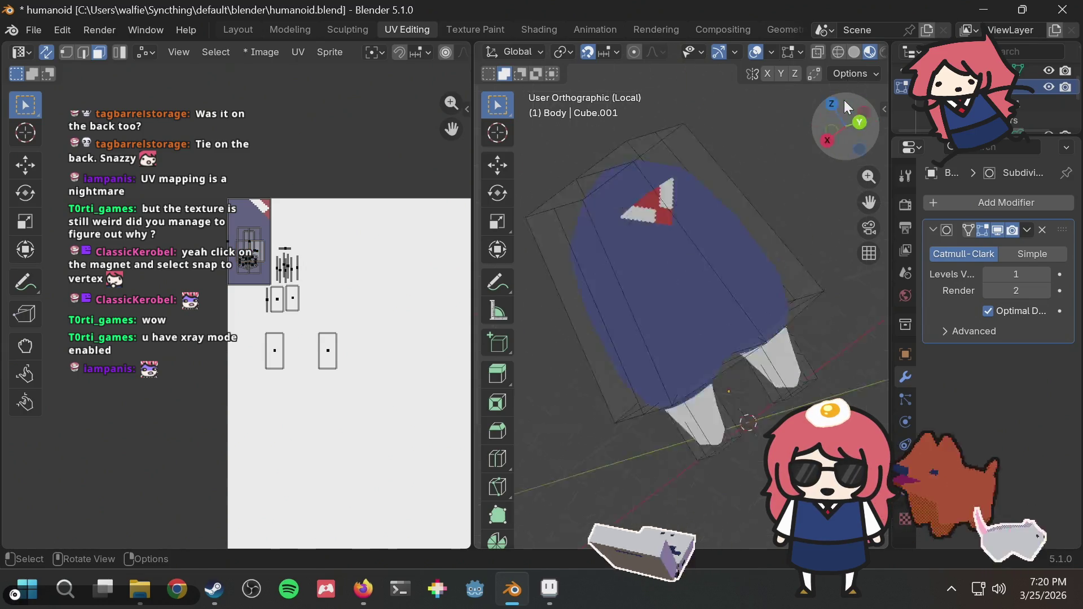
Step: Orbit around the whole character to inspect the shirt and save humanoid.blend
{"action": "middle_click_drag", "start_coordinate": [682, 176], "coordinate": [682, 177]}
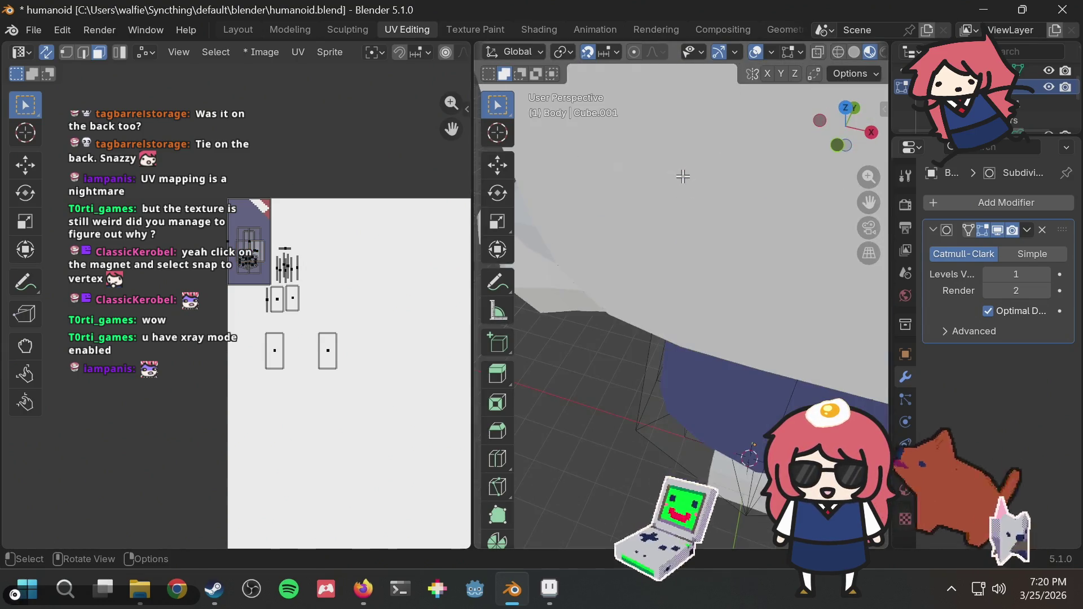
{"action": "scroll", "coordinate": [688, 125], "scroll_direction": "down", "scroll_amount": 8}
{"action": "mouse_move", "coordinate": [687, 124]}
{"action": "middle_mouse_down"}
{"action": "mouse_move", "coordinate": [718, 216]}
{"action": "mouse_move", "coordinate": [672, 178]}
{"action": "mouse_move", "coordinate": [688, 223]}
{"action": "mouse_move", "coordinate": [728, 232]}
{"action": "mouse_move", "coordinate": [658, 179]}
{"action": "mouse_move", "coordinate": [672, 187]}
{"action": "middle_mouse_up"}
{"action": "key", "text": "ctrl+s"}
Step: Check a tilted view of the shirt, then bring the Aseprite texture window forward
{"action": "scroll", "coordinate": [688, 223], "scroll_direction": "up", "scroll_amount": 5}
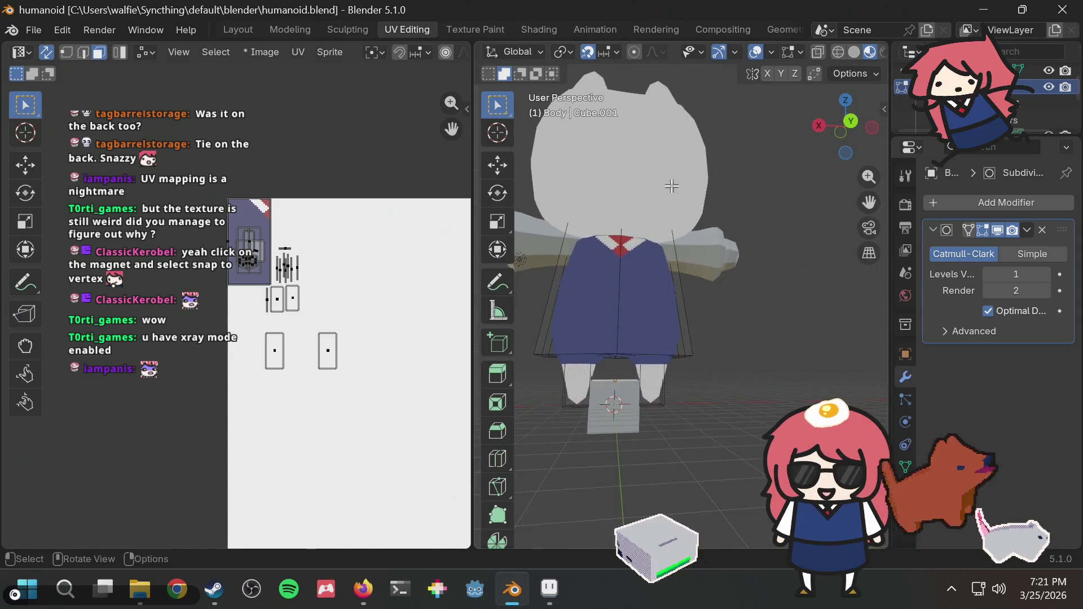
{"action": "scroll", "coordinate": [738, 319], "scroll_direction": "up", "scroll_amount": 3}
{"action": "mouse_move", "coordinate": [739, 320]}
{"action": "middle_mouse_down"}
{"action": "mouse_move", "coordinate": [681, 350]}
{"action": "mouse_move", "coordinate": [637, 326]}
{"action": "middle_mouse_up"}
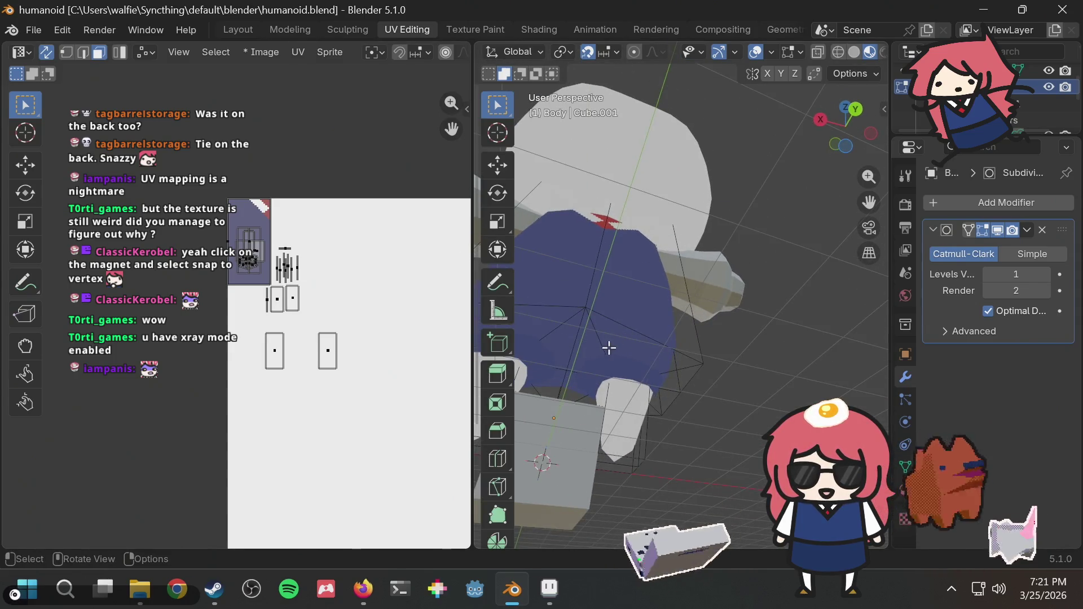
{"action": "key", "text": "alt+Tab"}
{"action": "key", "text": "alt+Tab"}
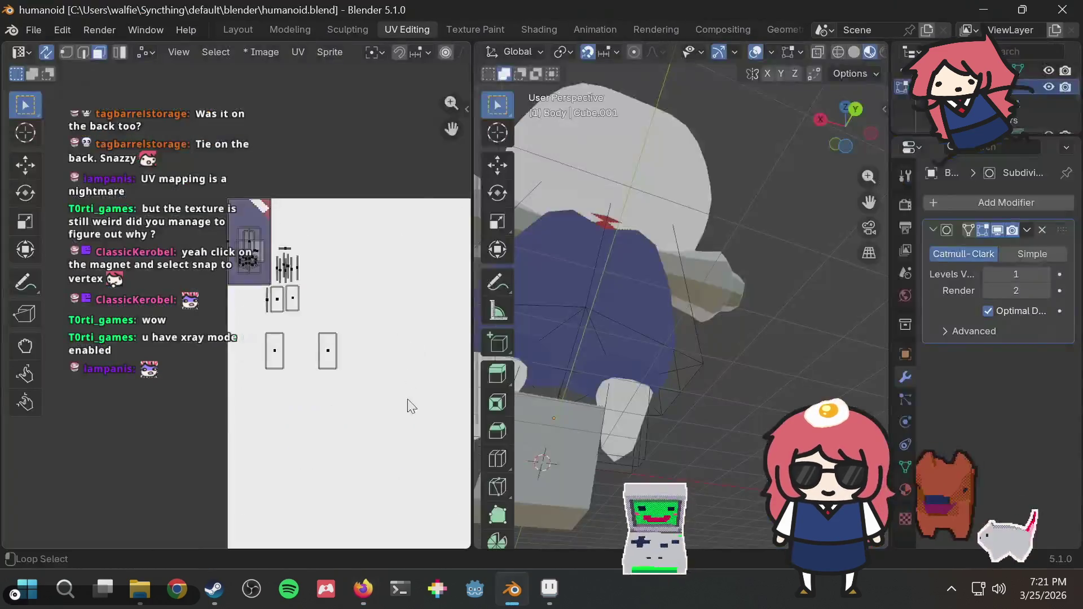
{"action": "key", "text": "alt+Tab"}
{"action": "key", "text": "alt+Tab"}
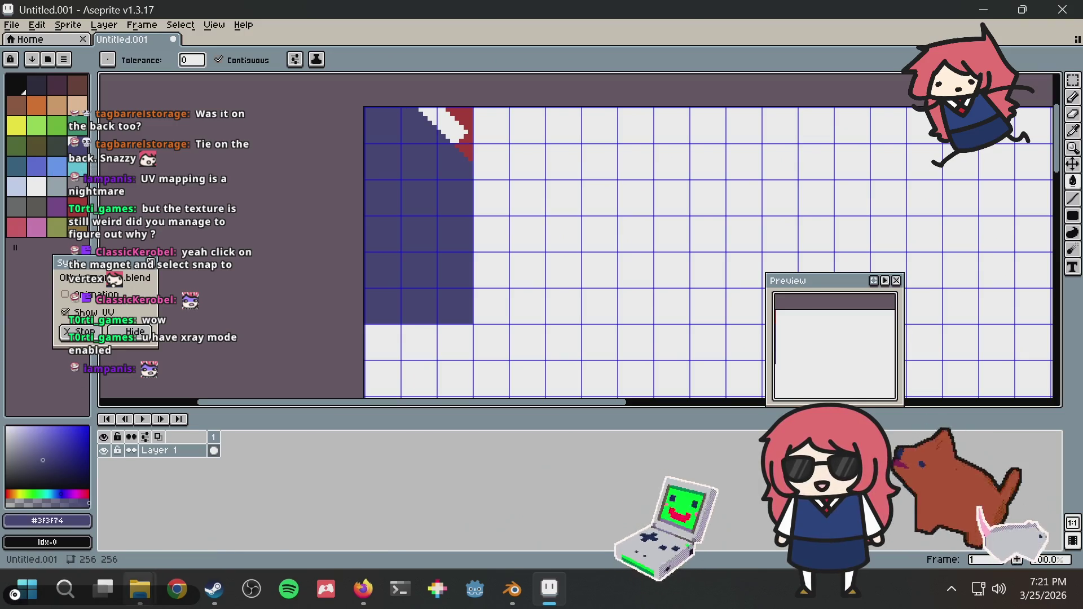
Step: Try filling the navy shirt region with blue, check it in Blender, then undo it
{"action": "mouse_move", "coordinate": [139, 589]}
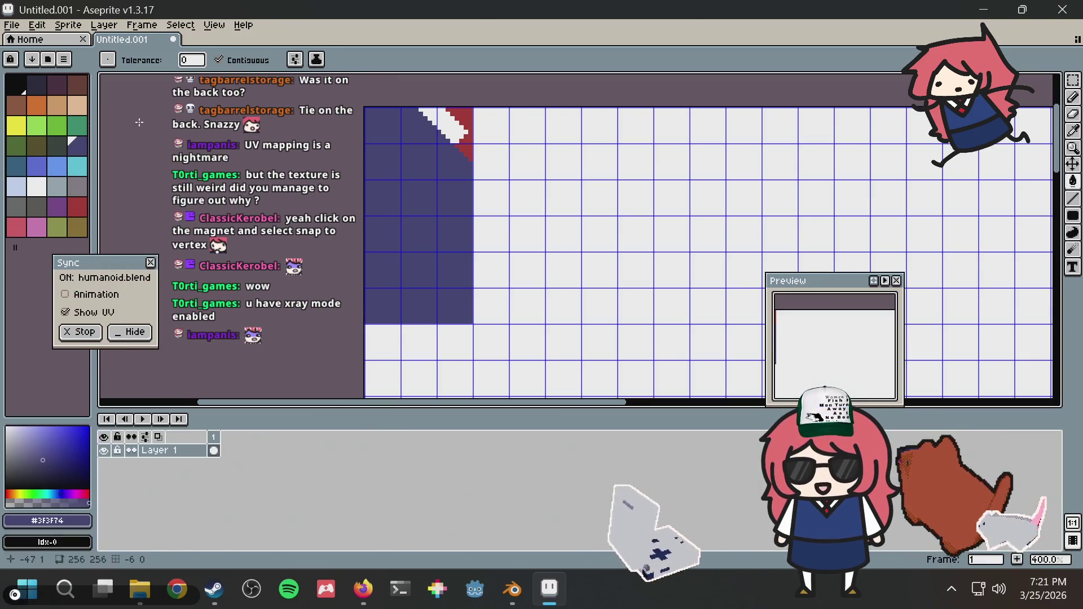
{"action": "left_click", "coordinate": [36, 166]}
{"action": "left_click", "coordinate": [415, 190]}
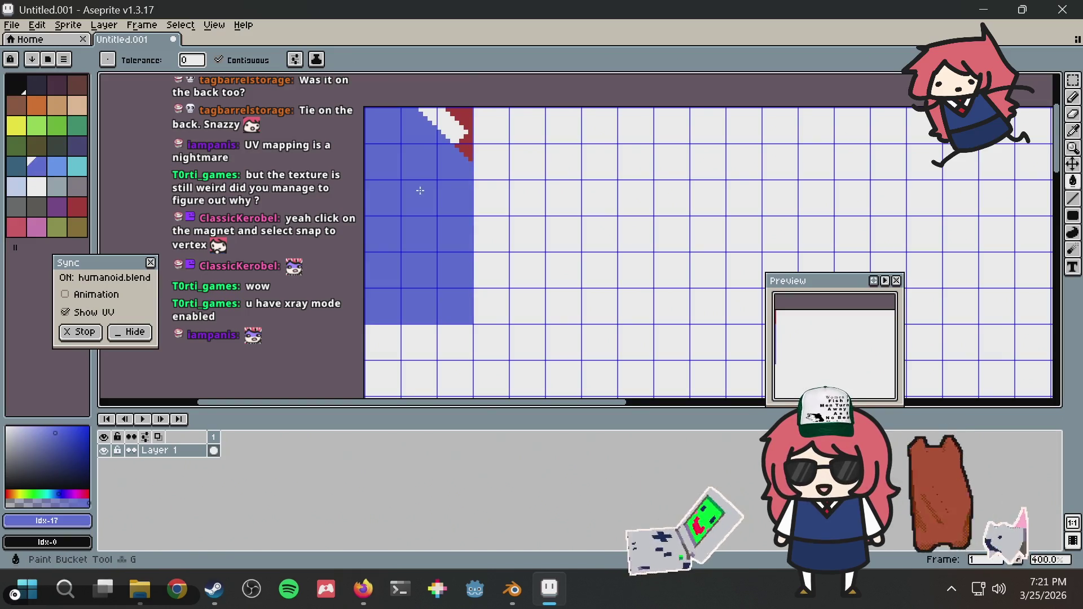
{"action": "key", "text": "alt+Tab"}
{"action": "middle_click_drag", "start_coordinate": [671, 265], "coordinate": [664, 265]}
{"action": "key", "text": "alt+Tab"}
{"action": "key", "text": "ctrl+z"}
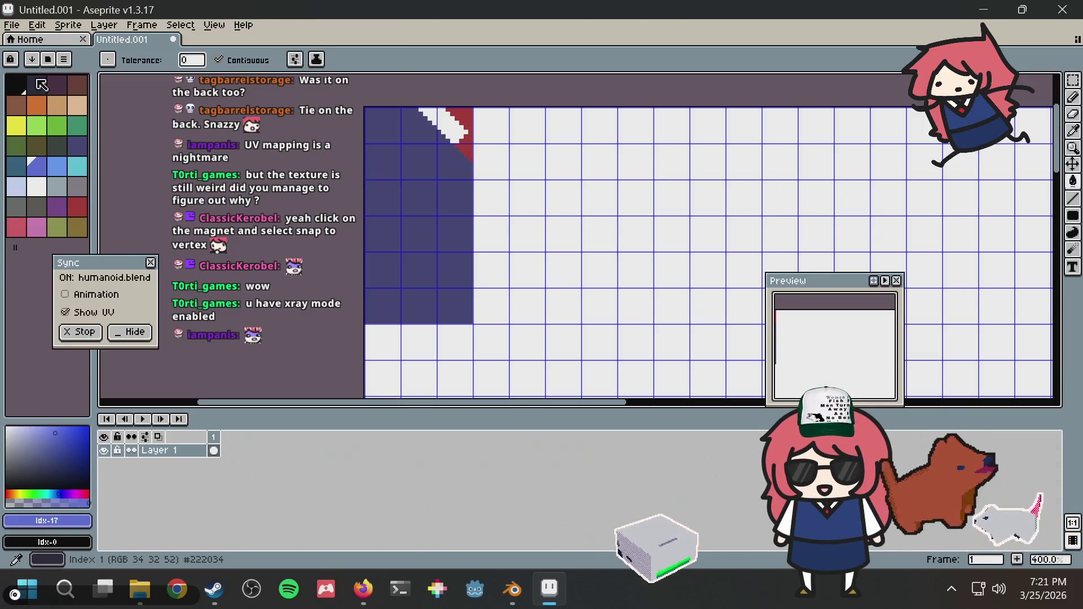
Step: Draw a darkest-navy filled rectangle below the shirt area and return to Blender
{"action": "left_click", "coordinate": [36, 84]}
{"action": "scroll", "coordinate": [611, 254], "scroll_direction": "down", "scroll_amount": 3}
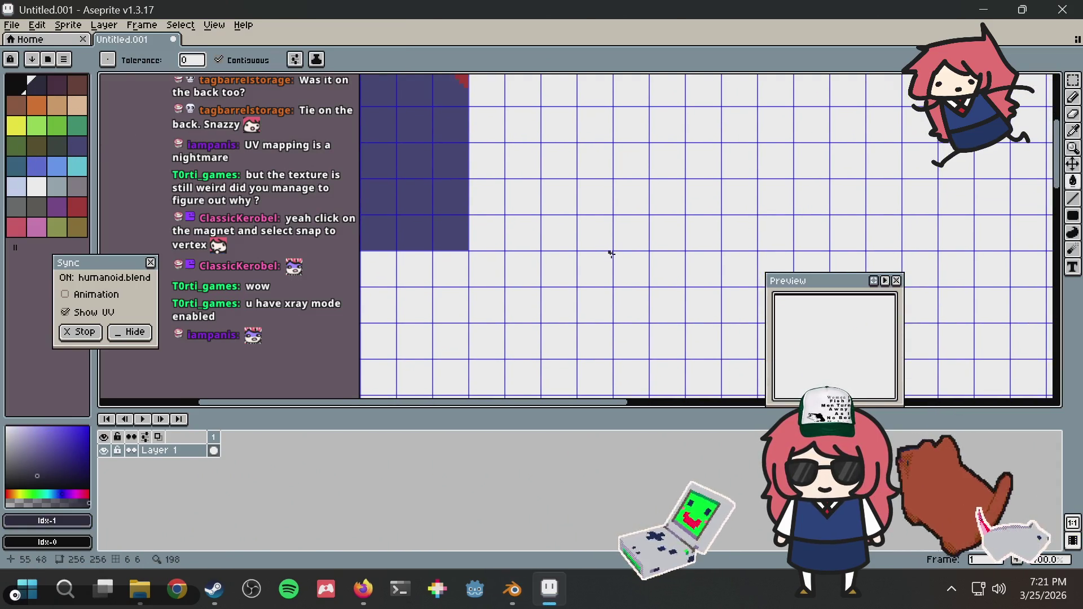
{"action": "left_click", "coordinate": [364, 319]}
{"action": "key", "text": "ctrl+z"}
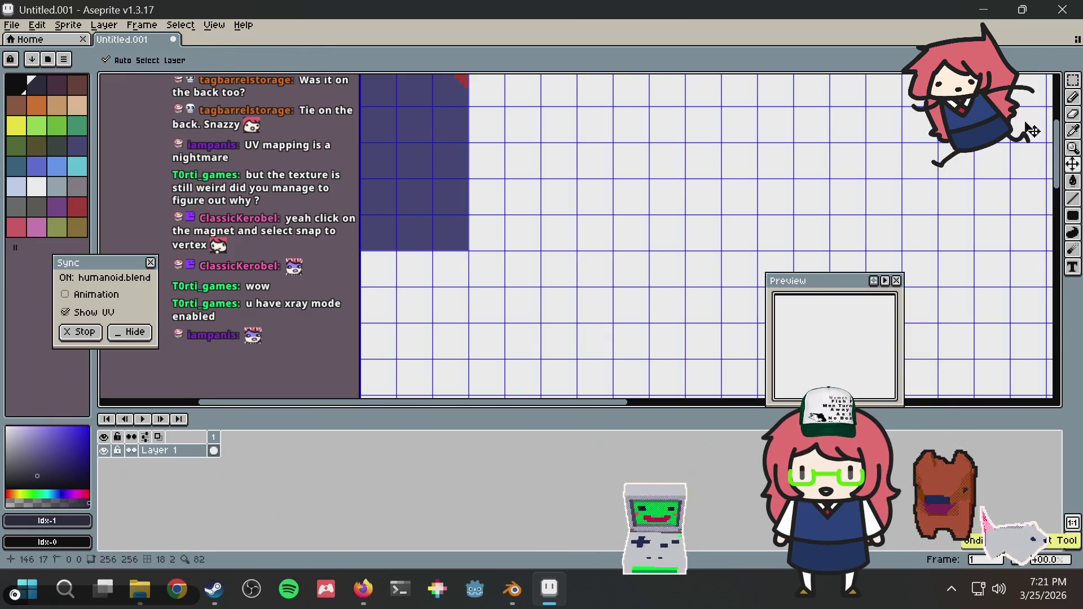
{"action": "key", "text": "u"}
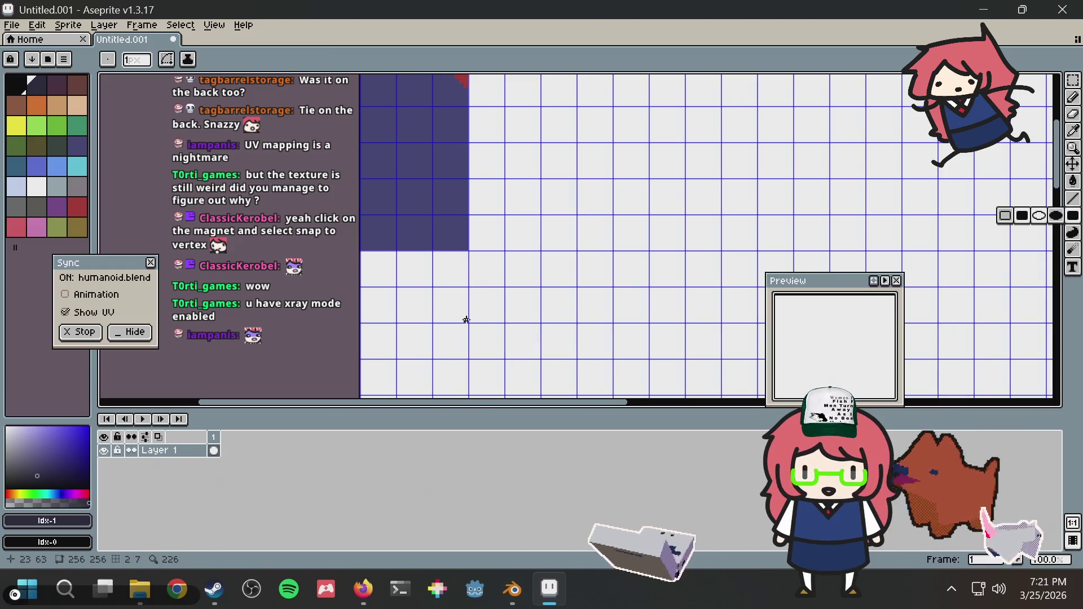
{"action": "mouse_move", "coordinate": [465, 320]}
{"action": "left_mouse_down"}
{"action": "mouse_move", "coordinate": [380, 251]}
{"action": "mouse_move", "coordinate": [362, 252]}
{"action": "left_mouse_up"}
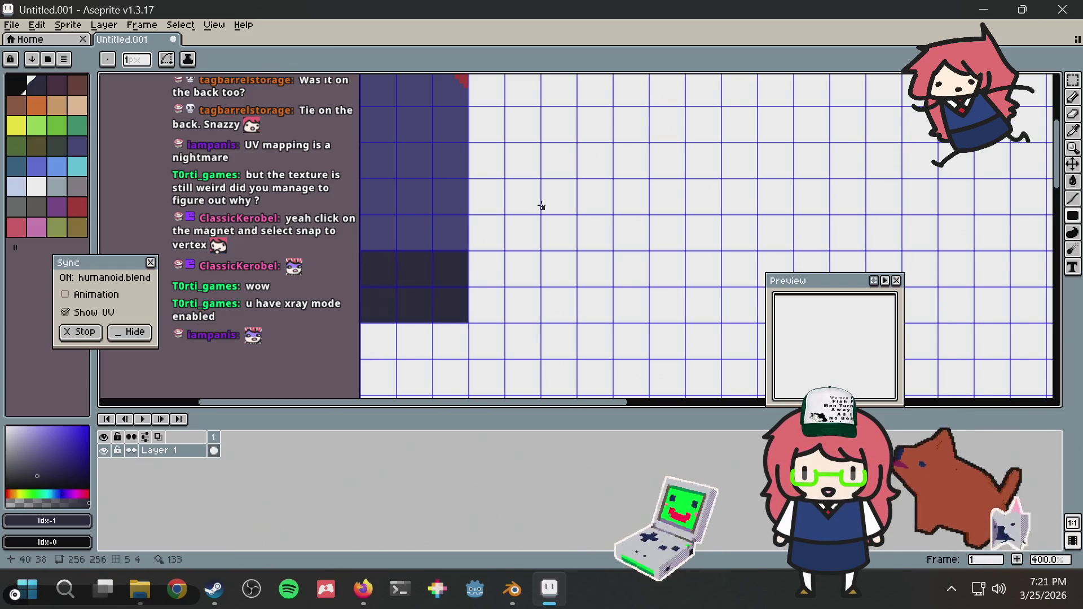
{"action": "key", "text": "alt+Tab"}
{"action": "middle_click_drag", "start_coordinate": [574, 293], "coordinate": [586, 293]}
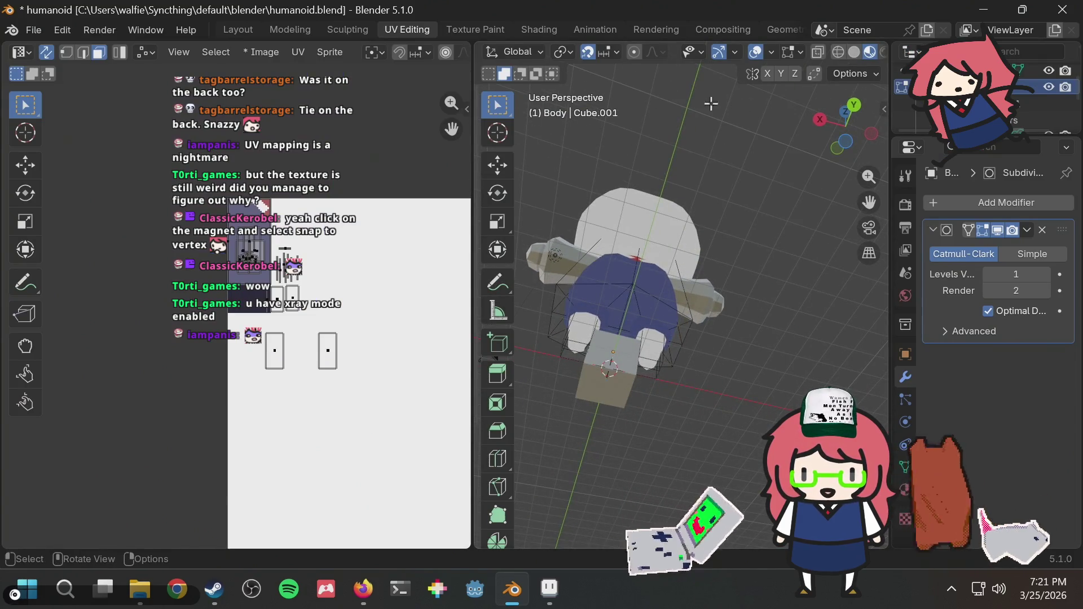
Step: Re-enter Edit Mode on the body and select two faces on the shirt's lower part
{"action": "key", "text": "Tab"}
{"action": "key", "text": "Tab"}
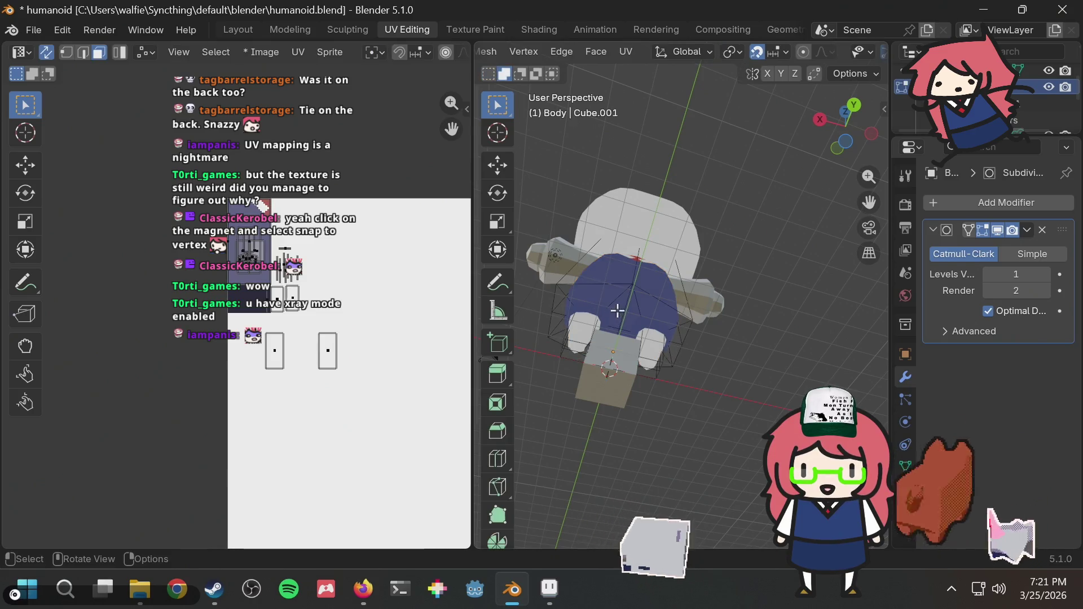
{"action": "left_click", "coordinate": [617, 309]}
{"action": "left_click", "coordinate": [623, 309], "text": "shift"}
{"action": "left_click", "coordinate": [661, 313], "text": "shift"}
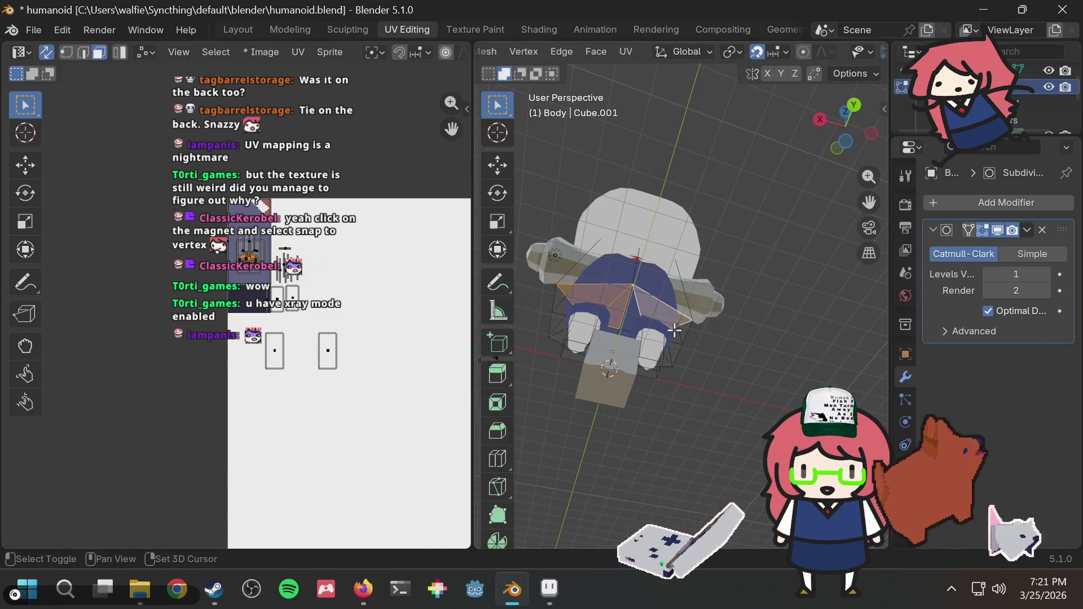
{"action": "scroll", "coordinate": [402, 321], "scroll_direction": "up", "scroll_amount": 3}
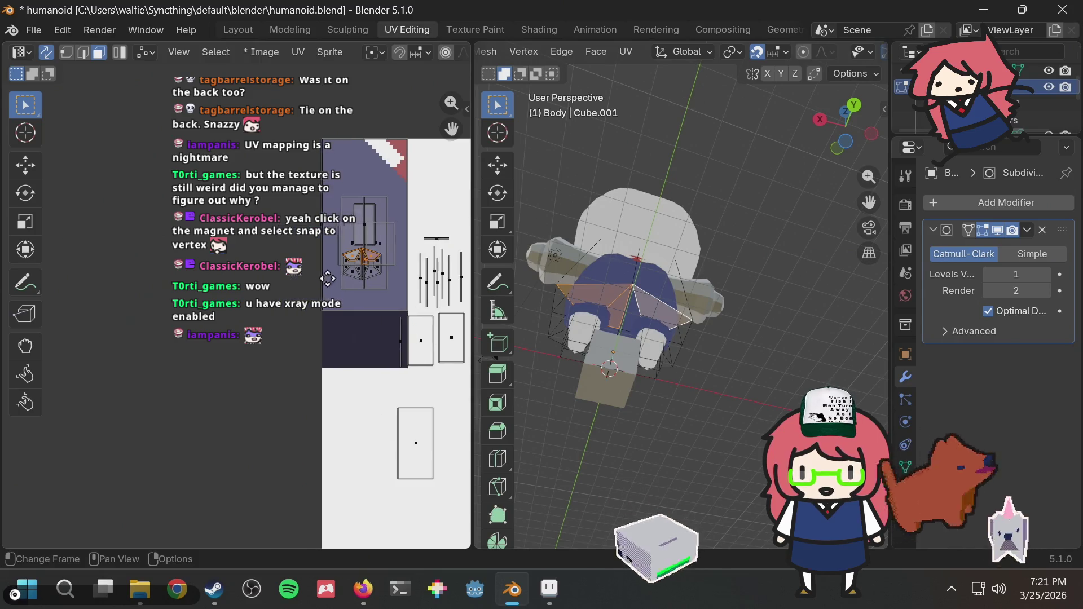
{"action": "scroll", "coordinate": [349, 337], "scroll_direction": "up", "scroll_amount": 6}
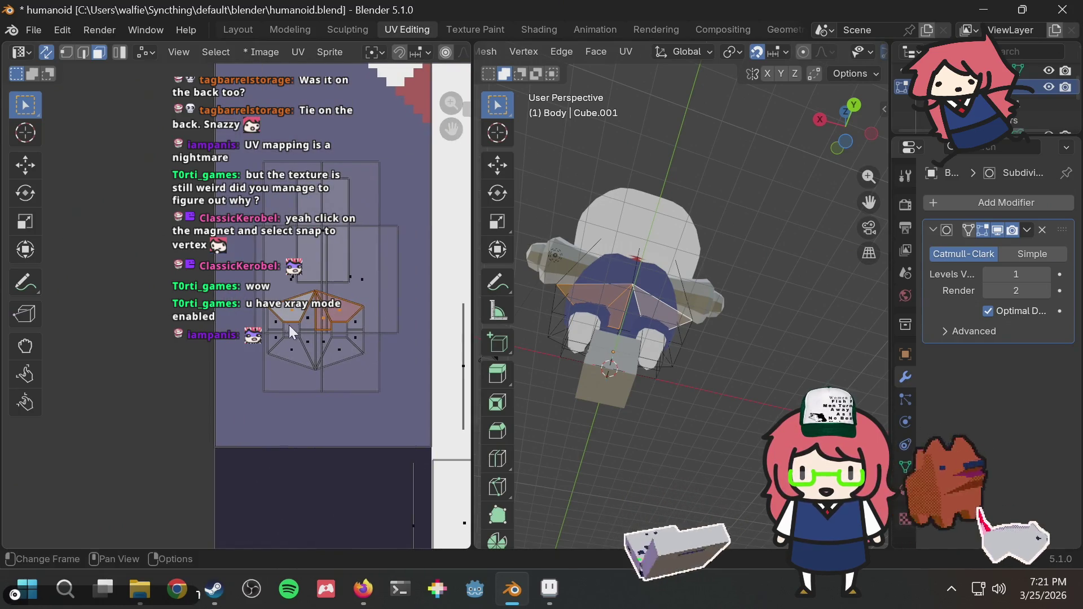
{"action": "middle_click_drag", "start_coordinate": [368, 387], "coordinate": [286, 394]}
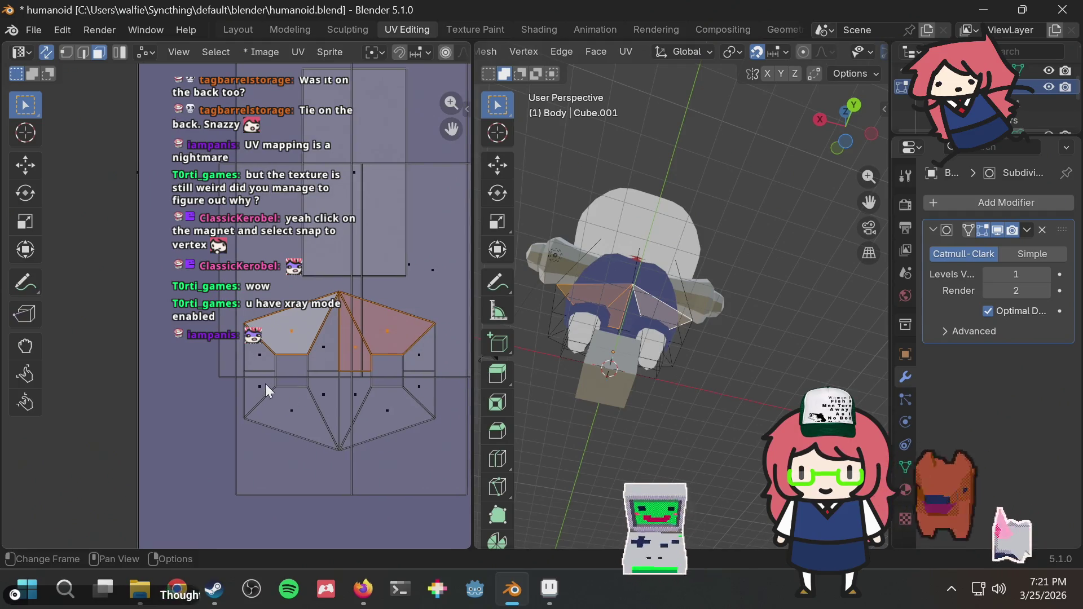
Step: Select all the shirt island's left, right and notch faces in the UV Editor
{"action": "left_click", "coordinate": [262, 355]}
{"action": "left_click", "coordinate": [261, 389], "text": "shift"}
{"action": "left_click", "coordinate": [301, 327], "text": "shift"}
{"action": "left_click", "coordinate": [321, 354], "text": "shift"}
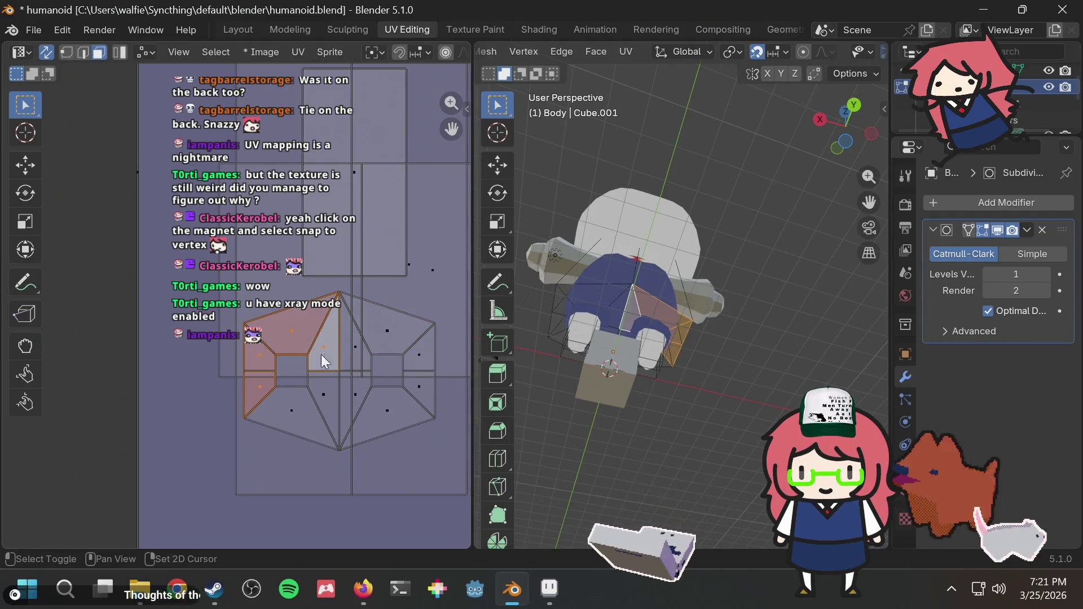
{"action": "left_click", "coordinate": [308, 418], "text": "shift"}
{"action": "left_click", "coordinate": [333, 391], "text": "shift"}
{"action": "left_click", "coordinate": [354, 387], "text": "shift"}
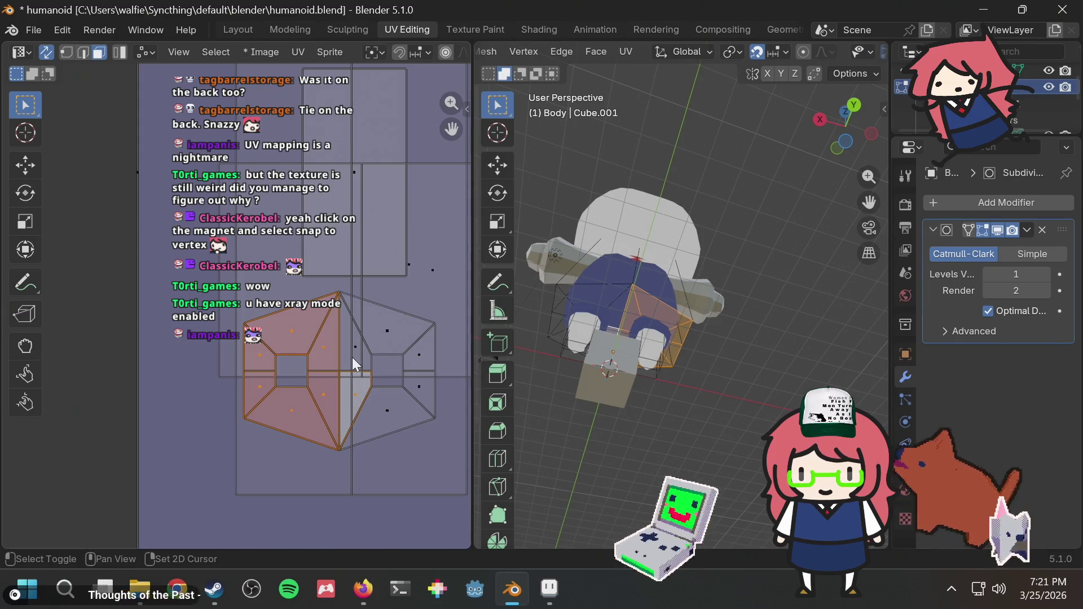
{"action": "left_click", "coordinate": [352, 357], "text": "shift"}
{"action": "left_click", "coordinate": [384, 404], "text": "shift"}
{"action": "left_click", "coordinate": [394, 350], "text": "shift"}
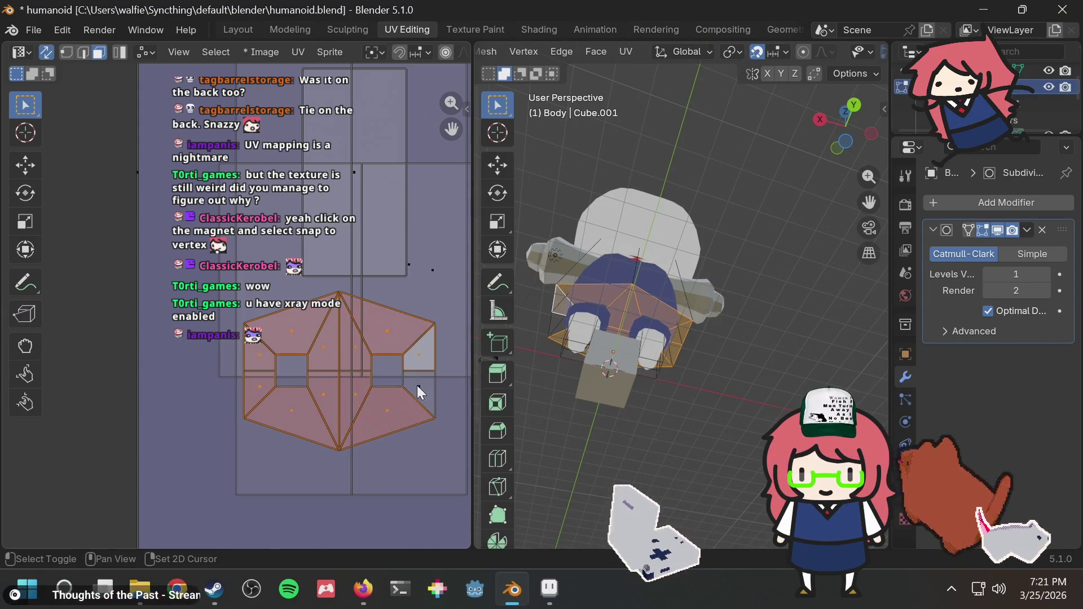
{"action": "left_click", "coordinate": [416, 372], "text": "shift"}
Step: Move the selected UV island onto the dark block and clear the face selection
{"action": "scroll", "coordinate": [401, 352], "scroll_direction": "down", "scroll_amount": 3}
{"action": "key", "text": "g"}
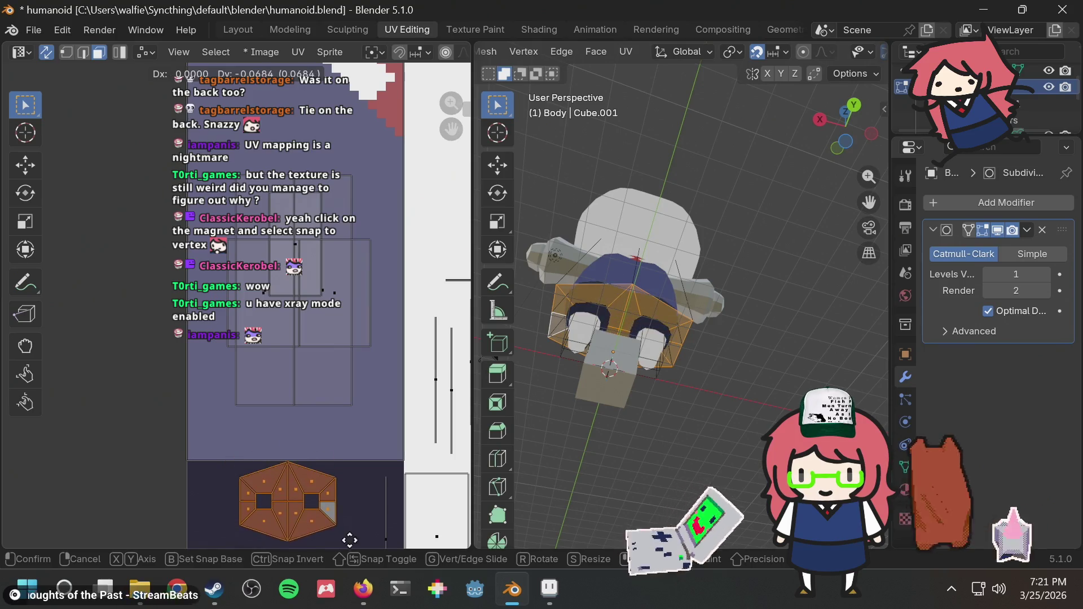
{"action": "left_click", "coordinate": [347, 563]}
{"action": "left_click", "coordinate": [705, 138]}
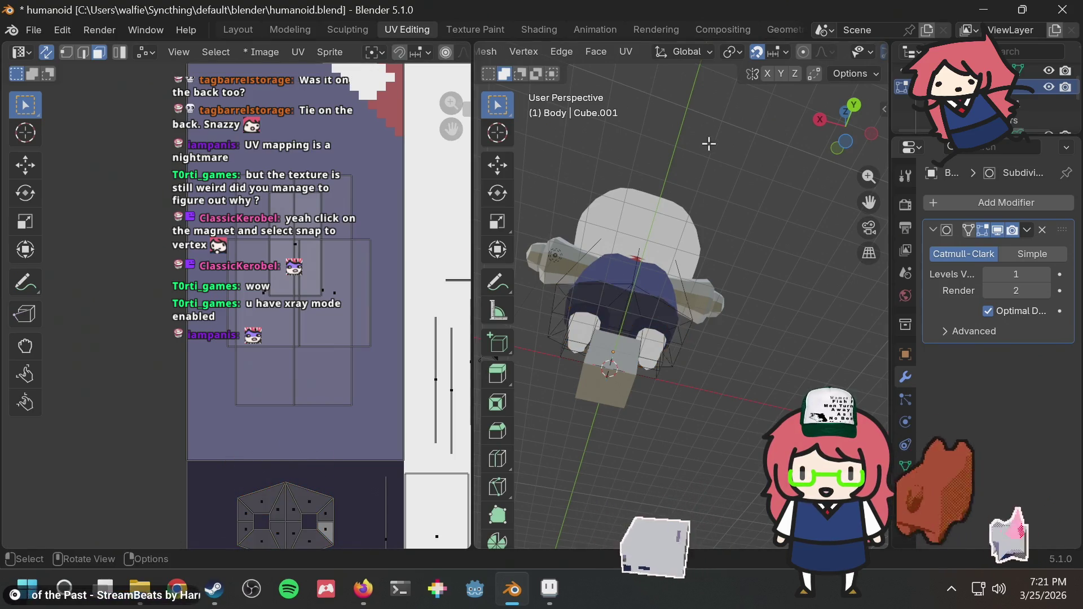
Step: Orbit to a front view and zoom in on the character
{"action": "middle_click_drag", "start_coordinate": [709, 145], "coordinate": [699, 266]}
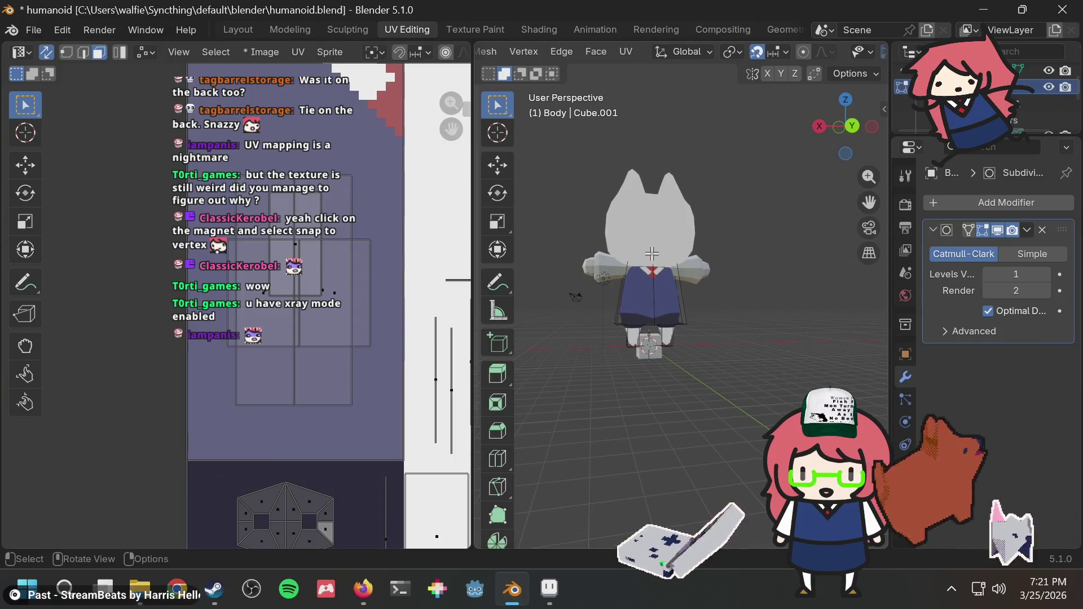
{"action": "scroll", "coordinate": [685, 270], "scroll_direction": "up", "scroll_amount": 2}
{"action": "scroll", "coordinate": [671, 275], "scroll_direction": "up", "scroll_amount": 2}
{"action": "scroll", "coordinate": [672, 275], "scroll_direction": "up", "scroll_amount": 1}
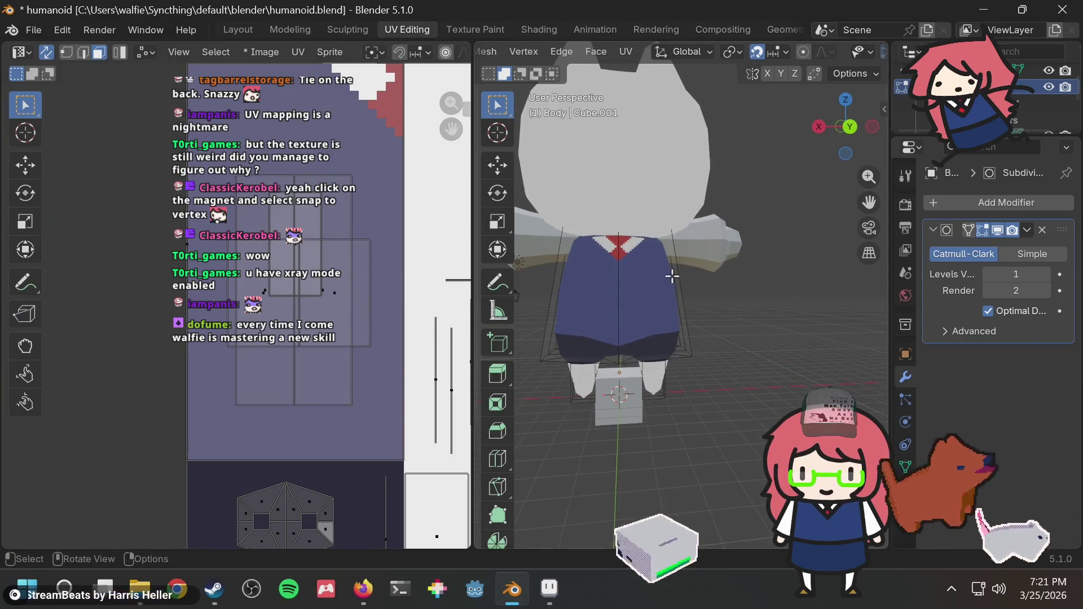
{"action": "scroll", "coordinate": [671, 276], "scroll_direction": "up", "scroll_amount": 1}
{"action": "scroll", "coordinate": [670, 275], "scroll_direction": "down", "scroll_amount": 3}
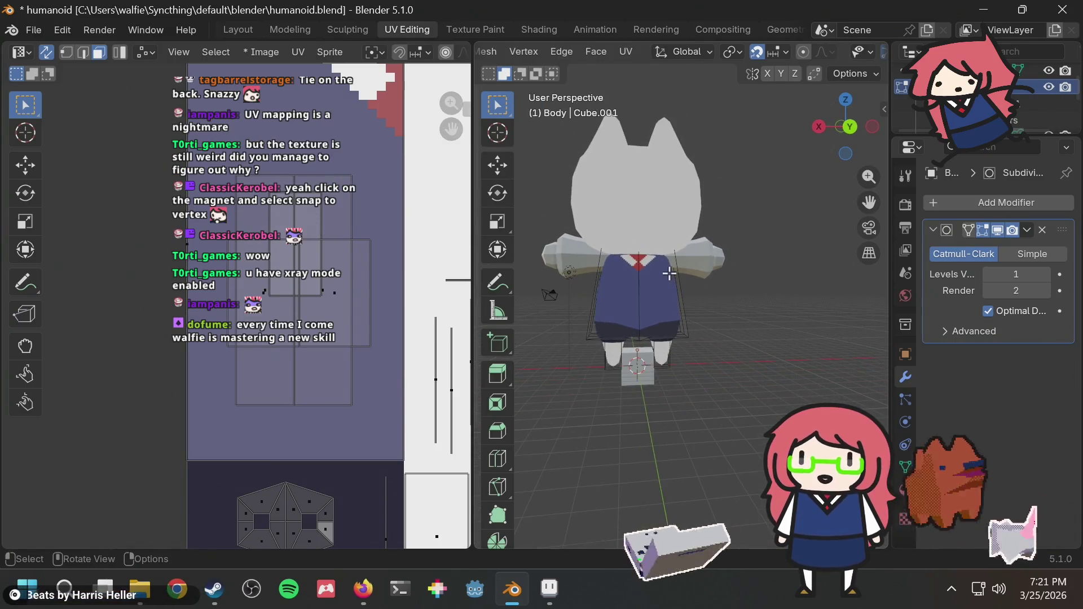
{"action": "scroll", "coordinate": [668, 266], "scroll_direction": "up", "scroll_amount": 2}
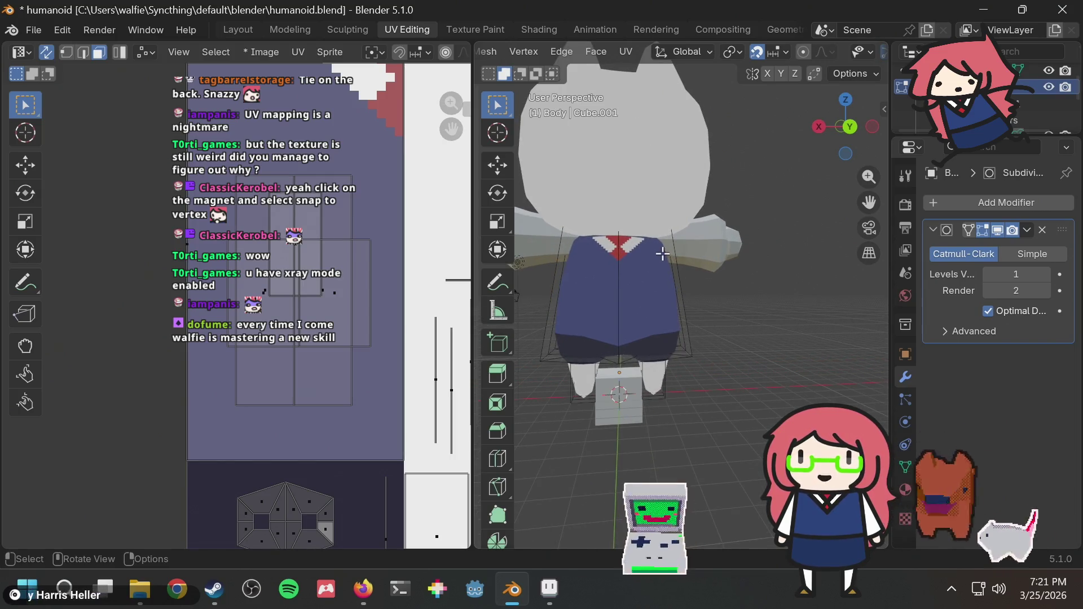
Step: Inspect the shirt's back from several angles and save humanoid.blend
{"action": "mouse_move", "coordinate": [698, 288]}
{"action": "middle_mouse_down"}
{"action": "mouse_move", "coordinate": [764, 258]}
{"action": "mouse_move", "coordinate": [645, 312]}
{"action": "middle_mouse_up"}
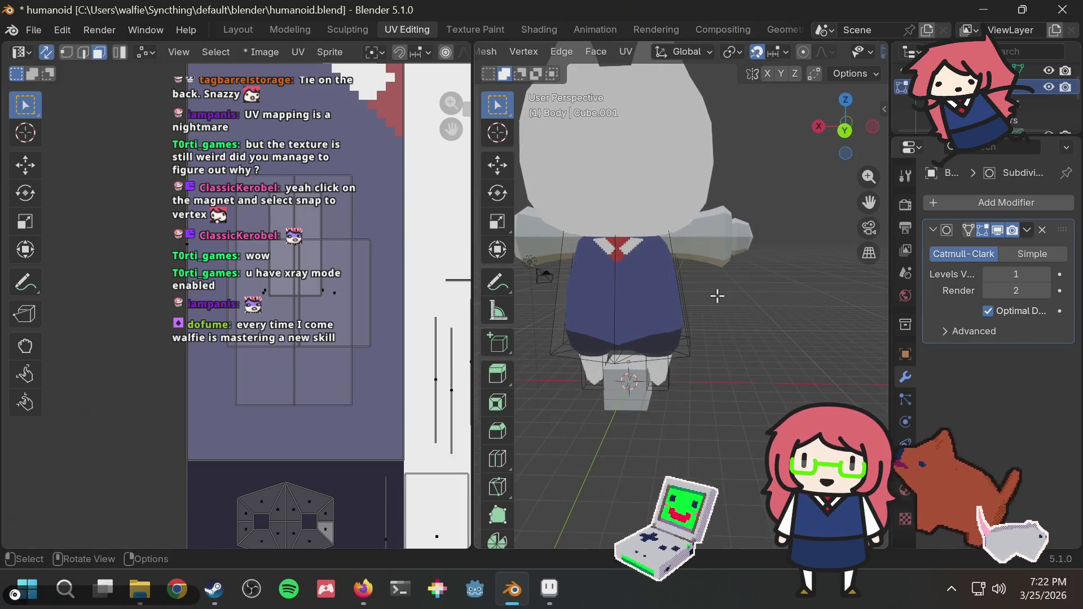
{"action": "mouse_move", "coordinate": [715, 295]}
{"action": "middle_mouse_down"}
{"action": "mouse_move", "coordinate": [773, 205]}
{"action": "mouse_move", "coordinate": [667, 314]}
{"action": "mouse_move", "coordinate": [730, 289]}
{"action": "mouse_move", "coordinate": [713, 297]}
{"action": "middle_mouse_up"}
{"action": "scroll", "coordinate": [572, 343], "scroll_direction": "up", "scroll_amount": 1}
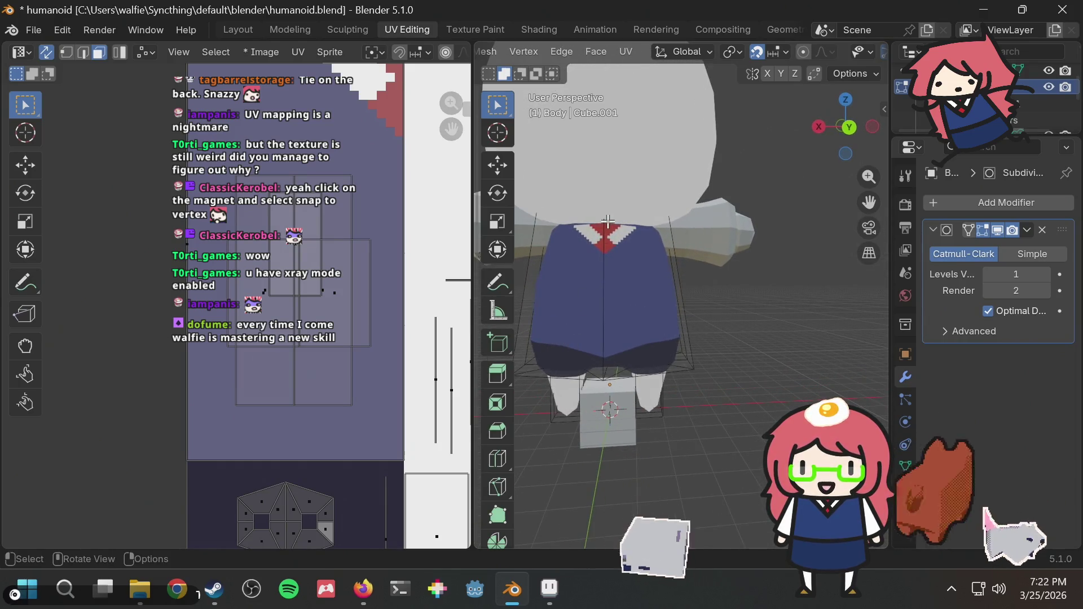
{"action": "middle_click_drag", "start_coordinate": [542, 337], "coordinate": [569, 334]}
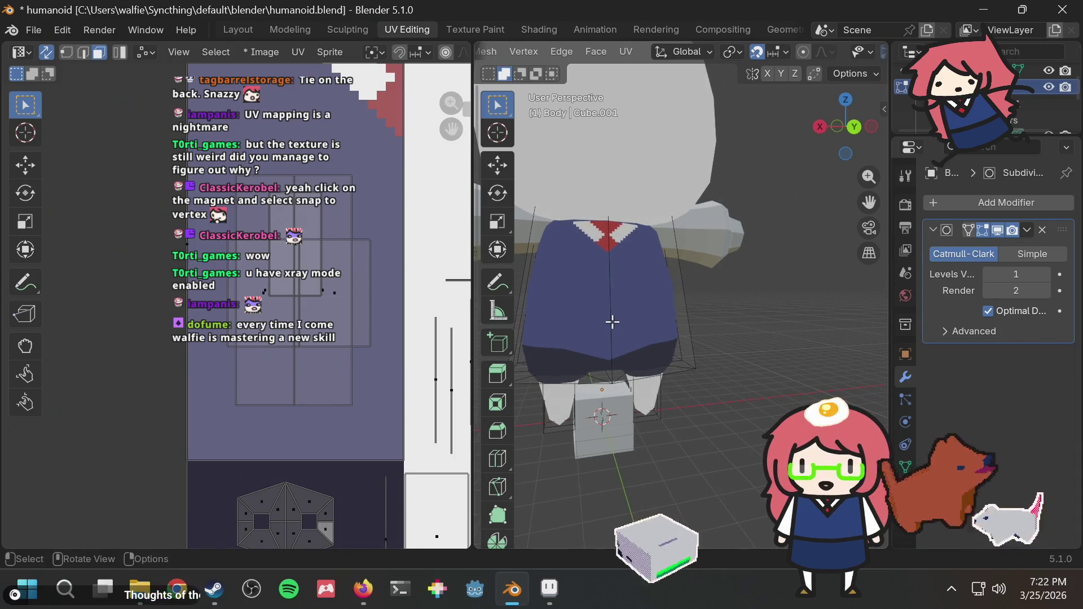
{"action": "scroll", "coordinate": [612, 321], "scroll_direction": "down", "scroll_amount": 2}
{"action": "key", "text": "ctrl+s"}
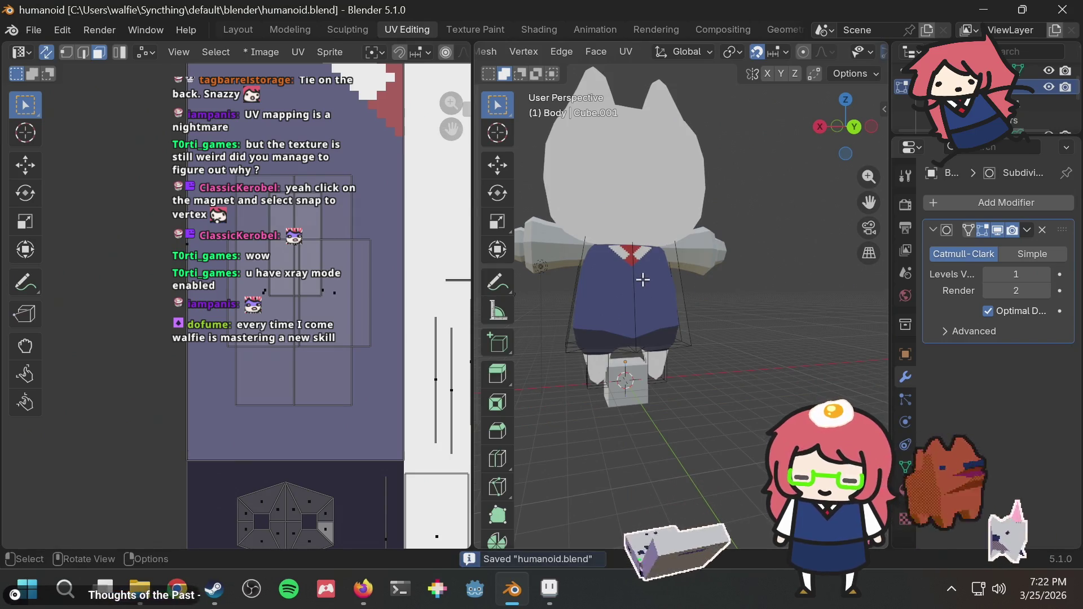
Step: Insert an edge loop around the body and slide it down near the shirt's hem
{"action": "key", "text": "ctrl+r"}
{"action": "left_click", "coordinate": [618, 337]}
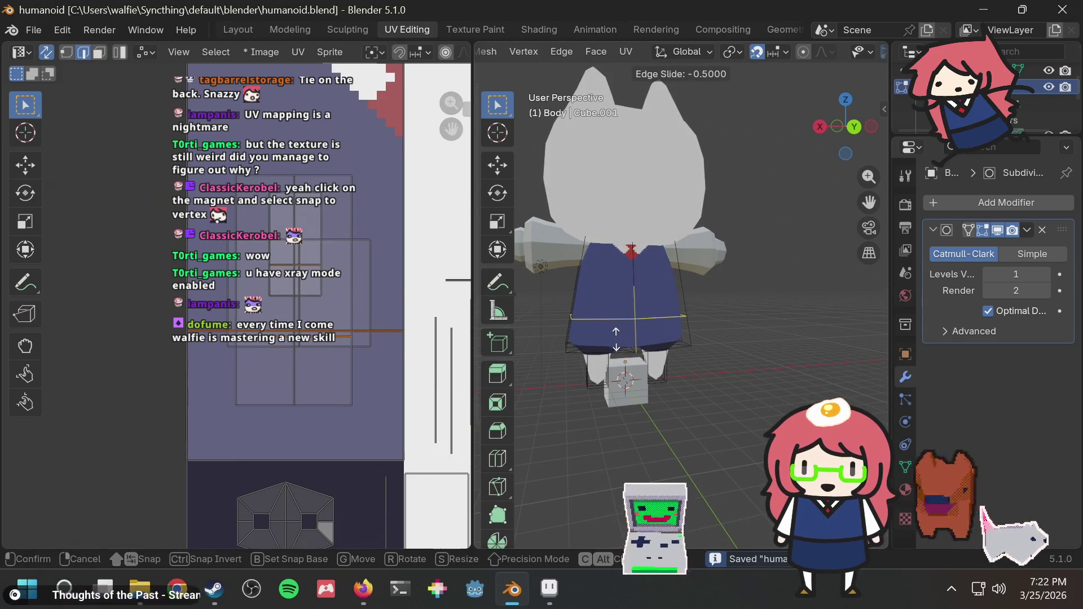
{"action": "left_click", "coordinate": [616, 369]}
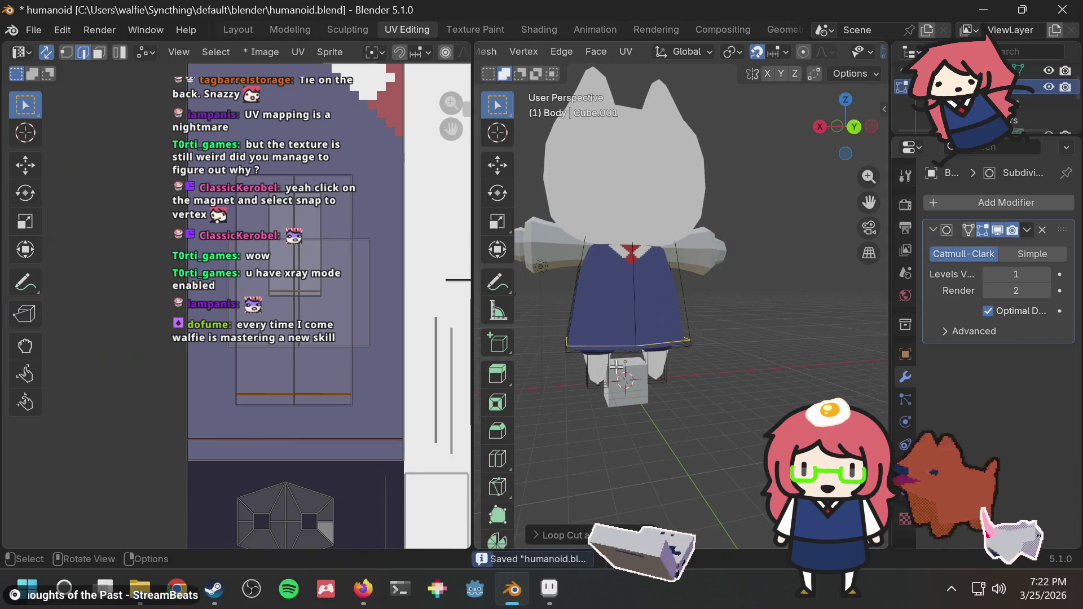
{"action": "mouse_move", "coordinate": [683, 286]}
{"action": "middle_mouse_down"}
{"action": "mouse_move", "coordinate": [713, 203]}
{"action": "mouse_move", "coordinate": [620, 182]}
{"action": "mouse_move", "coordinate": [723, 314]}
{"action": "mouse_move", "coordinate": [747, 293]}
{"action": "mouse_move", "coordinate": [715, 285]}
{"action": "middle_mouse_up"}
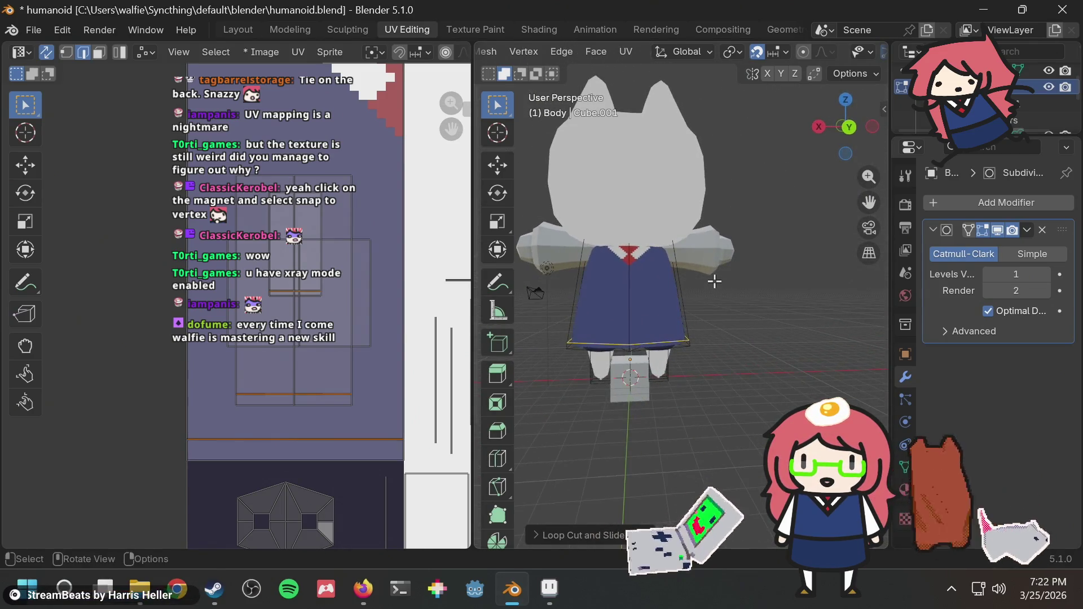
Step: Zoom in on the collar and check the new loop from a higher angle
{"action": "scroll", "coordinate": [653, 227], "scroll_direction": "up", "scroll_amount": 2}
{"action": "scroll", "coordinate": [644, 224], "scroll_direction": "up", "scroll_amount": 3}
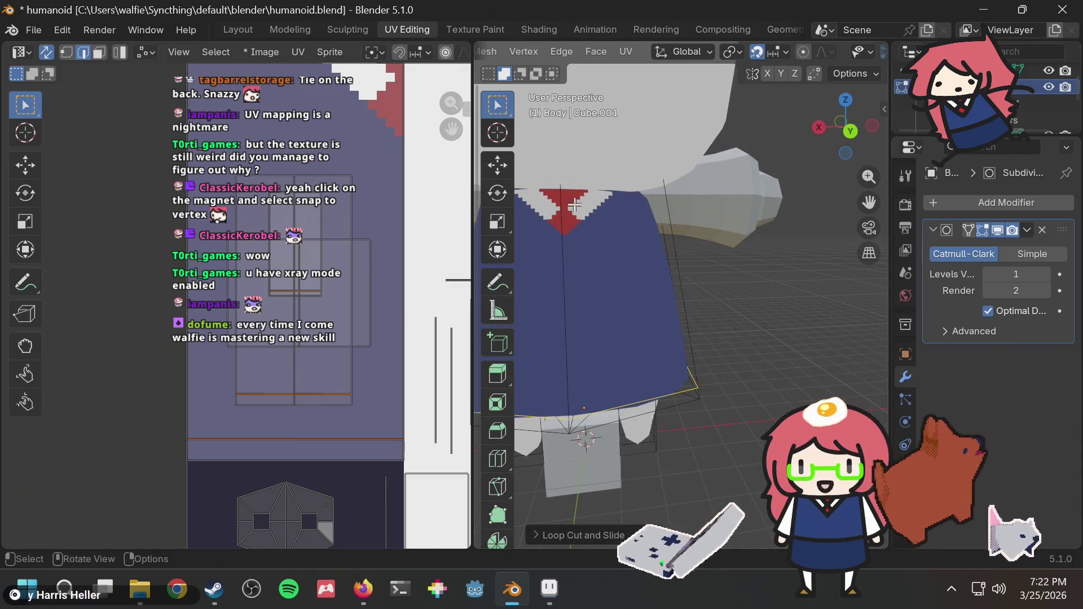
{"action": "mouse_move", "coordinate": [649, 213]}
{"action": "middle_mouse_down", "text": "shift"}
{"action": "mouse_move", "coordinate": [679, 223]}
{"action": "mouse_move", "coordinate": [680, 211]}
{"action": "mouse_move", "coordinate": [673, 307]}
{"action": "middle_mouse_up", "text": "shift"}
{"action": "scroll", "coordinate": [694, 220], "scroll_direction": "up", "scroll_amount": 2}
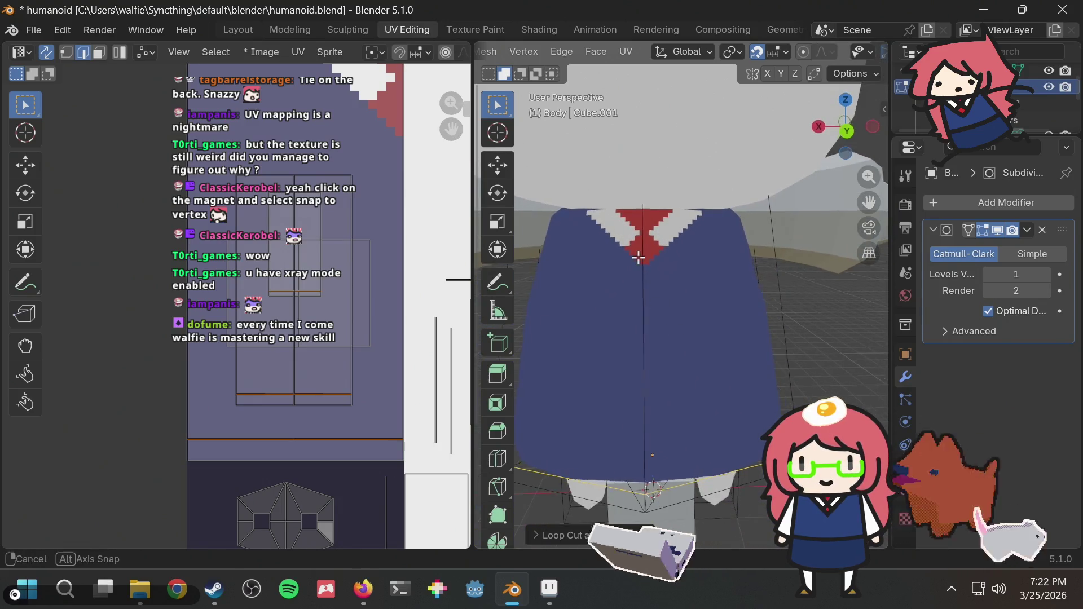
{"action": "scroll", "coordinate": [693, 309], "scroll_direction": "down", "scroll_amount": 5}
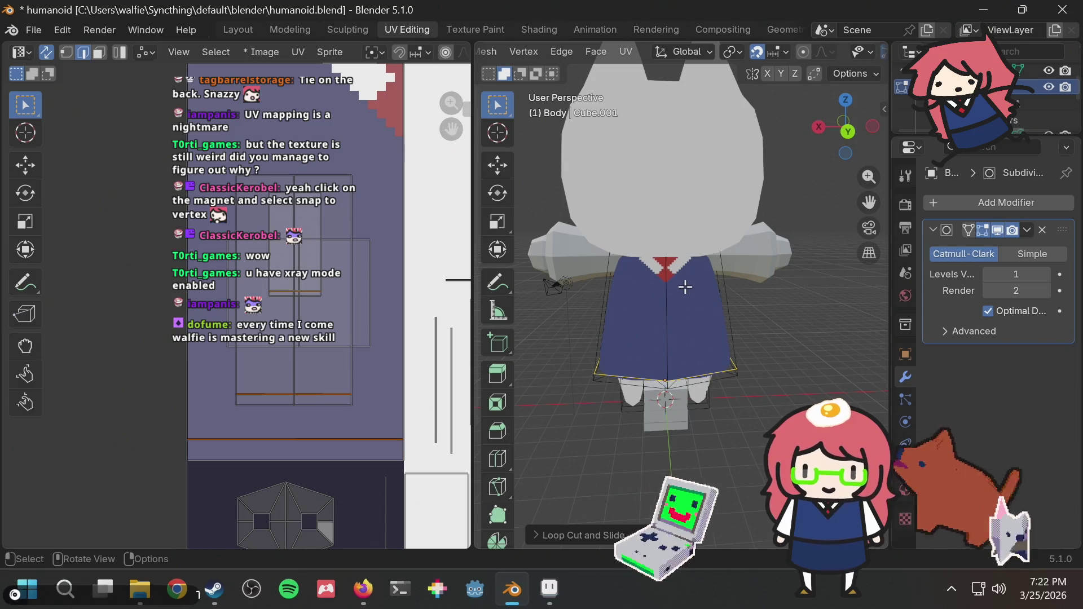
{"action": "middle_click_drag", "start_coordinate": [714, 201], "coordinate": [715, 231]}
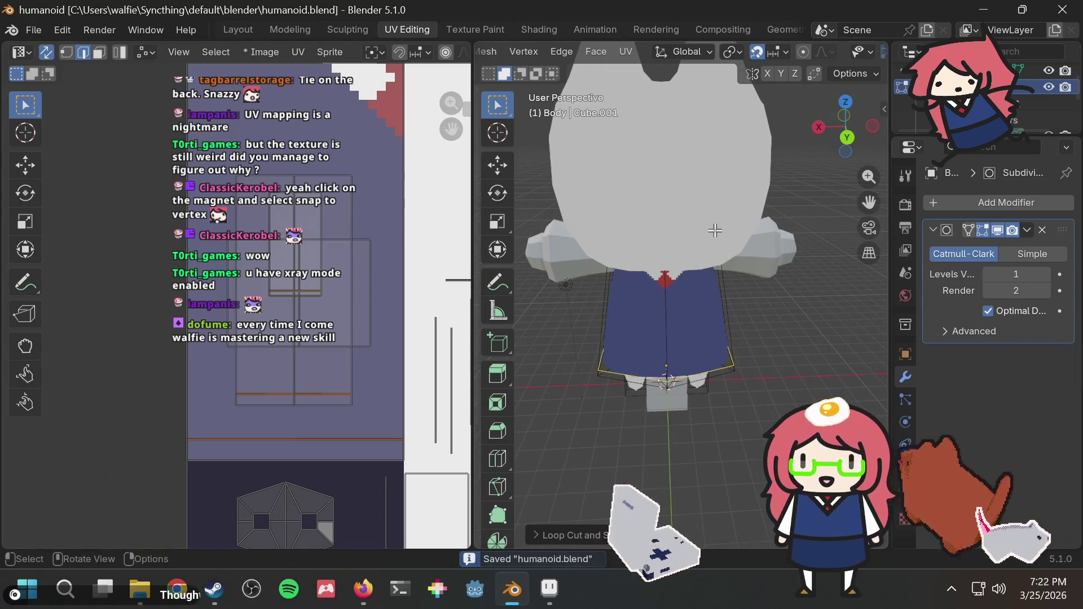
{"action": "left_click", "coordinate": [845, 102]}
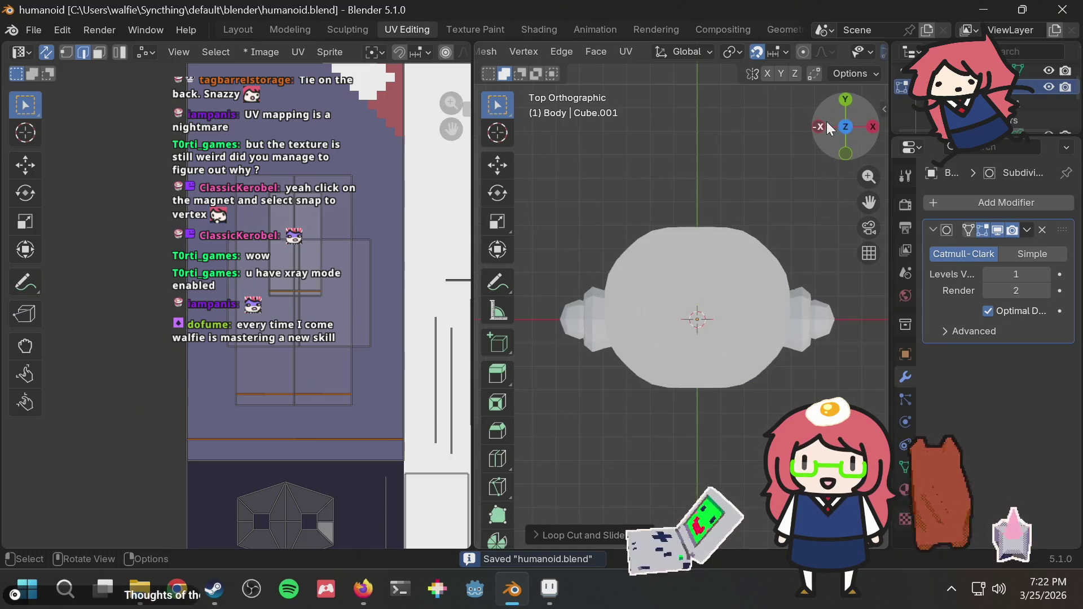
{"action": "key", "text": "KP_Divide"}
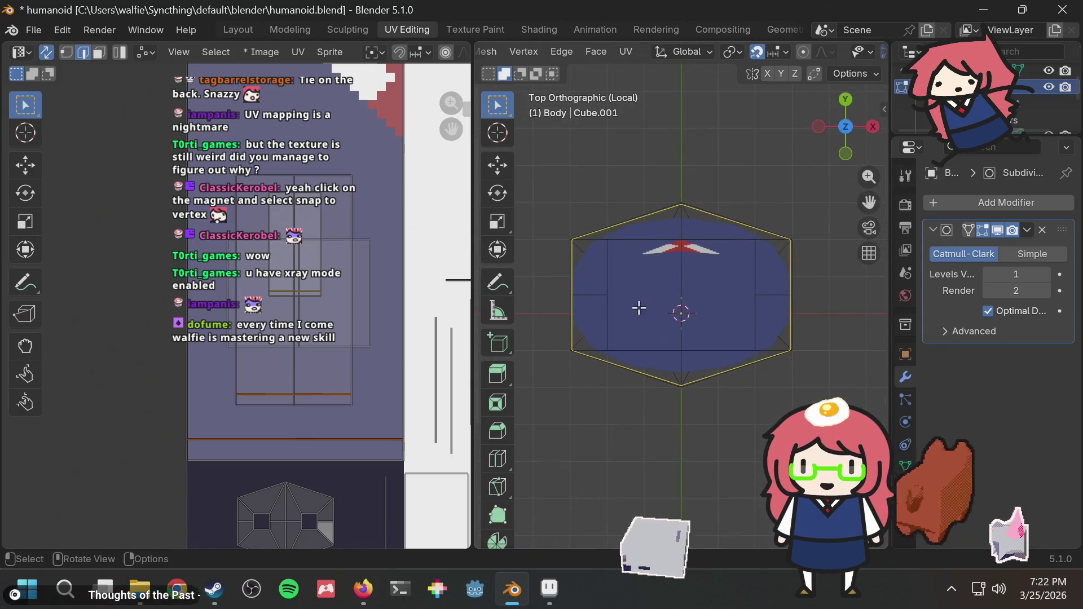
{"action": "left_click", "coordinate": [658, 297]}
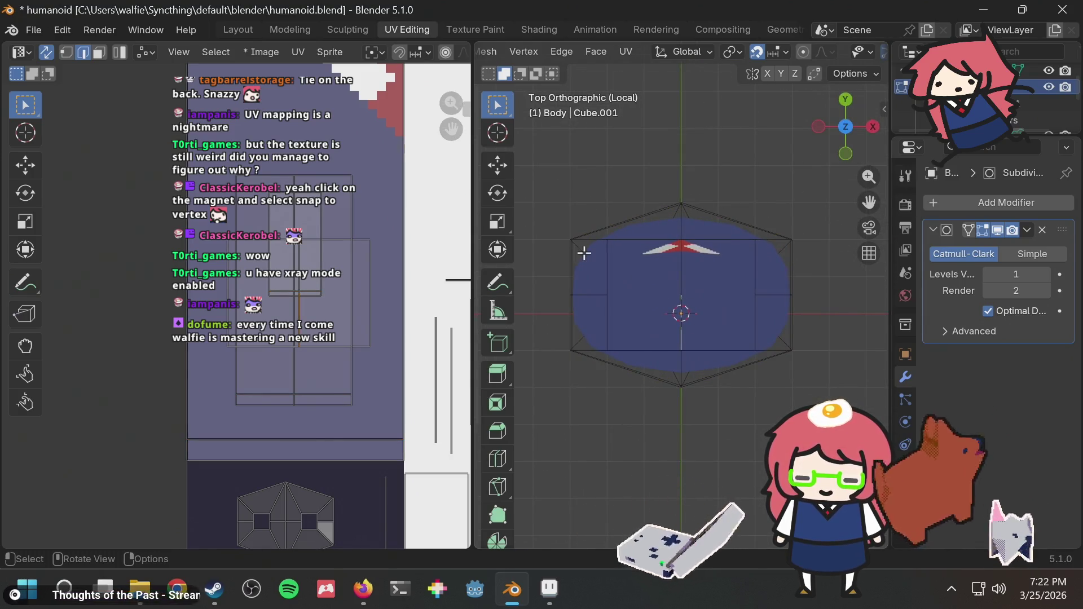
{"action": "key", "text": "Tab"}
{"action": "key", "text": "Tab"}
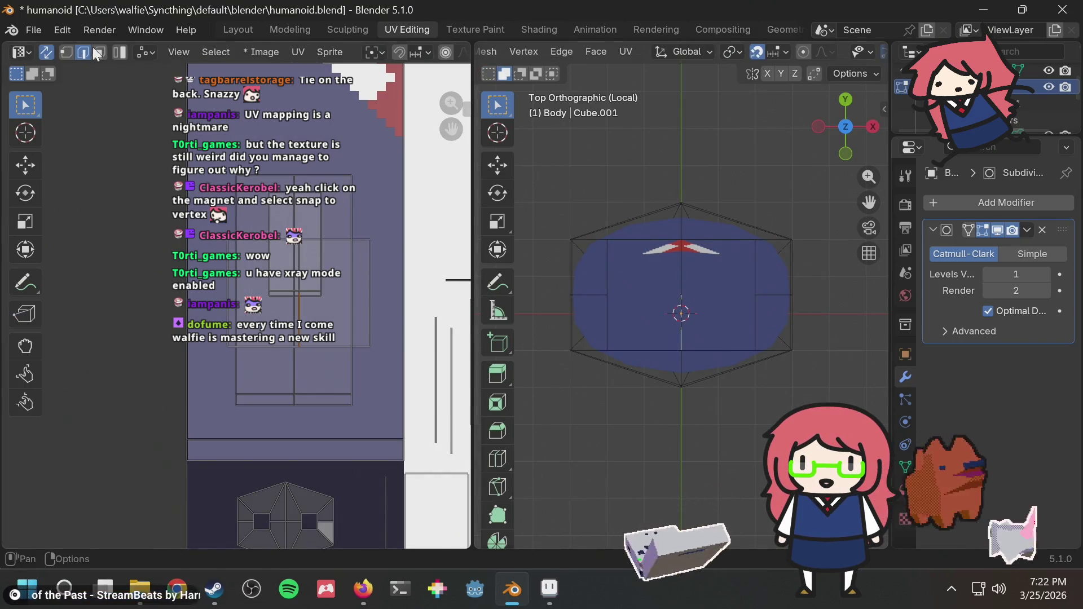
{"action": "left_click", "coordinate": [663, 297]}
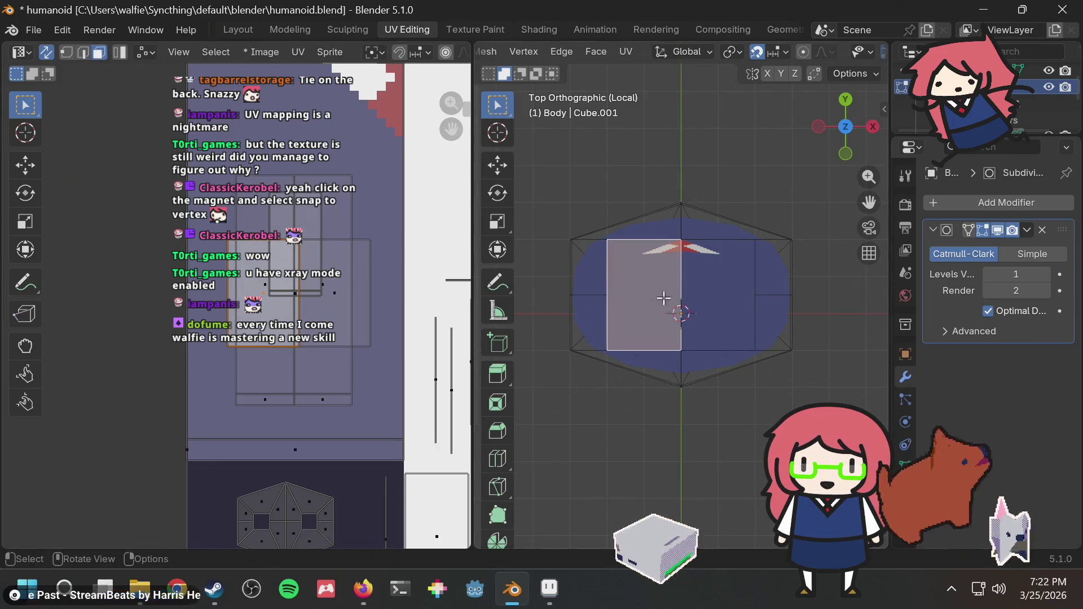
{"action": "left_click", "coordinate": [711, 293], "text": "shift"}
{"action": "scroll", "coordinate": [332, 297], "scroll_direction": "down", "scroll_amount": 3}
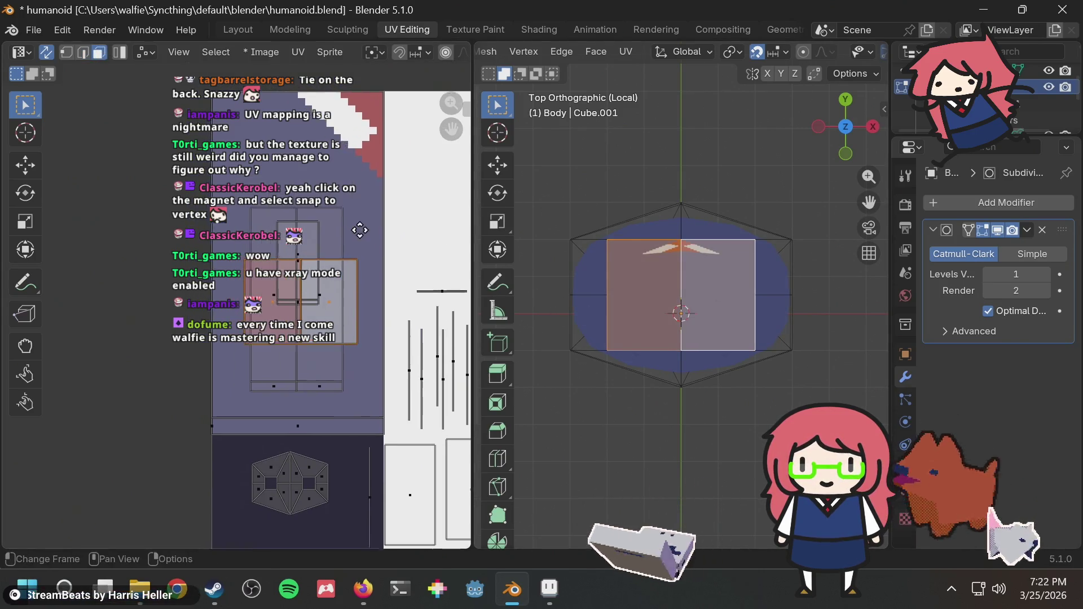
{"action": "mouse_move", "coordinate": [360, 324]}
{"action": "left_mouse_down"}
{"action": "mouse_move", "coordinate": [451, 274]}
{"action": "mouse_move", "coordinate": [79, 248]}
{"action": "mouse_move", "coordinate": [107, 223]}
{"action": "left_mouse_up"}
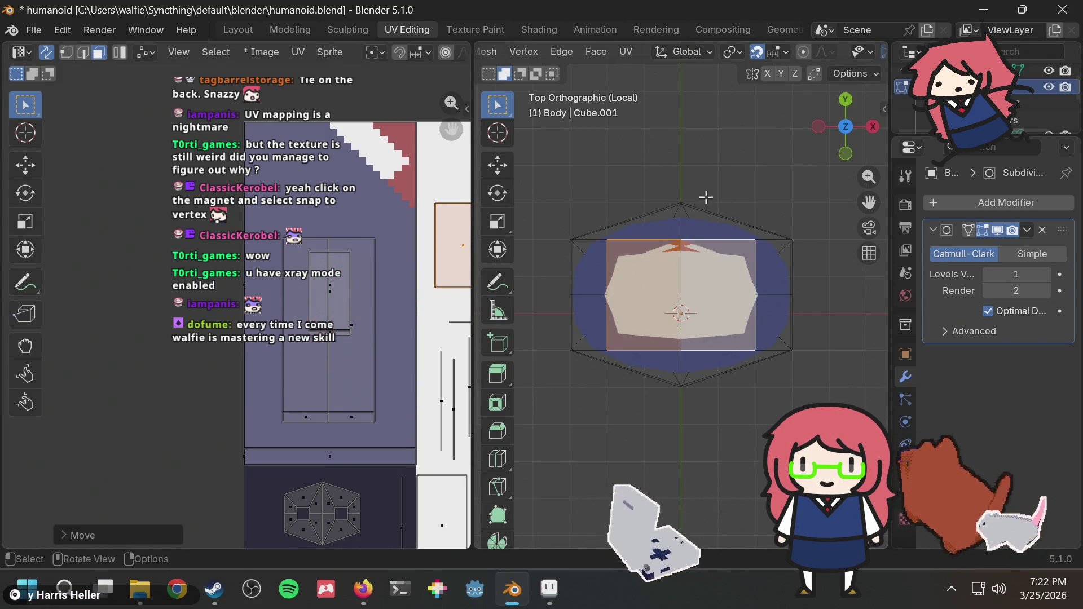
{"action": "middle_click_drag", "start_coordinate": [705, 197], "coordinate": [711, 279]}
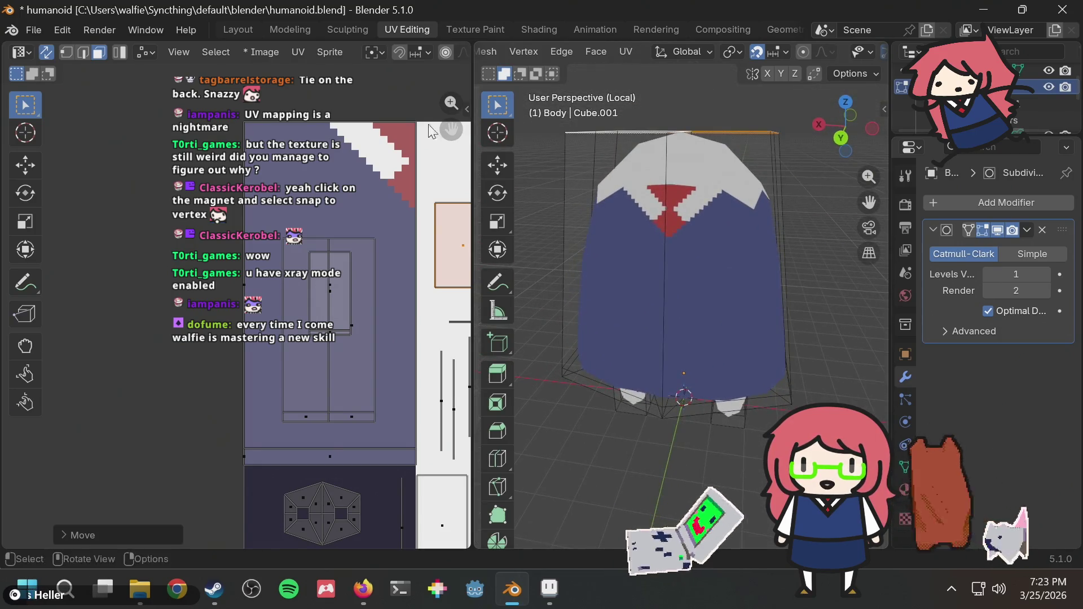
{"action": "key", "text": "ctrl+z"}
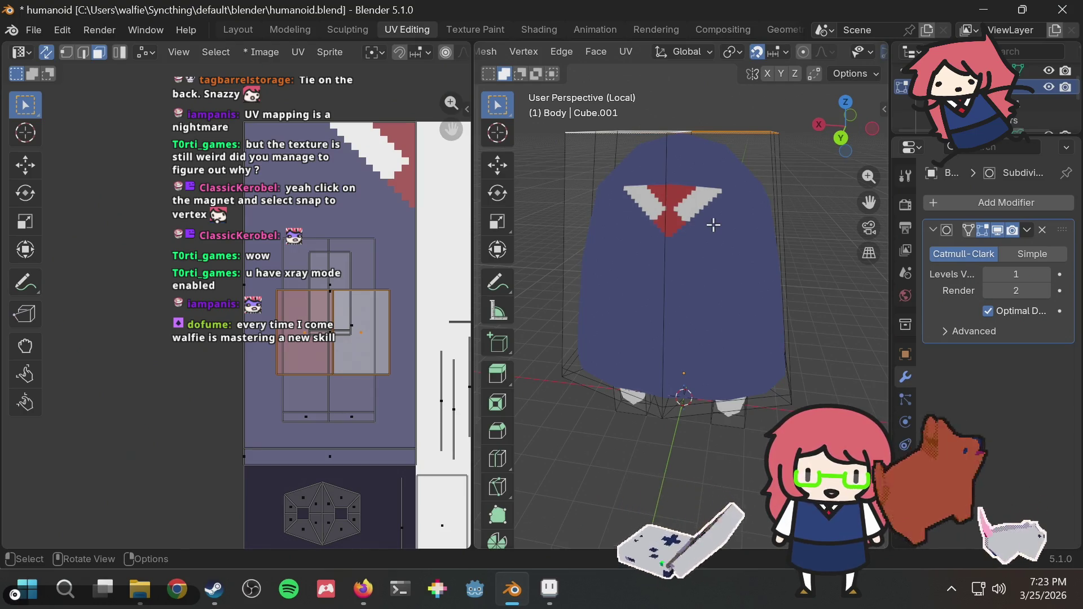
{"action": "left_click", "coordinate": [713, 223]}
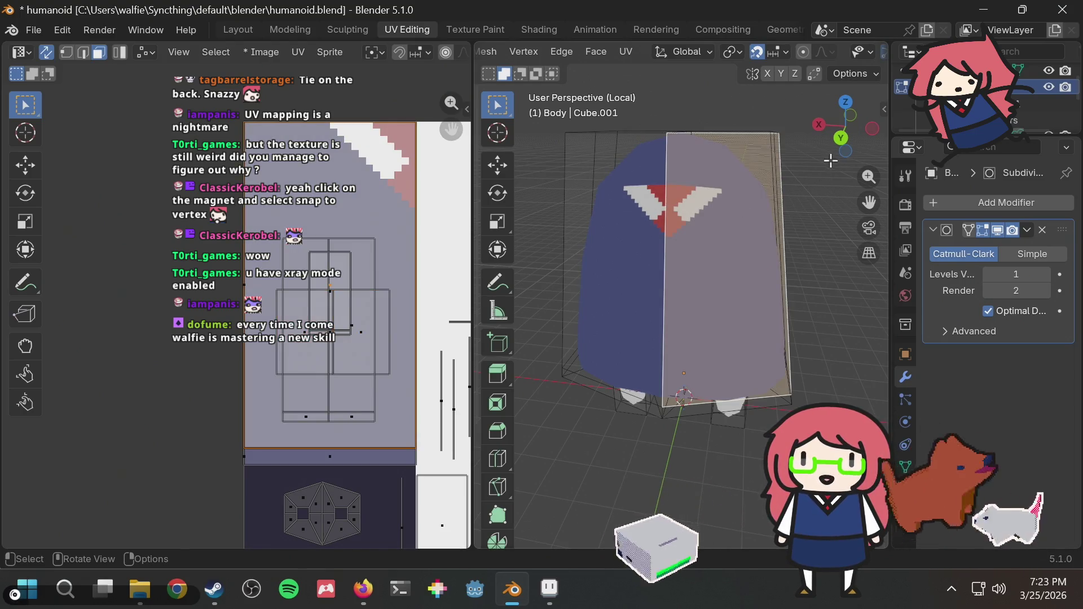
{"action": "key", "text": "KP_7"}
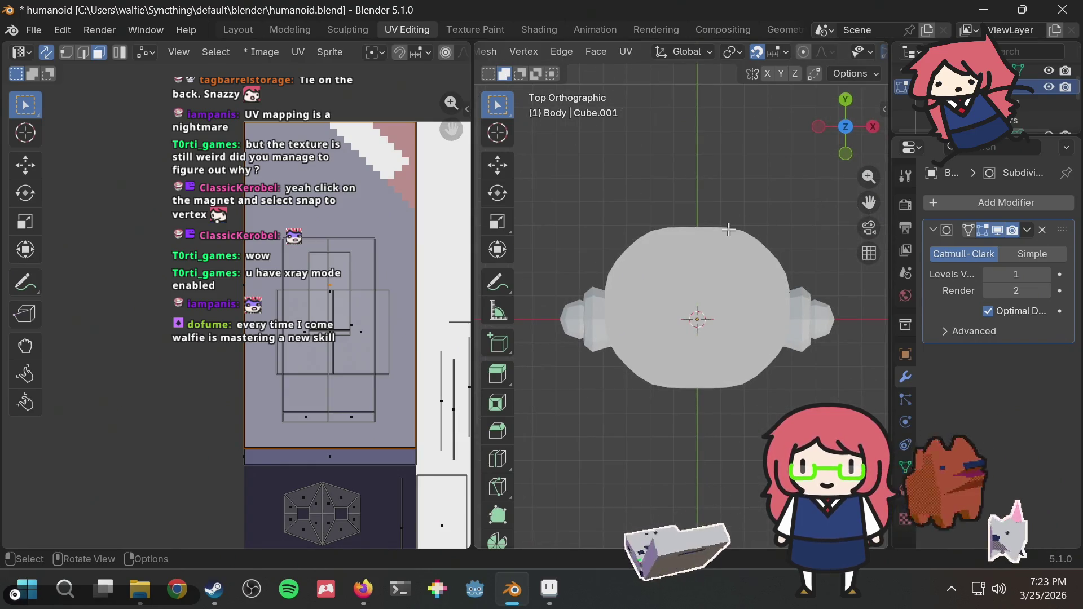
Step: Switch to the back view and add an edge loop across the shirt, sliding it toward the collar
{"action": "left_click", "coordinate": [845, 125]}
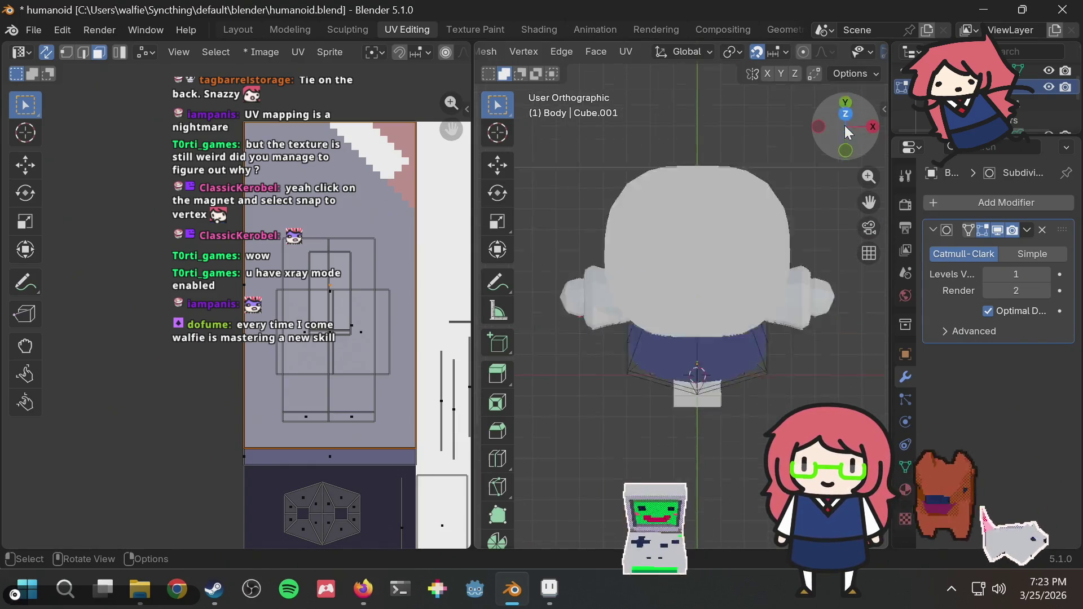
{"action": "left_click", "coordinate": [817, 126]}
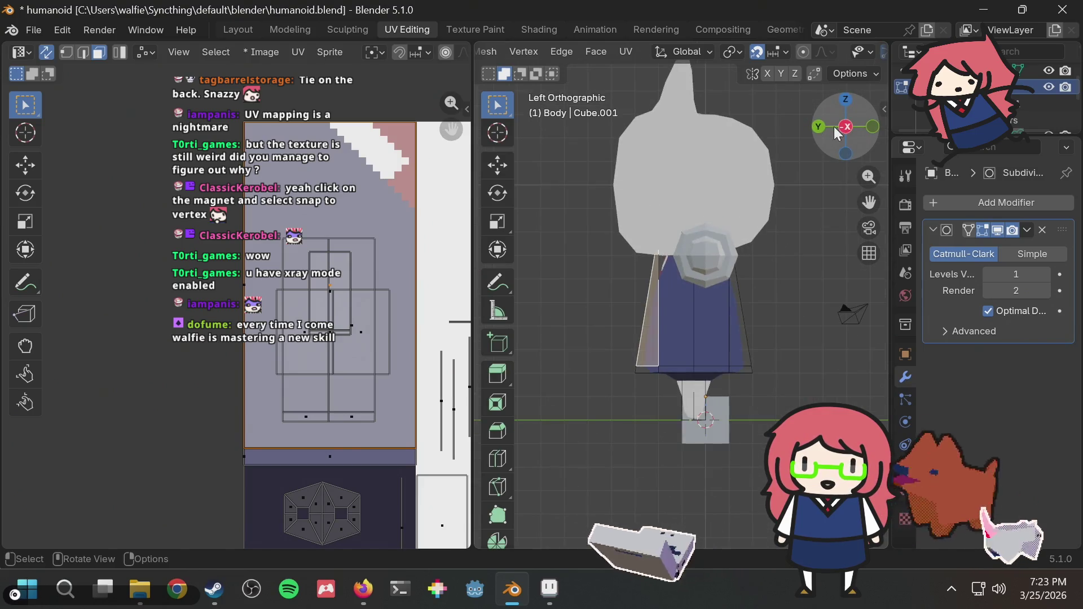
{"action": "left_click", "coordinate": [819, 126]}
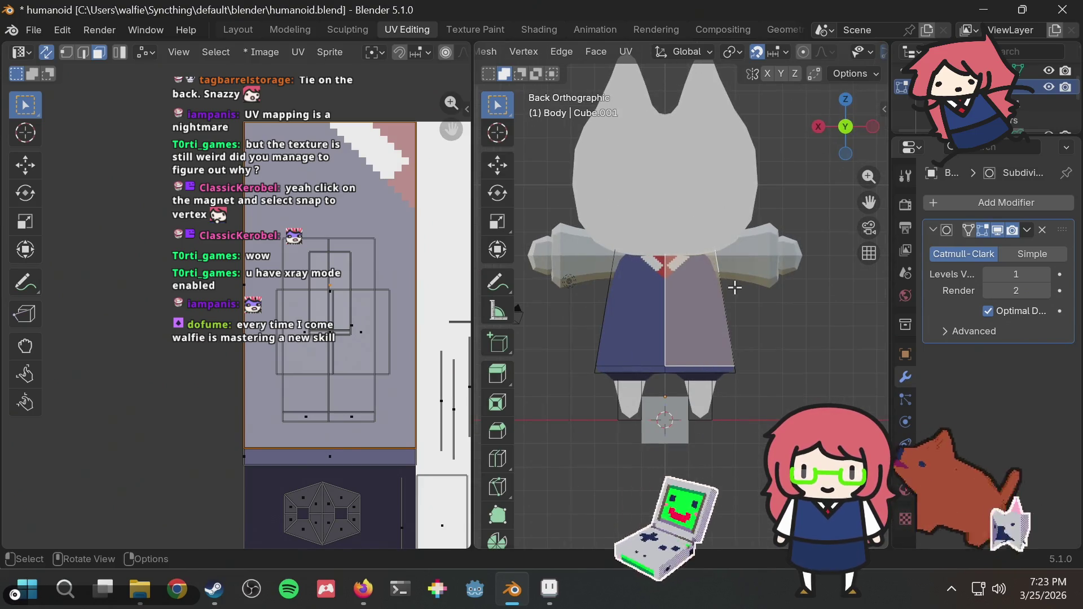
{"action": "key", "text": "ctrl+r"}
{"action": "left_click", "coordinate": [696, 273]}
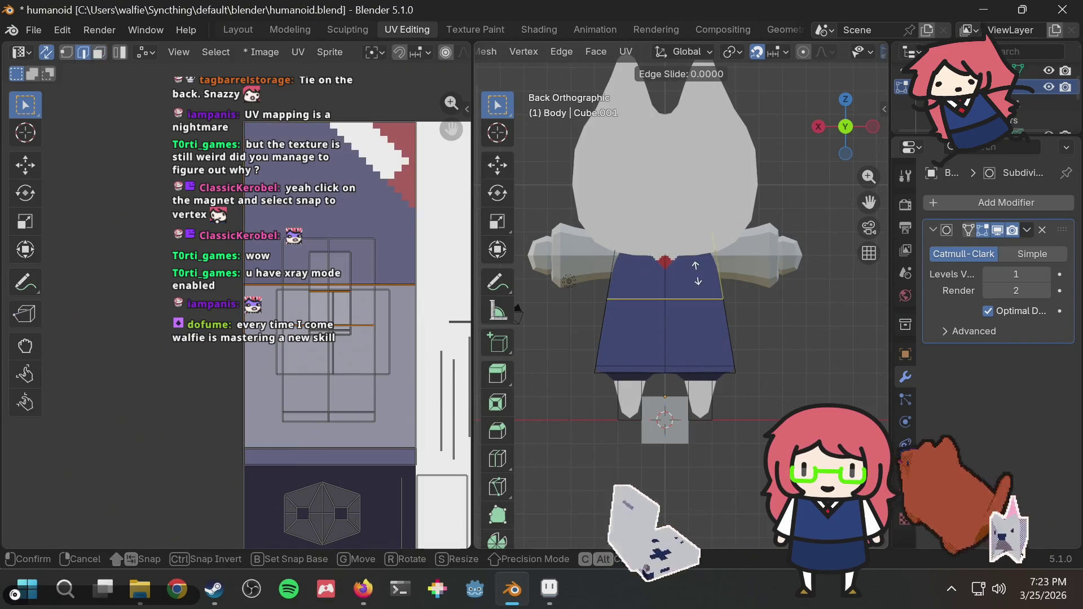
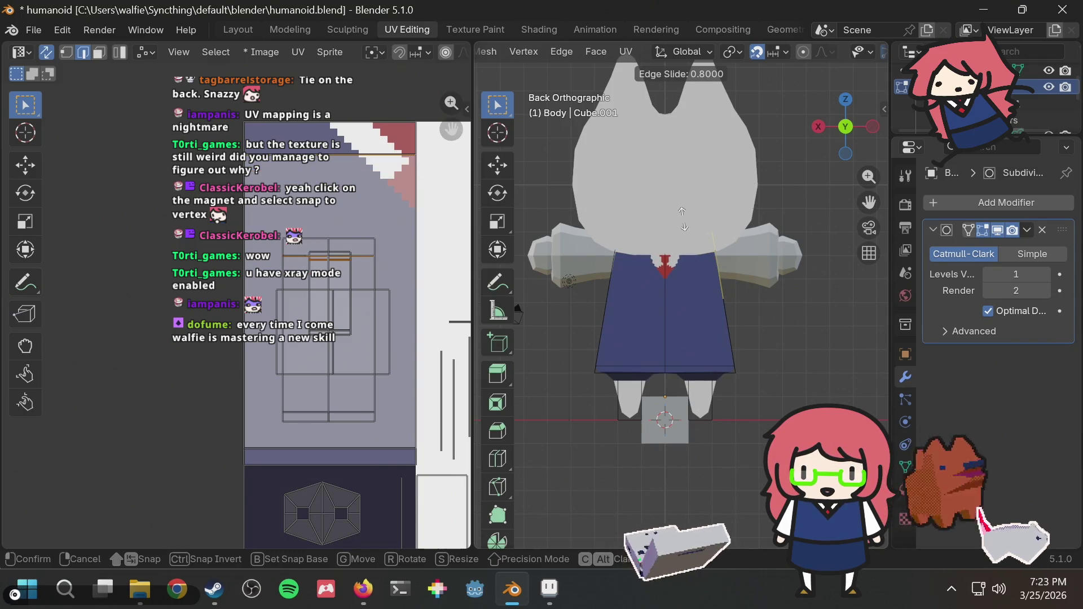
Step: Confirm the body's new edge loop and move the skirt UV island's top edge to the texture's top border
{"action": "left_click", "coordinate": [682, 218]}
{"action": "middle_click_drag", "start_coordinate": [312, 203], "coordinate": [357, 304]}
{"action": "mouse_move", "coordinate": [337, 242]}
{"action": "middle_mouse_down"}
{"action": "mouse_move", "coordinate": [347, 253]}
{"action": "mouse_move", "coordinate": [307, 302]}
{"action": "middle_mouse_up"}
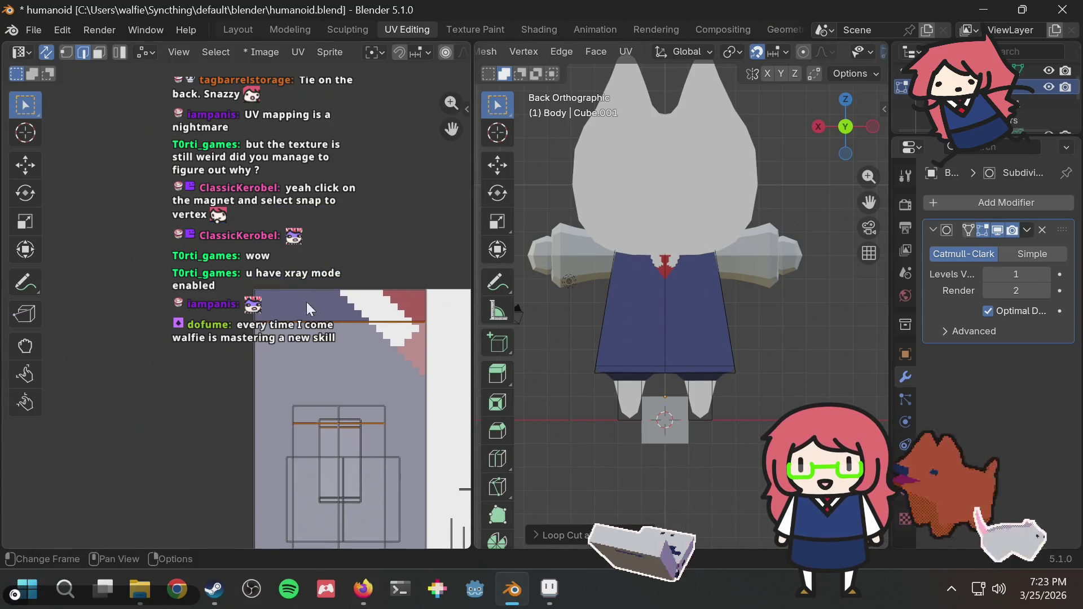
{"action": "scroll", "coordinate": [313, 299], "scroll_direction": "up", "scroll_amount": 4}
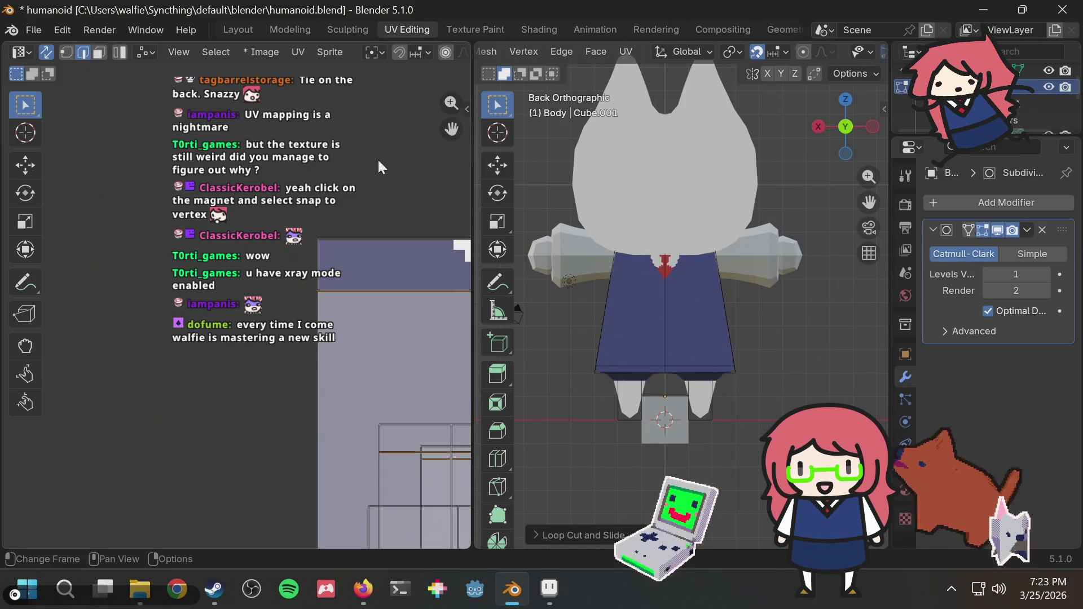
{"action": "left_click", "coordinate": [65, 50]}
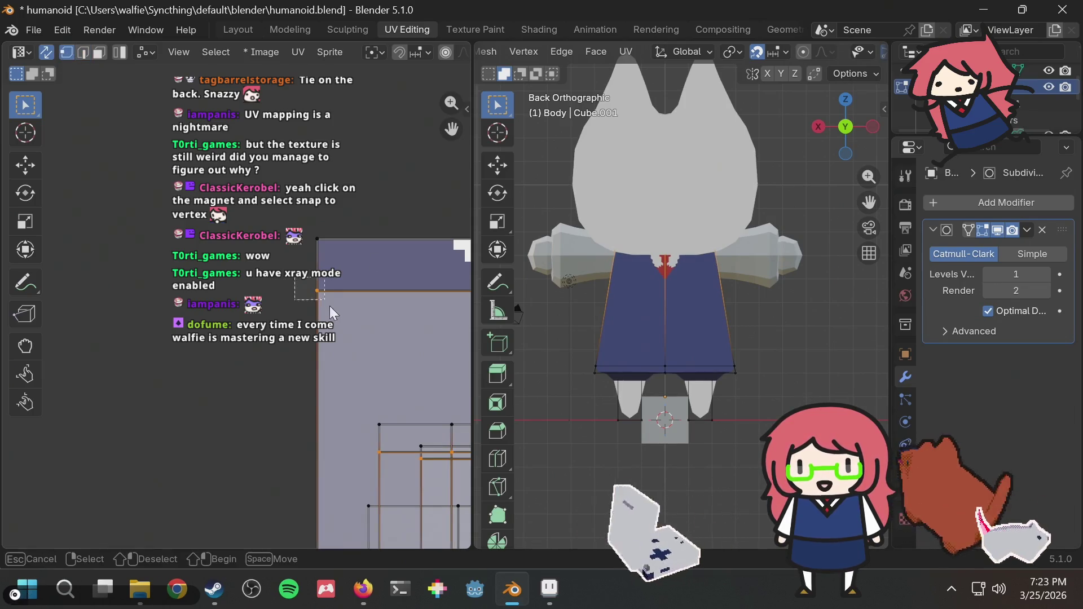
{"action": "middle_click_drag", "start_coordinate": [340, 310], "coordinate": [112, 314]}
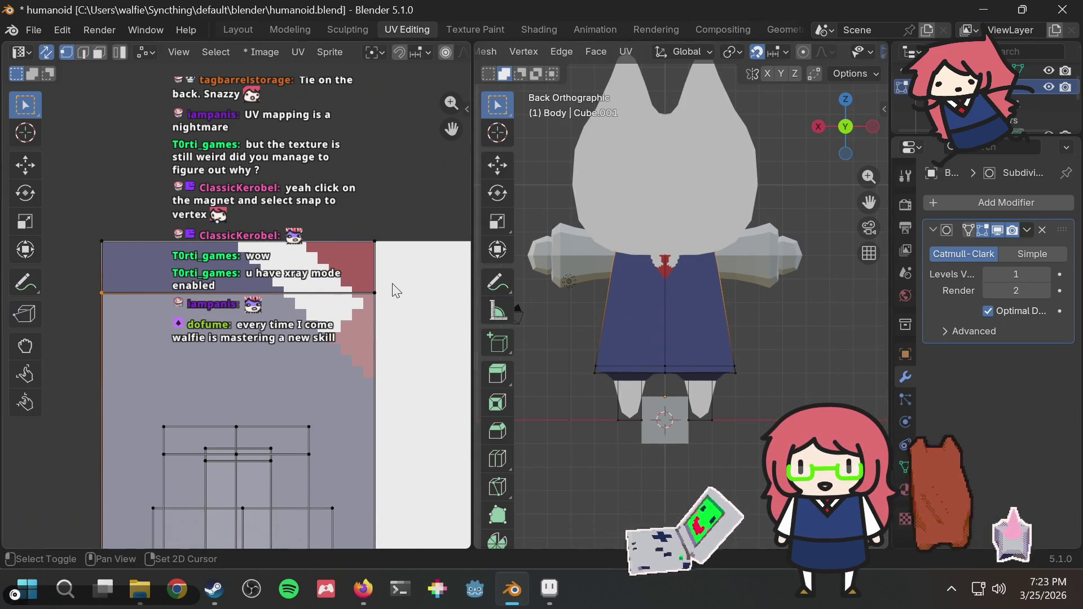
{"action": "key", "text": "g"}
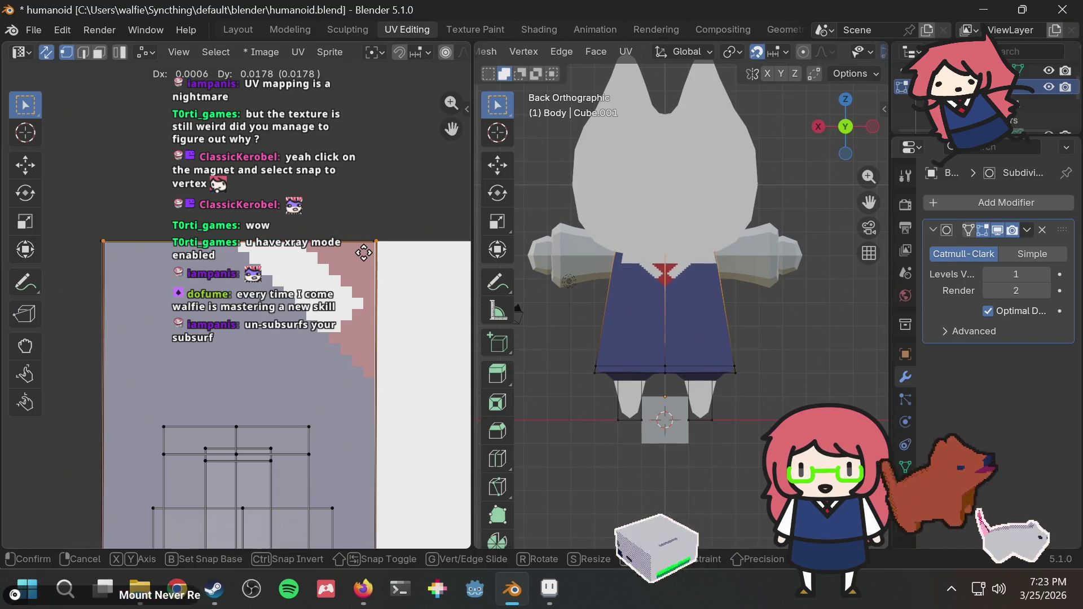
{"action": "left_click", "coordinate": [364, 256]}
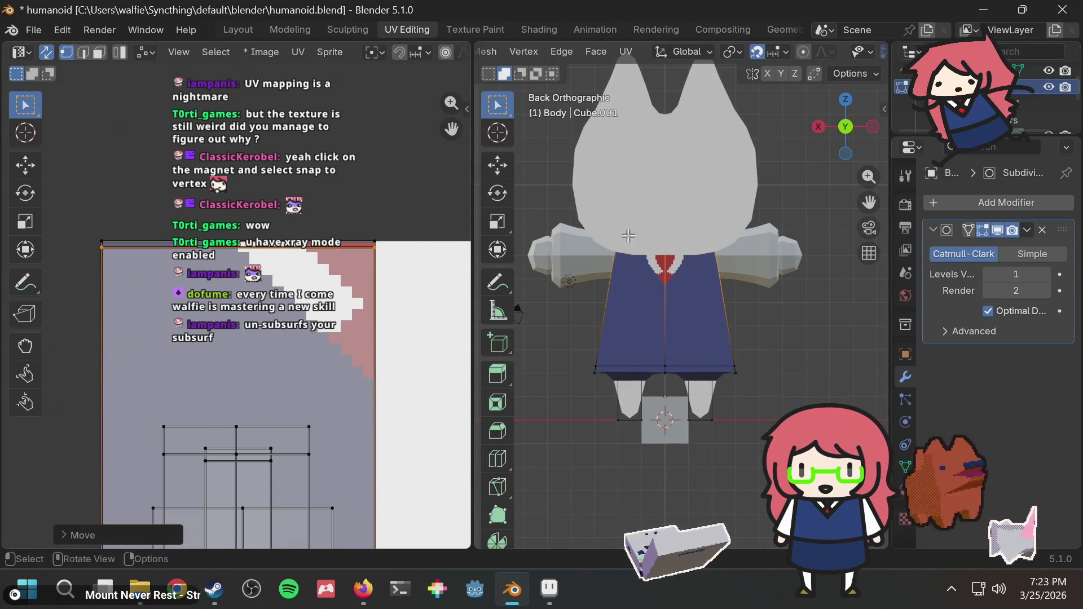
{"action": "scroll", "coordinate": [656, 275], "scroll_direction": "up", "scroll_amount": 2}
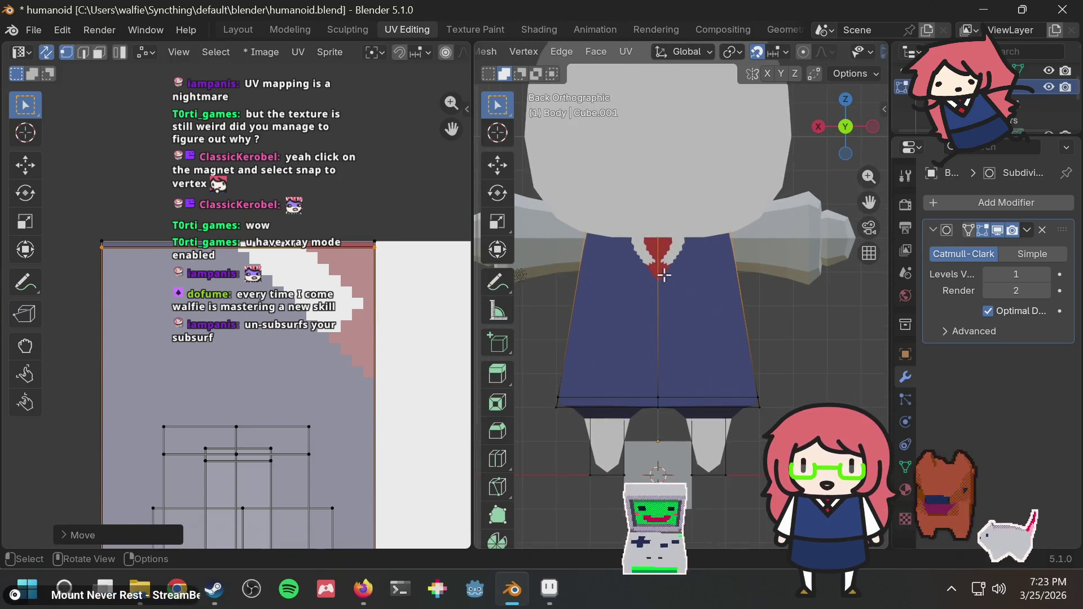
{"action": "mouse_move", "coordinate": [663, 275]}
{"action": "middle_mouse_down"}
{"action": "mouse_move", "coordinate": [735, 232]}
{"action": "mouse_move", "coordinate": [755, 246]}
{"action": "mouse_move", "coordinate": [665, 265]}
{"action": "middle_mouse_up"}
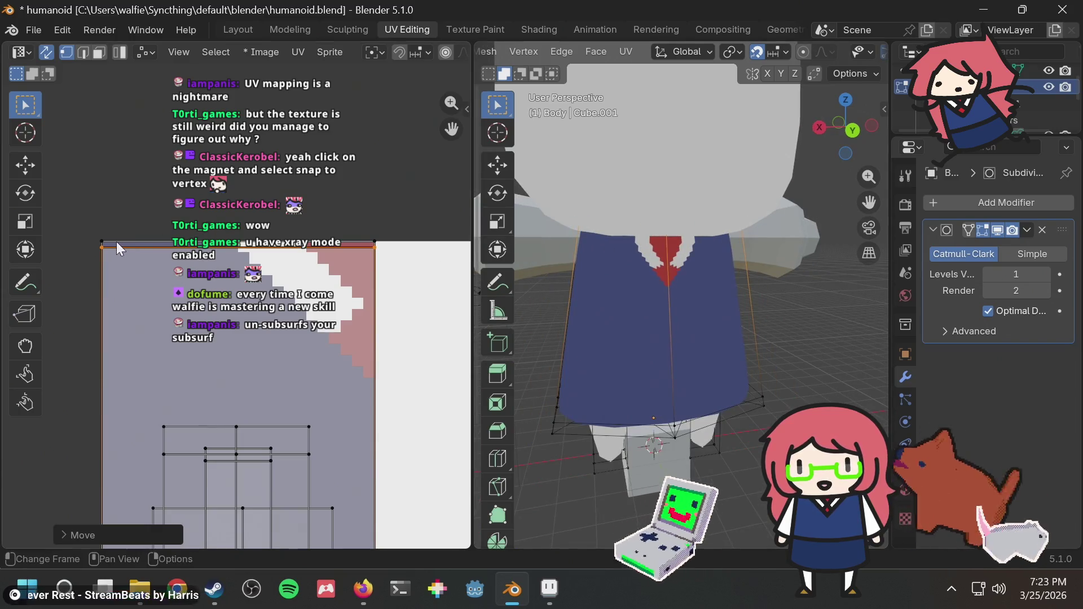
Step: Try moving the skirt island's top-left UV vertex, cancelling both attempts
{"action": "left_click_drag", "start_coordinate": [108, 244], "coordinate": [113, 245]}
{"action": "key", "text": "g"}
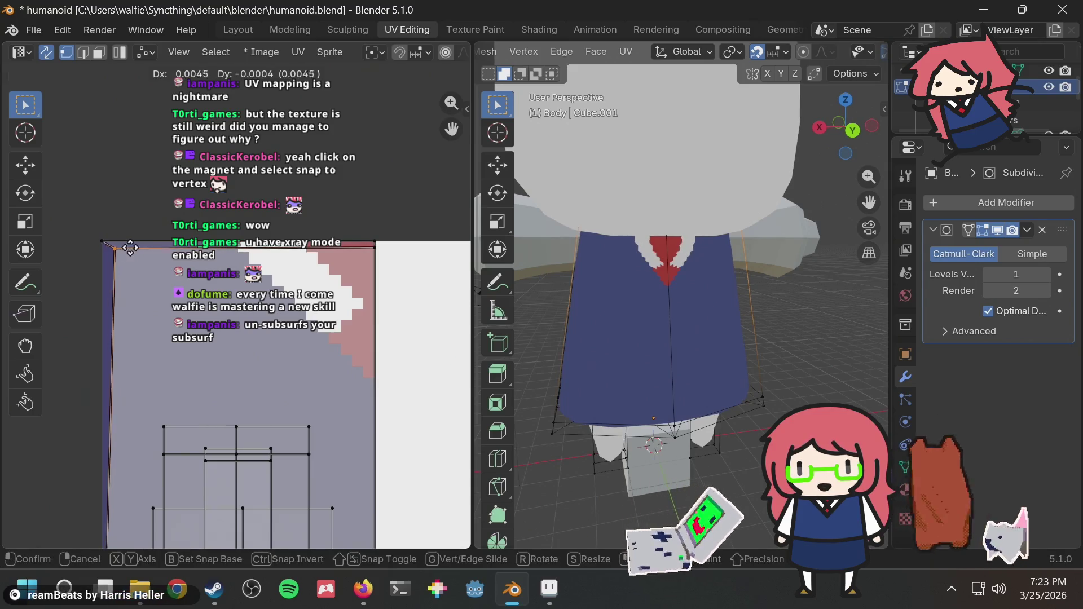
{"action": "key", "text": "Escape"}
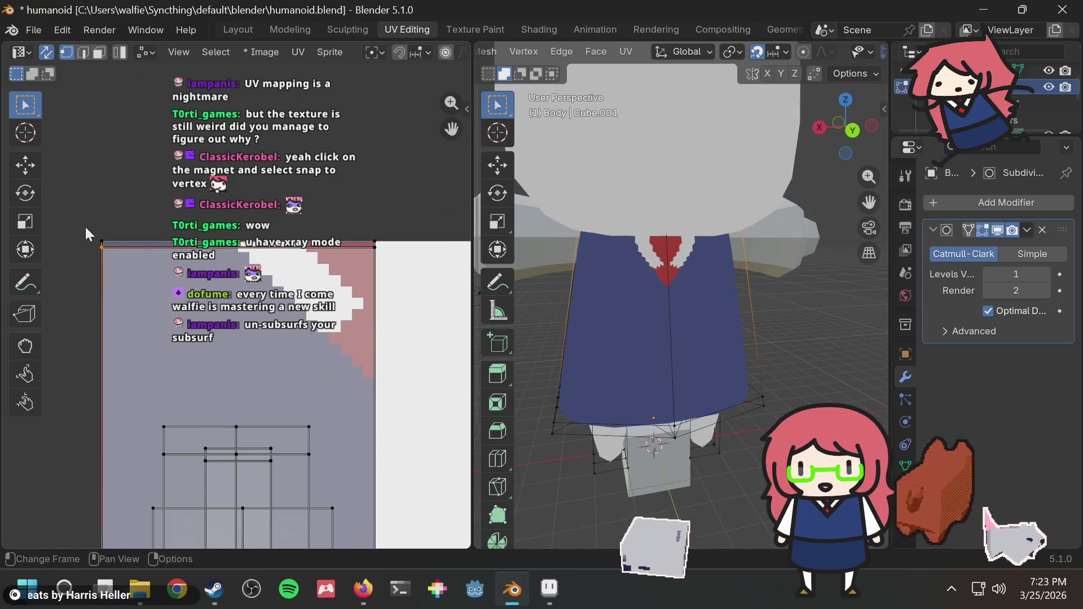
{"action": "left_click_drag", "start_coordinate": [107, 249], "coordinate": [107, 250]}
{"action": "key", "text": "g"}
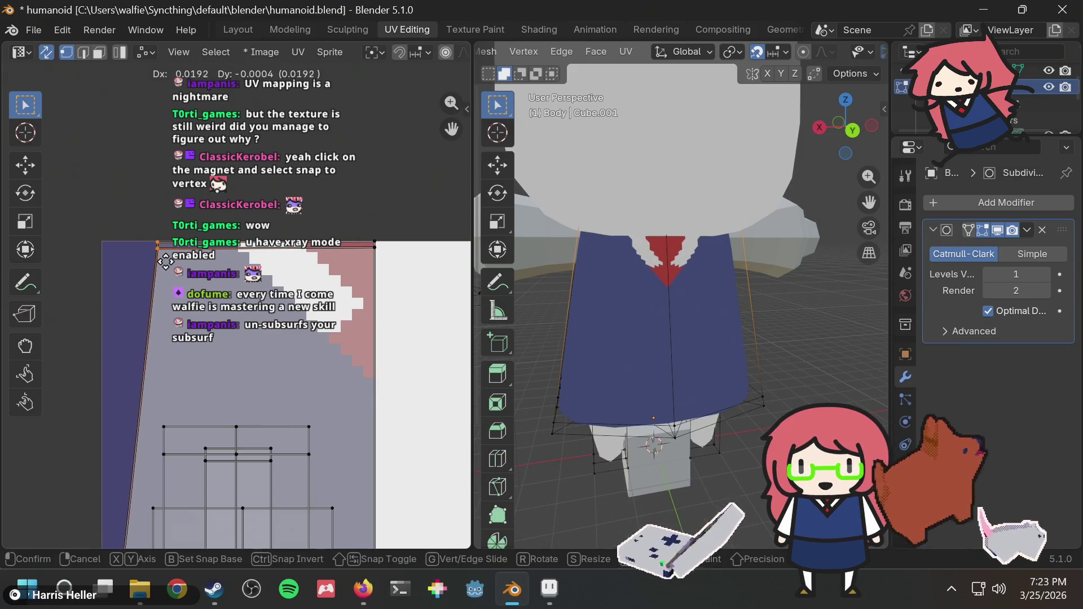
{"action": "key", "text": "Escape"}
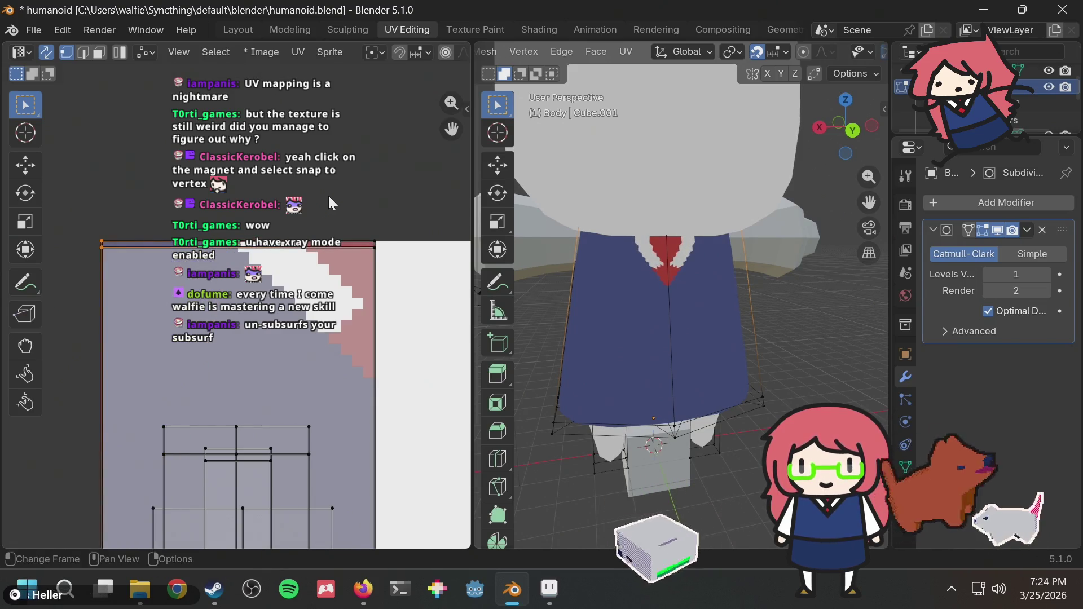
{"action": "scroll", "coordinate": [241, 243], "scroll_direction": "down", "scroll_amount": 2}
{"action": "mouse_move", "coordinate": [605, 241]}
{"action": "middle_mouse_down"}
{"action": "mouse_move", "coordinate": [706, 231]}
{"action": "mouse_move", "coordinate": [518, 237]}
{"action": "middle_mouse_up"}
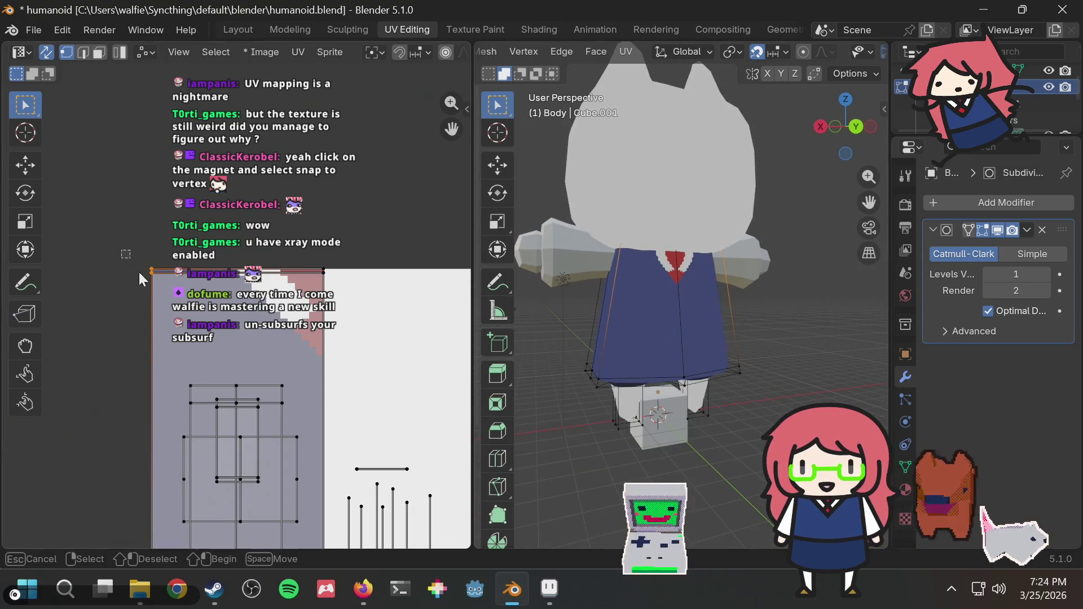
Step: Align the skirt UV island's left edge with the texture's left border and select the skirt's centre face
{"action": "key", "text": "g"}
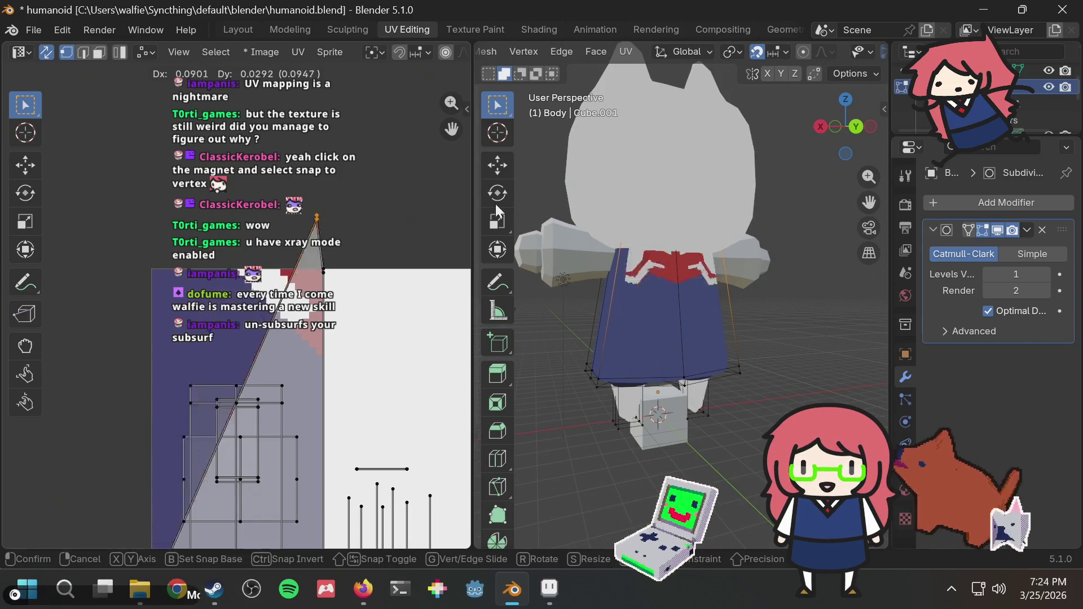
{"action": "left_click", "coordinate": [217, 300]}
{"action": "mouse_move", "coordinate": [663, 226]}
{"action": "middle_mouse_down"}
{"action": "mouse_move", "coordinate": [705, 228]}
{"action": "mouse_move", "coordinate": [585, 244]}
{"action": "middle_mouse_up"}
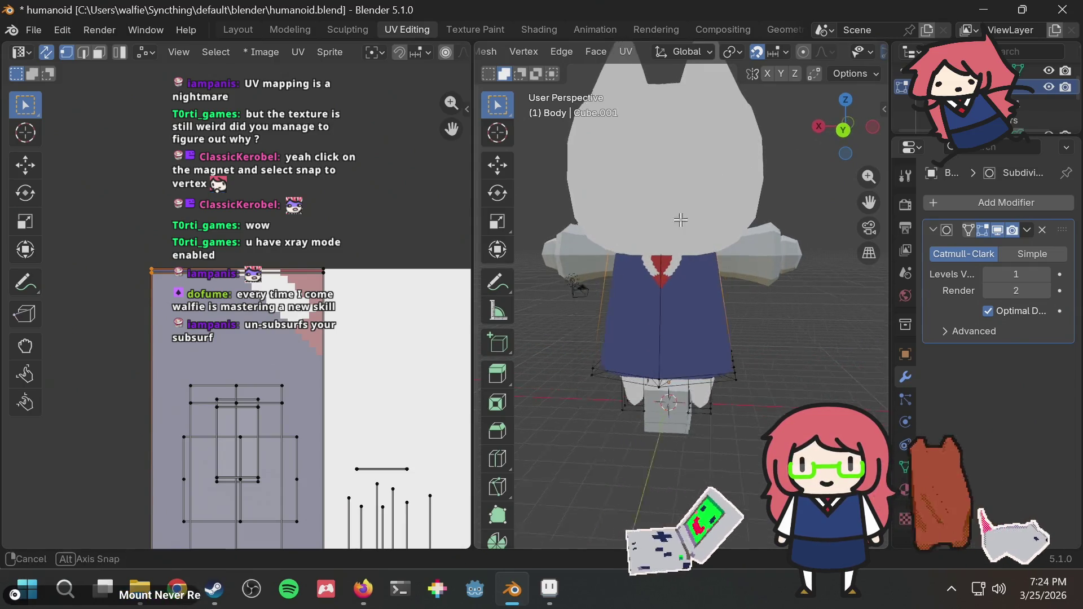
{"action": "scroll", "coordinate": [712, 220], "scroll_direction": "up", "scroll_amount": 3}
{"action": "mouse_move", "coordinate": [708, 221]}
{"action": "middle_mouse_down"}
{"action": "mouse_move", "coordinate": [704, 200]}
{"action": "mouse_move", "coordinate": [623, 136]}
{"action": "mouse_move", "coordinate": [638, 207]}
{"action": "middle_mouse_up"}
{"action": "left_click", "coordinate": [678, 167], "text": "ctrl"}
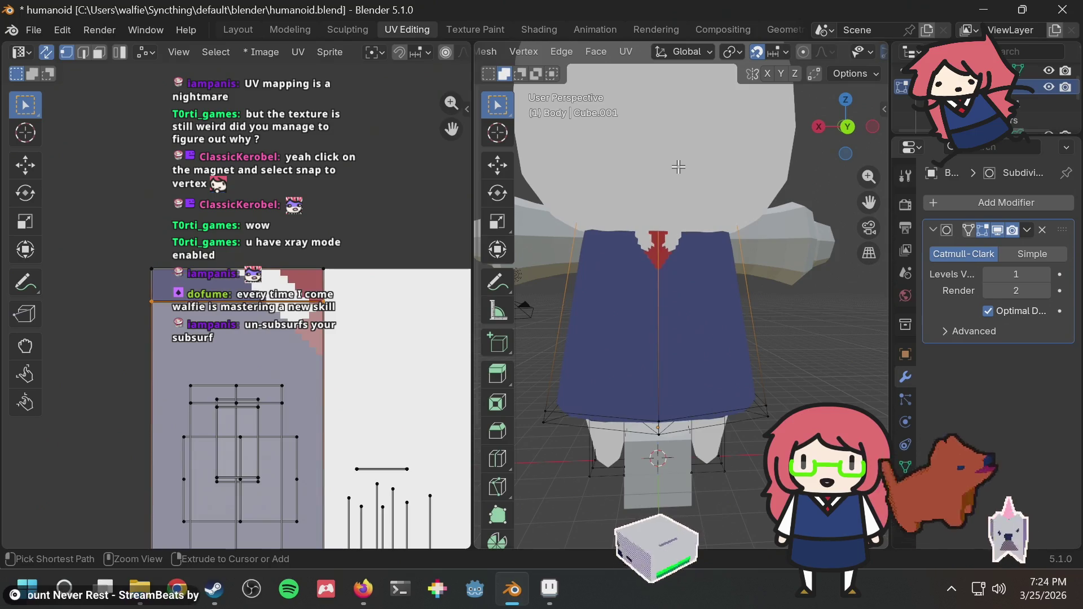
{"action": "key", "text": "3"}
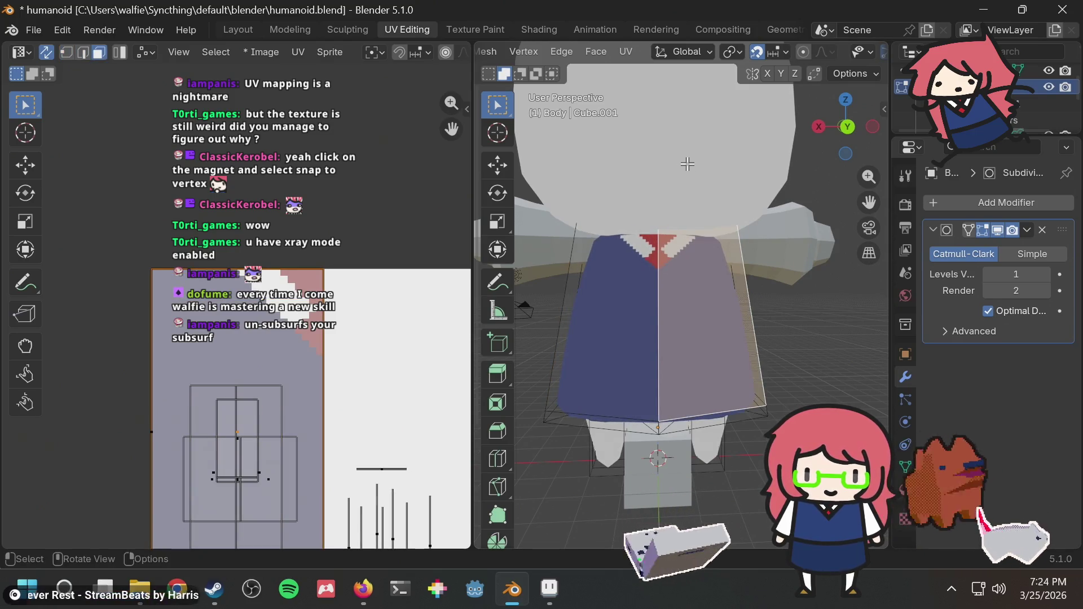
{"action": "middle_click_drag", "start_coordinate": [752, 234], "coordinate": [687, 253]}
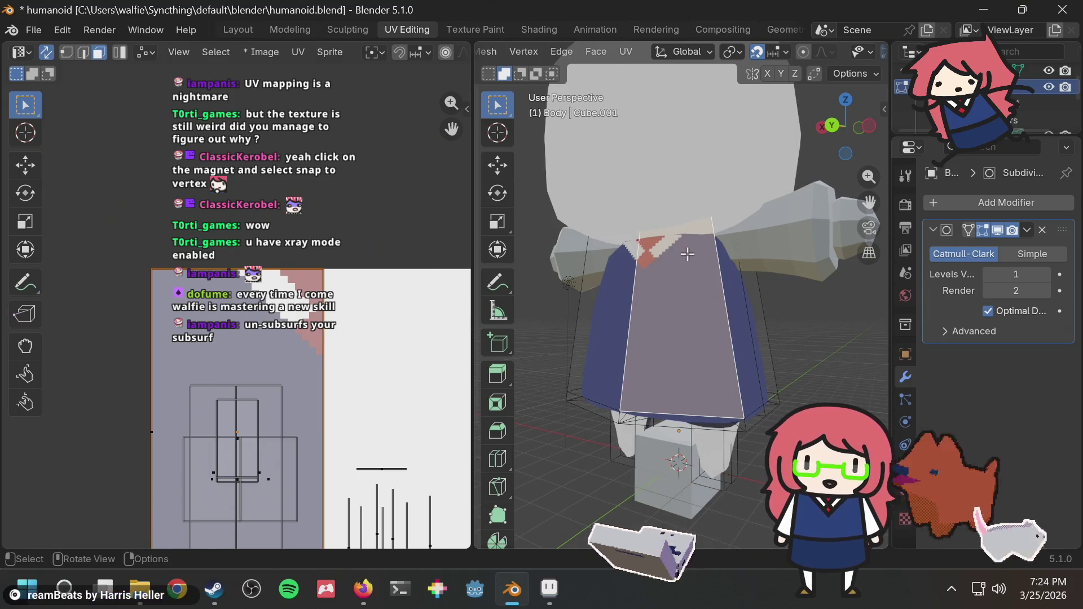
{"action": "scroll", "coordinate": [687, 254], "scroll_direction": "down", "scroll_amount": 3}
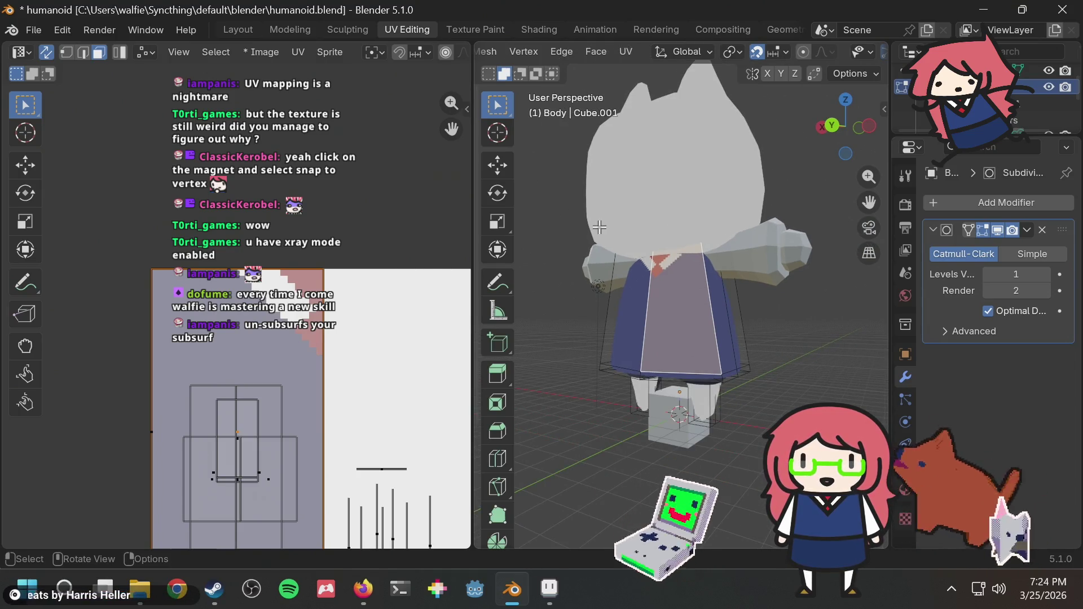
Step: Save humanoid.blend and view the whole character
{"action": "key", "text": "ctrl+s"}
{"action": "scroll", "coordinate": [699, 265], "scroll_direction": "up", "scroll_amount": 4}
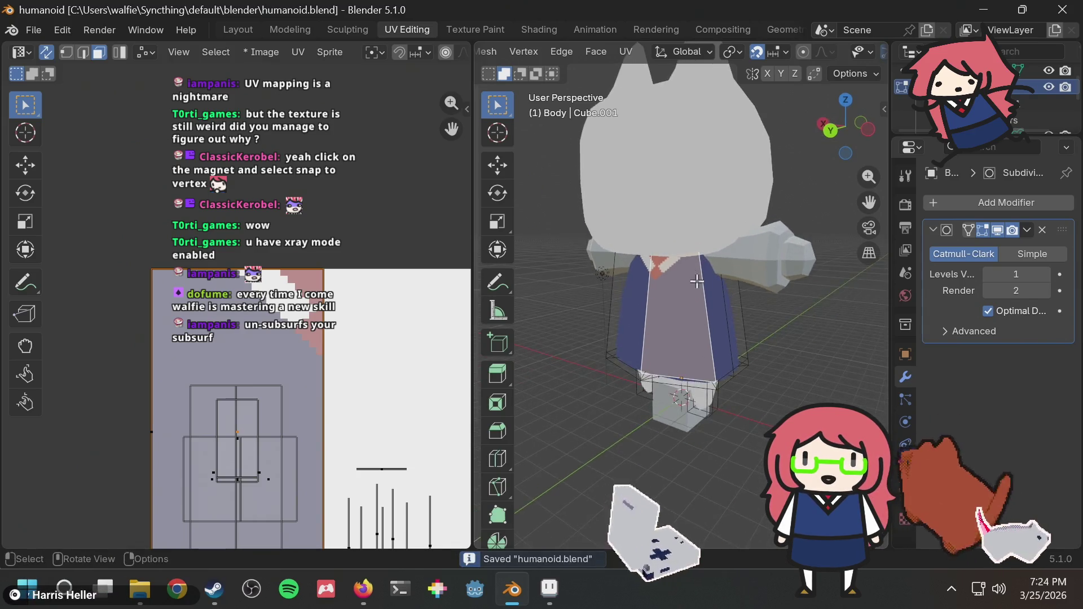
{"action": "scroll", "coordinate": [665, 246], "scroll_direction": "up", "scroll_amount": 2}
{"action": "scroll", "coordinate": [663, 245], "scroll_direction": "up", "scroll_amount": 2}
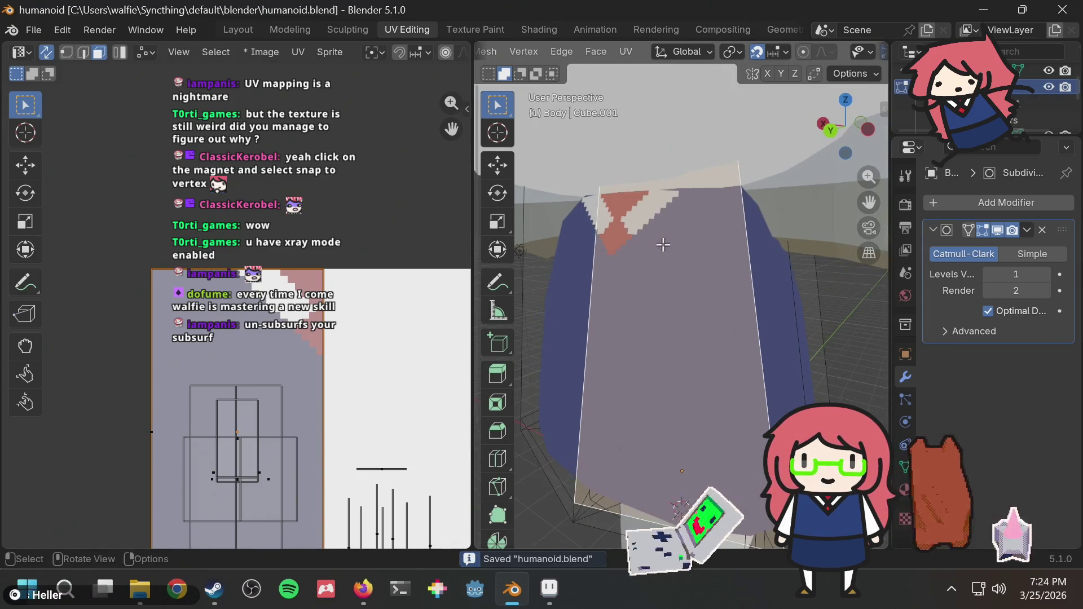
{"action": "scroll", "coordinate": [664, 244], "scroll_direction": "down", "scroll_amount": 10}
{"action": "mouse_move", "coordinate": [708, 243]}
{"action": "middle_mouse_down"}
{"action": "mouse_move", "coordinate": [785, 246]}
{"action": "mouse_move", "coordinate": [773, 253]}
{"action": "mouse_move", "coordinate": [778, 201]}
{"action": "mouse_move", "coordinate": [647, 250]}
{"action": "mouse_move", "coordinate": [584, 293]}
{"action": "mouse_move", "coordinate": [564, 239]}
{"action": "middle_mouse_up"}
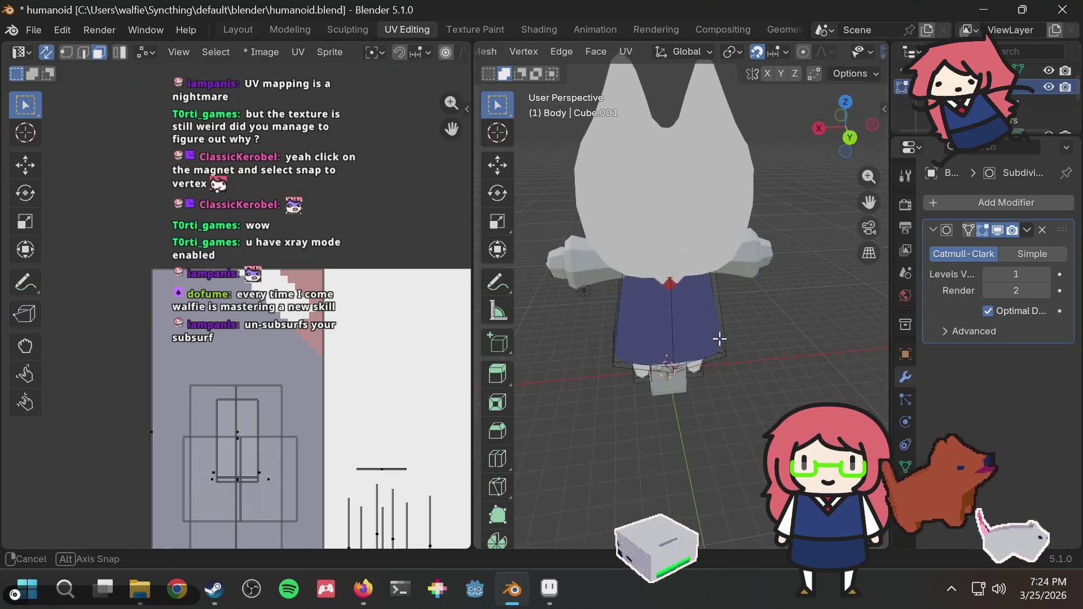
Step: Save again, select a vertical Body UV strip, and inspect the blue skirt from above and behind
{"action": "key", "text": "ctrl+s"}
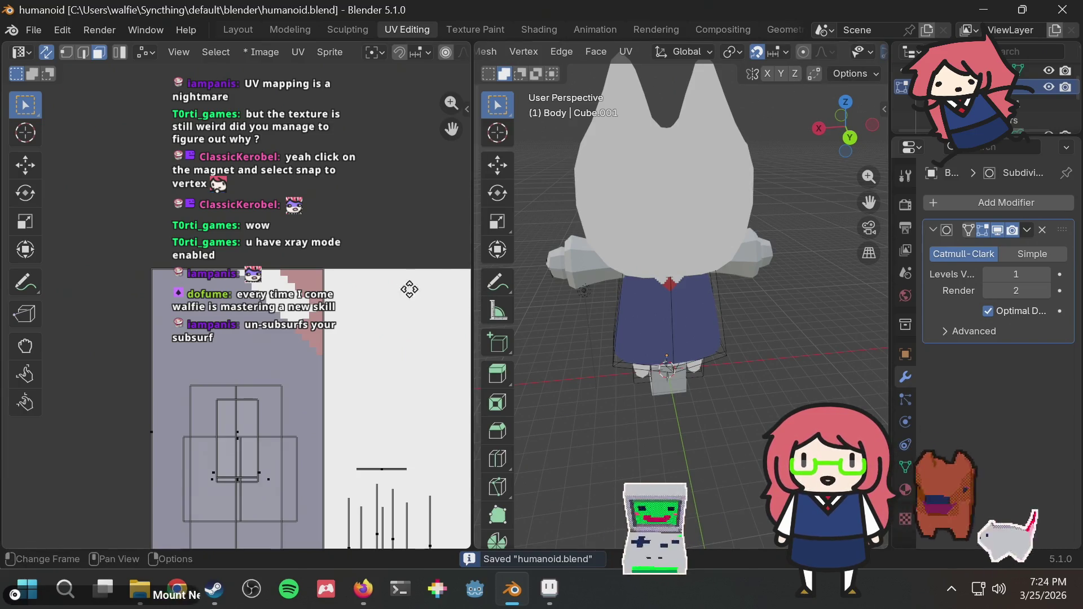
{"action": "mouse_move", "coordinate": [410, 289]}
{"action": "middle_mouse_down"}
{"action": "mouse_move", "coordinate": [361, 245]}
{"action": "mouse_move", "coordinate": [369, 210]}
{"action": "middle_mouse_up"}
{"action": "left_click", "coordinate": [309, 445]}
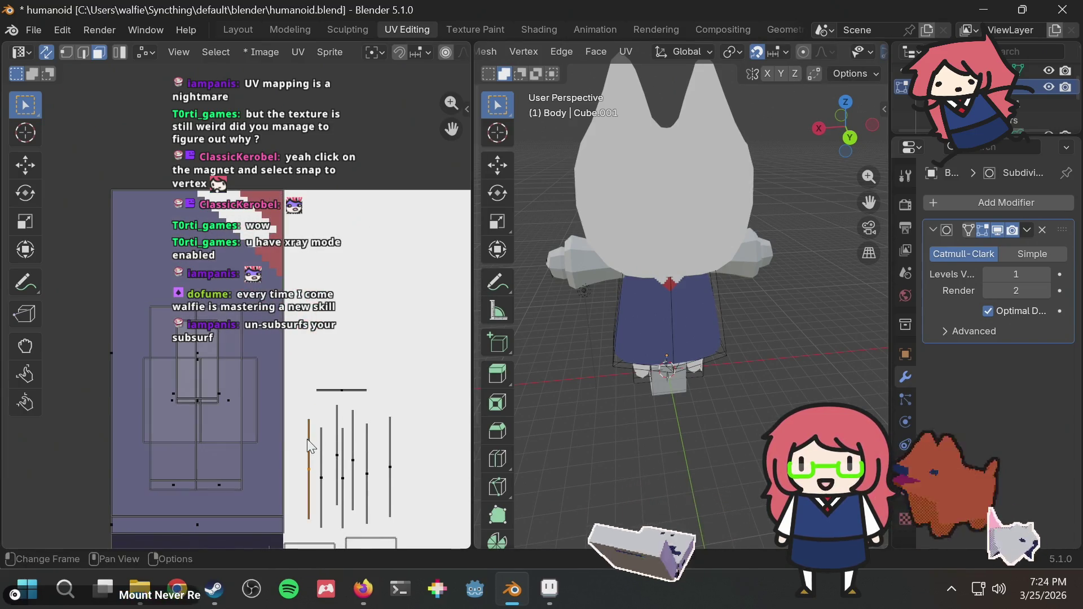
{"action": "mouse_move", "coordinate": [692, 306]}
{"action": "middle_mouse_down"}
{"action": "mouse_move", "coordinate": [705, 259]}
{"action": "mouse_move", "coordinate": [810, 390]}
{"action": "mouse_move", "coordinate": [640, 375]}
{"action": "mouse_move", "coordinate": [747, 331]}
{"action": "mouse_move", "coordinate": [812, 338]}
{"action": "middle_mouse_up"}
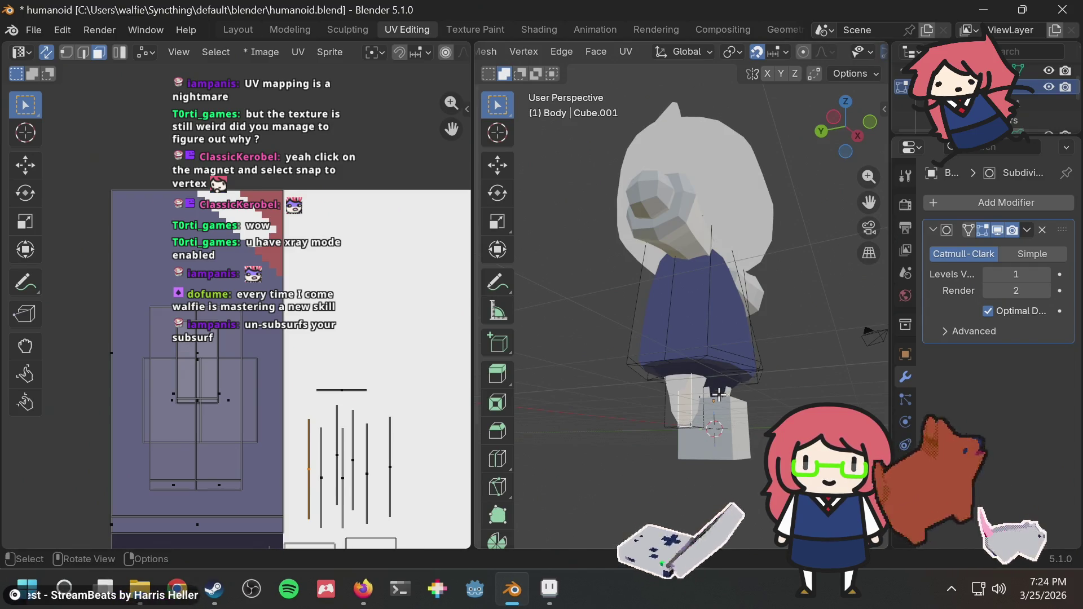
{"action": "middle_click_drag", "start_coordinate": [718, 393], "coordinate": [649, 384]}
{"action": "middle_click_drag", "start_coordinate": [338, 367], "coordinate": [337, 353]}
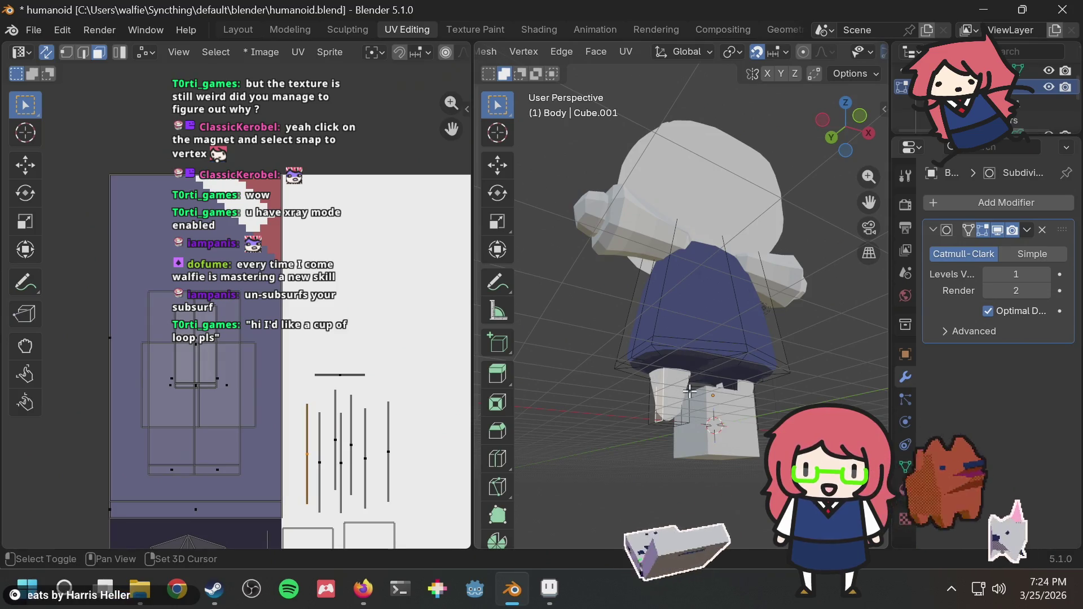
{"action": "middle_click_drag", "start_coordinate": [705, 410], "coordinate": [525, 430]}
{"action": "scroll", "coordinate": [741, 388], "scroll_direction": "up", "scroll_amount": 4}
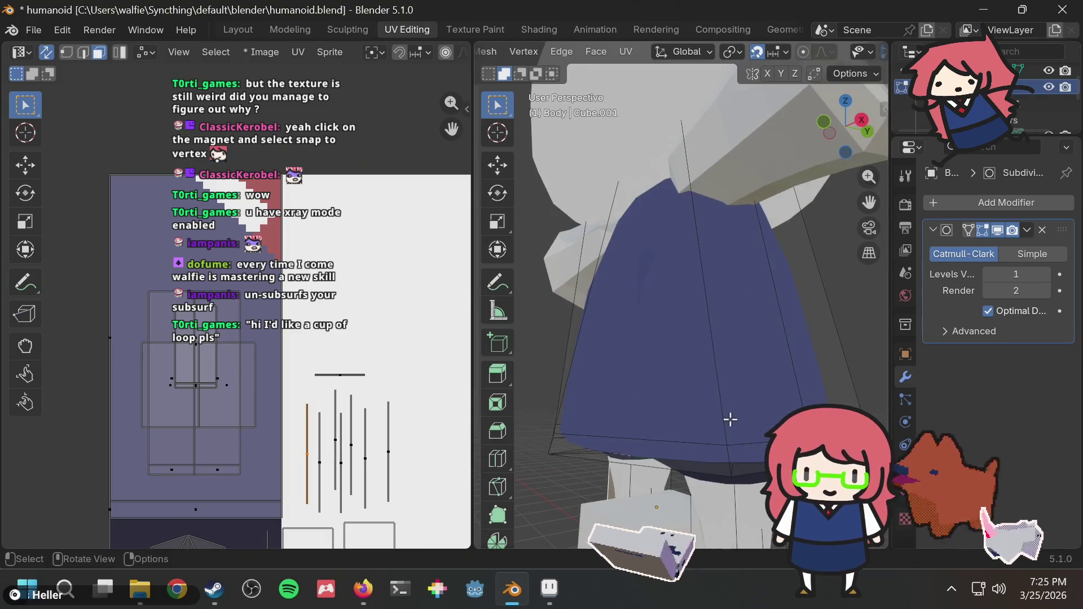
{"action": "scroll", "coordinate": [730, 413], "scroll_direction": "down", "scroll_amount": 2}
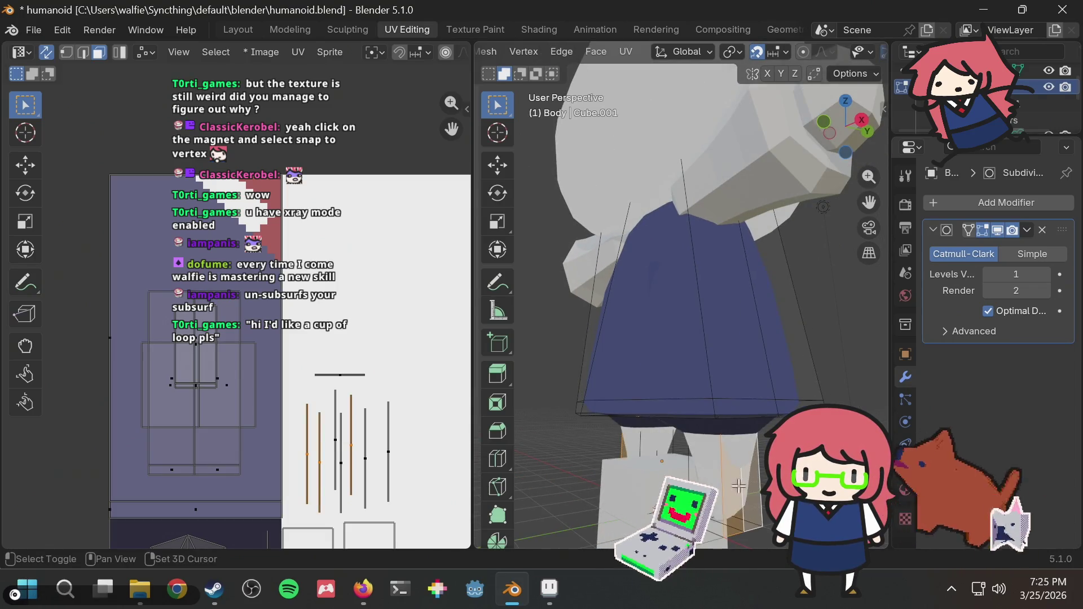
{"action": "mouse_move", "coordinate": [718, 463]}
{"action": "middle_mouse_down"}
{"action": "mouse_move", "coordinate": [561, 399]}
{"action": "mouse_move", "coordinate": [516, 256]}
{"action": "middle_mouse_up"}
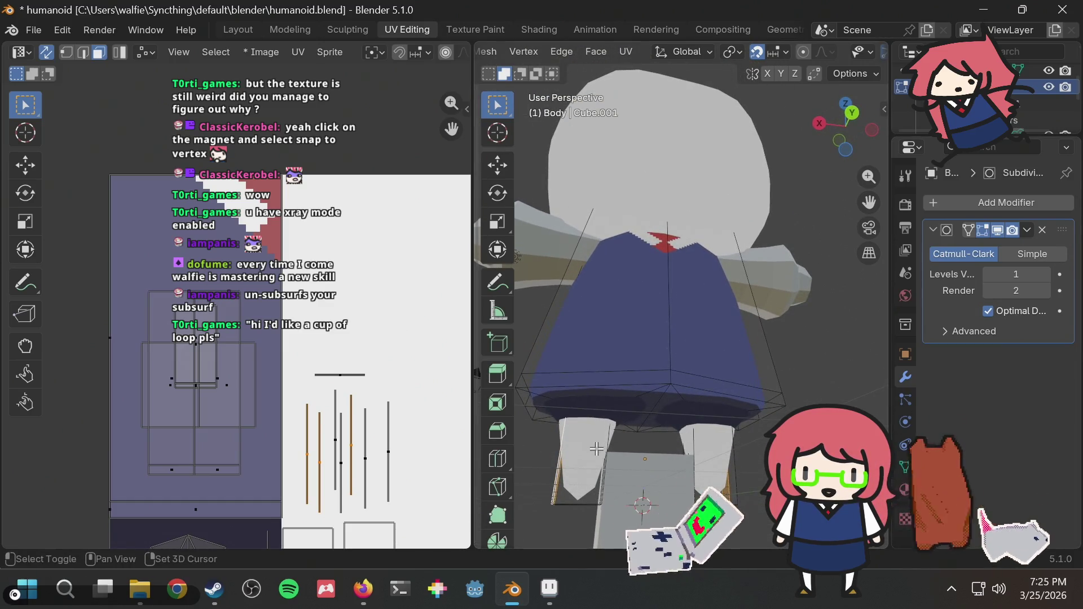
{"action": "mouse_move", "coordinate": [655, 434]}
{"action": "middle_mouse_down"}
{"action": "mouse_move", "coordinate": [587, 447]}
{"action": "mouse_move", "coordinate": [671, 443]}
{"action": "mouse_move", "coordinate": [733, 406]}
{"action": "mouse_move", "coordinate": [722, 392]}
{"action": "mouse_move", "coordinate": [707, 454]}
{"action": "mouse_move", "coordinate": [612, 454]}
{"action": "middle_mouse_up"}
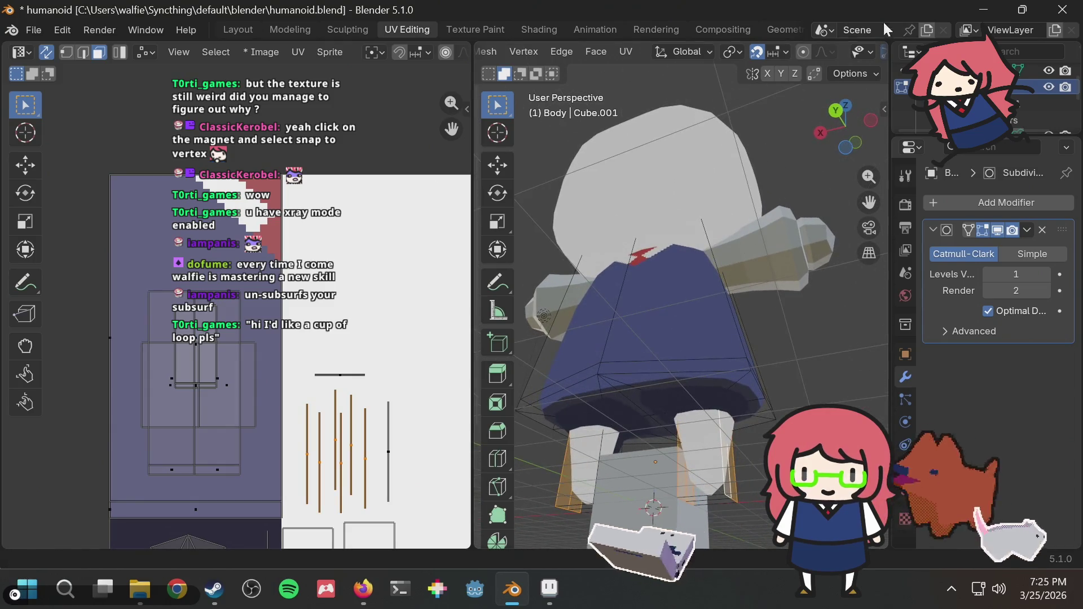
Step: Project the selected side faces' UVs from the Right view
{"action": "left_click", "coordinate": [821, 132]}
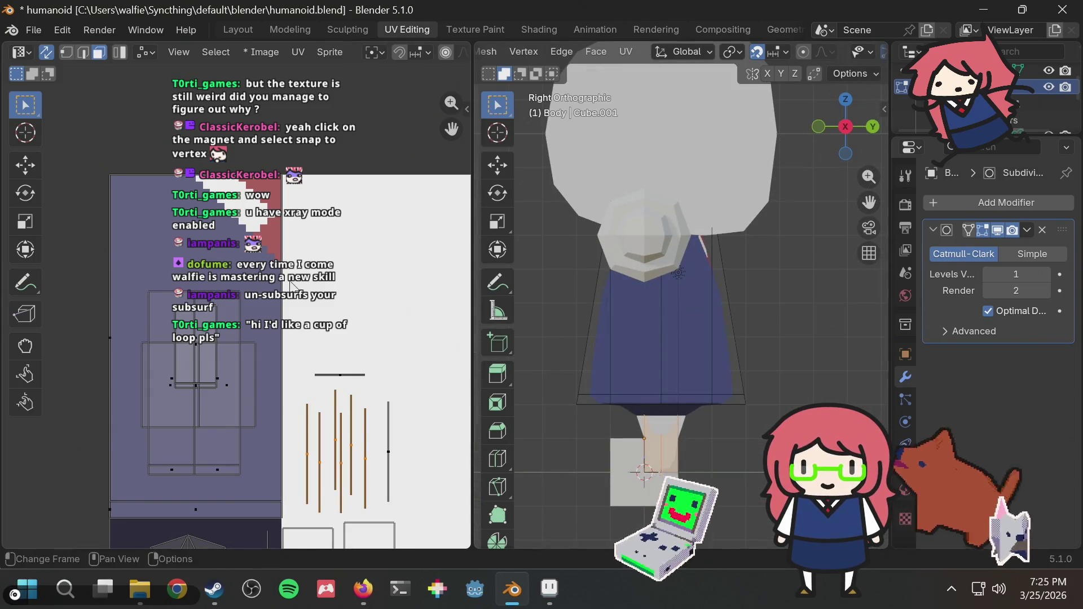
{"action": "key", "text": "u"}
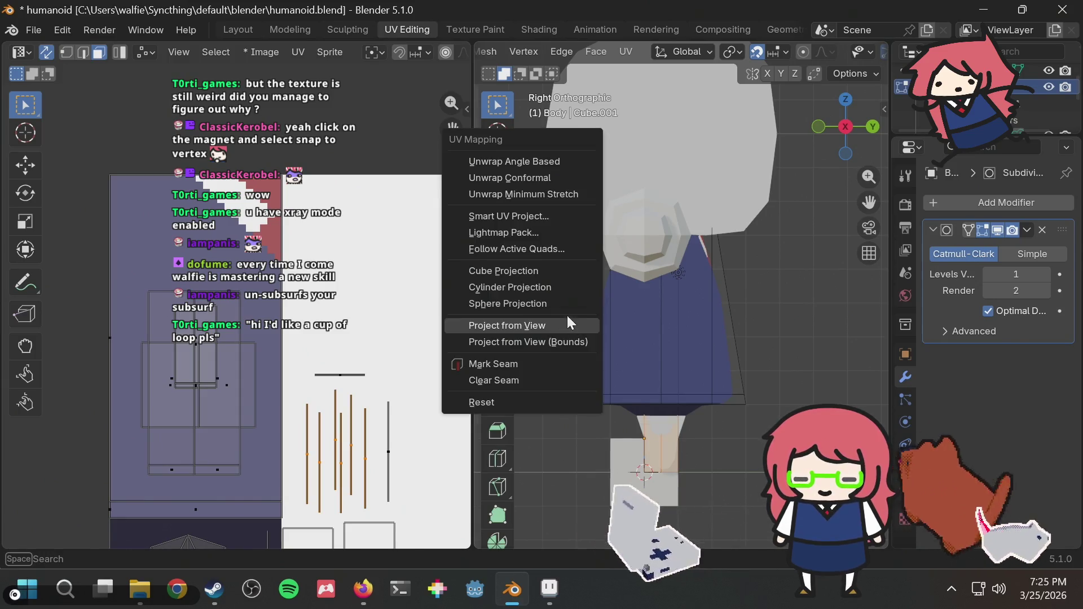
{"action": "left_click", "coordinate": [516, 322]}
{"action": "scroll", "coordinate": [401, 353], "scroll_direction": "down", "scroll_amount": 3}
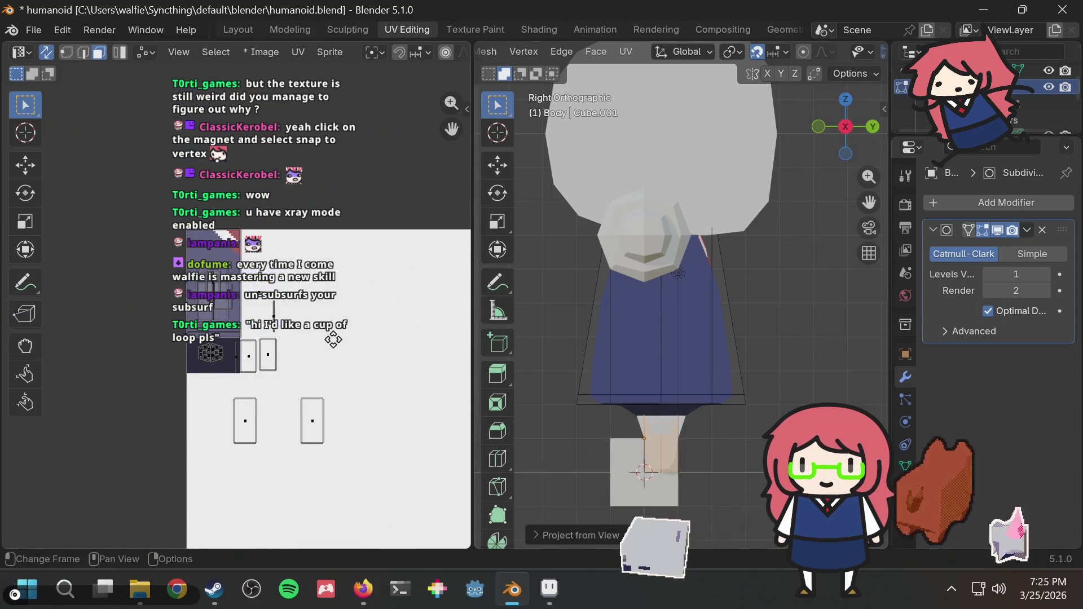
{"action": "scroll", "coordinate": [398, 338], "scroll_direction": "down", "scroll_amount": 1}
{"action": "mouse_move", "coordinate": [399, 339]}
{"action": "middle_mouse_down"}
{"action": "mouse_move", "coordinate": [273, 354]}
{"action": "mouse_move", "coordinate": [418, 374]}
{"action": "middle_mouse_up"}
{"action": "scroll", "coordinate": [273, 354], "scroll_direction": "down", "scroll_amount": 2}
{"action": "key", "text": "g"}
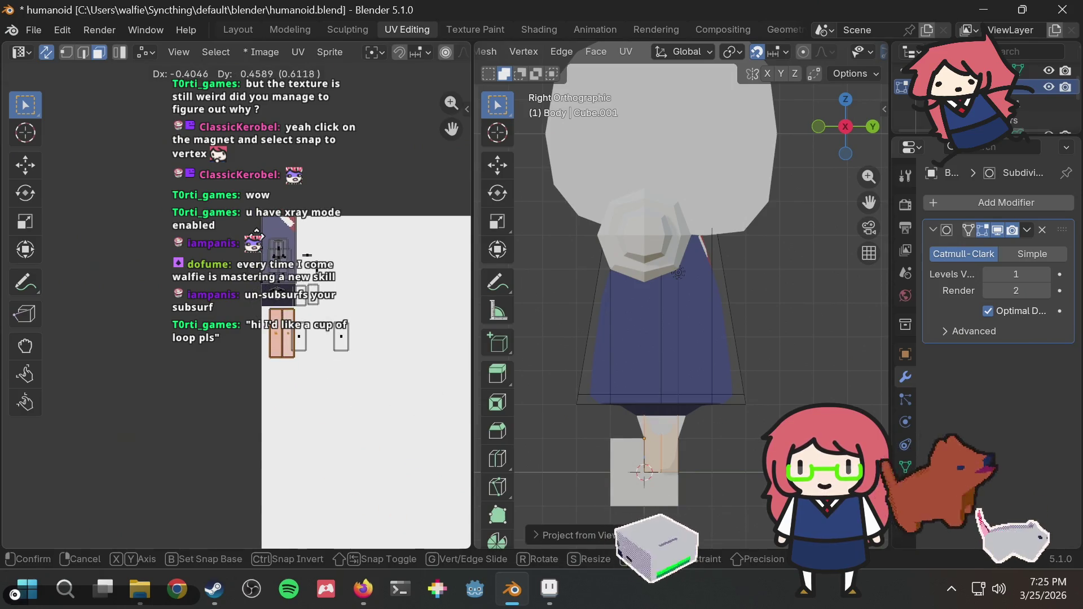
{"action": "key", "text": "Return"}
Step: Shrink the projected UV island and place it beside the other islands
{"action": "scroll", "coordinate": [366, 349], "scroll_direction": "up", "scroll_amount": 2}
{"action": "mouse_move", "coordinate": [366, 350]}
{"action": "middle_mouse_down"}
{"action": "mouse_move", "coordinate": [402, 388]}
{"action": "mouse_move", "coordinate": [313, 361]}
{"action": "mouse_move", "coordinate": [406, 401]}
{"action": "middle_mouse_up"}
{"action": "scroll", "coordinate": [399, 389], "scroll_direction": "down", "scroll_amount": 1}
{"action": "scroll", "coordinate": [314, 361], "scroll_direction": "up", "scroll_amount": 2}
{"action": "scroll", "coordinate": [406, 401], "scroll_direction": "down", "scroll_amount": 5}
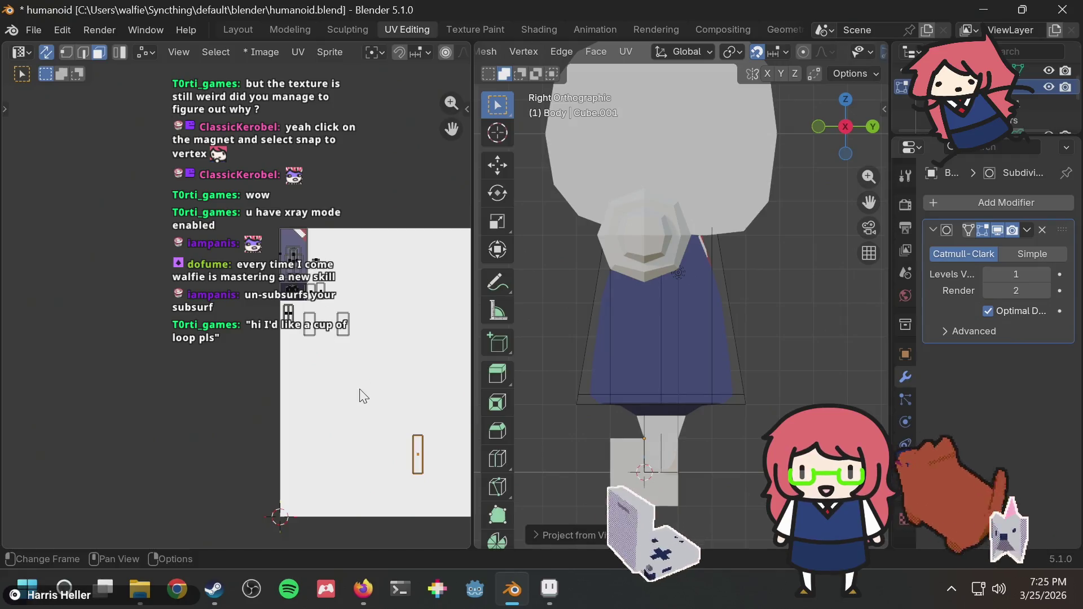
{"action": "key", "text": "t"}
{"action": "scroll", "coordinate": [233, 264], "scroll_direction": "up", "scroll_amount": 4}
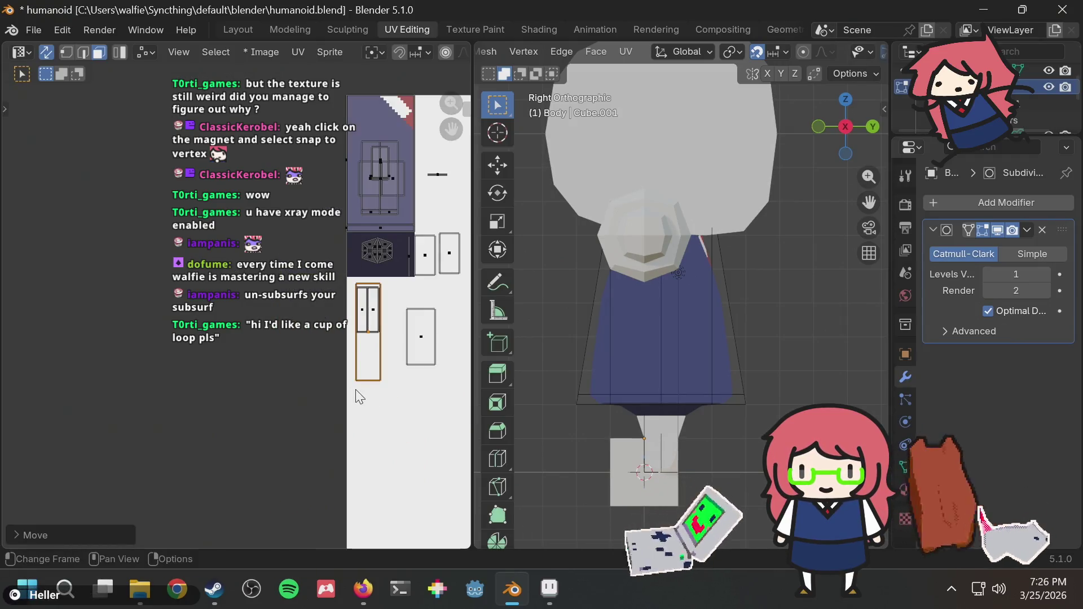
{"action": "key", "text": "g"}
{"action": "left_click", "coordinate": [387, 382]}
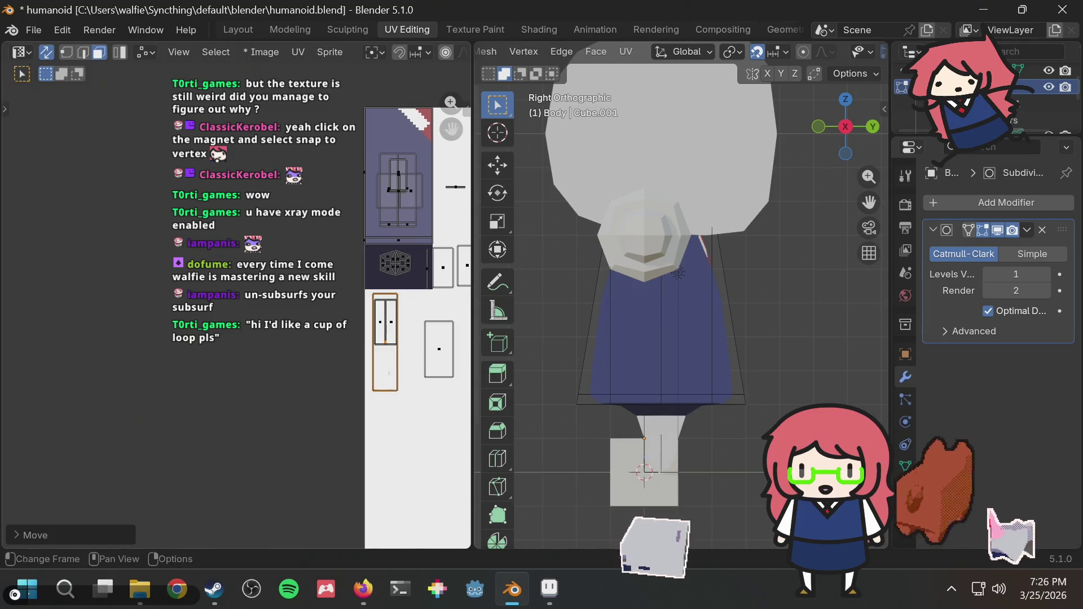
{"action": "key", "text": "s"}
{"action": "left_click", "coordinate": [385, 360]}
{"action": "key", "text": "g"}
{"action": "left_click", "coordinate": [385, 354]}
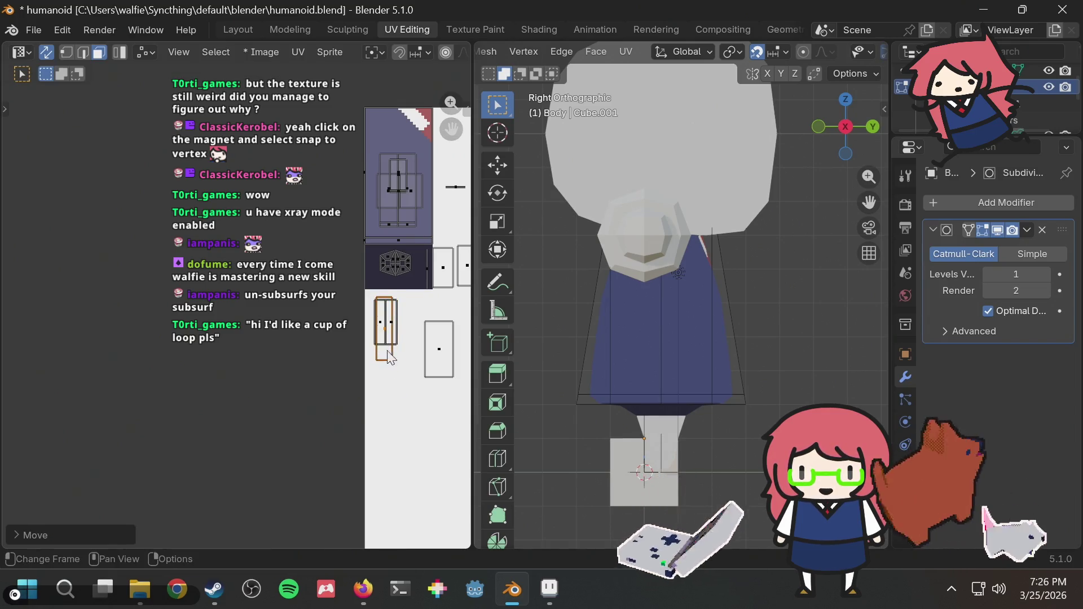
Step: Orbit to inspect the model's underside and switch to the Bottom view
{"action": "mouse_move", "coordinate": [703, 406]}
{"action": "middle_mouse_down"}
{"action": "mouse_move", "coordinate": [796, 380]}
{"action": "mouse_move", "coordinate": [784, 375]}
{"action": "middle_mouse_up"}
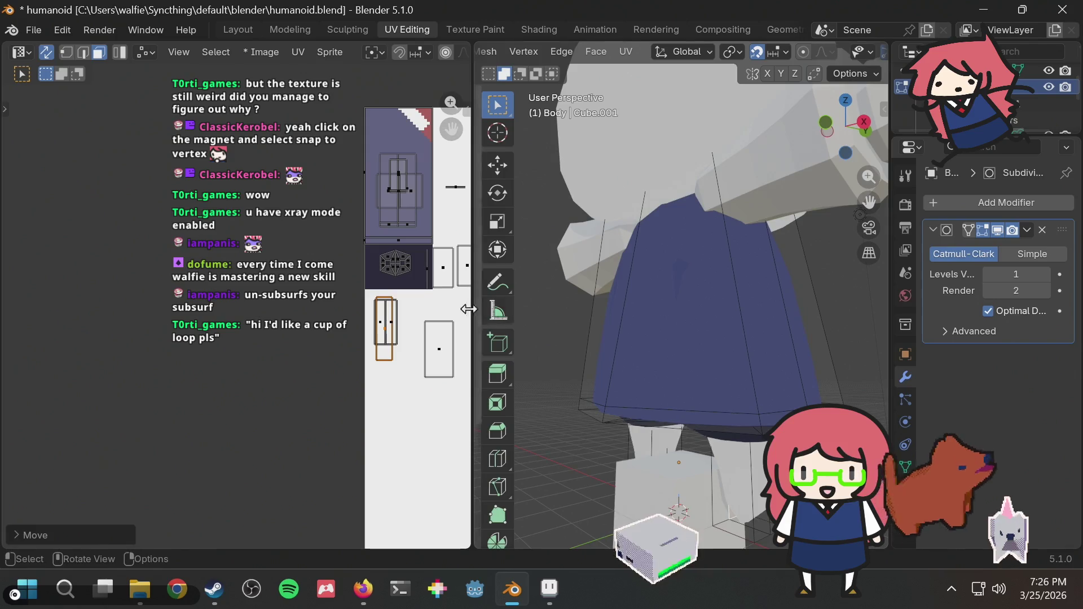
{"action": "left_click", "coordinate": [455, 186]}
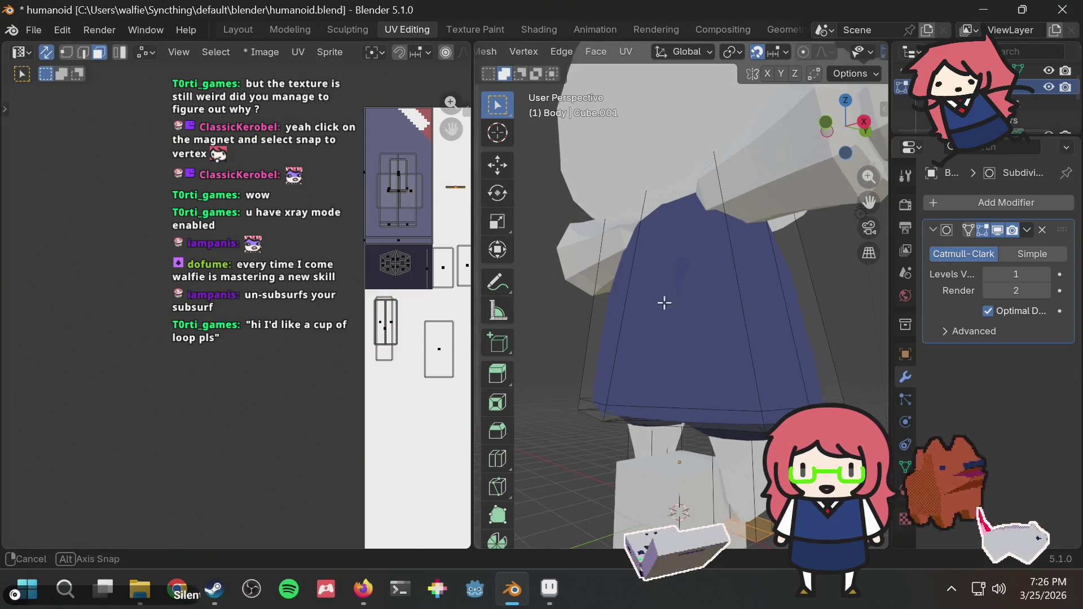
{"action": "mouse_move", "coordinate": [662, 302]}
{"action": "middle_mouse_down"}
{"action": "mouse_move", "coordinate": [679, 222]}
{"action": "mouse_move", "coordinate": [608, 219]}
{"action": "mouse_move", "coordinate": [619, 185]}
{"action": "middle_mouse_up"}
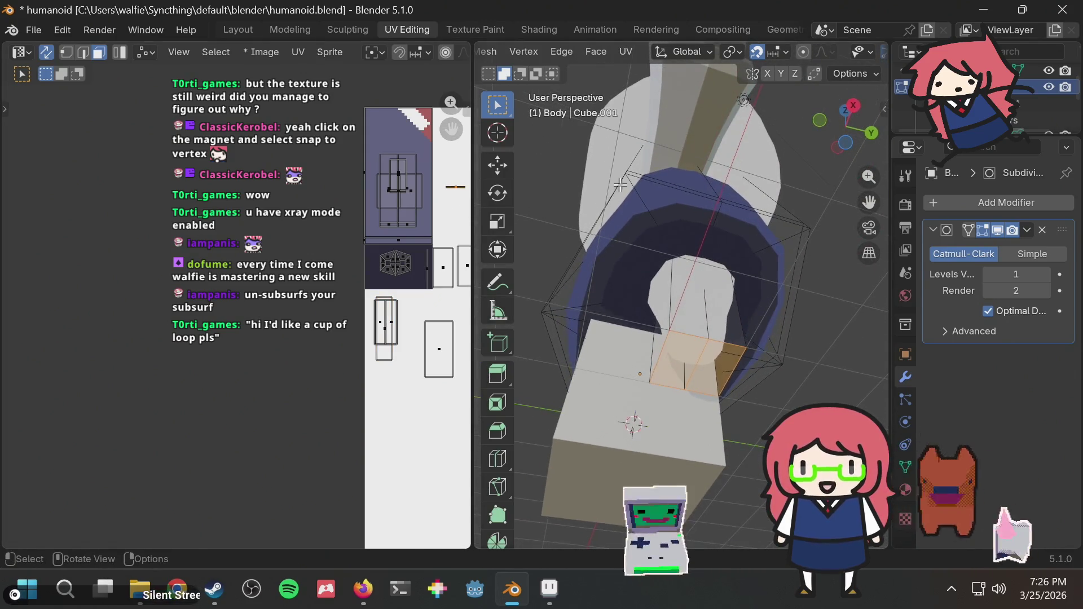
{"action": "left_click", "coordinate": [847, 142]}
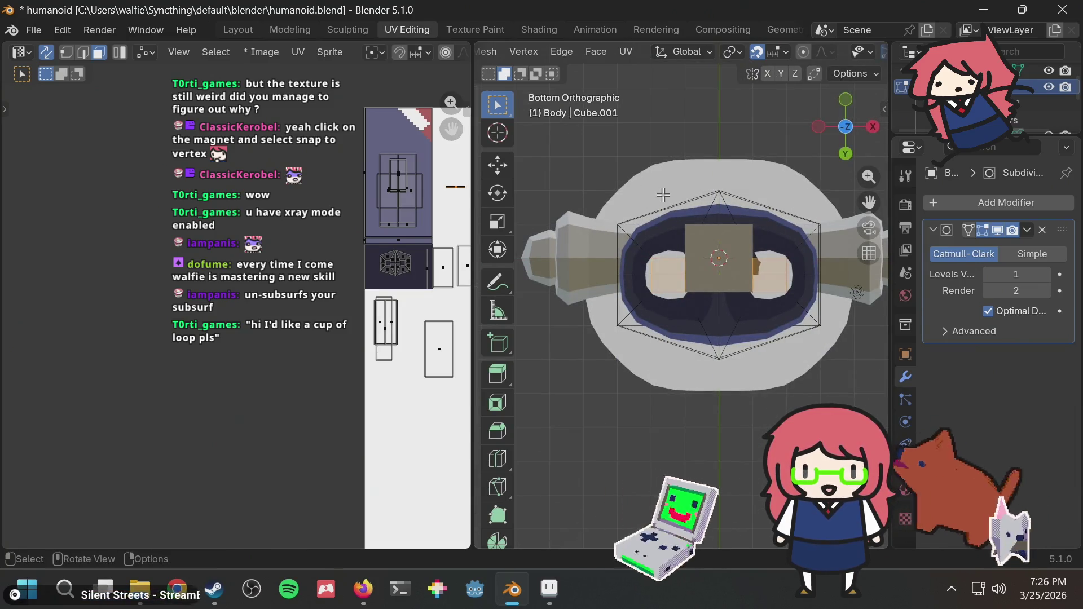
Step: Project the bottom faces' UVs from the Bottom view and move the new islands
{"action": "key", "text": "u"}
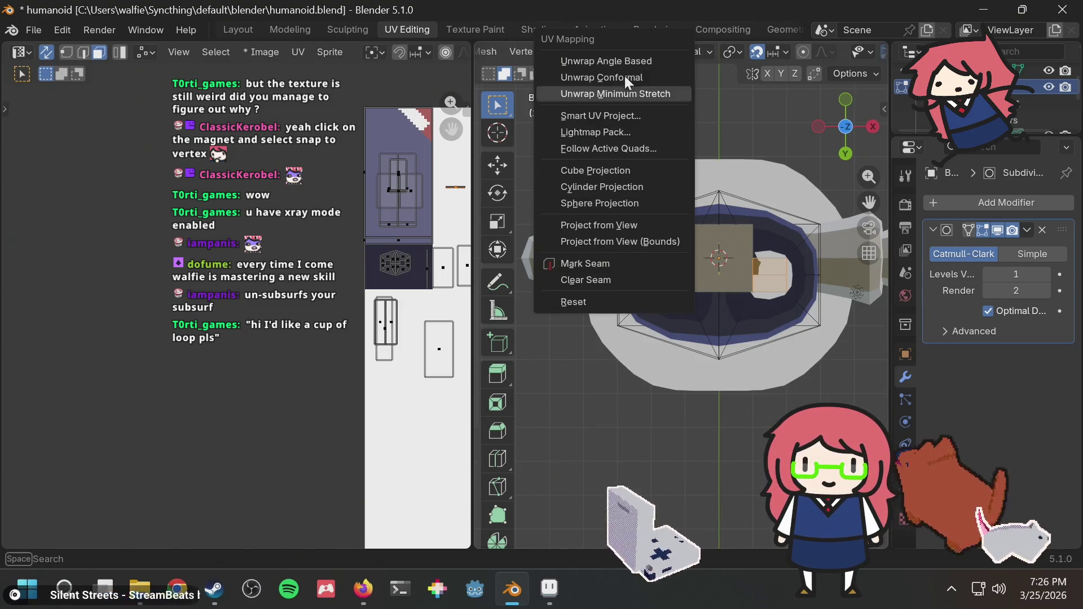
{"action": "left_click", "coordinate": [603, 224]}
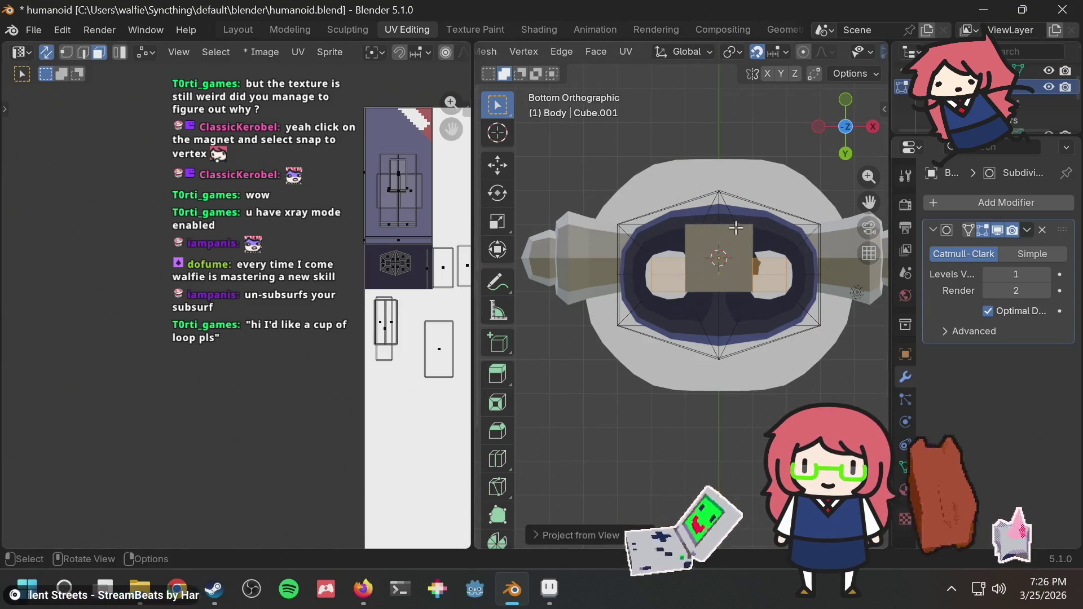
{"action": "scroll", "coordinate": [743, 209], "scroll_direction": "down", "scroll_amount": 2}
{"action": "middle_click_drag", "start_coordinate": [743, 209], "coordinate": [561, 345]}
{"action": "middle_click_drag", "start_coordinate": [451, 395], "coordinate": [333, 404]}
{"action": "key", "text": "g"}
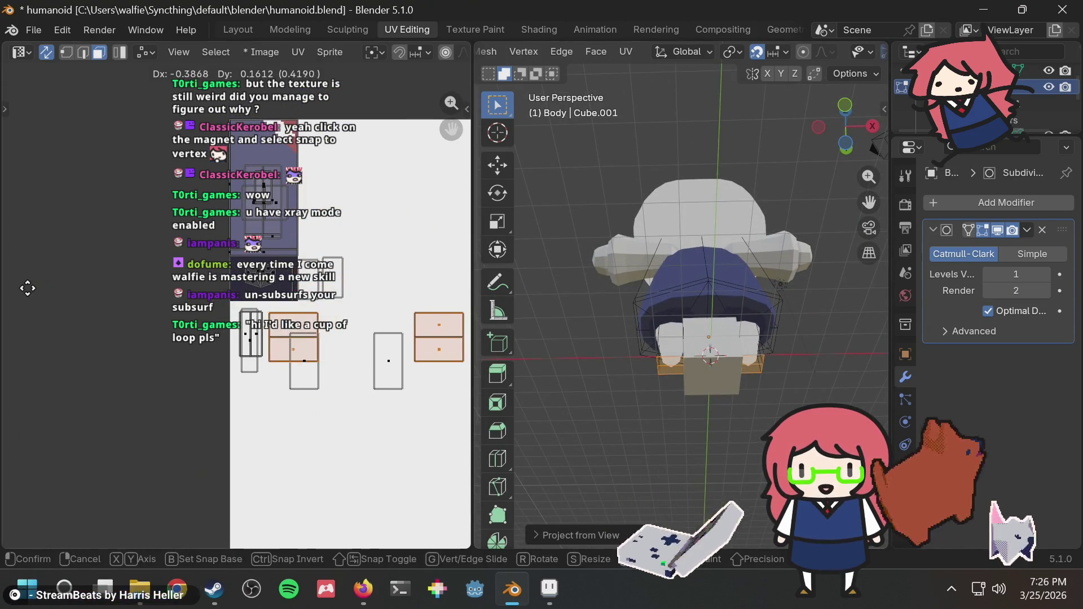
{"action": "left_click", "coordinate": [462, 290]}
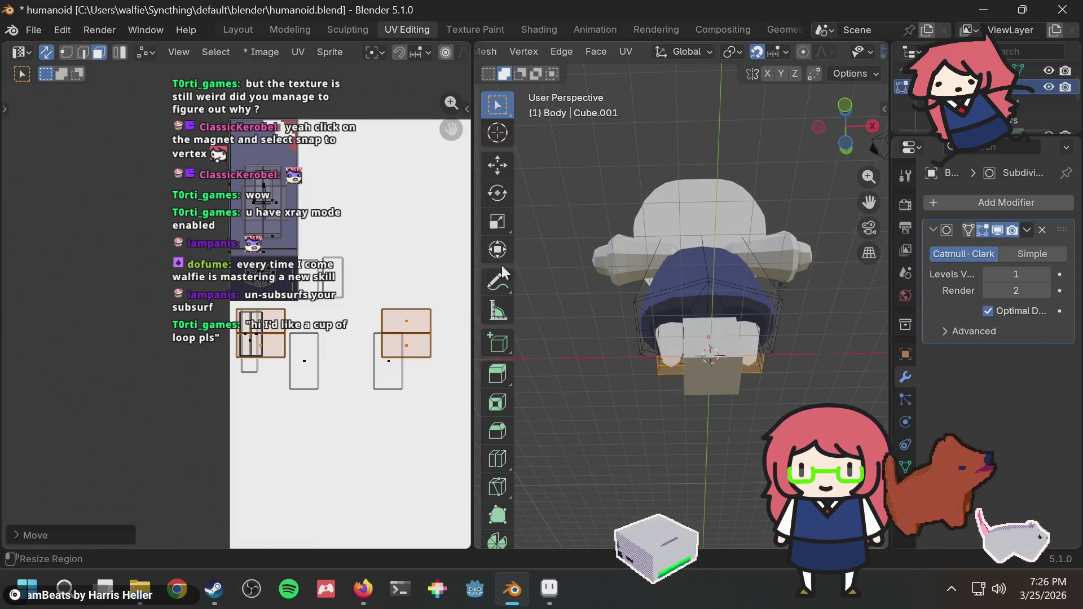
Step: Move two of the bottom UV rectangles onto the lower island cluster
{"action": "left_click", "coordinate": [426, 322]}
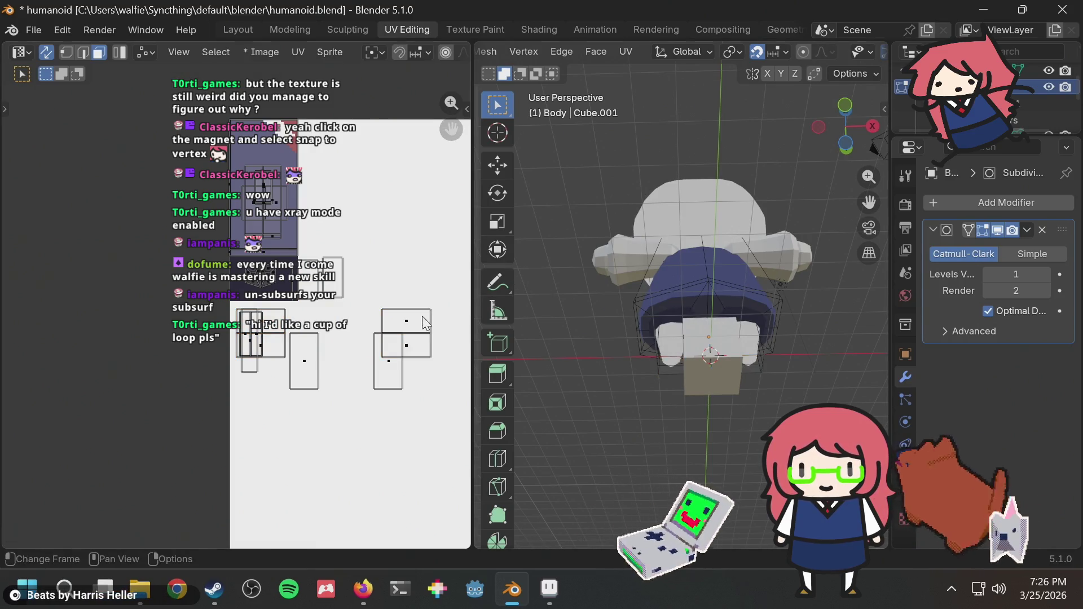
{"action": "left_click", "coordinate": [422, 349], "text": "shift"}
{"action": "key", "text": "g"}
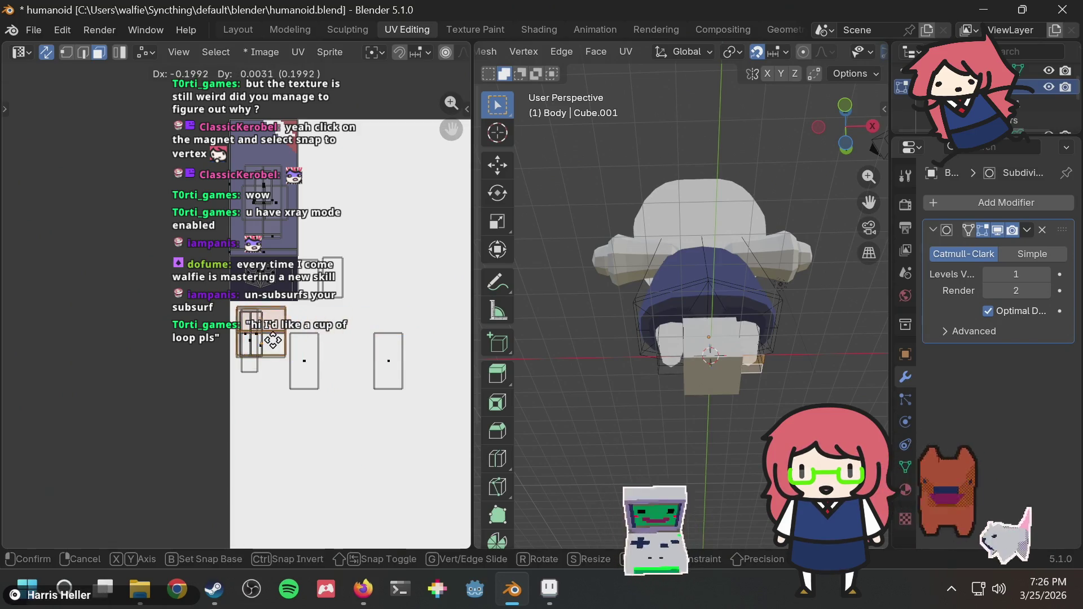
{"action": "left_click", "coordinate": [275, 350]}
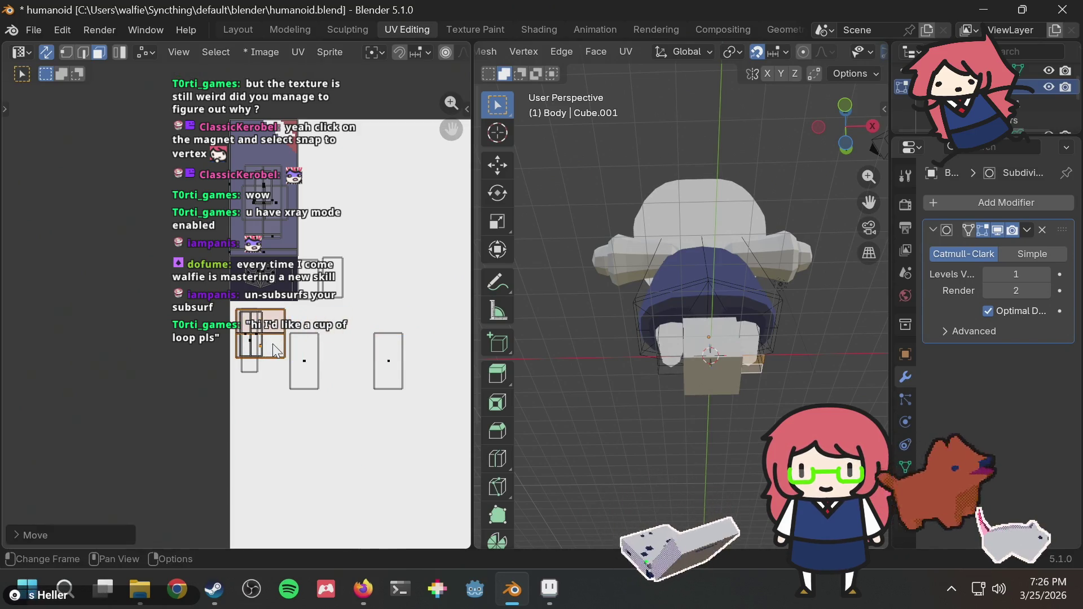
{"action": "left_click", "coordinate": [306, 360]}
{"action": "key", "text": "g"}
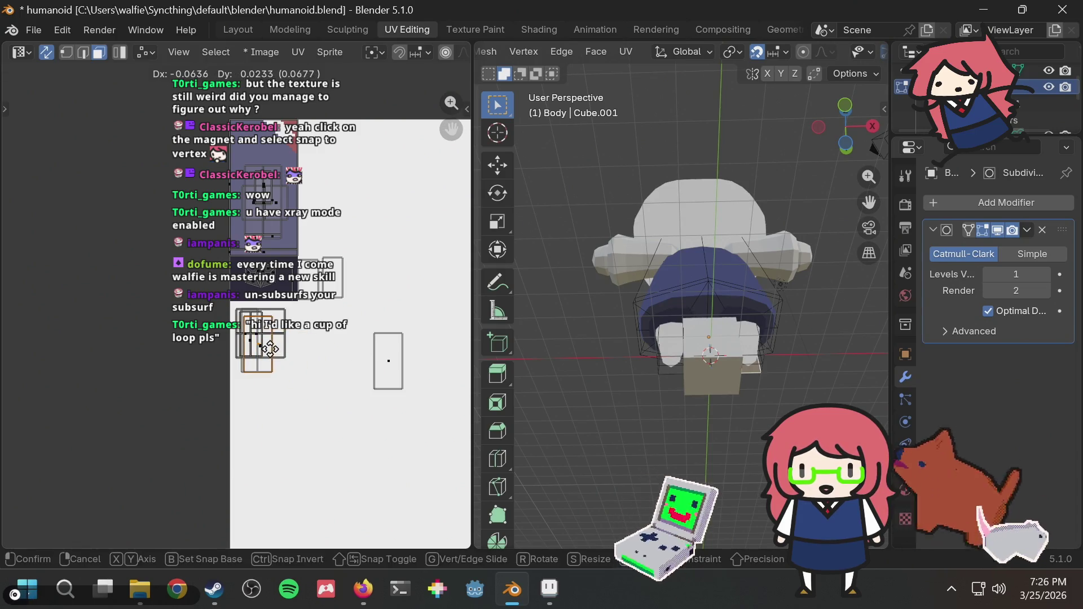
{"action": "left_click", "coordinate": [276, 351]}
{"action": "key", "text": "g"}
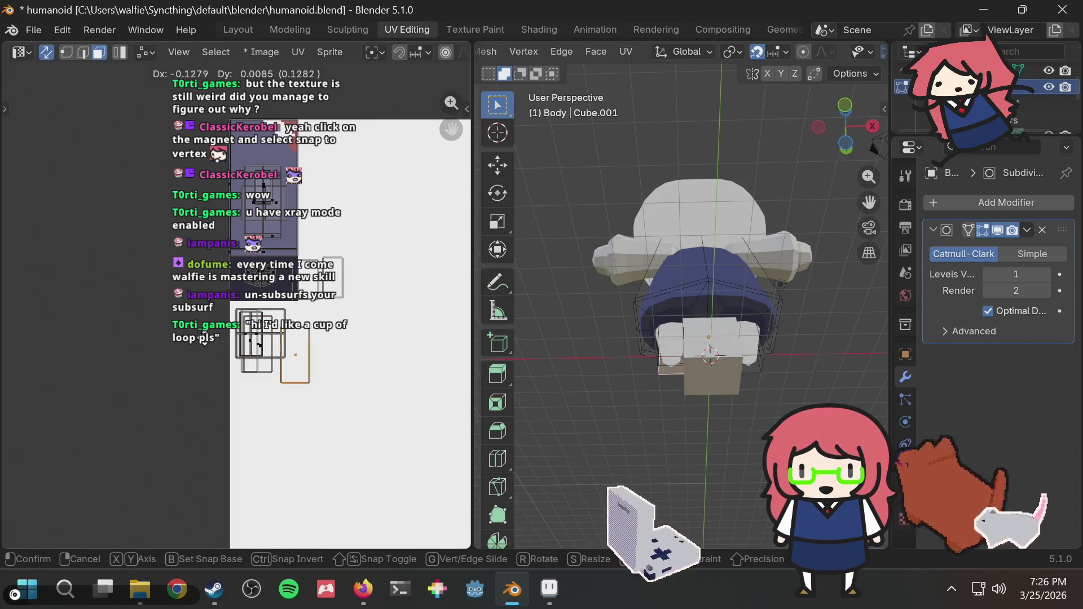
{"action": "left_click", "coordinate": [254, 344]}
Step: Move the remaining two UV rectangles onto the cluster and check the model
{"action": "mouse_move", "coordinate": [426, 294]}
{"action": "middle_mouse_down"}
{"action": "mouse_move", "coordinate": [469, 290]}
{"action": "mouse_move", "coordinate": [8, 285]}
{"action": "middle_mouse_up"}
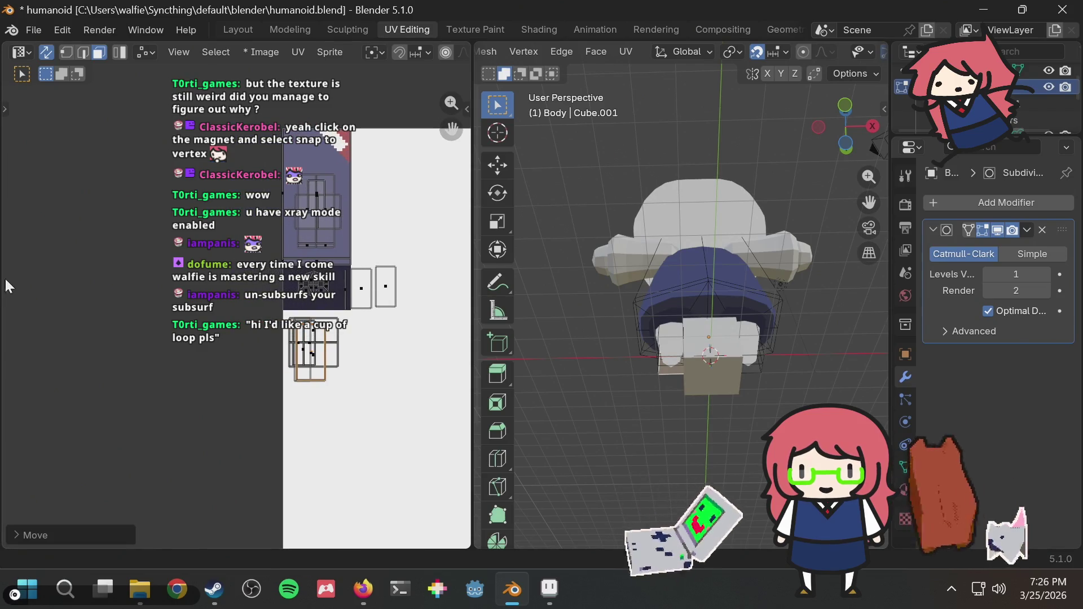
{"action": "left_click", "coordinate": [368, 292]}
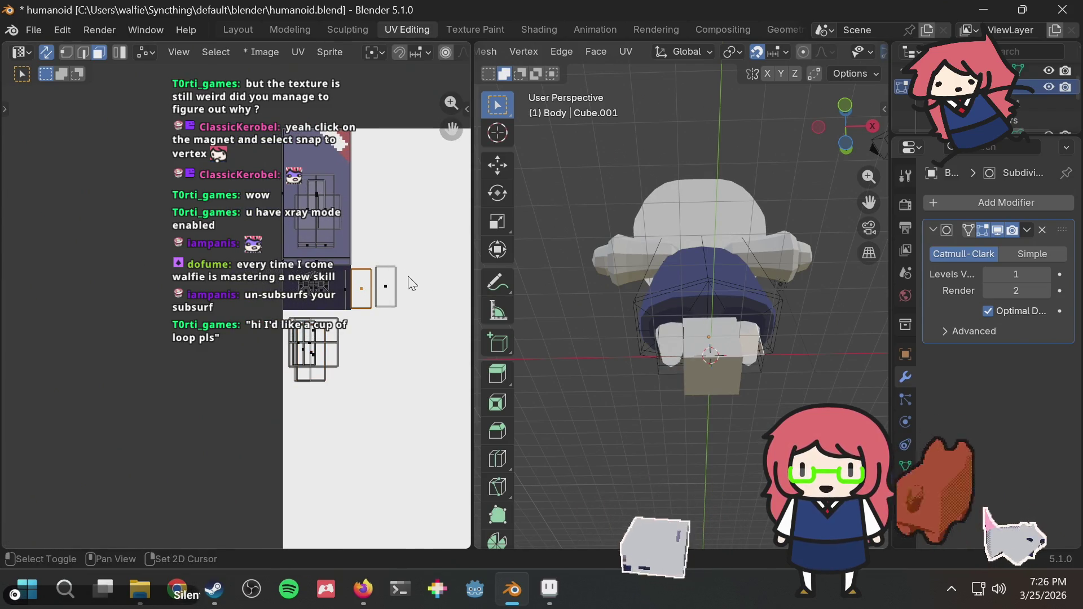
{"action": "key", "text": "g"}
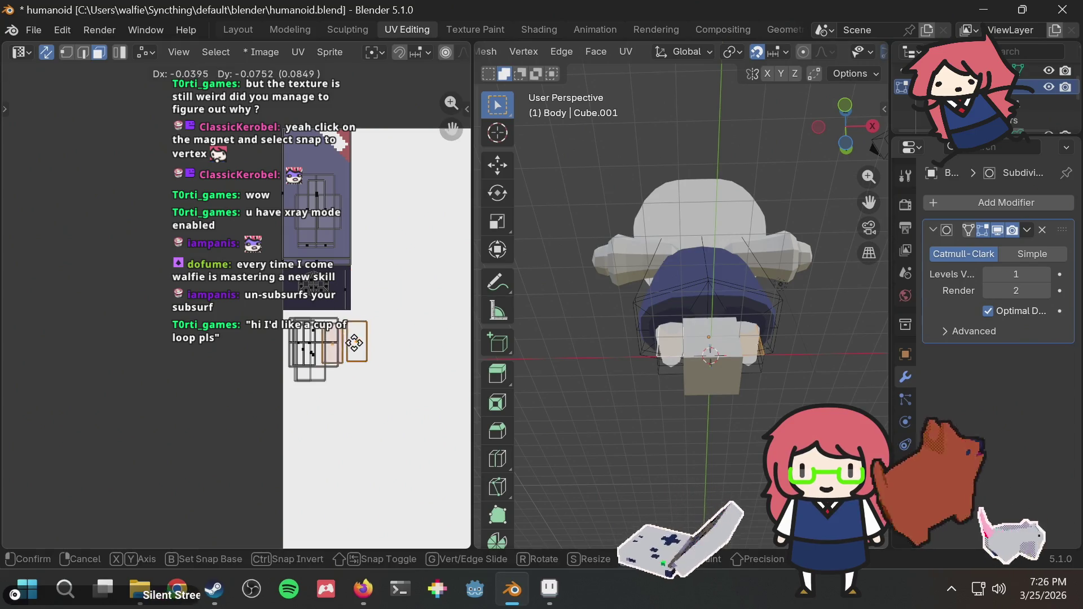
{"action": "left_click", "coordinate": [364, 350]}
{"action": "scroll", "coordinate": [381, 319], "scroll_direction": "up", "scroll_amount": 1}
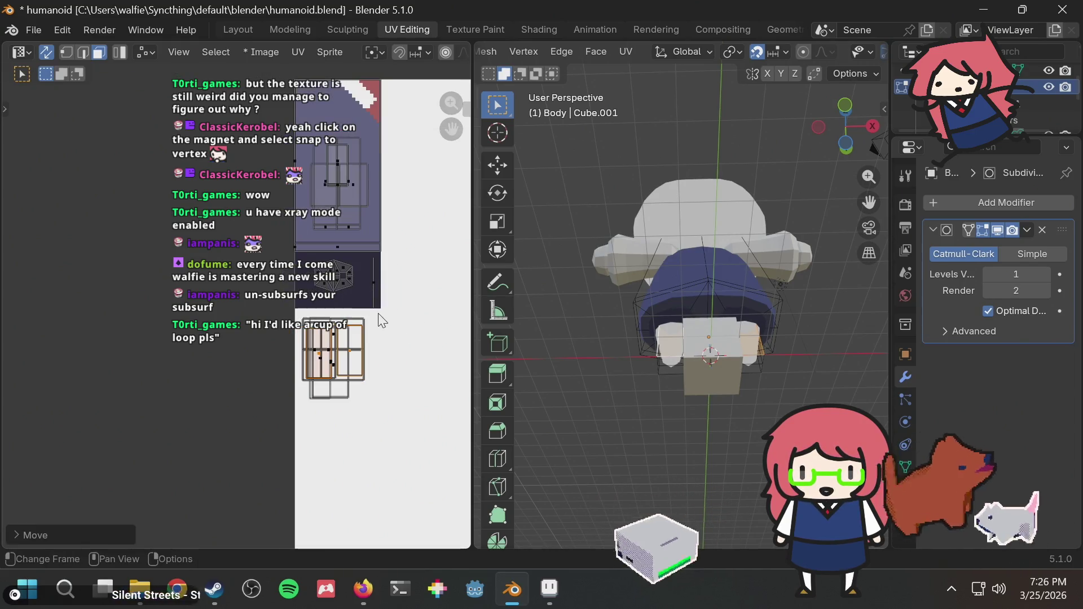
{"action": "left_click", "coordinate": [396, 335]}
{"action": "middle_click_drag", "start_coordinate": [649, 254], "coordinate": [591, 200]}
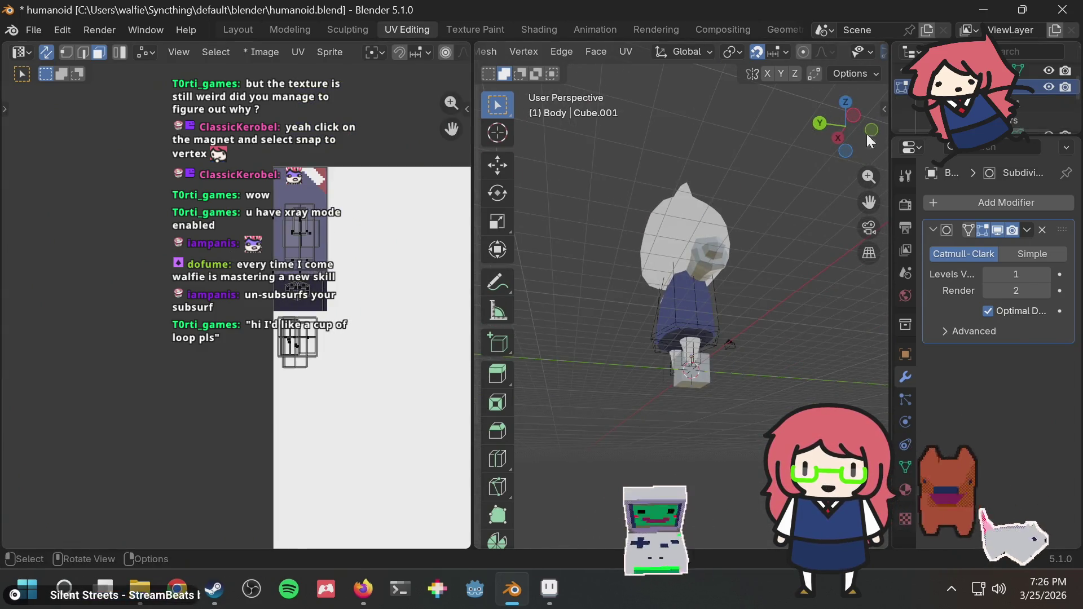
Step: Save humanoid.blend, then select the Head object and enter Edit Mode to show its UVs
{"action": "left_click", "coordinate": [848, 122]}
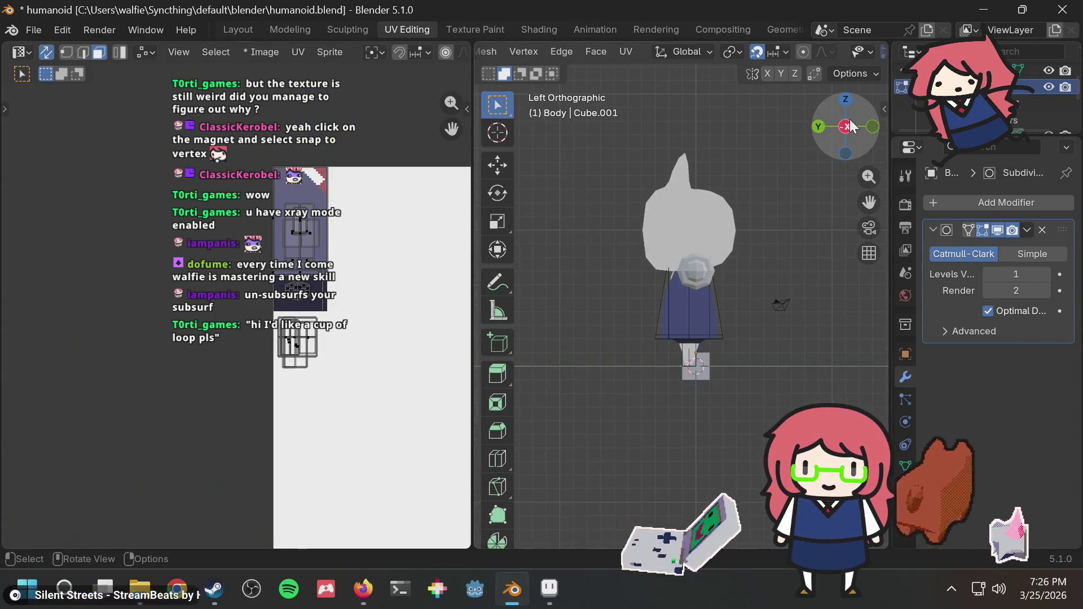
{"action": "left_click", "coordinate": [818, 123]}
{"action": "key", "text": "ctrl+s"}
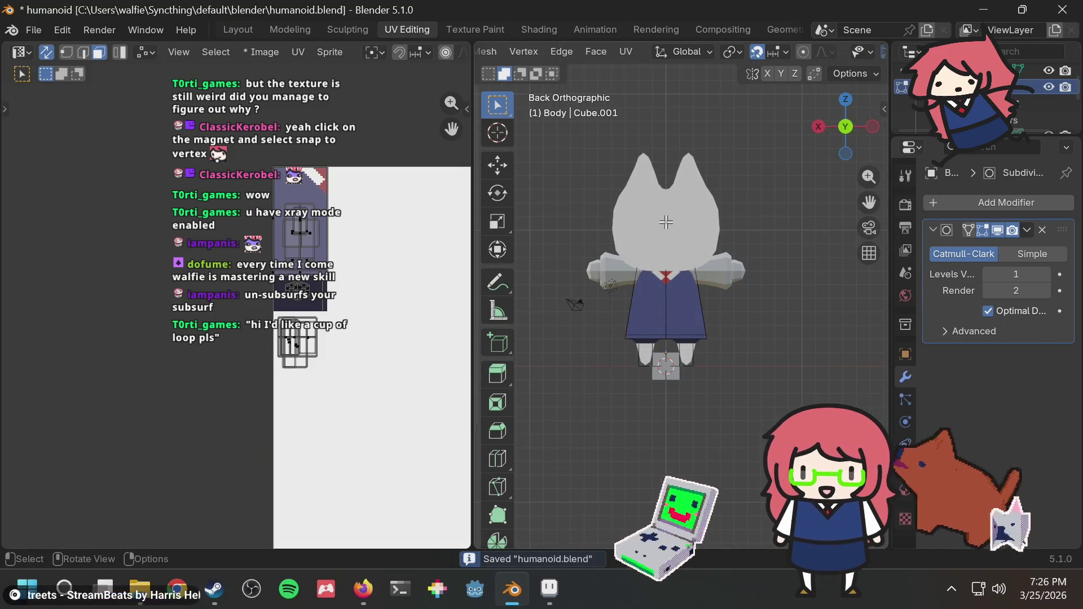
{"action": "key", "text": "Tab"}
{"action": "left_click", "coordinate": [674, 191]}
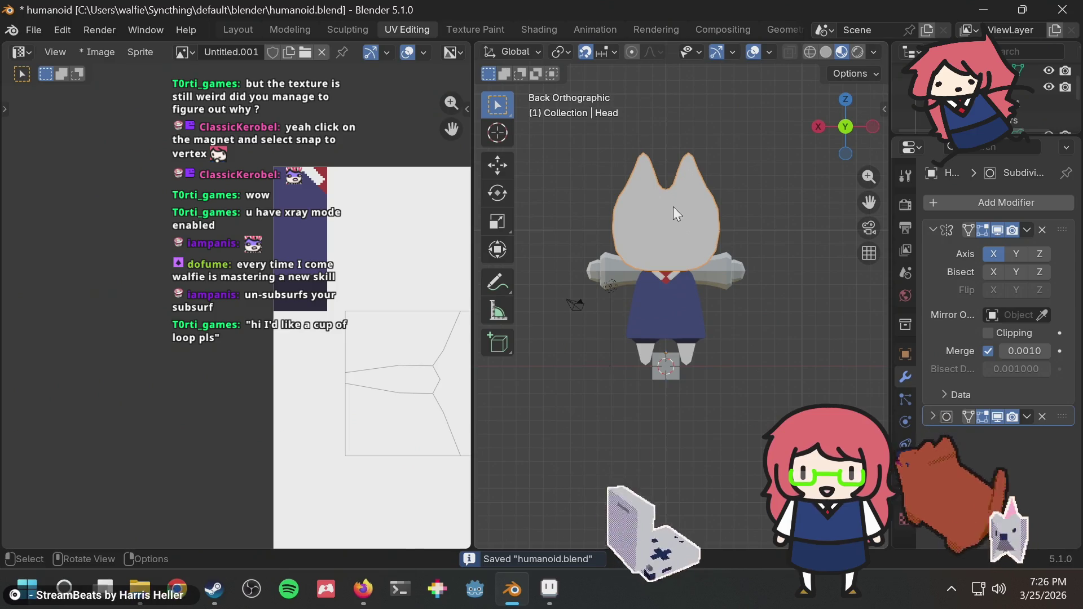
{"action": "scroll", "coordinate": [299, 273], "scroll_direction": "down", "scroll_amount": 3}
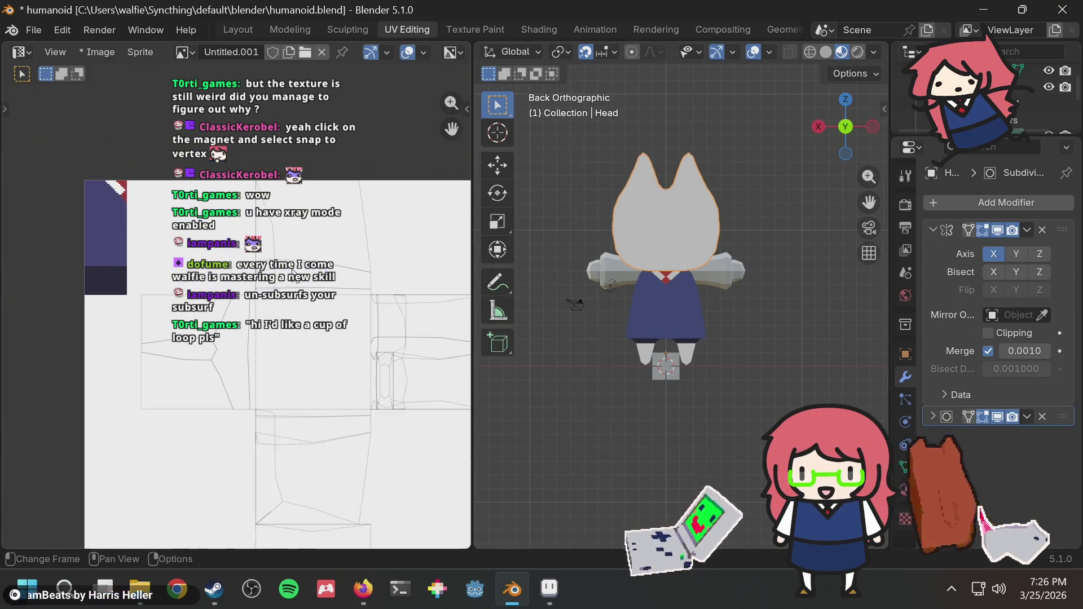
{"action": "middle_click_drag", "start_coordinate": [298, 272], "coordinate": [370, 247]}
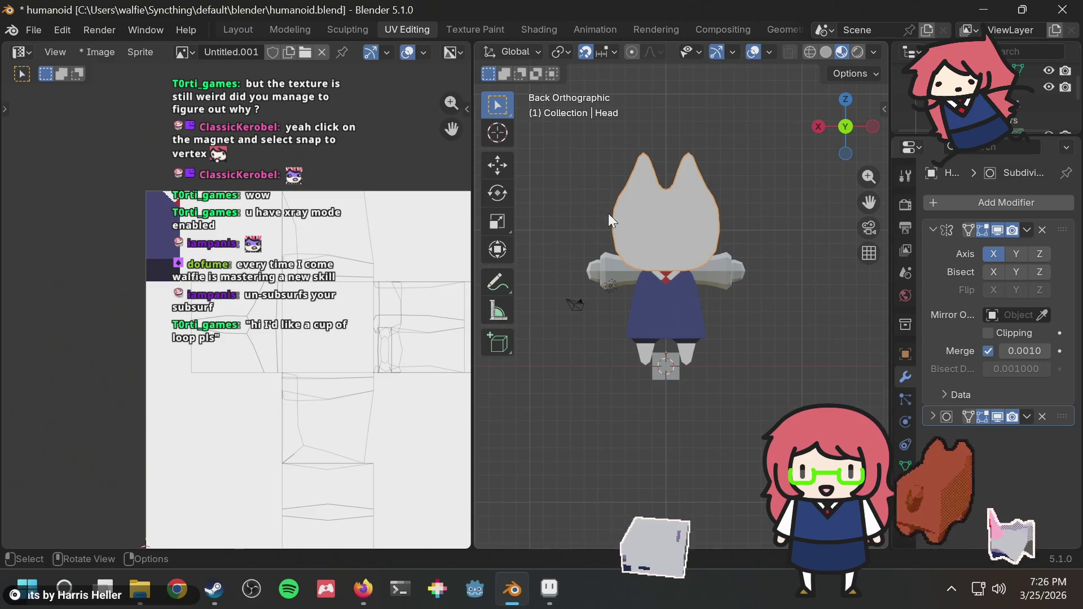
{"action": "key", "text": "Tab"}
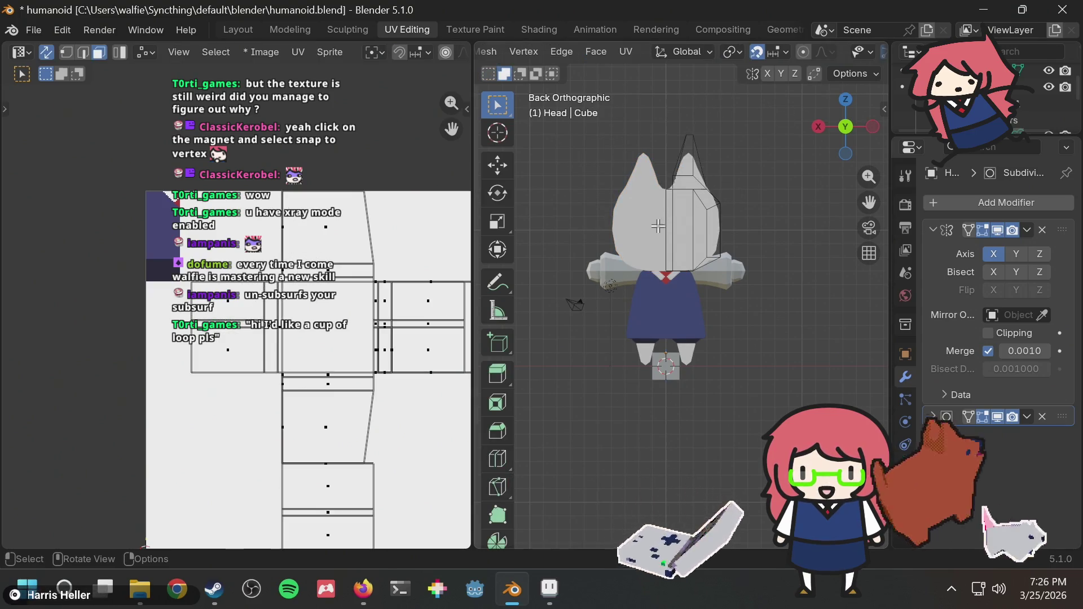
Step: Add the upper ear, ear-tip and ear-side faces to the head selection
{"action": "scroll", "coordinate": [680, 192], "scroll_direction": "up", "scroll_amount": 2}
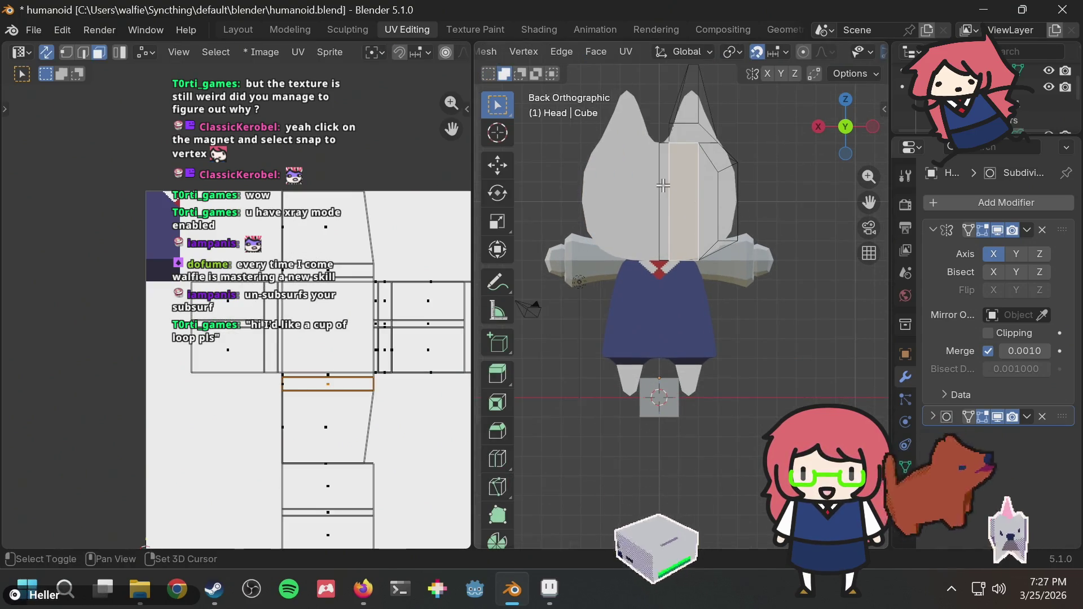
{"action": "left_click", "coordinate": [704, 107], "text": "shift"}
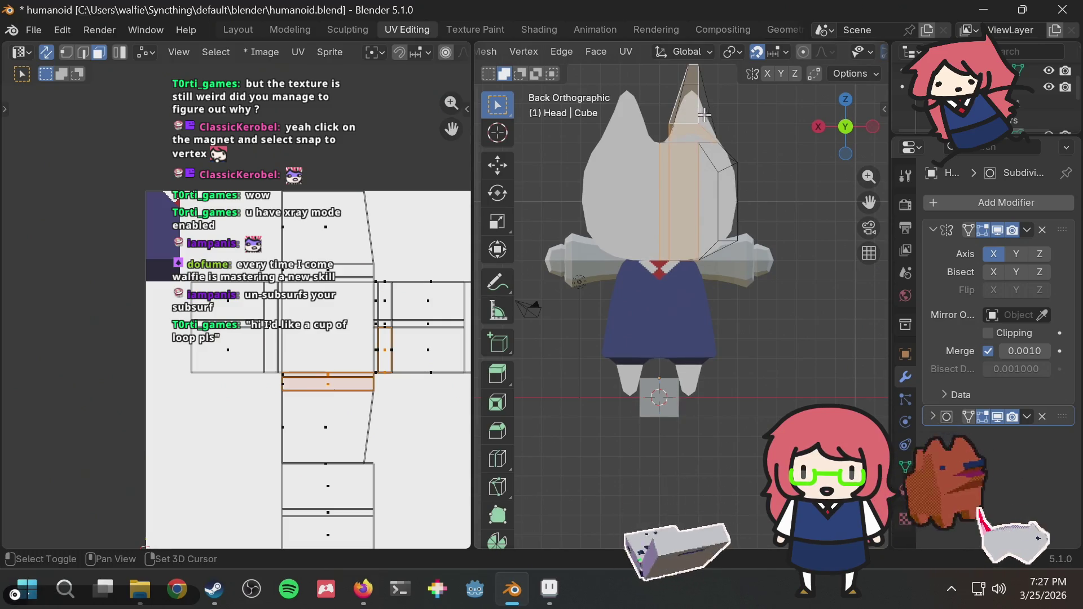
{"action": "left_click", "coordinate": [704, 145], "text": "shift"}
{"action": "left_click", "coordinate": [715, 169], "text": "shift"}
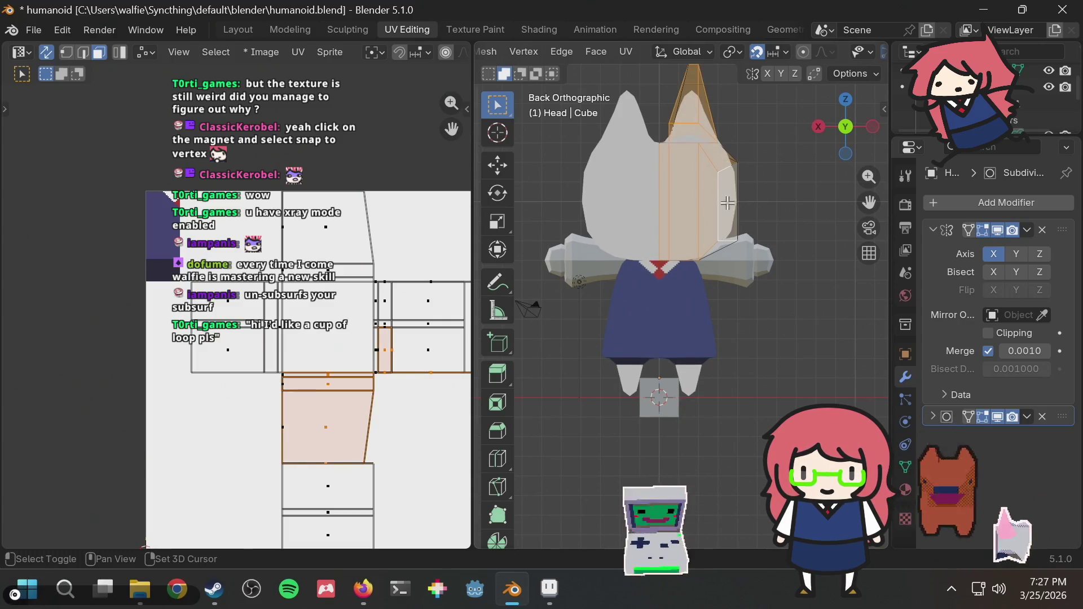
{"action": "scroll", "coordinate": [244, 325], "scroll_direction": "down", "scroll_amount": 2}
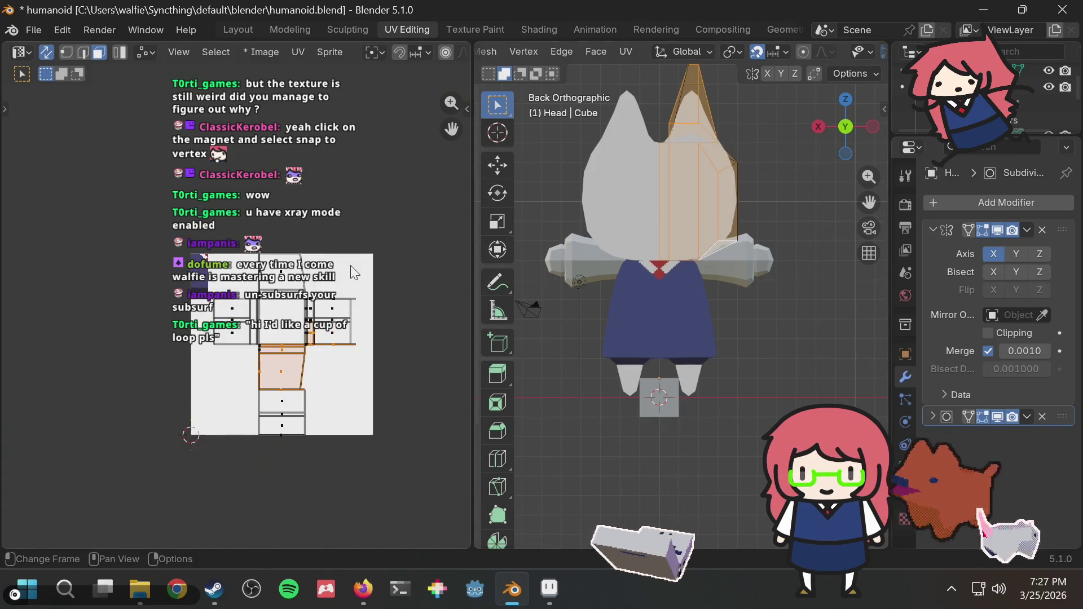
{"action": "mouse_move", "coordinate": [815, 190]}
{"action": "middle_mouse_down"}
{"action": "mouse_move", "coordinate": [724, 181]}
{"action": "mouse_move", "coordinate": [781, 273]}
{"action": "middle_mouse_up"}
{"action": "middle_click_drag", "start_coordinate": [786, 301], "coordinate": [798, 260]}
Step: Project the selected faces' UVs from the Back view and move the island onto the image
{"action": "left_click", "coordinate": [839, 144]}
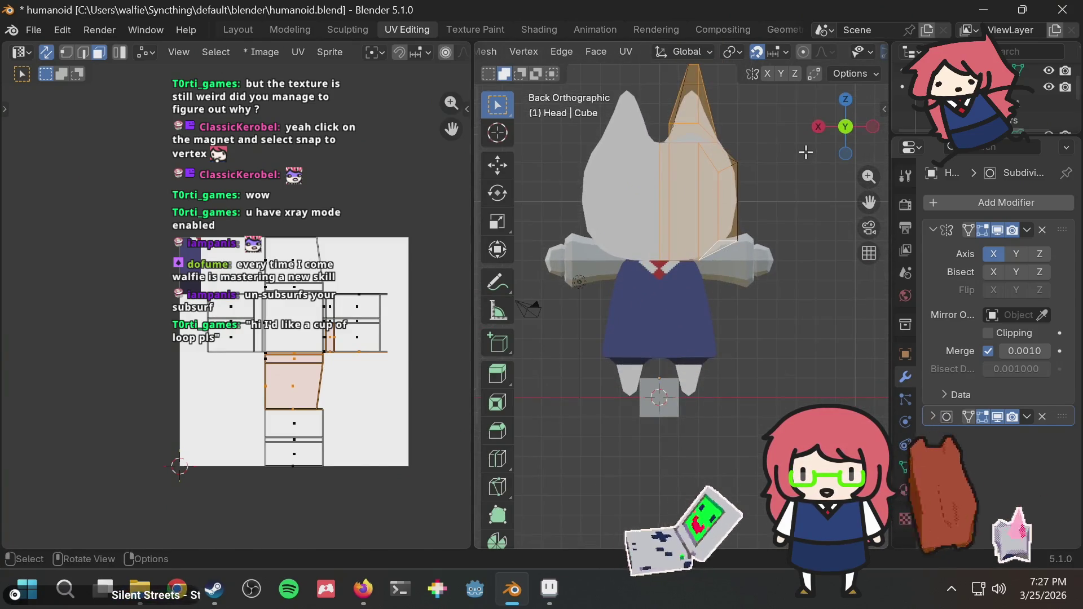
{"action": "key", "text": "u"}
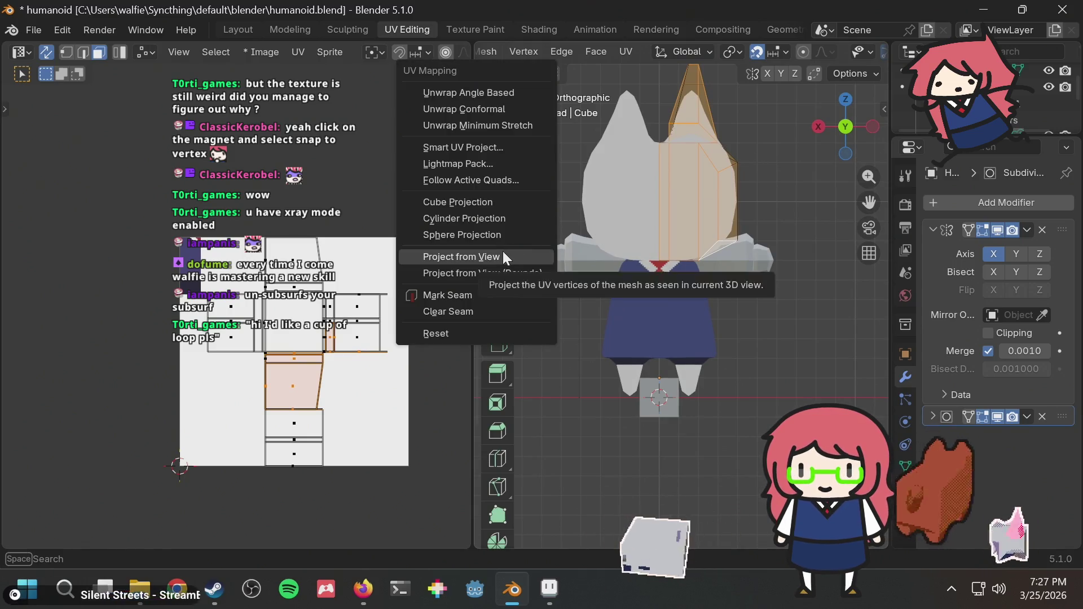
{"action": "left_click", "coordinate": [502, 252]}
{"action": "middle_click_drag", "start_coordinate": [282, 285], "coordinate": [339, 307]}
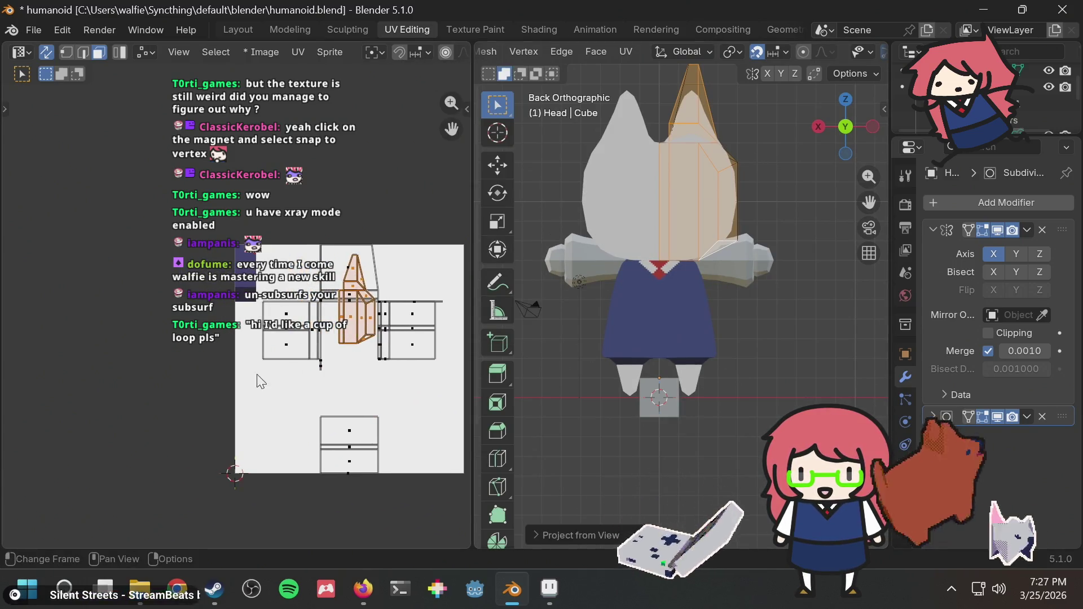
{"action": "scroll", "coordinate": [347, 311], "scroll_direction": "up", "scroll_amount": 1}
{"action": "mouse_move", "coordinate": [390, 338]}
{"action": "middle_mouse_down"}
{"action": "mouse_move", "coordinate": [394, 352]}
{"action": "mouse_move", "coordinate": [373, 317]}
{"action": "mouse_move", "coordinate": [395, 350]}
{"action": "middle_mouse_up"}
{"action": "scroll", "coordinate": [395, 349], "scroll_direction": "up", "scroll_amount": 1}
{"action": "key", "text": "g"}
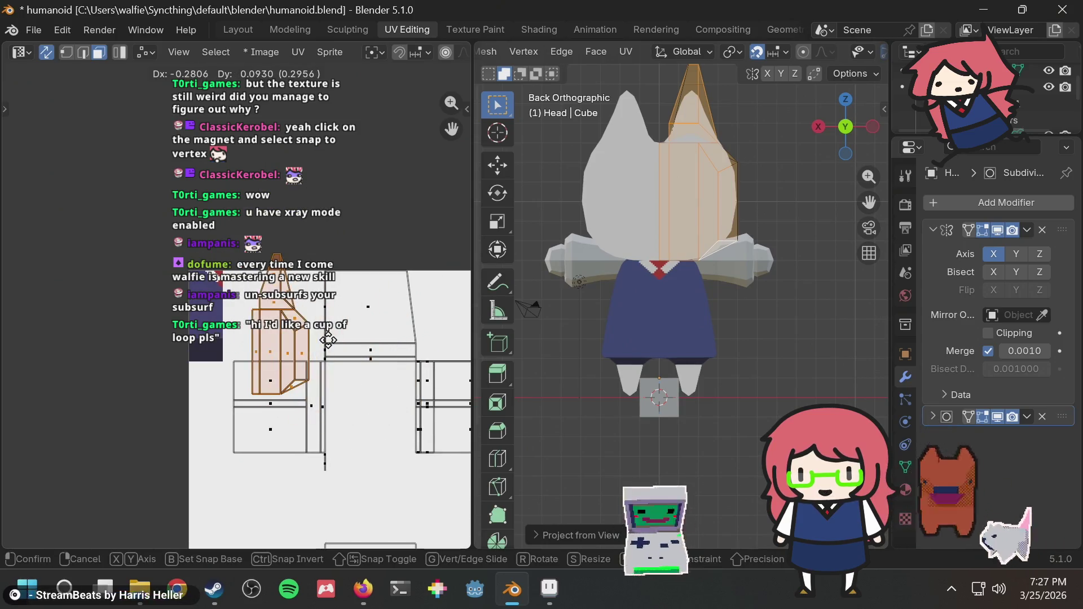
{"action": "left_click", "coordinate": [317, 363]}
Step: Check the head from the bottom, right, front, left and back views
{"action": "scroll", "coordinate": [325, 331], "scroll_direction": "up", "scroll_amount": 3}
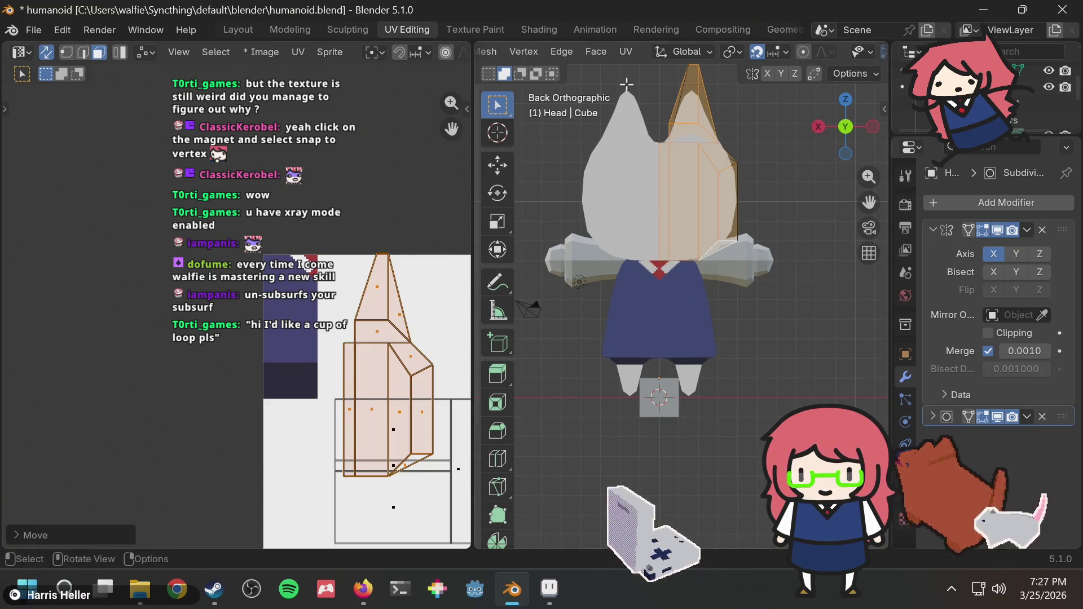
{"action": "mouse_move", "coordinate": [626, 84]}
{"action": "middle_mouse_down"}
{"action": "mouse_move", "coordinate": [693, 171]}
{"action": "mouse_move", "coordinate": [673, 177]}
{"action": "mouse_move", "coordinate": [672, 221]}
{"action": "mouse_move", "coordinate": [660, 218]}
{"action": "mouse_move", "coordinate": [683, 163]}
{"action": "middle_mouse_up"}
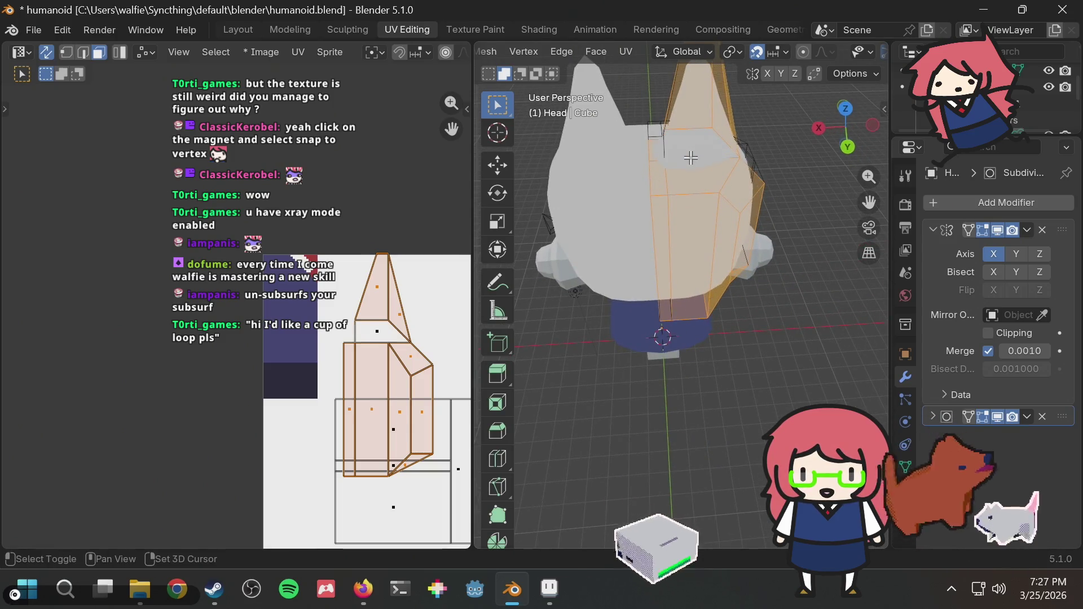
{"action": "left_click", "coordinate": [833, 148]}
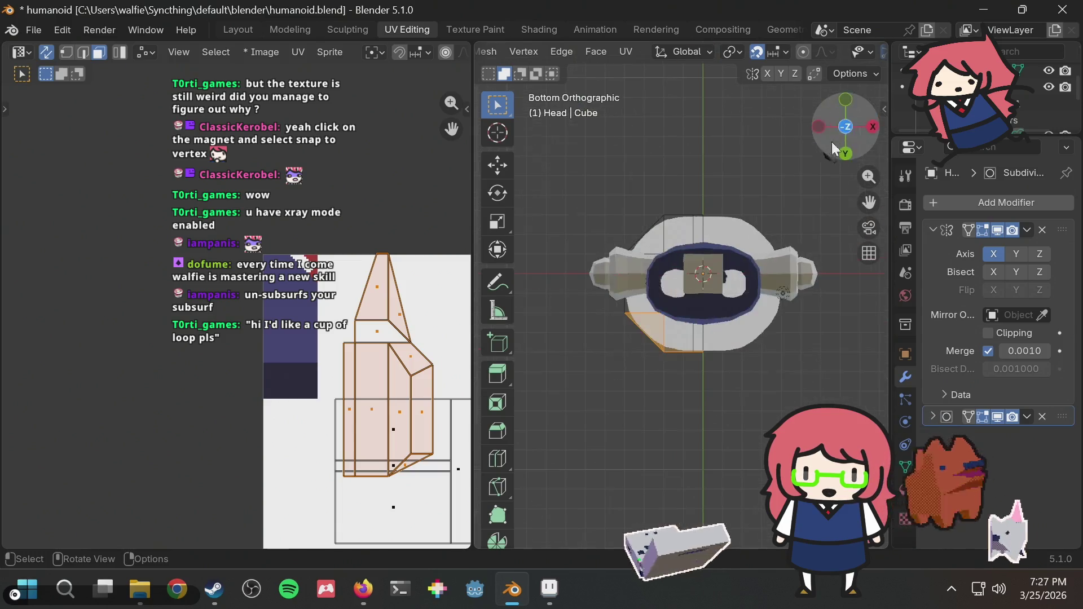
{"action": "left_click", "coordinate": [870, 128]}
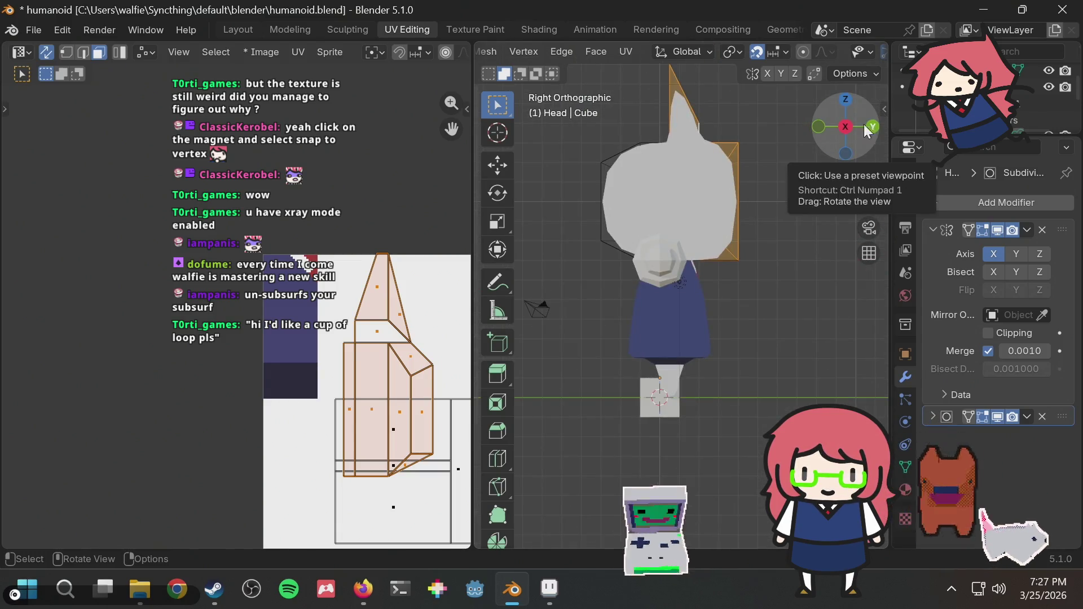
{"action": "left_click", "coordinate": [814, 127]}
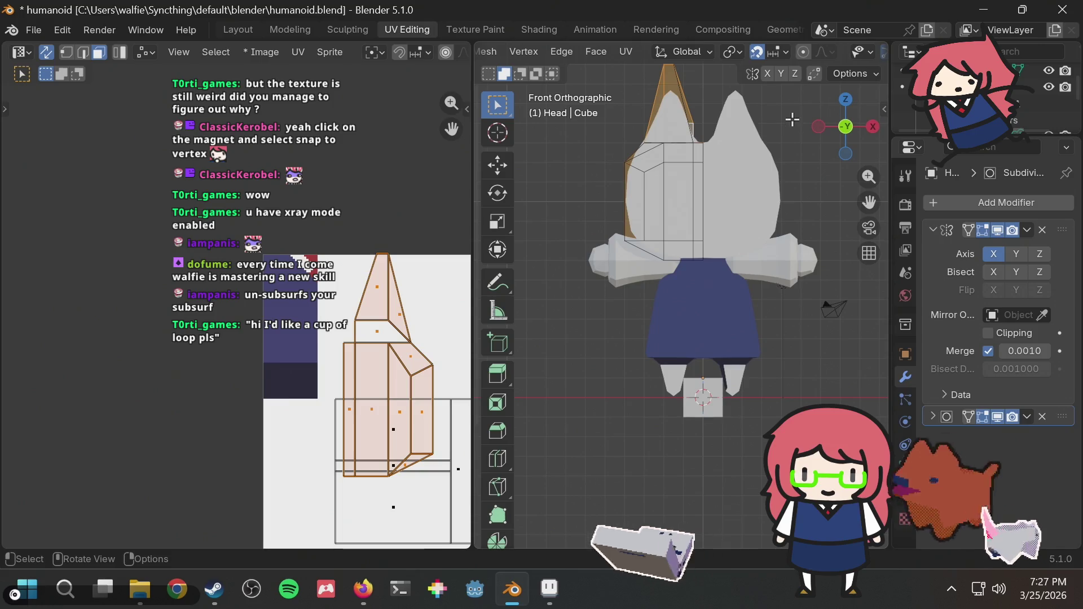
{"action": "left_click", "coordinate": [823, 127]}
{"action": "left_click", "coordinate": [822, 126]}
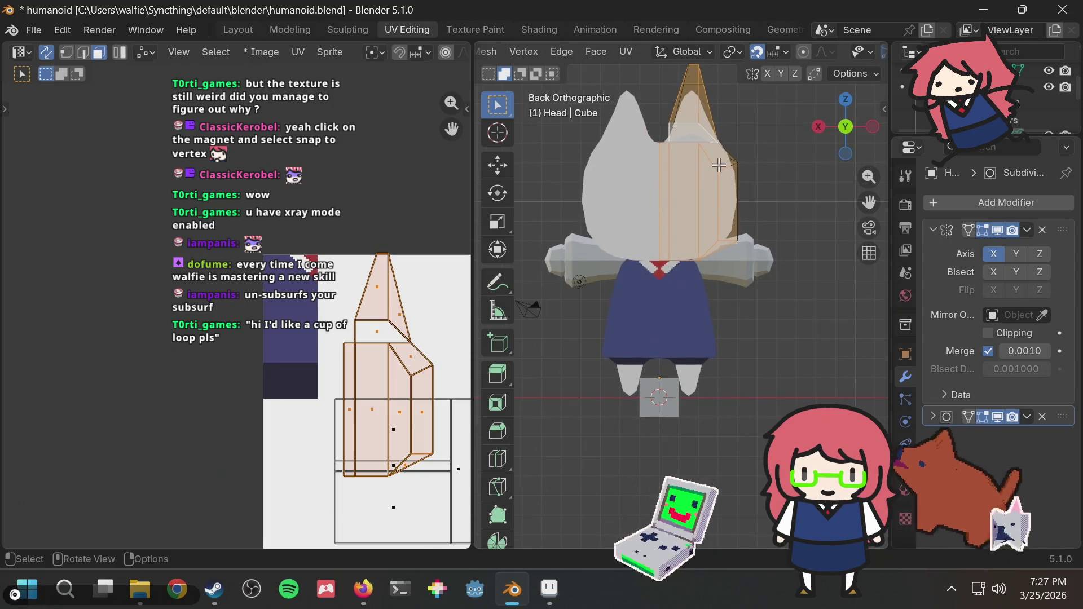
Step: Project the head side faces' UVs from the back view and move the island into view
{"action": "key", "text": "u"}
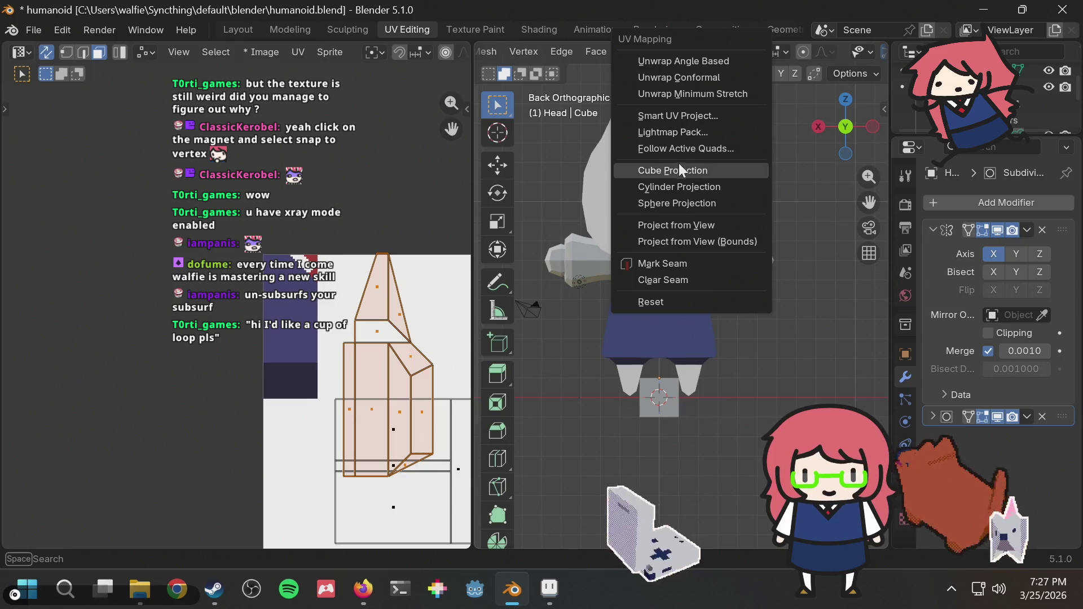
{"action": "left_click", "coordinate": [679, 225]}
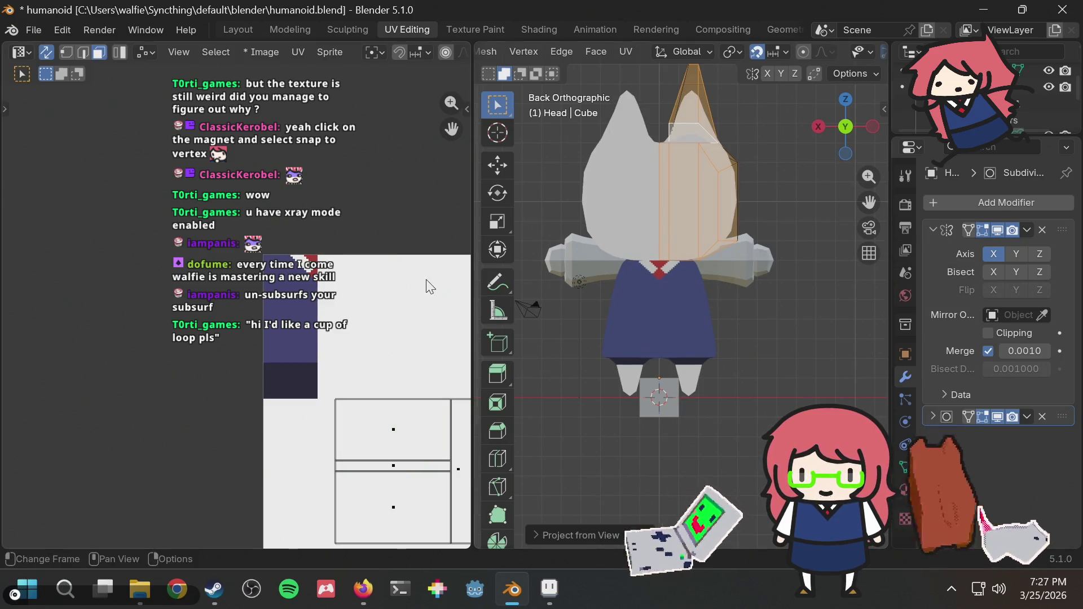
{"action": "scroll", "coordinate": [395, 335], "scroll_direction": "down", "scroll_amount": 1}
{"action": "key", "text": "g"}
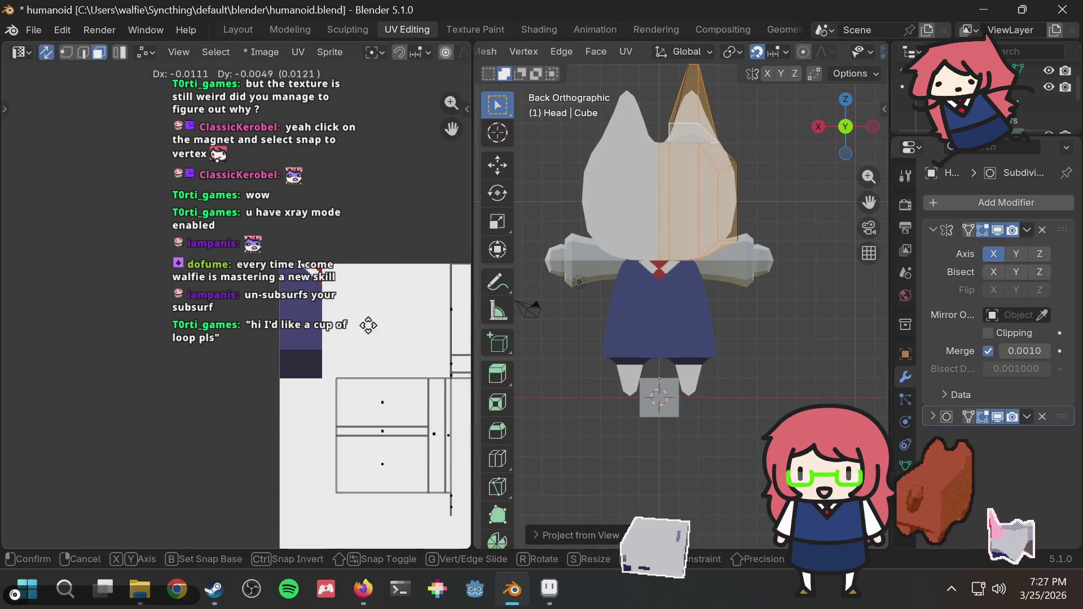
{"action": "left_click", "coordinate": [257, 309]}
Step: Shrink the island beside the dark blue area, save humanoid.blend, and switch to Aseprite
{"action": "key", "text": "s"}
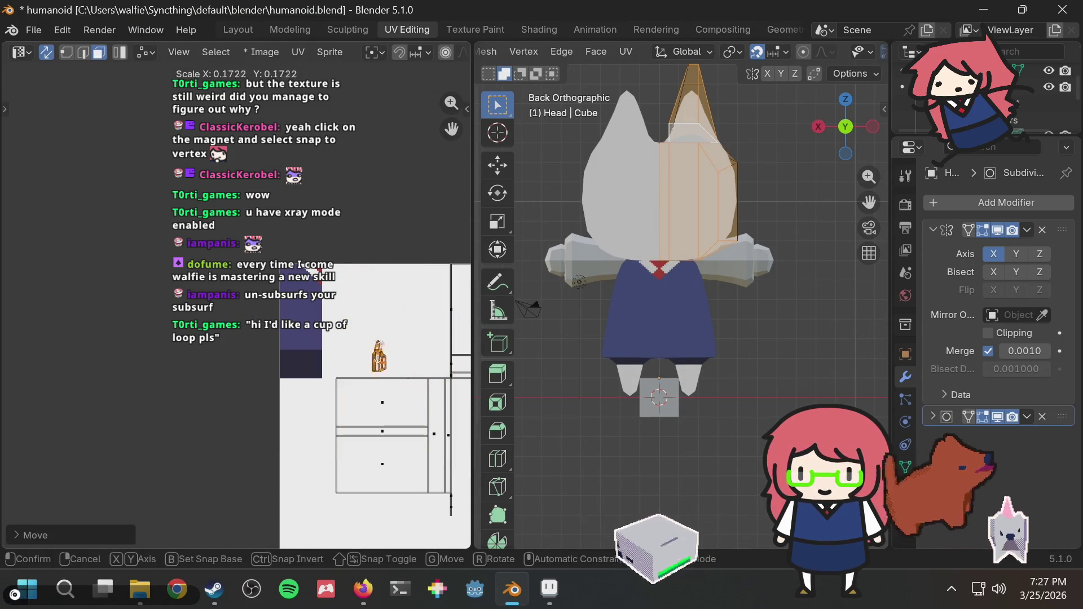
{"action": "left_click", "coordinate": [369, 336]}
{"action": "key", "text": "g"}
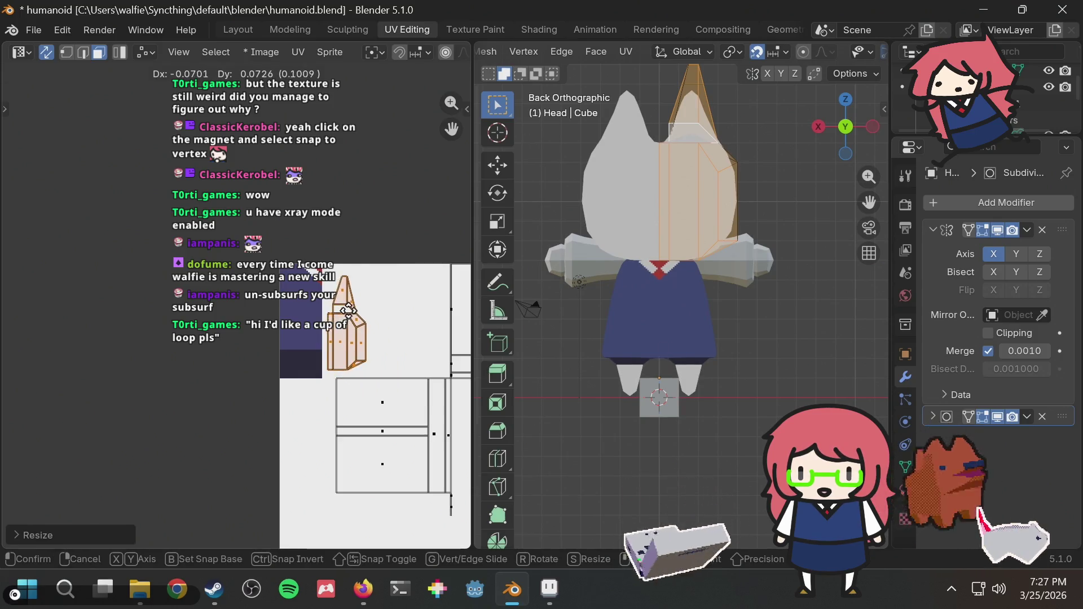
{"action": "left_click", "coordinate": [346, 305]}
{"action": "scroll", "coordinate": [383, 268], "scroll_direction": "up", "scroll_amount": 3}
{"action": "key", "text": "ctrl+s"}
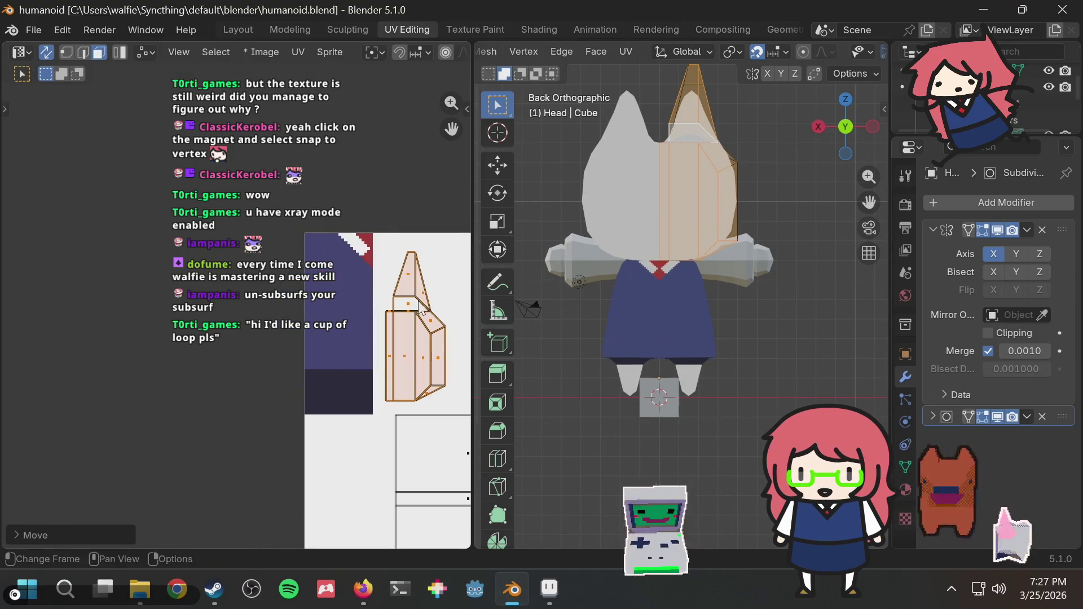
{"action": "left_click", "coordinate": [541, 570]}
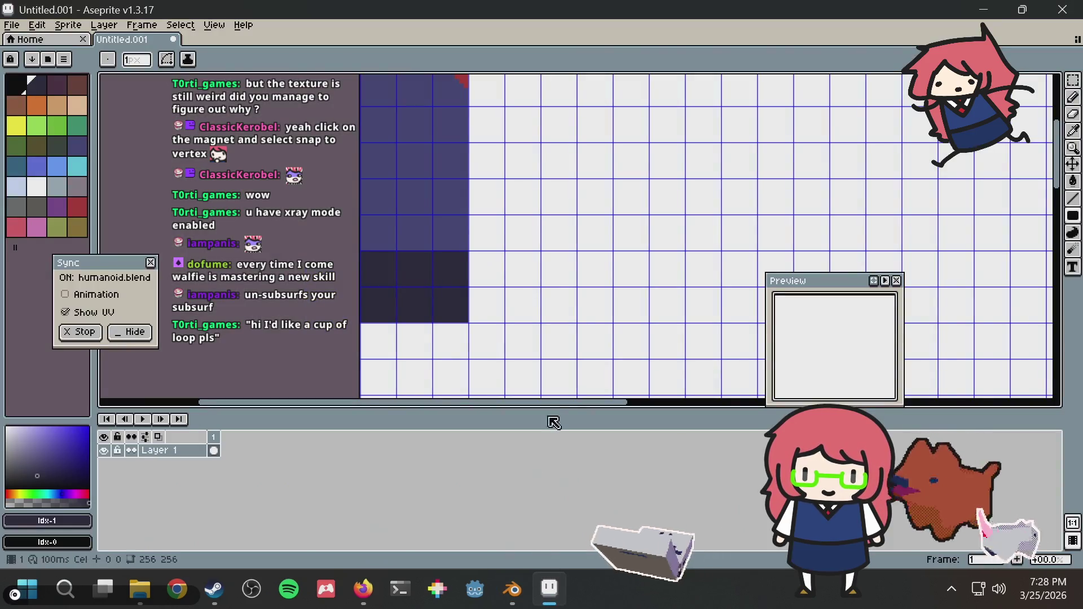
Step: Toggle Show UV off and on in Aseprite's Sync panel, then return to Blender
{"action": "left_click", "coordinate": [106, 322]}
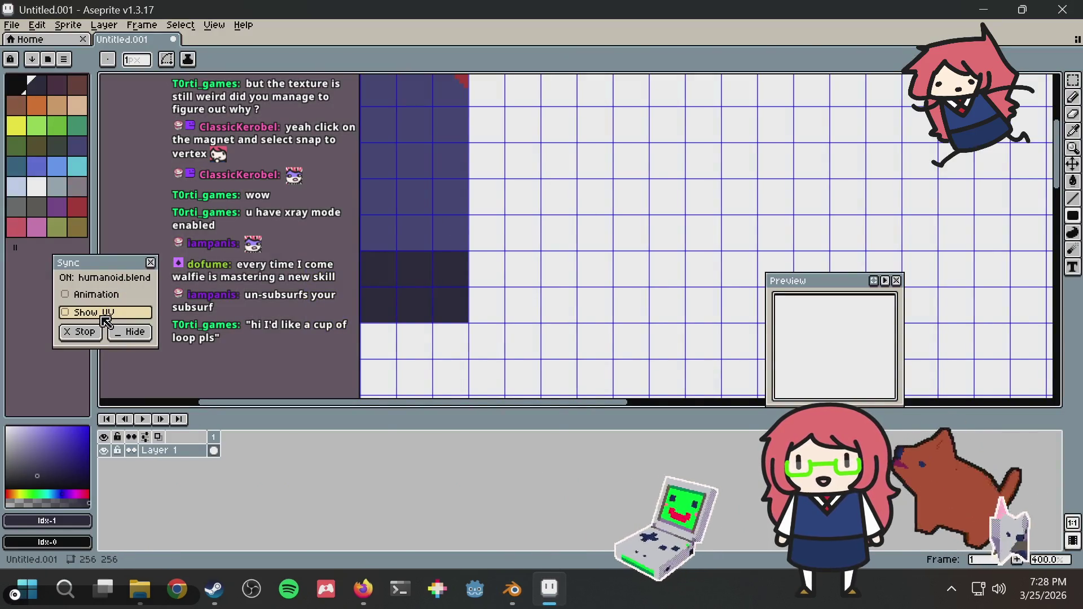
{"action": "left_click", "coordinate": [103, 314]}
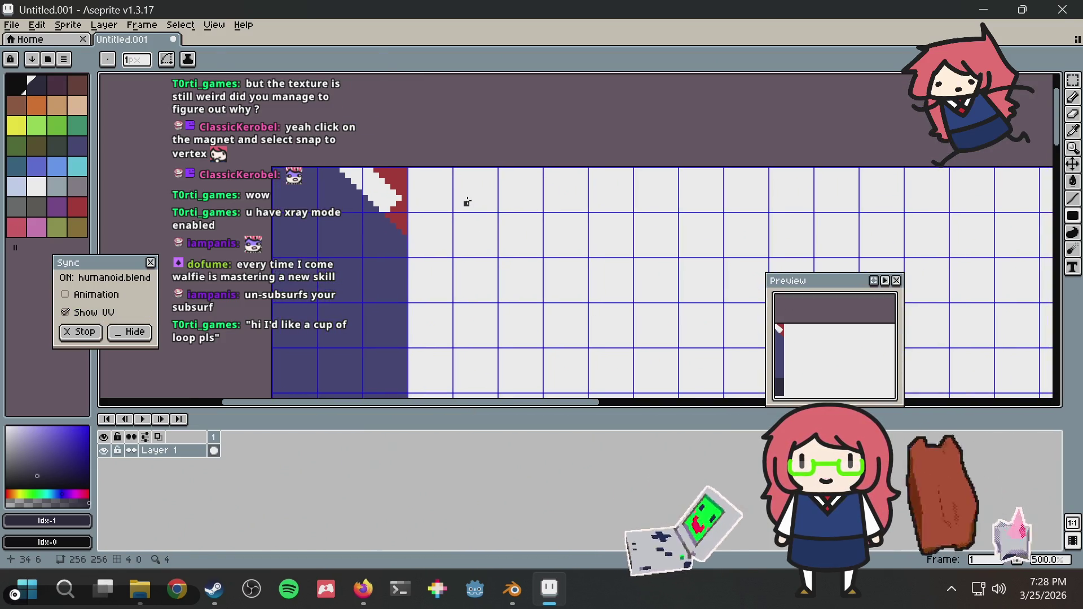
{"action": "key", "text": "alt+Tab"}
{"action": "key", "text": "alt+Tab"}
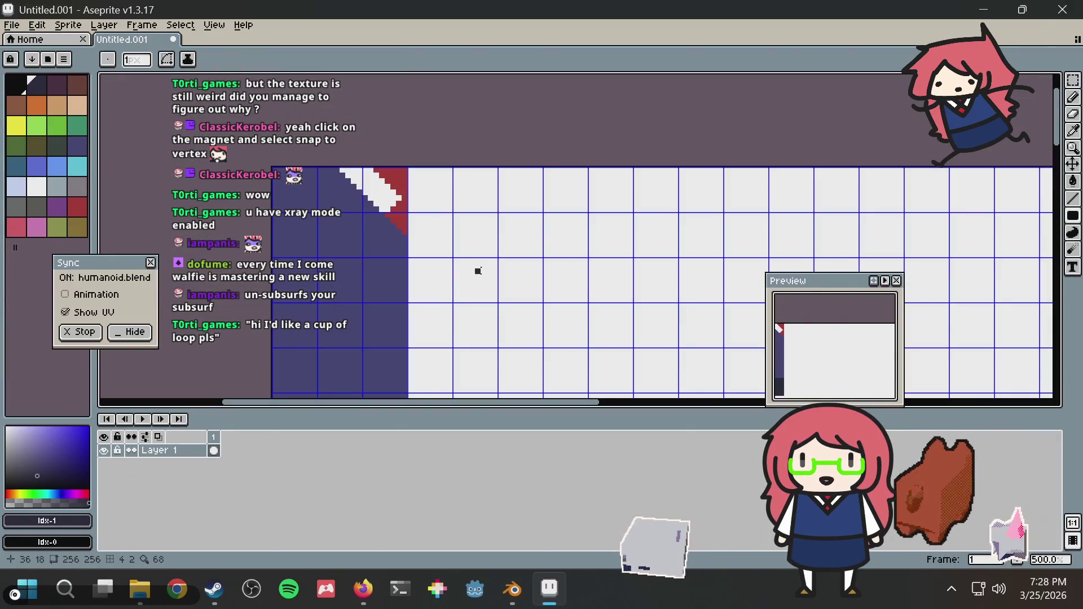
{"action": "key", "text": "alt+Tab"}
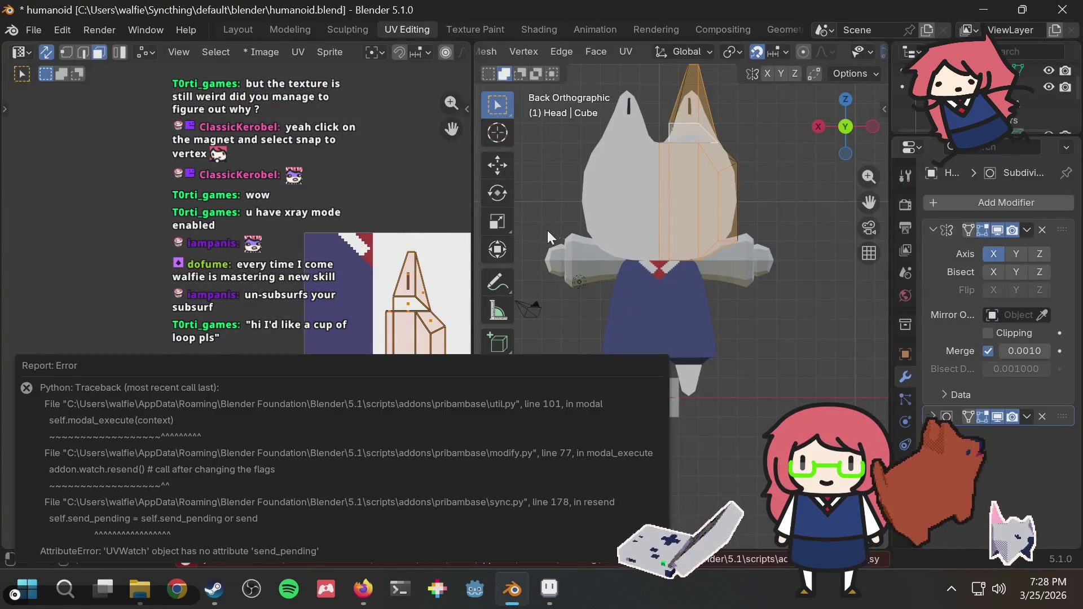
{"action": "key", "text": "alt+Tab"}
{"action": "key", "text": "alt+Tab"}
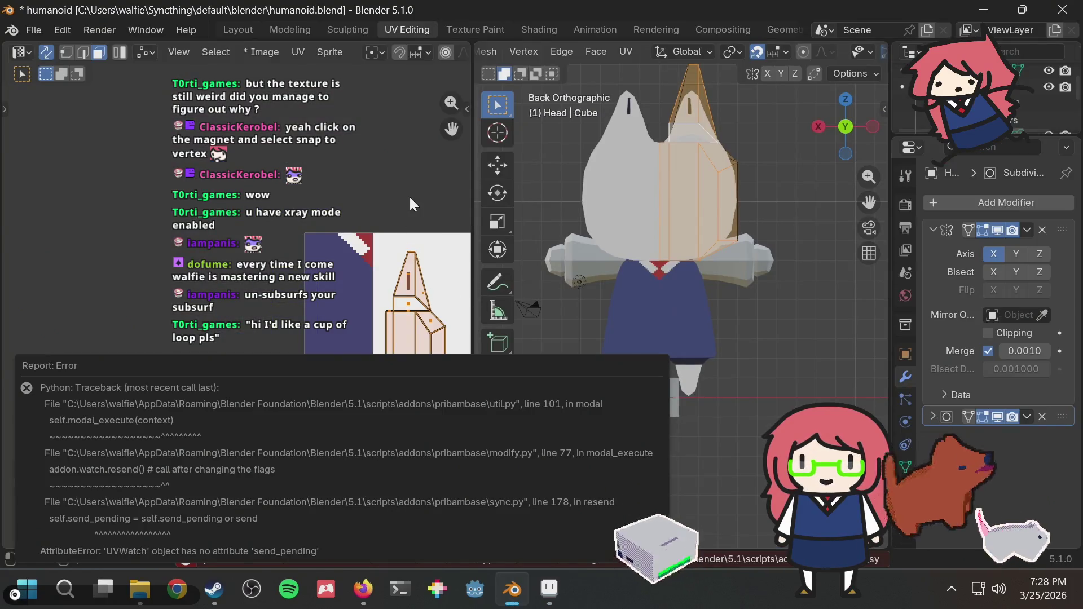
Step: Drag the Pribambase error report out of the way of the UV editor and model
{"action": "left_click_drag", "start_coordinate": [97, 358], "coordinate": [97, 283]}
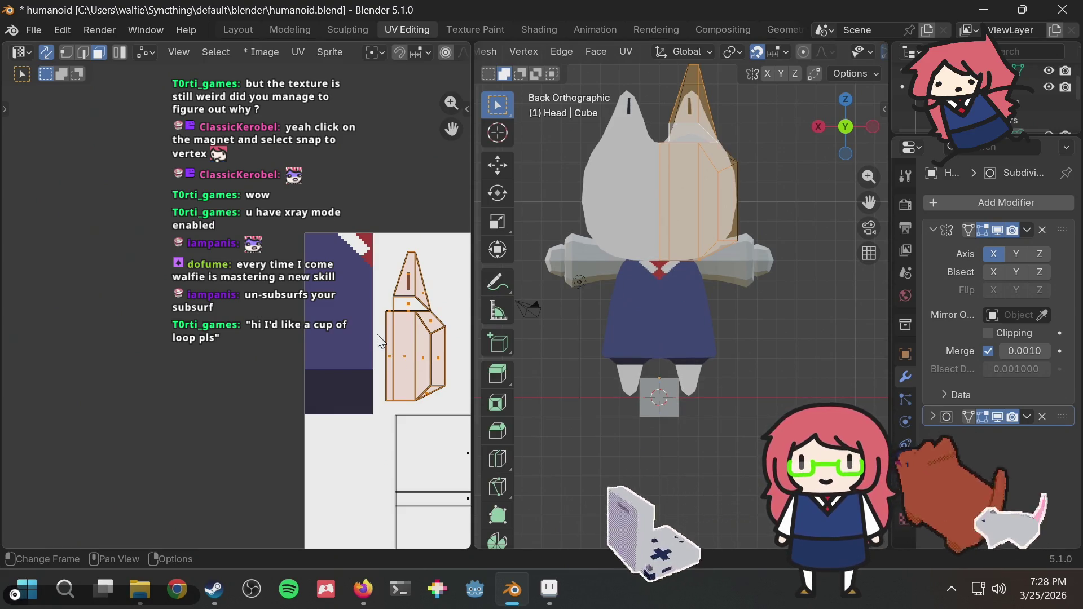
Step: Undo the old stroke and pencil a short vertical dark eye line on the head-side texture
{"action": "scroll", "coordinate": [378, 334], "scroll_direction": "up", "scroll_amount": 2}
{"action": "middle_click_drag", "start_coordinate": [377, 334], "coordinate": [291, 333]}
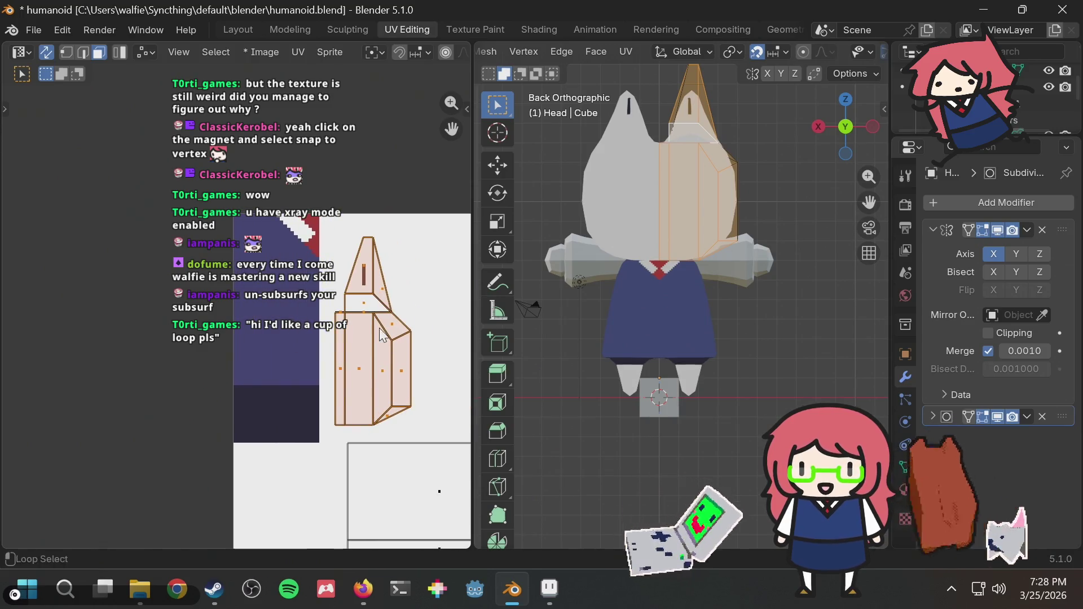
{"action": "key", "text": "alt+Tab"}
{"action": "key", "text": "ctrl+z"}
{"action": "key", "text": "b"}
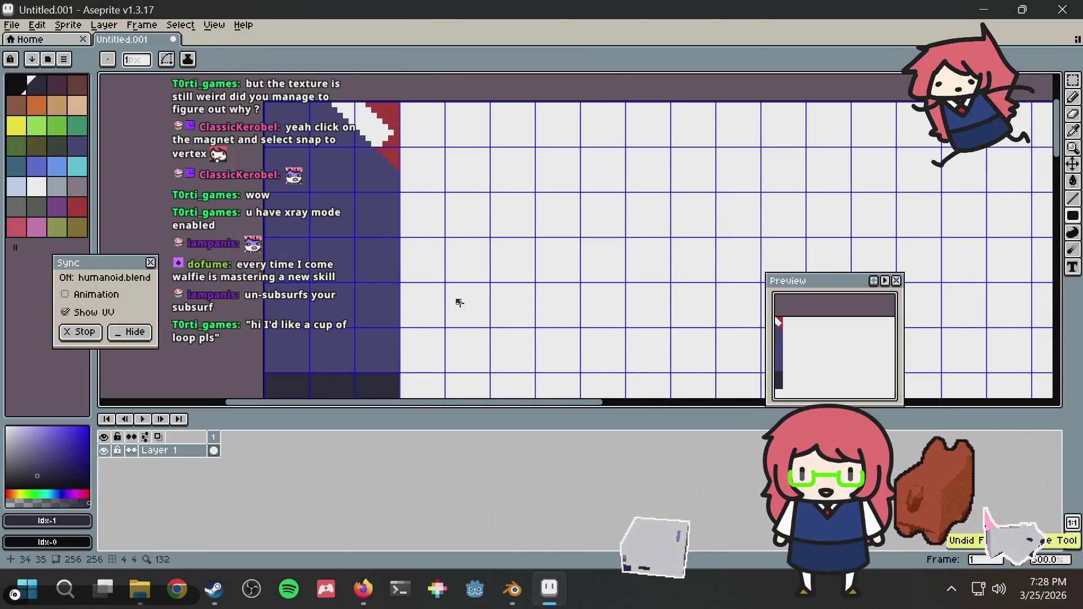
{"action": "left_click_drag", "start_coordinate": [468, 308], "coordinate": [469, 273]}
{"action": "key", "text": "alt+Tab"}
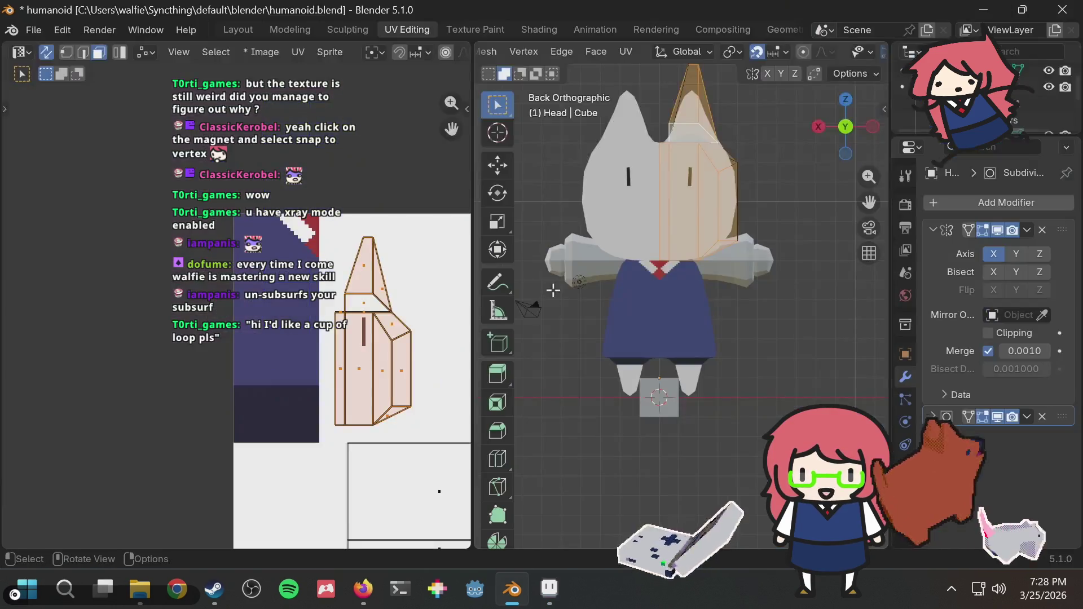
{"action": "key", "text": "alt+Tab"}
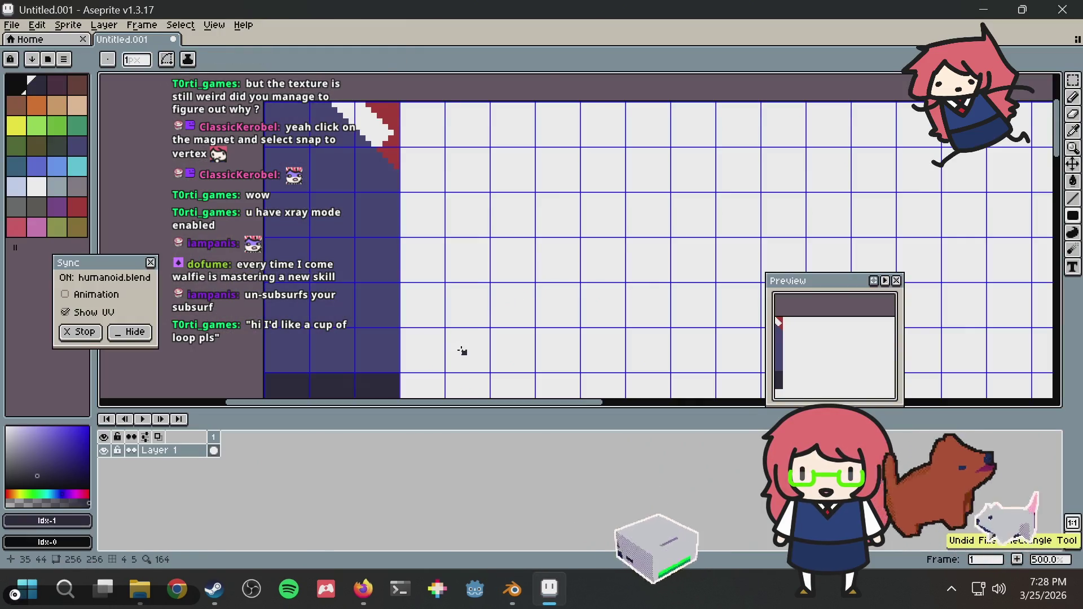
{"action": "key", "text": "alt+Tab"}
Step: Extend the eye line further upward and preview it on the Blender model
{"action": "key", "text": "alt+Tab"}
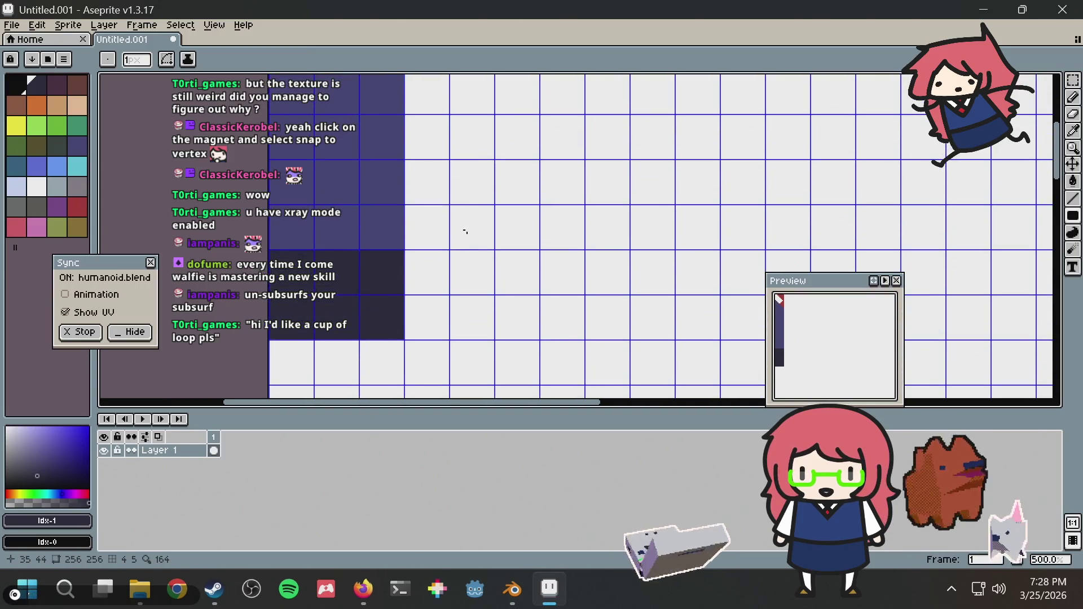
{"action": "left_click_drag", "start_coordinate": [473, 236], "coordinate": [474, 216]}
{"action": "key", "text": "alt+Tab"}
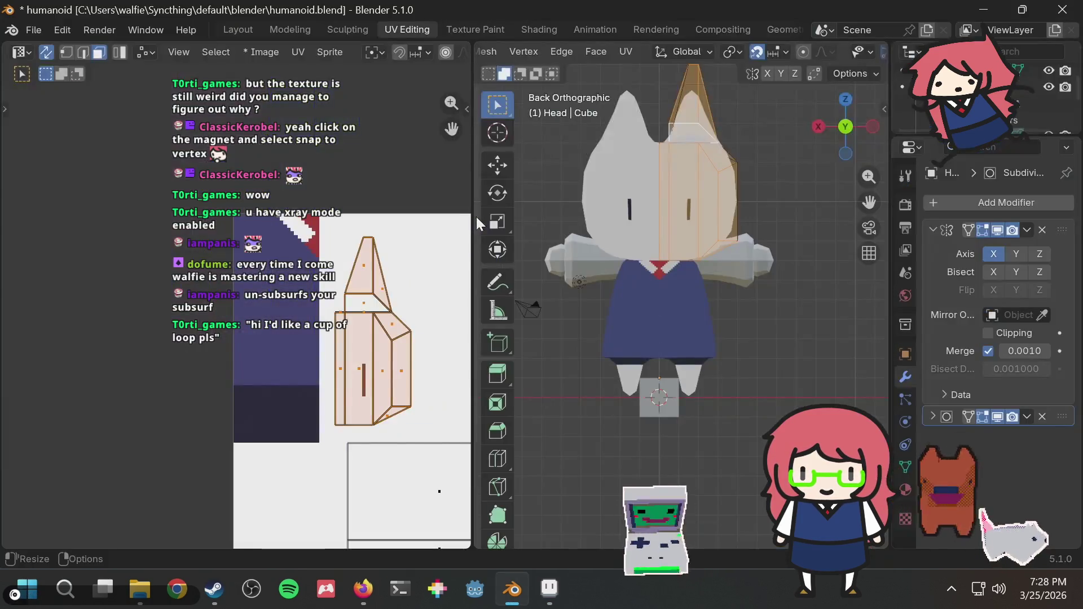
{"action": "key", "text": "alt+Tab"}
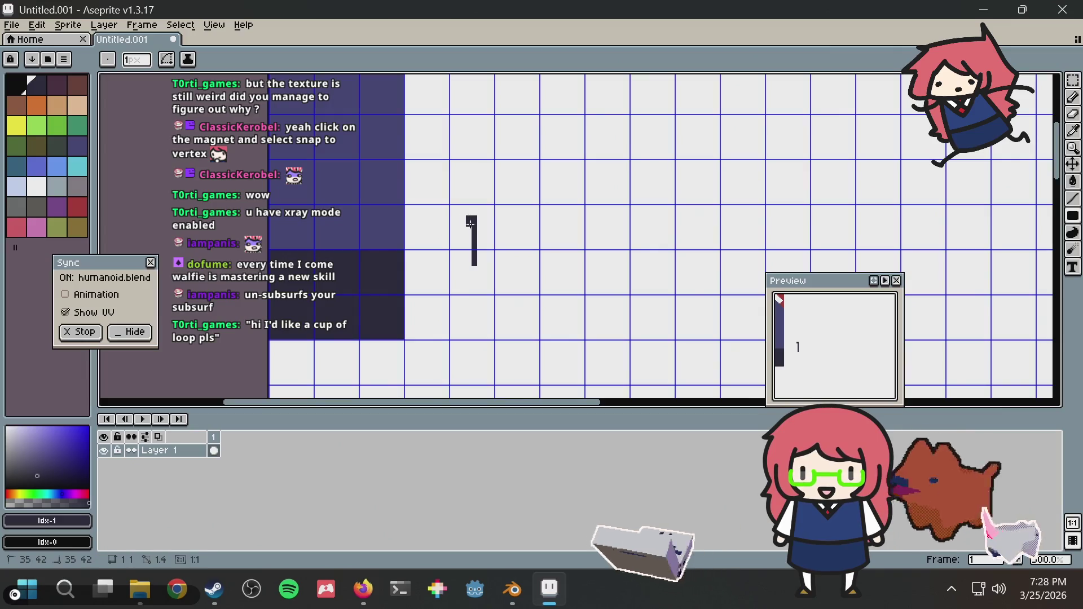
{"action": "key", "text": "alt+Tab"}
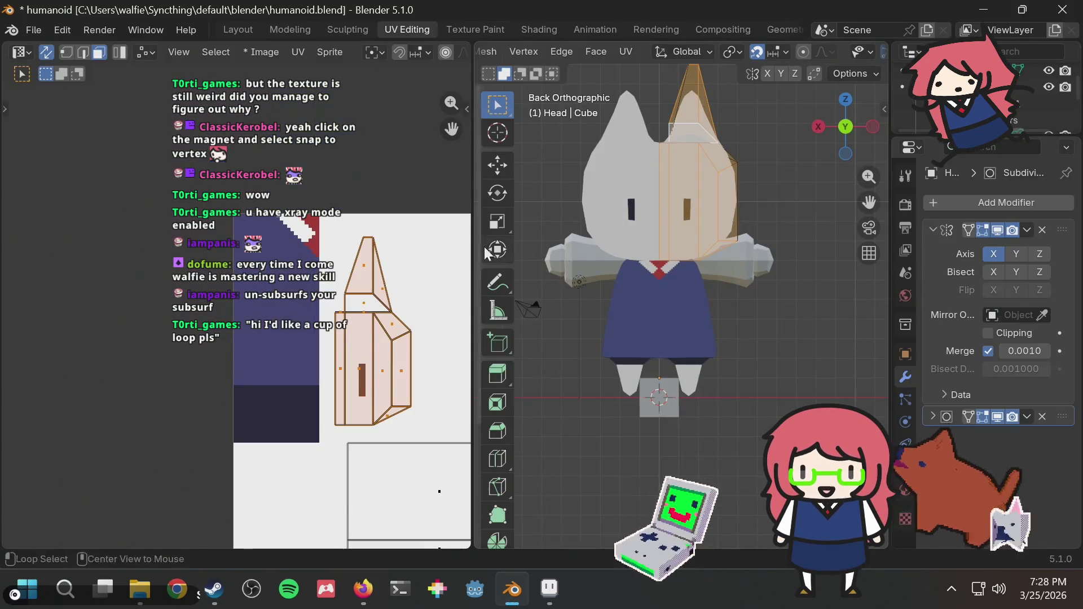
{"action": "key", "text": "alt+Tab"}
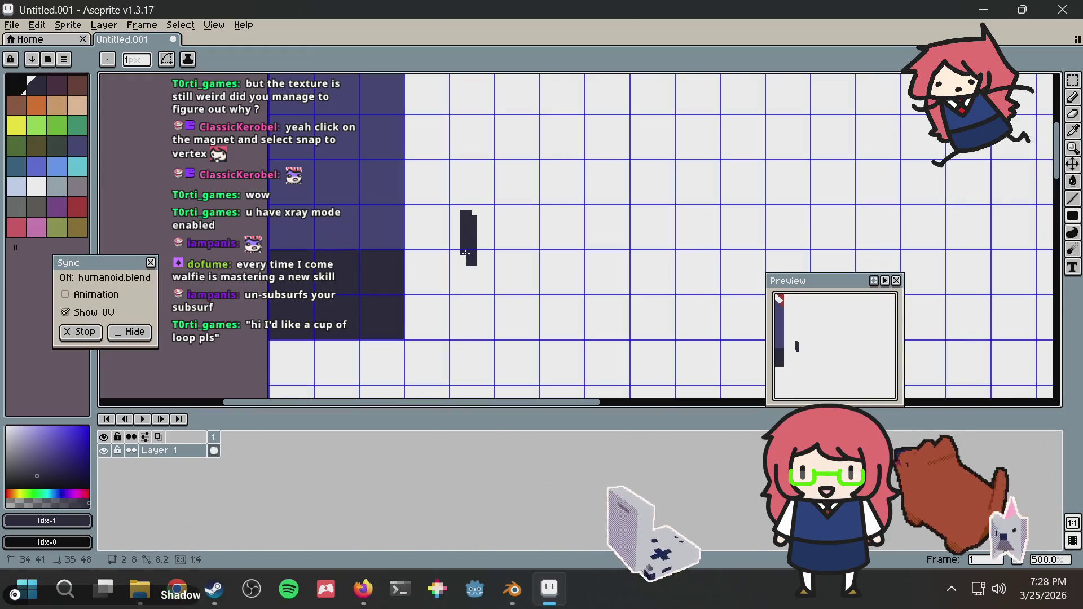
{"action": "key", "text": "alt+Tab"}
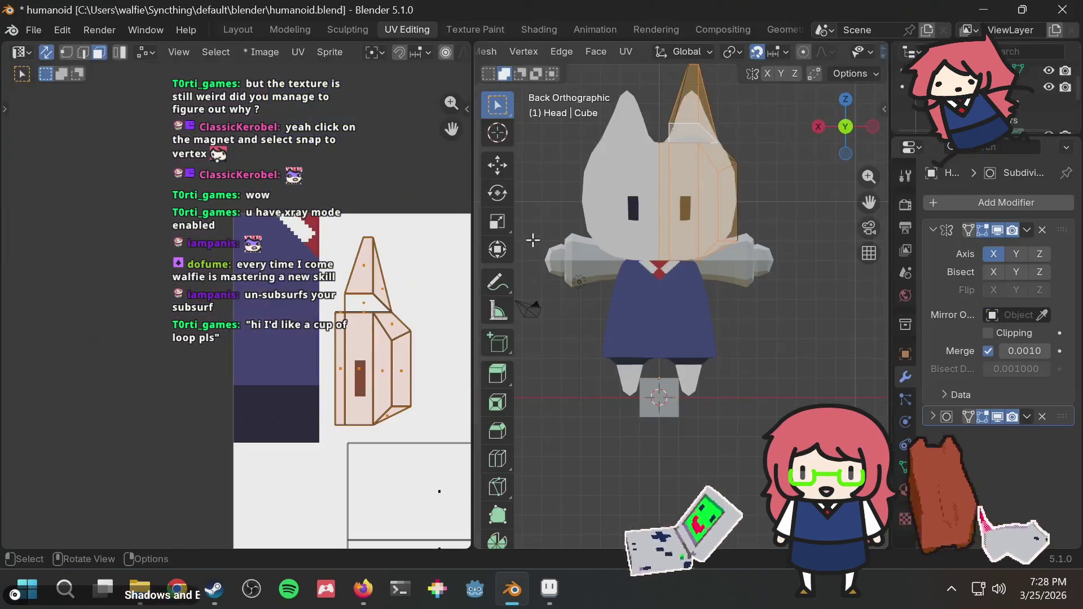
{"action": "key", "text": "alt+Tab"}
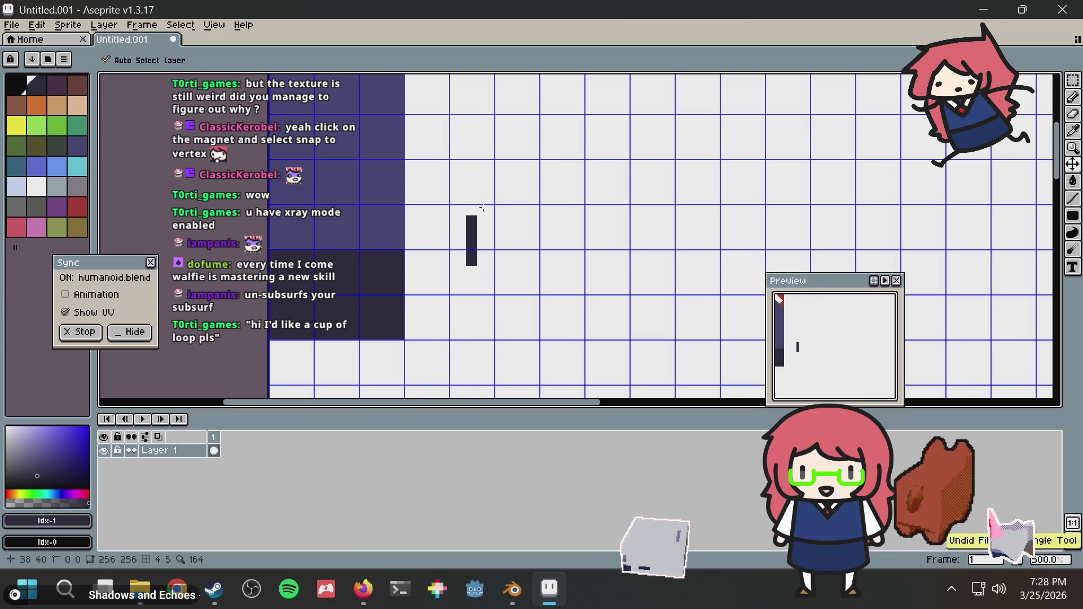
Step: Replace the line with a tall dark rectangle for the eye, redrawn taller after a 4x11 try
{"action": "key", "text": "u"}
{"action": "left_click_drag", "start_coordinate": [479, 212], "coordinate": [495, 269]}
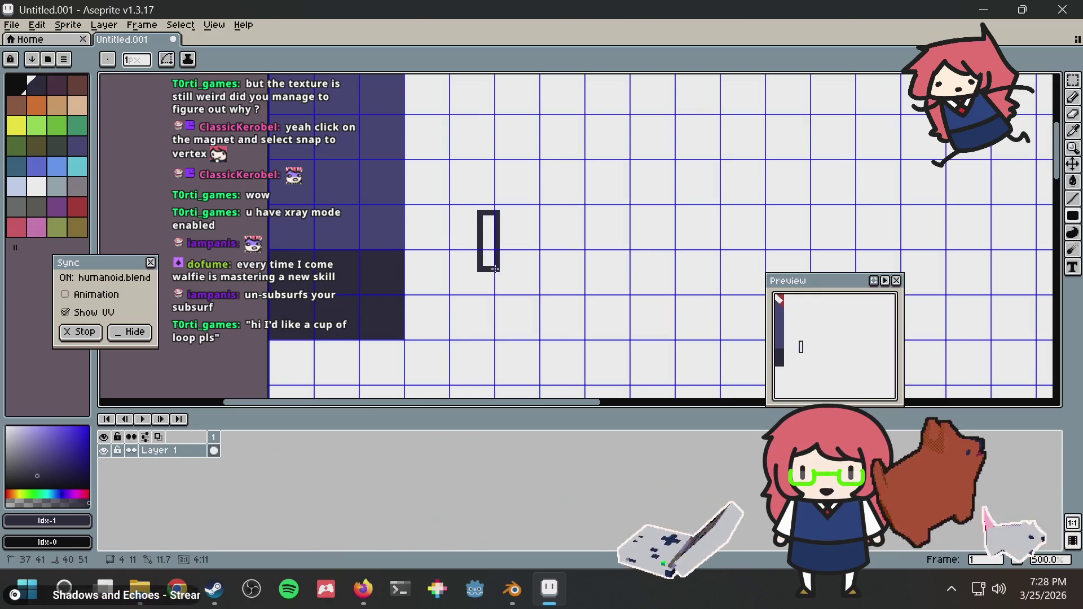
{"action": "key", "text": "alt+Tab"}
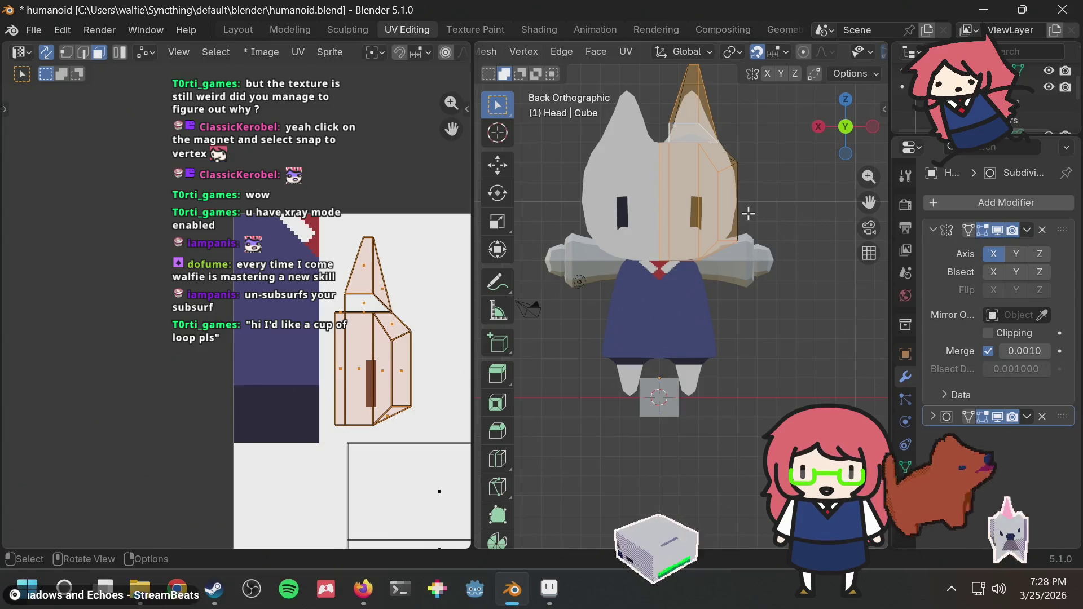
{"action": "key", "text": "alt+Tab"}
{"action": "key", "text": "ctrl+z"}
{"action": "left_click_drag", "start_coordinate": [479, 189], "coordinate": [492, 266]}
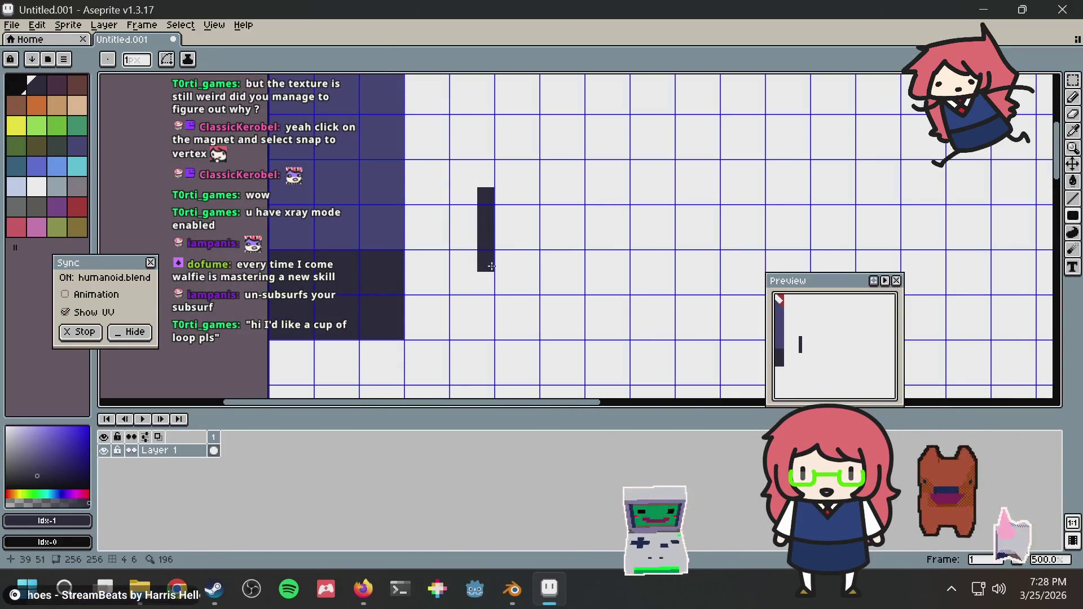
{"action": "key", "text": "alt+Tab"}
Step: Orbit around the head from below and the side to inspect the taller eye
{"action": "mouse_move", "coordinate": [771, 194]}
{"action": "middle_mouse_down"}
{"action": "mouse_move", "coordinate": [739, 192]}
{"action": "mouse_move", "coordinate": [784, 230]}
{"action": "mouse_move", "coordinate": [750, 217]}
{"action": "mouse_move", "coordinate": [772, 210]}
{"action": "middle_mouse_up"}
{"action": "scroll", "coordinate": [665, 191], "scroll_direction": "up", "scroll_amount": 5}
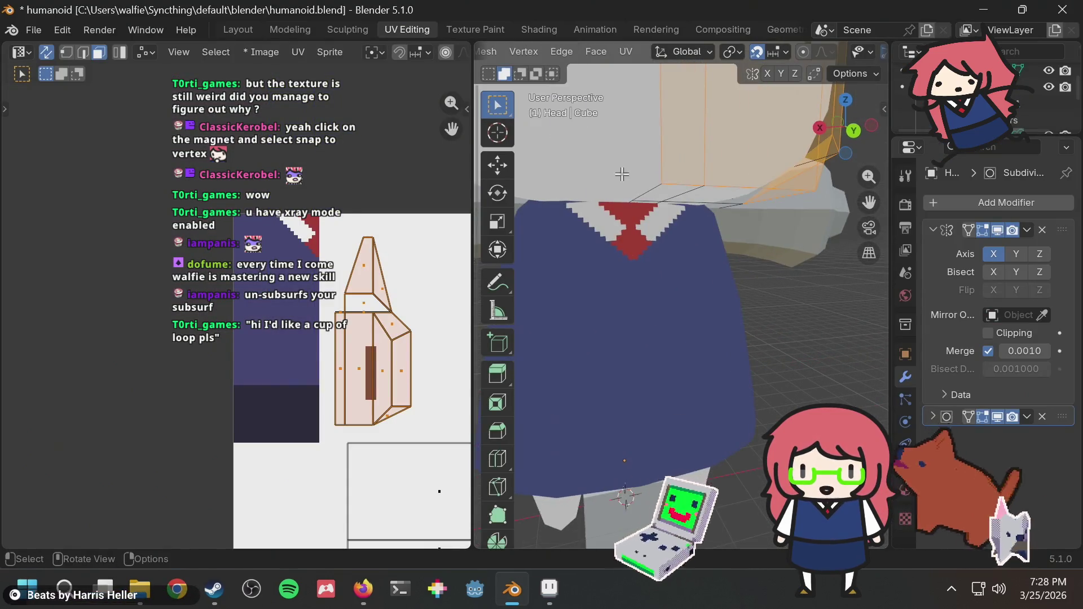
{"action": "mouse_move", "coordinate": [622, 174]}
{"action": "middle_mouse_down"}
{"action": "mouse_move", "coordinate": [580, 295]}
{"action": "mouse_move", "coordinate": [634, 210]}
{"action": "mouse_move", "coordinate": [754, 239]}
{"action": "middle_mouse_up"}
{"action": "scroll", "coordinate": [755, 241], "scroll_direction": "up", "scroll_amount": 2}
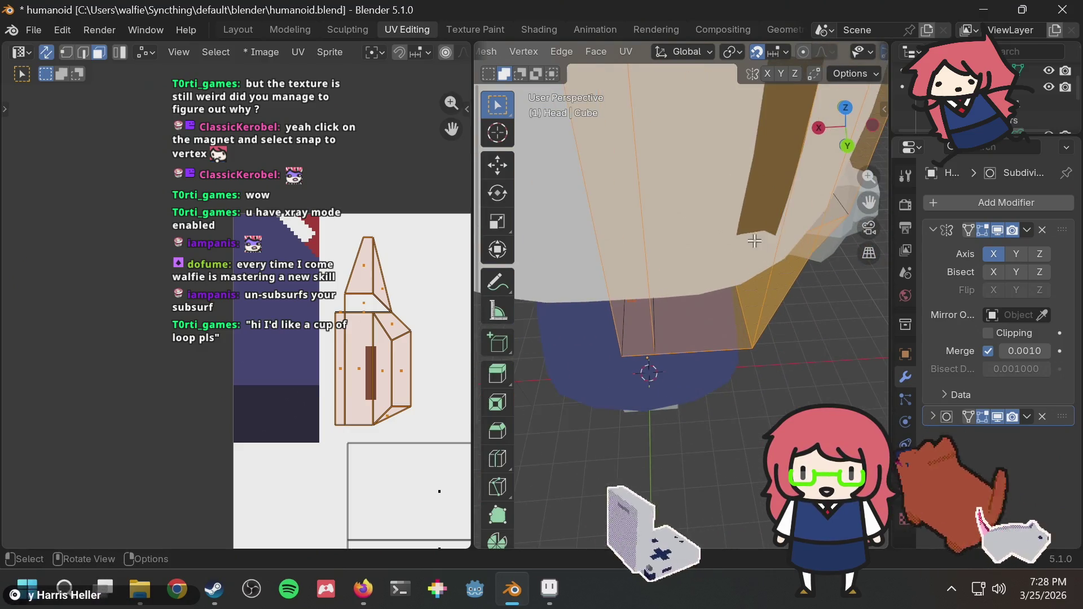
{"action": "scroll", "coordinate": [752, 226], "scroll_direction": "down", "scroll_amount": 5}
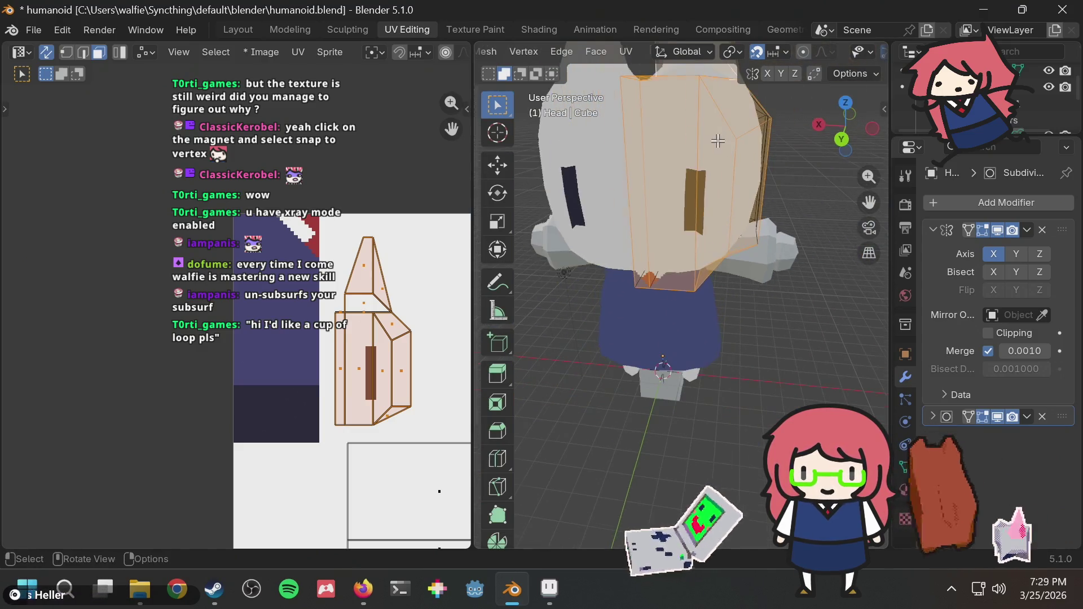
{"action": "mouse_move", "coordinate": [702, 189]}
{"action": "middle_mouse_down"}
{"action": "mouse_move", "coordinate": [683, 169]}
{"action": "mouse_move", "coordinate": [589, 158]}
{"action": "mouse_move", "coordinate": [558, 231]}
{"action": "middle_mouse_up"}
{"action": "key", "text": "alt+Tab"}
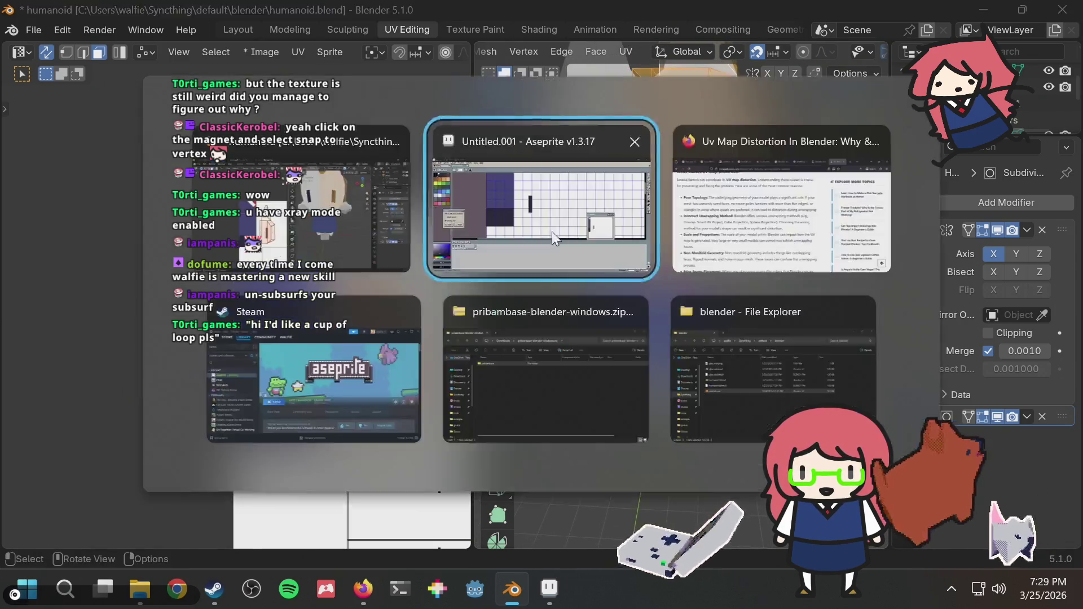
{"action": "key", "text": "alt+Tab"}
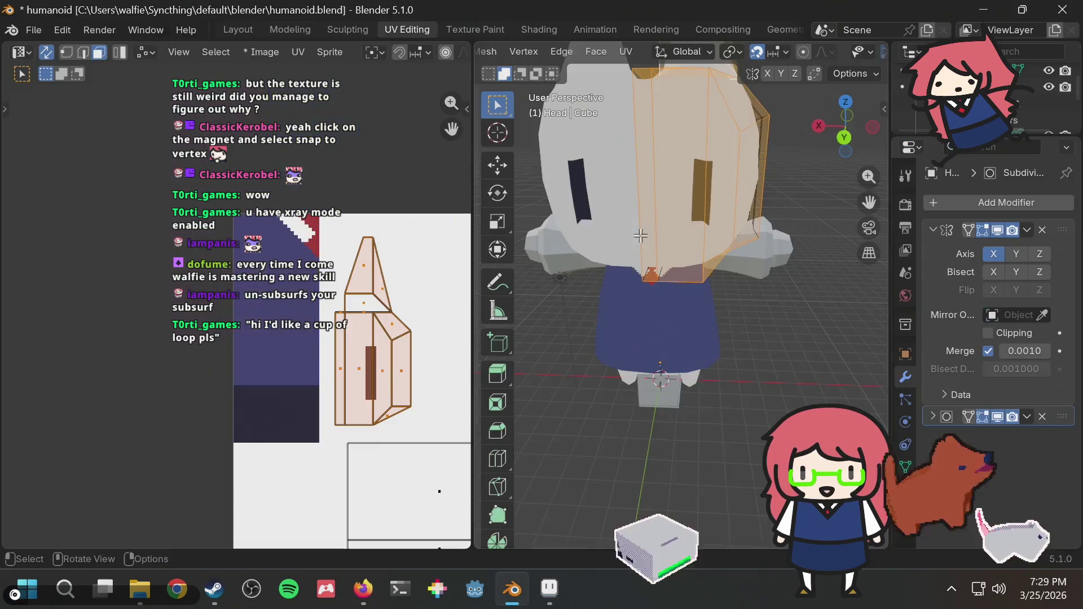
Step: Keep orbiting to lower side views of the head, comparing the eye with the texture
{"action": "mouse_move", "coordinate": [646, 234]}
{"action": "middle_mouse_down"}
{"action": "mouse_move", "coordinate": [755, 229]}
{"action": "mouse_move", "coordinate": [682, 177]}
{"action": "mouse_move", "coordinate": [663, 222]}
{"action": "middle_mouse_up"}
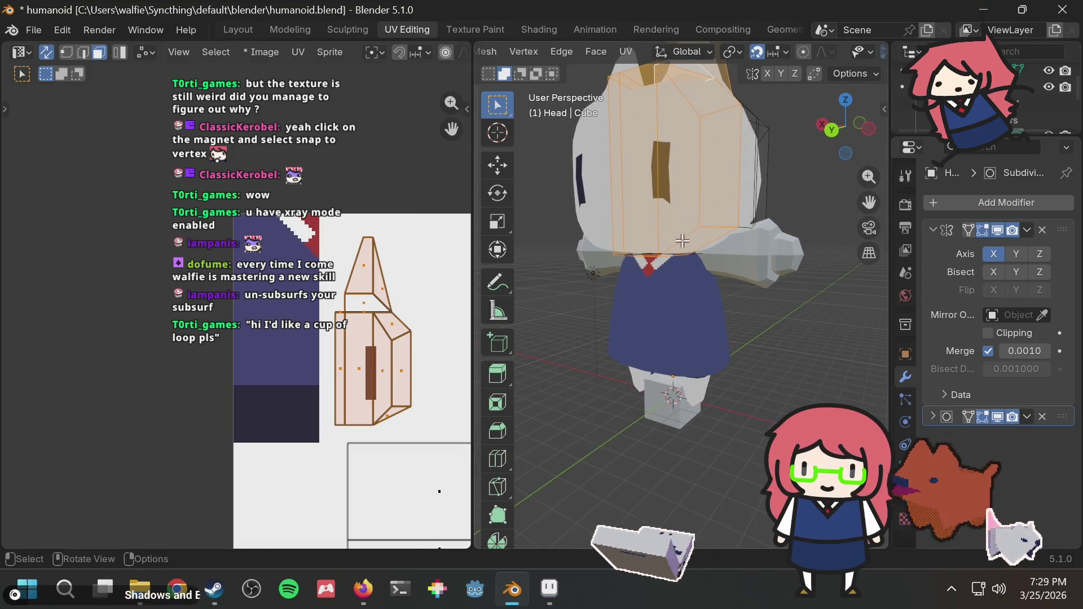
{"action": "mouse_move", "coordinate": [703, 174]}
{"action": "middle_mouse_down"}
{"action": "mouse_move", "coordinate": [727, 197]}
{"action": "mouse_move", "coordinate": [722, 184]}
{"action": "mouse_move", "coordinate": [779, 201]}
{"action": "mouse_move", "coordinate": [759, 152]}
{"action": "middle_mouse_up"}
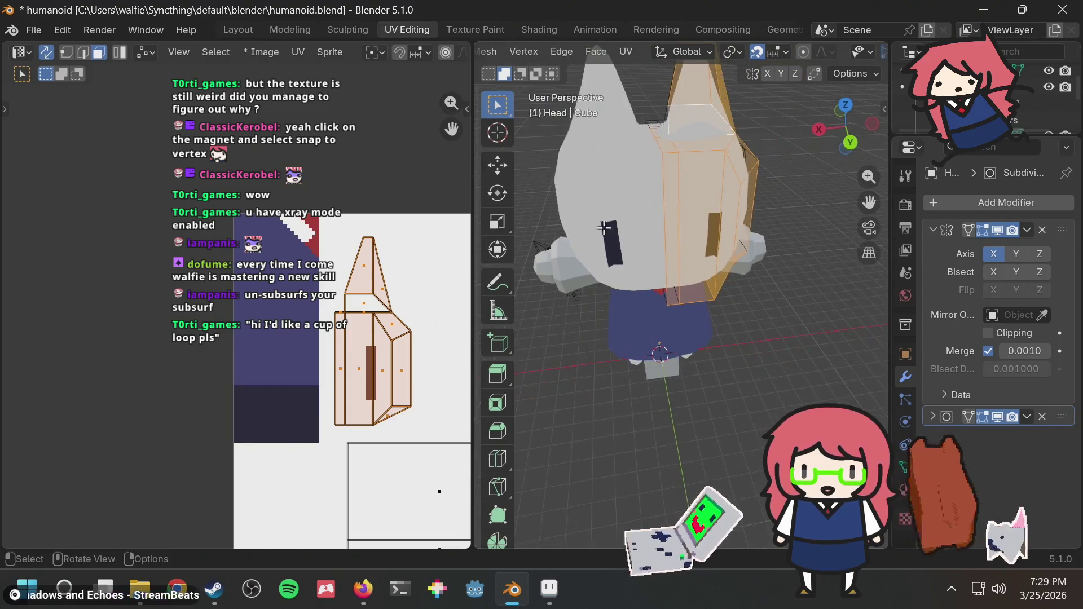
{"action": "key", "text": "alt+Tab"}
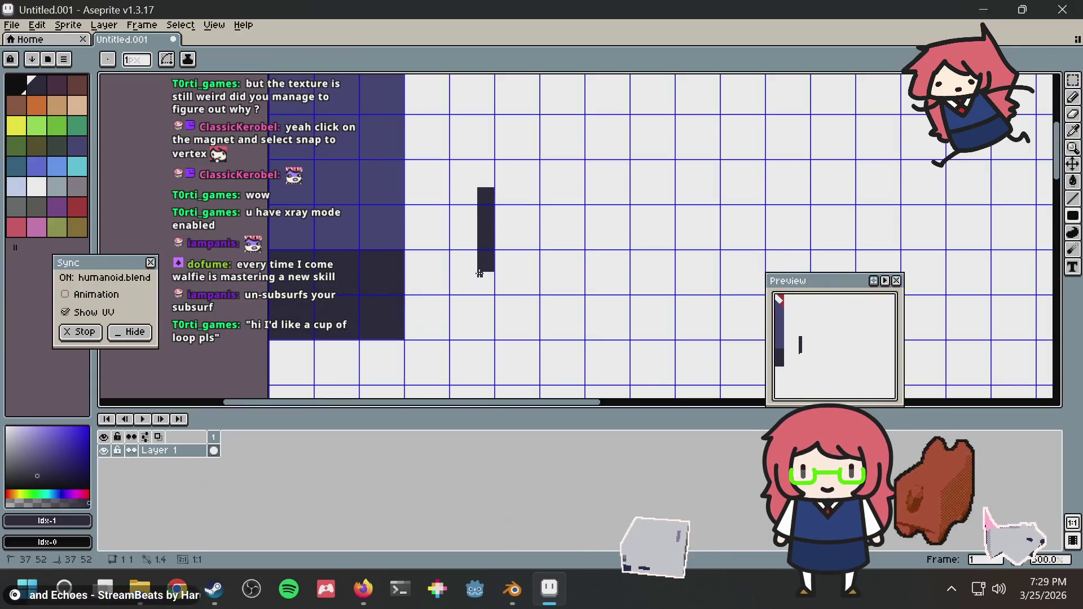
{"action": "key", "text": "alt+Tab"}
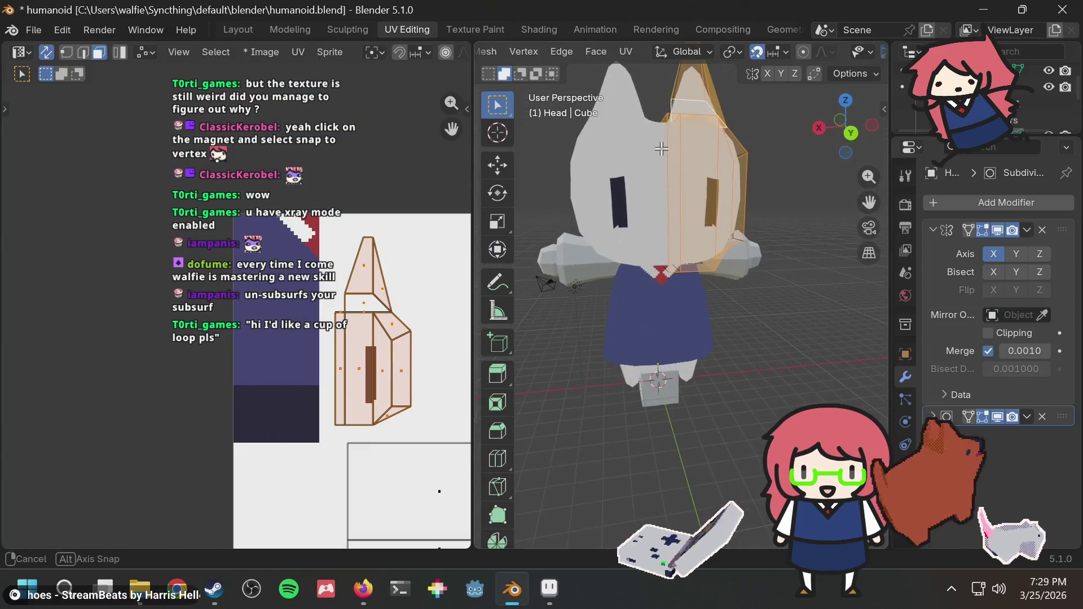
{"action": "scroll", "coordinate": [659, 169], "scroll_direction": "up", "scroll_amount": 3}
{"action": "mouse_move", "coordinate": [643, 198]}
{"action": "middle_mouse_down"}
{"action": "mouse_move", "coordinate": [717, 196]}
{"action": "mouse_move", "coordinate": [632, 261]}
{"action": "mouse_move", "coordinate": [638, 217]}
{"action": "mouse_move", "coordinate": [718, 185]}
{"action": "middle_mouse_up"}
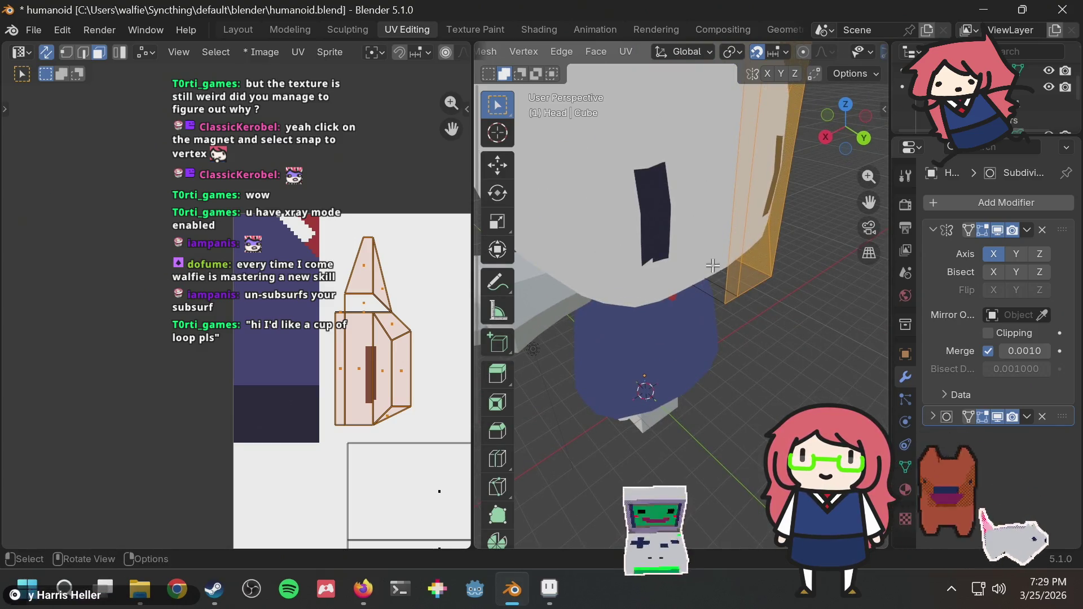
{"action": "mouse_move", "coordinate": [751, 177]}
{"action": "middle_mouse_down"}
{"action": "mouse_move", "coordinate": [833, 133]}
{"action": "mouse_move", "coordinate": [553, 275]}
{"action": "middle_mouse_up"}
{"action": "key", "text": "alt+Tab"}
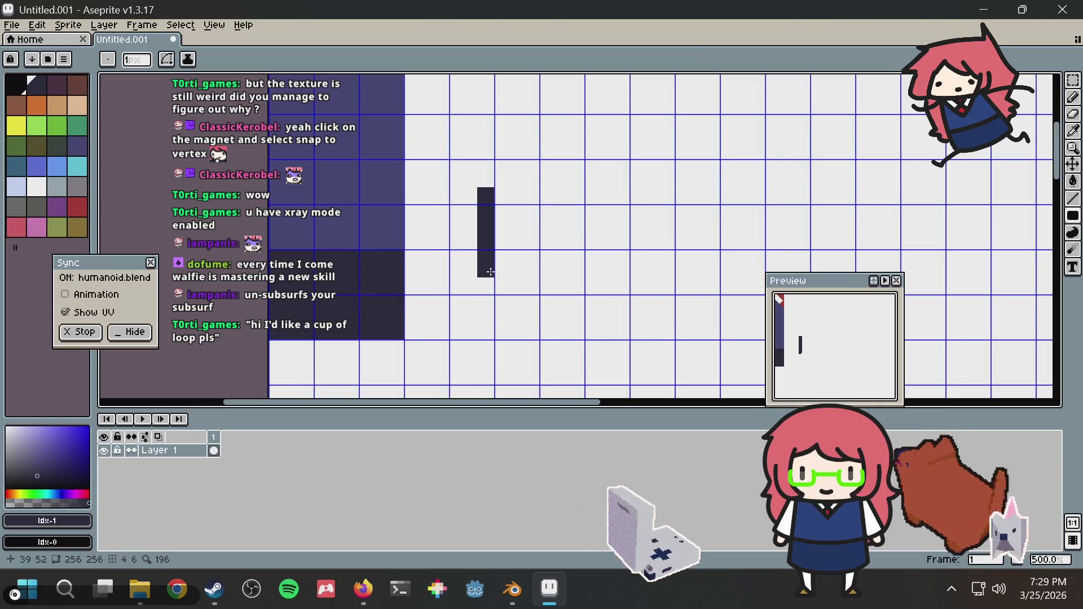
Step: Compare the eye bar on the model with the texture and pick white as the drawing colour
{"action": "key", "text": "alt+Tab"}
{"action": "key", "text": "alt+Tab"}
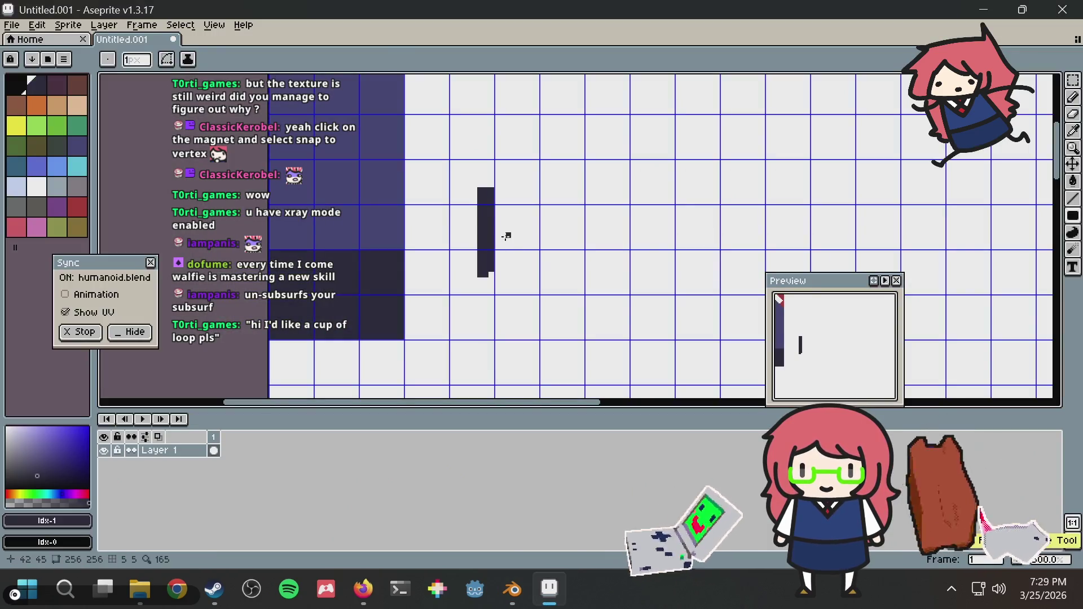
{"action": "key", "text": "alt+Tab"}
{"action": "mouse_move", "coordinate": [620, 217]}
{"action": "middle_mouse_down"}
{"action": "mouse_move", "coordinate": [635, 210]}
{"action": "mouse_move", "coordinate": [626, 215]}
{"action": "middle_mouse_up"}
{"action": "key", "text": "alt+Tab"}
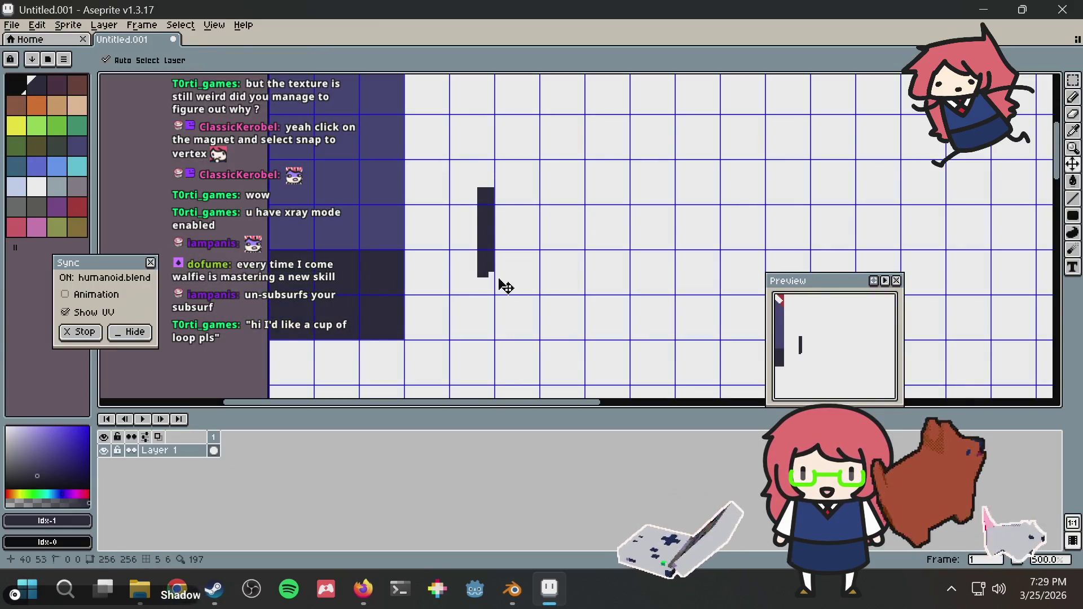
{"action": "left_click", "coordinate": [491, 273], "text": "alt"}
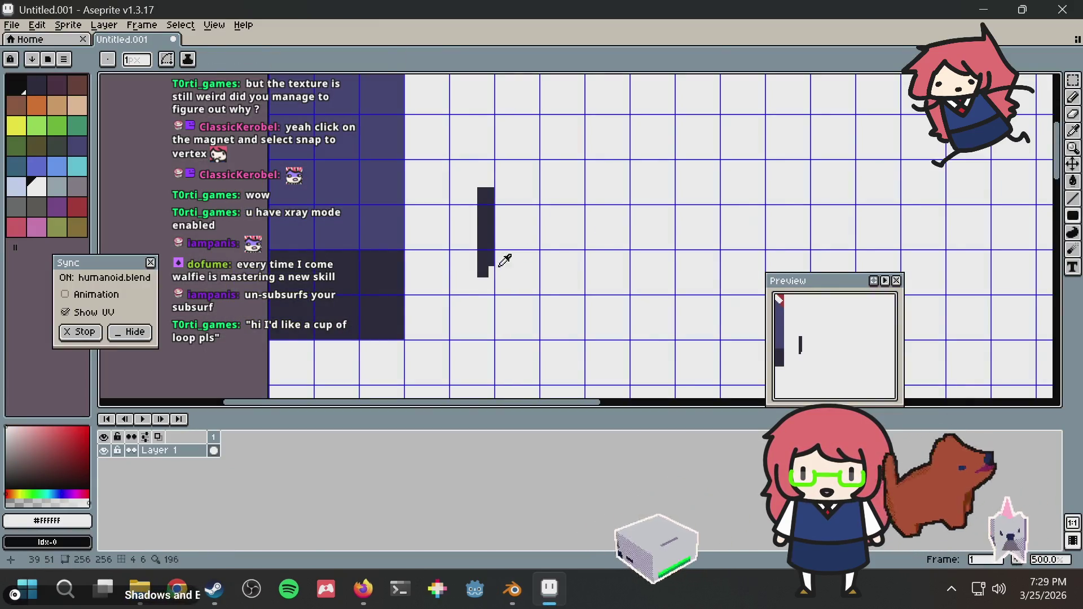
{"action": "key", "text": "alt+Tab"}
{"action": "middle_click_drag", "start_coordinate": [739, 208], "coordinate": [798, 203]}
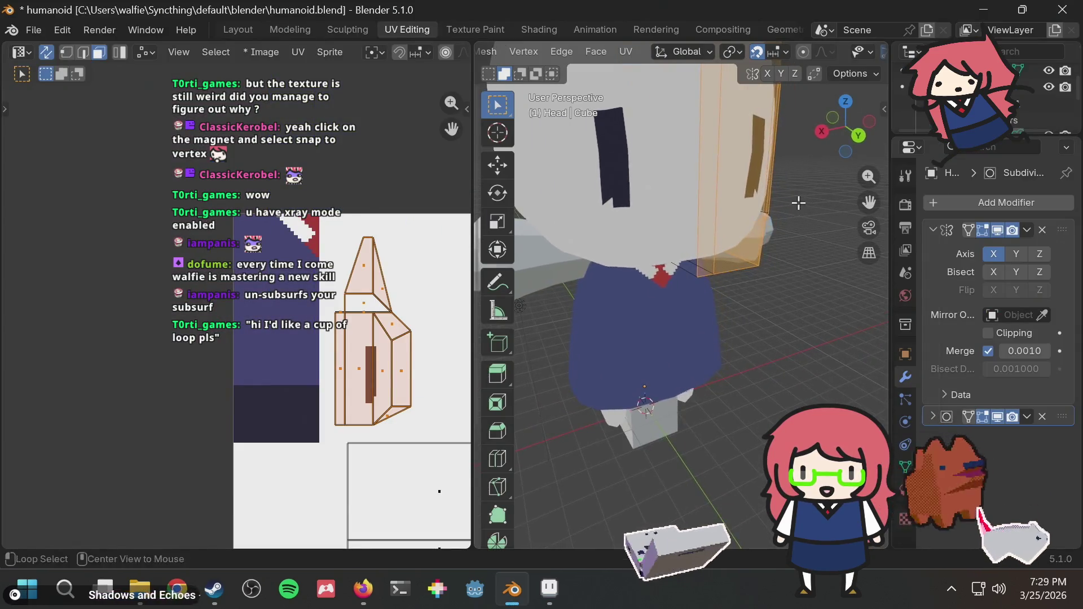
{"action": "key", "text": "alt+Tab"}
Step: Fill the eye bar with the dark purple palette colour using the Paint Bucket
{"action": "left_click", "coordinate": [486, 256], "text": "alt"}
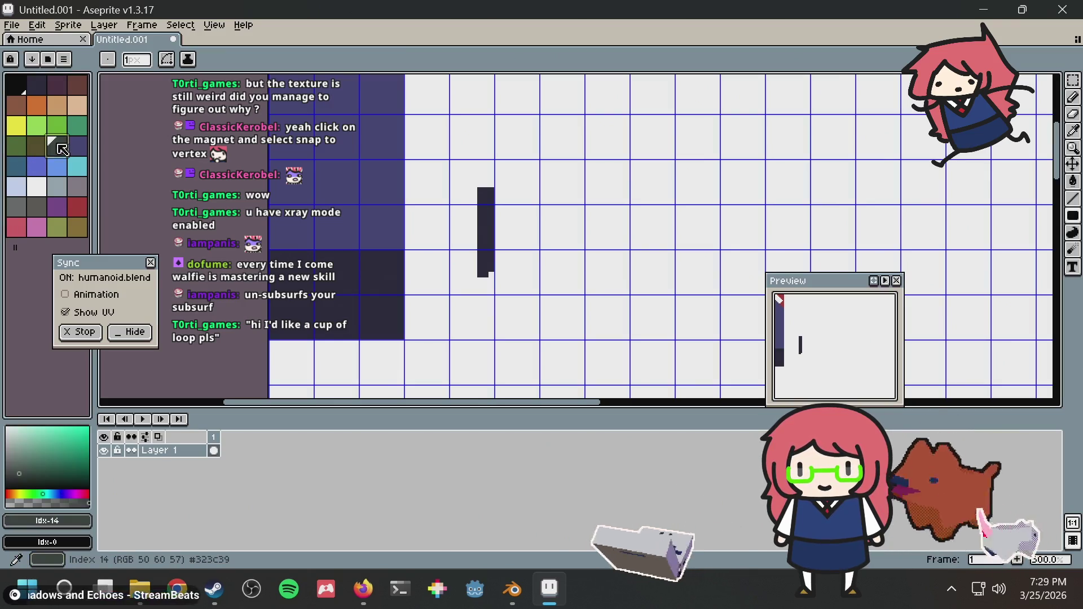
{"action": "left_click", "coordinate": [86, 148]}
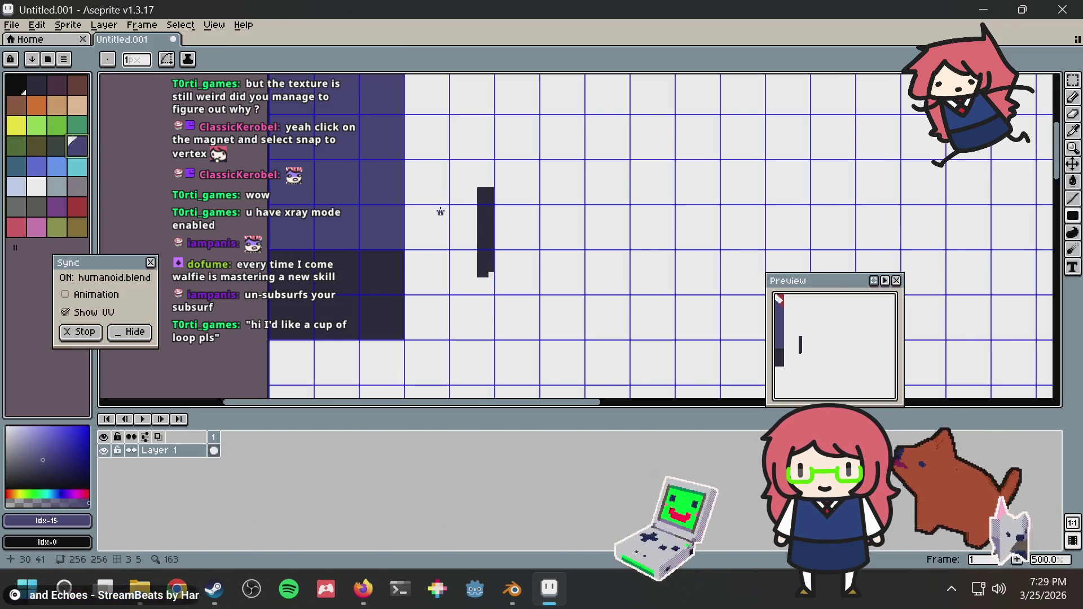
{"action": "left_click", "coordinate": [59, 165]}
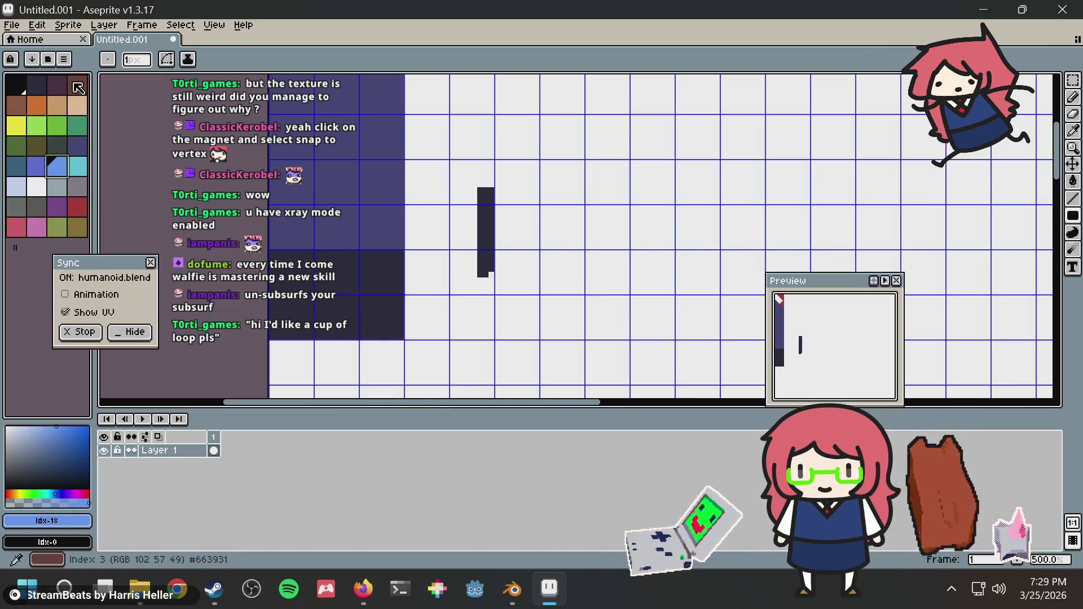
{"action": "left_click", "coordinate": [57, 84]}
{"action": "key", "text": "g"}
{"action": "left_click", "coordinate": [489, 222]}
{"action": "key", "text": "alt+Tab"}
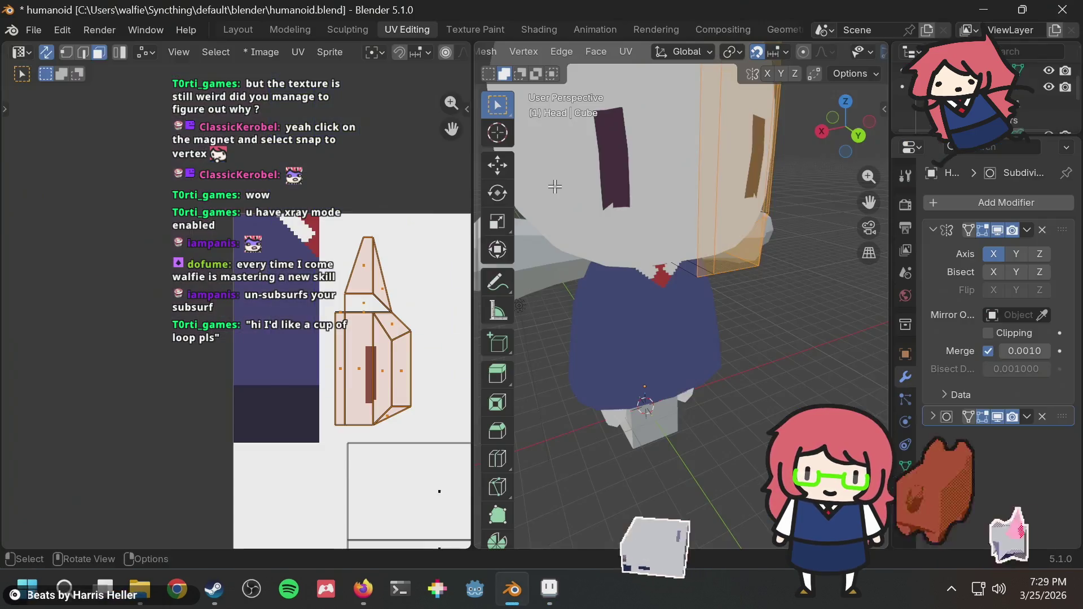
{"action": "scroll", "coordinate": [545, 170], "scroll_direction": "down", "scroll_amount": 5}
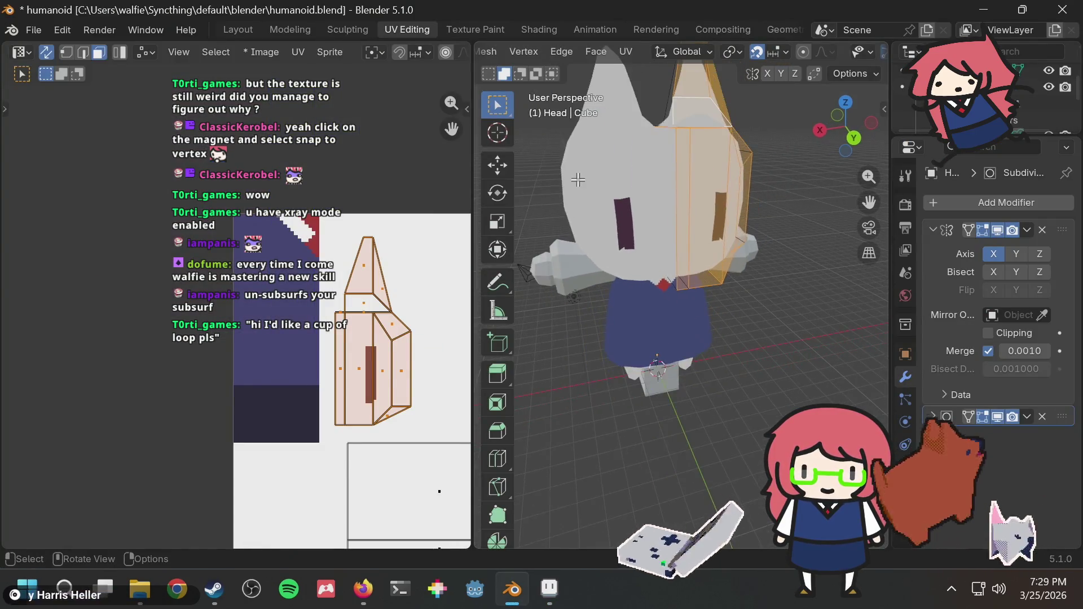
Step: Pencil a short horizontal line above the eye bar and check it on the model
{"action": "key", "text": "alt+Tab"}
{"action": "key", "text": "b"}
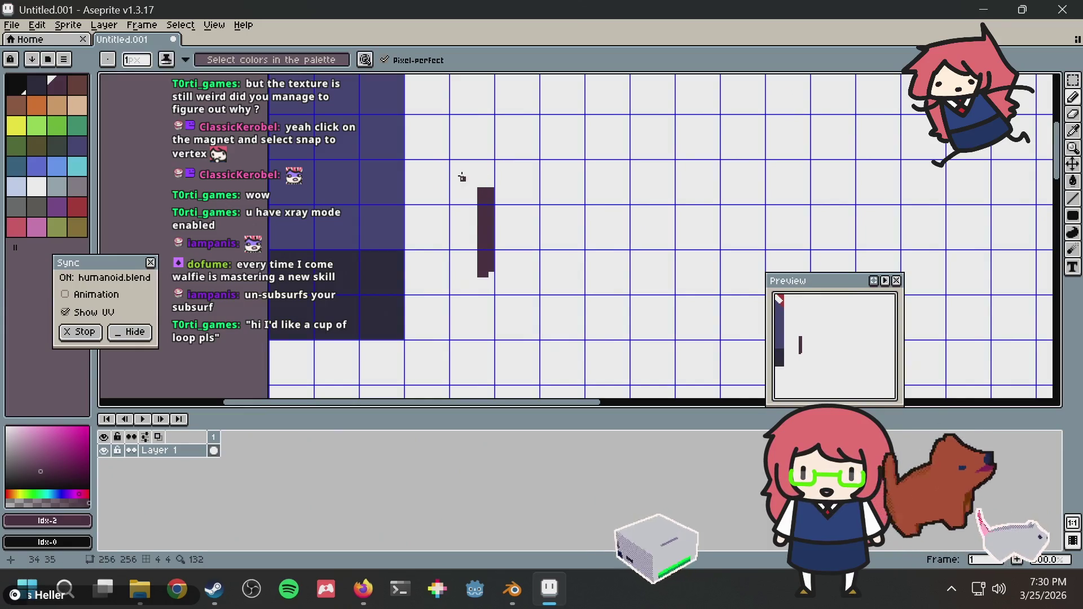
{"action": "left_click_drag", "start_coordinate": [464, 168], "coordinate": [494, 168]}
{"action": "key", "text": "alt+Tab"}
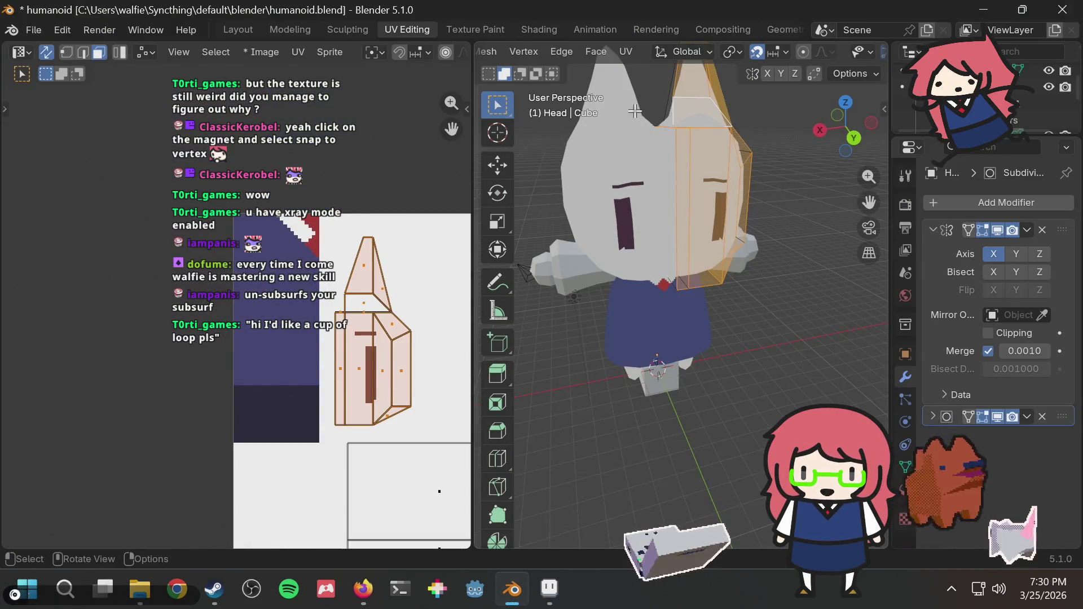
{"action": "key", "text": "alt+Tab"}
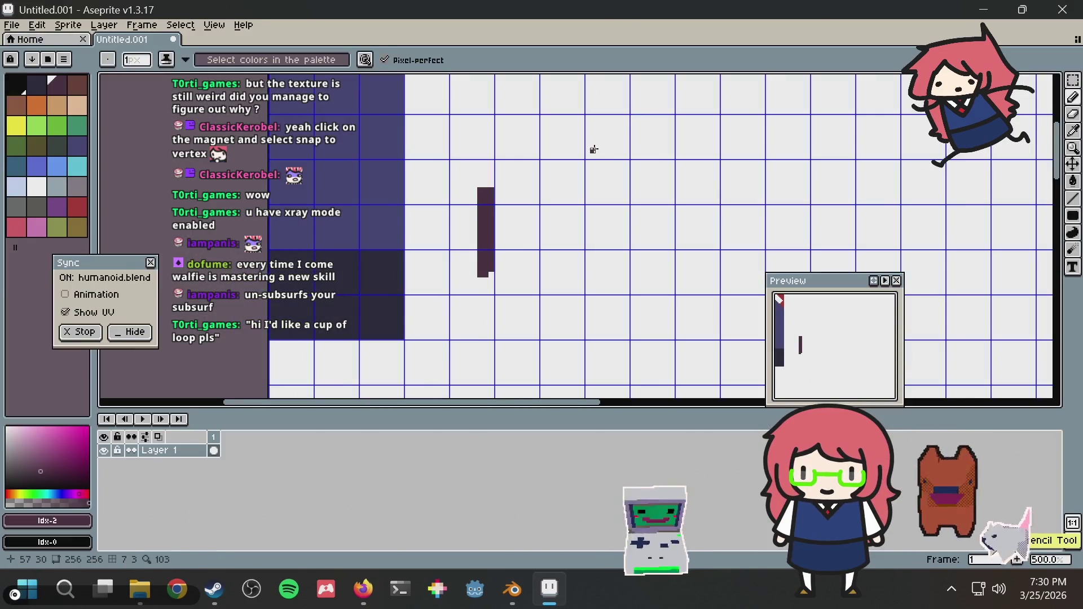
{"action": "key", "text": "alt+Tab"}
{"action": "middle_click_drag", "start_coordinate": [615, 192], "coordinate": [739, 197]}
Step: Zoom to the head-side UV island, switch to vertex select, and drag a vertex downward
{"action": "scroll", "coordinate": [739, 197], "scroll_direction": "up", "scroll_amount": 3}
{"action": "scroll", "coordinate": [405, 419], "scroll_direction": "up", "scroll_amount": 2}
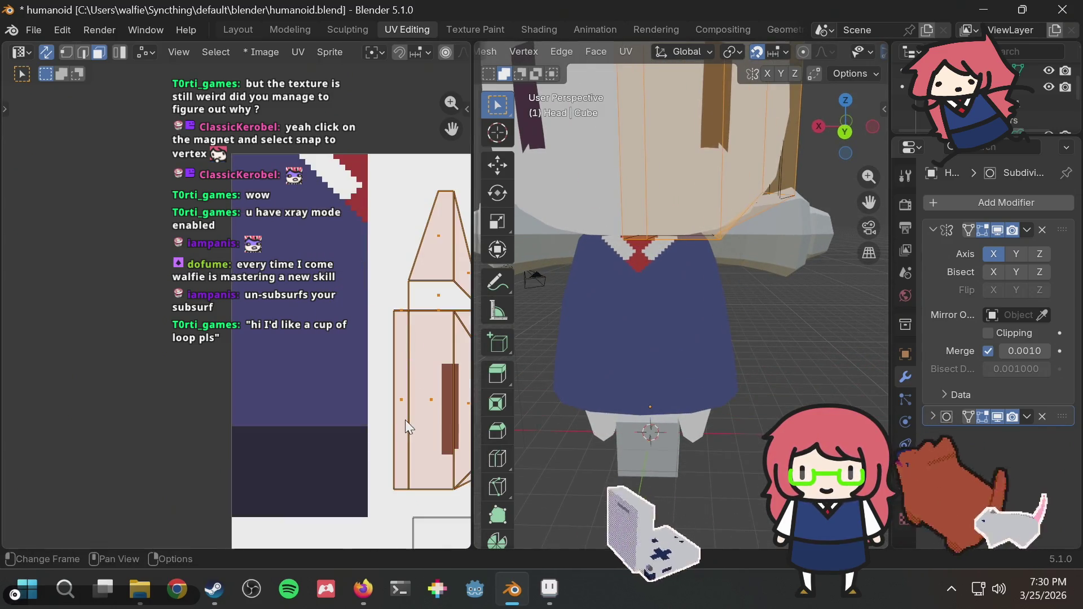
{"action": "scroll", "coordinate": [405, 419], "scroll_direction": "up", "scroll_amount": 2}
{"action": "middle_click_drag", "start_coordinate": [413, 449], "coordinate": [361, 413]}
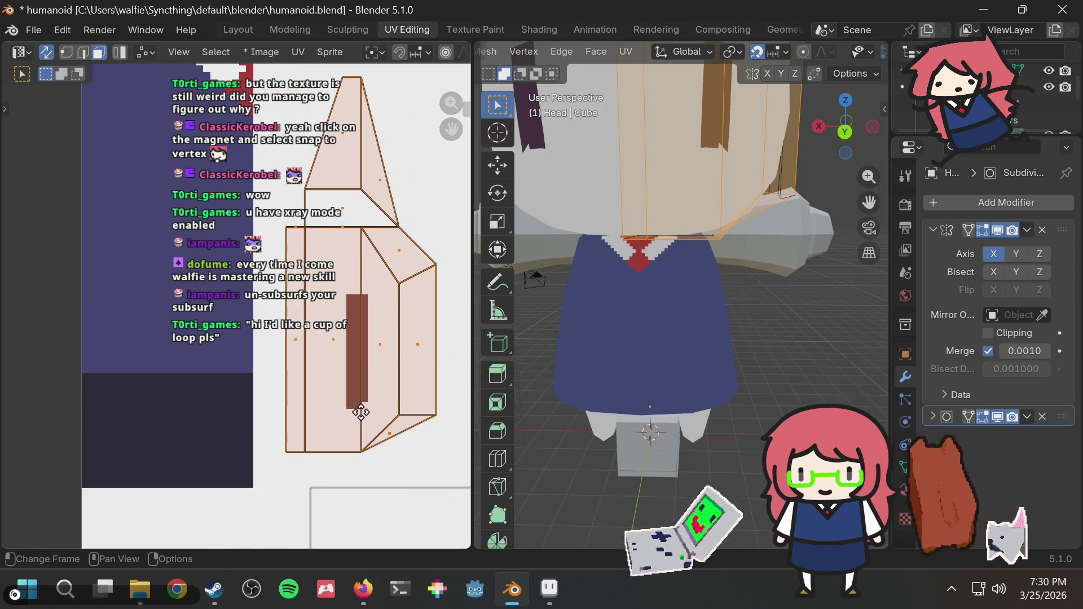
{"action": "left_click", "coordinate": [395, 422]}
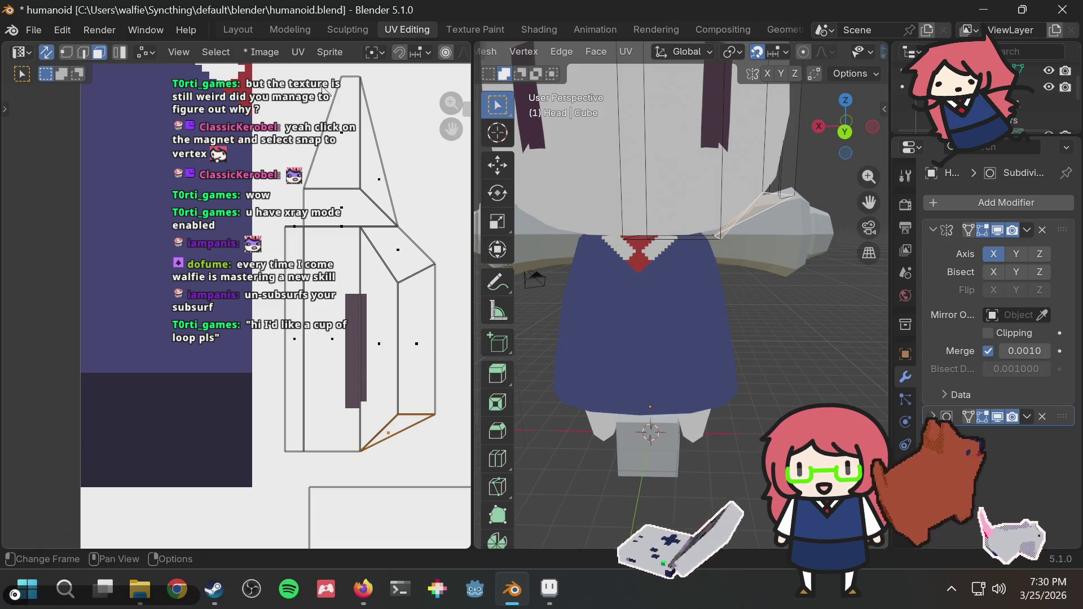
{"action": "left_click", "coordinate": [66, 52]}
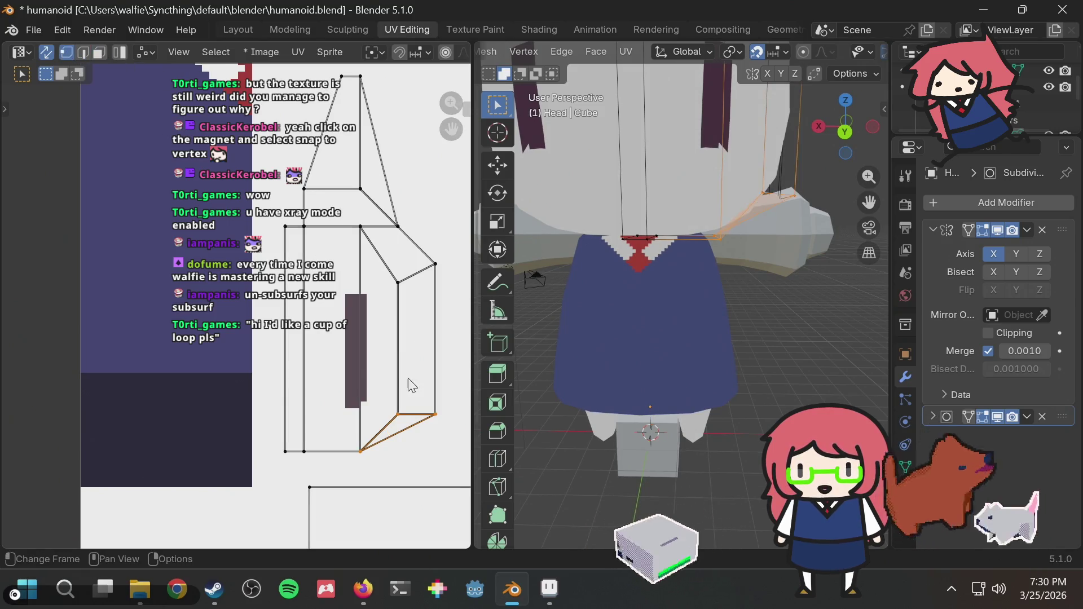
{"action": "left_click_drag", "start_coordinate": [396, 420], "coordinate": [401, 461]}
Step: Check the model, then move the upper inner UV vertex onto the ear island's corner
{"action": "key", "text": "alt+Tab"}
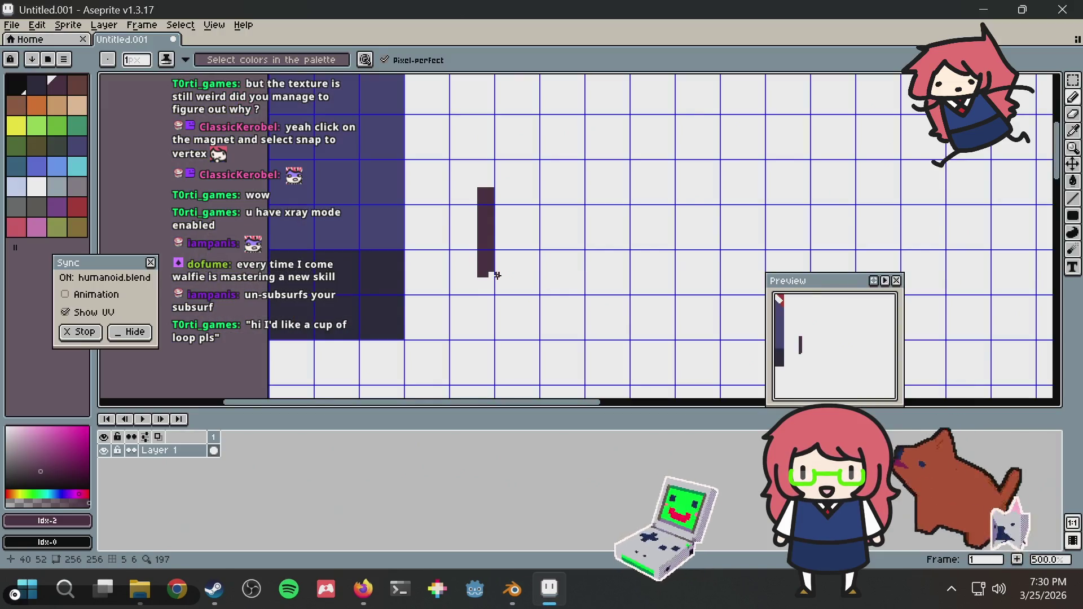
{"action": "key", "text": "alt+Tab"}
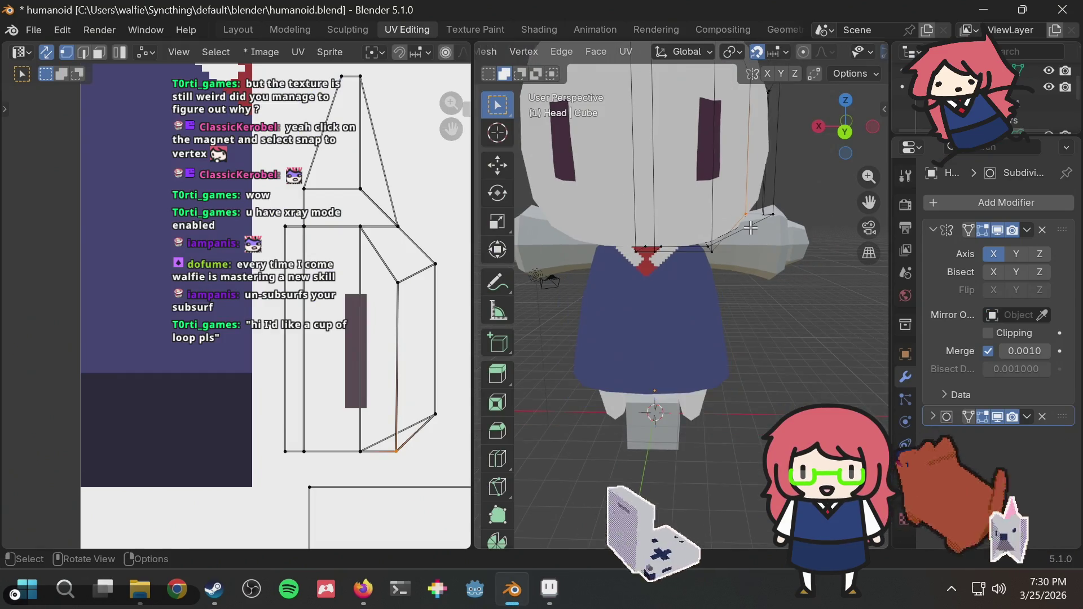
{"action": "middle_click_drag", "start_coordinate": [749, 227], "coordinate": [690, 267]}
{"action": "middle_click_drag", "start_coordinate": [692, 304], "coordinate": [722, 239]}
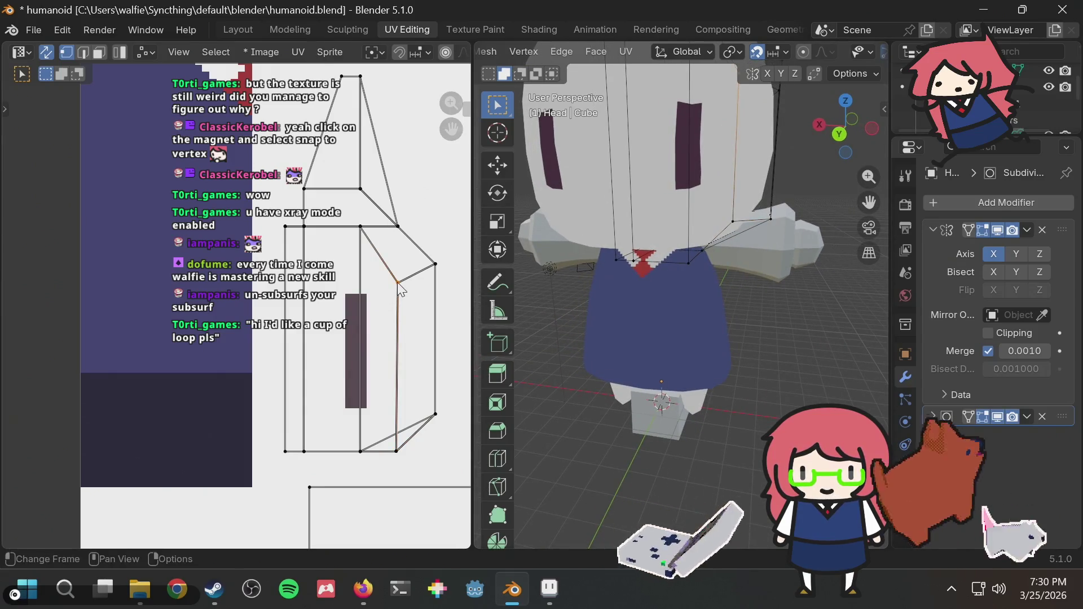
{"action": "key", "text": "g"}
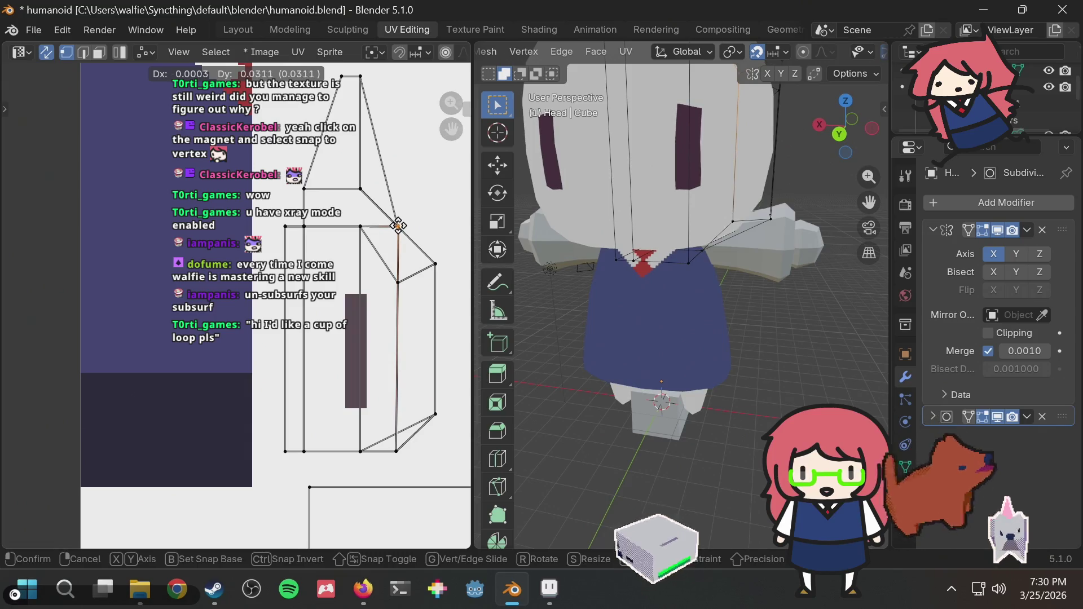
{"action": "left_click", "coordinate": [398, 226]}
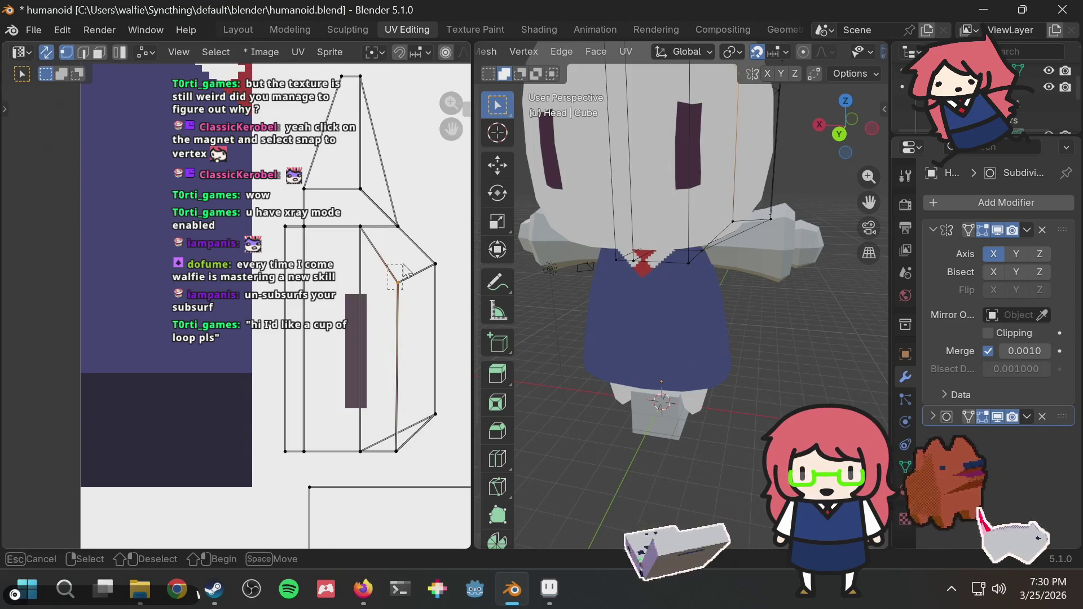
{"action": "key", "text": "g"}
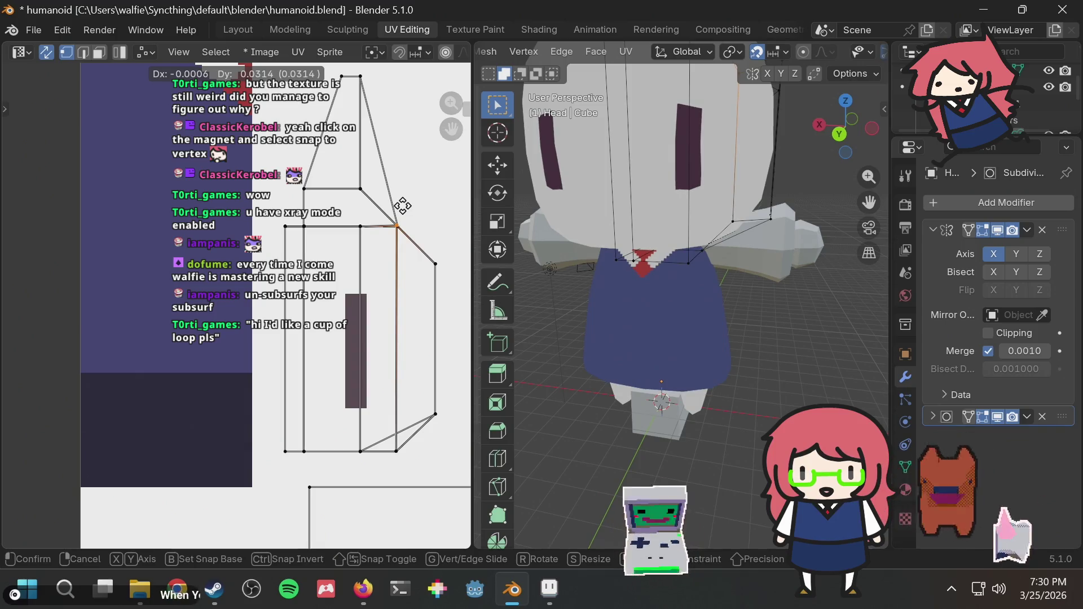
{"action": "left_click", "coordinate": [405, 213]}
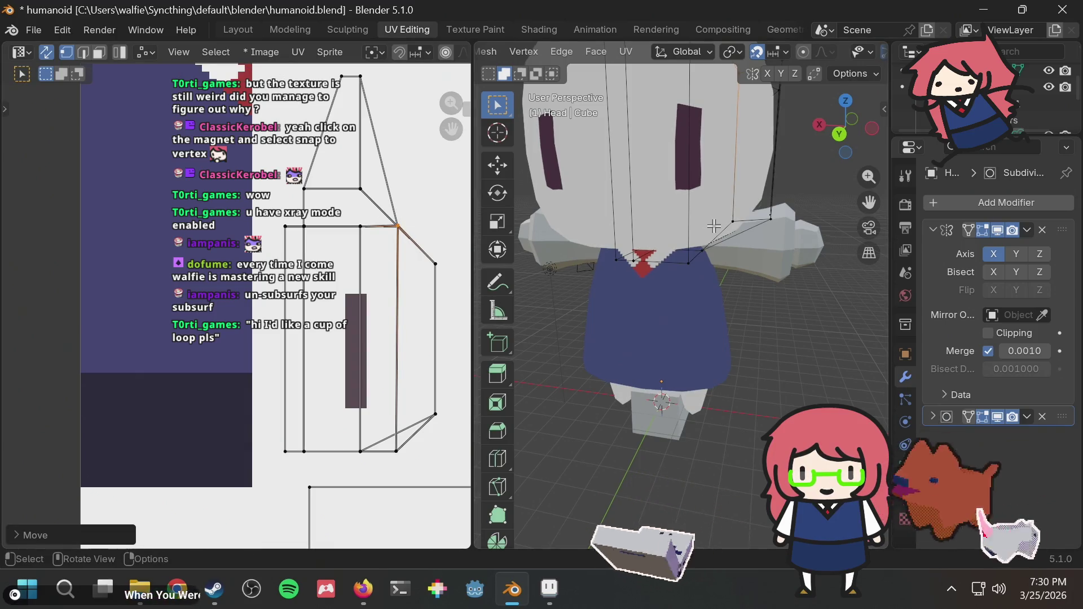
{"action": "scroll", "coordinate": [713, 226], "scroll_direction": "down", "scroll_amount": 5}
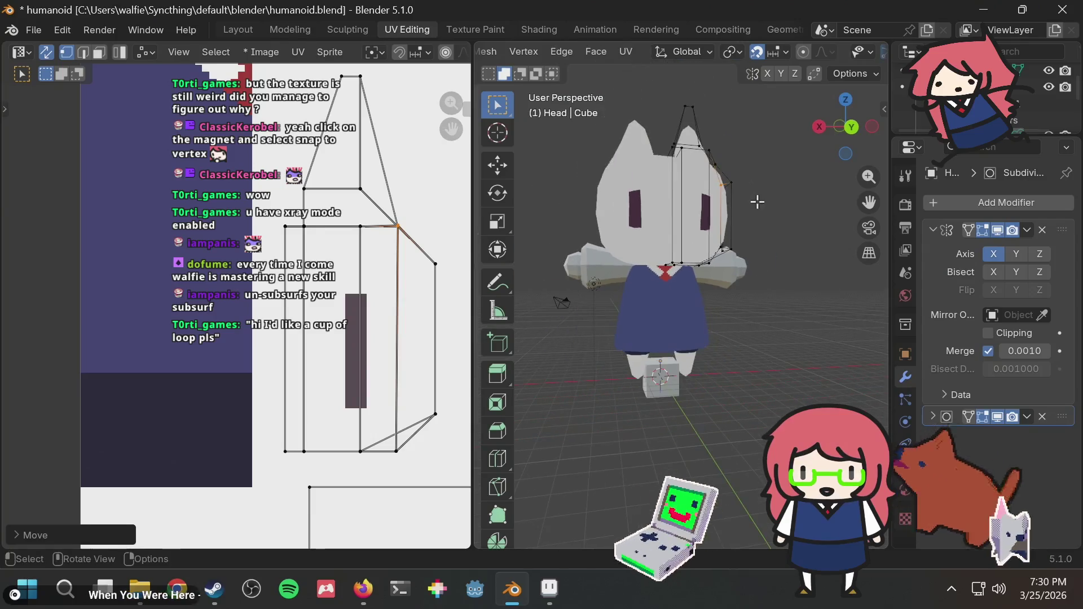
Step: Compare the small dark mouth painted on the texture with how it looks on the model
{"action": "key", "text": "alt+Tab"}
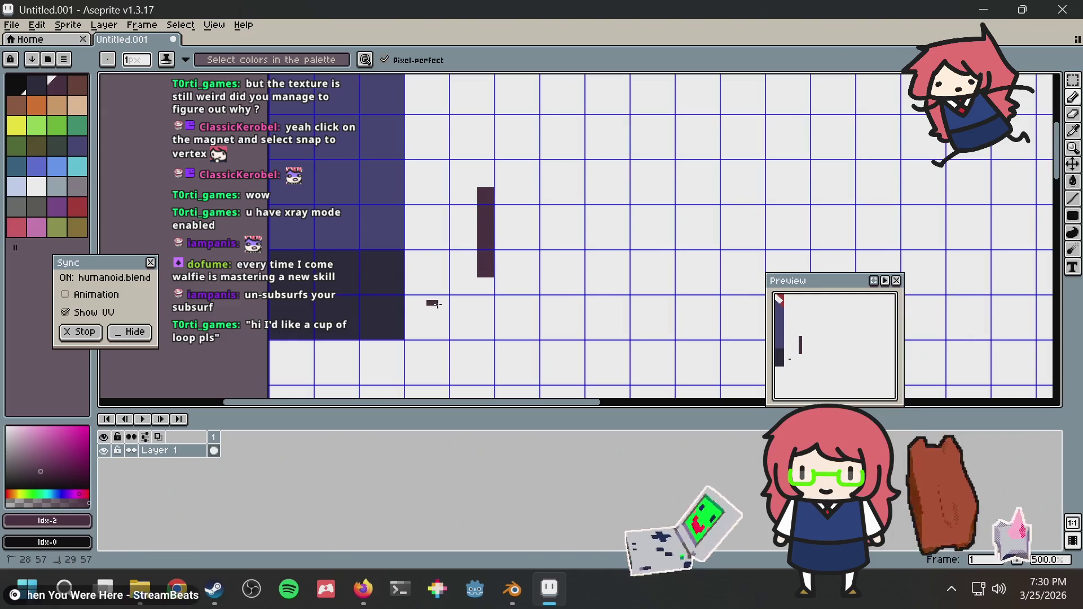
{"action": "key", "text": "alt+Tab"}
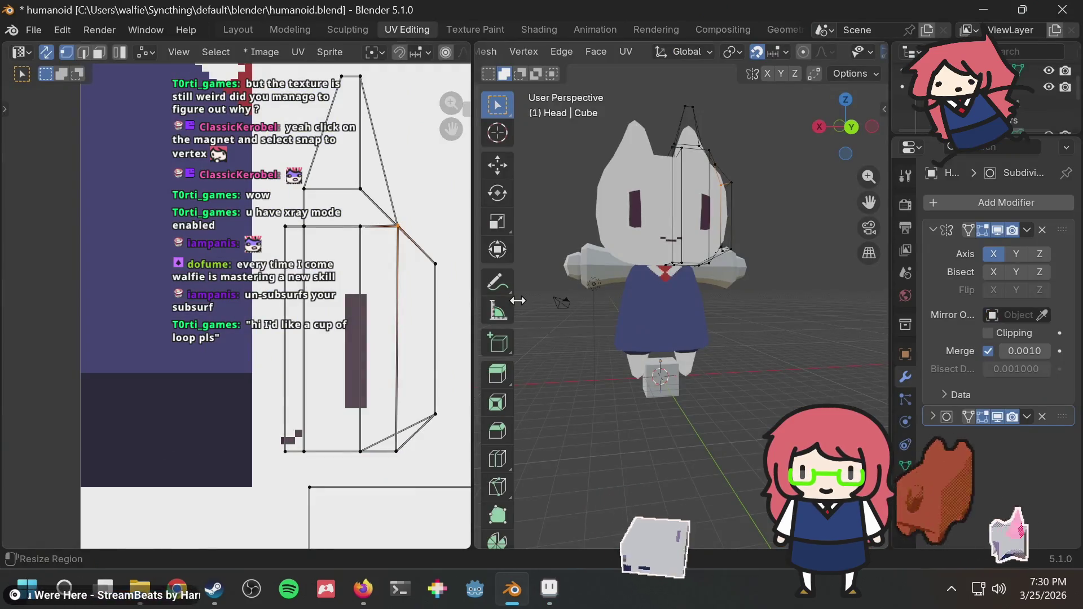
{"action": "scroll", "coordinate": [564, 282], "scroll_direction": "up", "scroll_amount": 3}
{"action": "key", "text": "alt+Tab"}
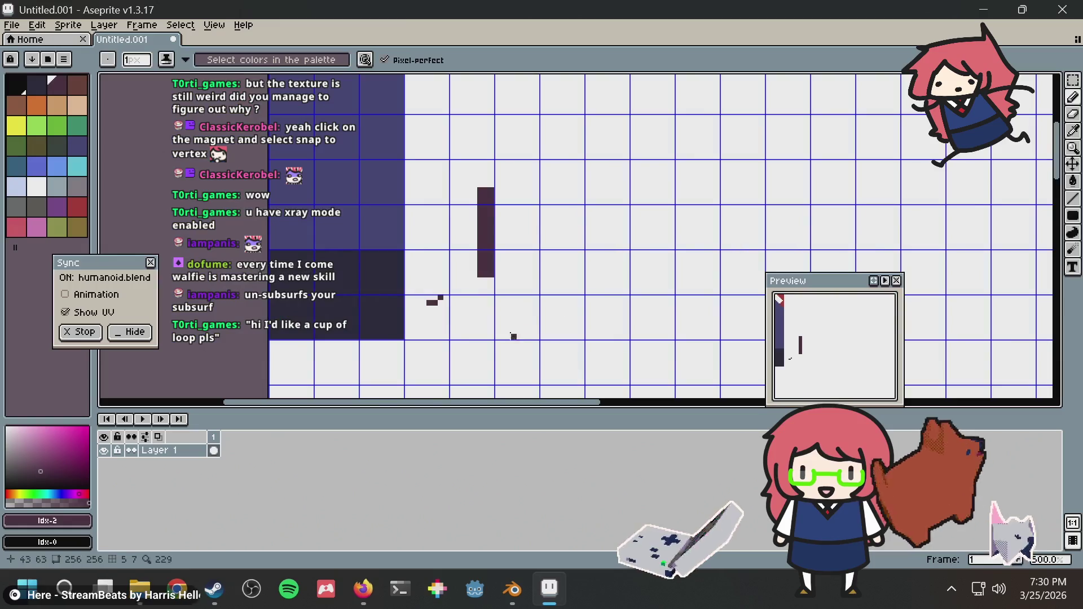
{"action": "key", "text": "alt+Tab"}
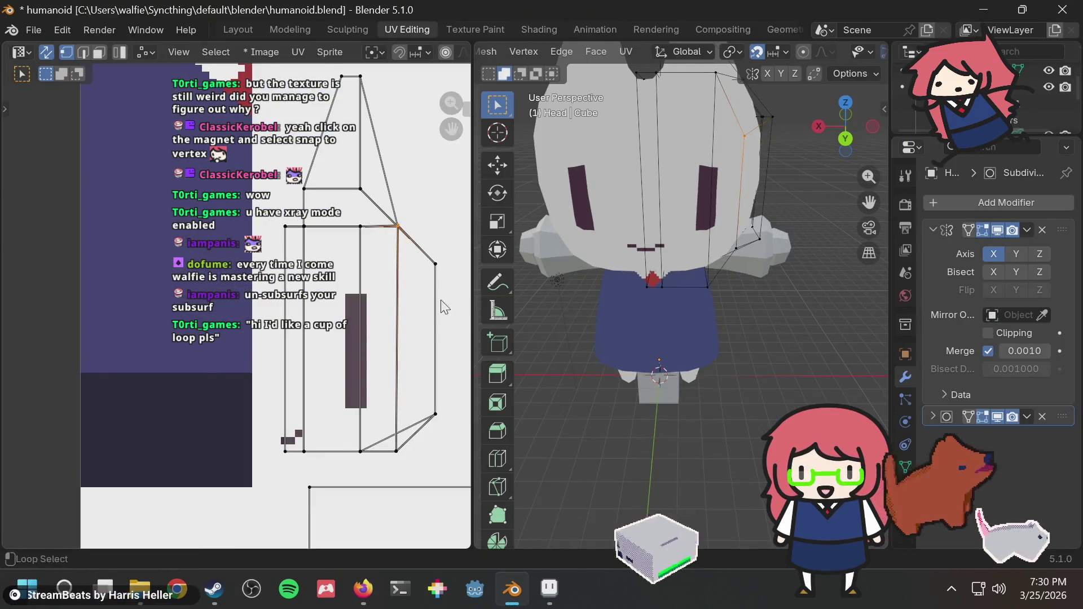
{"action": "key", "text": "alt+Tab"}
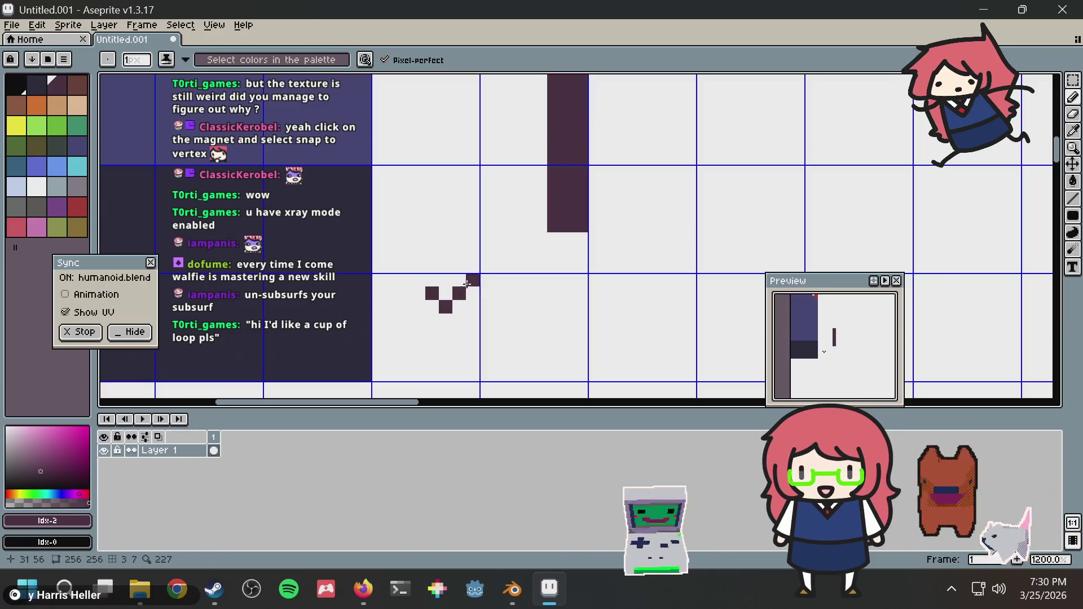
{"action": "key", "text": "alt+Tab"}
{"action": "key", "text": "alt+Tab"}
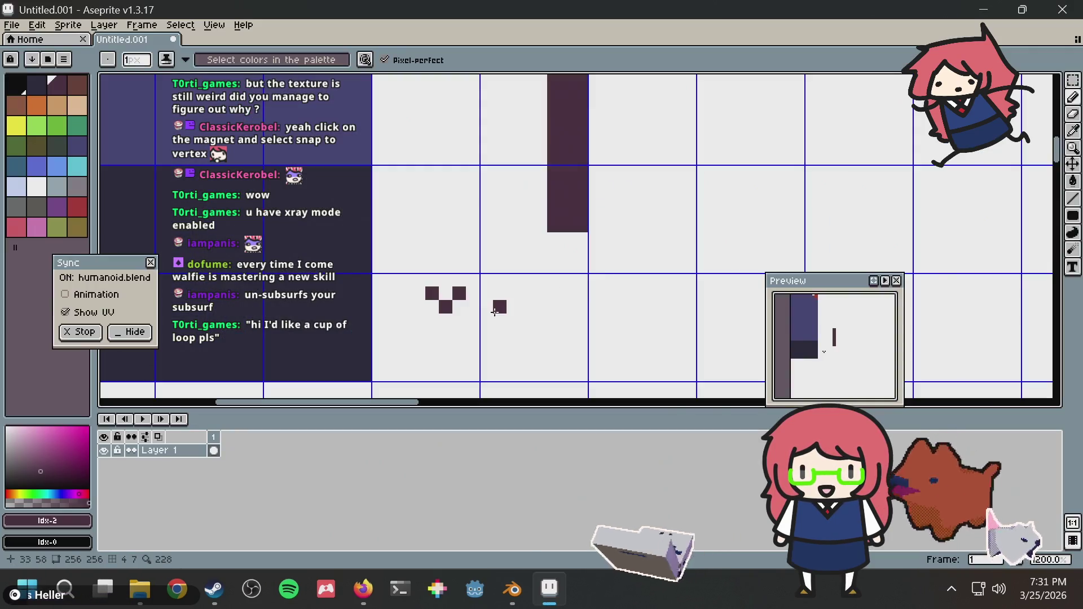
{"action": "key", "text": "alt+Tab"}
{"action": "key", "text": "alt+Tab"}
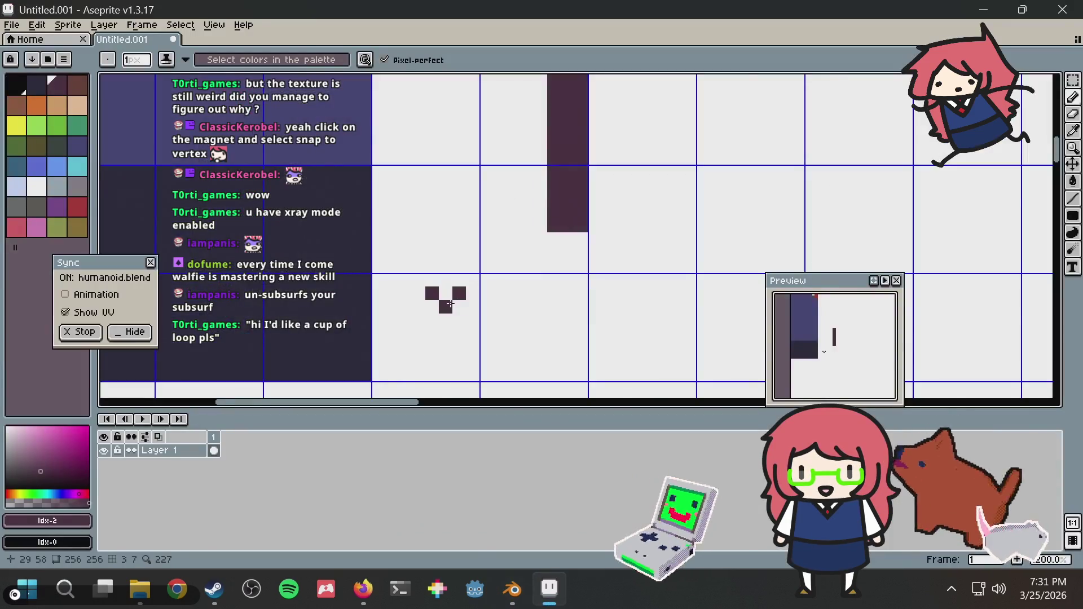
{"action": "key", "text": "alt+Tab"}
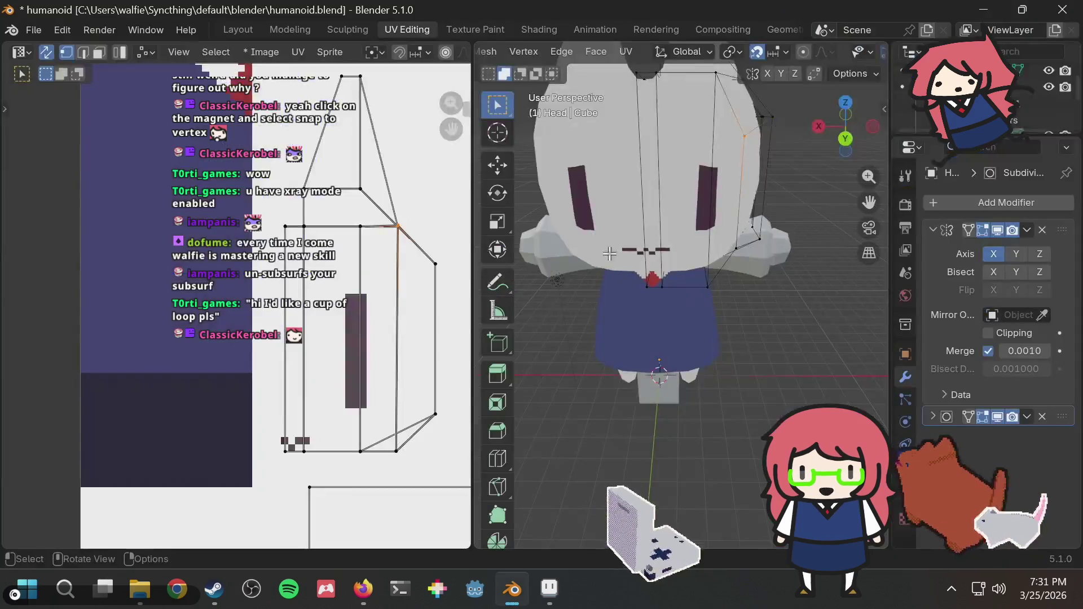
{"action": "key", "text": "alt+Tab"}
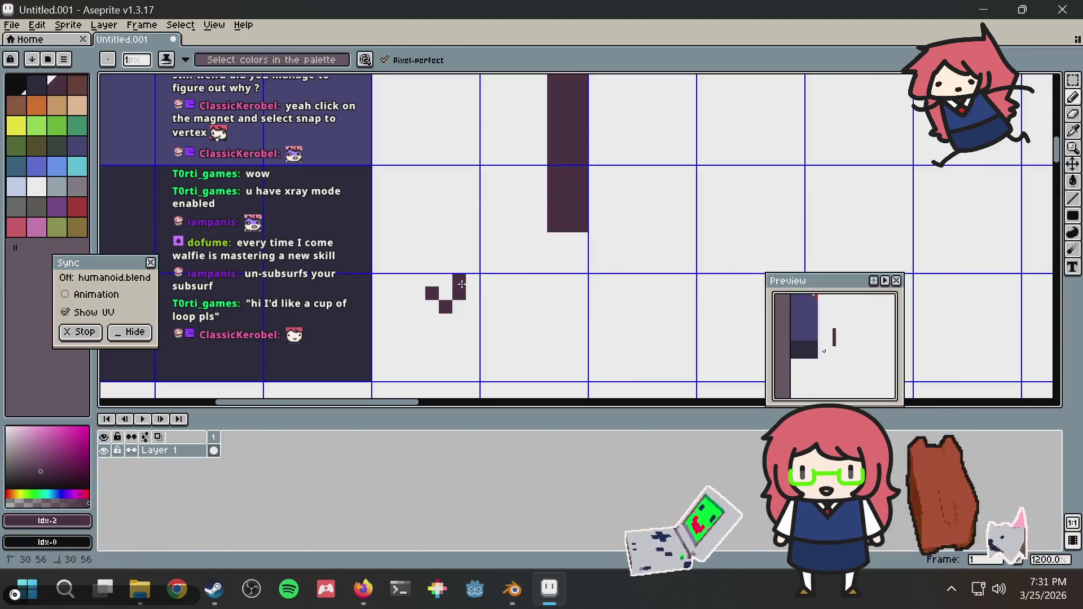
{"action": "key", "text": "alt+Tab"}
Step: Reshape the mouth pixels in Aseprite and check the result on the Blender model
{"action": "mouse_move", "coordinate": [738, 247]}
{"action": "middle_mouse_down"}
{"action": "mouse_move", "coordinate": [773, 205]}
{"action": "mouse_move", "coordinate": [770, 216]}
{"action": "middle_mouse_up"}
{"action": "key", "text": "alt+Tab"}
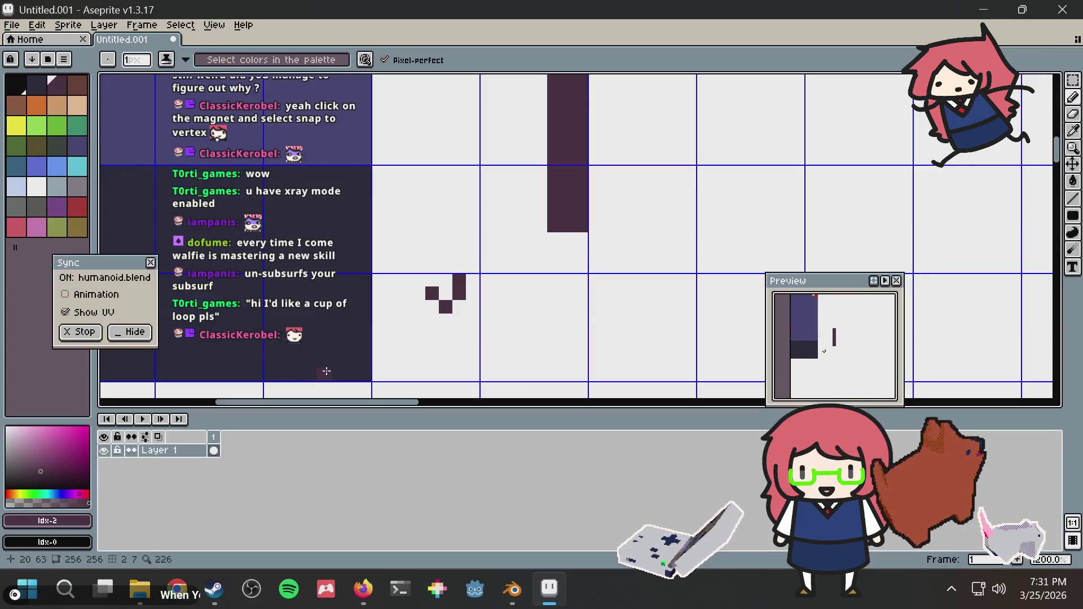
{"action": "left_click_drag", "start_coordinate": [419, 309], "coordinate": [435, 302]}
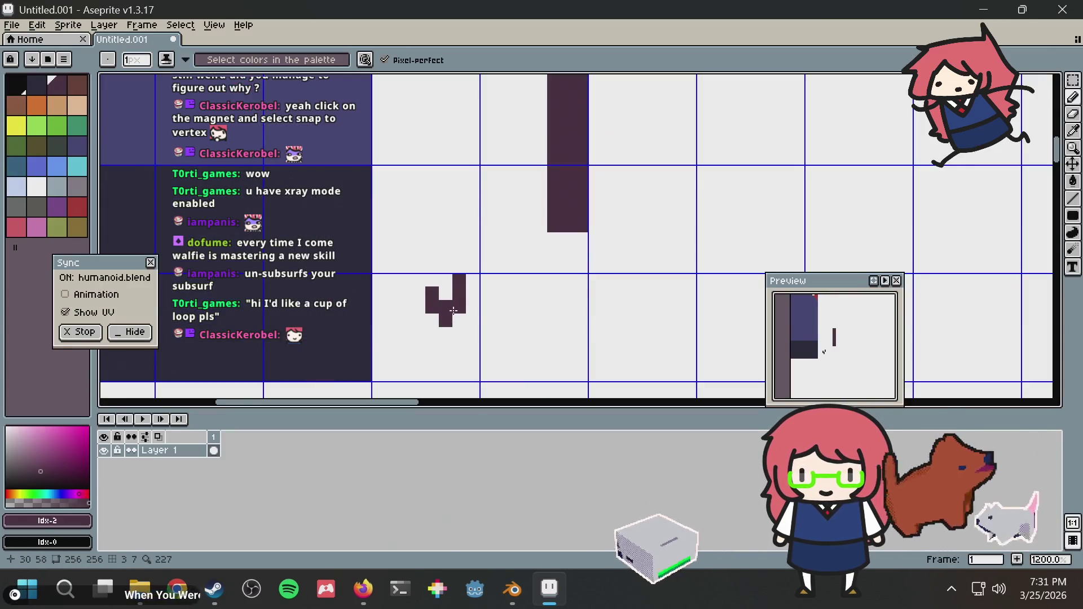
{"action": "key", "text": "alt+Tab"}
{"action": "key", "text": "alt+Tab"}
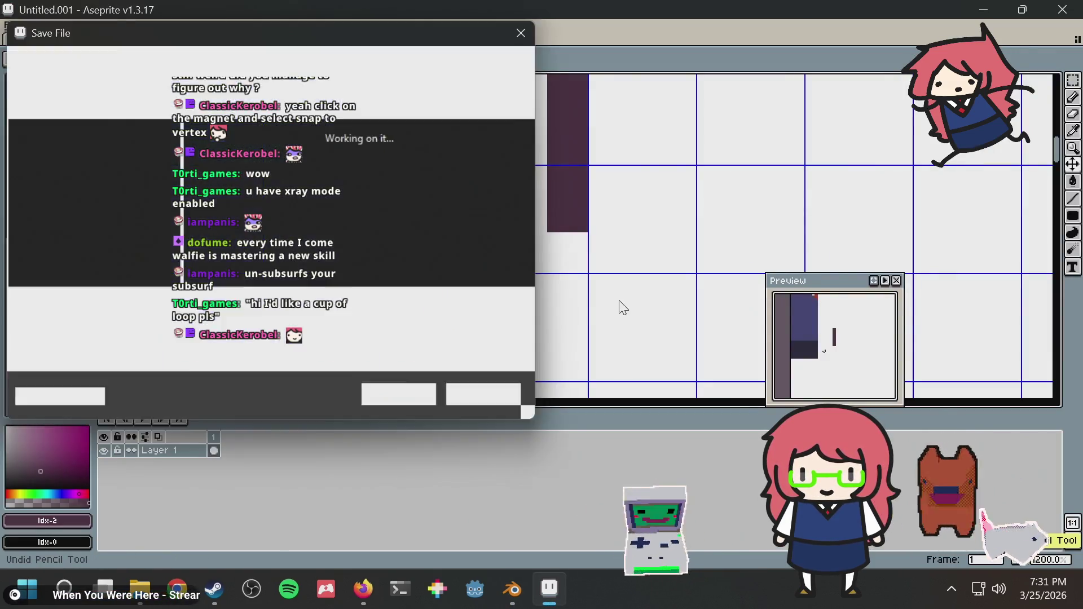
{"action": "key", "text": "alt+Tab"}
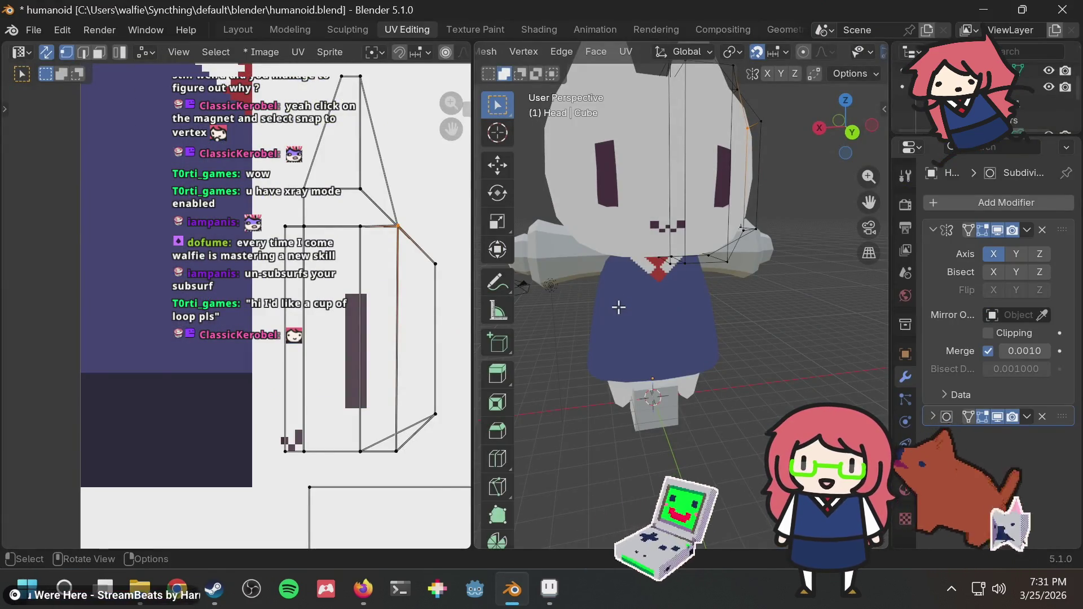
Step: Save humanoid.blend and zoom the viewport out, staying in Blender
{"action": "key", "text": "ctrl+s"}
{"action": "scroll", "coordinate": [669, 254], "scroll_direction": "down", "scroll_amount": 4}
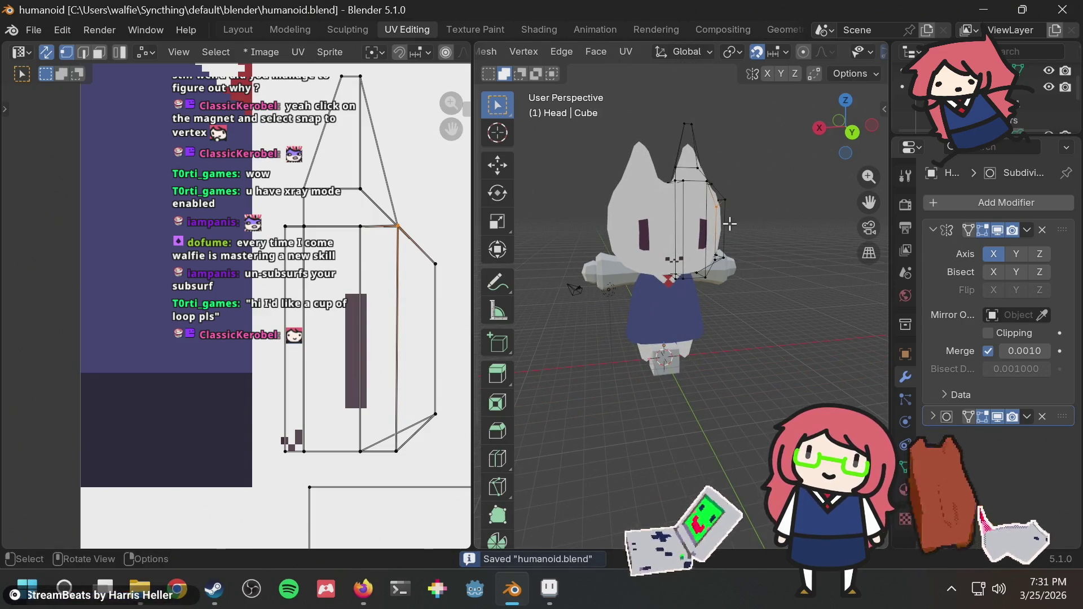
{"action": "key", "text": "alt+Tab"}
{"action": "key", "text": "alt+Tab"}
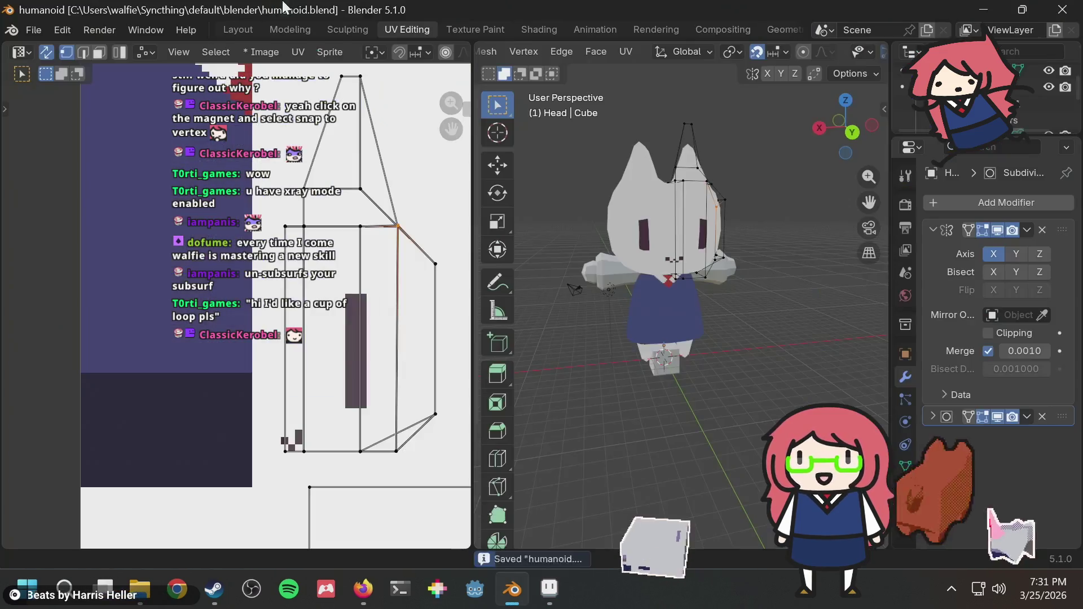
{"action": "key", "text": "alt+Tab"}
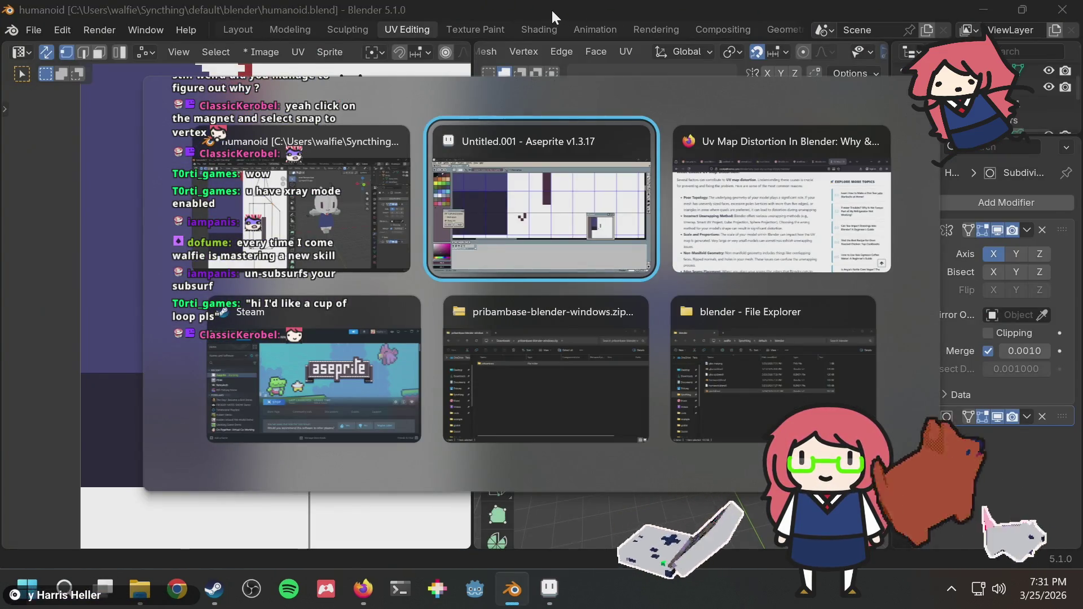
{"action": "key", "text": "Escape"}
{"action": "left_click", "coordinate": [33, 28]}
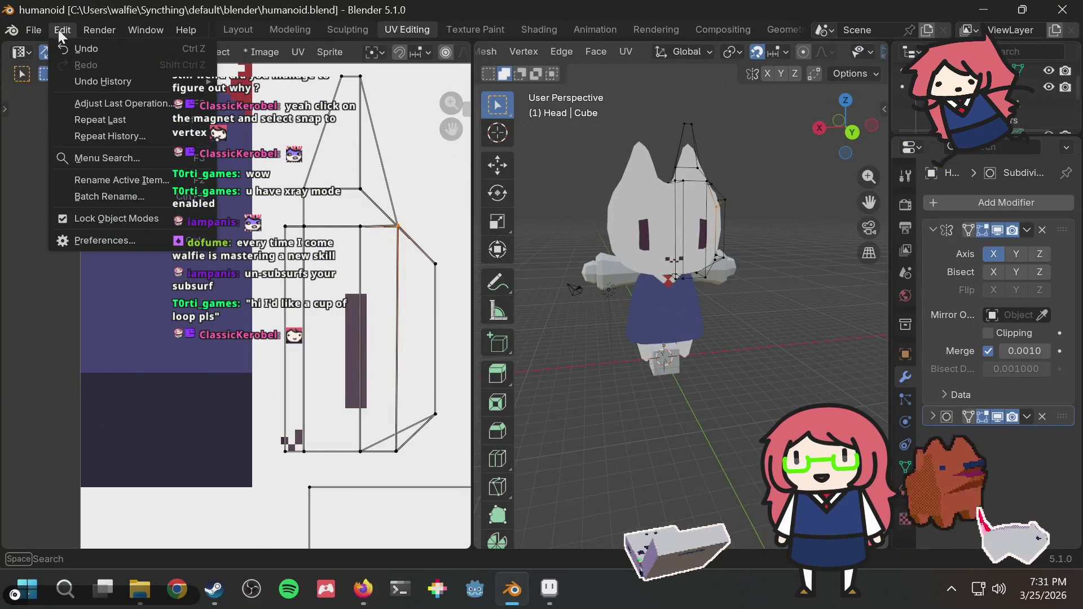
Step: Install the Texel Density Checker extension (2025.1.2) from Get Extensions, then close Preferences
{"action": "left_click", "coordinate": [100, 244]}
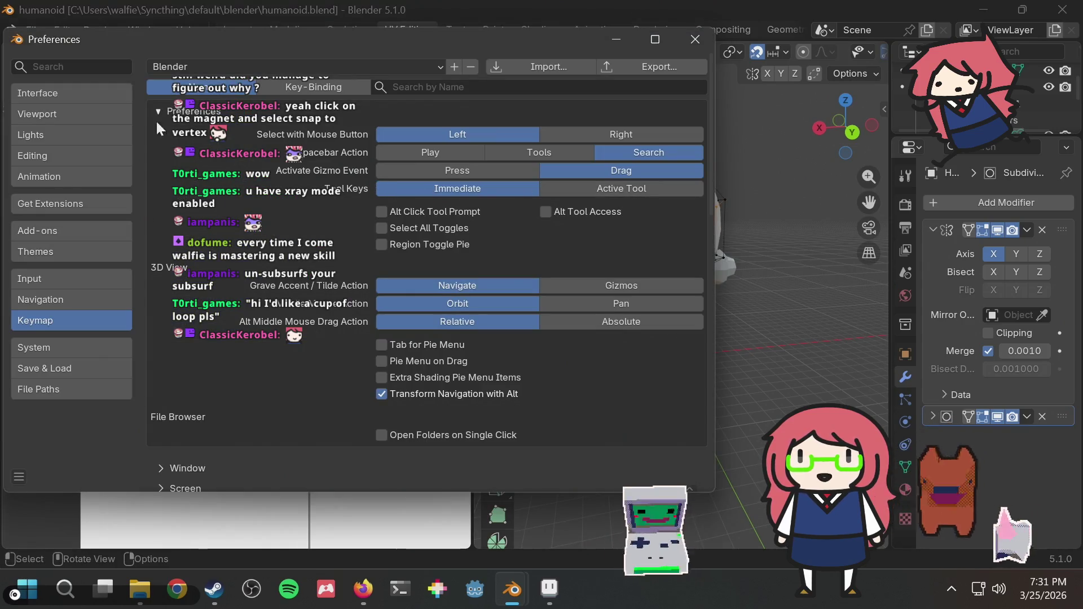
{"action": "left_click", "coordinate": [58, 228]}
{"action": "left_click", "coordinate": [63, 213]}
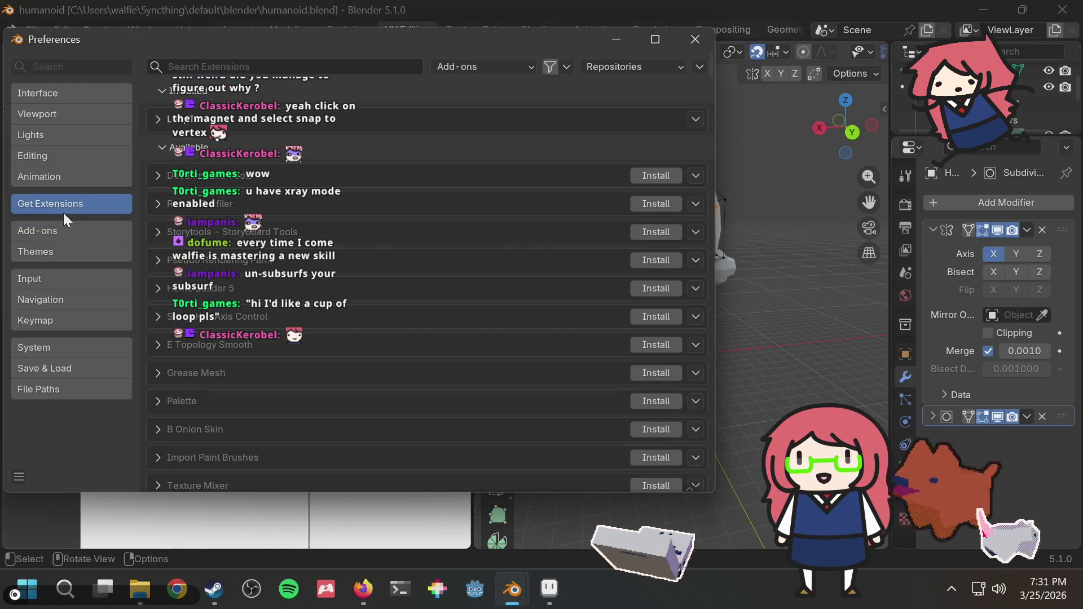
{"action": "left_click", "coordinate": [223, 67]}
{"action": "type", "text": "exel den"}
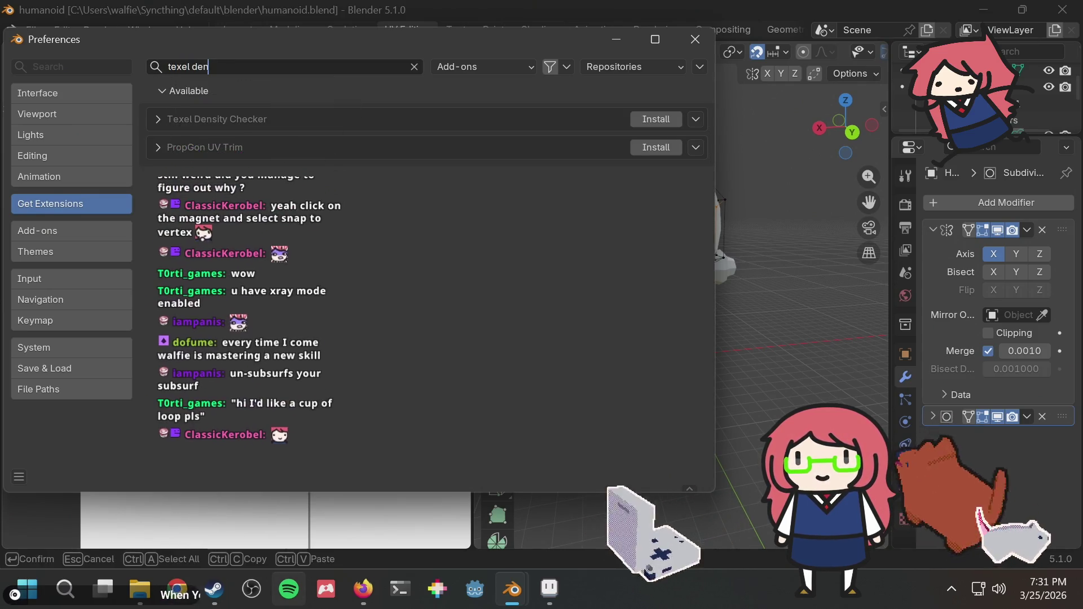
{"action": "left_click", "coordinate": [664, 118]}
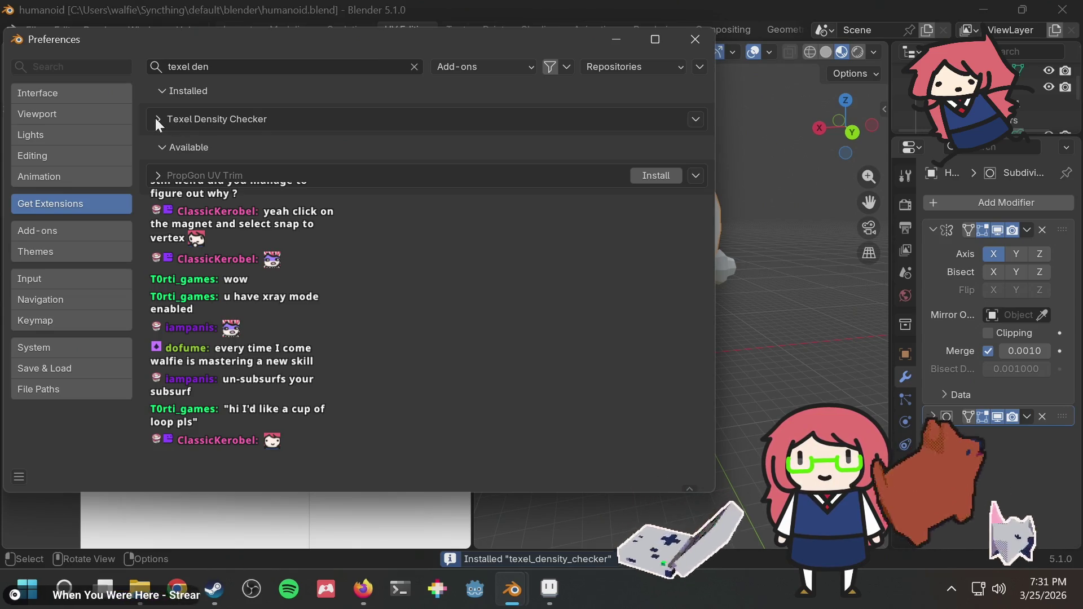
{"action": "left_click", "coordinate": [155, 118]}
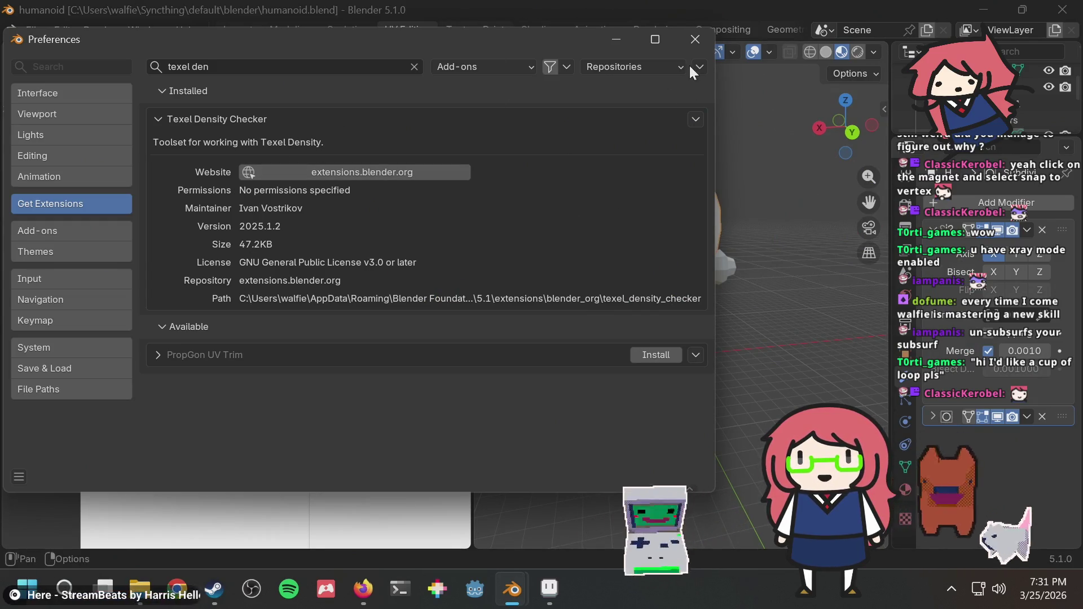
{"action": "left_click", "coordinate": [693, 40]}
Step: Show the Texel Density tab in the side panel and widen the 3D view to a back view
{"action": "mouse_move", "coordinate": [705, 168]}
{"action": "middle_mouse_down"}
{"action": "mouse_move", "coordinate": [665, 186]}
{"action": "mouse_move", "coordinate": [643, 186]}
{"action": "mouse_move", "coordinate": [645, 177]}
{"action": "middle_mouse_up"}
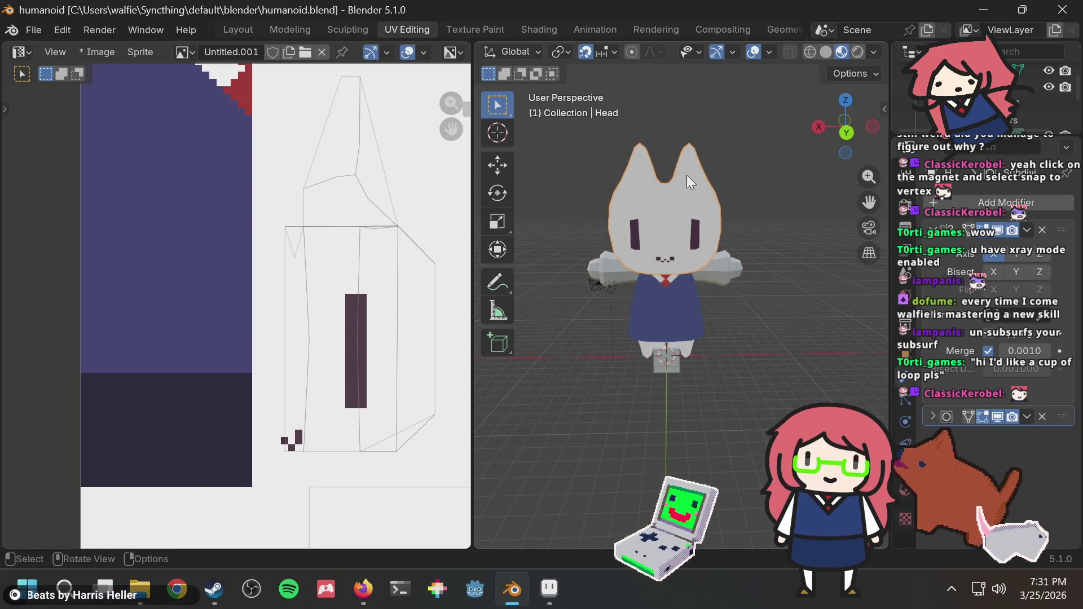
{"action": "left_click", "coordinate": [847, 133]}
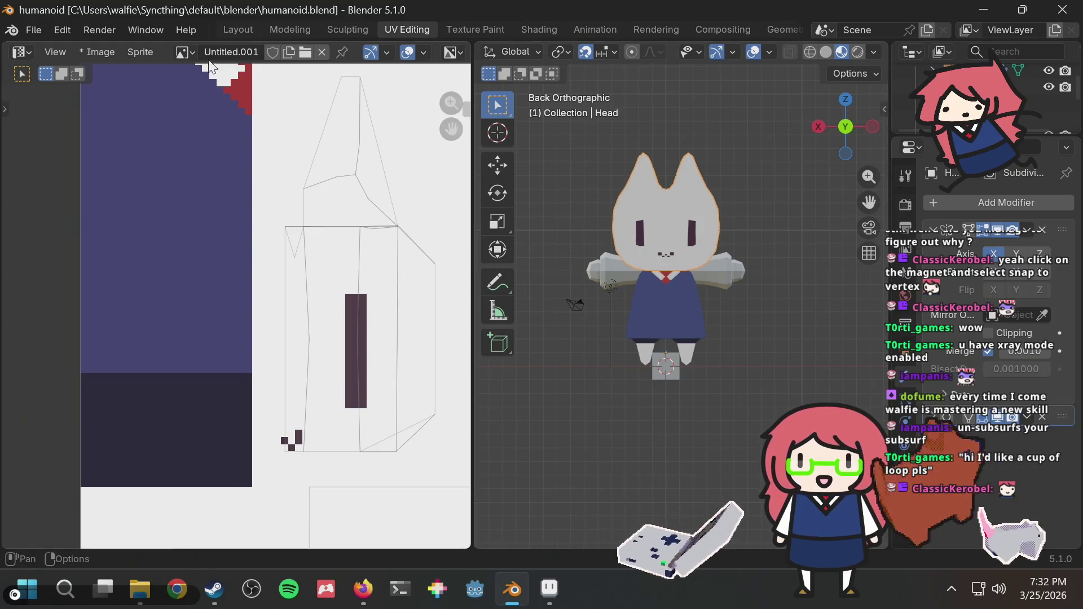
{"action": "left_click", "coordinate": [882, 111]}
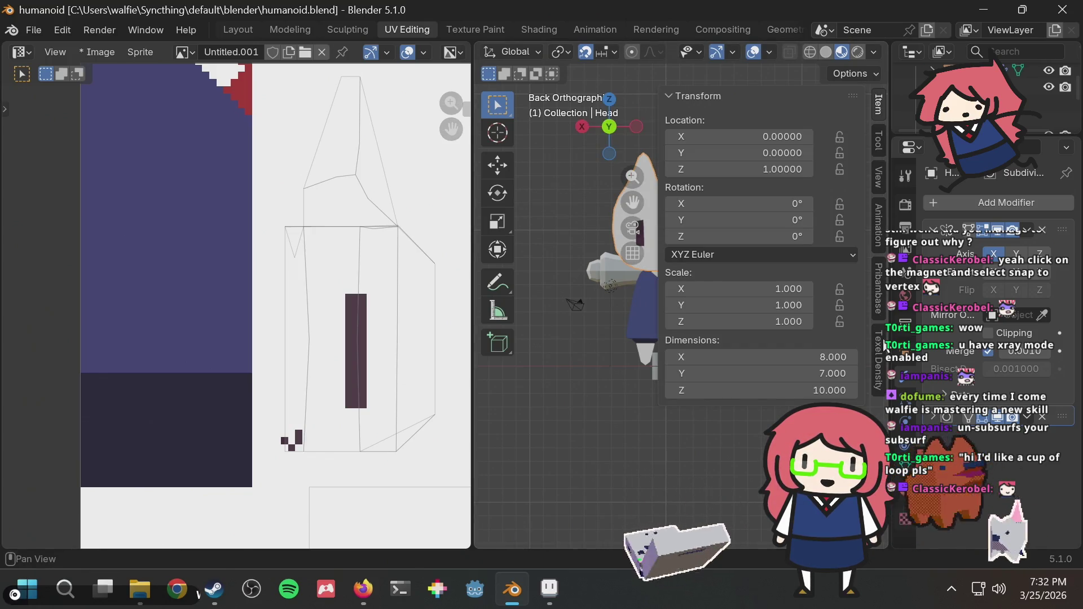
{"action": "left_click", "coordinate": [878, 355]}
{"action": "middle_click_drag", "start_coordinate": [570, 390], "coordinate": [562, 395]}
{"action": "key", "text": "Home"}
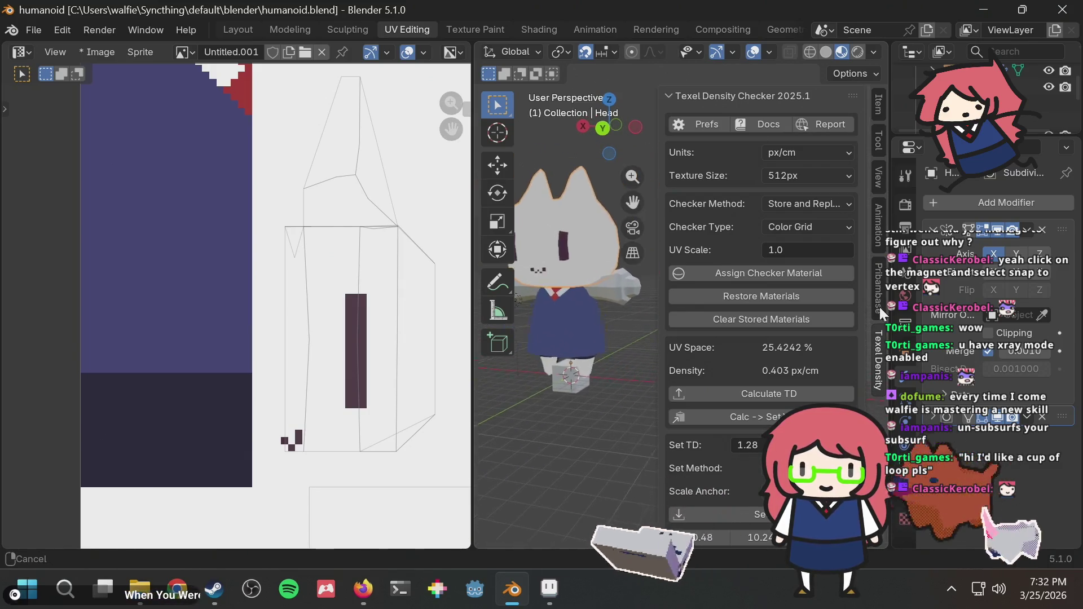
{"action": "left_click_drag", "start_coordinate": [472, 365], "coordinate": [358, 367]}
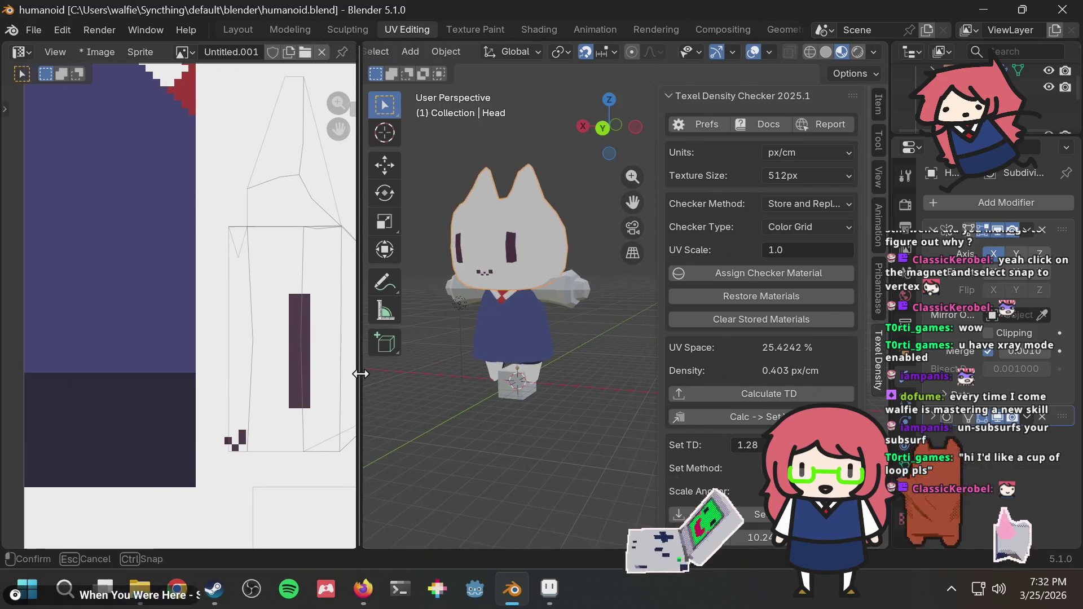
{"action": "left_click", "coordinate": [852, 76]}
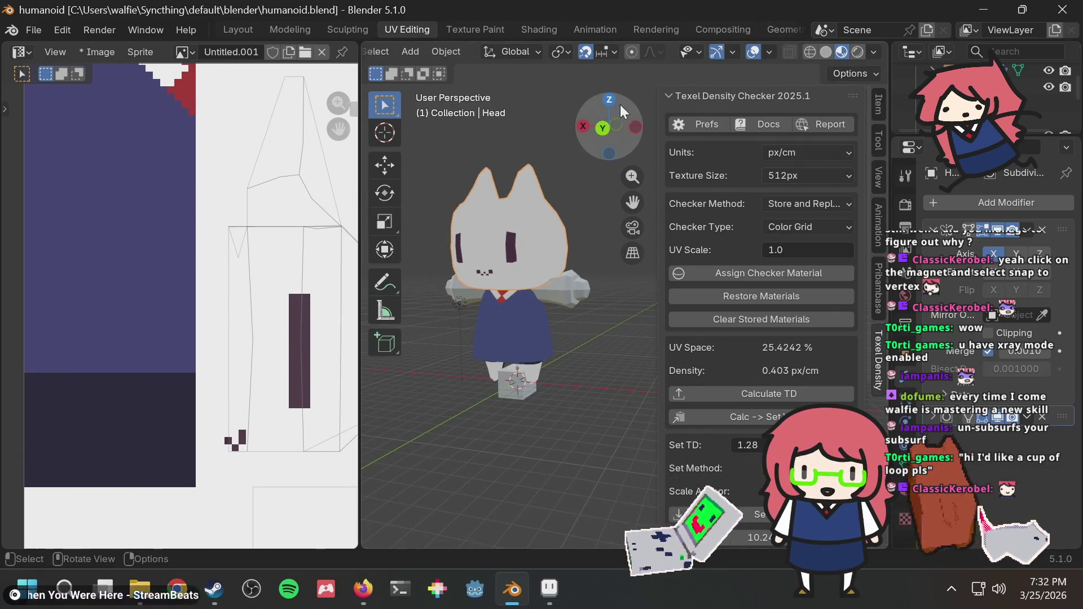
{"action": "left_click", "coordinate": [597, 127]}
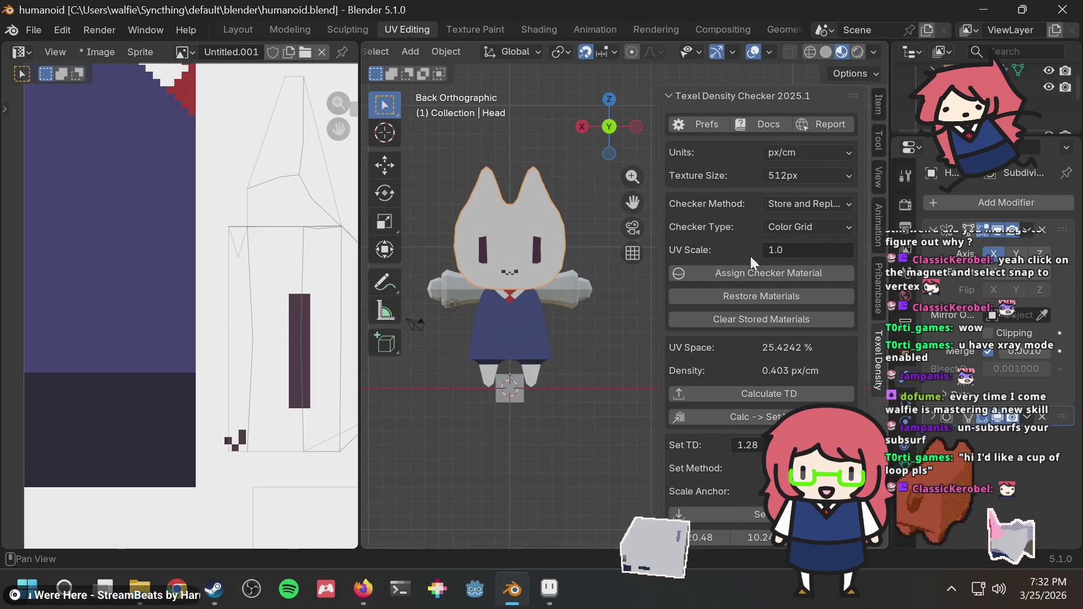
Step: Set the texture size to Custom, 256 × 256 px, and select the Body mesh
{"action": "left_click", "coordinate": [795, 176]}
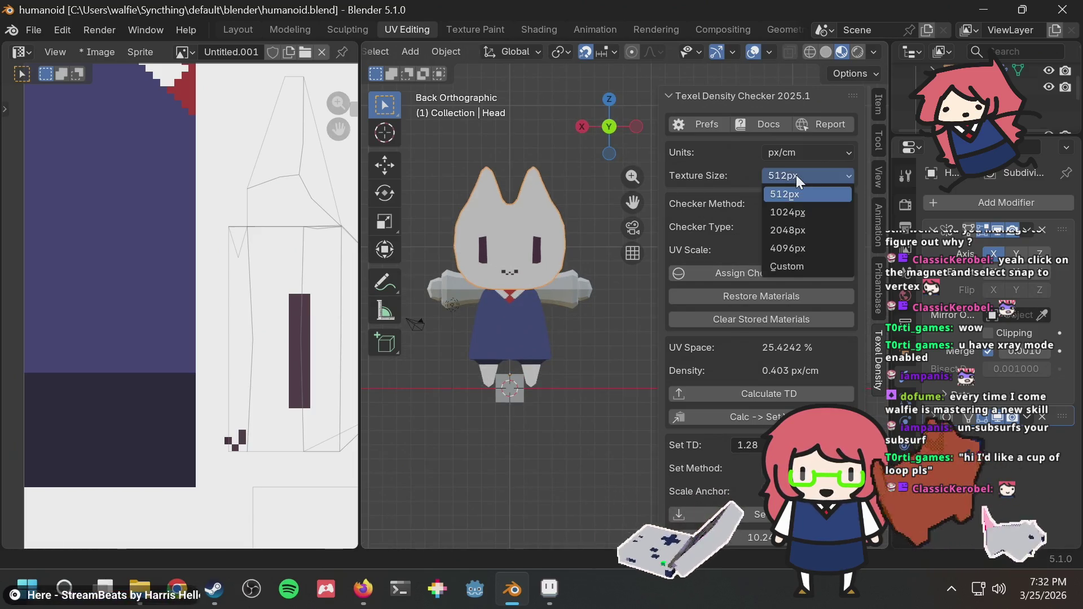
{"action": "left_click", "coordinate": [798, 179]}
{"action": "left_click", "coordinate": [800, 170]}
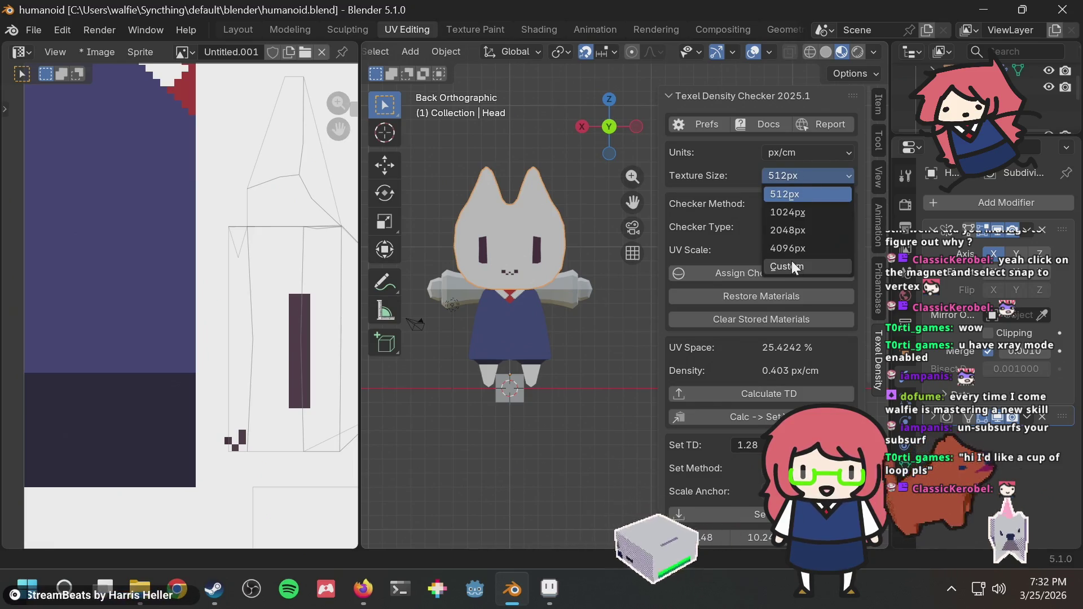
{"action": "left_click", "coordinate": [790, 260]}
{"action": "left_click", "coordinate": [777, 194]}
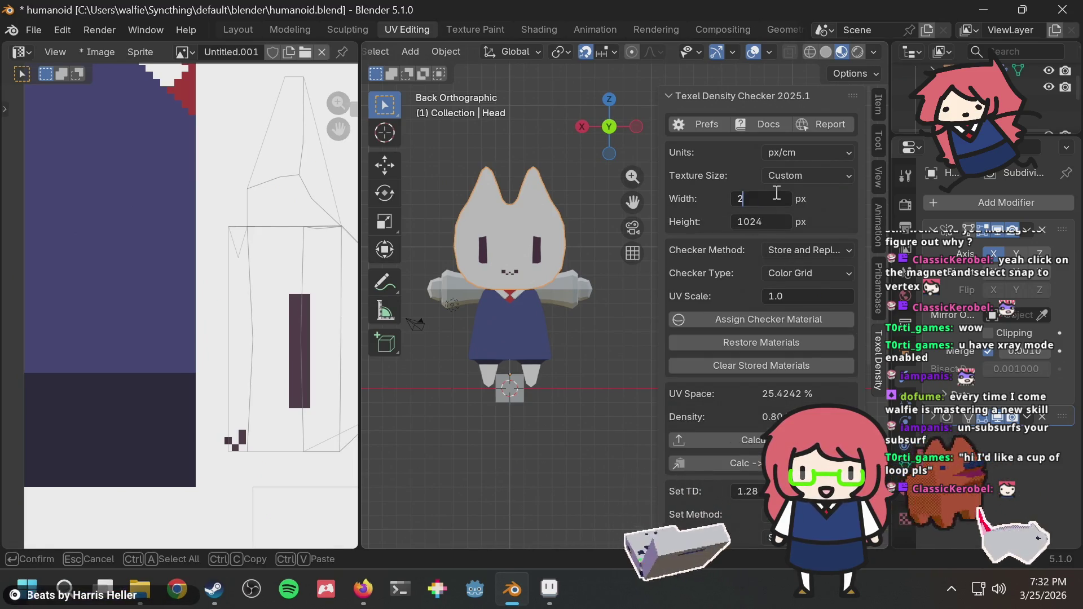
{"action": "type", "text": "256"}
{"action": "key", "text": "Tab"}
{"action": "type", "text": "256"}
{"action": "key", "text": "Return"}
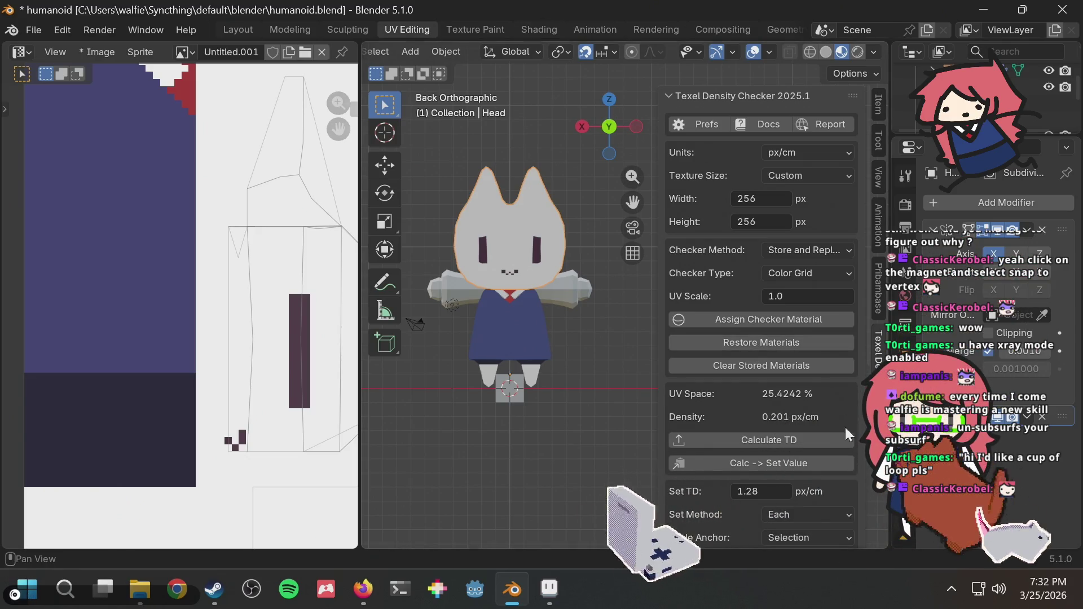
{"action": "left_click", "coordinate": [522, 333]}
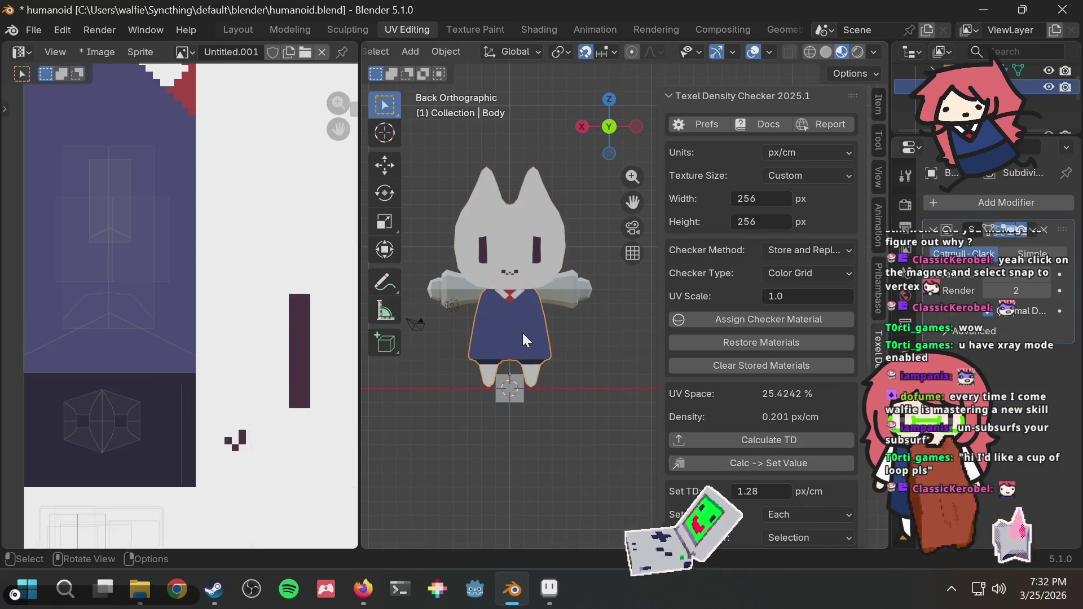
{"action": "left_click", "coordinate": [724, 438]}
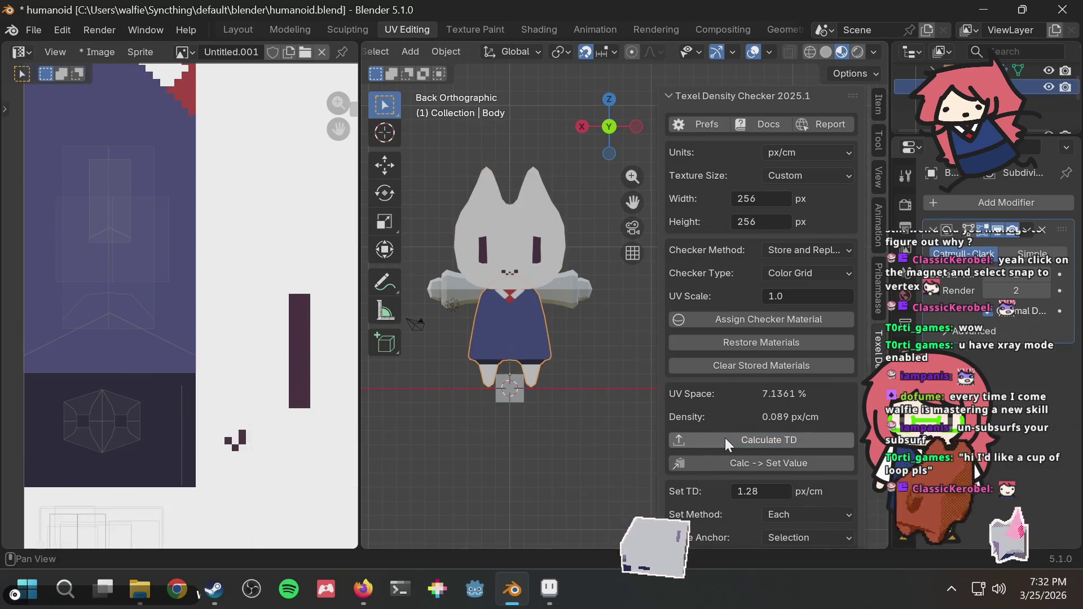
{"action": "left_click", "coordinate": [529, 238]}
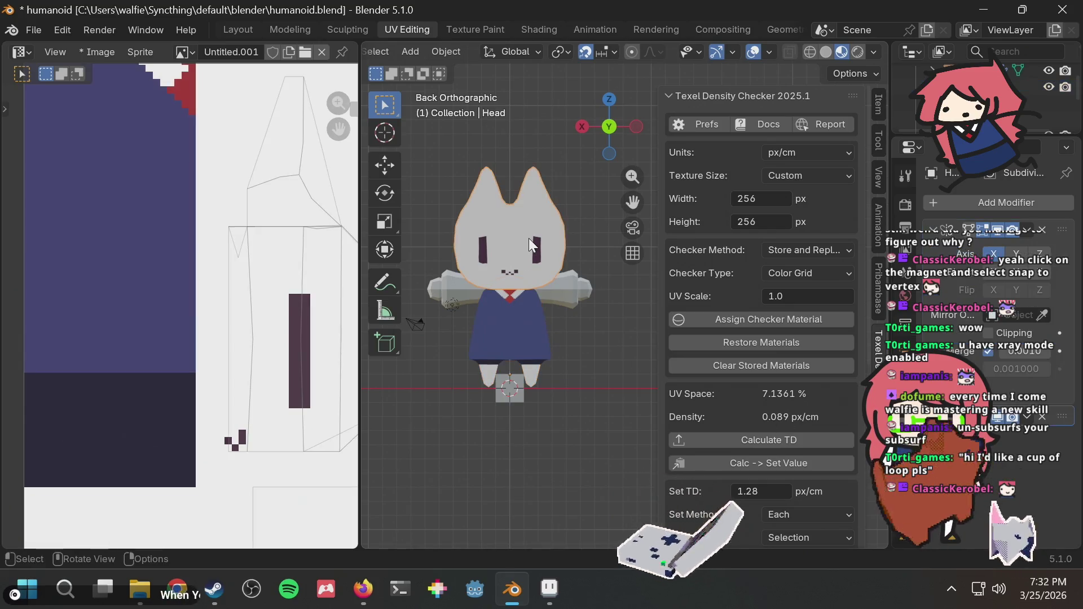
{"action": "scroll", "coordinate": [780, 442], "scroll_direction": "down", "scroll_amount": 2}
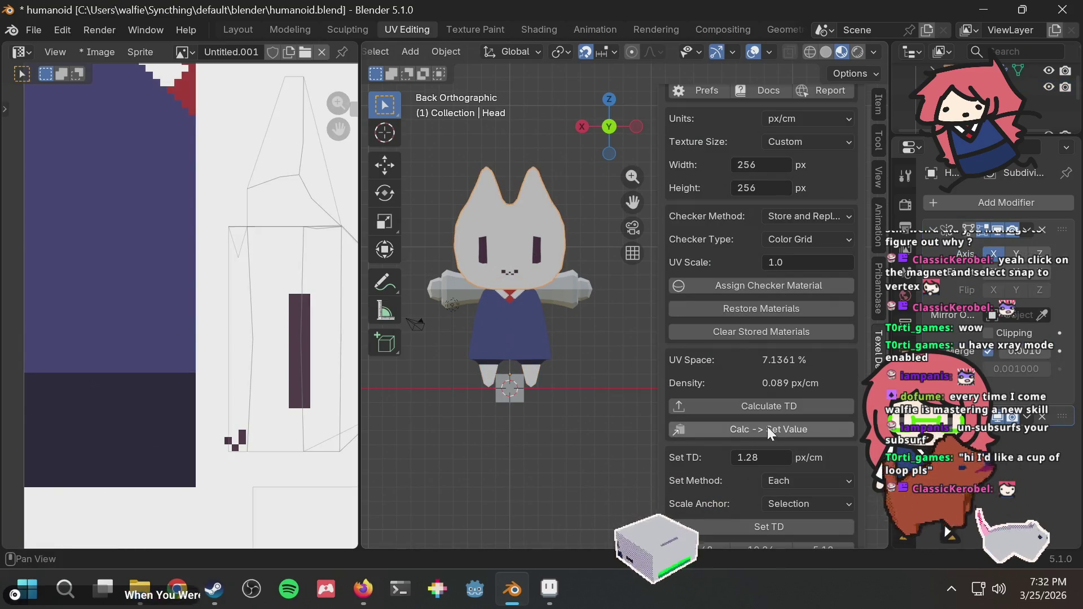
{"action": "left_click", "coordinate": [767, 426]}
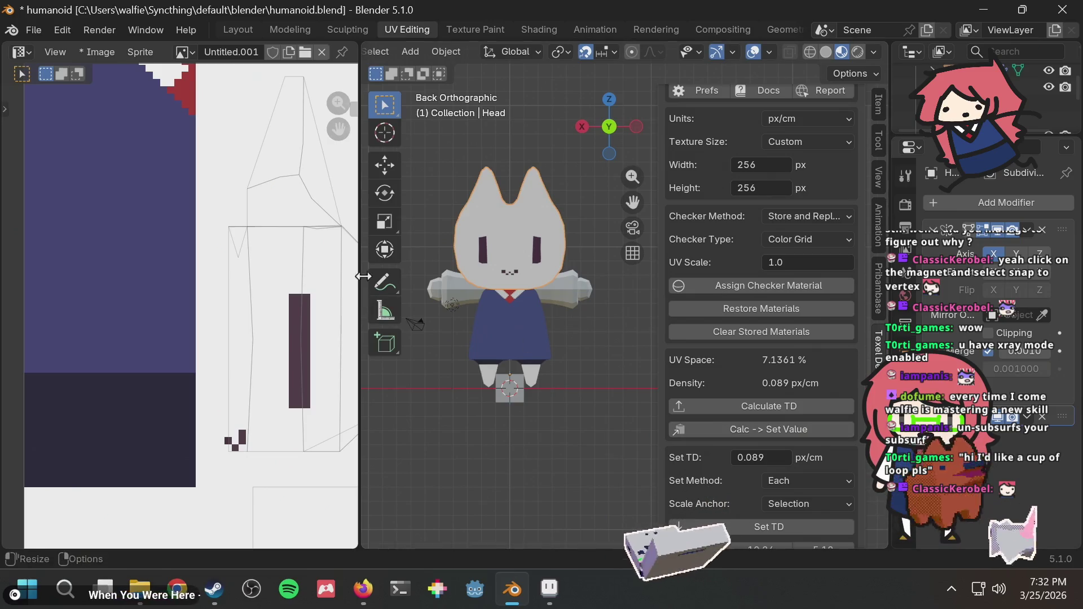
{"action": "scroll", "coordinate": [250, 284], "scroll_direction": "down", "scroll_amount": 2}
{"action": "scroll", "coordinate": [250, 285], "scroll_direction": "down", "scroll_amount": 2}
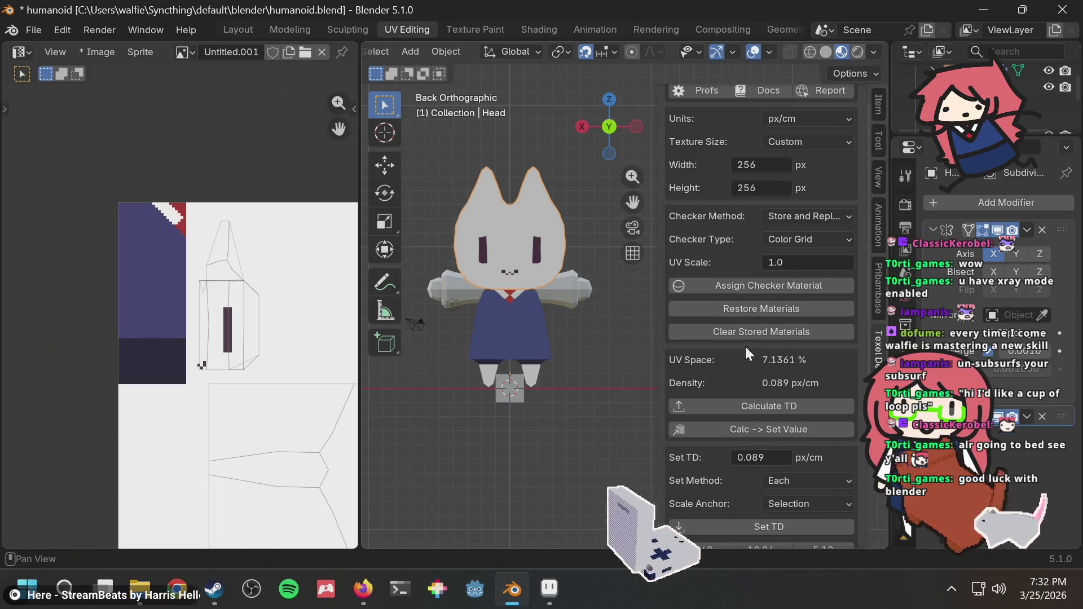
{"action": "scroll", "coordinate": [744, 347], "scroll_direction": "down", "scroll_amount": 3}
{"action": "scroll", "coordinate": [745, 350], "scroll_direction": "down", "scroll_amount": 4}
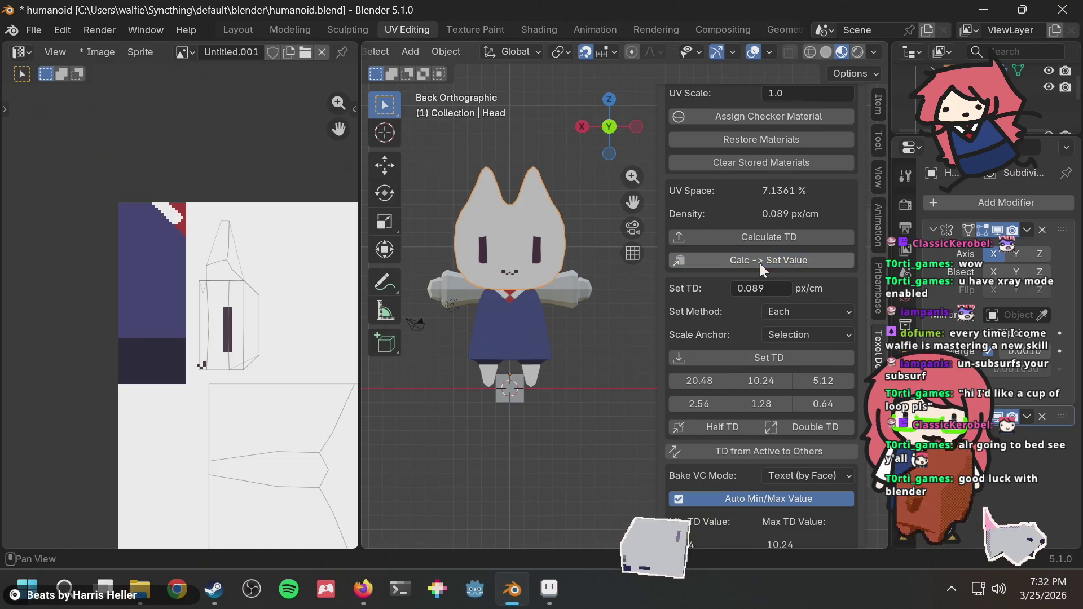
{"action": "left_click", "coordinate": [732, 364]}
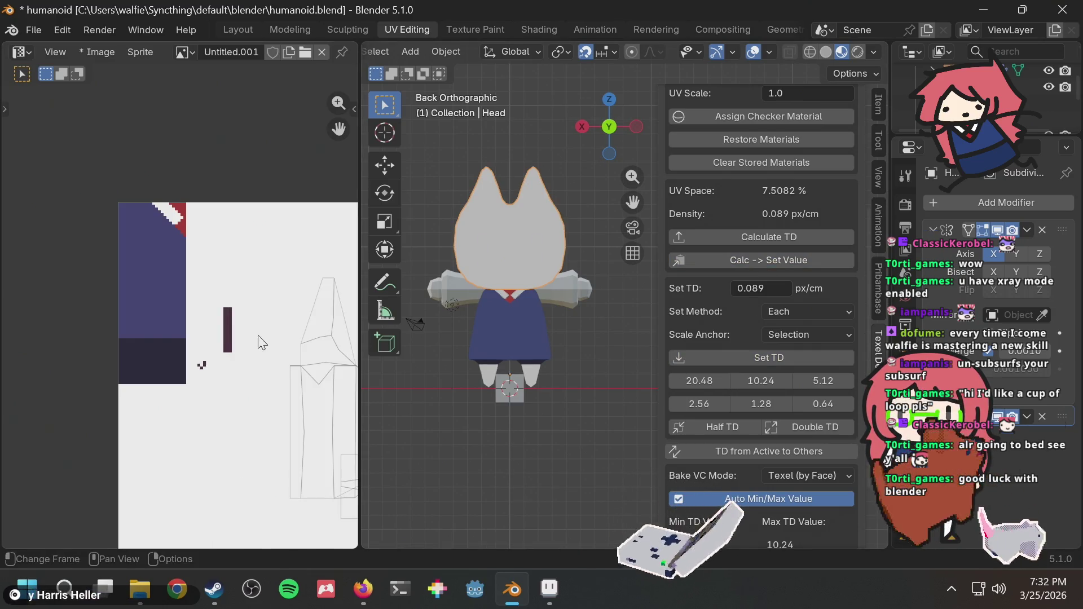
{"action": "mouse_move", "coordinate": [258, 338]}
{"action": "middle_mouse_down"}
{"action": "mouse_move", "coordinate": [190, 289]}
{"action": "mouse_move", "coordinate": [150, 282]}
{"action": "middle_mouse_up"}
{"action": "mouse_move", "coordinate": [241, 314]}
{"action": "middle_mouse_down"}
{"action": "mouse_move", "coordinate": [171, 290]}
{"action": "mouse_move", "coordinate": [243, 334]}
{"action": "middle_mouse_up"}
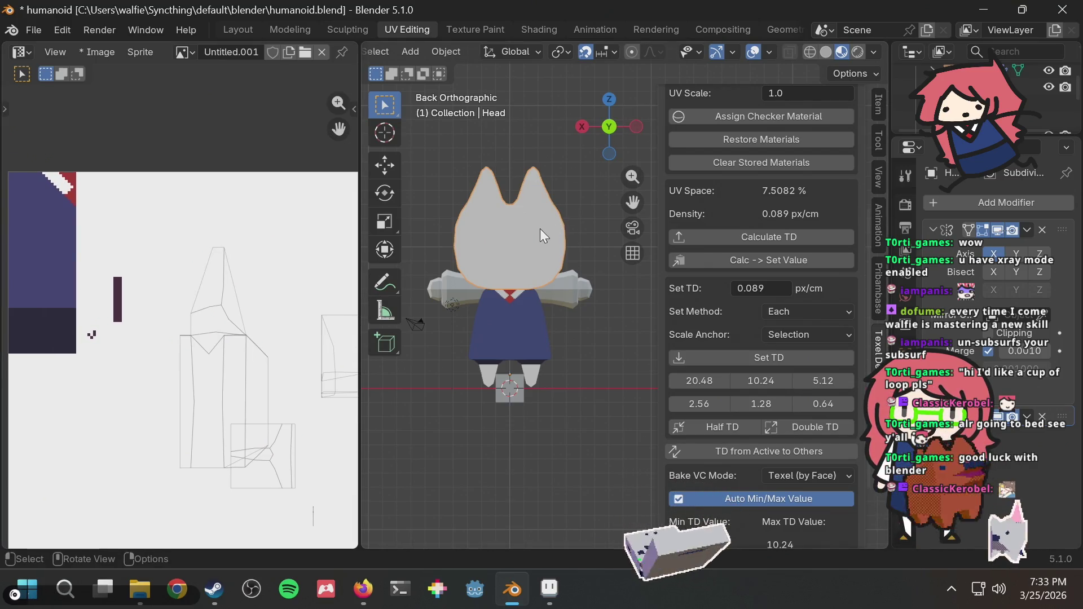
Step: In Edit Mode, move all the head's UV islands to a new spot and deselect them
{"action": "key", "text": "Tab"}
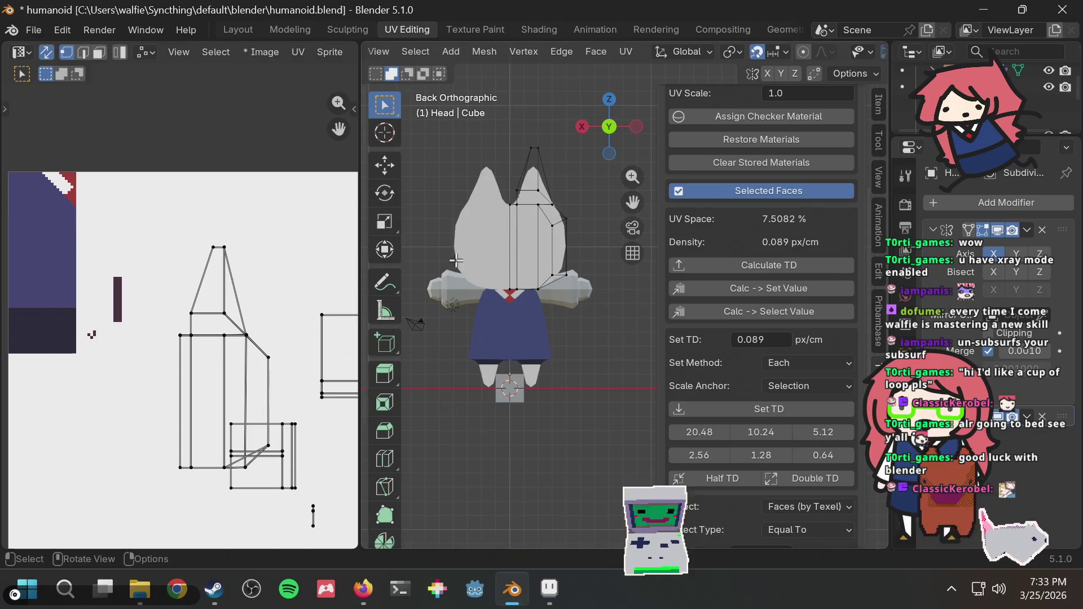
{"action": "middle_click_drag", "start_coordinate": [258, 325], "coordinate": [273, 318]}
{"action": "key", "text": "t"}
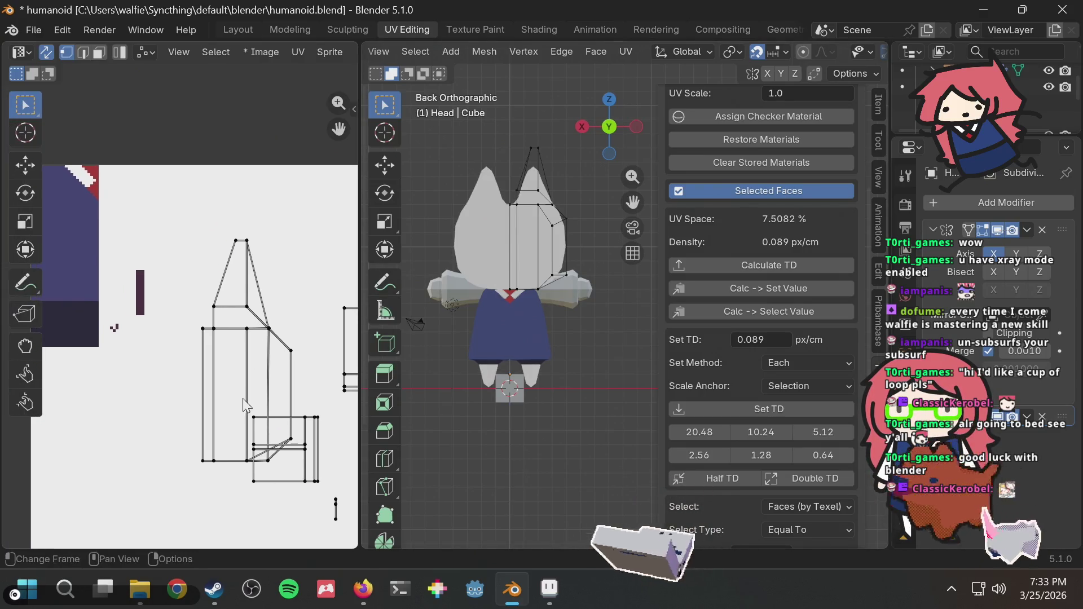
{"action": "mouse_move", "coordinate": [176, 213]}
{"action": "left_mouse_down"}
{"action": "mouse_move", "coordinate": [319, 497]}
{"action": "mouse_move", "coordinate": [323, 531]}
{"action": "left_mouse_up"}
{"action": "key", "text": "g"}
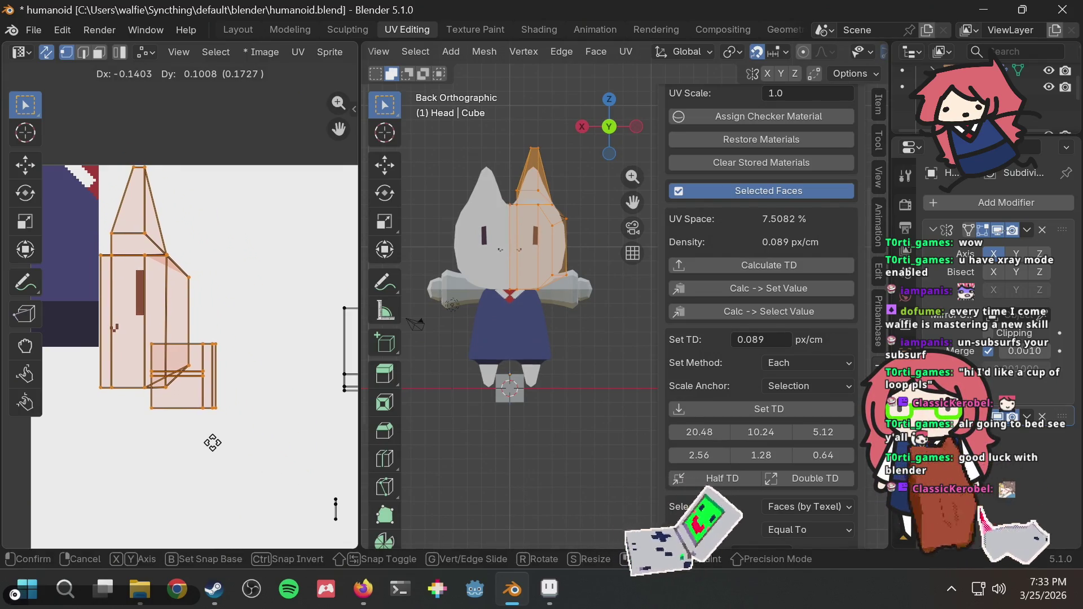
{"action": "left_click", "coordinate": [244, 428]}
{"action": "scroll", "coordinate": [291, 389], "scroll_direction": "down", "scroll_amount": 3}
{"action": "left_click", "coordinate": [270, 407]}
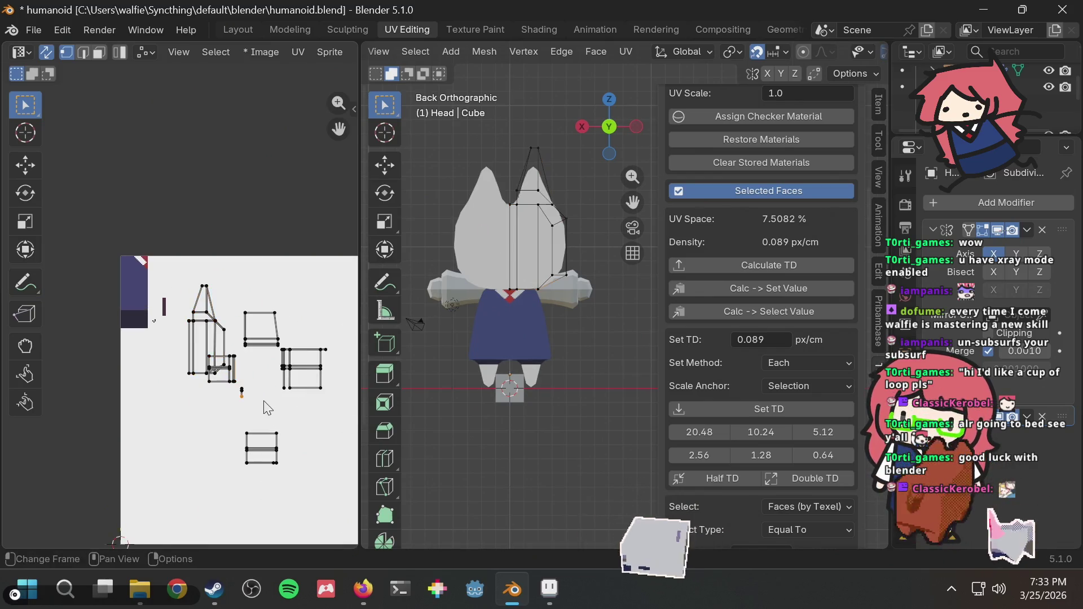
{"action": "scroll", "coordinate": [271, 406], "scroll_direction": "up", "scroll_amount": 1}
{"action": "scroll", "coordinate": [335, 349], "scroll_direction": "up", "scroll_amount": 2}
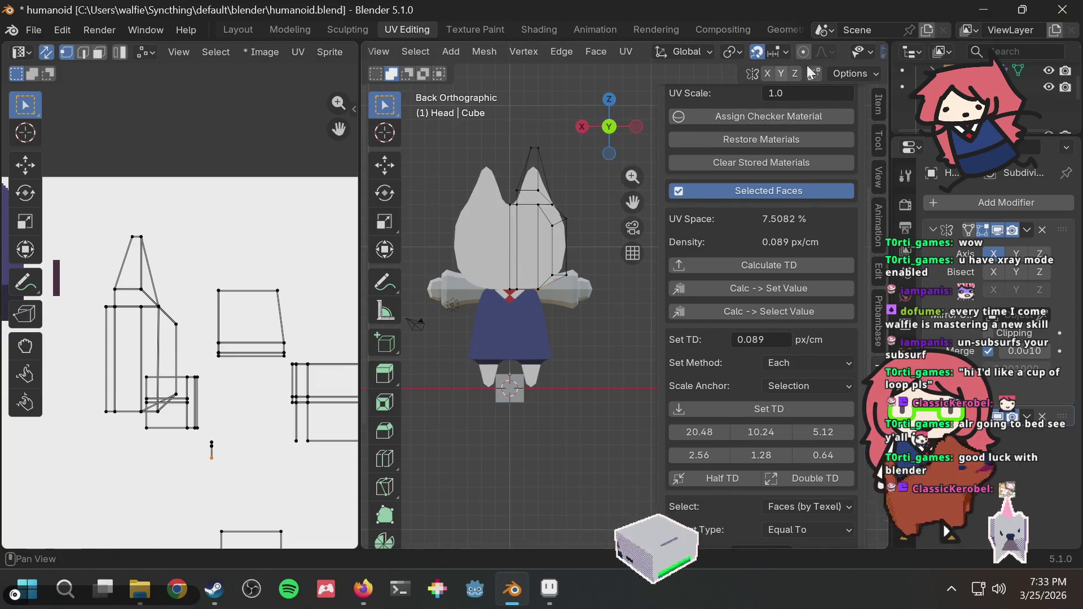
Step: Project the head faces' UVs from the back view
{"action": "left_click", "coordinate": [854, 75]}
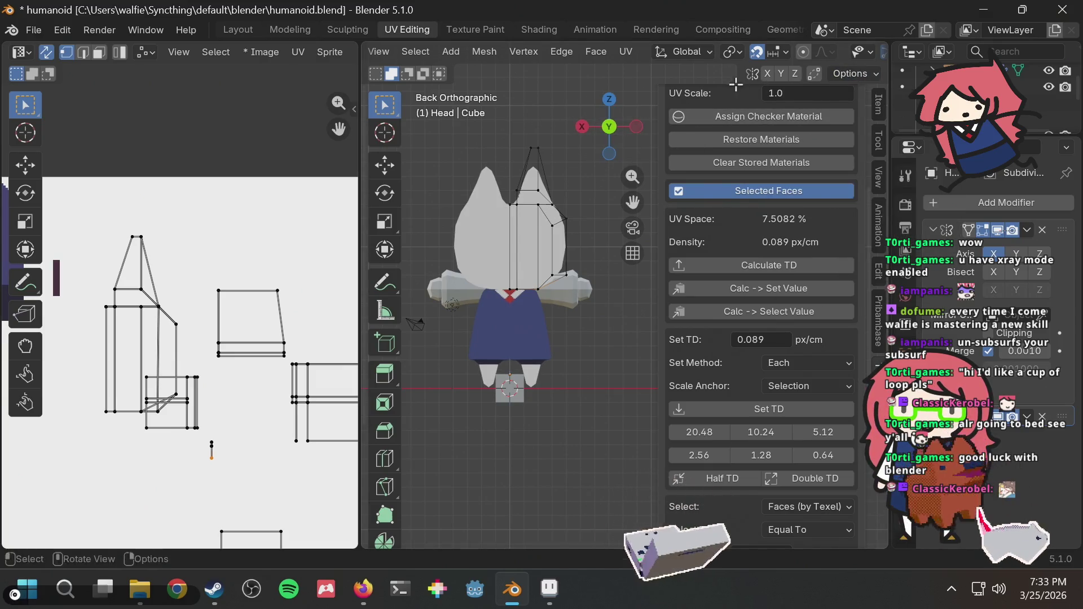
{"action": "key", "text": "u"}
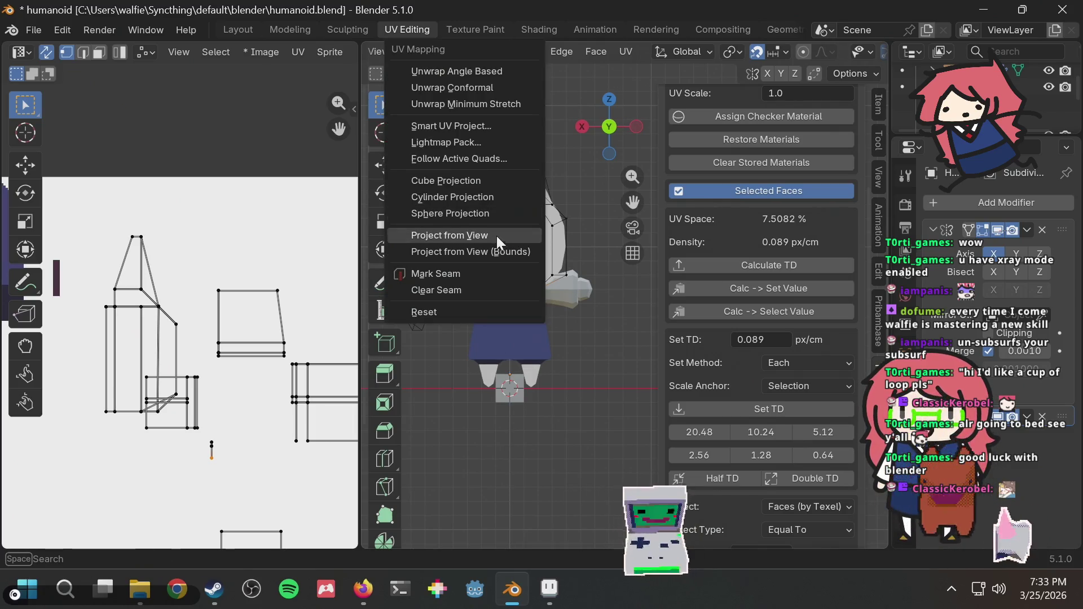
{"action": "left_click", "coordinate": [491, 234]}
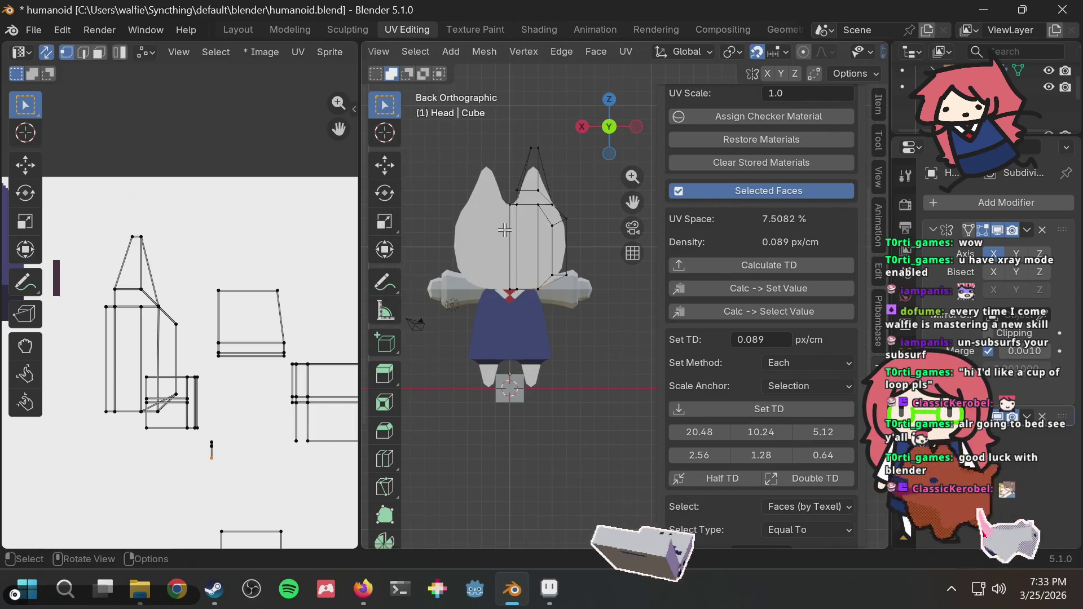
{"action": "key", "text": "Tab"}
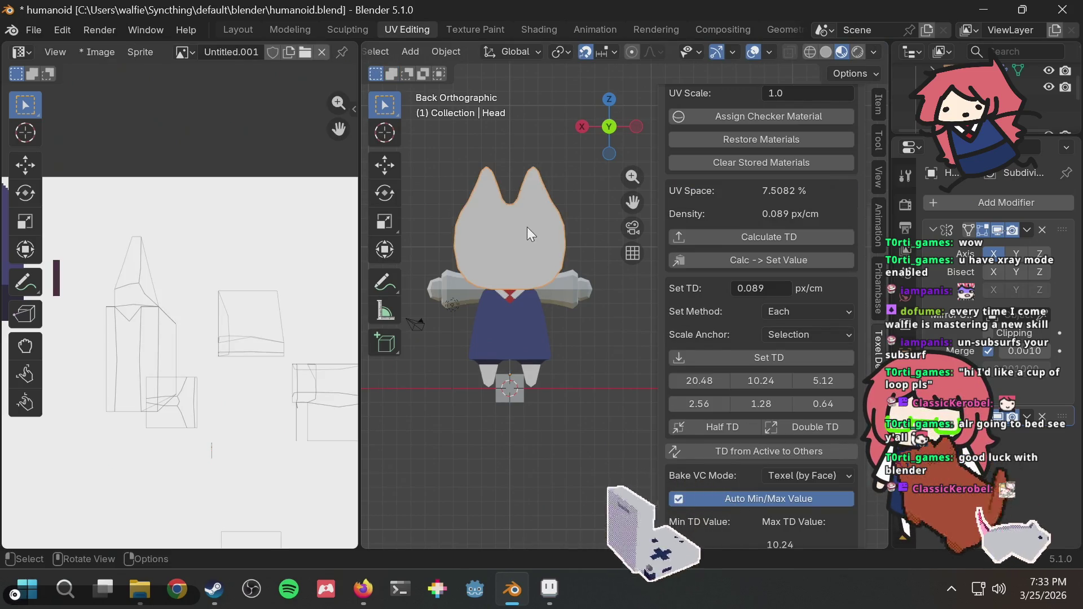
Step: Reproject the side faces flat from the back and scale them to the target texel density
{"action": "key", "text": "Tab"}
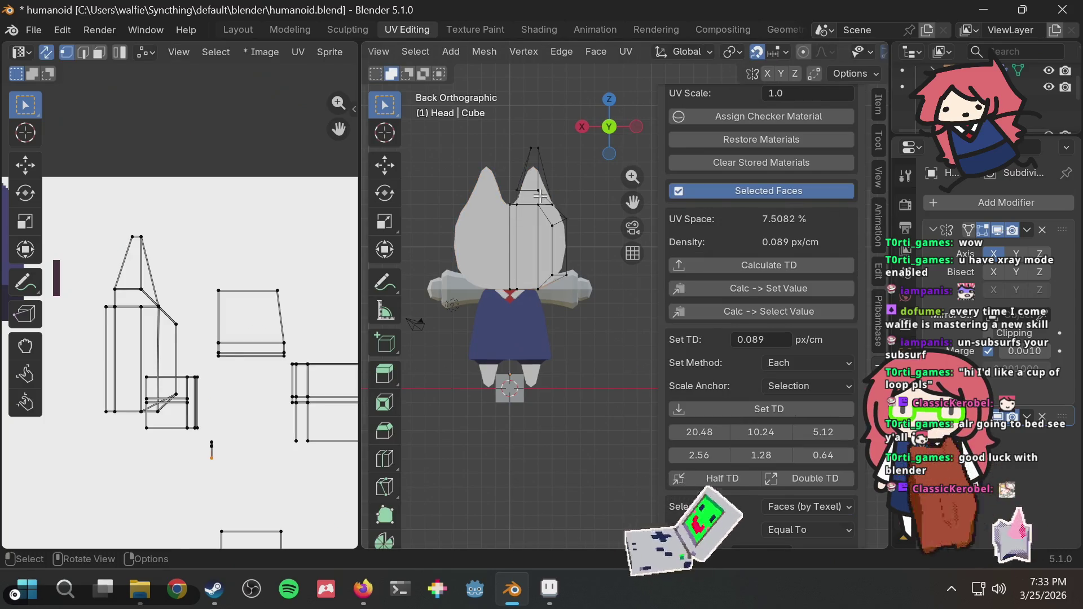
{"action": "key", "text": "u"}
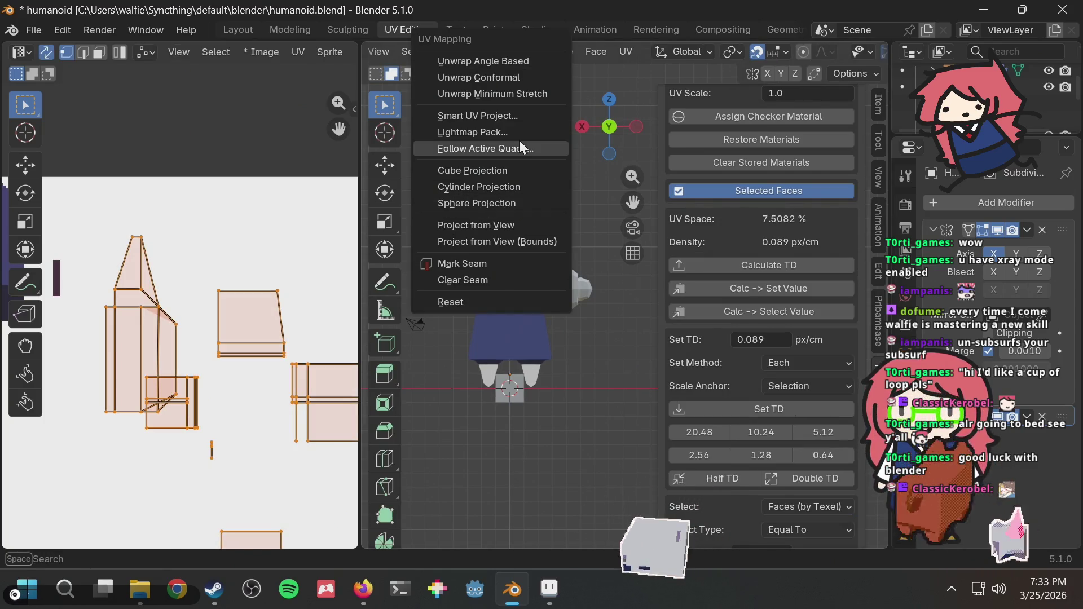
{"action": "left_click", "coordinate": [488, 224]}
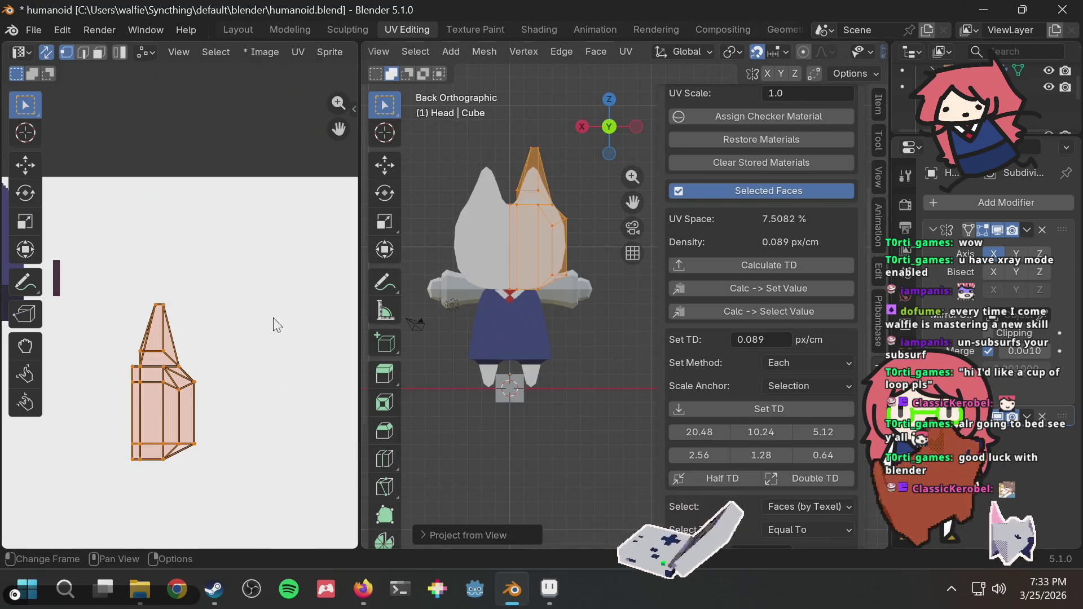
{"action": "middle_click_drag", "start_coordinate": [273, 321], "coordinate": [309, 302]}
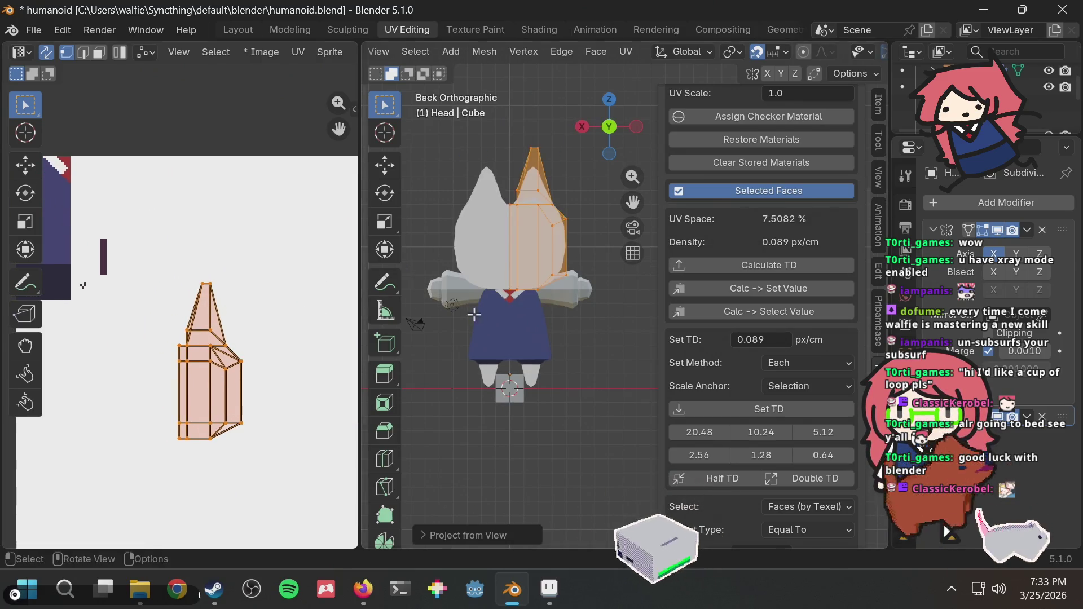
{"action": "left_click", "coordinate": [759, 413]}
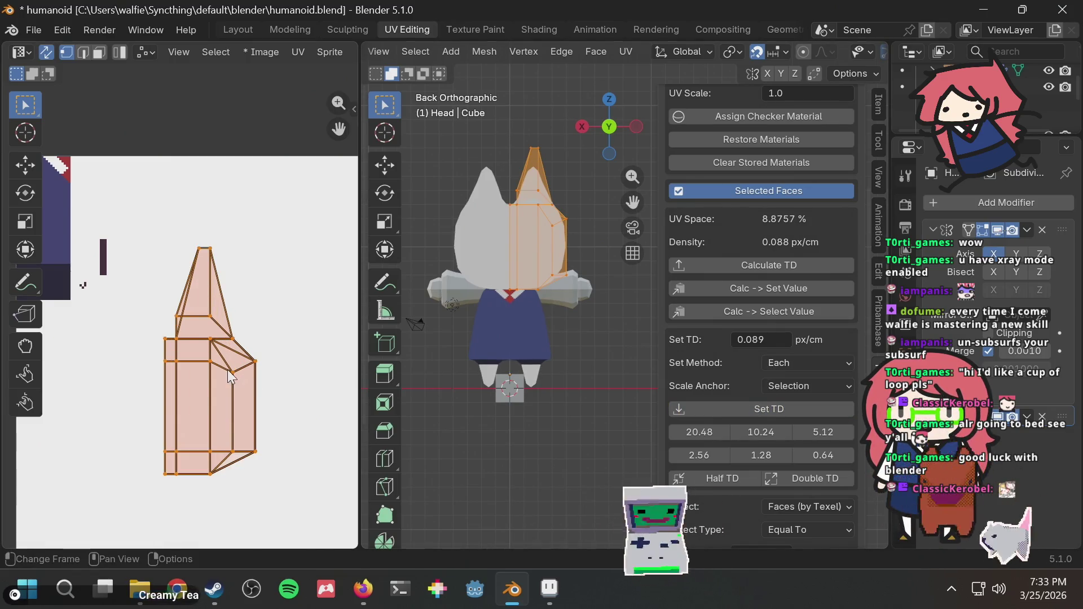
Step: Move the reprojected island over the painted eye pixels
{"action": "key", "text": "t"}
{"action": "key", "text": "g"}
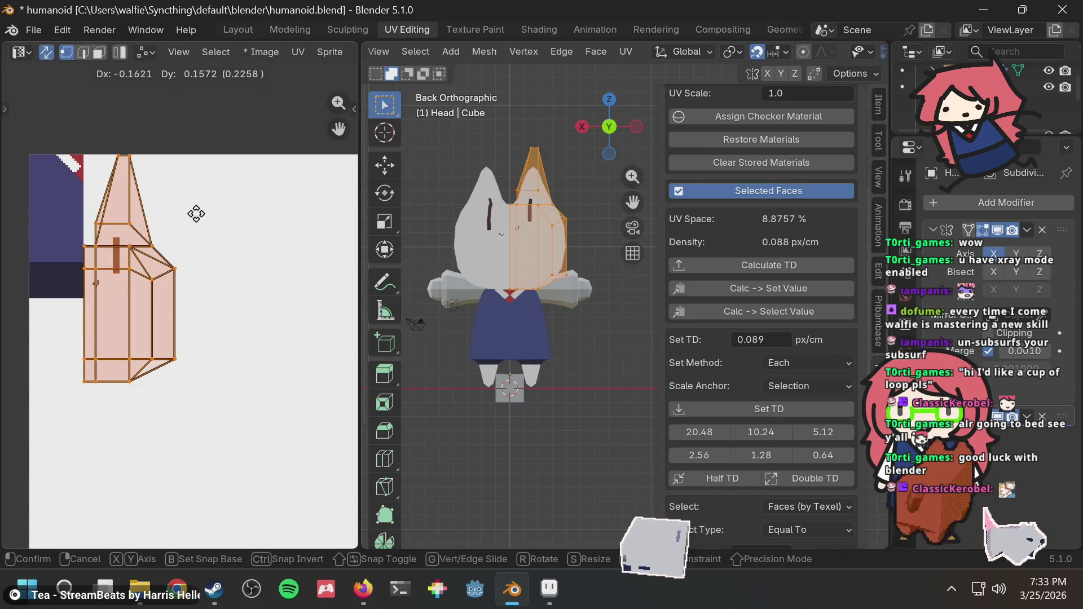
{"action": "left_click", "coordinate": [196, 213]}
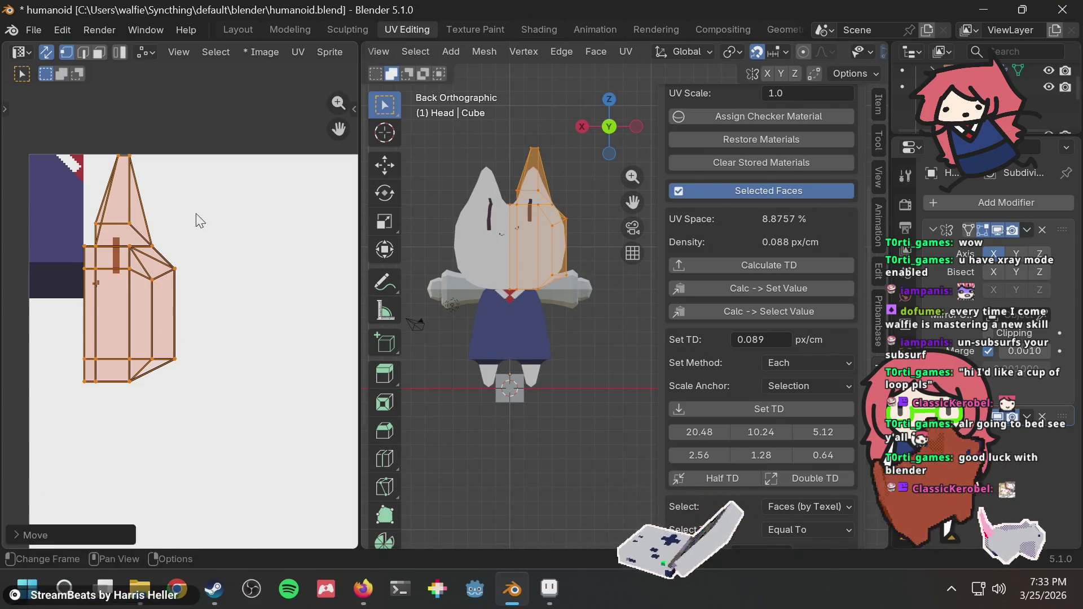
{"action": "key", "text": "alt+Tab"}
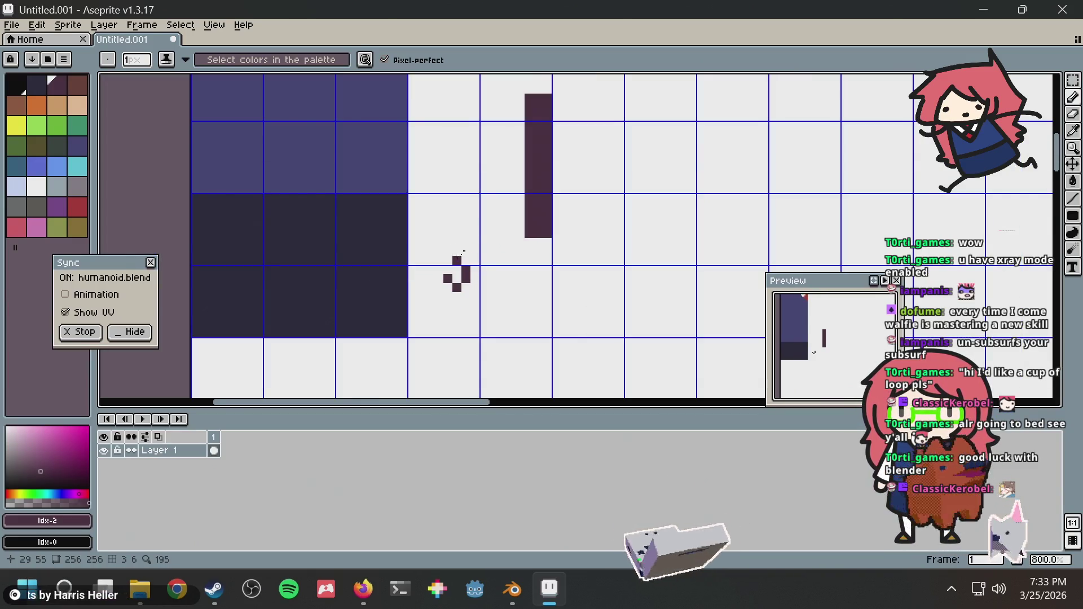
Step: Bucket-fill the old eye bar and leftover dark pixels with white
{"action": "right_click", "coordinate": [37, 193]}
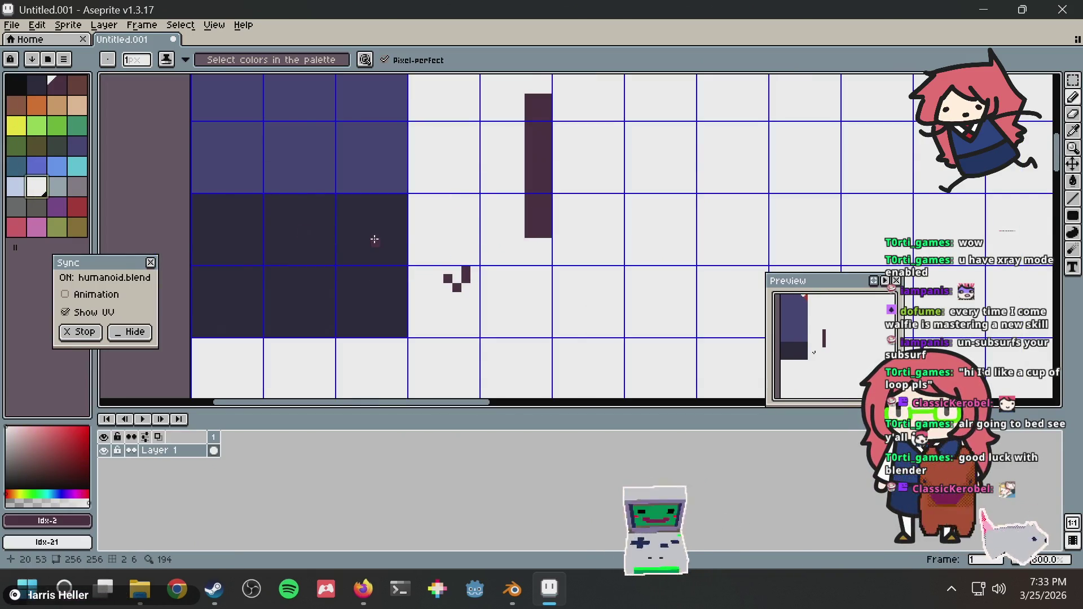
{"action": "key", "text": "g"}
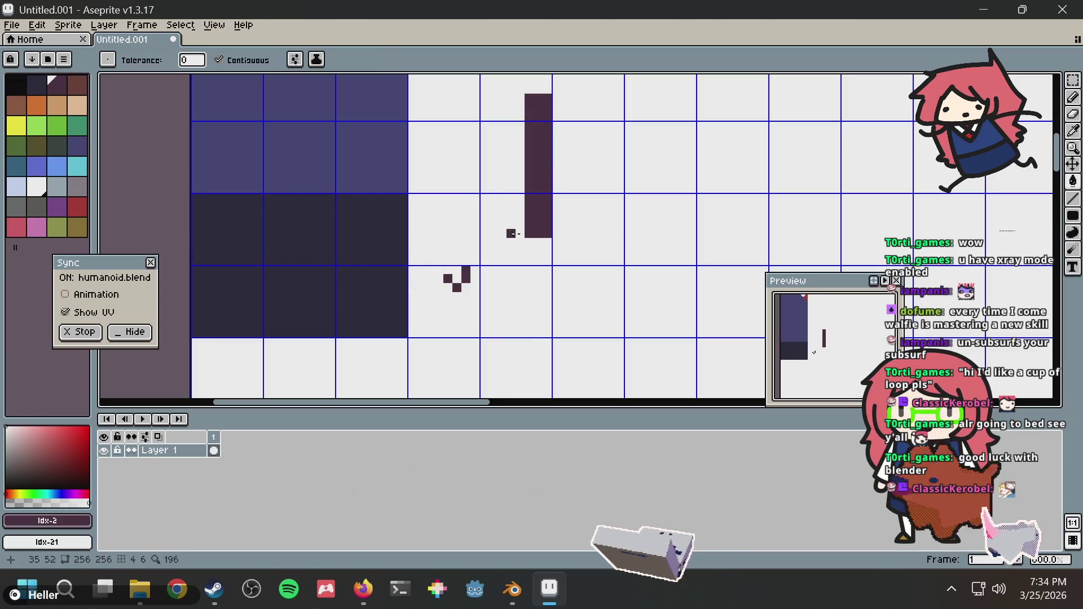
{"action": "left_click", "coordinate": [515, 247], "text": "alt"}
{"action": "left_click", "coordinate": [519, 226]}
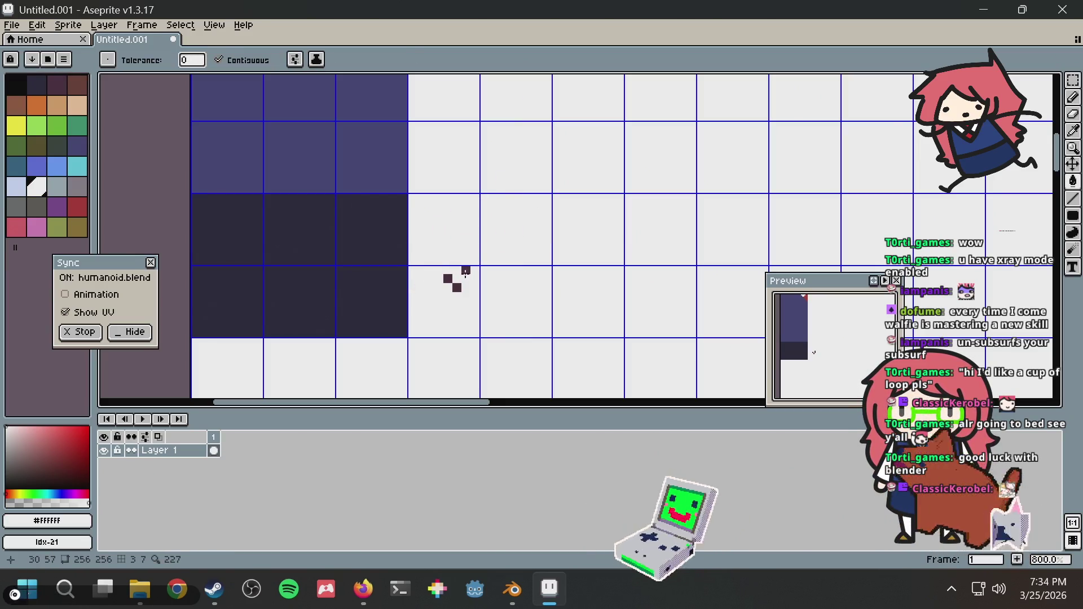
{"action": "left_click", "coordinate": [466, 271]}
{"action": "left_click", "coordinate": [456, 287]}
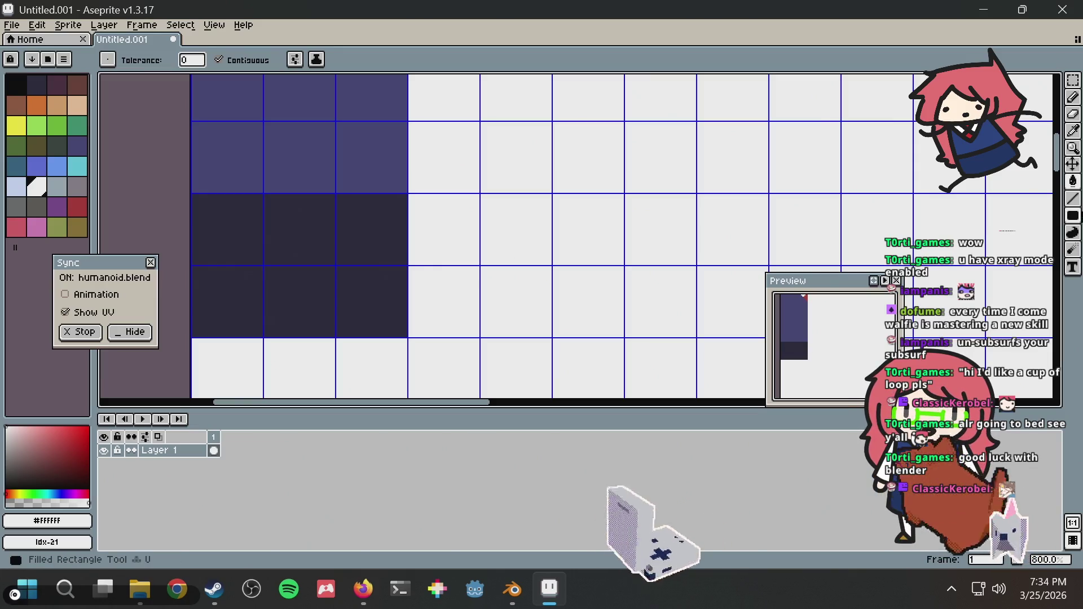
Step: Draw a new dark purple eye bar and check it on the model in Blender
{"action": "left_click", "coordinate": [57, 84]}
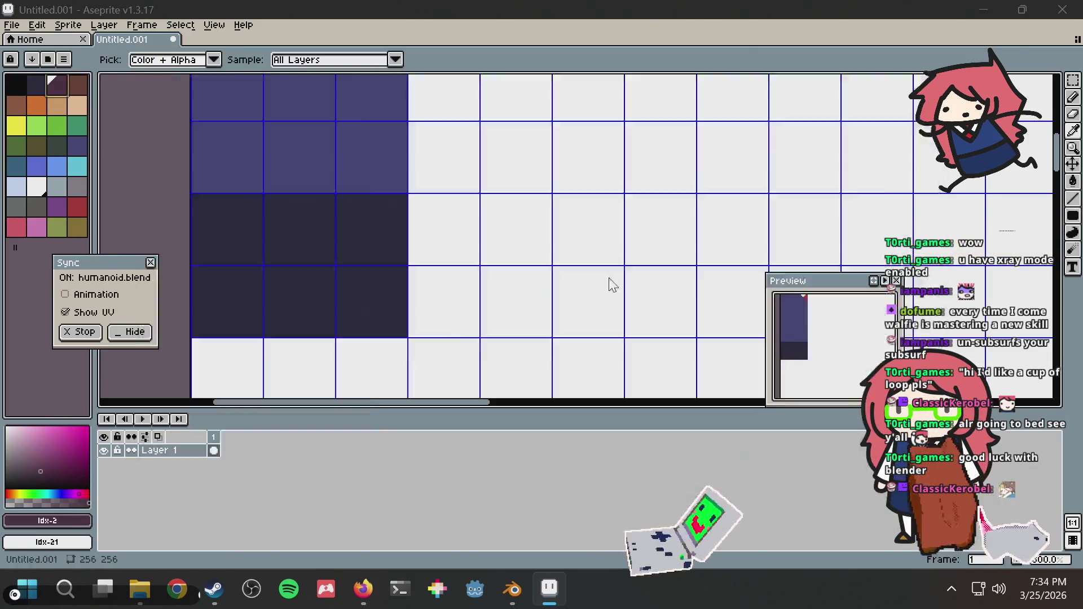
{"action": "key", "text": "alt+Tab"}
{"action": "key", "text": "alt+Tab"}
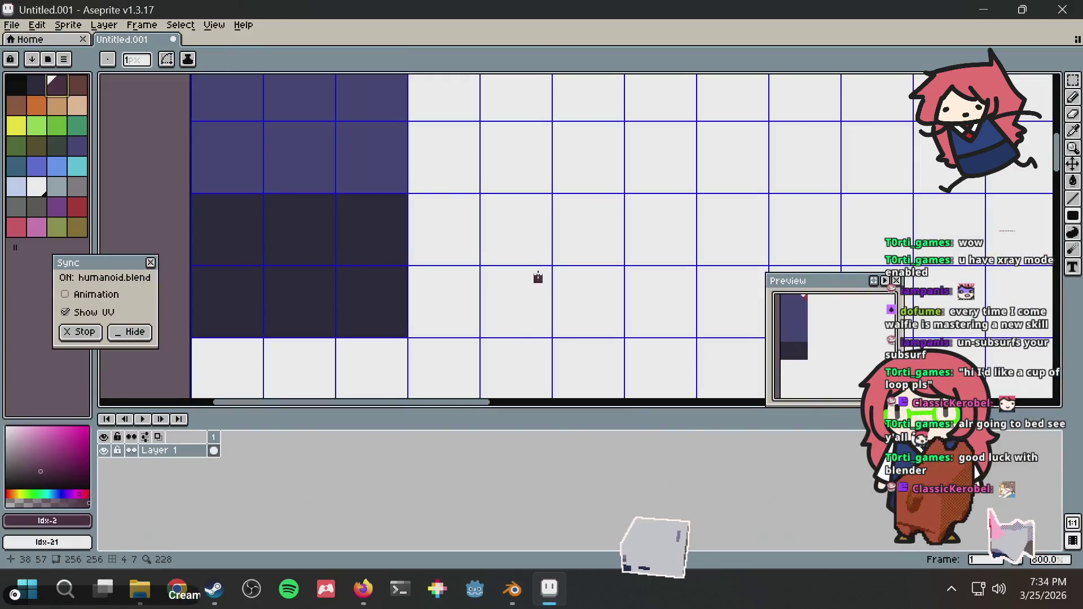
{"action": "left_click_drag", "start_coordinate": [483, 181], "coordinate": [517, 323]}
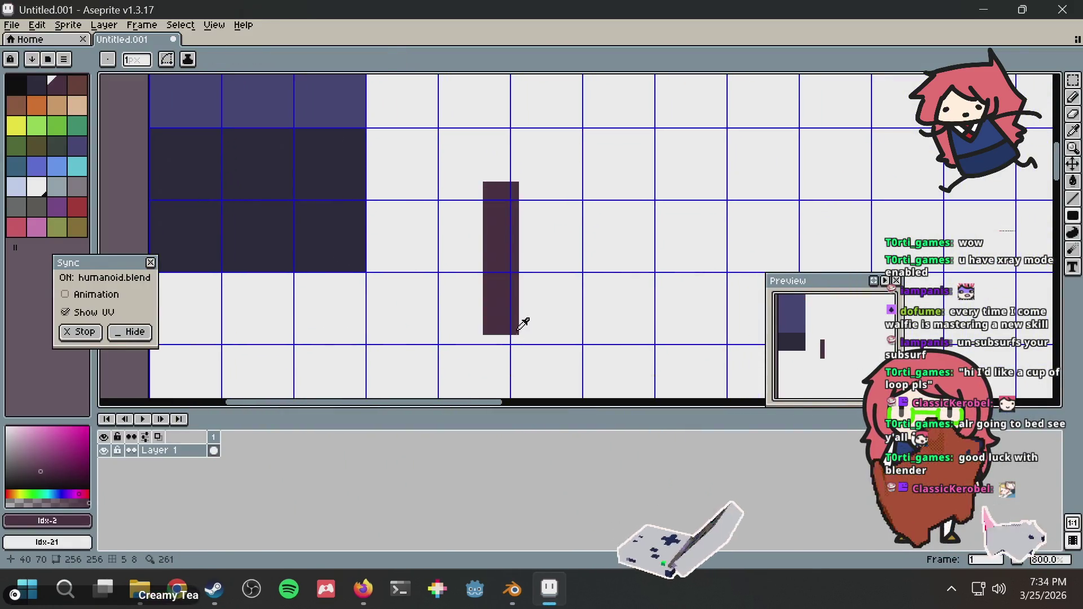
{"action": "key", "text": "alt+Tab"}
{"action": "scroll", "coordinate": [511, 281], "scroll_direction": "up", "scroll_amount": 6}
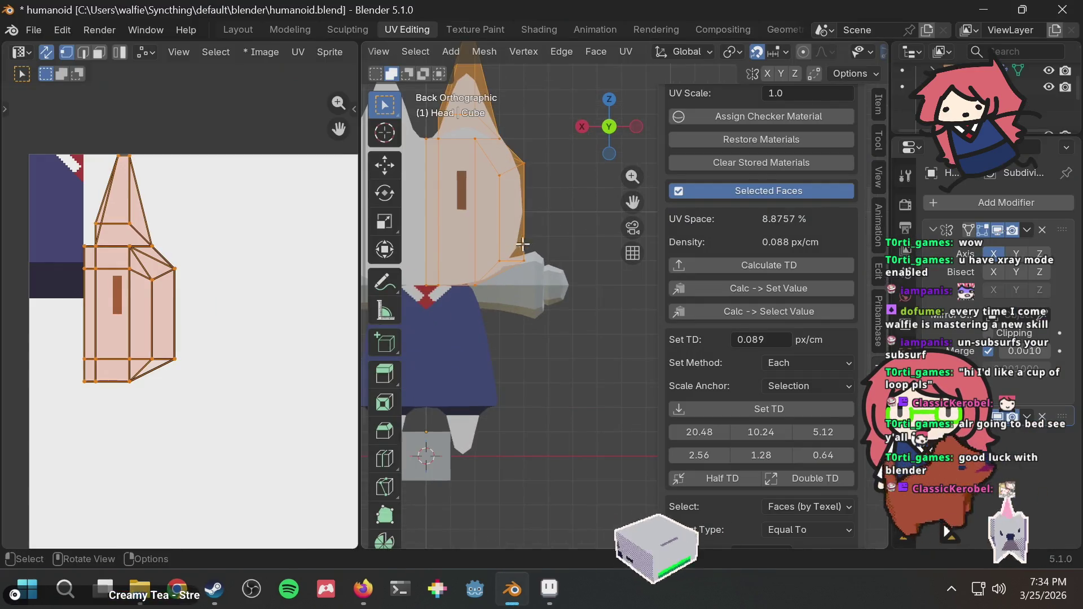
Step: Orbit around the head to inspect its side, toggling out of and back into Edit Mode
{"action": "mouse_move", "coordinate": [507, 248]}
{"action": "middle_mouse_down"}
{"action": "mouse_move", "coordinate": [624, 286]}
{"action": "mouse_move", "coordinate": [496, 228]}
{"action": "middle_mouse_up"}
{"action": "scroll", "coordinate": [624, 286], "scroll_direction": "down", "scroll_amount": 8}
{"action": "scroll", "coordinate": [496, 228], "scroll_direction": "up", "scroll_amount": 8}
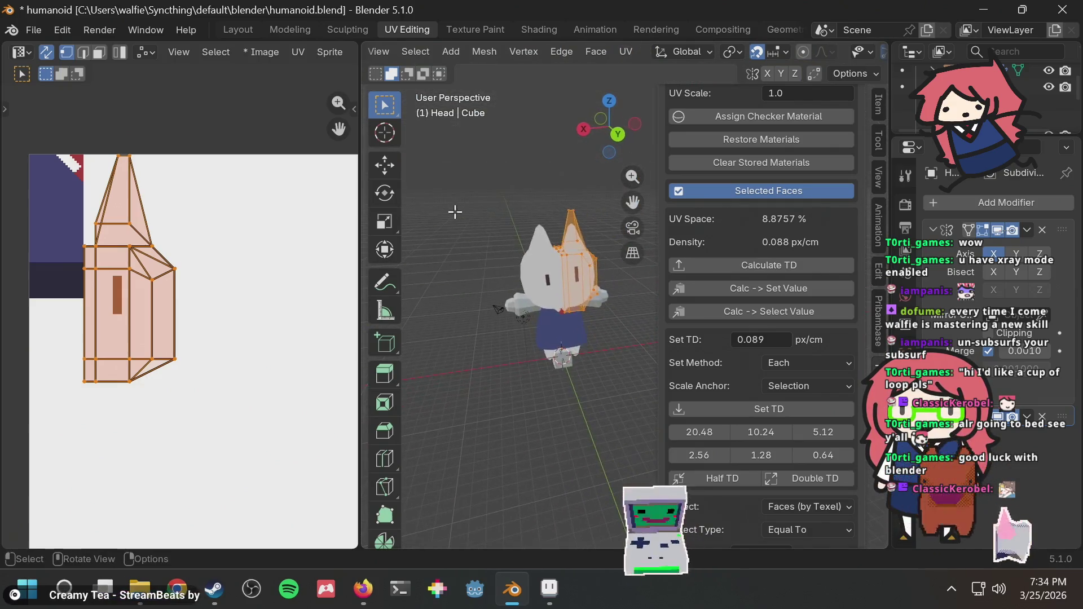
{"action": "middle_click_drag", "start_coordinate": [558, 244], "coordinate": [556, 254]}
{"action": "scroll", "coordinate": [556, 254], "scroll_direction": "down", "scroll_amount": 4}
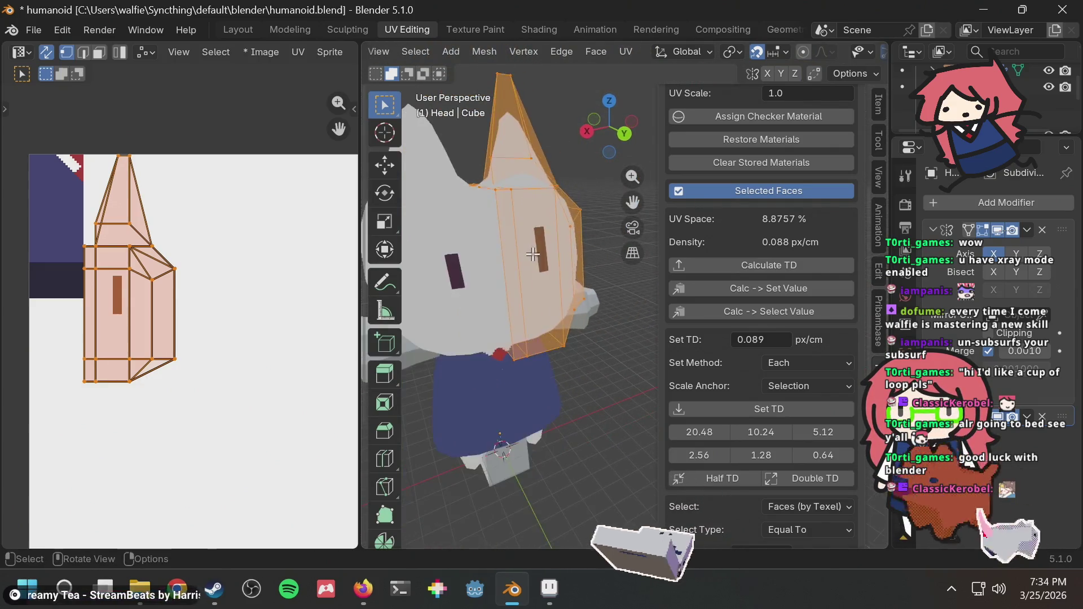
{"action": "scroll", "coordinate": [552, 233], "scroll_direction": "up", "scroll_amount": 5}
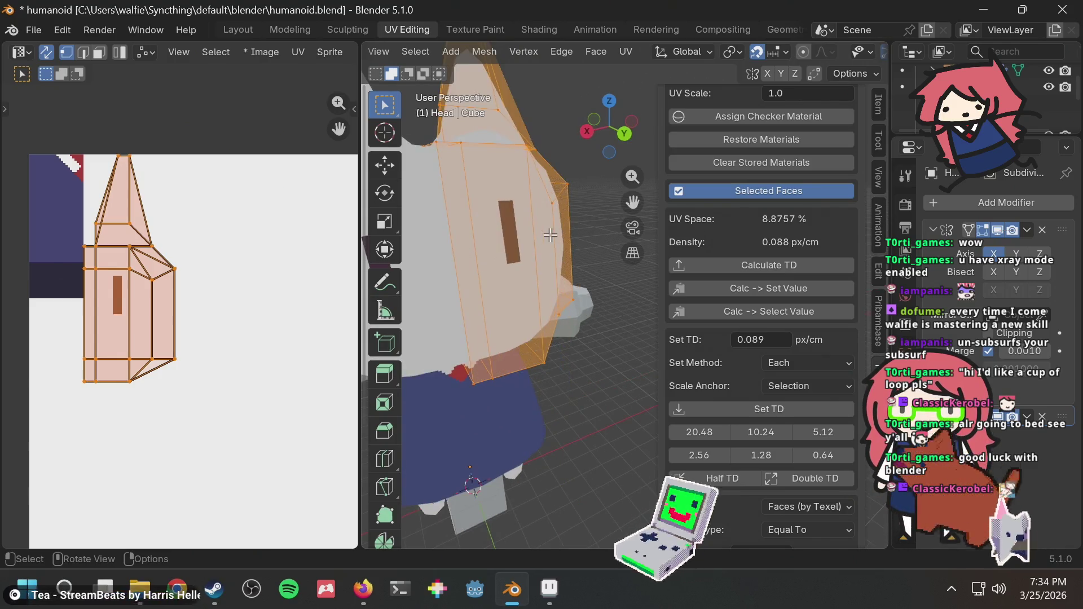
{"action": "scroll", "coordinate": [550, 235], "scroll_direction": "down", "scroll_amount": 5}
{"action": "scroll", "coordinate": [213, 314], "scroll_direction": "down", "scroll_amount": 3}
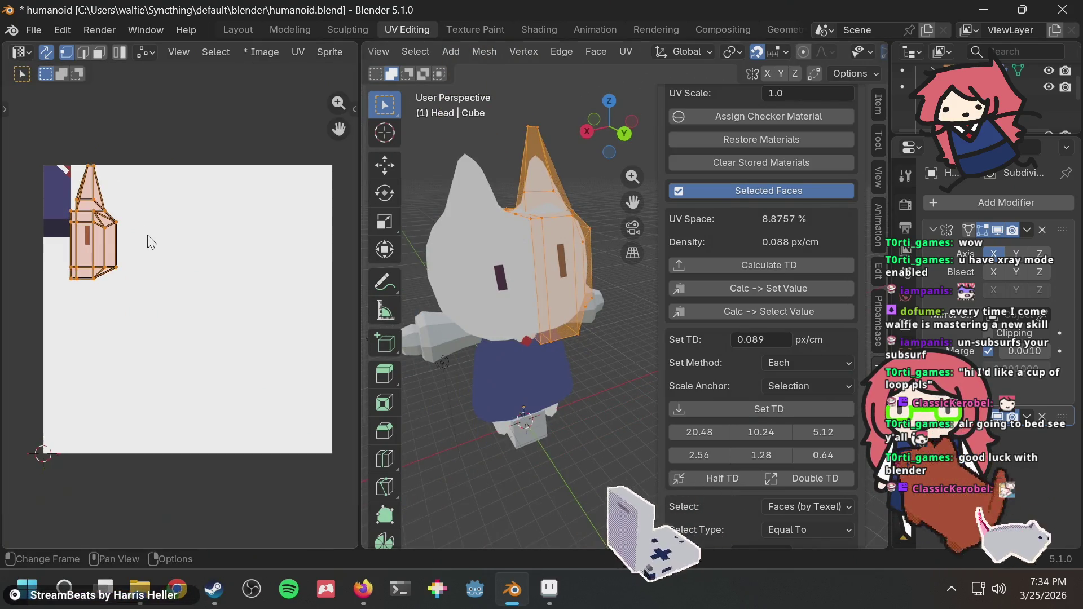
{"action": "scroll", "coordinate": [179, 276], "scroll_direction": "up", "scroll_amount": 7}
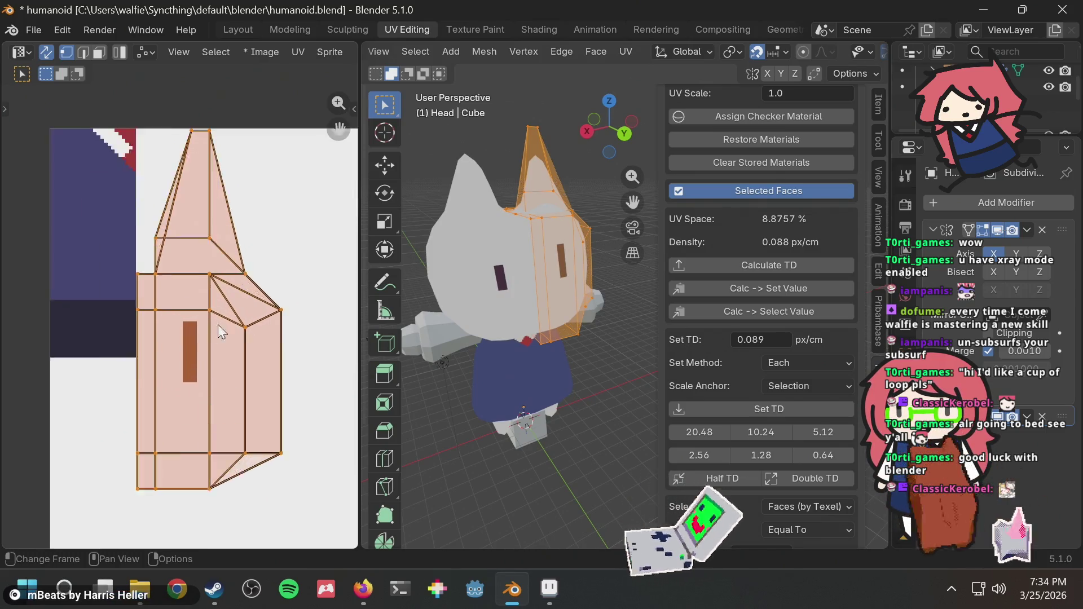
{"action": "scroll", "coordinate": [158, 330], "scroll_direction": "down", "scroll_amount": 3}
{"action": "middle_click_drag", "start_coordinate": [586, 254], "coordinate": [553, 236]}
{"action": "key", "text": "Tab"}
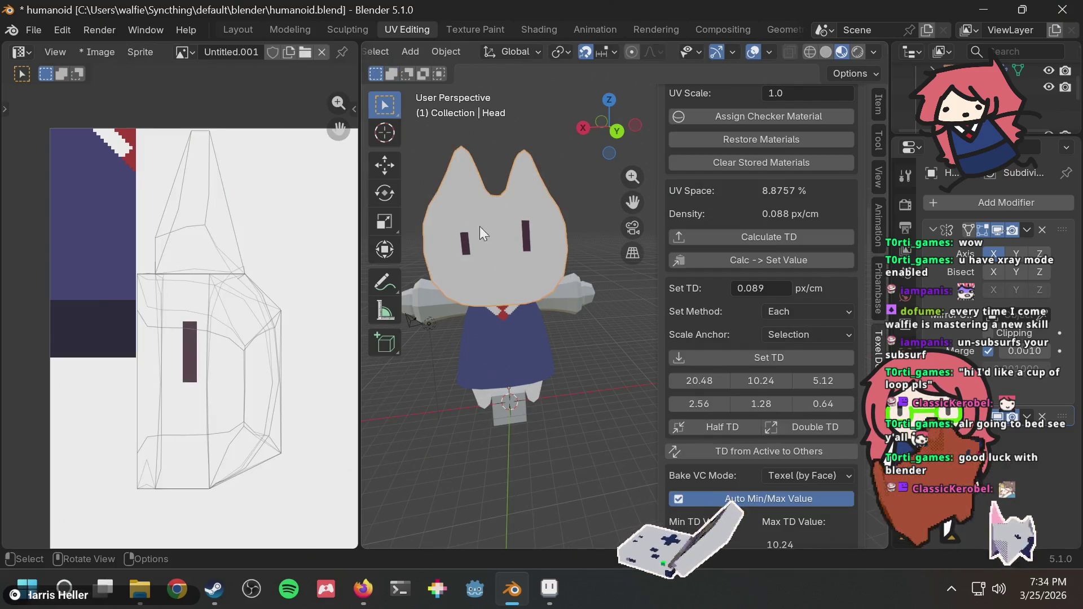
{"action": "key", "text": "Tab"}
Step: Paint a dark test rectangle beside the eye bar in Aseprite
{"action": "key", "text": "alt+Tab"}
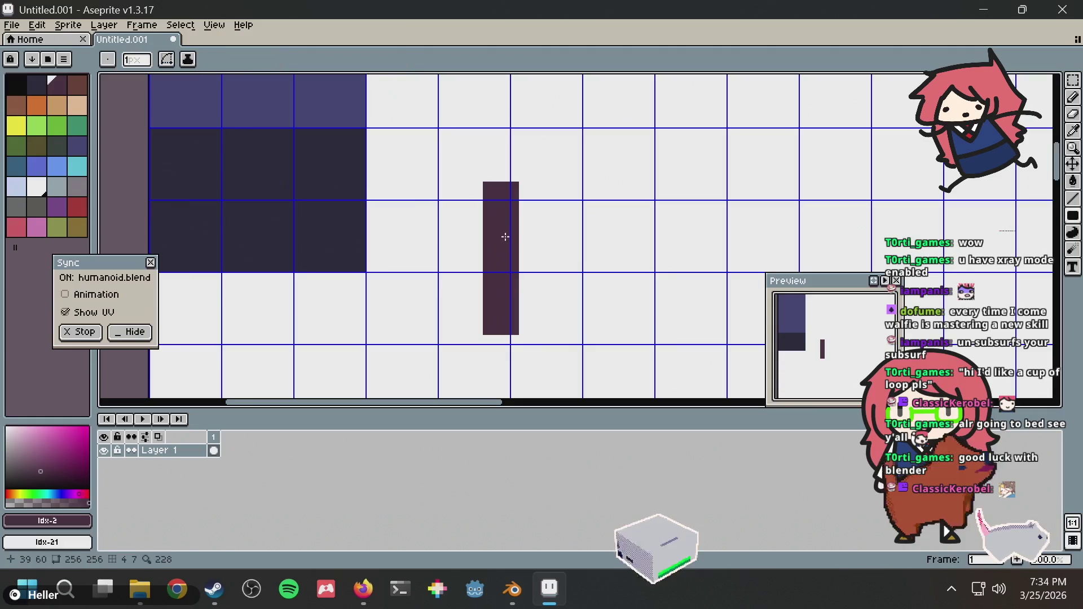
{"action": "scroll", "coordinate": [503, 238], "scroll_direction": "down", "scroll_amount": 2}
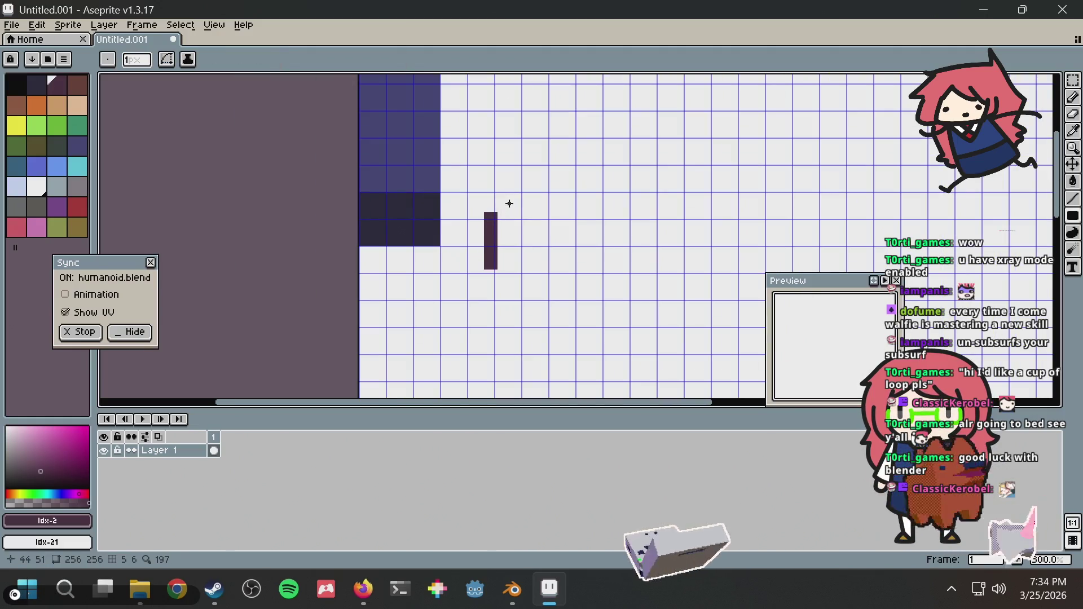
{"action": "mouse_move", "coordinate": [509, 203]}
{"action": "left_mouse_down"}
{"action": "mouse_move", "coordinate": [552, 211]}
{"action": "mouse_move", "coordinate": [564, 240]}
{"action": "left_mouse_up"}
{"action": "key", "text": "alt+Tab"}
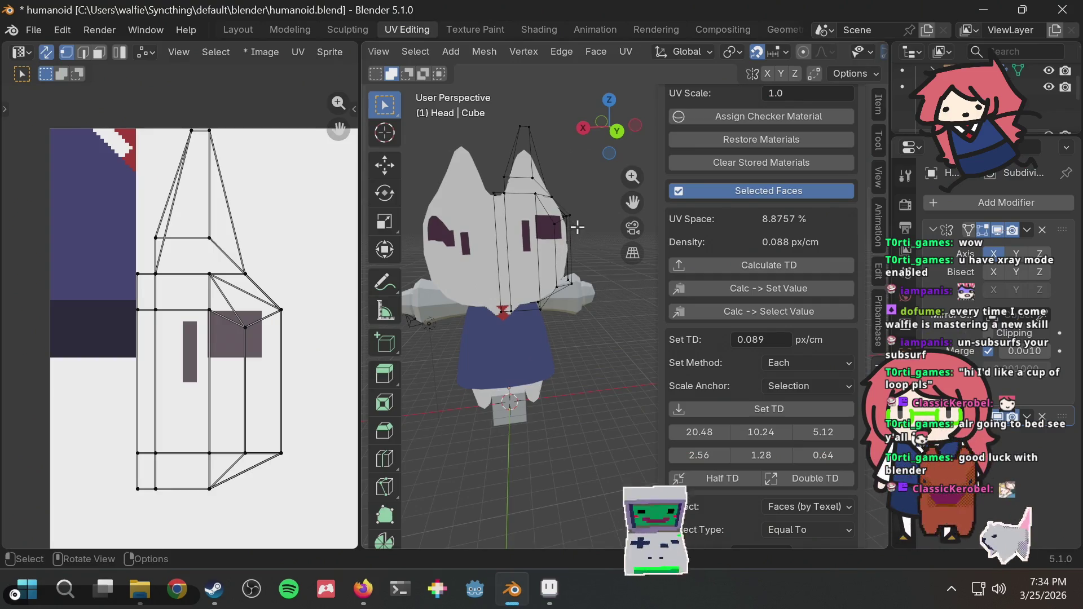
Step: Undo the dark test rectangle in Aseprite
{"action": "key", "text": "alt+Tab"}
{"action": "key", "text": "ctrl+z"}
{"action": "key", "text": "alt+Tab"}
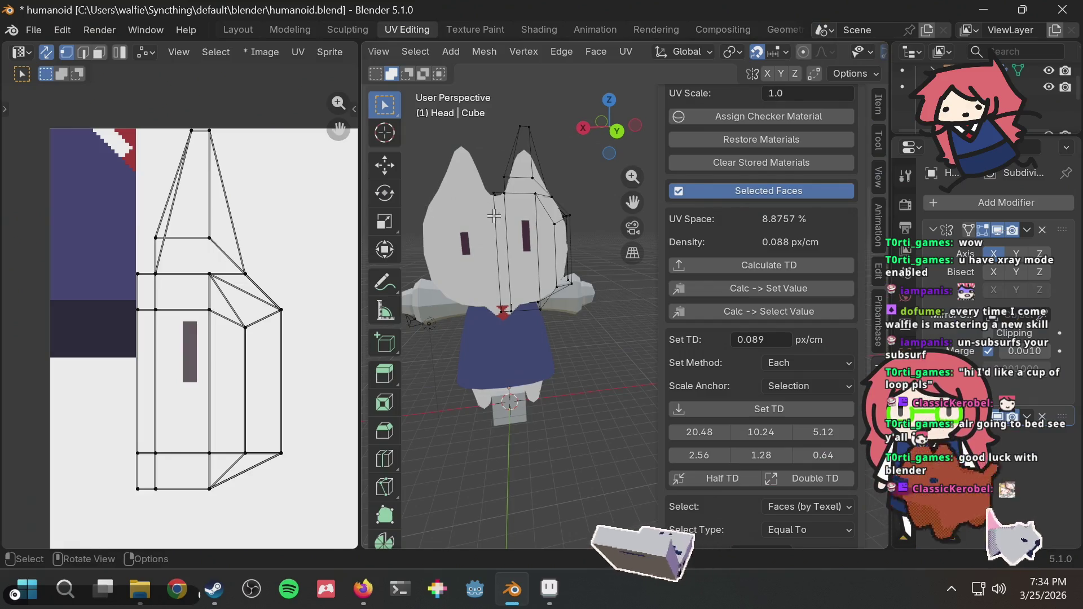
Step: Orbit around the head, then select and deselect the whole head mesh
{"action": "mouse_move", "coordinate": [585, 171]}
{"action": "middle_mouse_down"}
{"action": "mouse_move", "coordinate": [553, 175]}
{"action": "mouse_move", "coordinate": [615, 181]}
{"action": "mouse_move", "coordinate": [567, 187]}
{"action": "middle_mouse_up"}
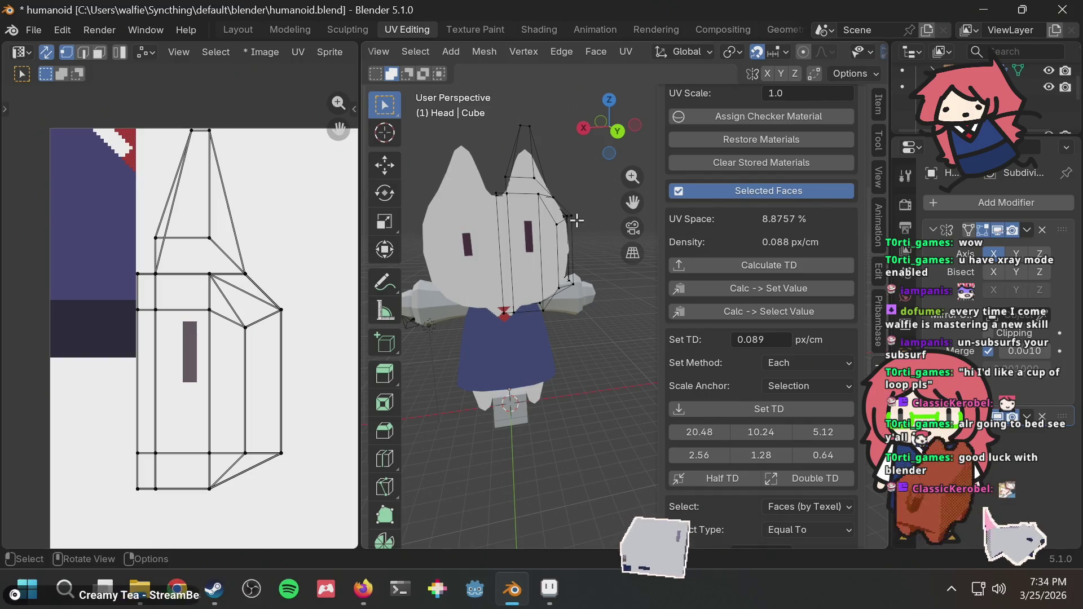
{"action": "middle_click_drag", "start_coordinate": [576, 220], "coordinate": [578, 229]}
{"action": "key", "text": "Tab"}
{"action": "key", "text": "Tab"}
{"action": "key", "text": "a"}
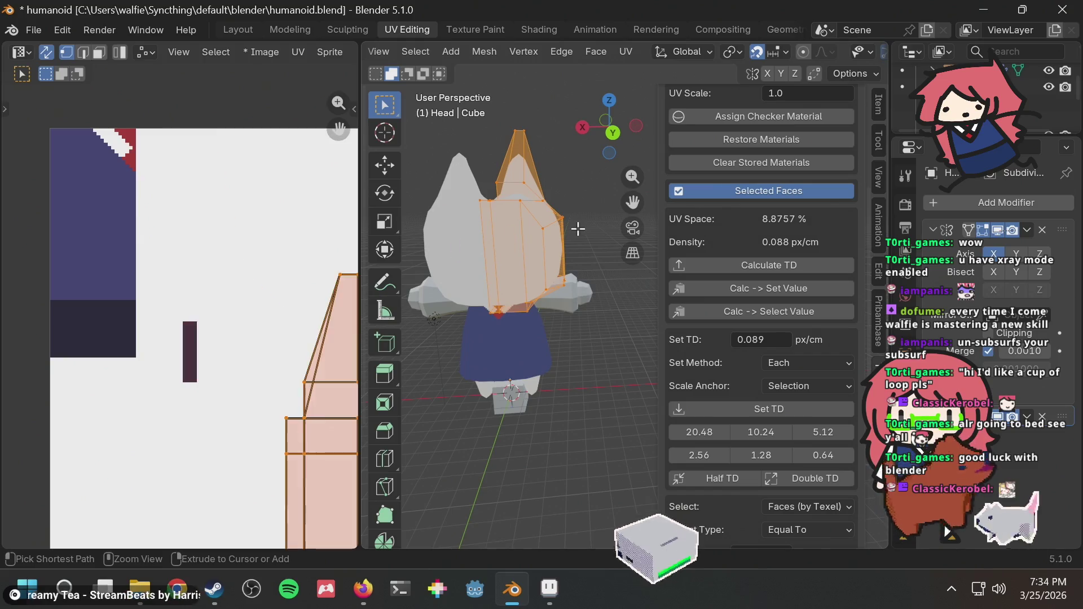
{"action": "scroll", "coordinate": [171, 299], "scroll_direction": "down", "scroll_amount": 1}
{"action": "scroll", "coordinate": [189, 285], "scroll_direction": "down", "scroll_amount": 1}
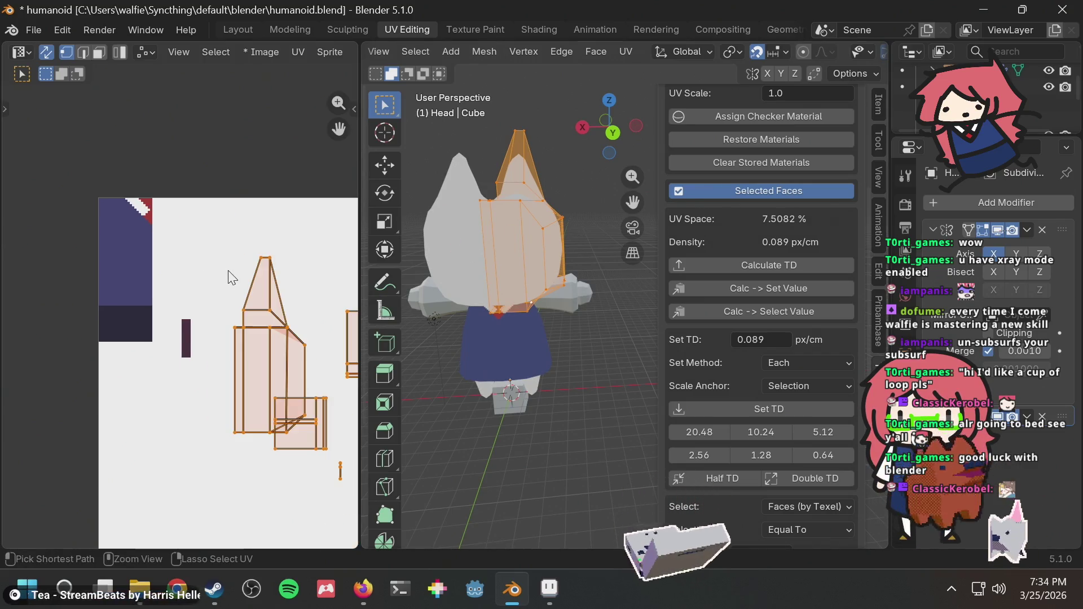
{"action": "key", "text": "alt+a"}
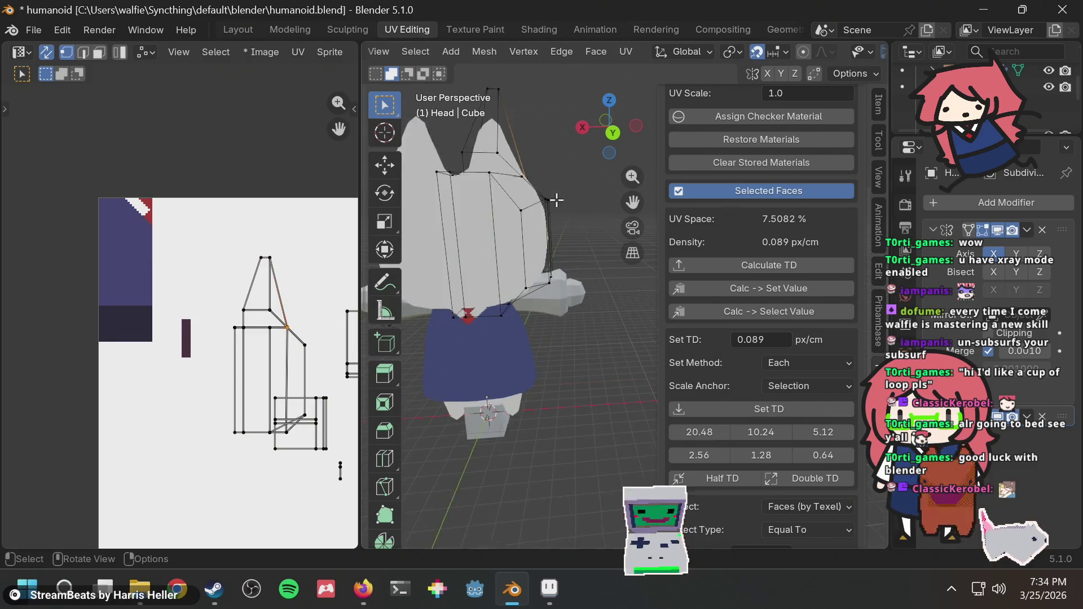
{"action": "scroll", "coordinate": [554, 203], "scroll_direction": "up", "scroll_amount": 4}
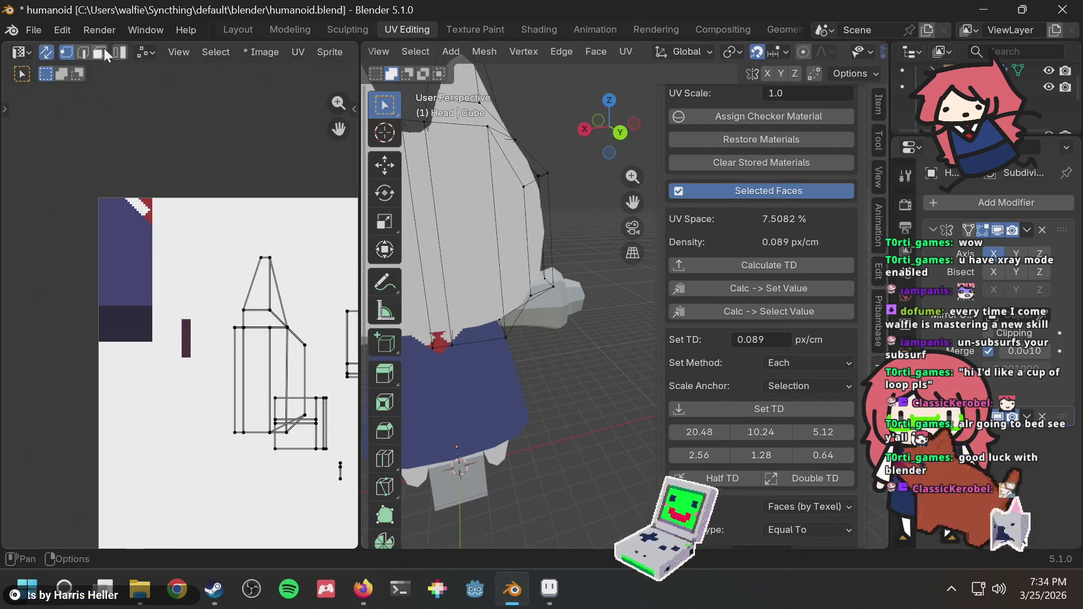
Step: Select the cat head's upper side faces in face mode, growing the selection with L
{"action": "key", "text": "3"}
{"action": "left_click", "coordinate": [426, 234]}
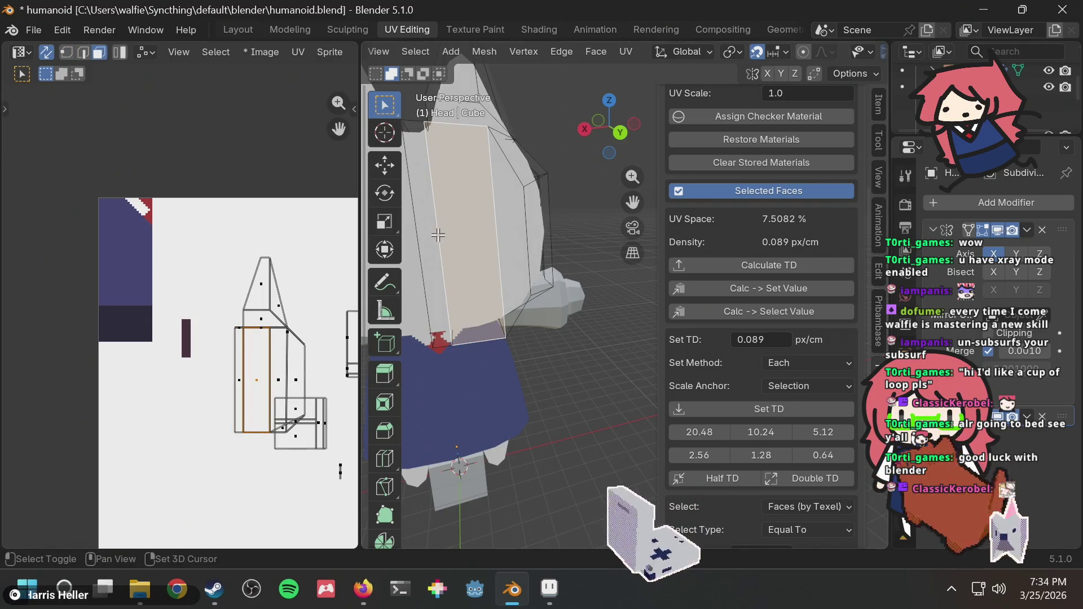
{"action": "left_click", "coordinate": [506, 226], "text": "shift"}
{"action": "middle_click_drag", "start_coordinate": [534, 224], "coordinate": [522, 236]}
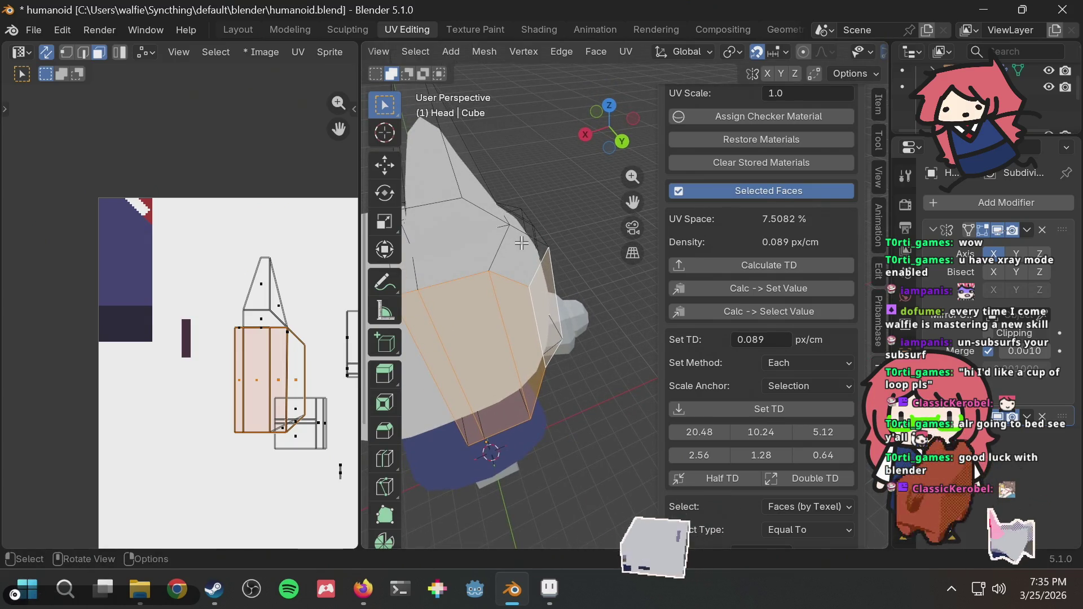
{"action": "left_click", "coordinate": [516, 252], "text": "shift"}
{"action": "mouse_move", "coordinate": [477, 253]}
{"action": "middle_mouse_down"}
{"action": "mouse_move", "coordinate": [466, 195]}
{"action": "mouse_move", "coordinate": [451, 234]}
{"action": "middle_mouse_up"}
{"action": "left_click", "coordinate": [474, 235], "text": "shift"}
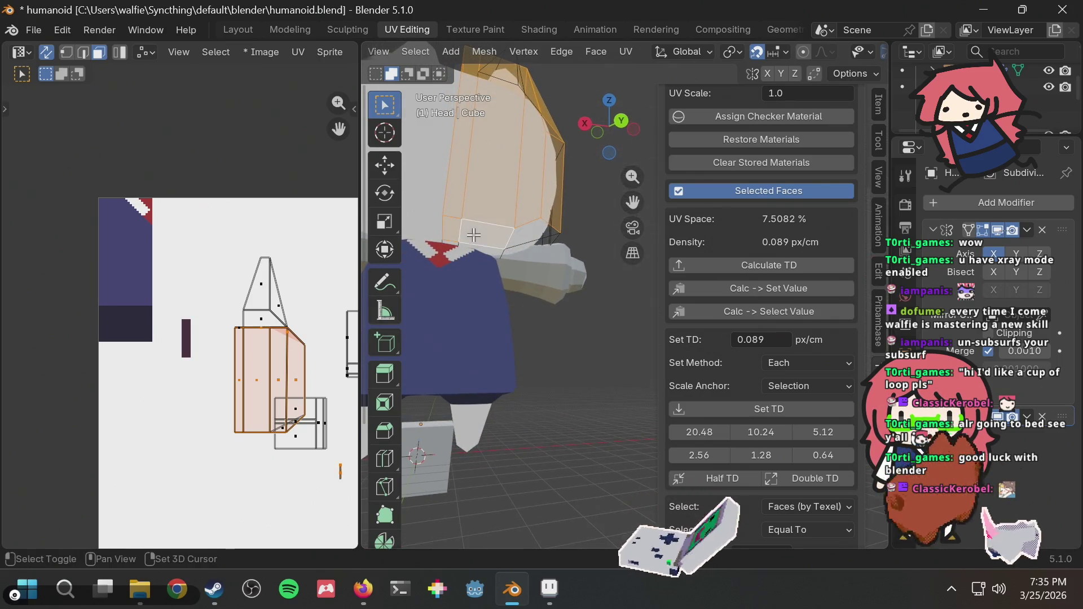
{"action": "left_click", "coordinate": [514, 231], "text": "shift"}
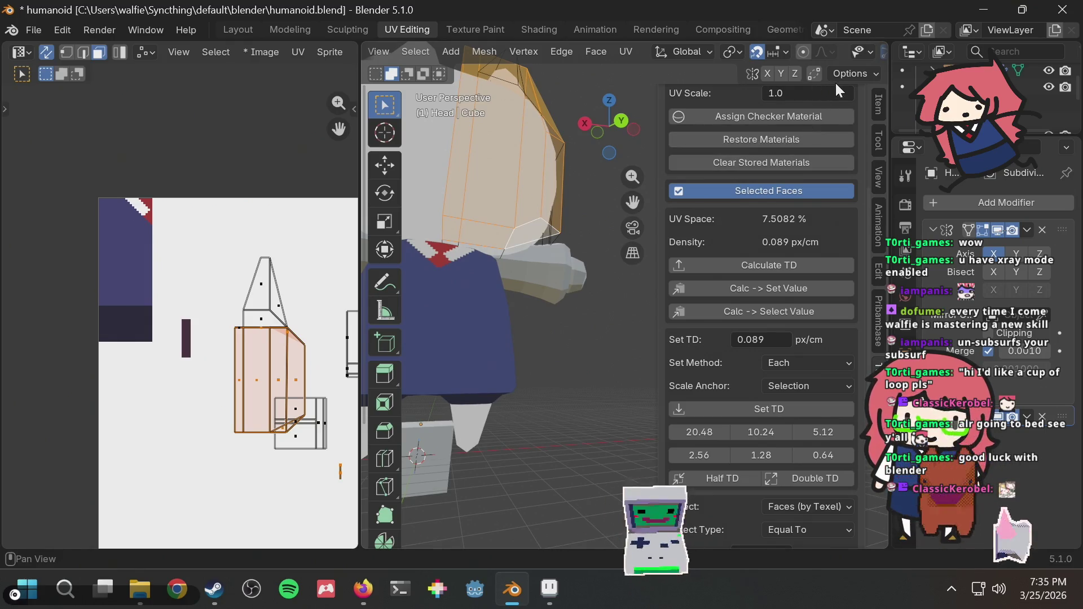
{"action": "mouse_move", "coordinate": [550, 197]}
{"action": "middle_mouse_down"}
{"action": "mouse_move", "coordinate": [568, 203]}
{"action": "mouse_move", "coordinate": [518, 201]}
{"action": "middle_mouse_up"}
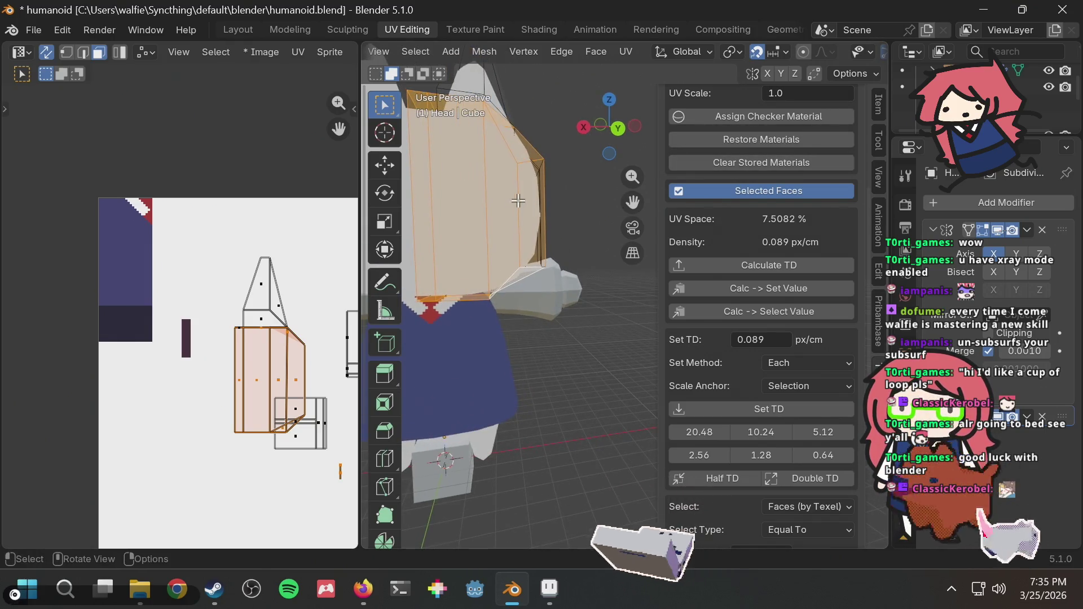
{"action": "key", "text": "l"}
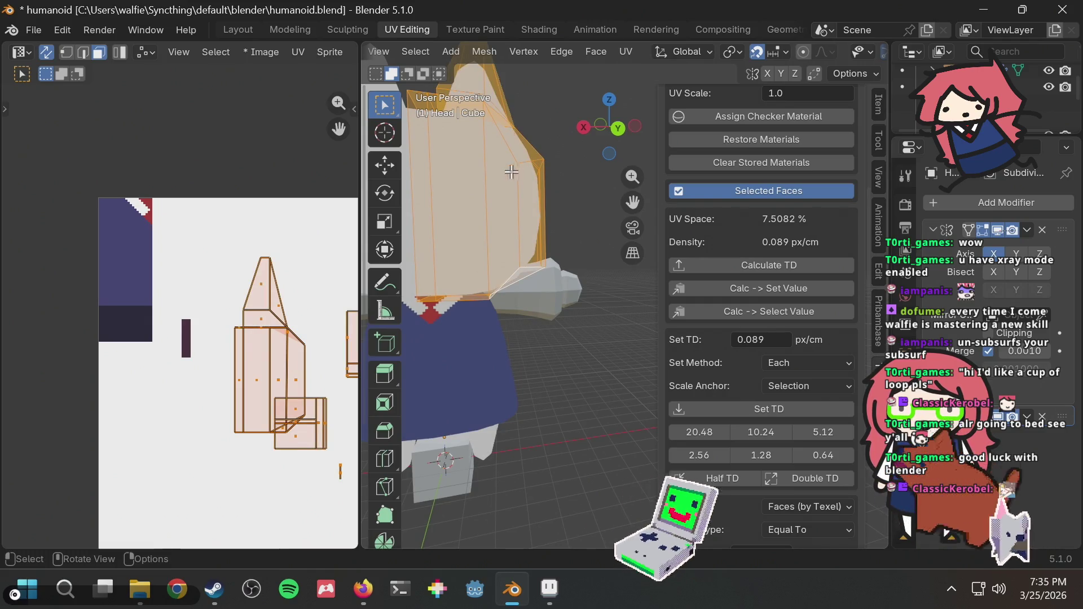
Step: Cancel a Smart UV Project attempt and view the head from the back for re-unwrapping
{"action": "right_click", "coordinate": [511, 172]}
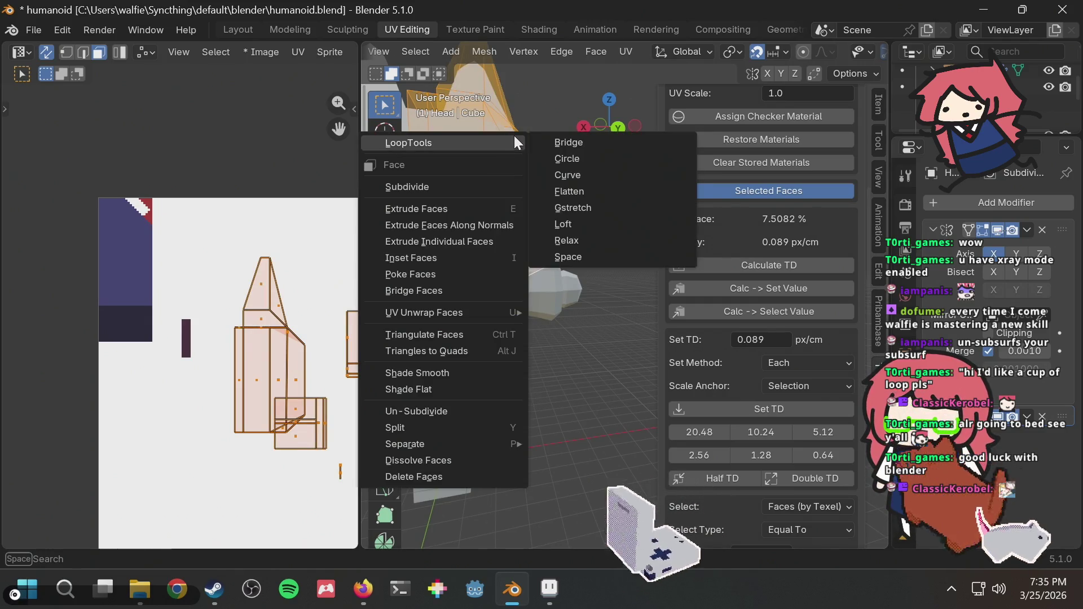
{"action": "key", "text": "u"}
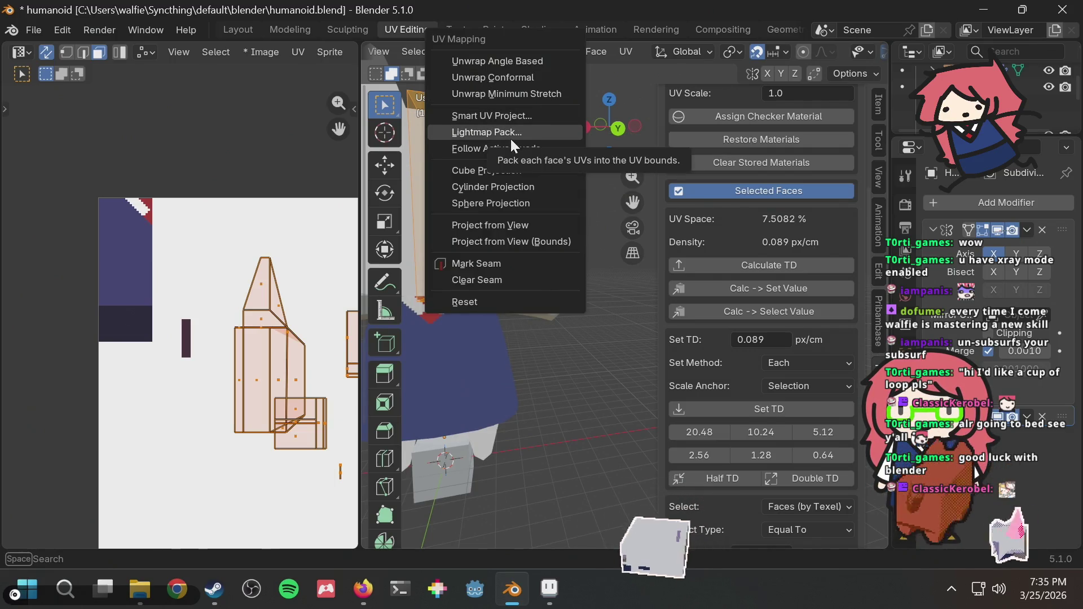
{"action": "left_click", "coordinate": [504, 119]}
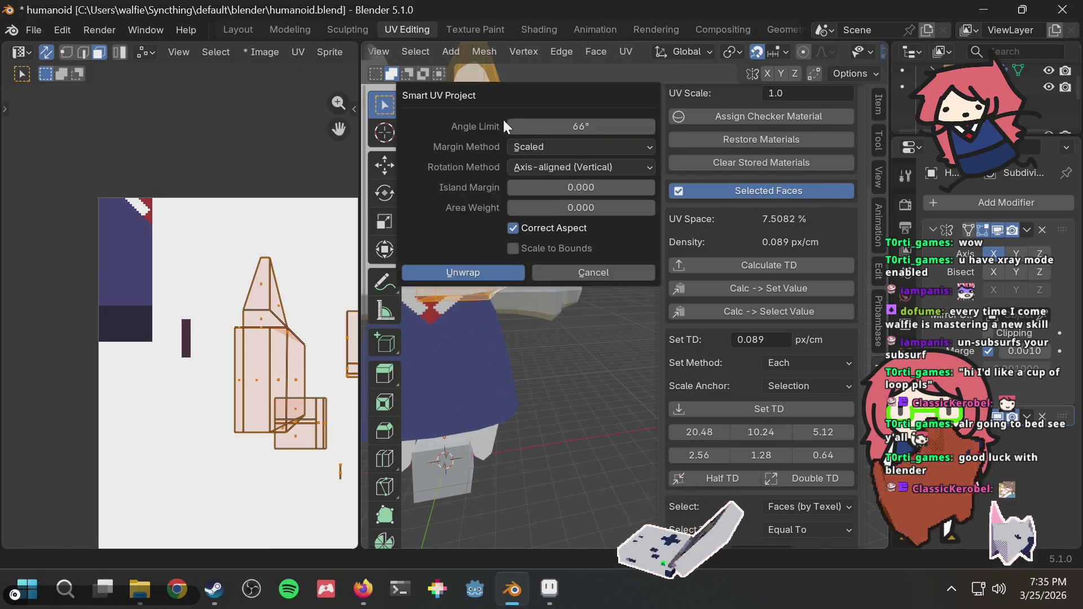
{"action": "left_click", "coordinate": [577, 269]}
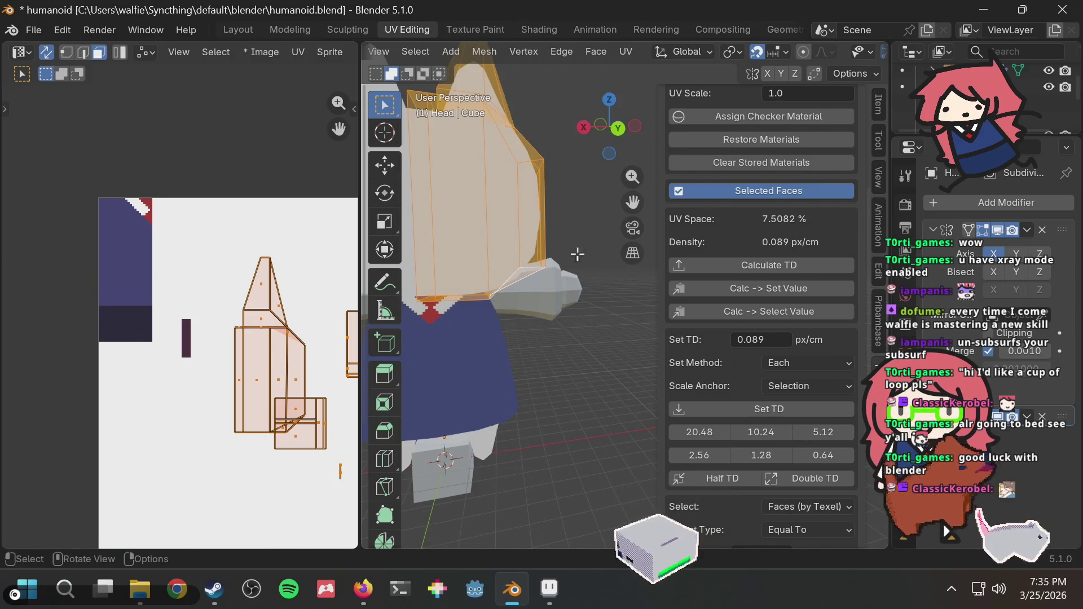
{"action": "left_click", "coordinate": [618, 129]}
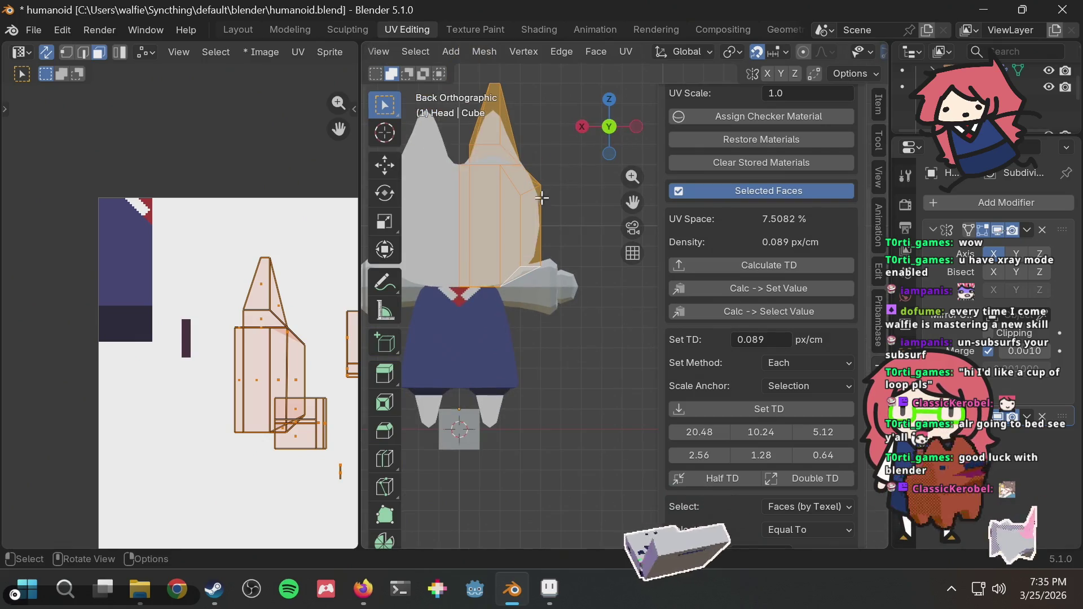
{"action": "key", "text": "u"}
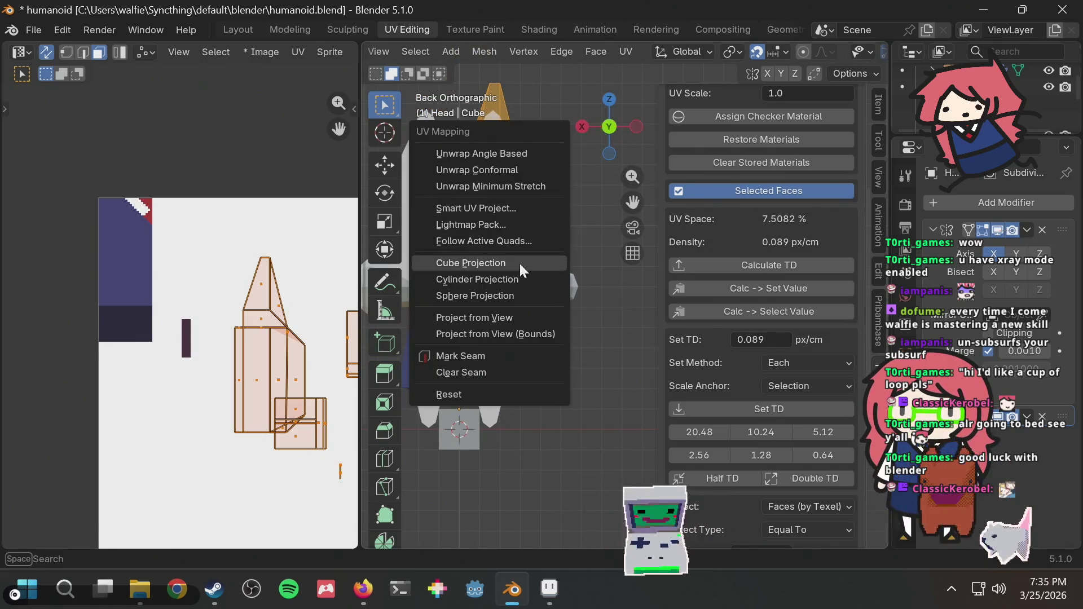
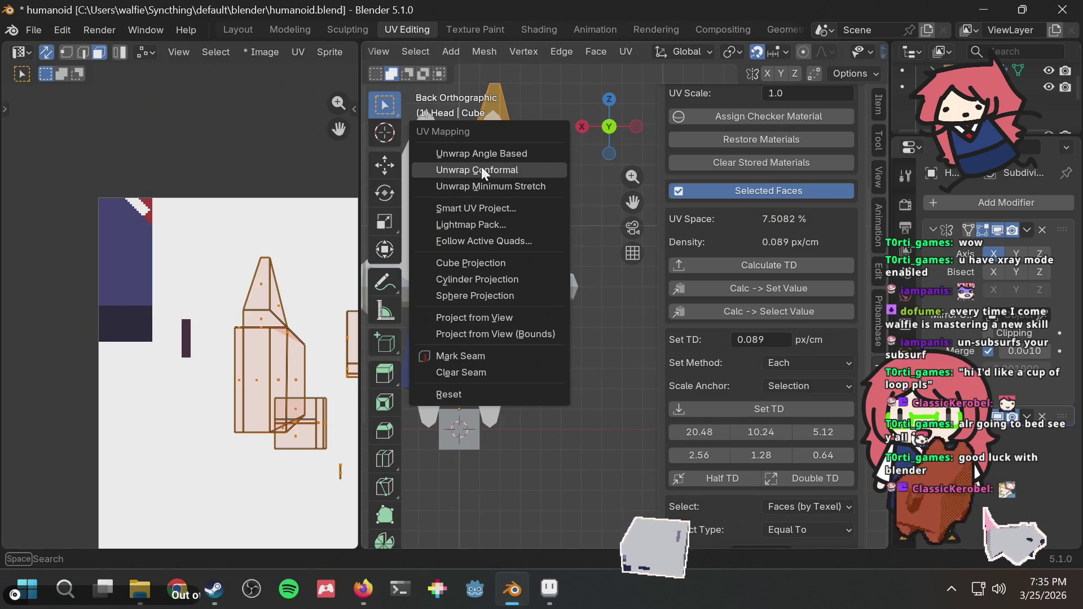
Step: Unwrap the selected head faces with Minimum Stretch and snap the UV islands to pixels
{"action": "left_click", "coordinate": [483, 186]}
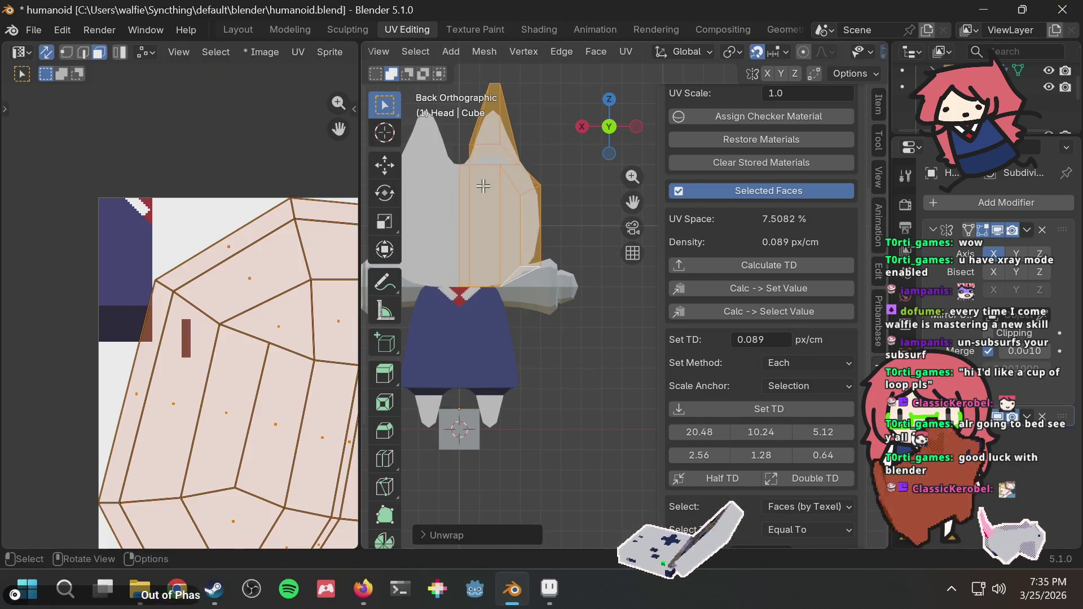
{"action": "scroll", "coordinate": [184, 336], "scroll_direction": "down", "scroll_amount": 3}
{"action": "scroll", "coordinate": [190, 336], "scroll_direction": "up", "scroll_amount": 2}
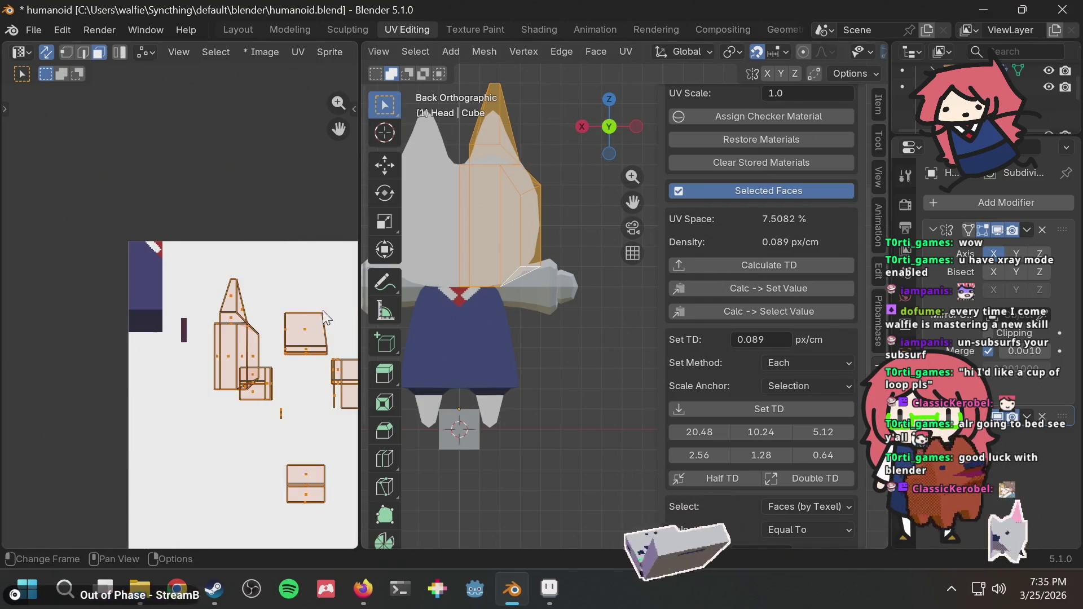
{"action": "key", "text": "u"}
{"action": "mouse_move", "coordinate": [305, 323]}
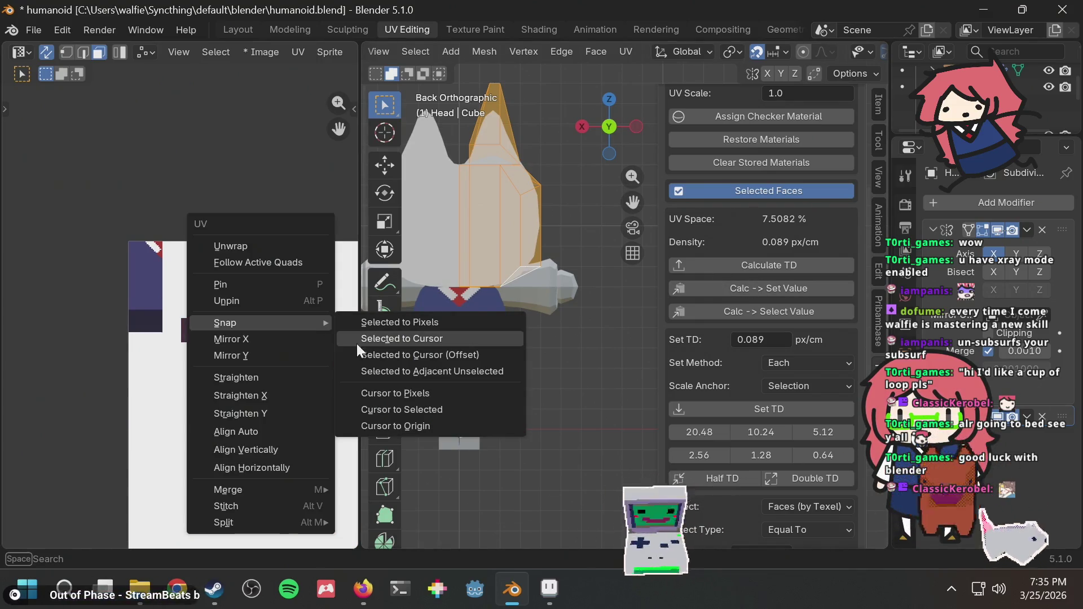
{"action": "left_click", "coordinate": [384, 322]}
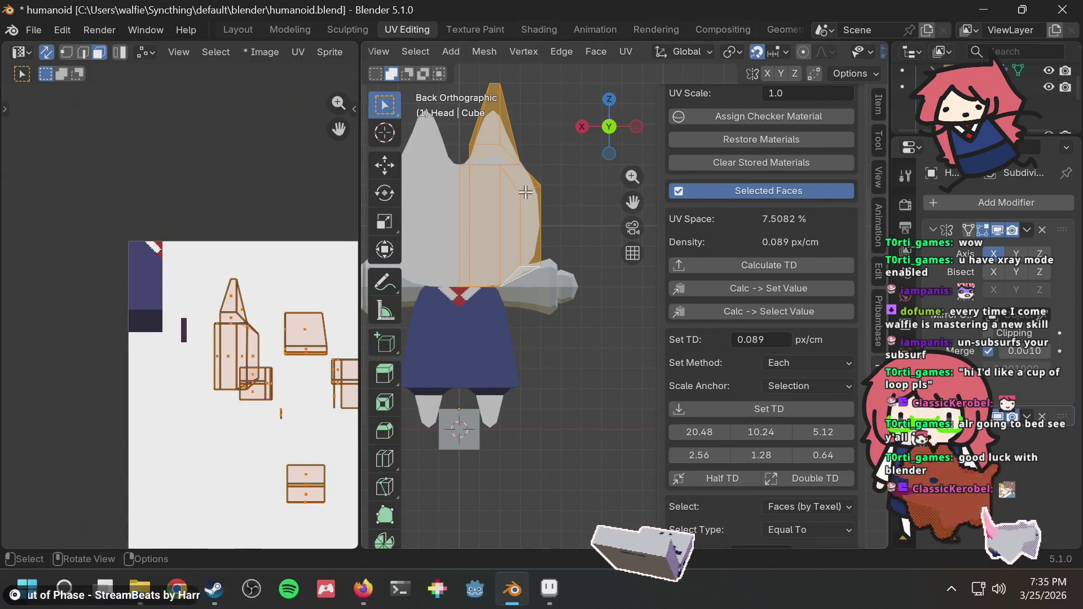
Step: Re-unwrap the head with Smart UV Project and rescale the islands with Set TD
{"action": "key", "text": "u"}
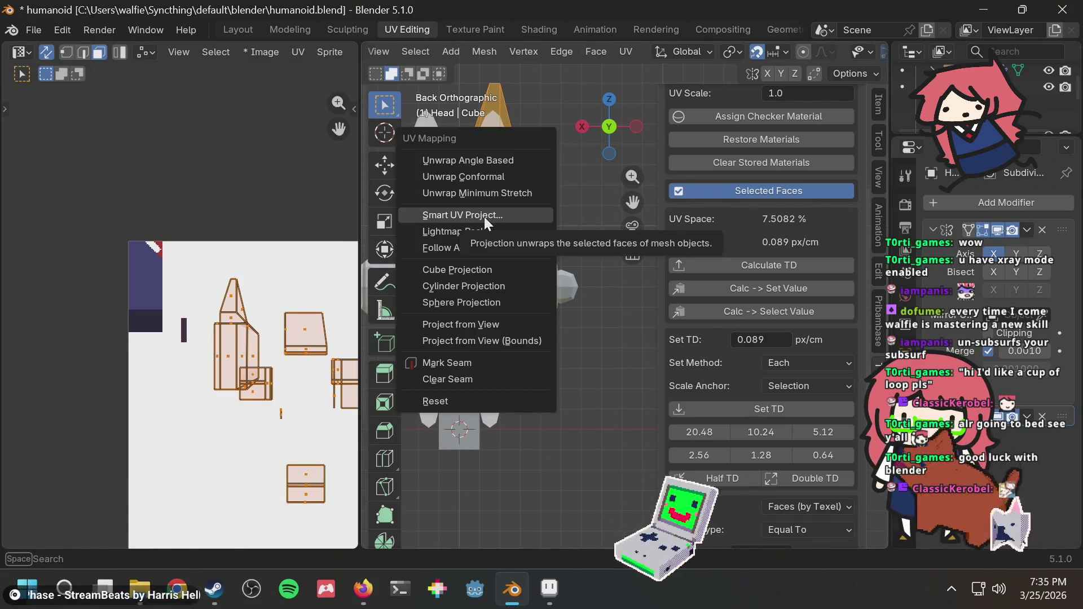
{"action": "left_click", "coordinate": [484, 217]}
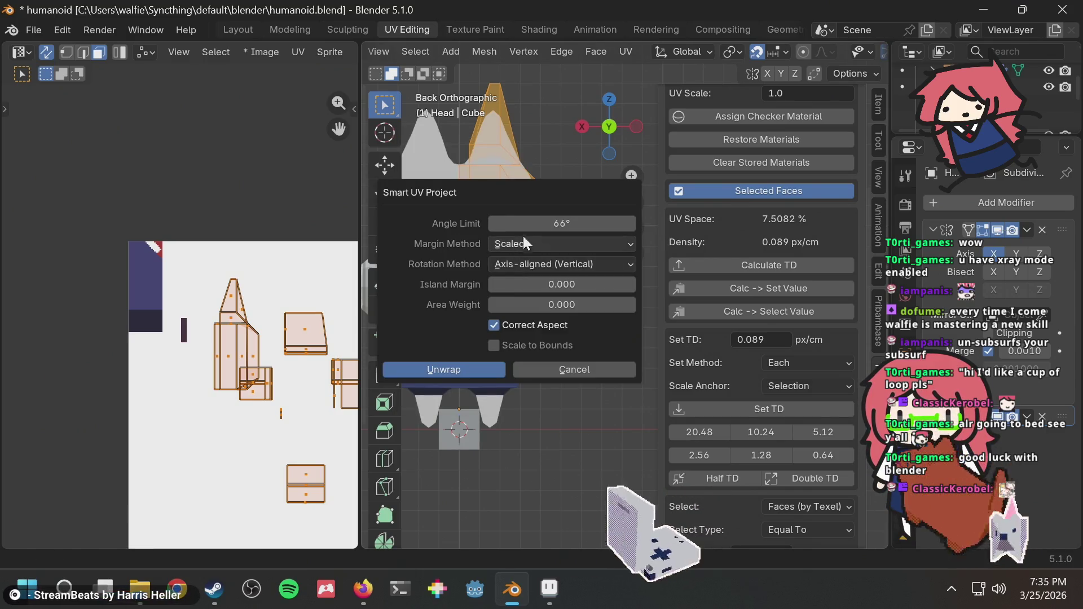
{"action": "left_click", "coordinate": [456, 371]}
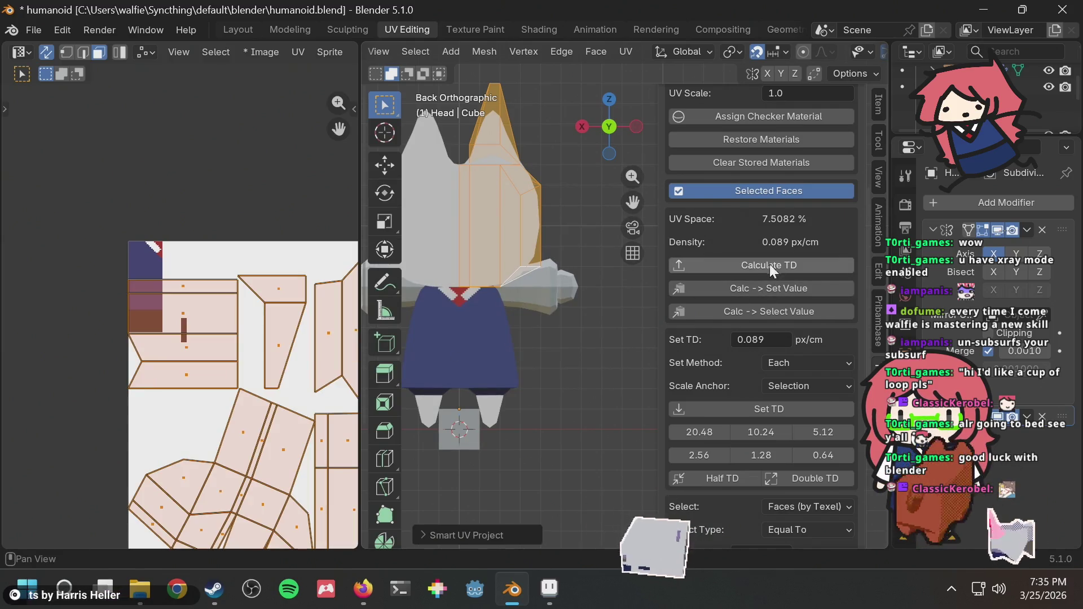
{"action": "left_click", "coordinate": [746, 408]}
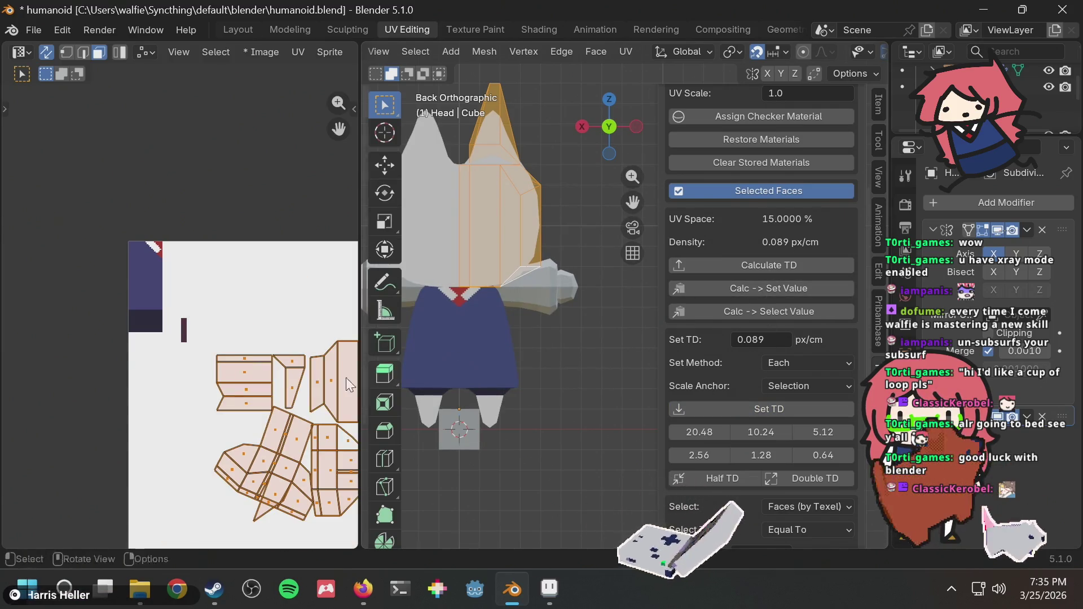
{"action": "mouse_move", "coordinate": [273, 362]}
{"action": "middle_mouse_down"}
{"action": "mouse_move", "coordinate": [252, 345]}
{"action": "mouse_move", "coordinate": [187, 332]}
{"action": "middle_mouse_up"}
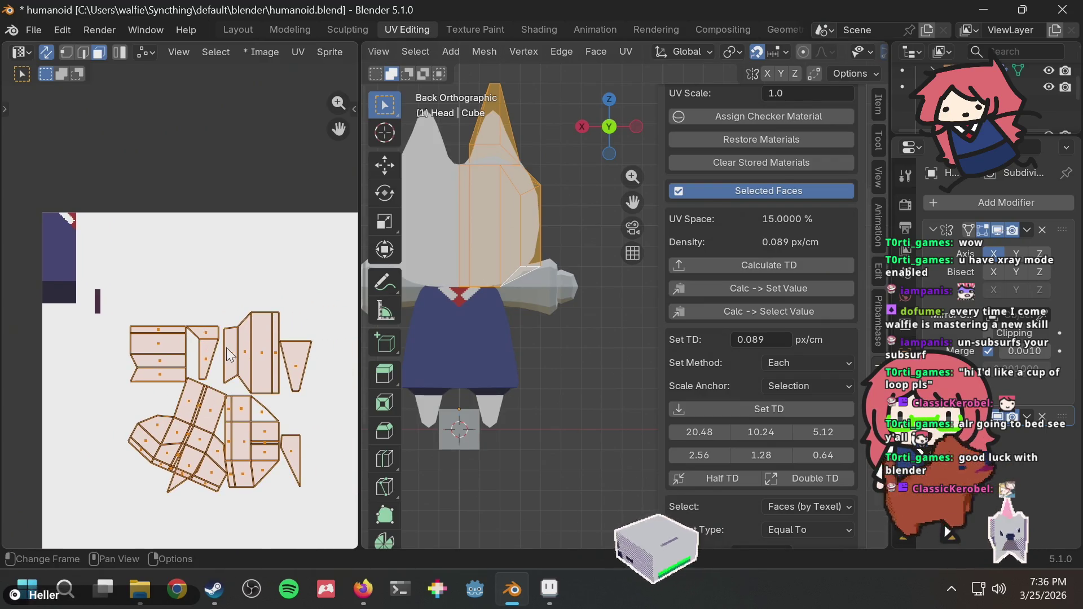
{"action": "scroll", "coordinate": [277, 323], "scroll_direction": "up", "scroll_amount": 2}
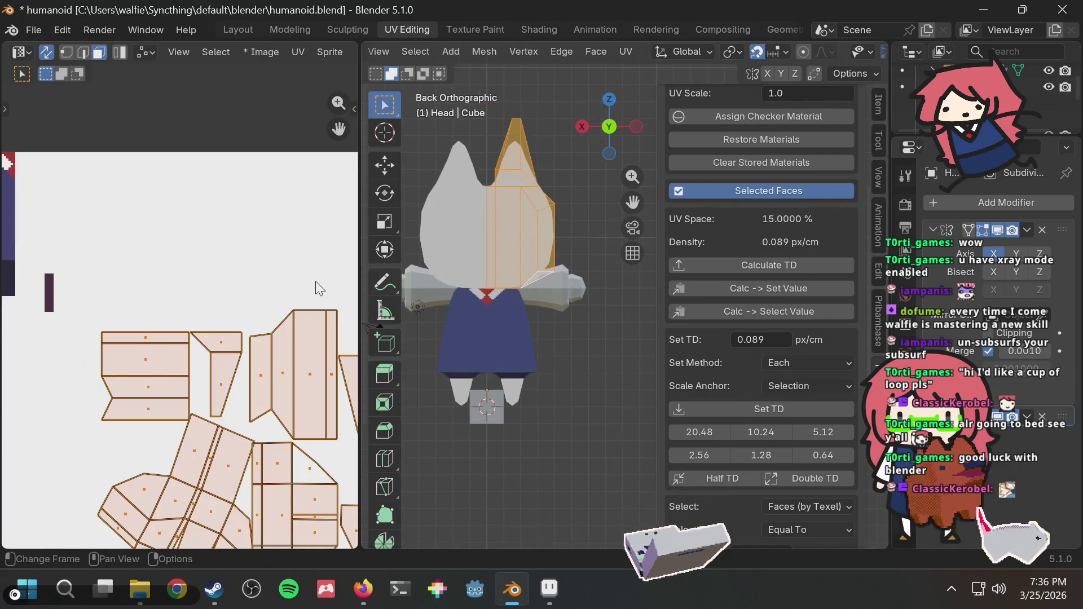
{"action": "scroll", "coordinate": [302, 285], "scroll_direction": "down", "scroll_amount": 1}
{"action": "middle_click_drag", "start_coordinate": [302, 285], "coordinate": [295, 237]}
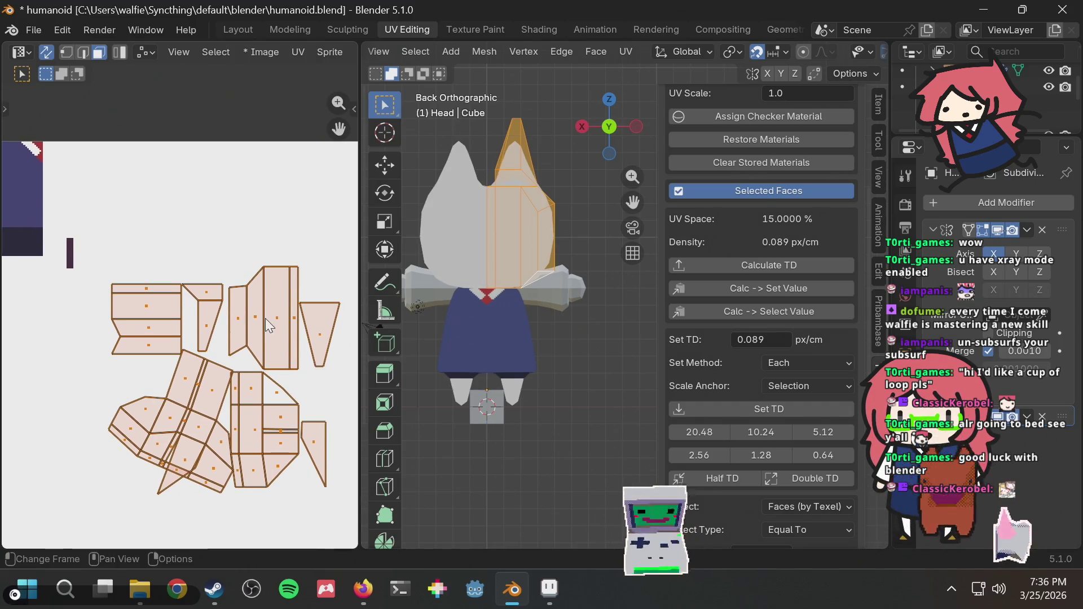
{"action": "key", "text": "g"}
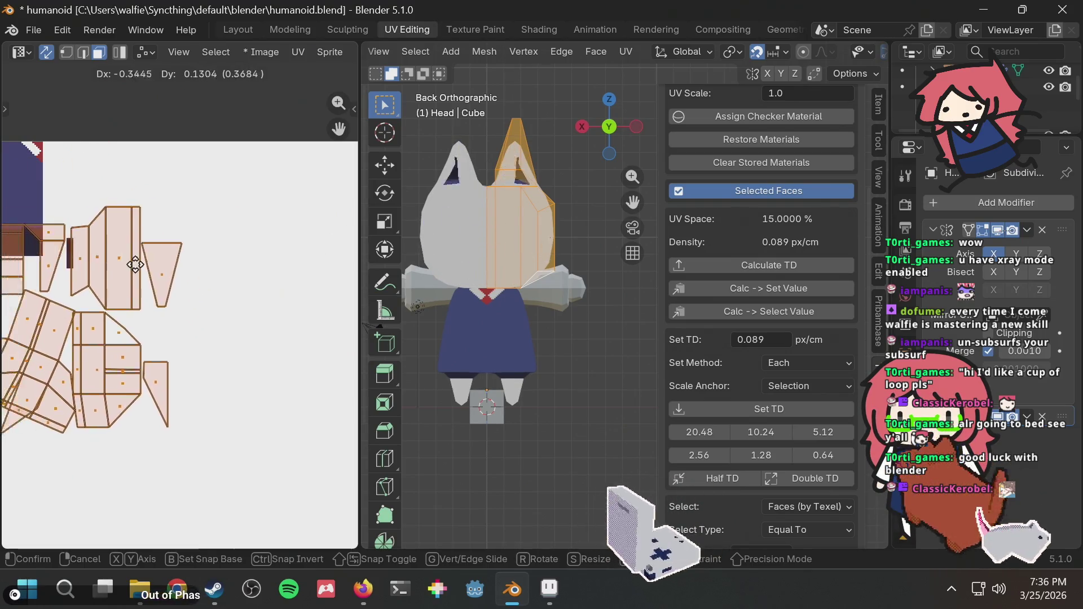
Step: Move the head islands lower on the texture and select the three front-face islands
{"action": "left_click", "coordinate": [223, 350]}
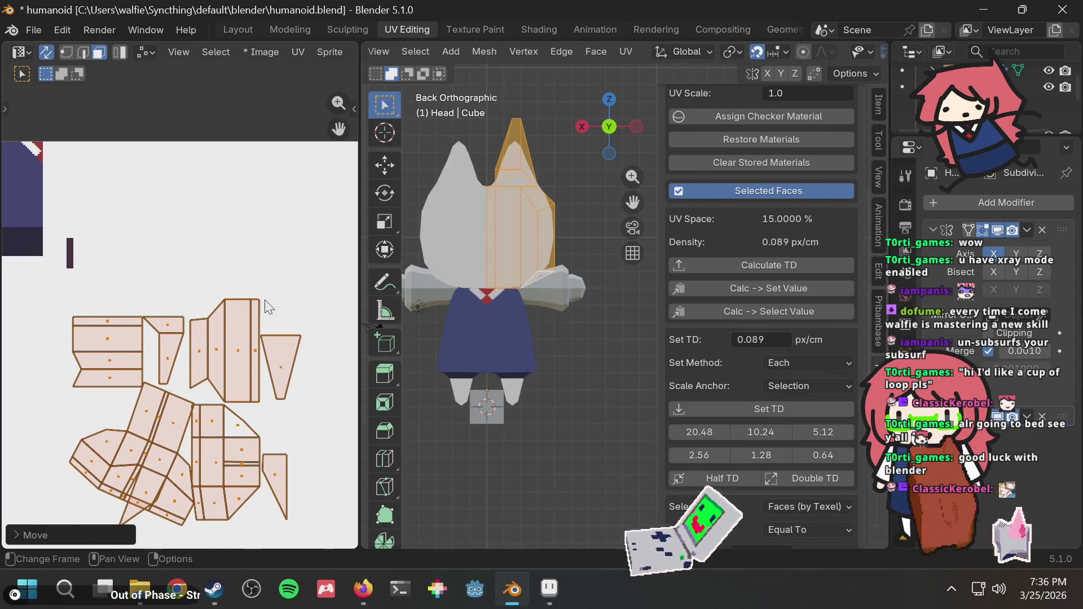
{"action": "left_click", "coordinate": [561, 193]}
{"action": "left_click", "coordinate": [511, 226]}
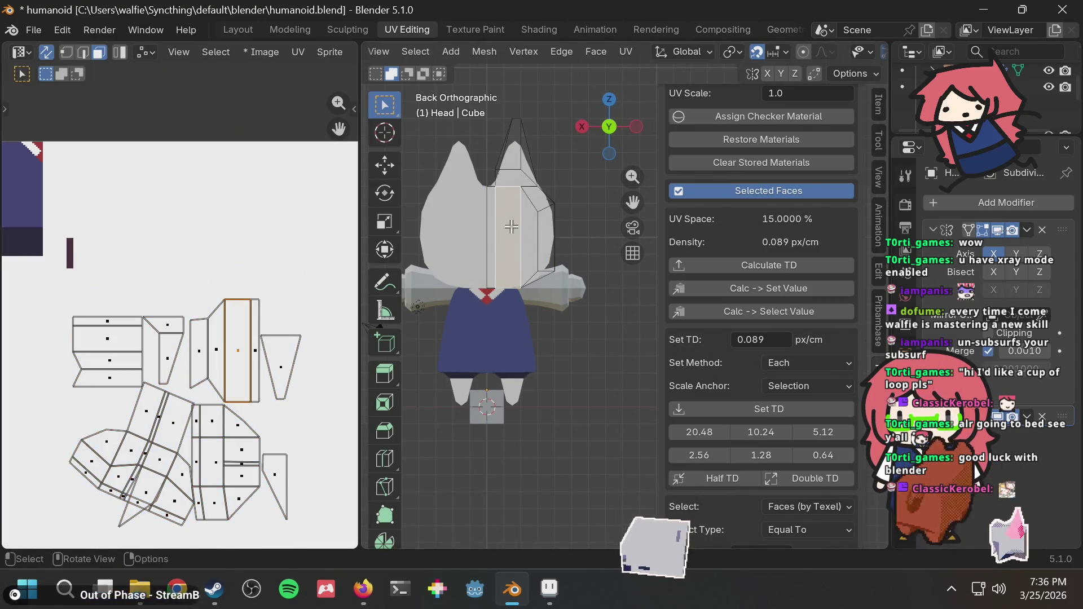
{"action": "middle_click_drag", "start_coordinate": [225, 249], "coordinate": [236, 249]}
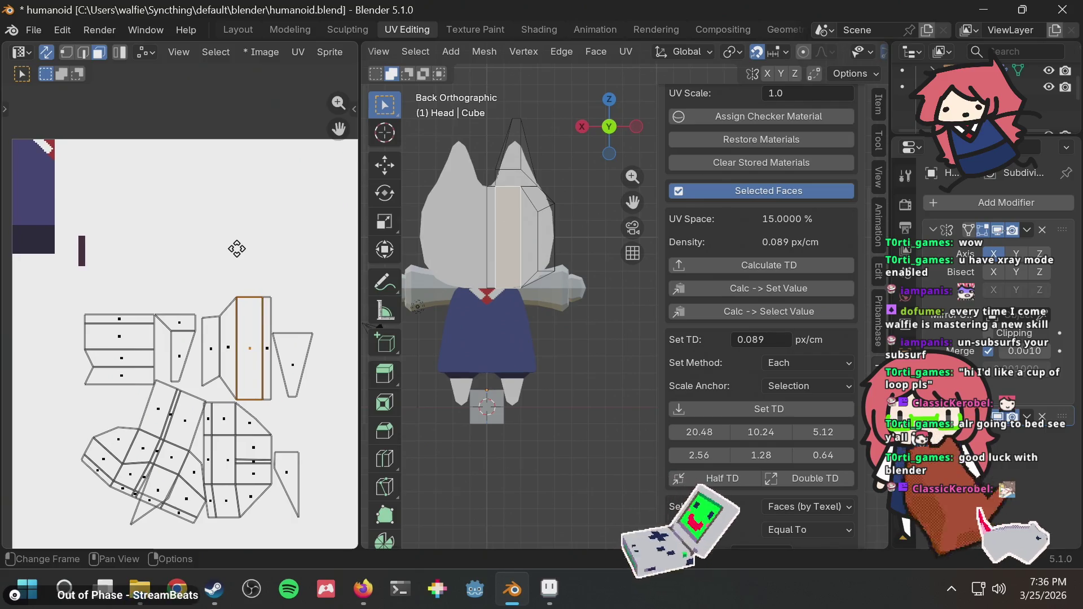
{"action": "left_click", "coordinate": [241, 345]}
{"action": "left_click", "coordinate": [228, 350], "text": "shift"}
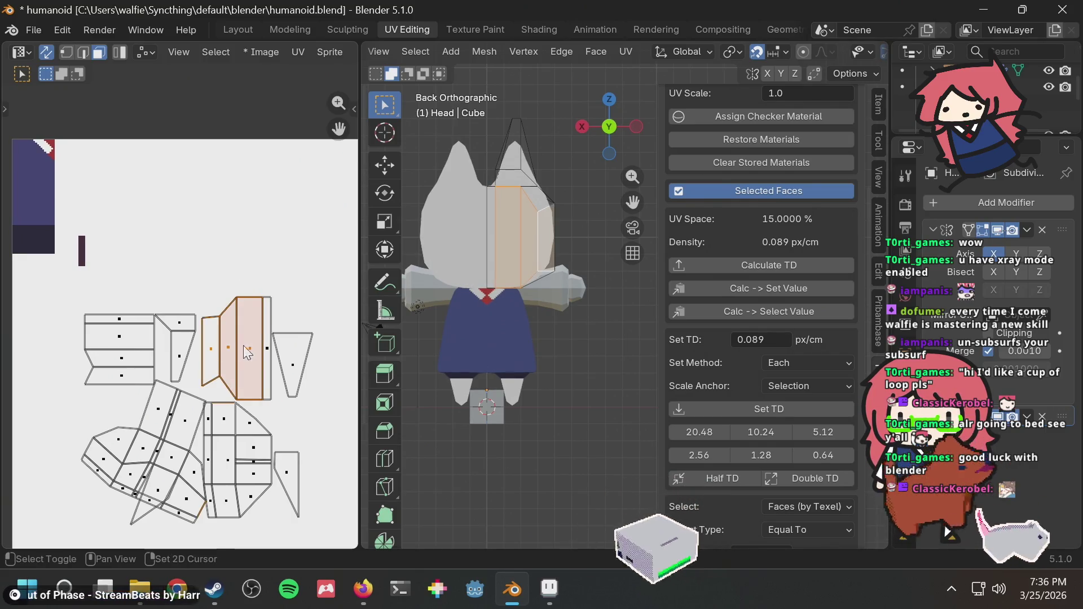
{"action": "left_click", "coordinate": [265, 347], "text": "shift"}
{"action": "key", "text": "g"}
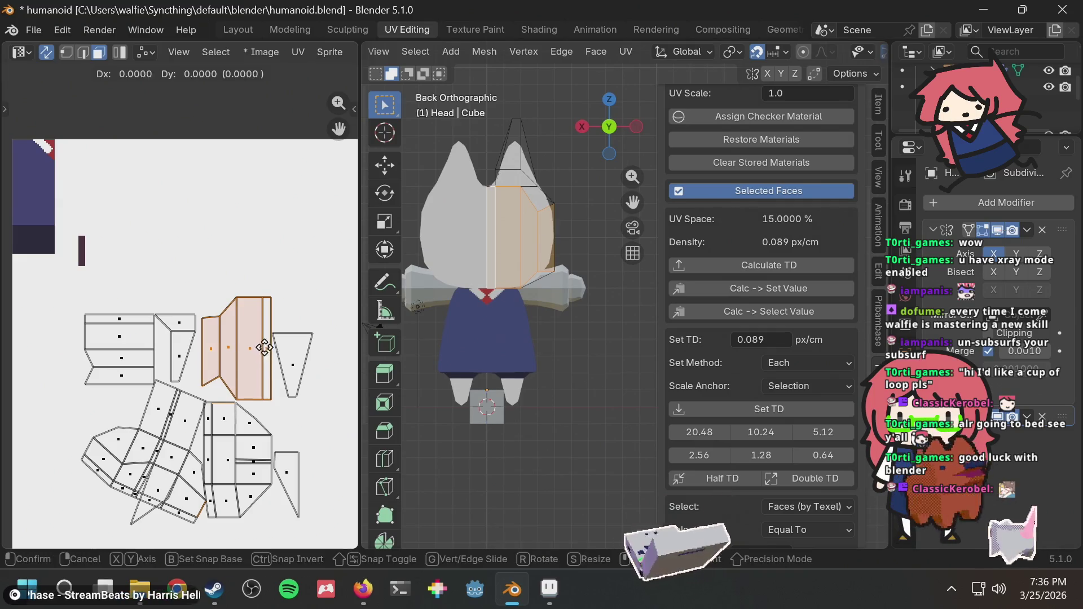
{"action": "key", "text": "Escape"}
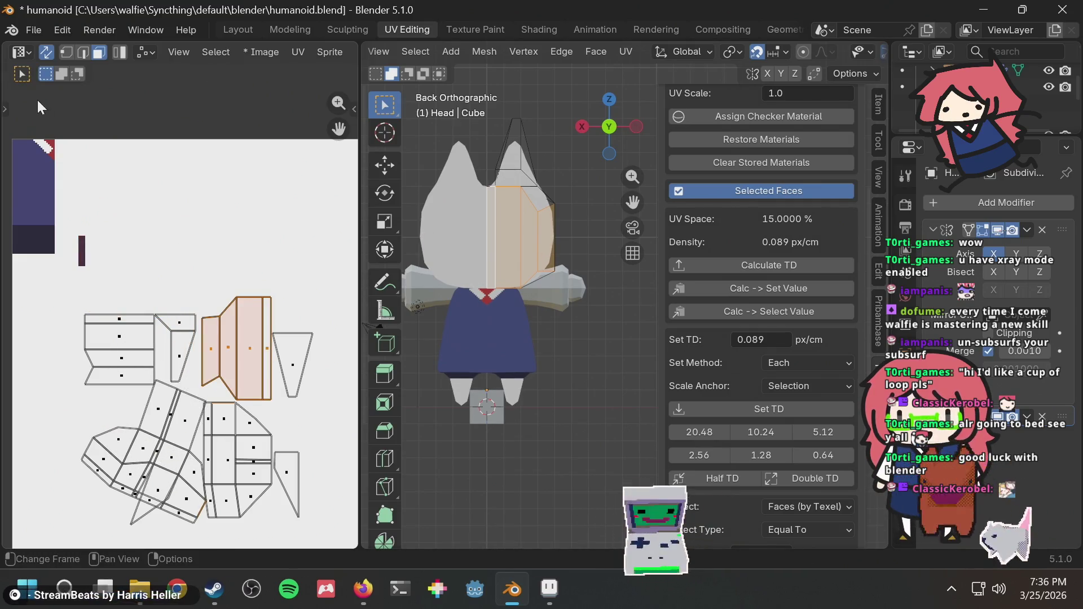
Step: Disable Sticky Selection, reselect the three face islands, and drop them over the eye mark
{"action": "left_click", "coordinate": [141, 50]}
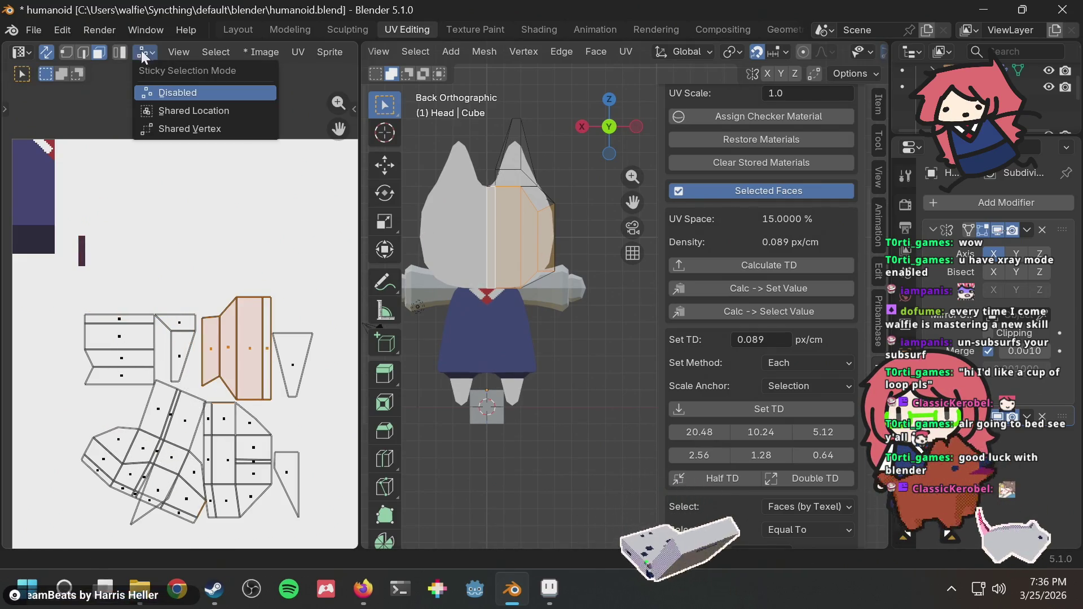
{"action": "left_click", "coordinate": [185, 96]}
{"action": "left_click", "coordinate": [252, 283]}
{"action": "left_click", "coordinate": [211, 350]}
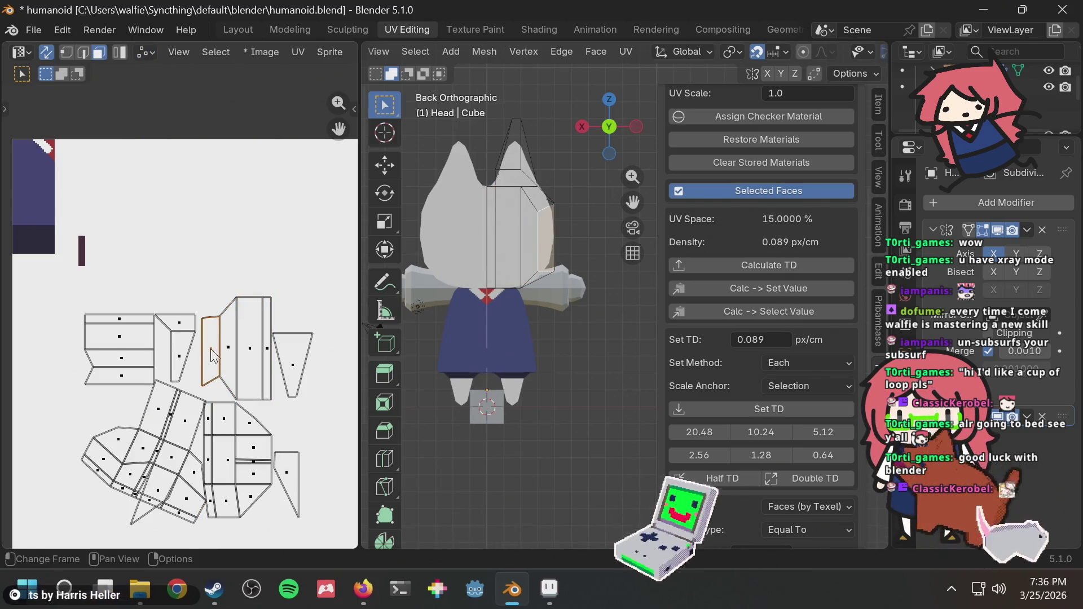
{"action": "left_click", "coordinate": [231, 354], "text": "shift"}
{"action": "left_click", "coordinate": [251, 348], "text": "shift"}
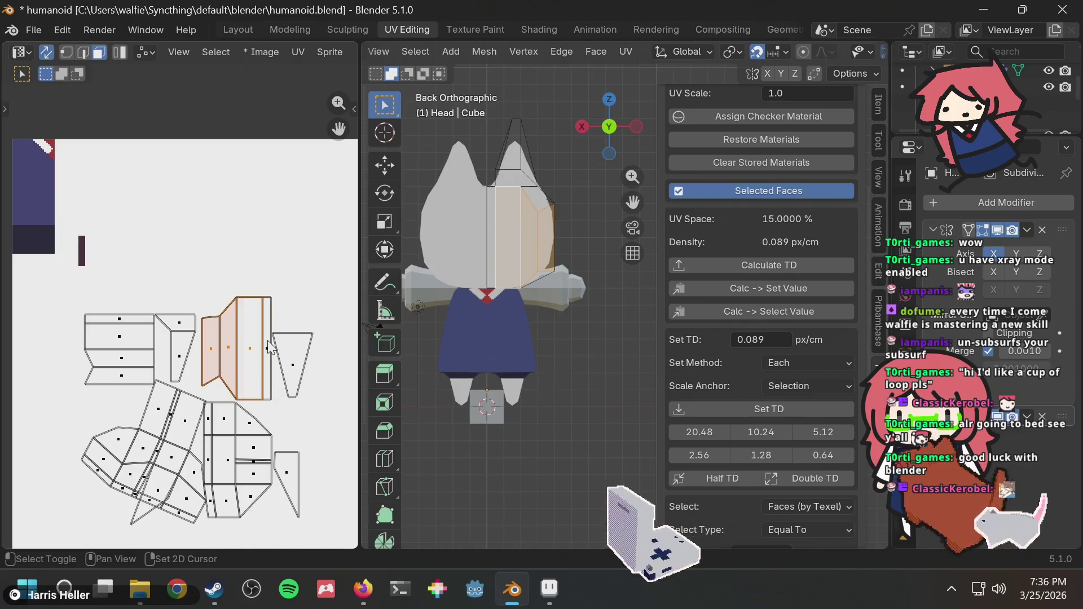
{"action": "key", "text": "g"}
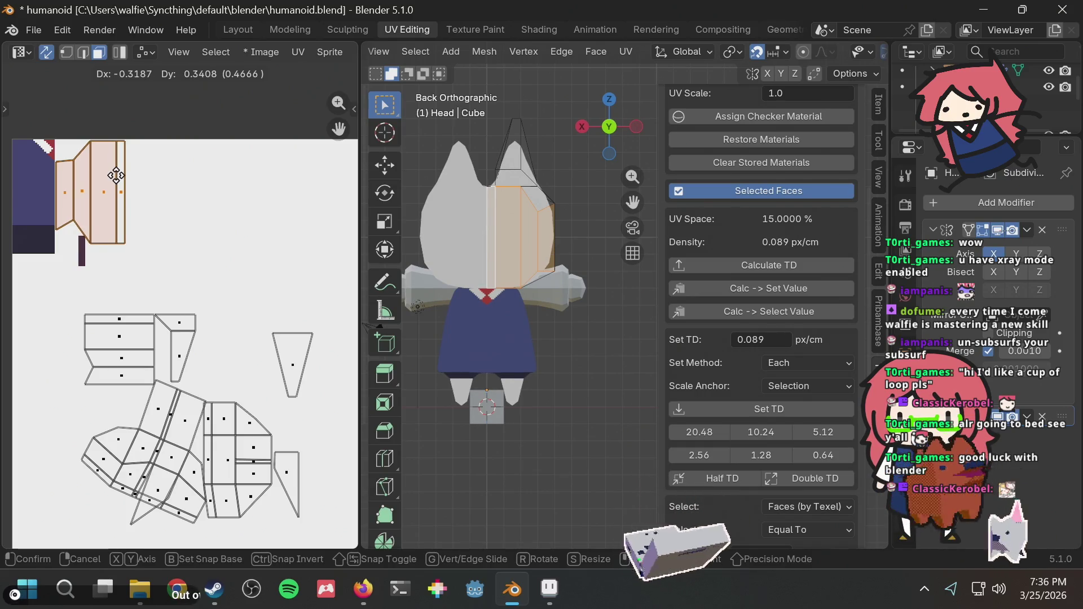
{"action": "left_click", "coordinate": [116, 175]}
{"action": "key", "text": "alt+Tab"}
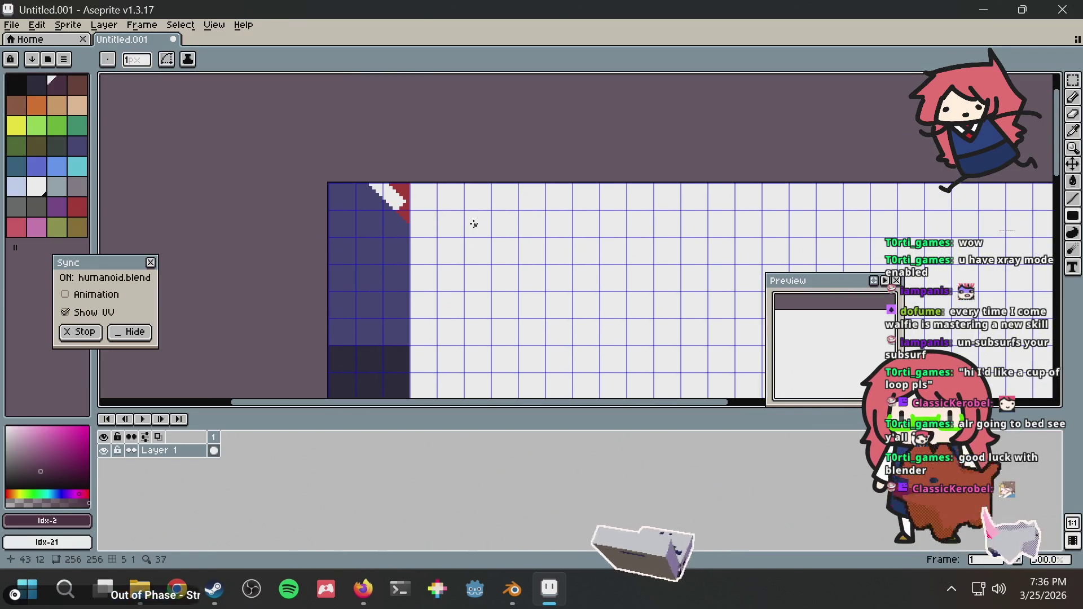
Step: Draw a narrow dark bar beside the eye mark, checking the head's side in Blender
{"action": "key", "text": "alt+Tab"}
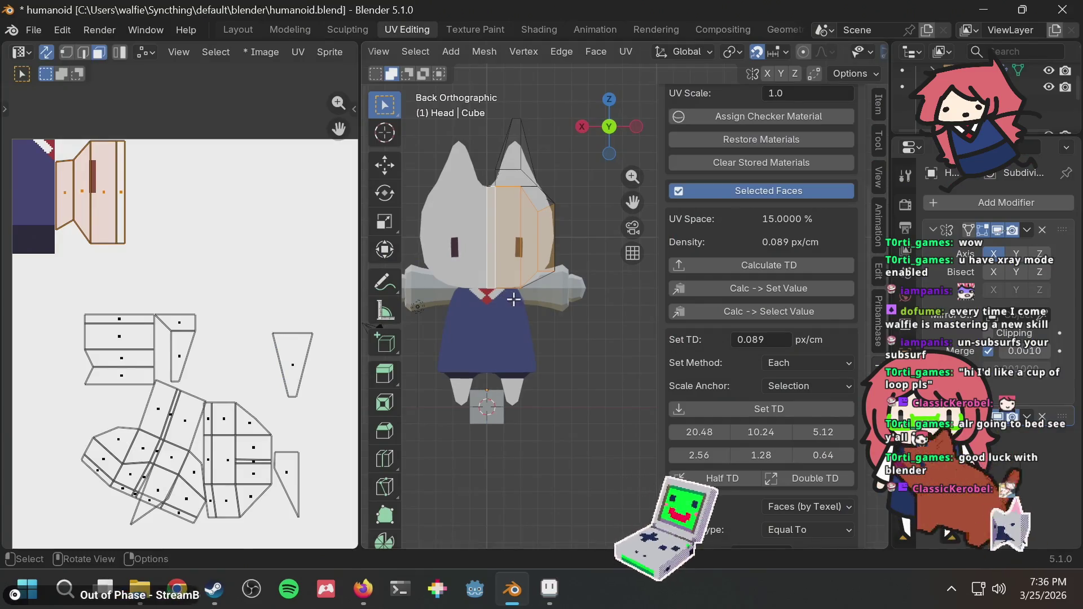
{"action": "key", "text": "alt+Tab"}
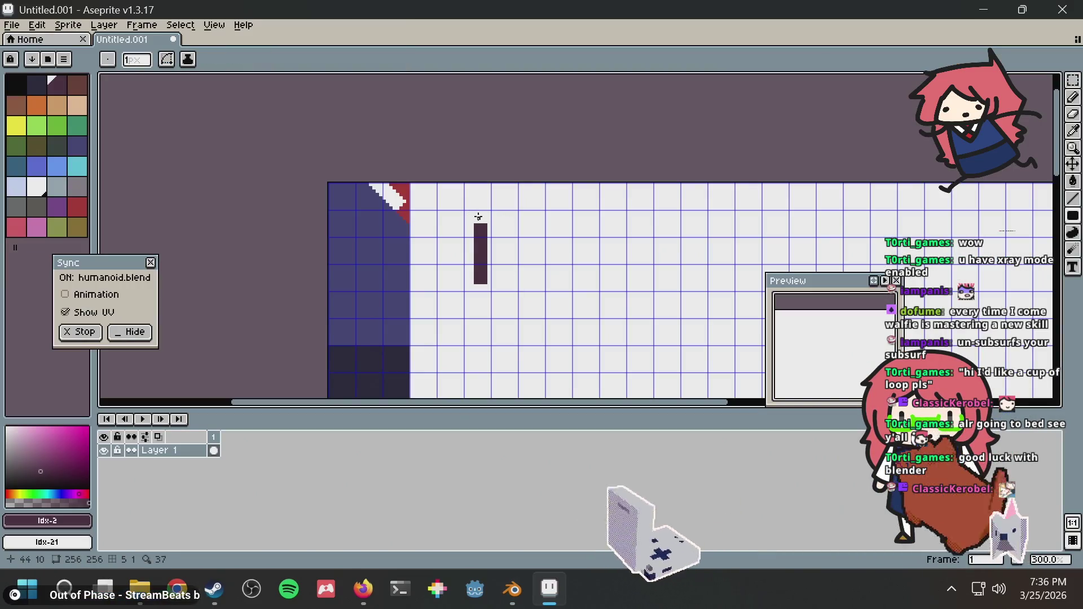
{"action": "key", "text": "alt+Tab"}
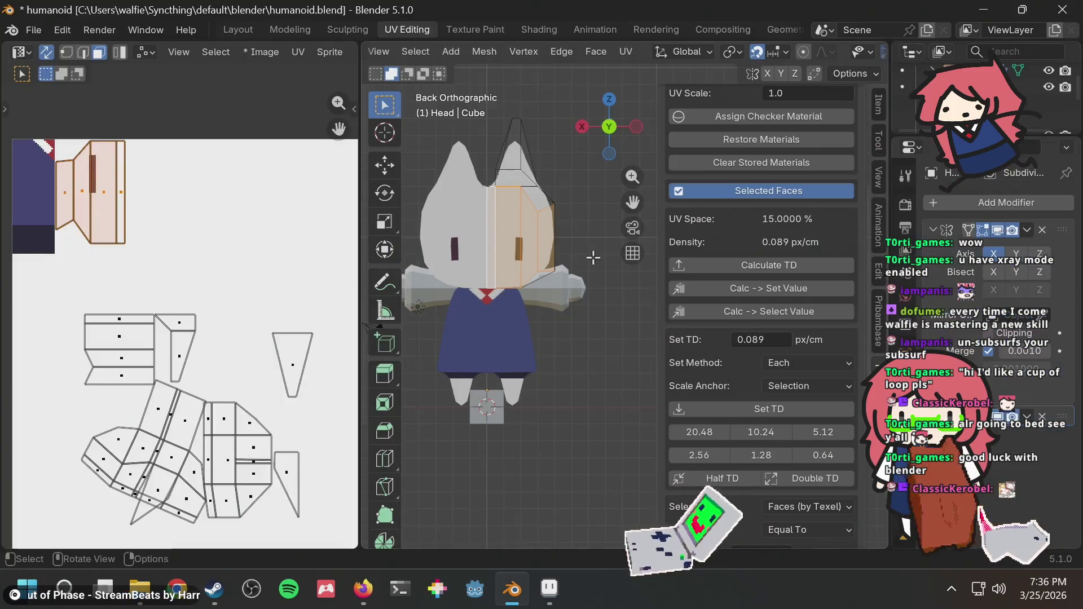
{"action": "mouse_move", "coordinate": [567, 252]}
{"action": "middle_mouse_down"}
{"action": "mouse_move", "coordinate": [566, 292]}
{"action": "mouse_move", "coordinate": [576, 293]}
{"action": "middle_mouse_up"}
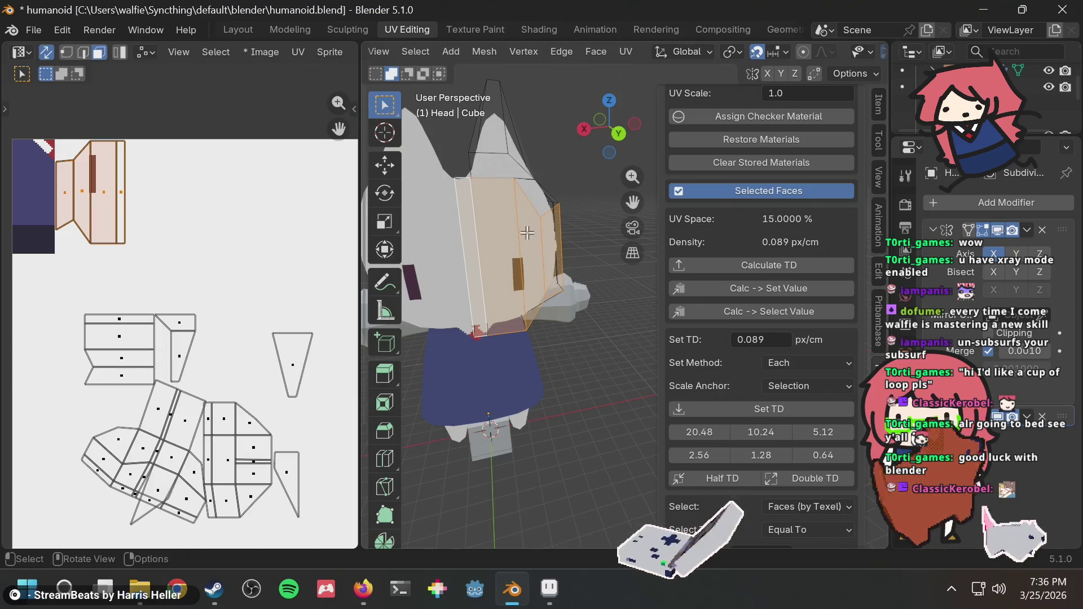
{"action": "key", "text": "alt+Tab"}
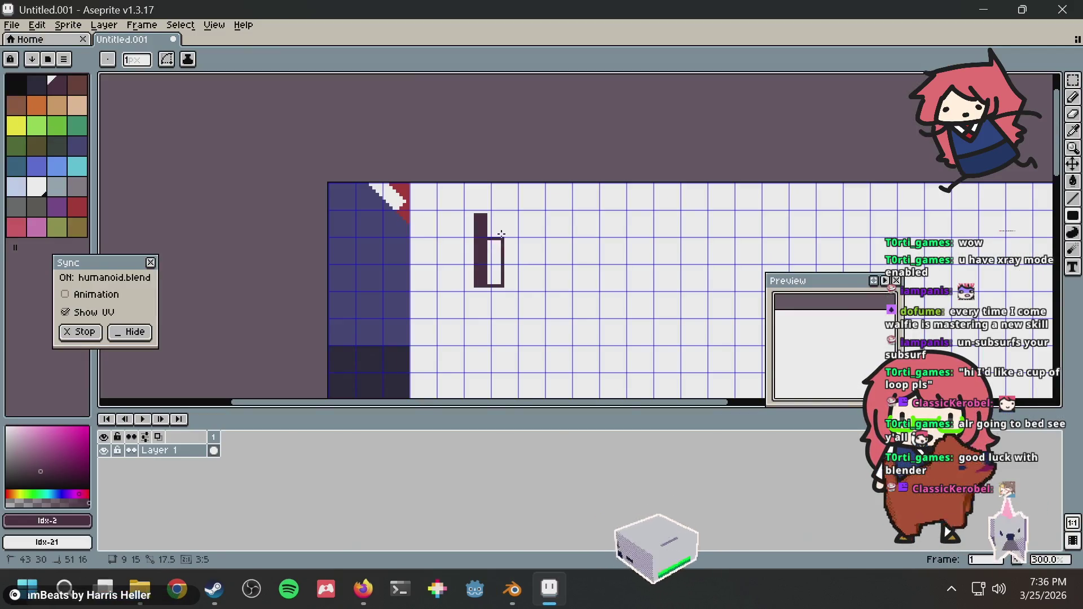
{"action": "left_click_drag", "start_coordinate": [501, 233], "coordinate": [486, 216]}
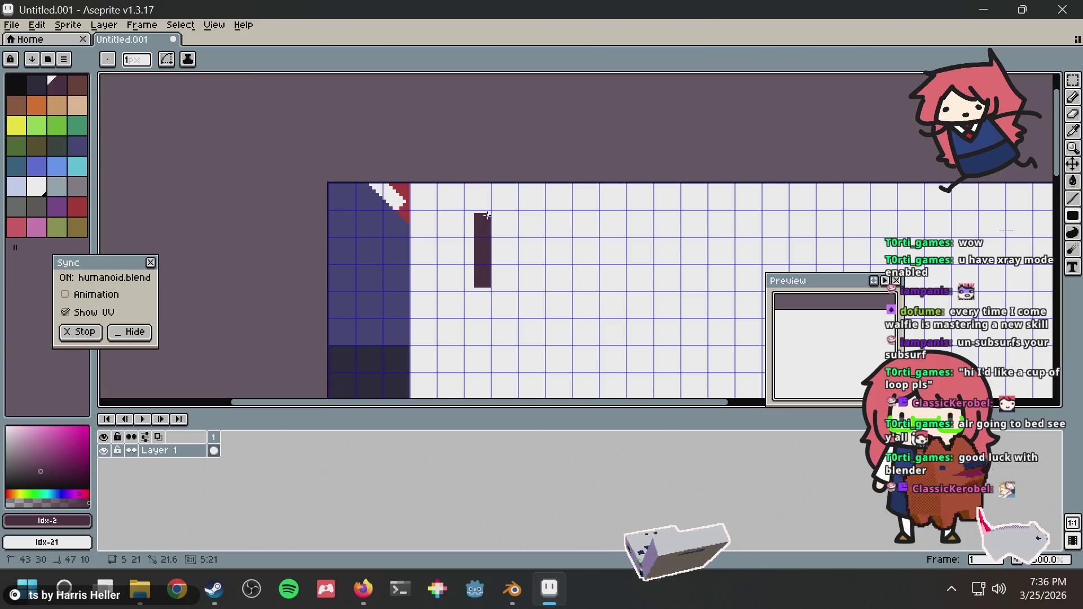
{"action": "key", "text": "alt+Tab"}
{"action": "middle_click_drag", "start_coordinate": [507, 279], "coordinate": [612, 257]}
Step: Paint a dark pixel below the eye bar, erase a stray one, and preview it in Blender
{"action": "key", "text": "alt+Tab"}
{"action": "key", "text": "alt+Tab"}
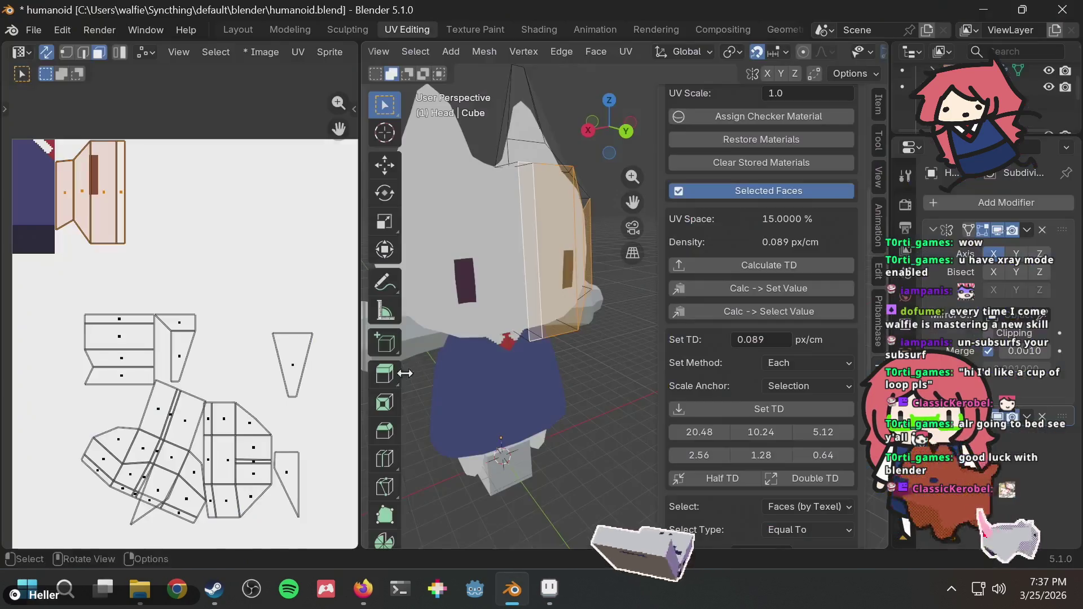
{"action": "key", "text": "alt+Tab"}
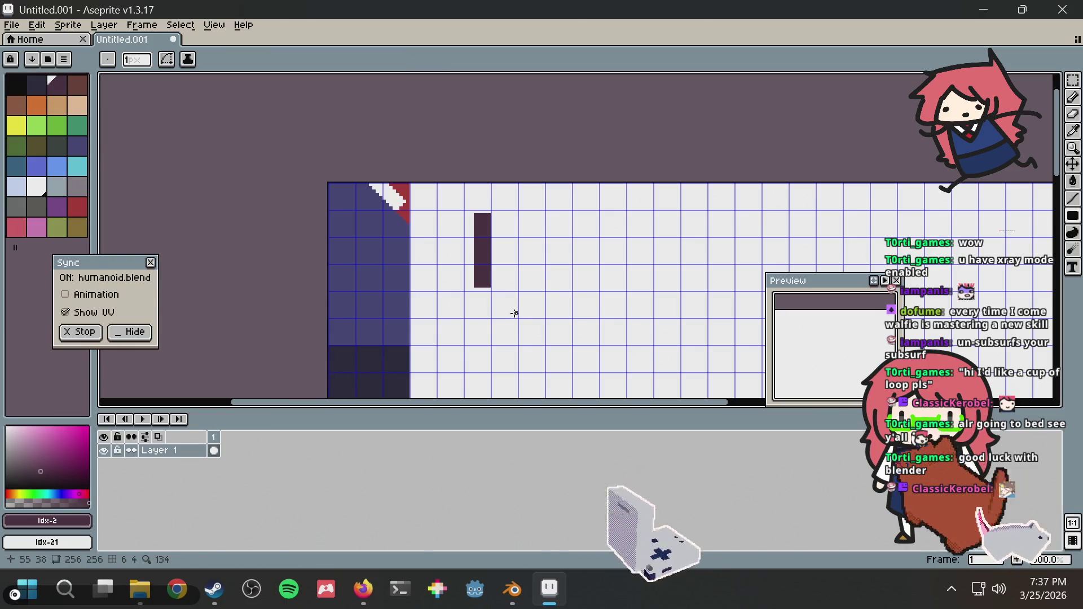
{"action": "left_click", "coordinate": [515, 315]}
{"action": "scroll", "coordinate": [595, 304], "scroll_direction": "up", "scroll_amount": 1}
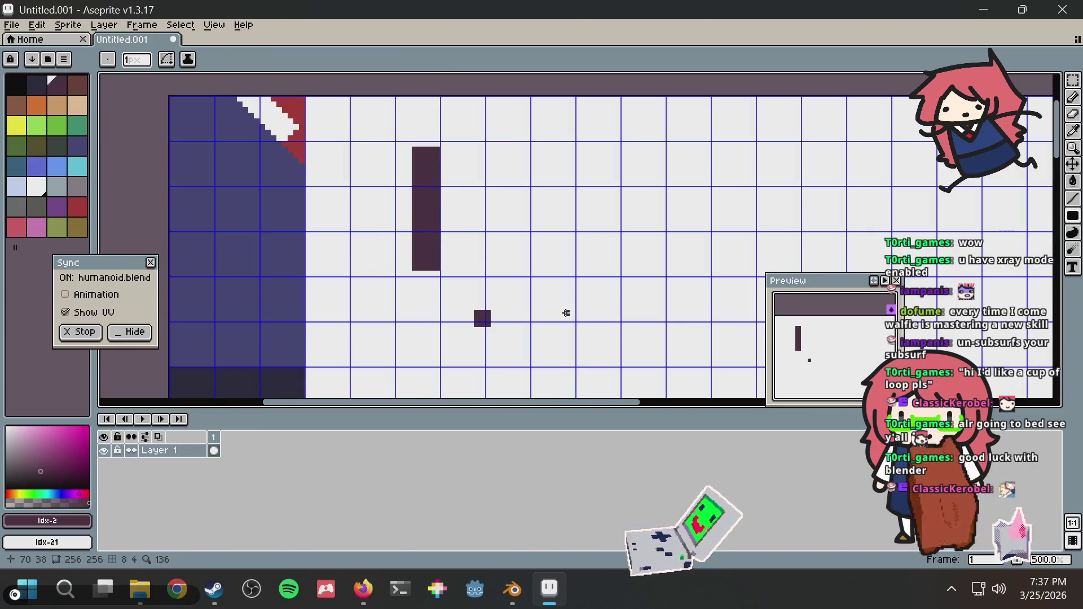
{"action": "right_click", "coordinate": [481, 316]}
{"action": "key", "text": "alt+Tab"}
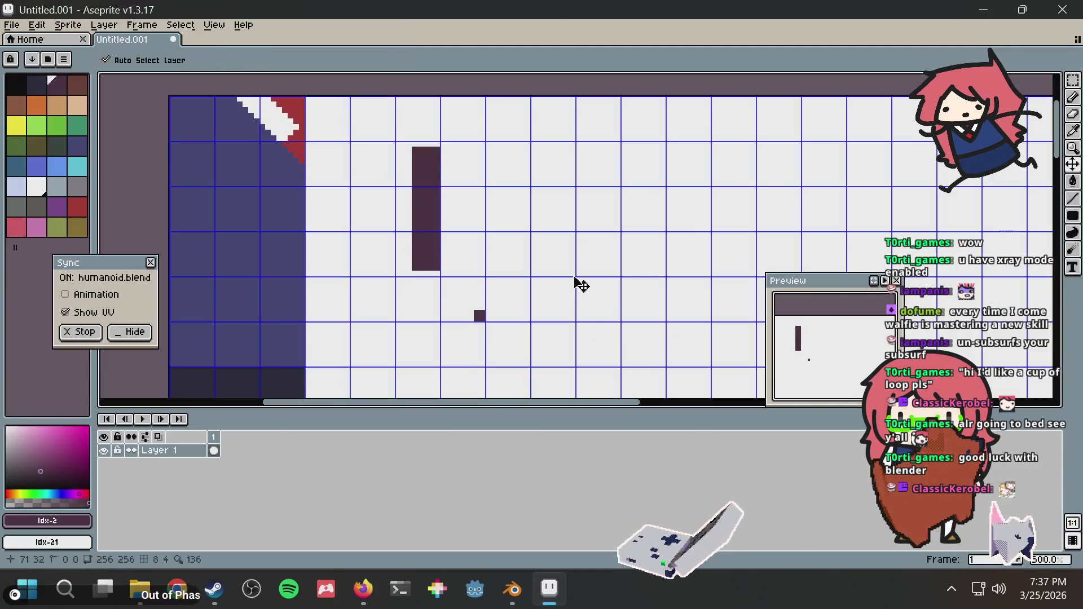
{"action": "key", "text": "alt+Tab"}
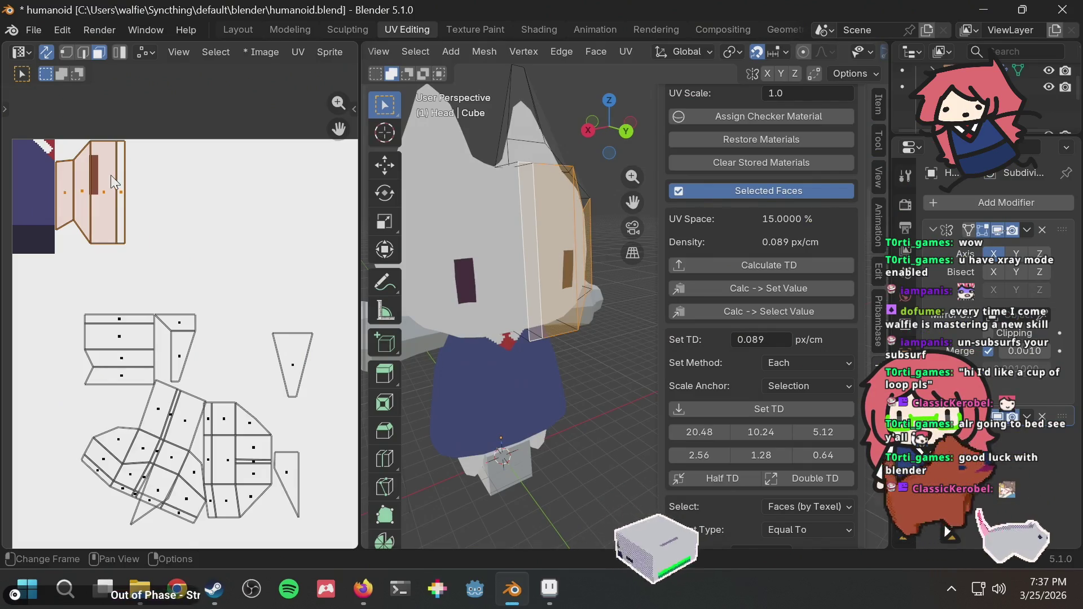
{"action": "key", "text": "u"}
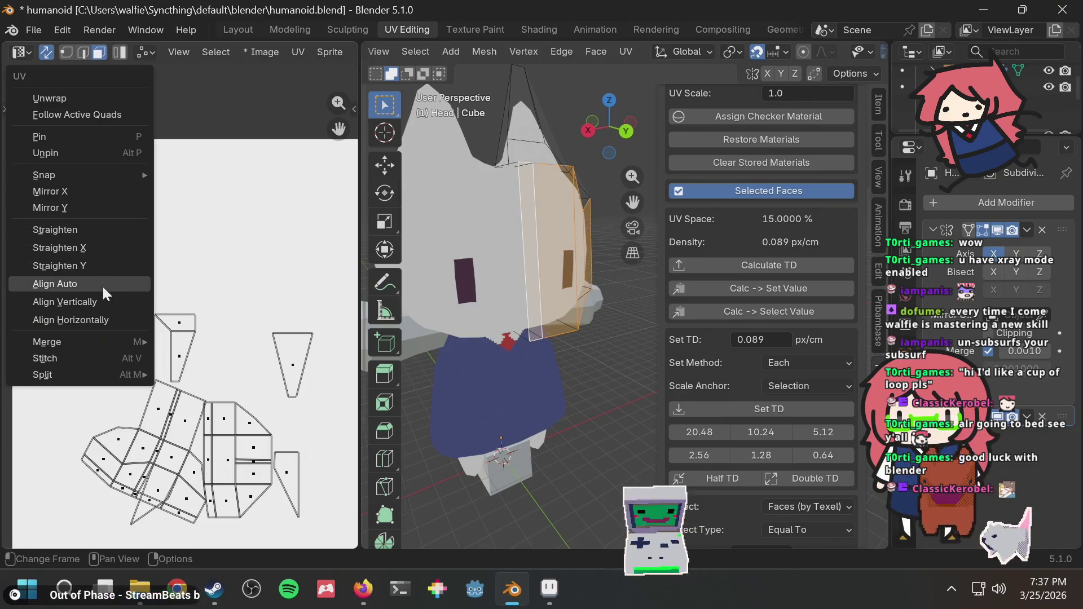
Step: Mirror the selected face UVs along Y in Blender
{"action": "mouse_move", "coordinate": [112, 175]}
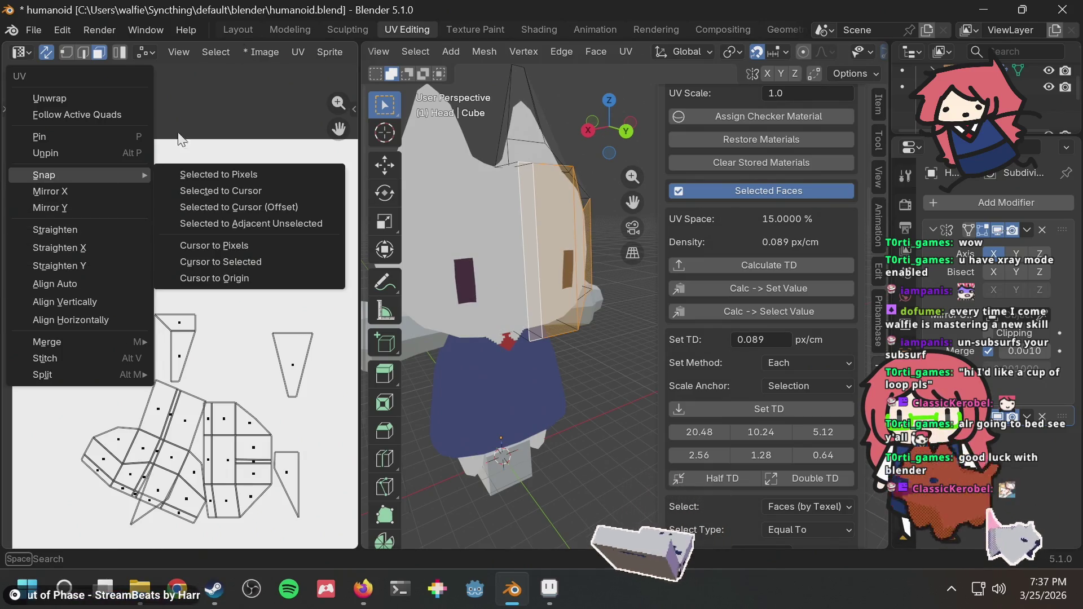
{"action": "left_click", "coordinate": [87, 210]}
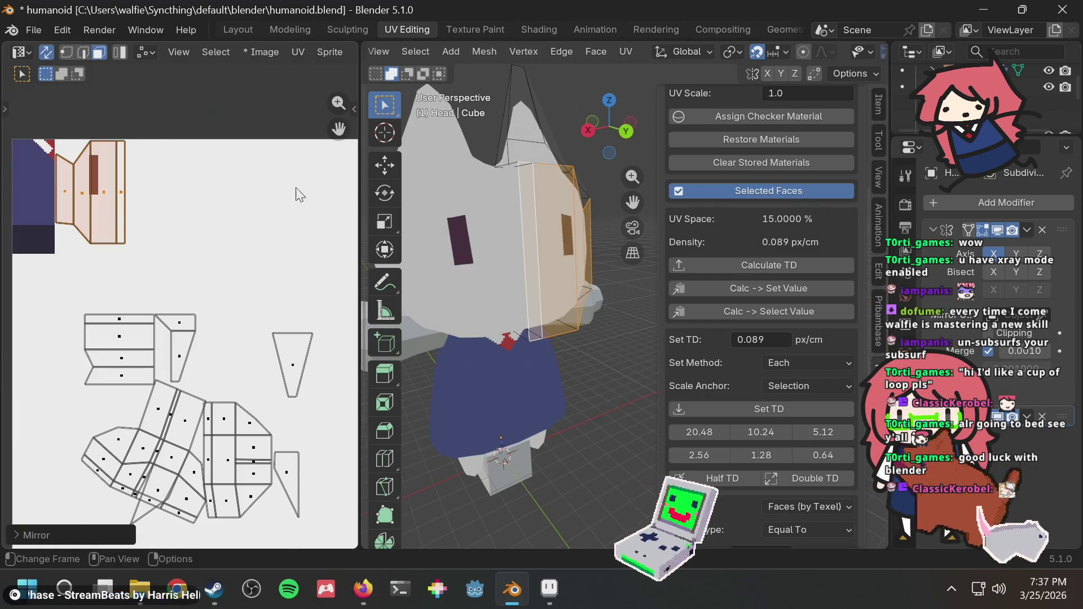
{"action": "key", "text": "alt+Tab"}
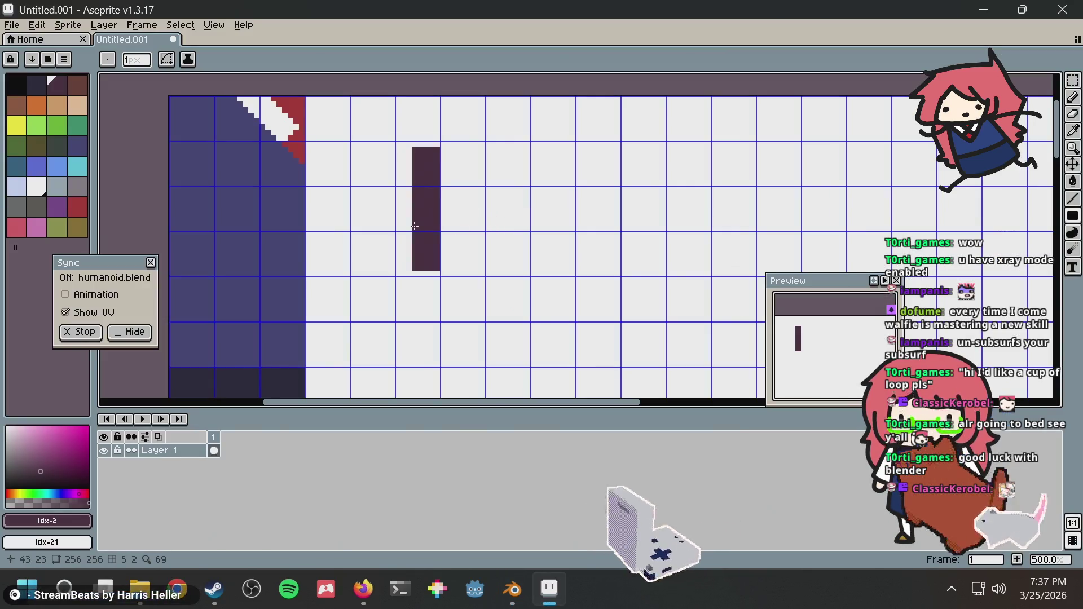
Step: Shift the eye bar down slightly and fill the gap above it with white
{"action": "key", "text": "m"}
{"action": "left_click_drag", "start_coordinate": [398, 268], "coordinate": [446, 148]}
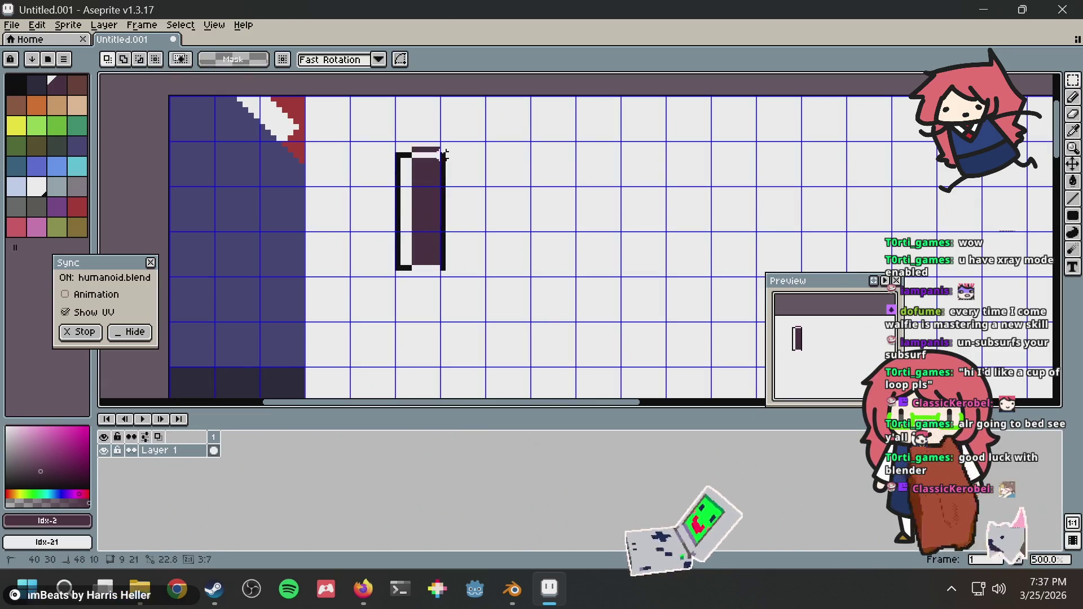
{"action": "left_click_drag", "start_coordinate": [439, 193], "coordinate": [439, 210]}
{"action": "key", "text": "ctrl+d"}
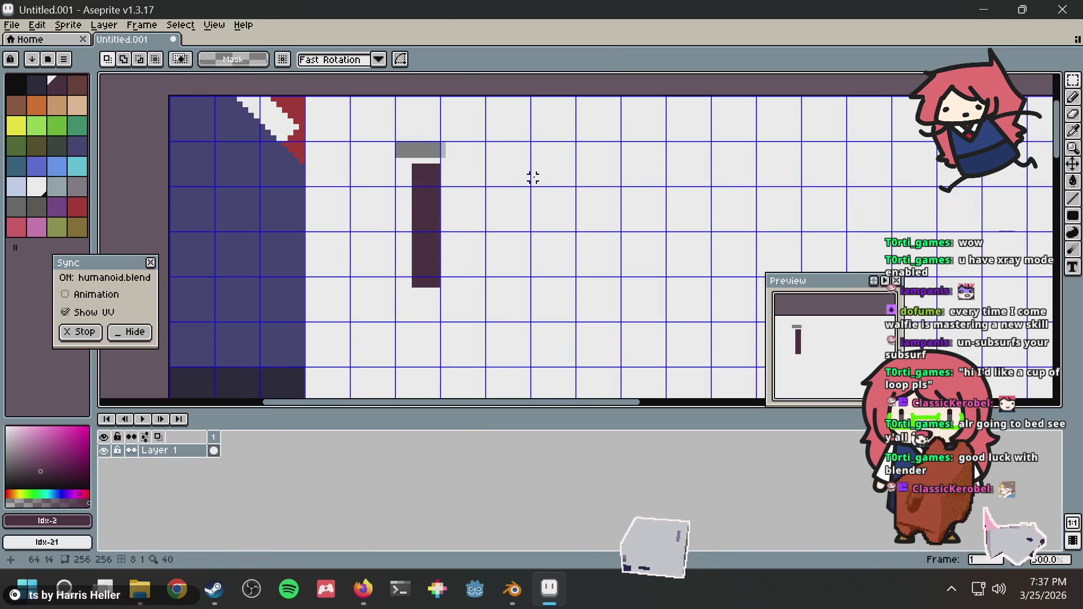
{"action": "key", "text": "g"}
{"action": "left_click", "coordinate": [417, 146]}
{"action": "key", "text": "ctrl+z"}
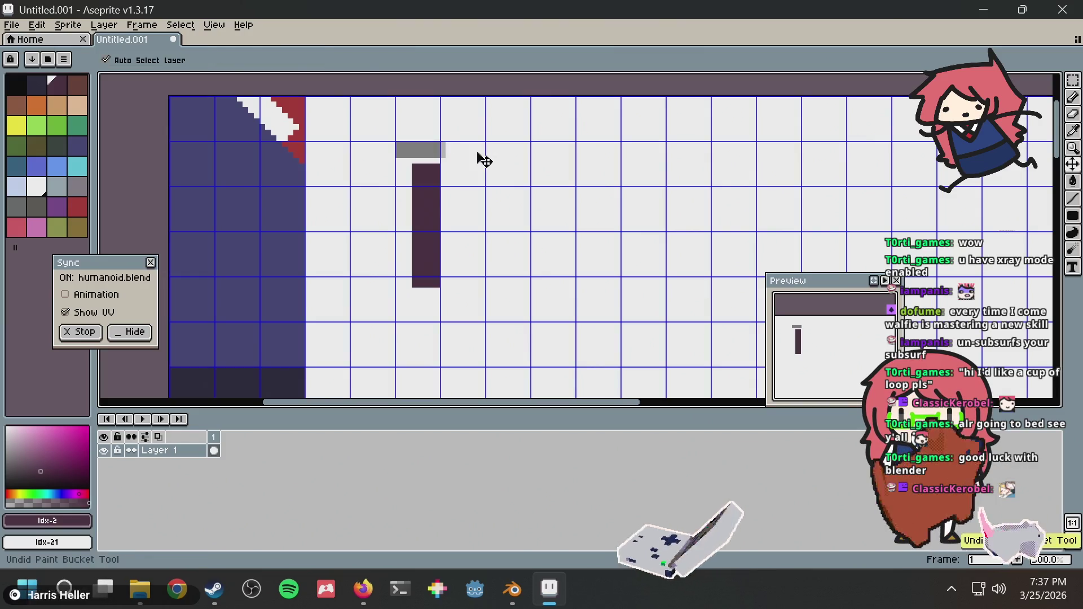
{"action": "left_click", "coordinate": [476, 155], "text": "alt"}
{"action": "left_click", "coordinate": [409, 147]}
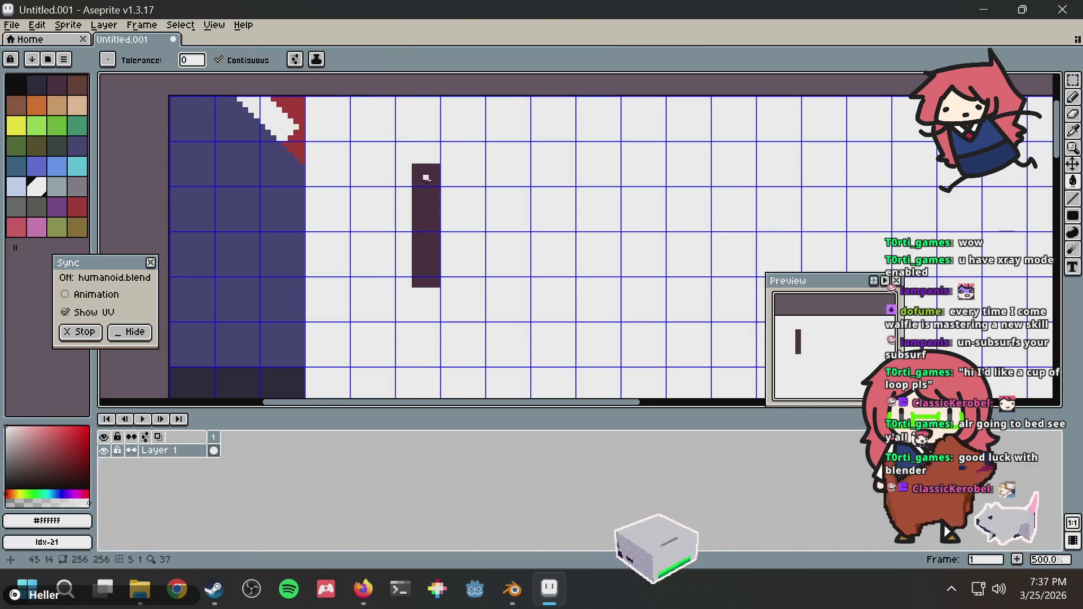
Step: Sketch a small dark mouth below the eye bar, checking it on the head in Blender
{"action": "key", "text": "alt+Tab"}
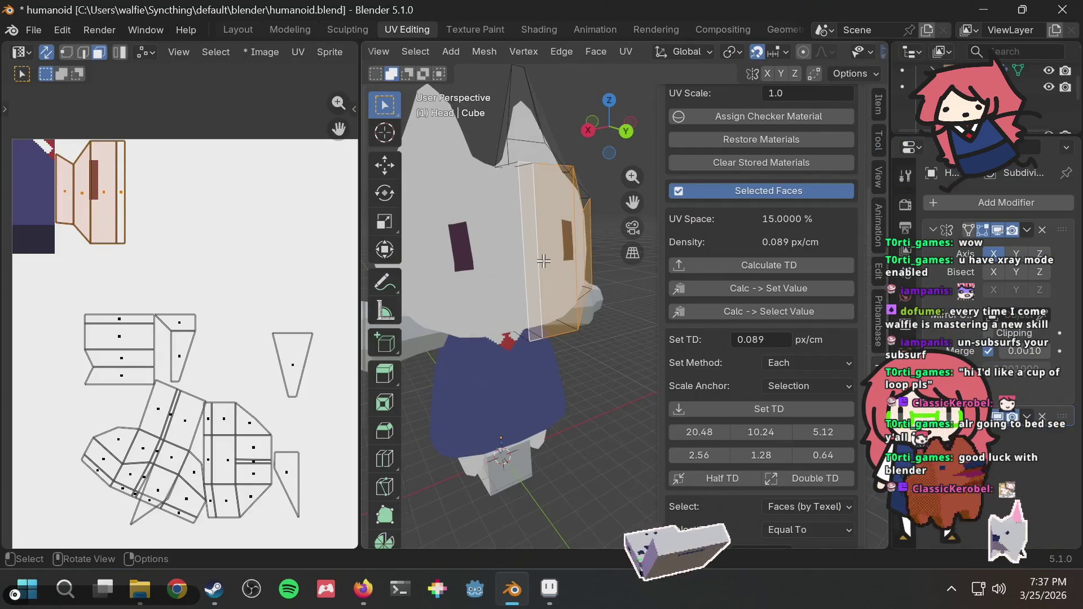
{"action": "mouse_move", "coordinate": [543, 260]}
{"action": "middle_mouse_down"}
{"action": "mouse_move", "coordinate": [558, 260]}
{"action": "mouse_move", "coordinate": [536, 260]}
{"action": "middle_mouse_up"}
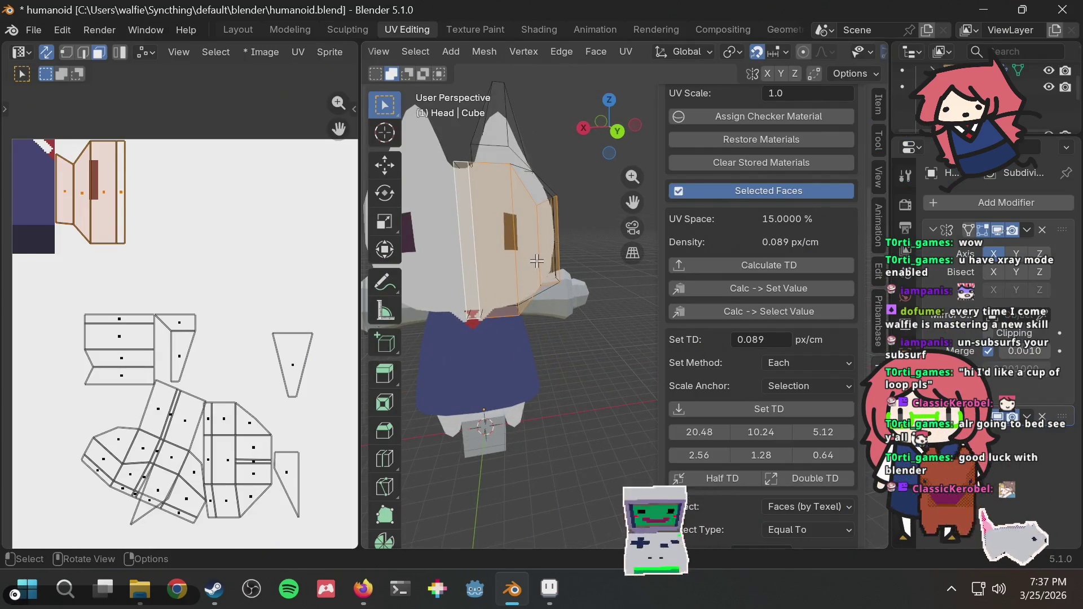
{"action": "key", "text": "alt+Tab"}
{"action": "left_click_drag", "start_coordinate": [480, 325], "coordinate": [481, 346]}
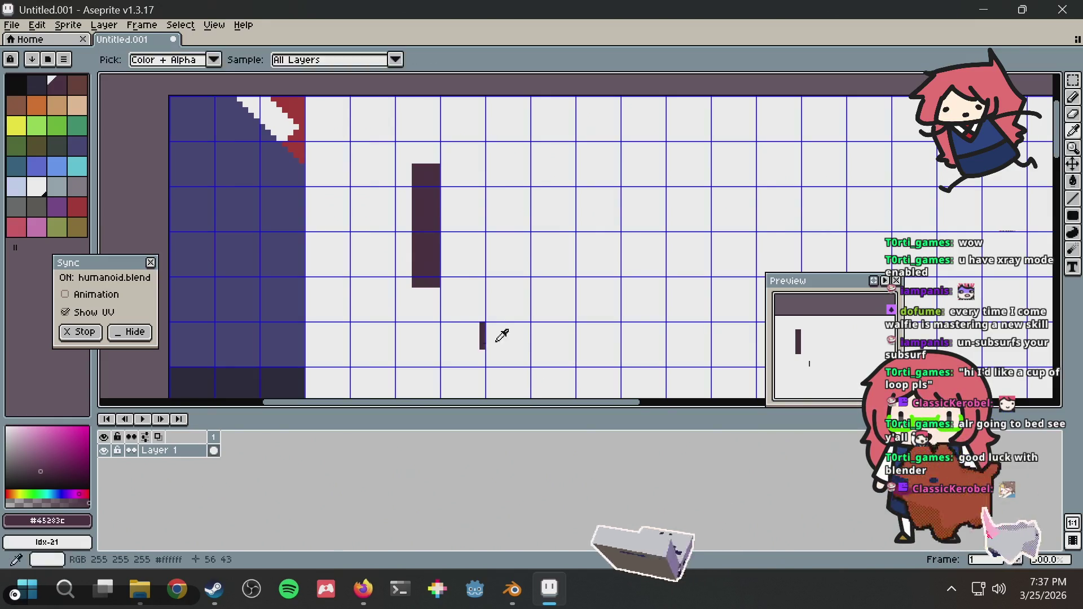
{"action": "key", "text": "alt+Tab"}
{"action": "key", "text": "alt+Tab"}
{"action": "key", "text": "ctrl+z"}
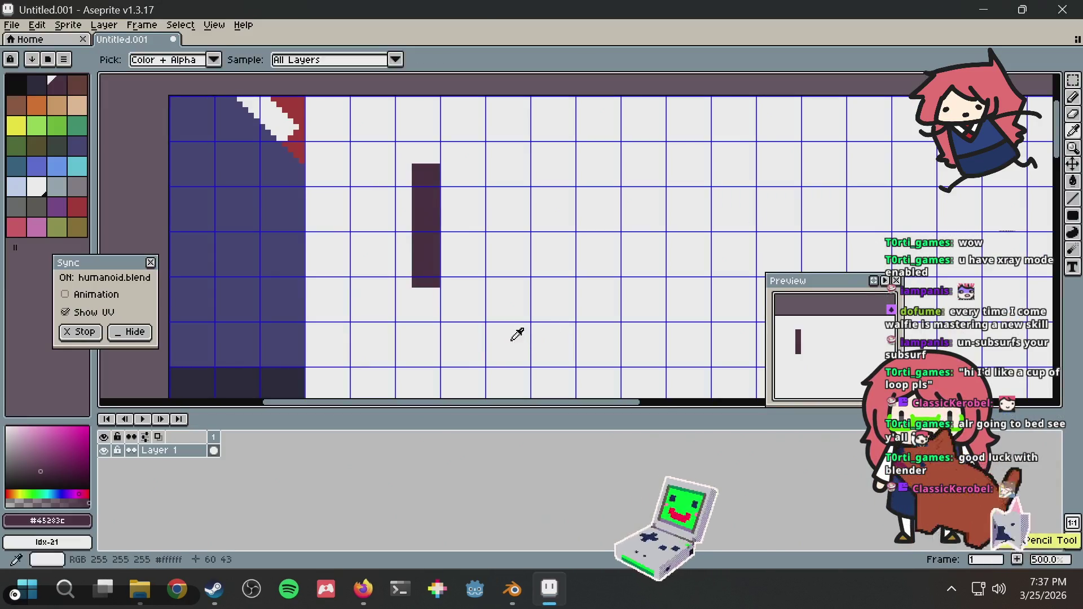
{"action": "key", "text": "alt+Tab"}
{"action": "key", "text": "alt+Tab"}
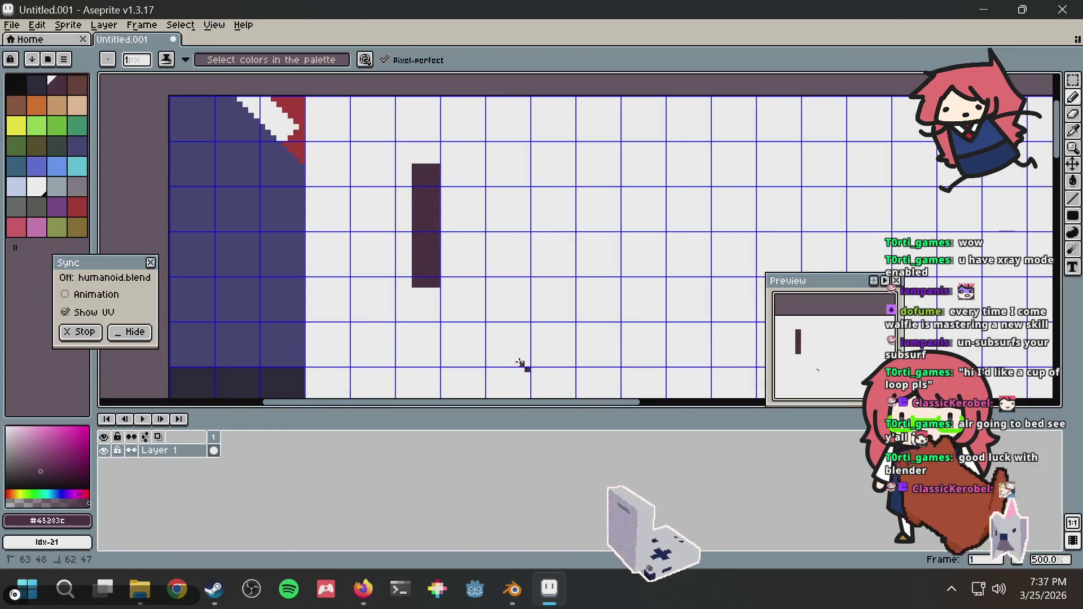
{"action": "key", "text": "alt+Tab"}
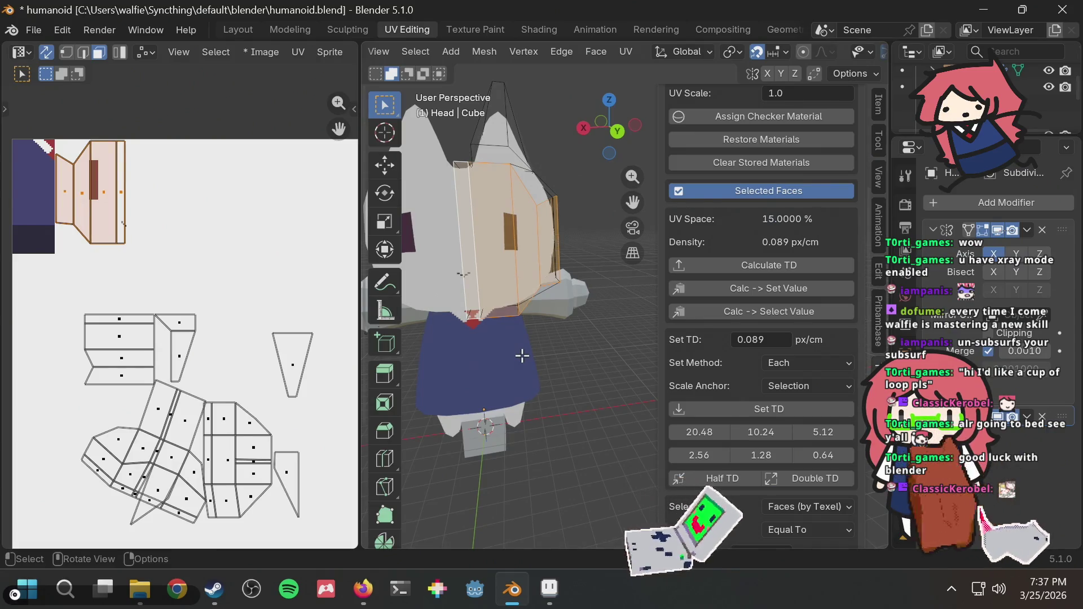
{"action": "key", "text": "alt+Tab"}
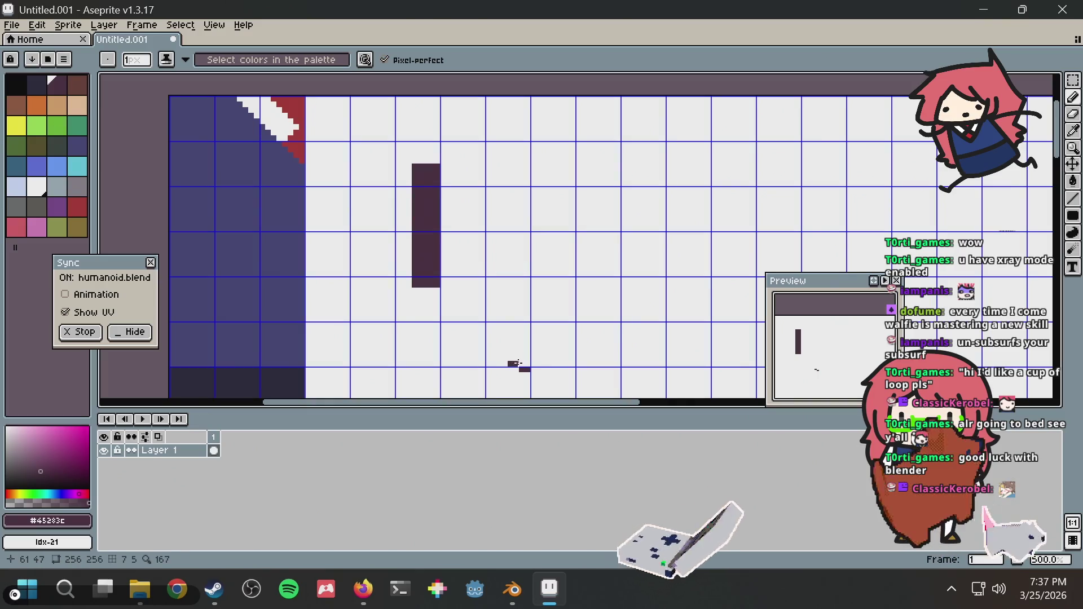
{"action": "key", "text": "ctrl+z"}
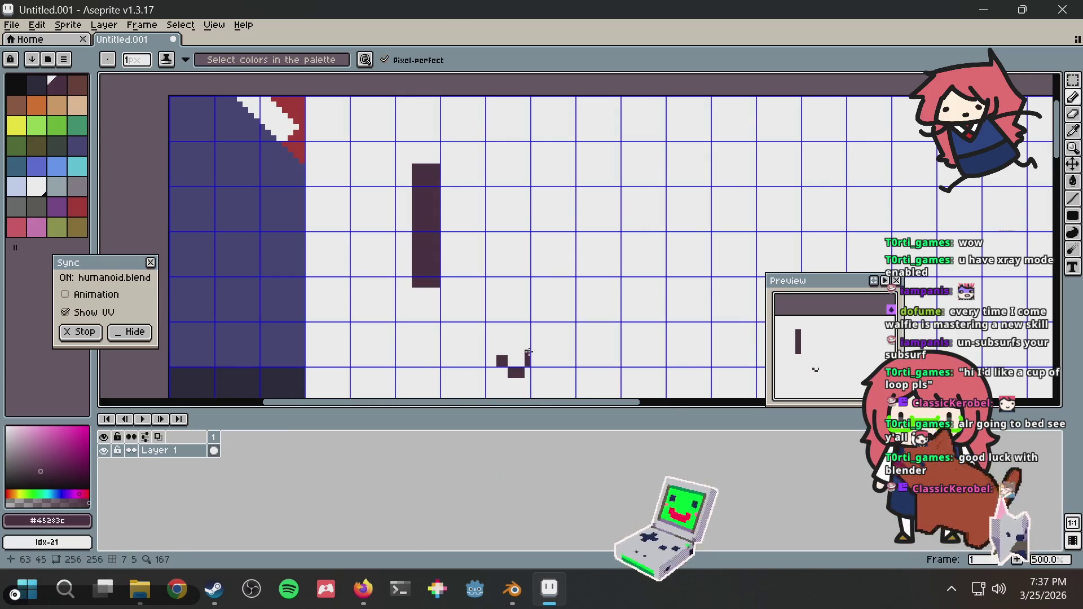
{"action": "key", "text": "alt+Tab"}
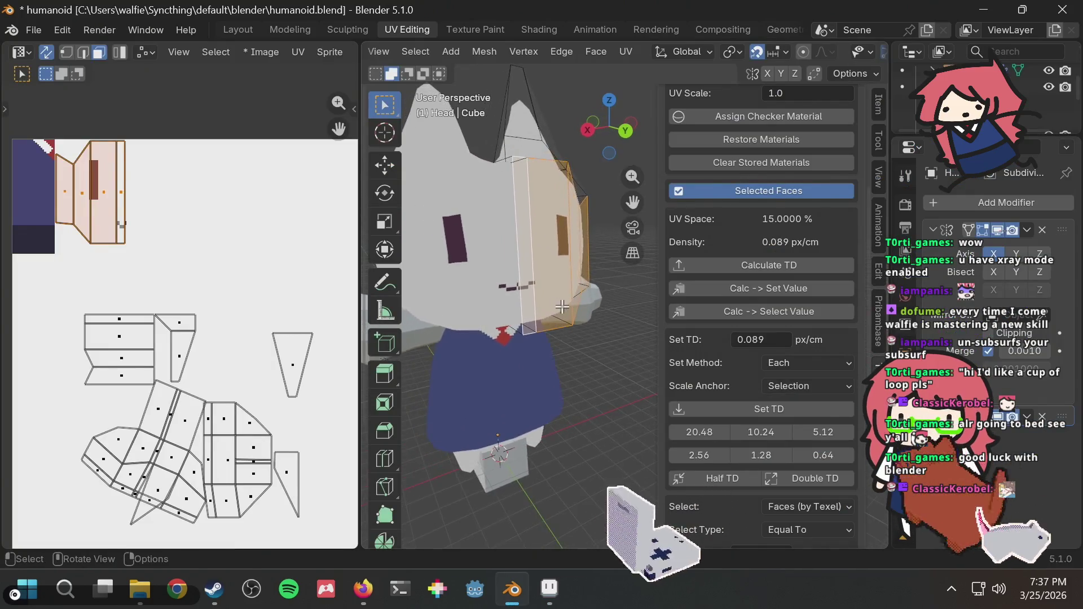
Step: Bring the face UV island into view and nudge the selected UVs into place
{"action": "scroll", "coordinate": [562, 307], "scroll_direction": "up", "scroll_amount": 3}
{"action": "scroll", "coordinate": [169, 254], "scroll_direction": "up", "scroll_amount": 3}
{"action": "middle_click_drag", "start_coordinate": [117, 216], "coordinate": [214, 289]}
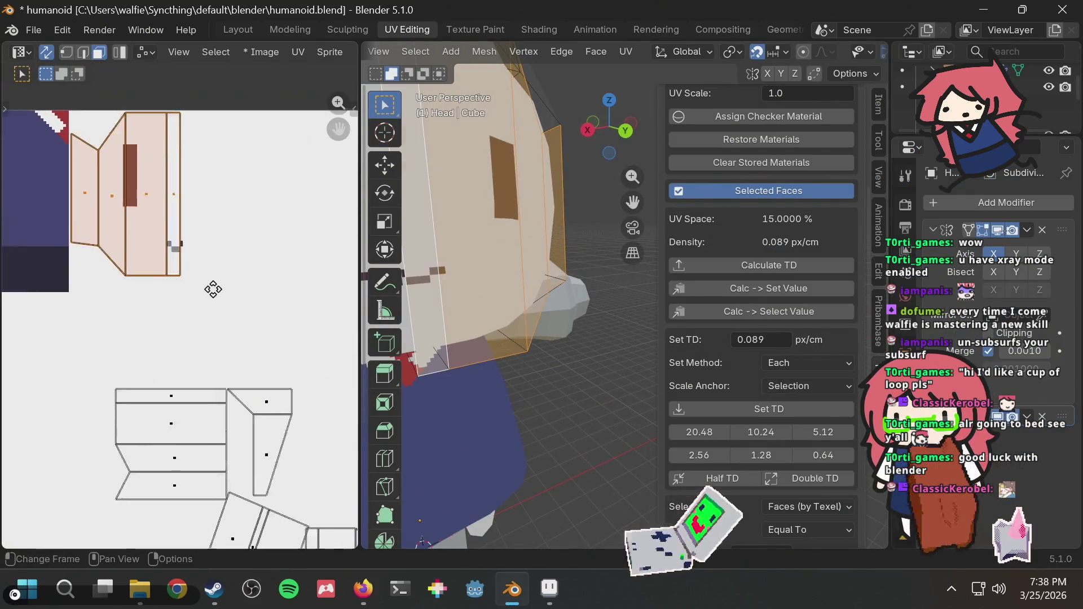
{"action": "scroll", "coordinate": [213, 289], "scroll_direction": "up", "scroll_amount": 5}
{"action": "key", "text": "g"}
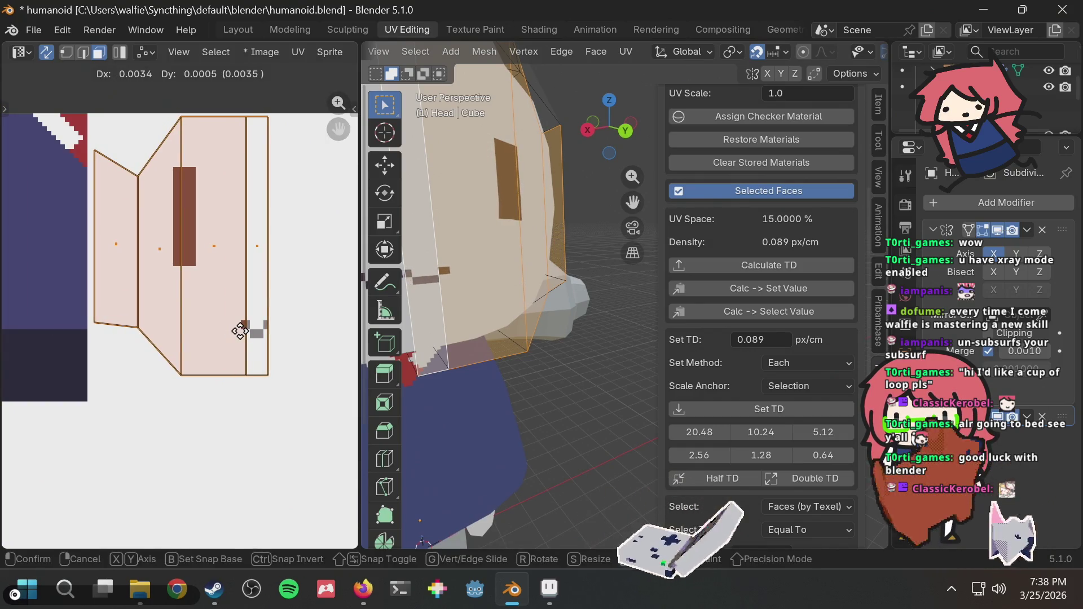
{"action": "left_click", "coordinate": [239, 330]}
Step: Snap the 2D cursor to the pixel grid using the F3 'snap' search
{"action": "right_click", "coordinate": [225, 247]}
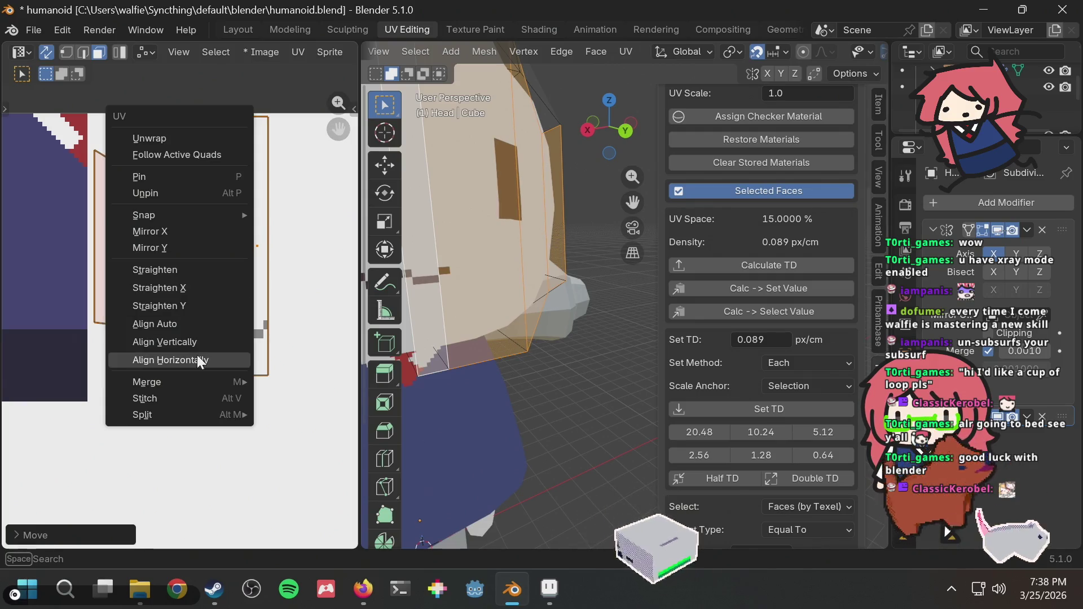
{"action": "key", "text": "F3"}
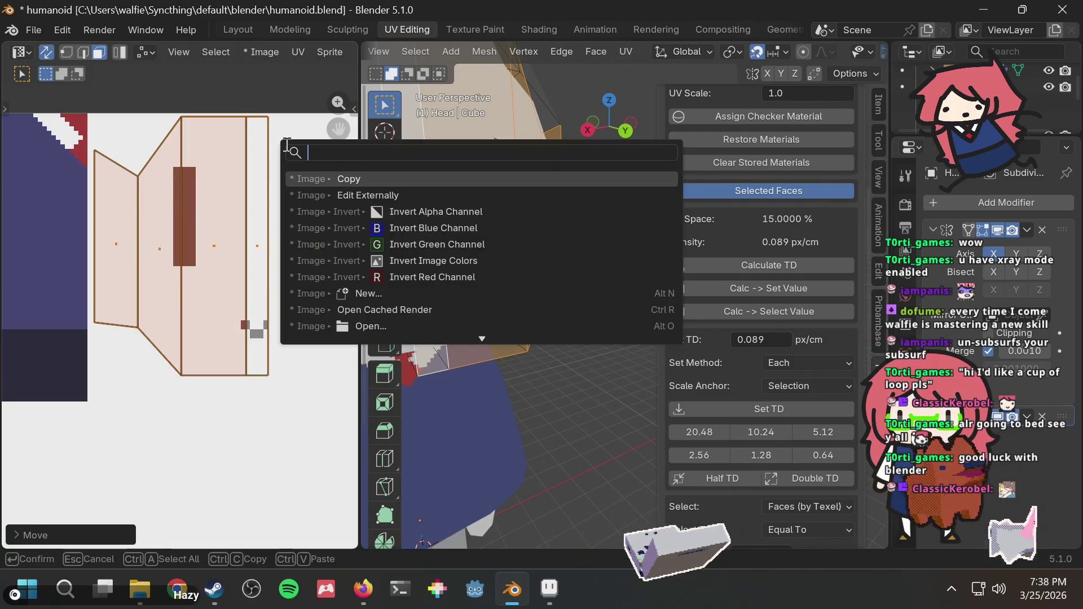
{"action": "type", "text": "snap"}
{"action": "key", "text": "Down"}
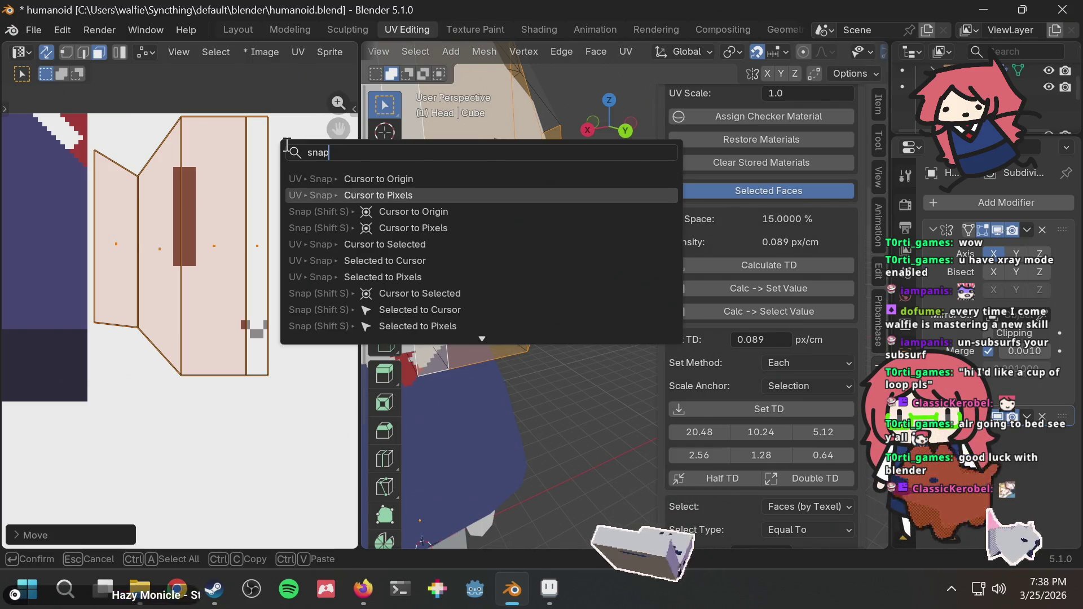
{"action": "key", "text": "Return"}
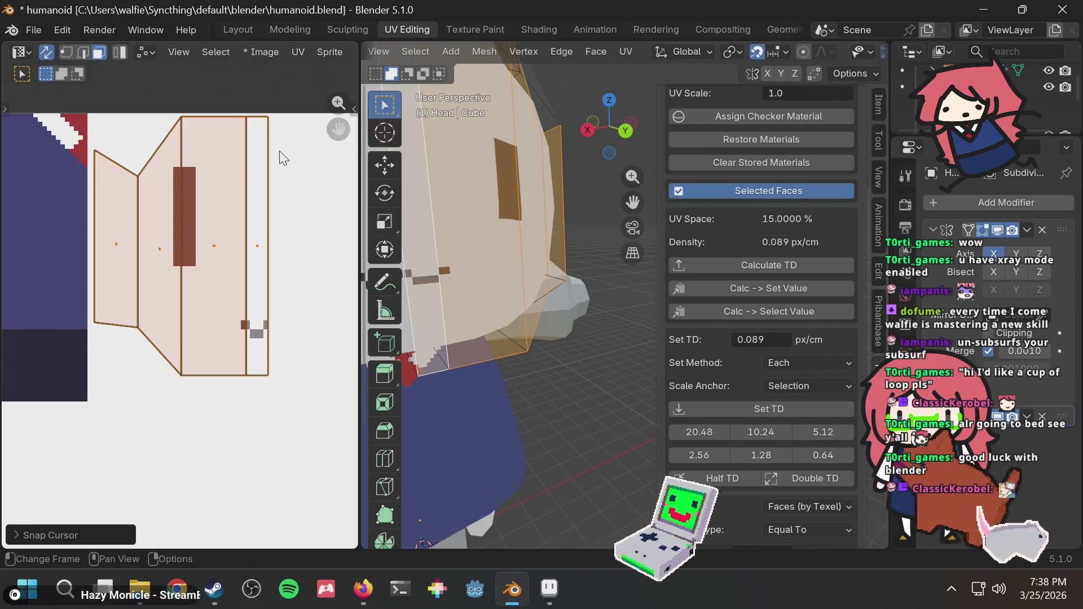
{"action": "right_click", "coordinate": [238, 177]}
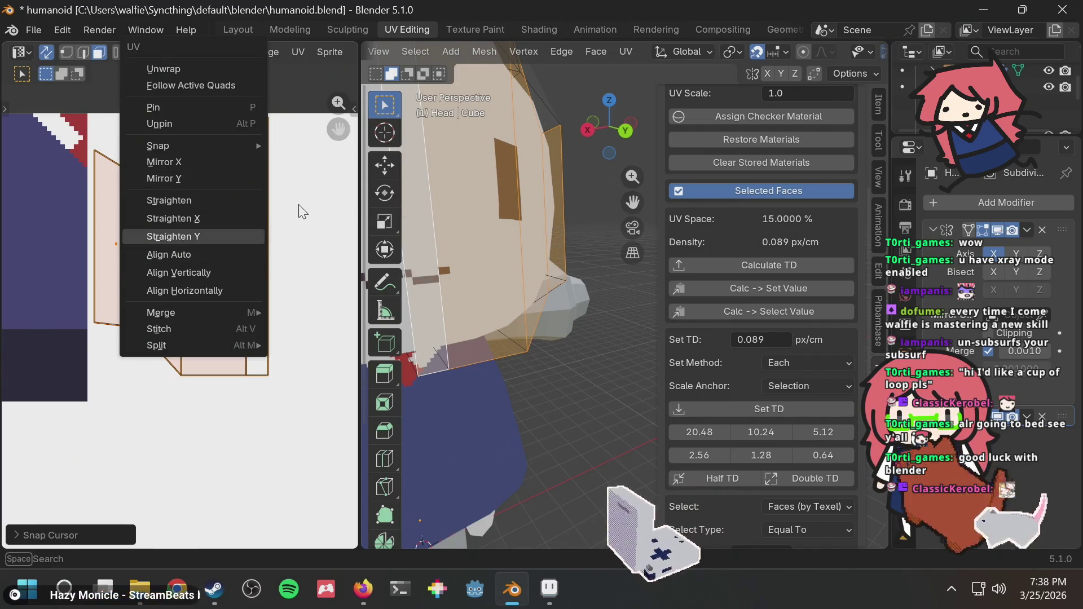
{"action": "left_click", "coordinate": [303, 209]}
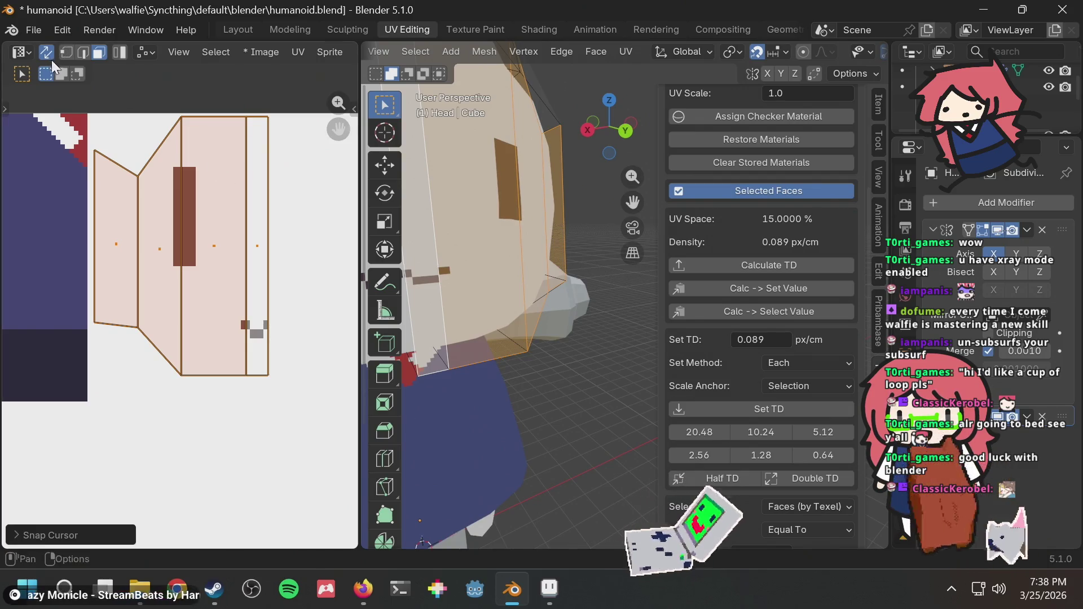
Step: Switch to vertex selection and snap the selected UVs to texture pixels
{"action": "left_click", "coordinate": [72, 54]}
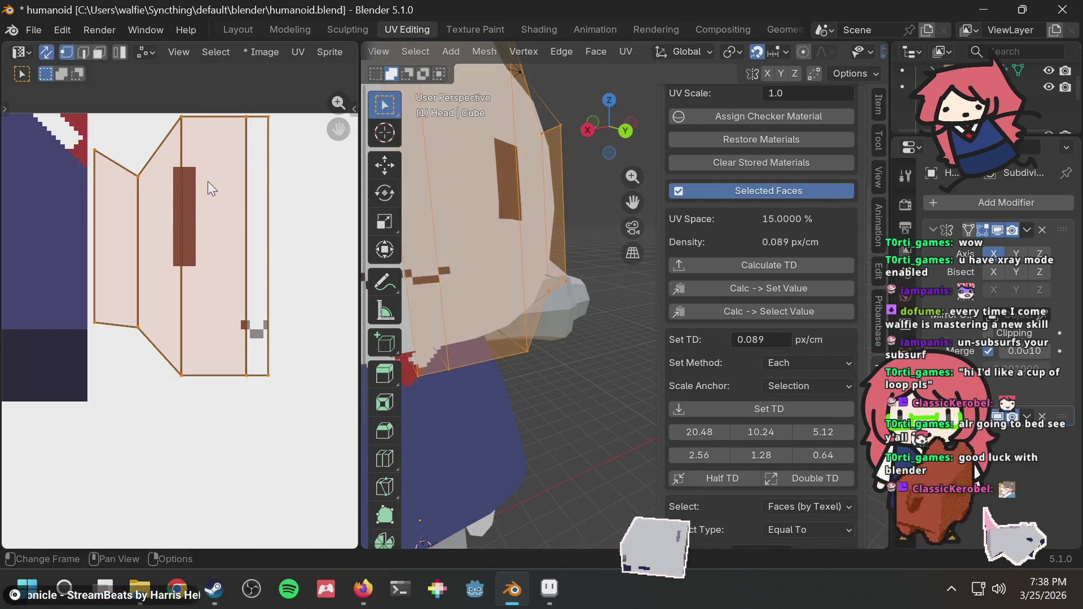
{"action": "right_click", "coordinate": [208, 182]}
{"action": "left_click", "coordinate": [298, 202]}
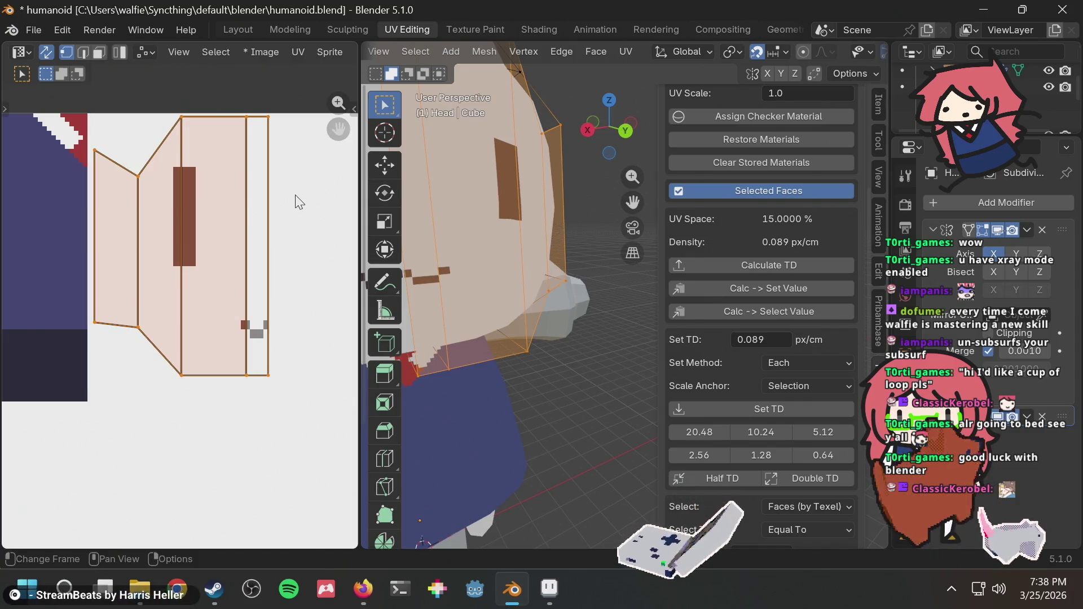
{"action": "key", "text": "F3"}
{"action": "type", "text": "snap"}
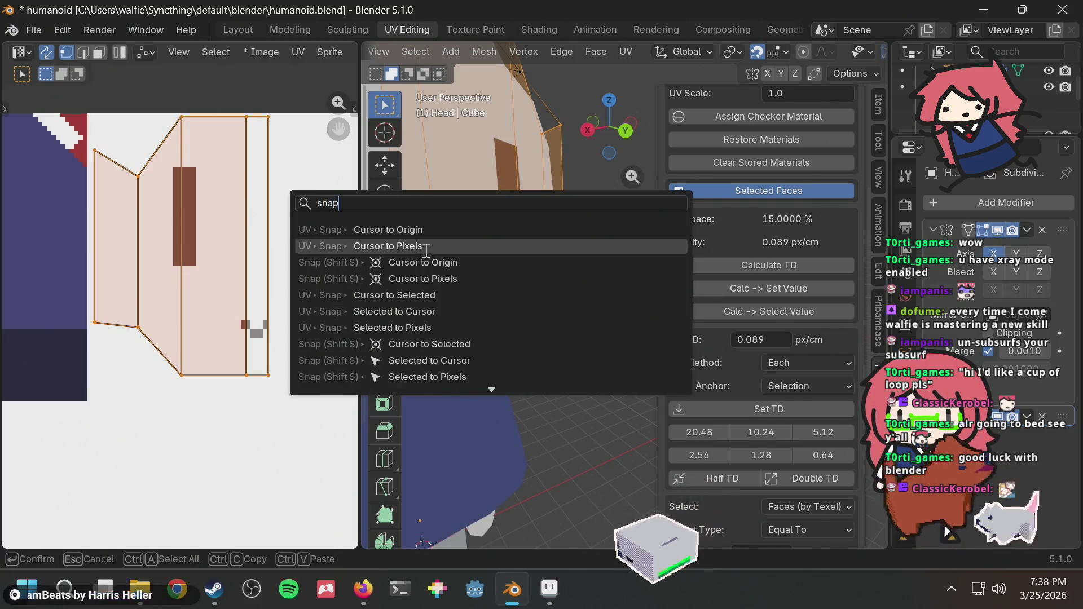
{"action": "left_click", "coordinate": [419, 324]}
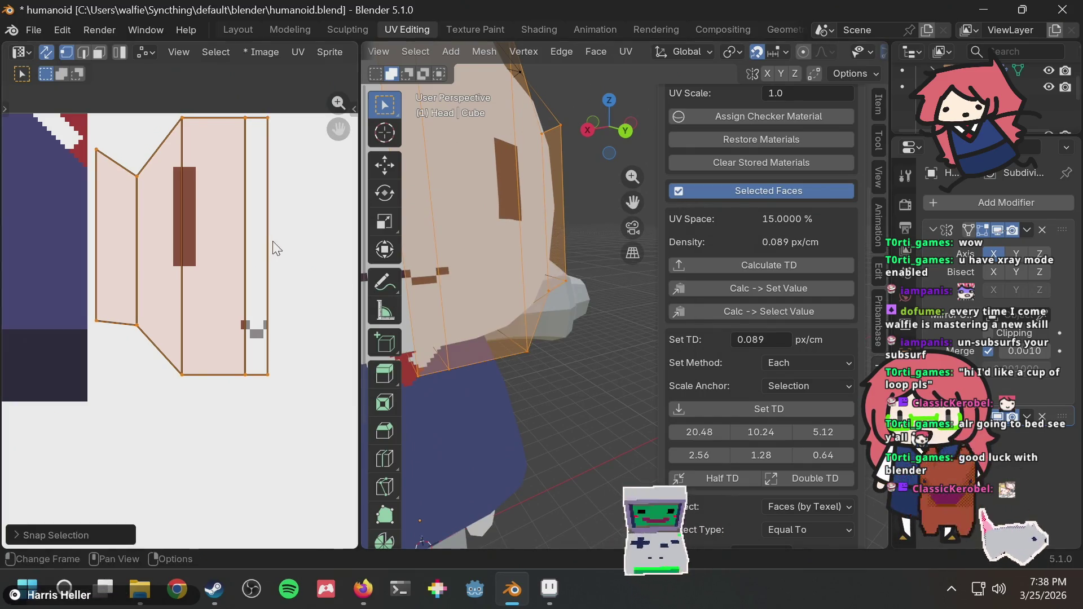
{"action": "middle_click_drag", "start_coordinate": [540, 190], "coordinate": [570, 190]}
{"action": "left_click", "coordinate": [578, 182]}
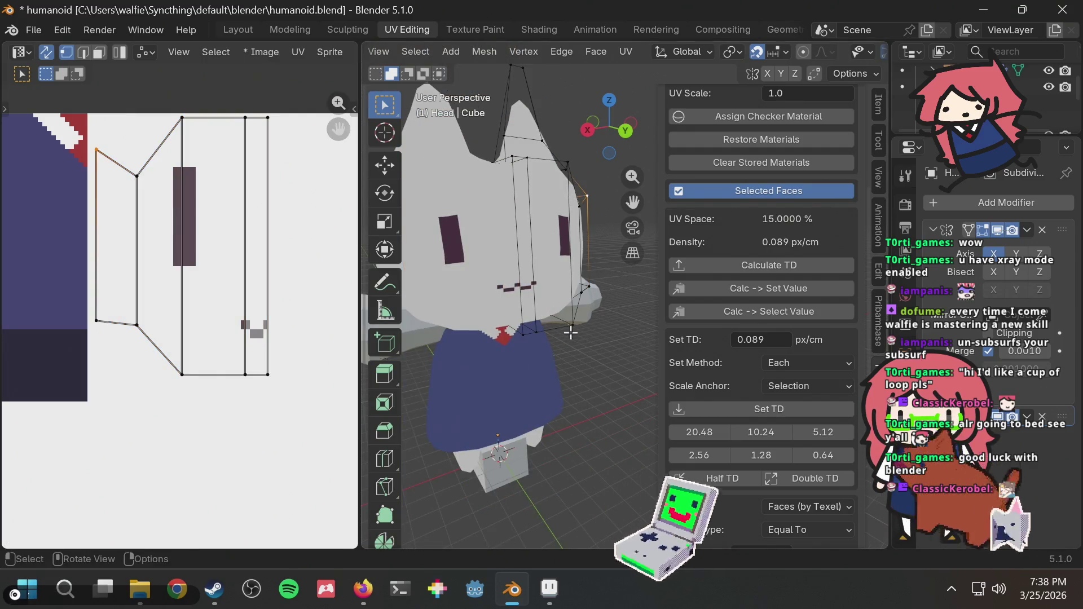
Step: Deselect all in Blender, then undo the stray dark pixels in Aseprite
{"action": "key", "text": "alt+a"}
{"action": "scroll", "coordinate": [587, 340], "scroll_direction": "down", "scroll_amount": 2}
{"action": "scroll", "coordinate": [565, 341], "scroll_direction": "down", "scroll_amount": 2}
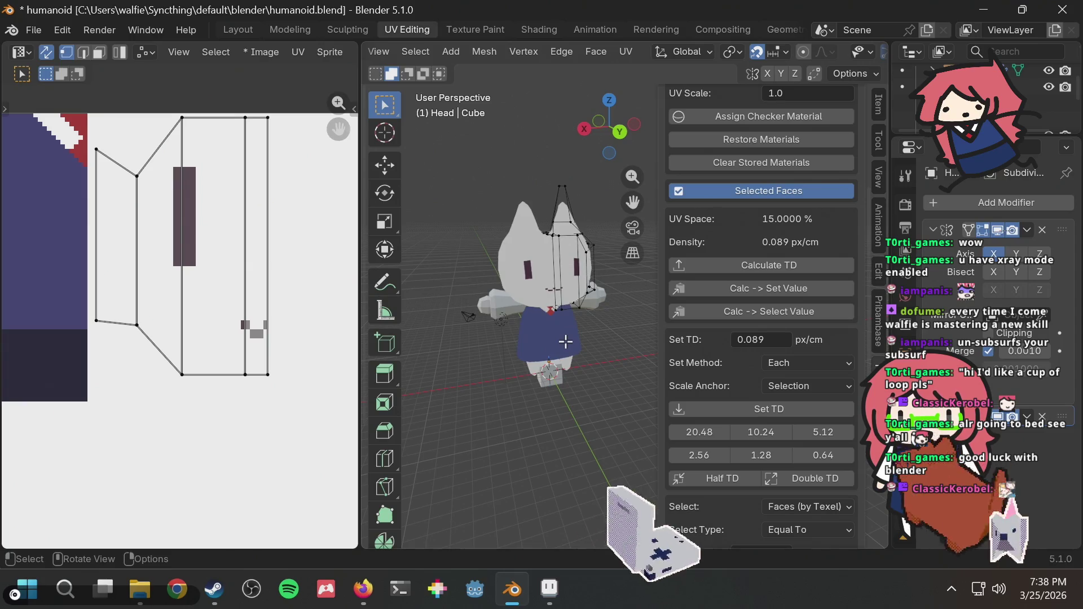
{"action": "key", "text": "alt+Tab"}
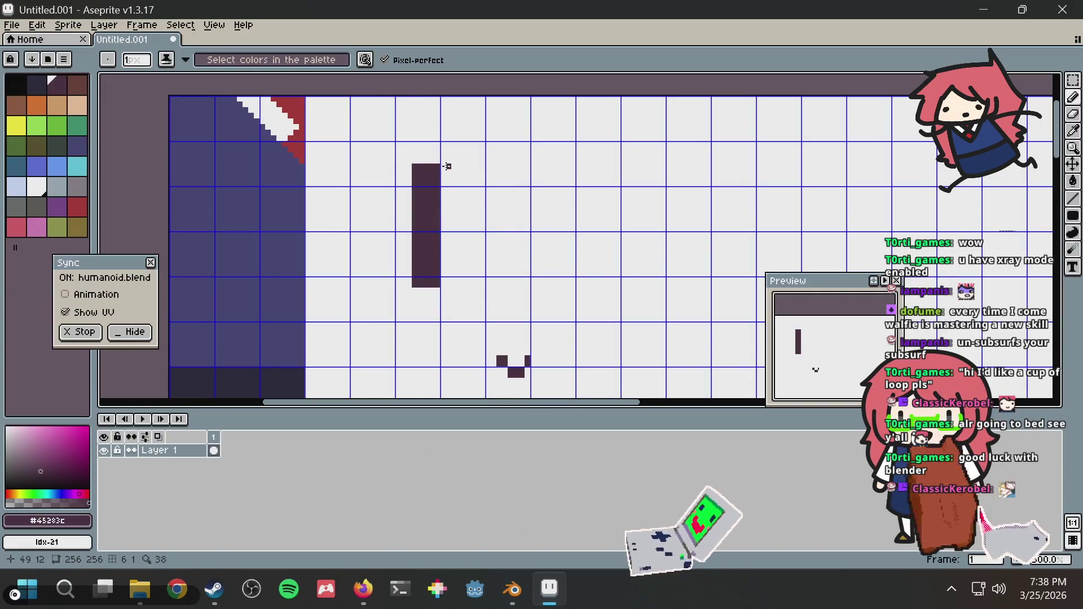
{"action": "key", "text": "ctrl+z"}
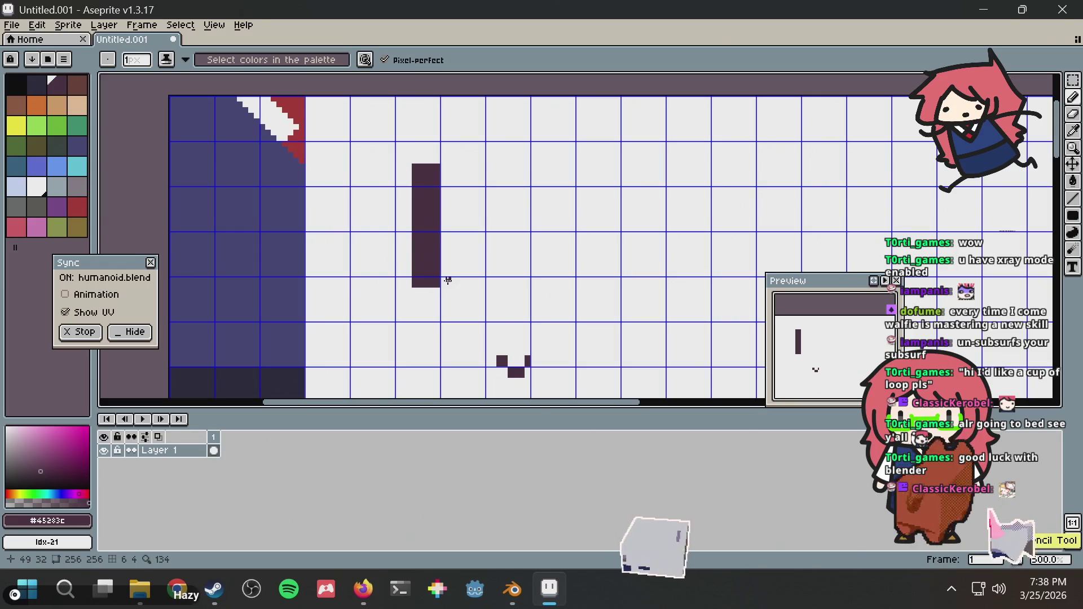
{"action": "key", "text": "ctrl+z"}
Step: Widen the eye bar with a dark filled-rectangle column and check it in Blender
{"action": "key", "text": "u"}
{"action": "key", "text": "u"}
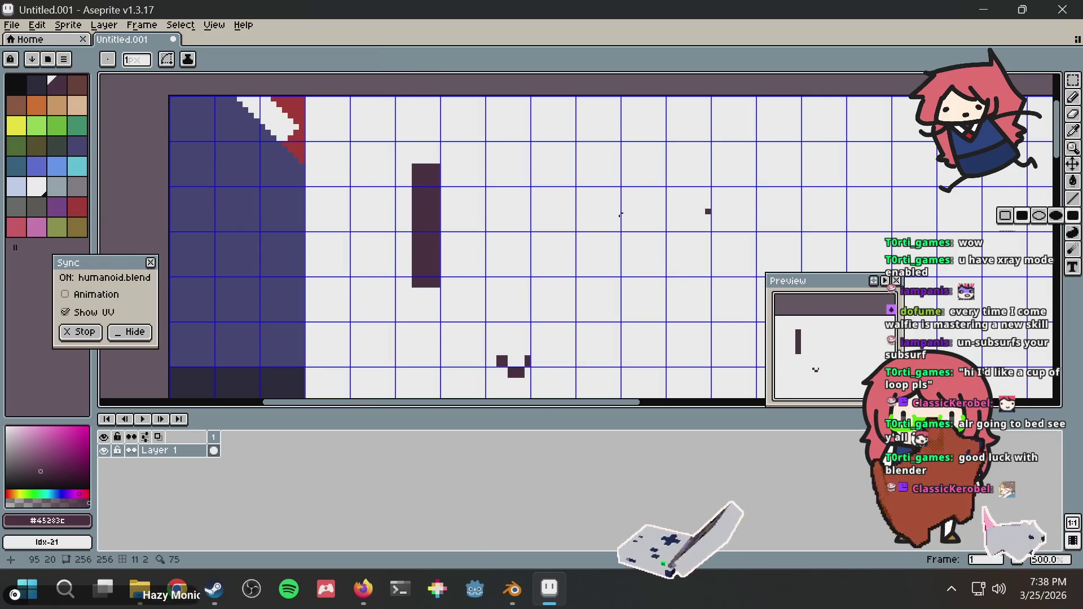
{"action": "left_click_drag", "start_coordinate": [448, 284], "coordinate": [444, 164]}
{"action": "key", "text": "alt+Tab"}
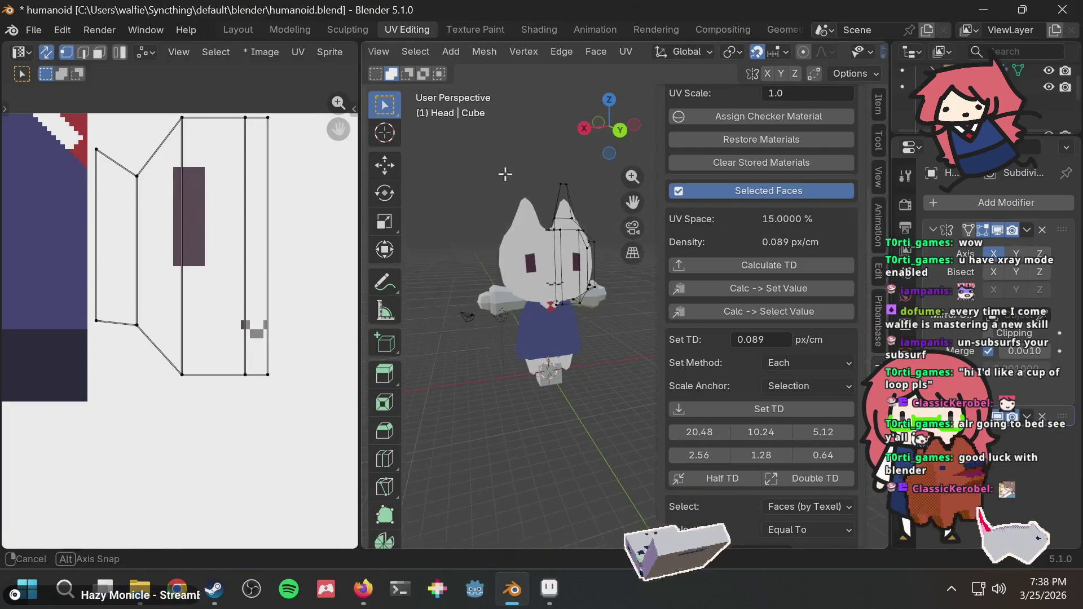
{"action": "scroll", "coordinate": [516, 216], "scroll_direction": "up", "scroll_amount": 3}
{"action": "key", "text": "alt+Tab"}
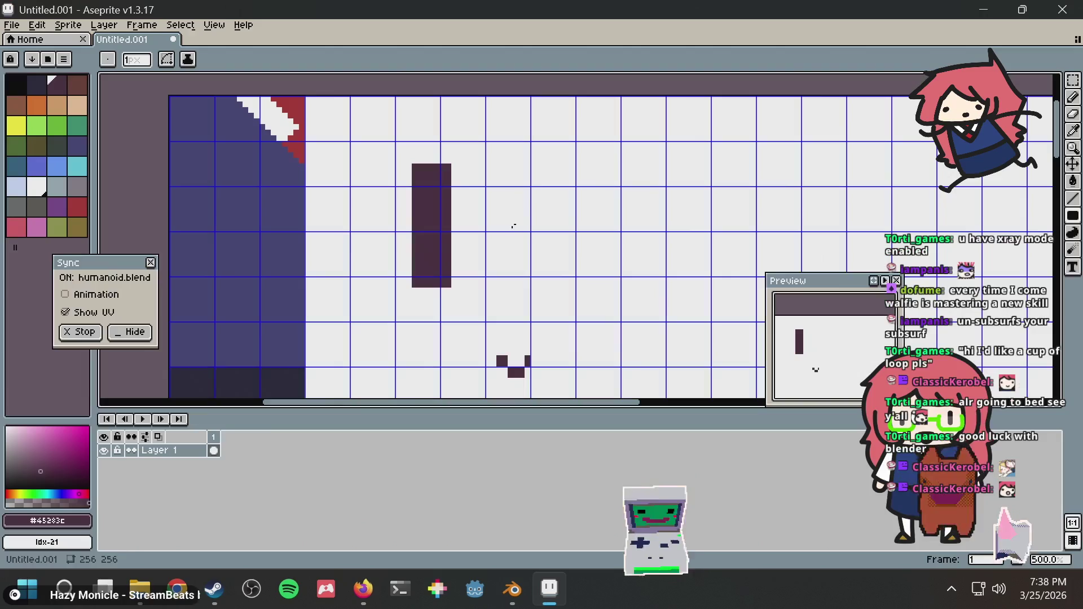
Step: Pick white beside the eye bar to round its corners, previewing the eye on the model
{"action": "left_click", "coordinate": [434, 164], "text": "alt"}
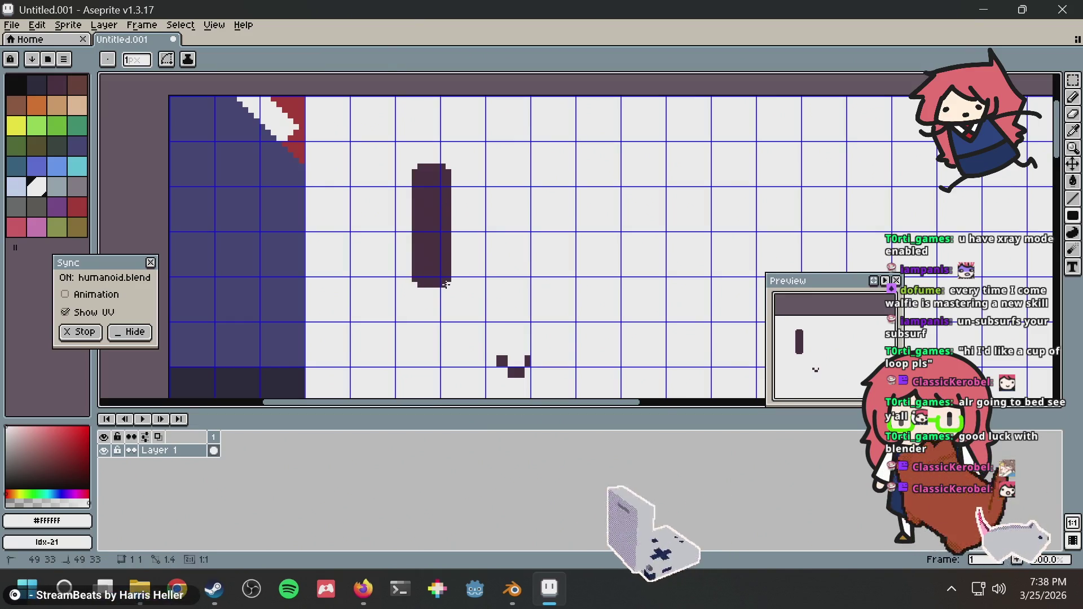
{"action": "key", "text": "alt+Tab"}
{"action": "mouse_move", "coordinate": [575, 179]}
{"action": "middle_mouse_down"}
{"action": "mouse_move", "coordinate": [572, 198]}
{"action": "mouse_move", "coordinate": [532, 182]}
{"action": "mouse_move", "coordinate": [547, 234]}
{"action": "mouse_move", "coordinate": [529, 181]}
{"action": "middle_mouse_up"}
{"action": "key", "text": "alt+Tab"}
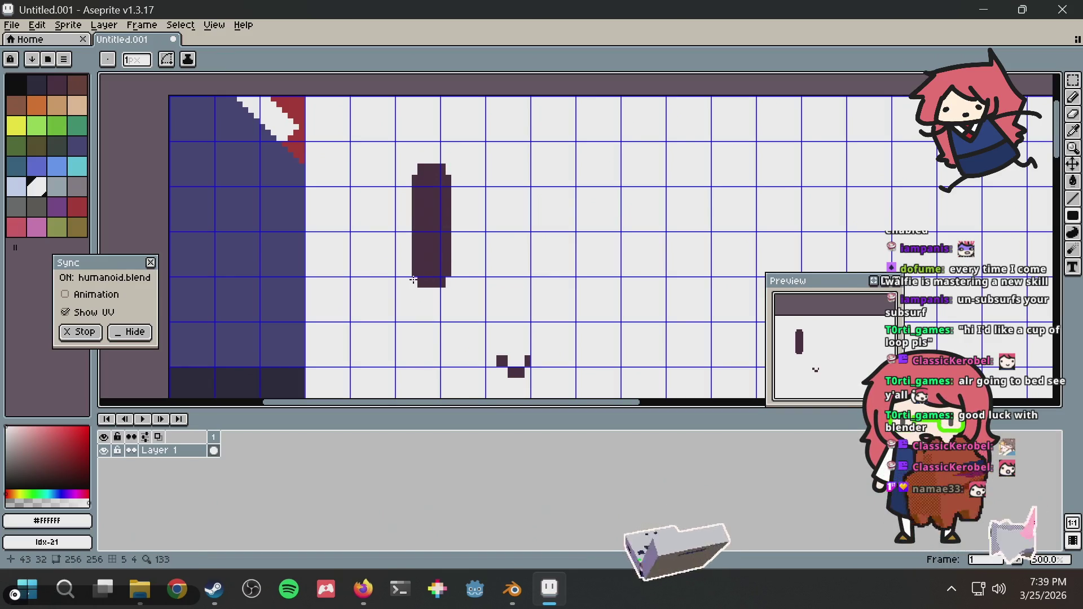
{"action": "key", "text": "alt+Tab"}
{"action": "mouse_move", "coordinate": [507, 237]}
{"action": "middle_mouse_down"}
{"action": "mouse_move", "coordinate": [485, 215]}
{"action": "mouse_move", "coordinate": [506, 221]}
{"action": "mouse_move", "coordinate": [501, 179]}
{"action": "middle_mouse_up"}
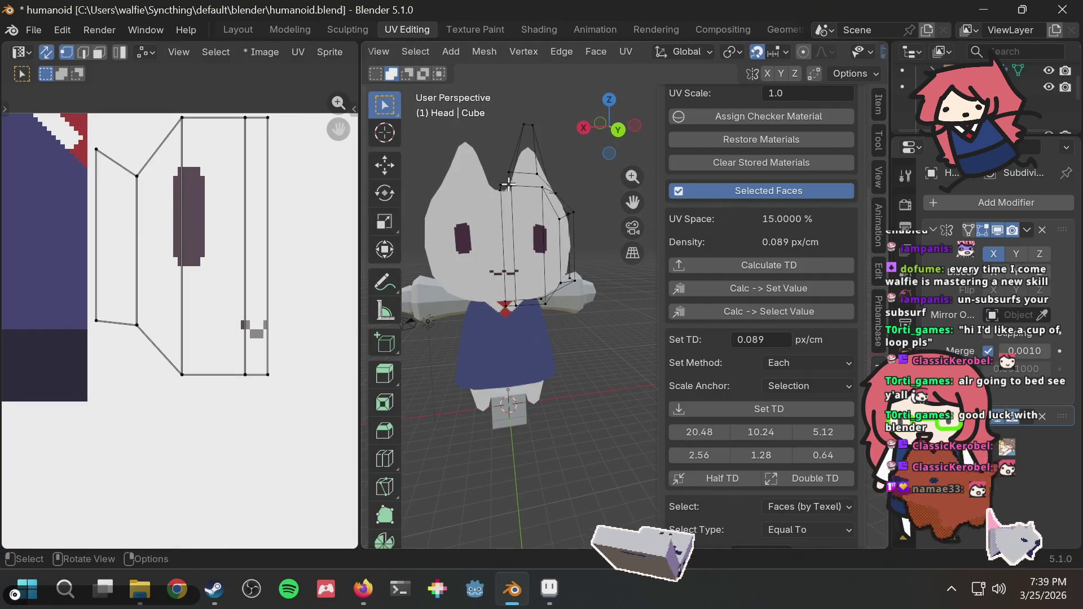
{"action": "key", "text": "alt+Tab"}
{"action": "key", "text": "ctrl+s"}
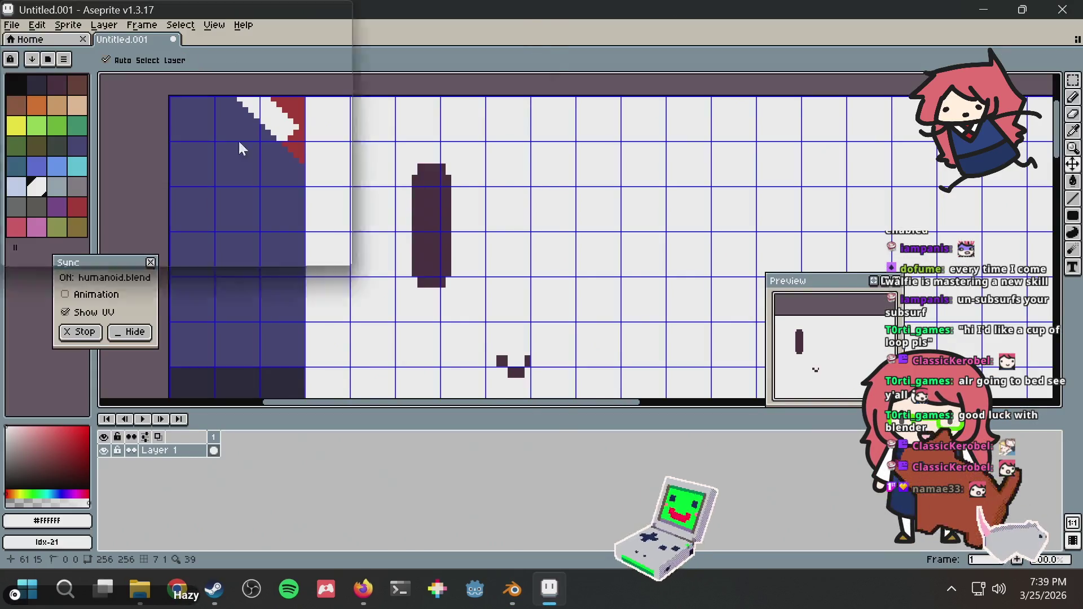
Step: Colour the eye's upper part brown with a pencil line across it and a bucket fill
{"action": "key", "text": "Escape"}
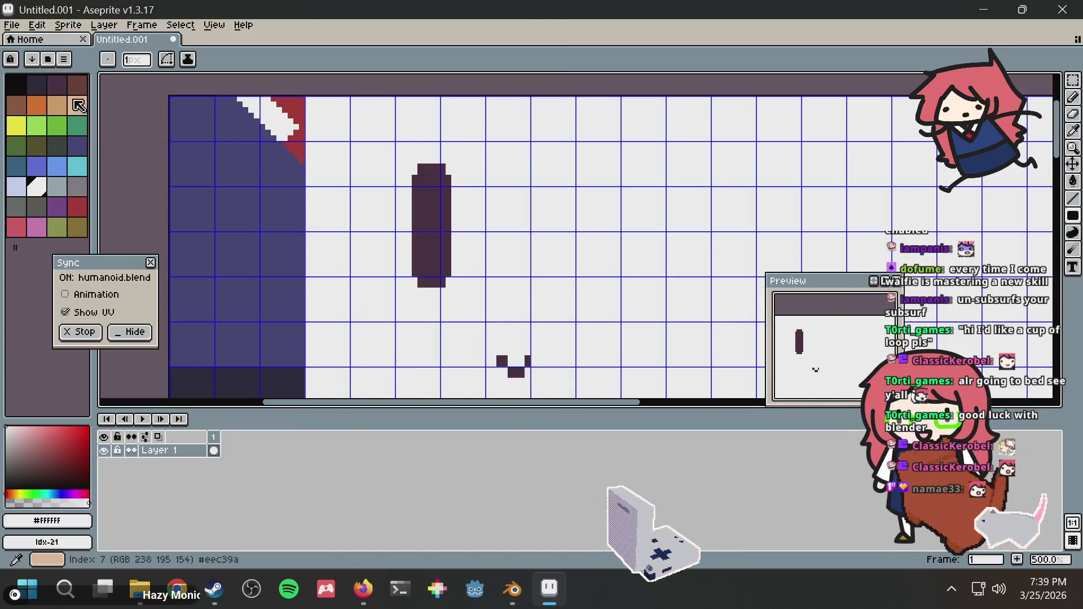
{"action": "left_click", "coordinate": [81, 84]}
{"action": "key", "text": "b"}
{"action": "left_click_drag", "start_coordinate": [415, 230], "coordinate": [432, 226]}
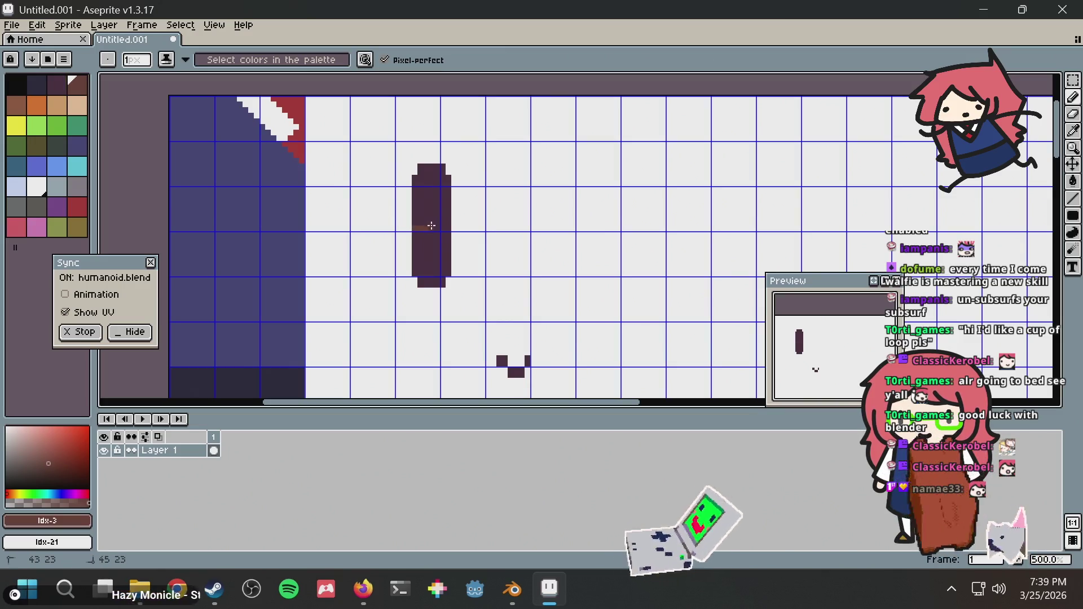
{"action": "key", "text": "g"}
{"action": "left_click", "coordinate": [435, 194]}
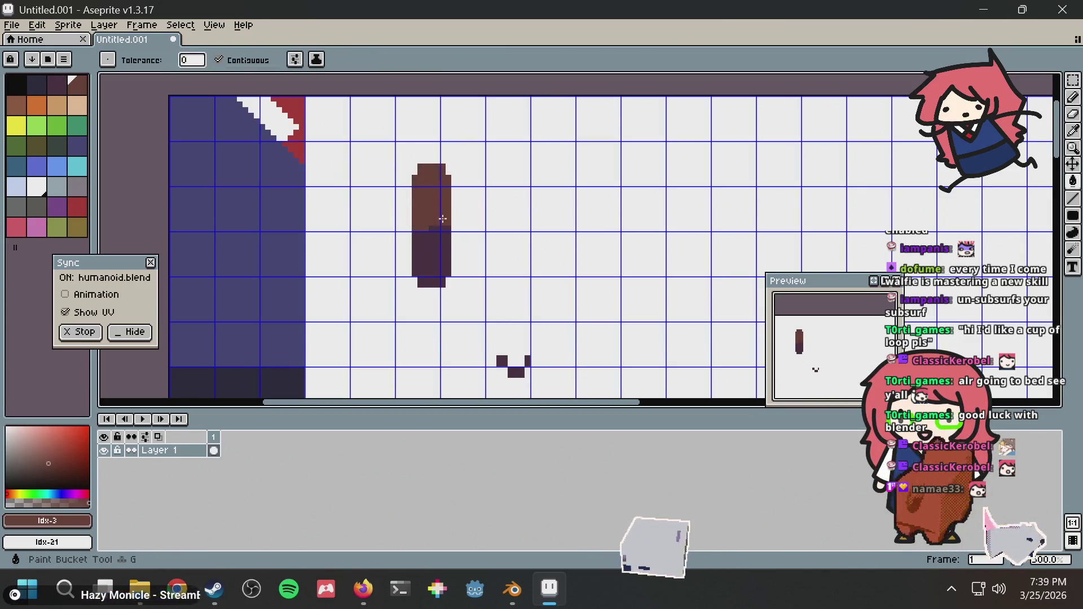
{"action": "key", "text": "b"}
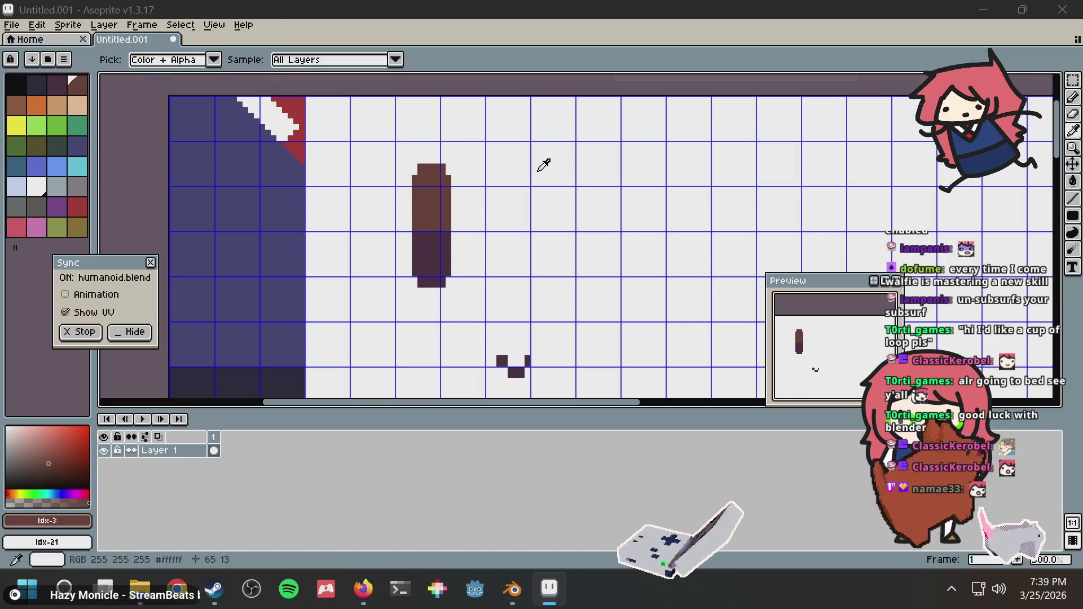
{"action": "key", "text": "alt+Tab"}
{"action": "key", "text": "alt+Tab"}
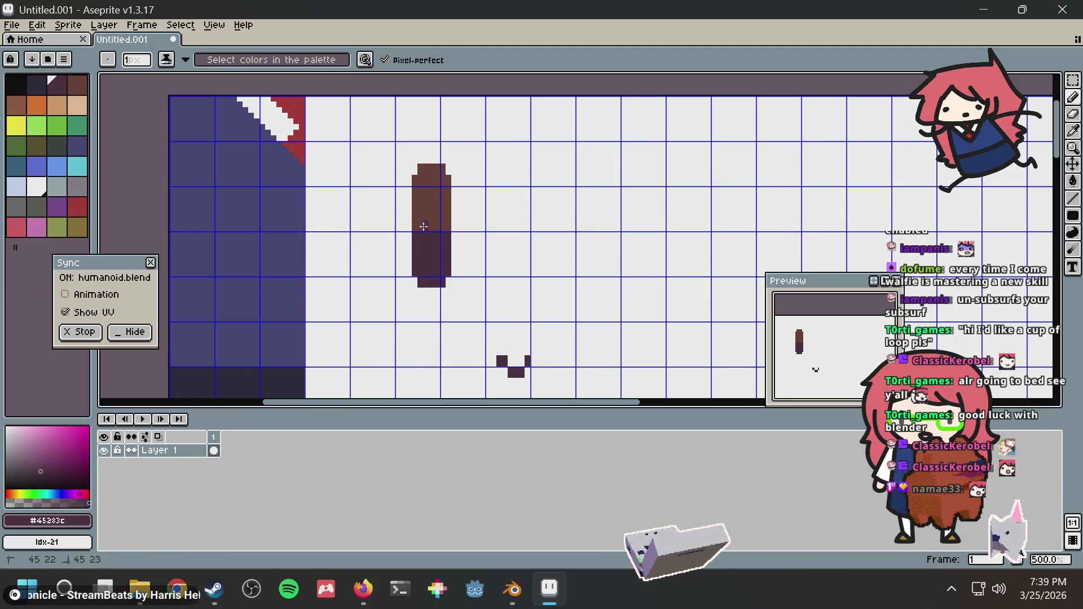
{"action": "scroll", "coordinate": [431, 220], "scroll_direction": "up", "scroll_amount": 2}
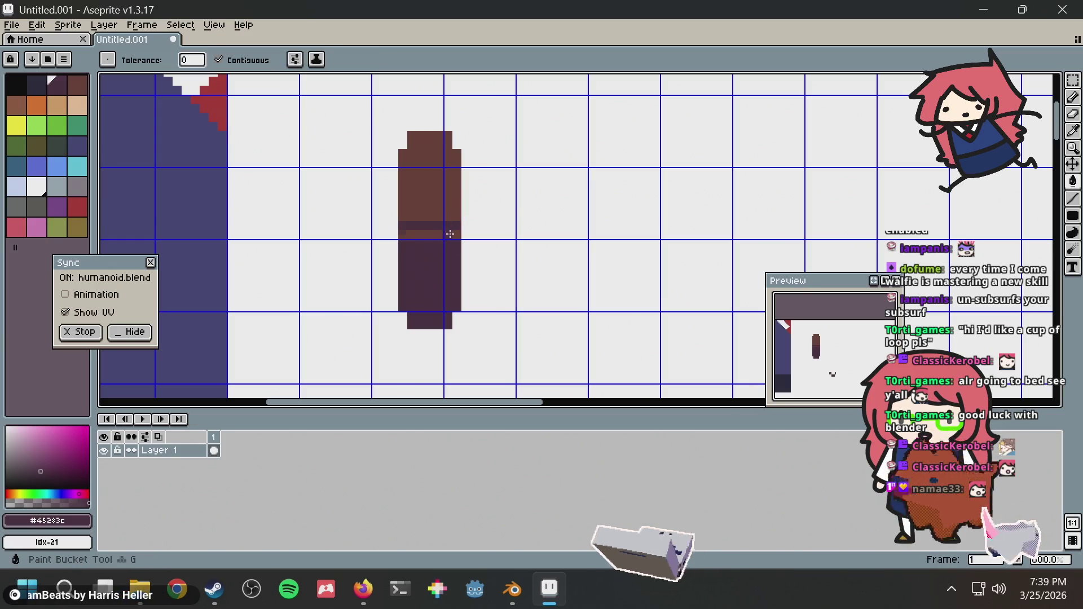
Step: Try filling the eye's lower part brown, then undo it to keep it dark purple
{"action": "key", "text": "alt+Tab"}
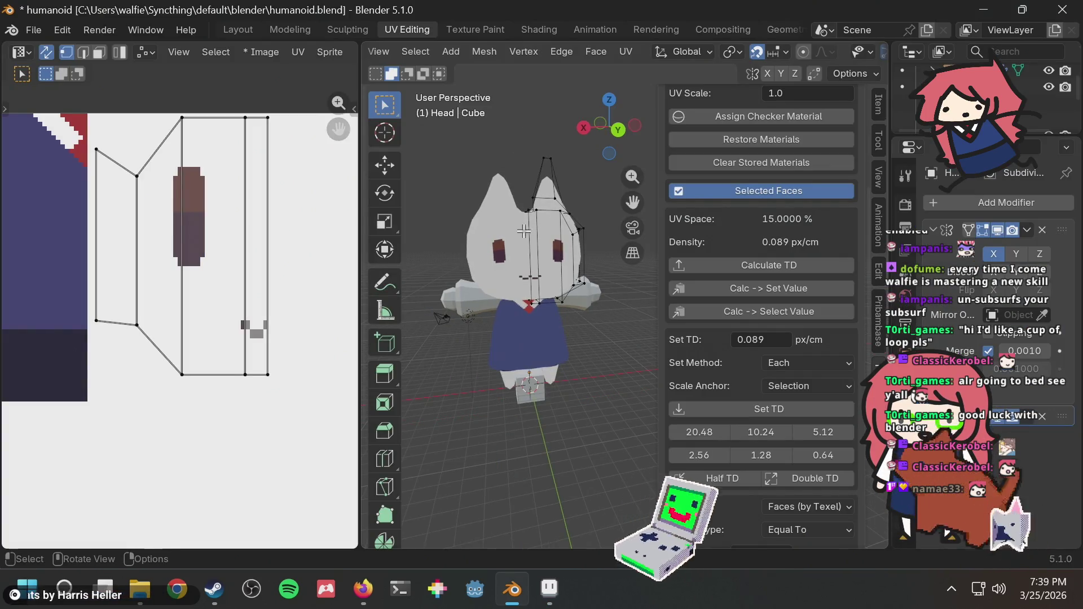
{"action": "mouse_move", "coordinate": [524, 230]}
{"action": "middle_mouse_down"}
{"action": "mouse_move", "coordinate": [530, 265]}
{"action": "mouse_move", "coordinate": [542, 246]}
{"action": "middle_mouse_up"}
{"action": "key", "text": "alt+Tab"}
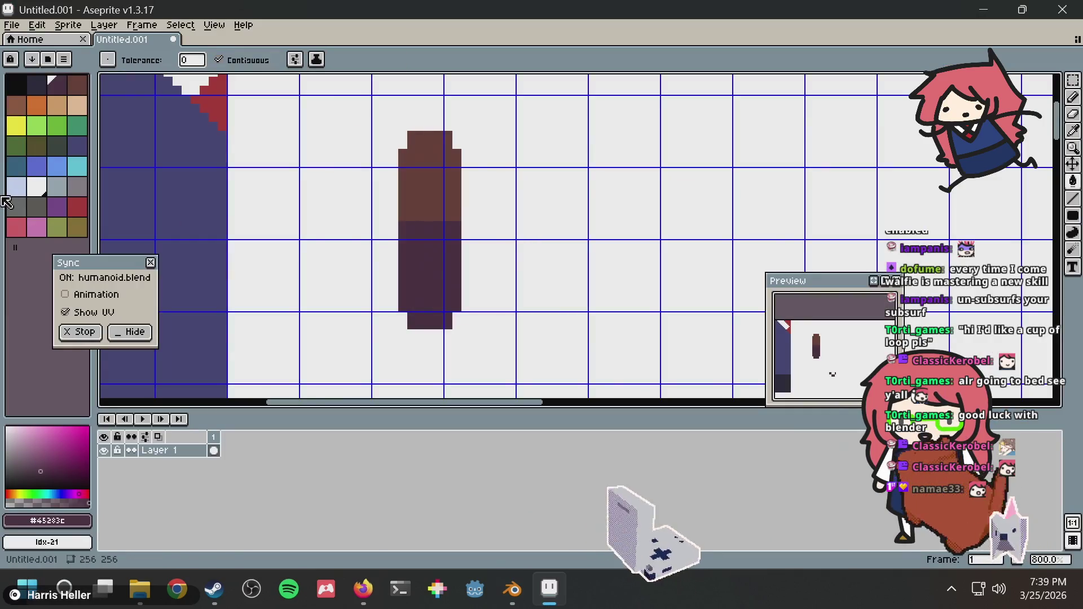
{"action": "left_click", "coordinate": [85, 86]}
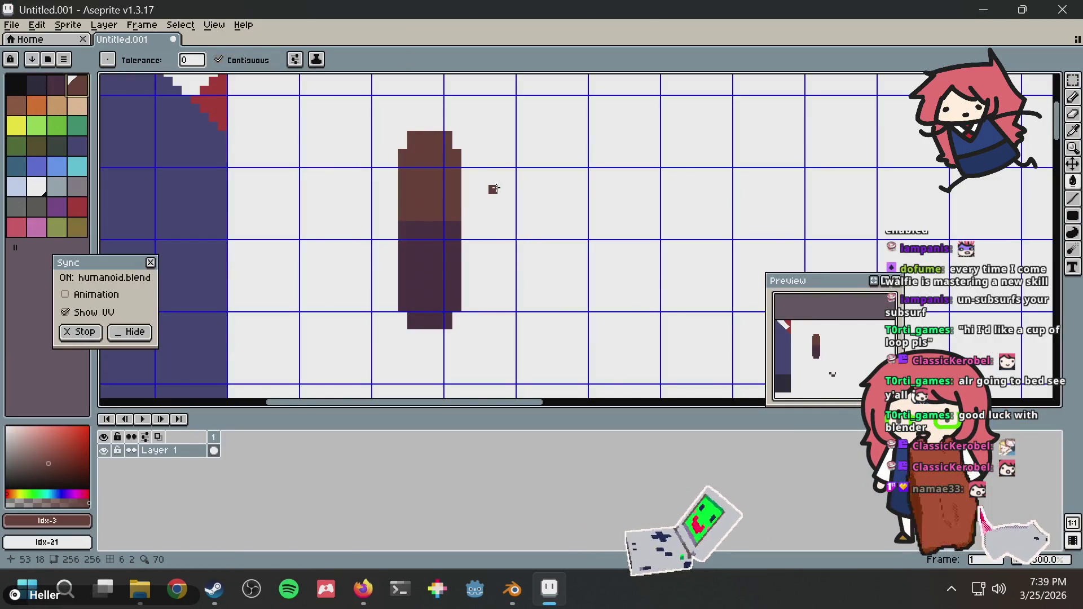
{"action": "left_click", "coordinate": [418, 235]}
{"action": "key", "text": "alt+Tab"}
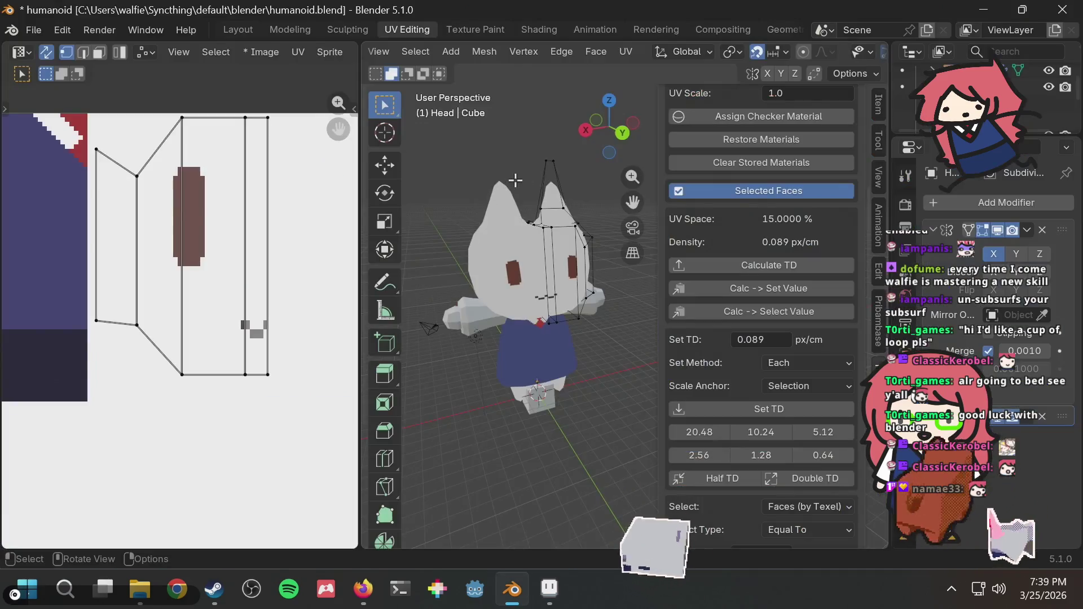
{"action": "key", "text": "alt+Tab"}
{"action": "key", "text": "ctrl+z"}
{"action": "key", "text": "alt+Tab"}
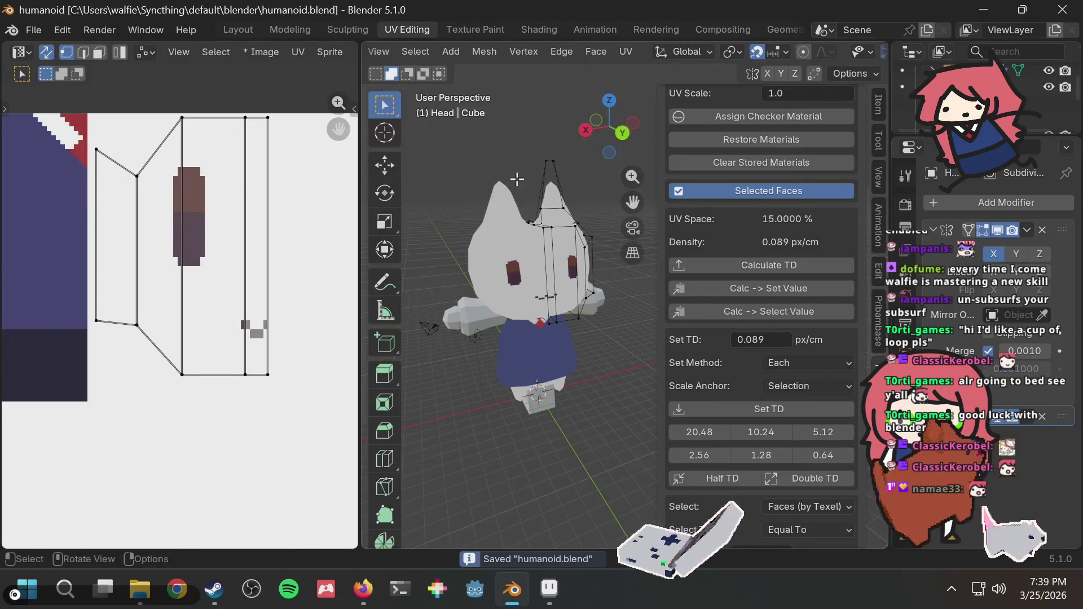
Step: Save the Blender file, orbit the view and select a vertex on the cat's ear
{"action": "key", "text": "ctrl+s"}
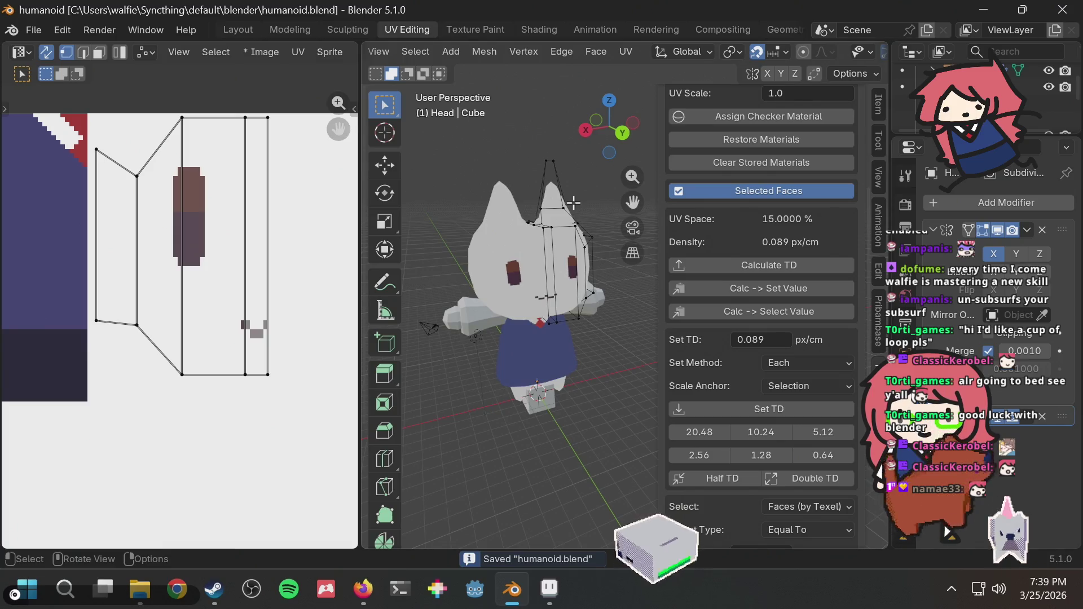
{"action": "left_click", "coordinate": [555, 201]}
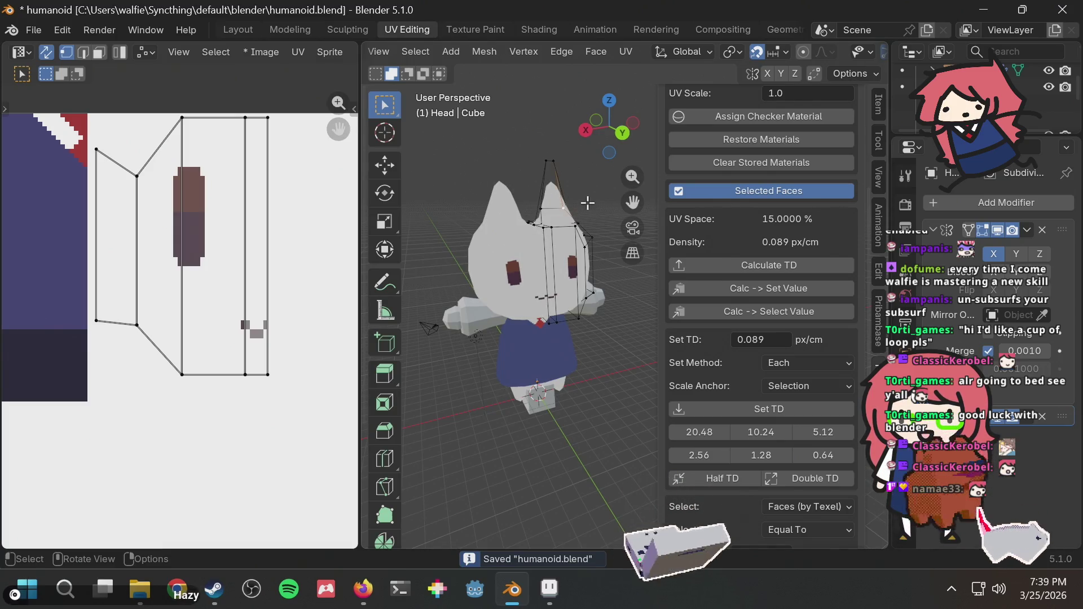
{"action": "middle_click_drag", "start_coordinate": [582, 202], "coordinate": [551, 202]}
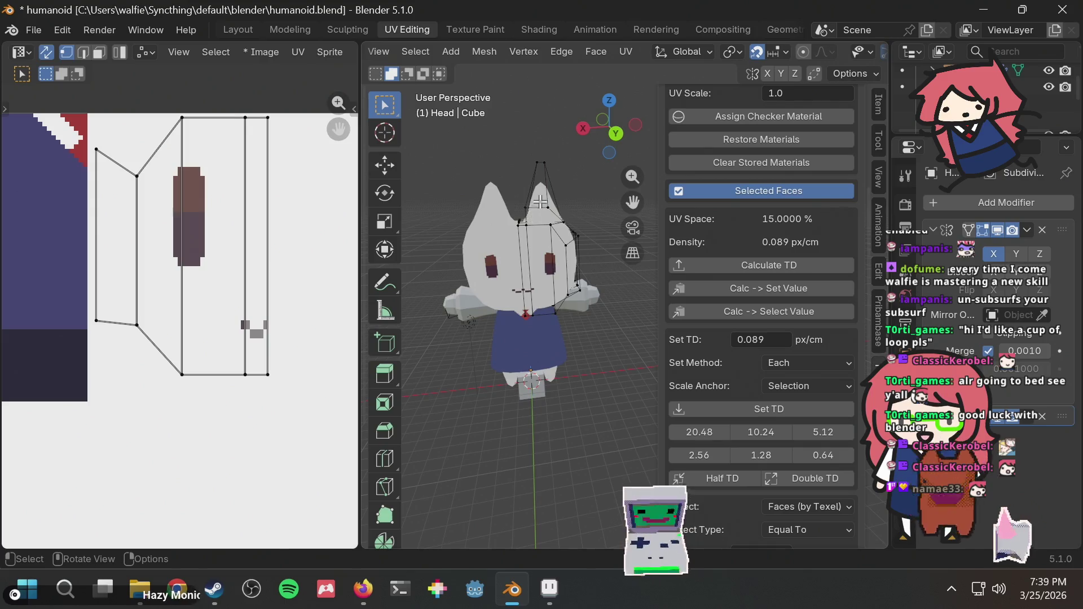
{"action": "left_click", "coordinate": [541, 200]}
{"action": "scroll", "coordinate": [507, 169], "scroll_direction": "up", "scroll_amount": 1}
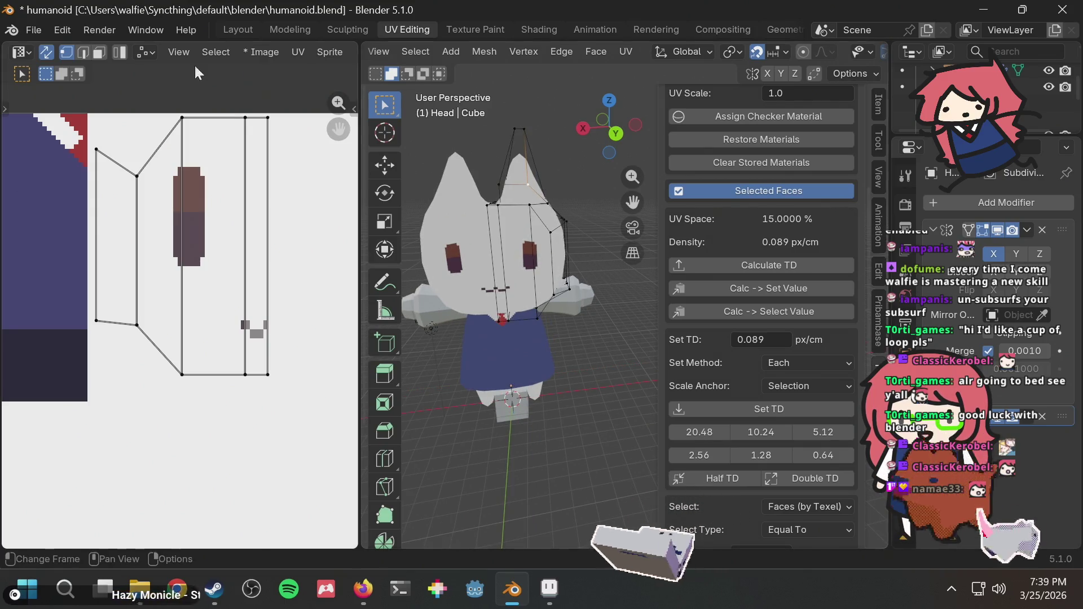
Step: Switch to Face select mode and locate the ear face within the head's UV layout
{"action": "left_click", "coordinate": [98, 52]}
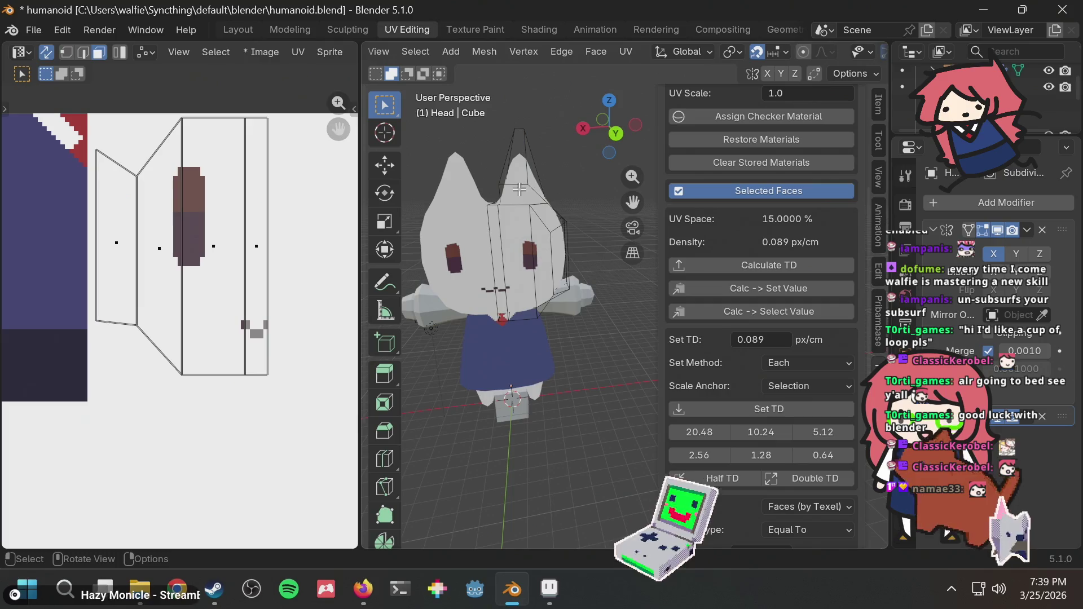
{"action": "scroll", "coordinate": [576, 203], "scroll_direction": "up", "scroll_amount": 1}
{"action": "scroll", "coordinate": [577, 203], "scroll_direction": "up", "scroll_amount": 1}
{"action": "middle_click_drag", "start_coordinate": [558, 195], "coordinate": [564, 248]}
{"action": "scroll", "coordinate": [241, 343], "scroll_direction": "down", "scroll_amount": 5}
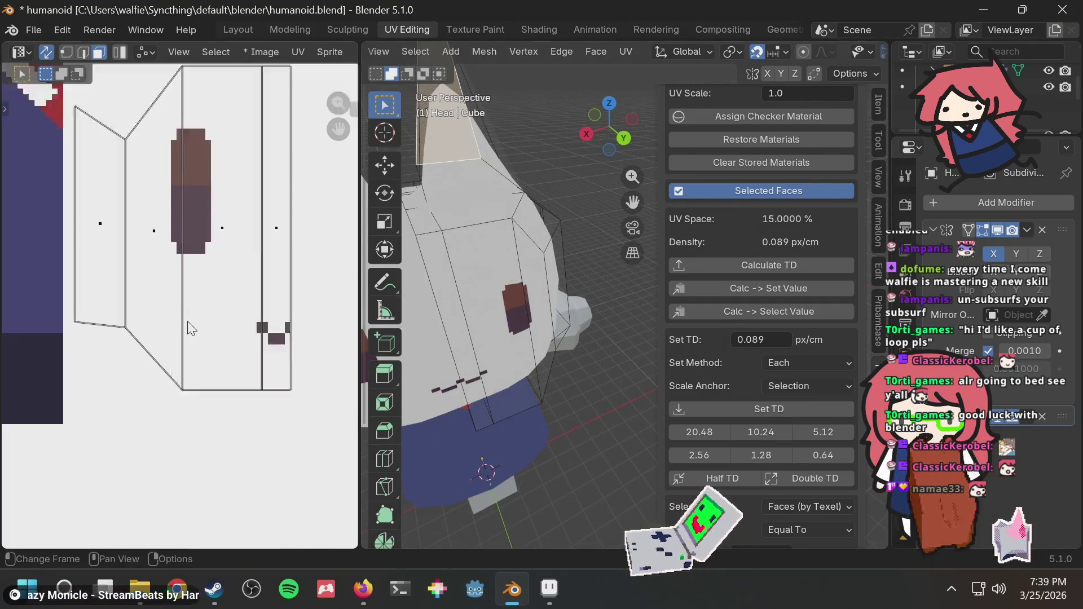
{"action": "middle_click_drag", "start_coordinate": [241, 343], "coordinate": [230, 318]}
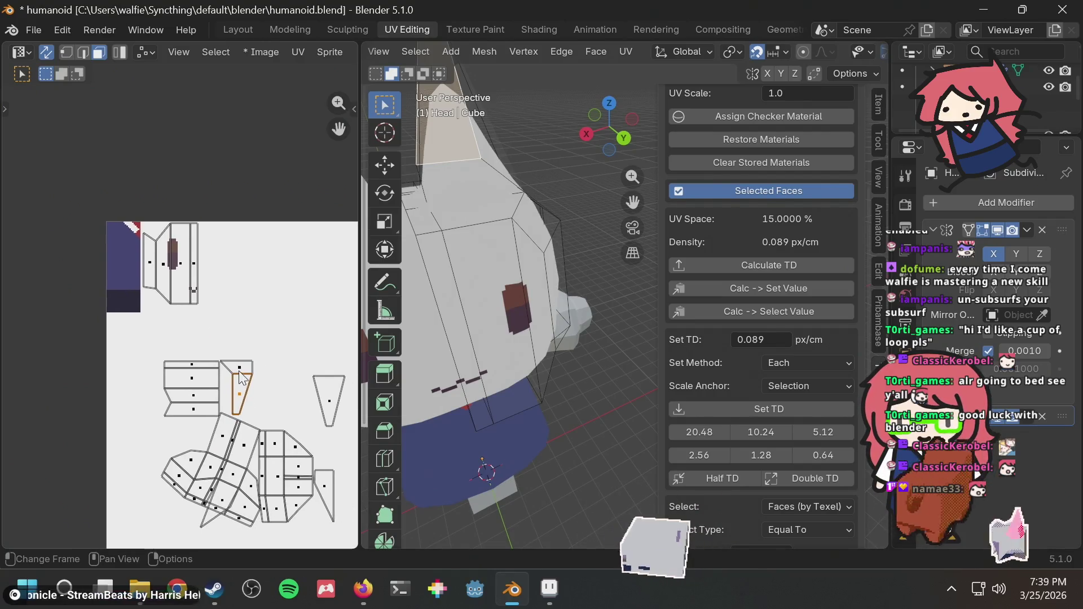
Step: Select the small ear face in the UV Editor and mirror its island along Y
{"action": "left_click", "coordinate": [247, 367], "text": "shift"}
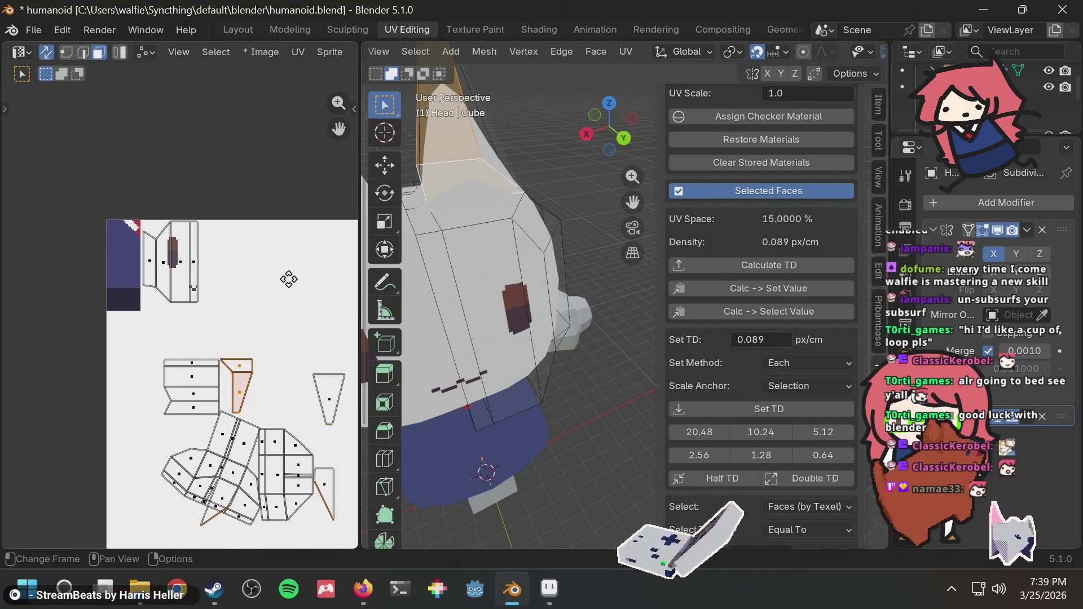
{"action": "middle_click_drag", "start_coordinate": [247, 367], "coordinate": [249, 365]}
{"action": "key", "text": "u"}
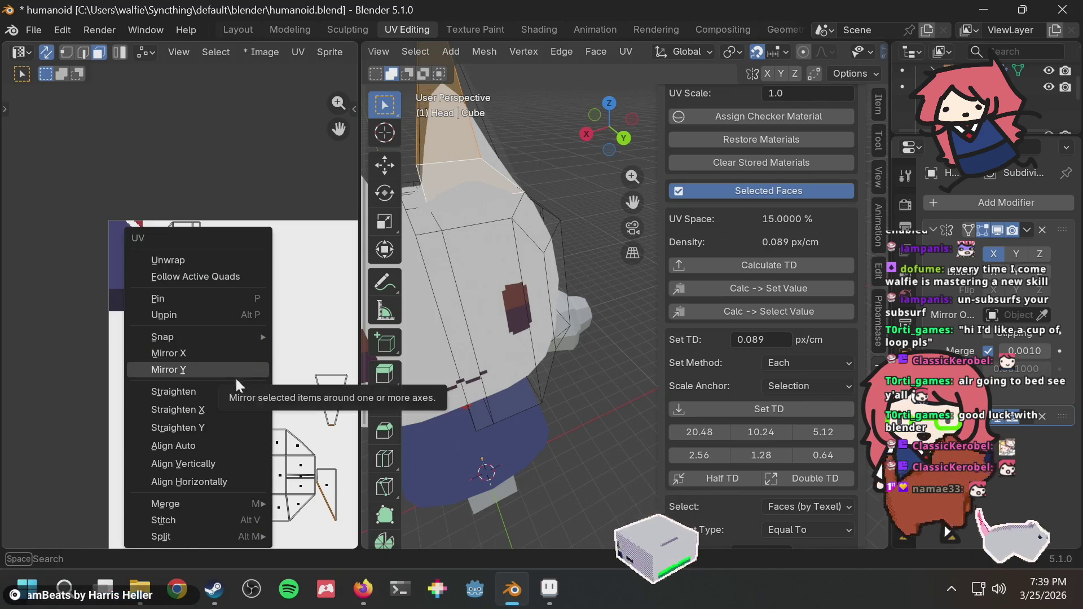
{"action": "left_click", "coordinate": [216, 369]}
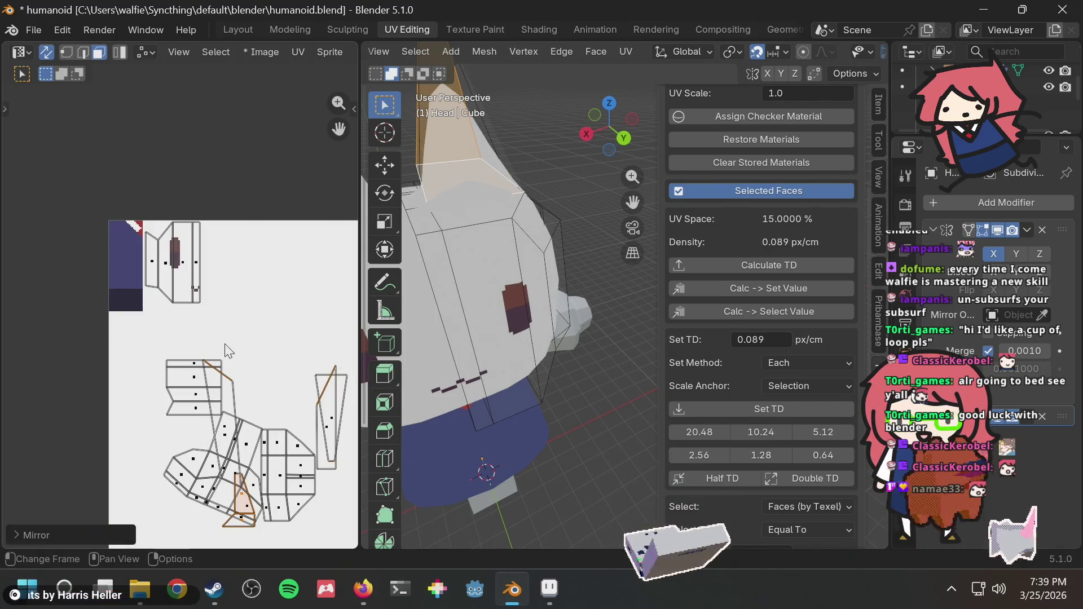
{"action": "mouse_move", "coordinate": [249, 300]}
{"action": "middle_mouse_down"}
{"action": "mouse_move", "coordinate": [277, 295]}
{"action": "mouse_move", "coordinate": [267, 287]}
{"action": "middle_mouse_up"}
Step: Move the ear island up beside the face texture, then switch to Aseprite
{"action": "key", "text": "g"}
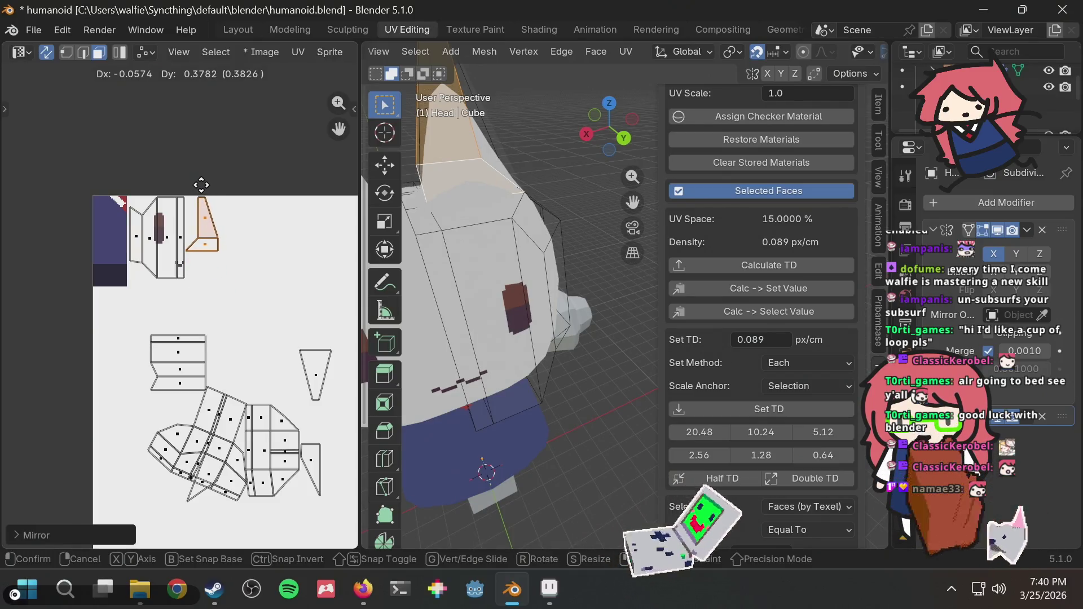
{"action": "left_click", "coordinate": [202, 185]}
{"action": "scroll", "coordinate": [227, 195], "scroll_direction": "up", "scroll_amount": 2}
{"action": "scroll", "coordinate": [227, 196], "scroll_direction": "up", "scroll_amount": 1}
{"action": "middle_click_drag", "start_coordinate": [229, 197], "coordinate": [250, 287]}
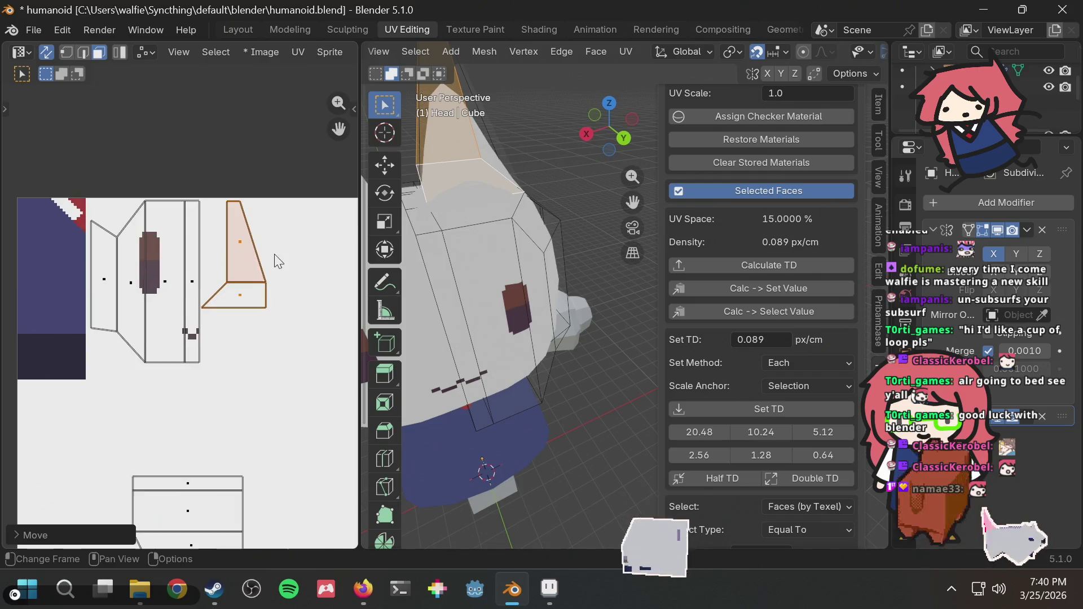
{"action": "mouse_move", "coordinate": [502, 243]}
{"action": "middle_mouse_down"}
{"action": "mouse_move", "coordinate": [526, 233]}
{"action": "mouse_move", "coordinate": [494, 201]}
{"action": "mouse_move", "coordinate": [553, 258]}
{"action": "mouse_move", "coordinate": [534, 265]}
{"action": "middle_mouse_up"}
{"action": "key", "text": "alt+Tab"}
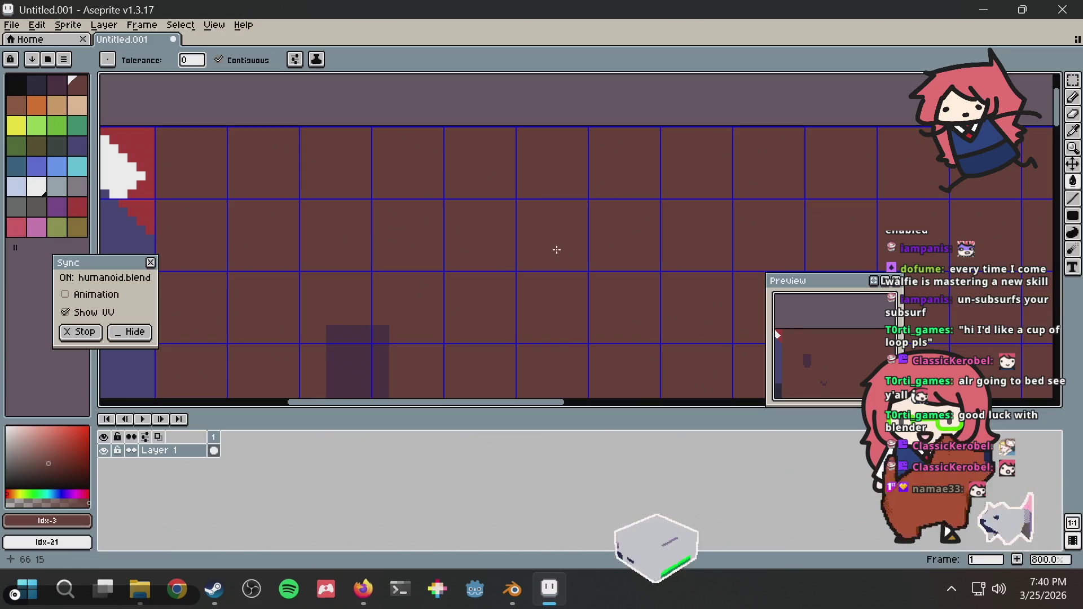
Step: Choose pink and sketch pencil strokes in the ear area, undoing a stray bucket fill
{"action": "key", "text": "v"}
{"action": "left_click", "coordinate": [36, 227]}
{"action": "key", "text": "g"}
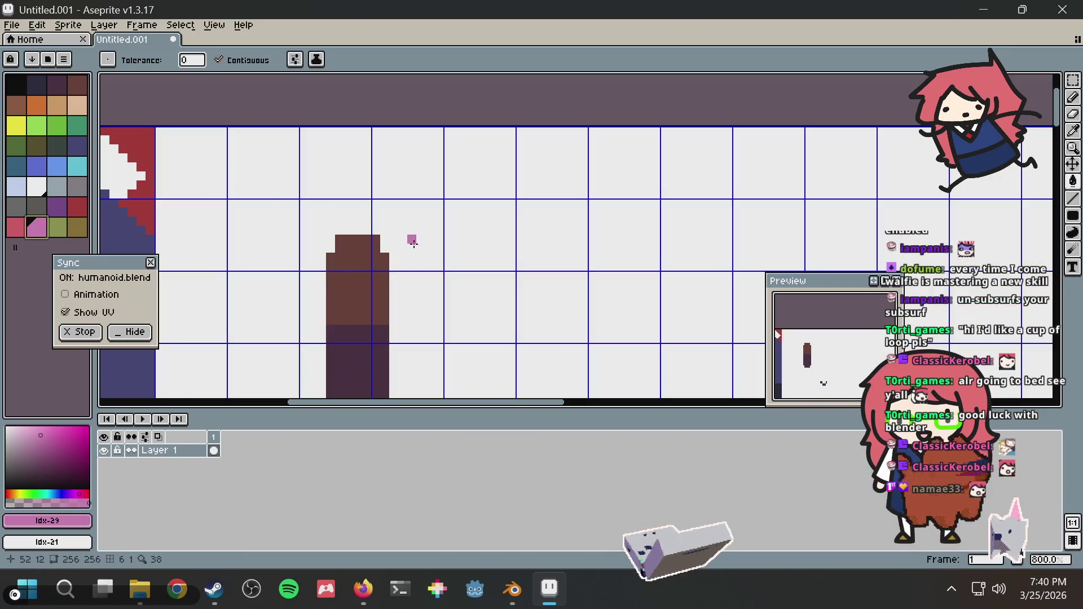
{"action": "left_click", "coordinate": [512, 205]}
{"action": "key", "text": "b"}
{"action": "key", "text": "ctrl+z"}
{"action": "left_click_drag", "start_coordinate": [512, 184], "coordinate": [498, 256]}
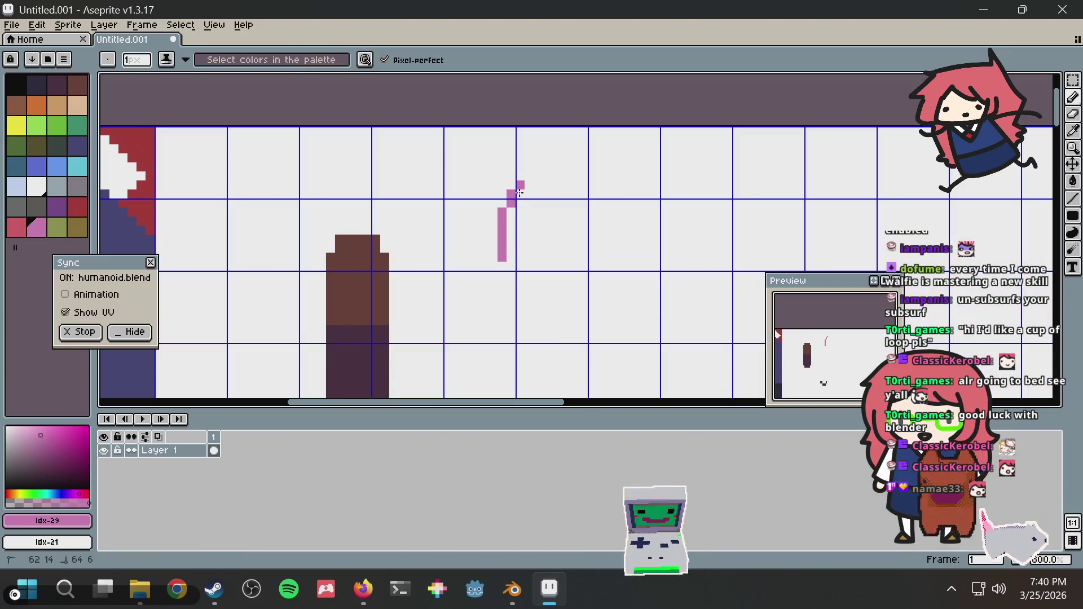
{"action": "left_click_drag", "start_coordinate": [515, 214], "coordinate": [515, 256]}
{"action": "left_click_drag", "start_coordinate": [516, 214], "coordinate": [531, 257]}
Step: Check the strokes in Blender, then undo and redraw the ear strokes and an A-shaped outline
{"action": "key", "text": "alt+Tab"}
{"action": "key", "text": "alt+Tab"}
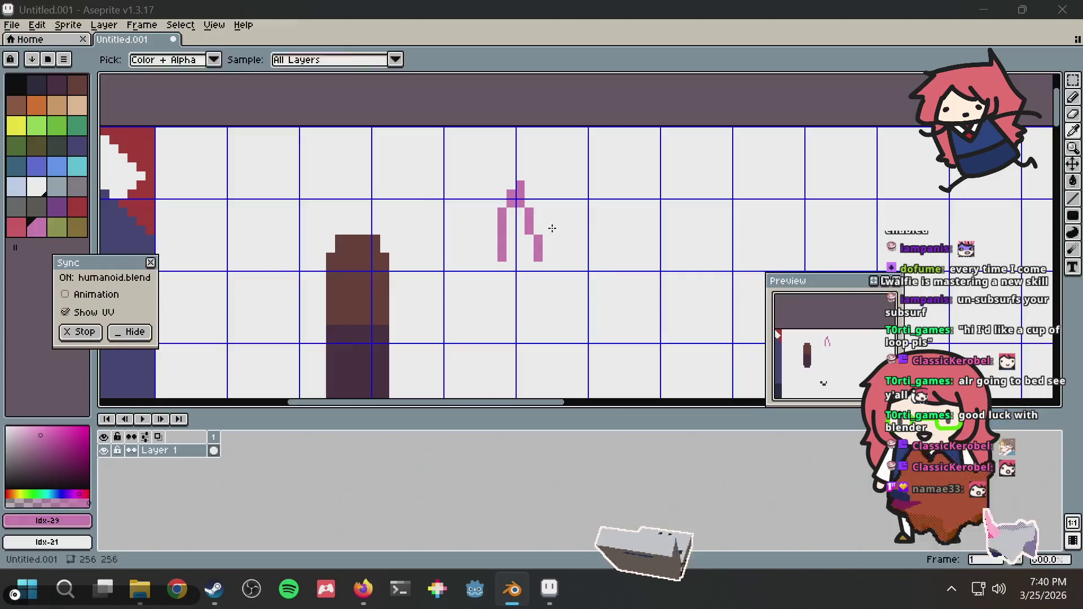
{"action": "key", "text": "ctrl+z"}
{"action": "key", "text": "ctrl+z"}
{"action": "key", "text": "ctrl+z"}
{"action": "left_click_drag", "start_coordinate": [636, 181], "coordinate": [638, 255]}
{"action": "left_click_drag", "start_coordinate": [648, 186], "coordinate": [665, 260]}
{"action": "key", "text": "alt+Tab"}
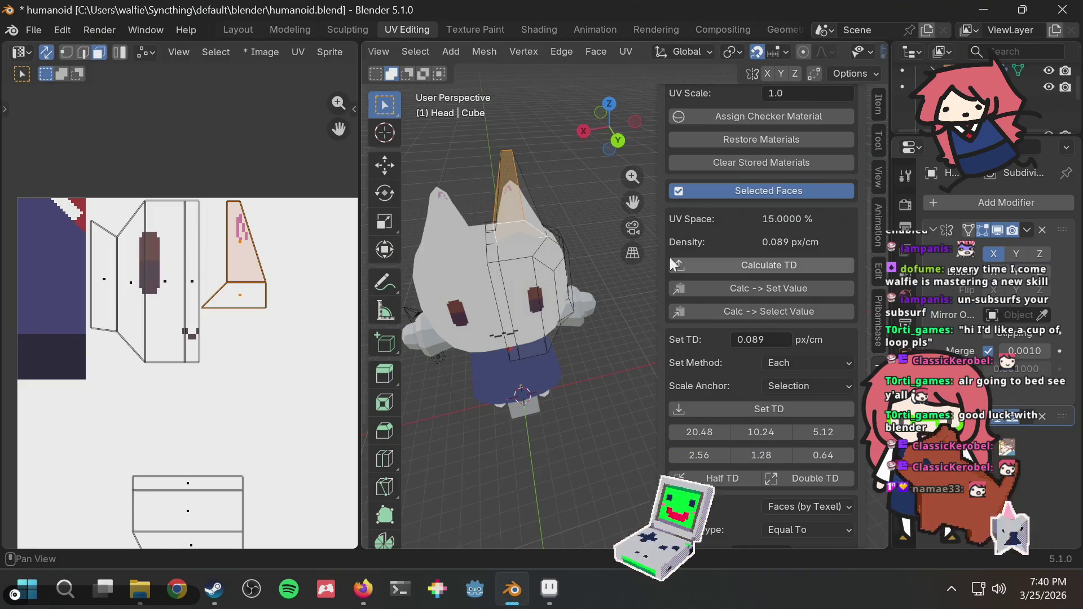
{"action": "key", "text": "alt+Tab"}
{"action": "key", "text": "ctrl+z"}
{"action": "key", "text": "ctrl+z"}
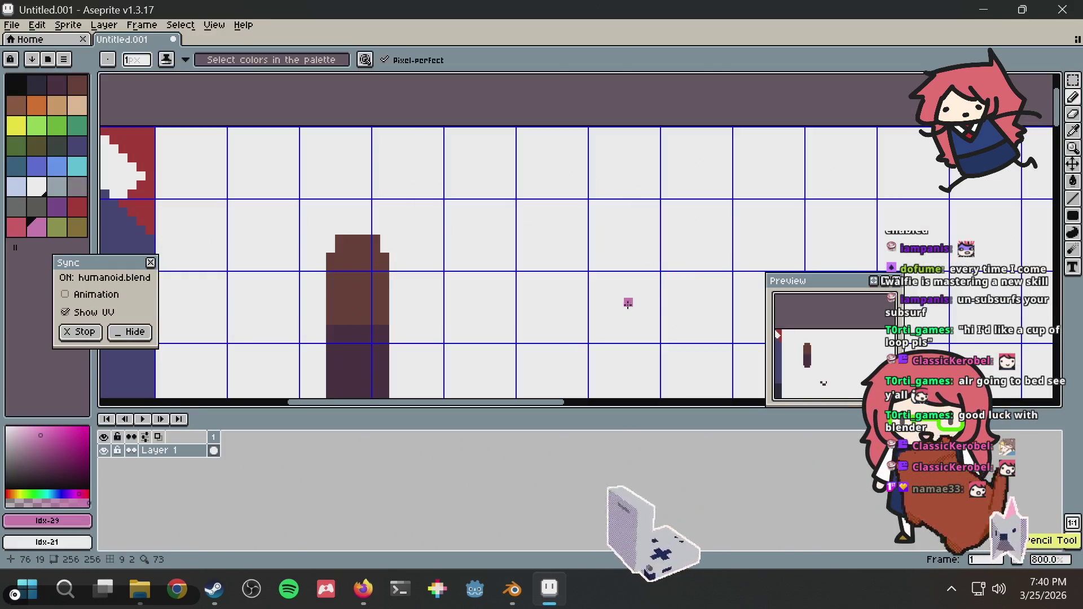
{"action": "mouse_move", "coordinate": [618, 312]}
{"action": "left_mouse_down"}
{"action": "mouse_move", "coordinate": [649, 221]}
{"action": "mouse_move", "coordinate": [671, 297]}
{"action": "mouse_move", "coordinate": [626, 300]}
{"action": "mouse_move", "coordinate": [626, 240]}
{"action": "left_mouse_up"}
{"action": "key", "text": "ctrl+z"}
{"action": "key", "text": "alt+Tab"}
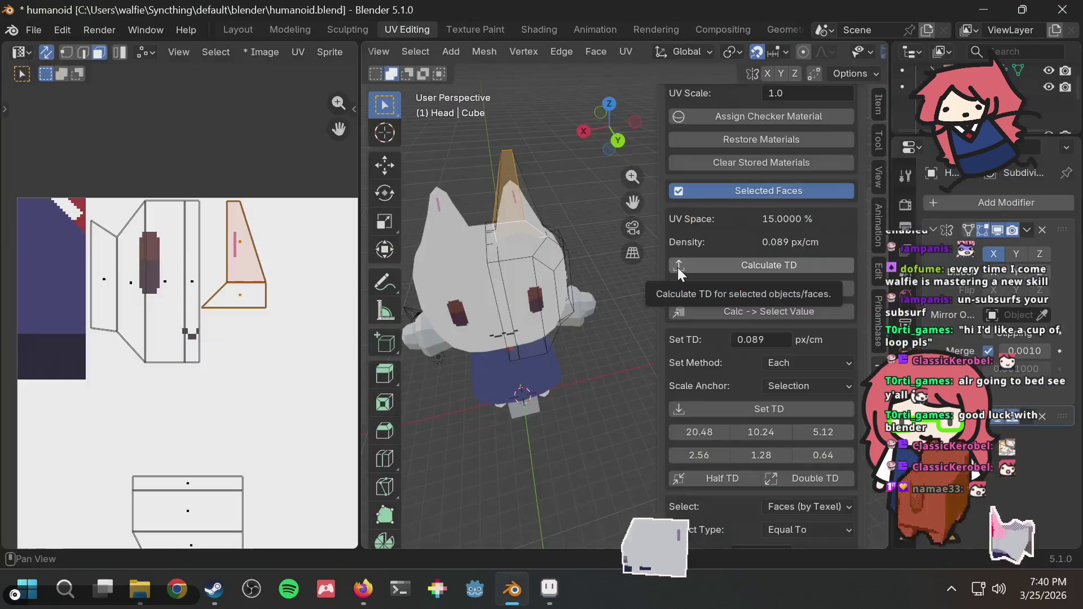
{"action": "key", "text": "alt+Tab"}
Step: Outline the ear triangle with vertical and diagonal pink edges and bucket-fill it solid
{"action": "key", "text": "v"}
{"action": "key", "text": "ctrl+z"}
{"action": "key", "text": "b"}
{"action": "left_click_drag", "start_coordinate": [627, 360], "coordinate": [627, 287]}
{"action": "middle_click_drag", "start_coordinate": [675, 292], "coordinate": [655, 223]}
{"action": "mouse_move", "coordinate": [615, 220]}
{"action": "left_mouse_down"}
{"action": "mouse_move", "coordinate": [653, 288]}
{"action": "mouse_move", "coordinate": [608, 286]}
{"action": "left_mouse_up"}
{"action": "key", "text": "g"}
{"action": "left_click", "coordinate": [617, 271]}
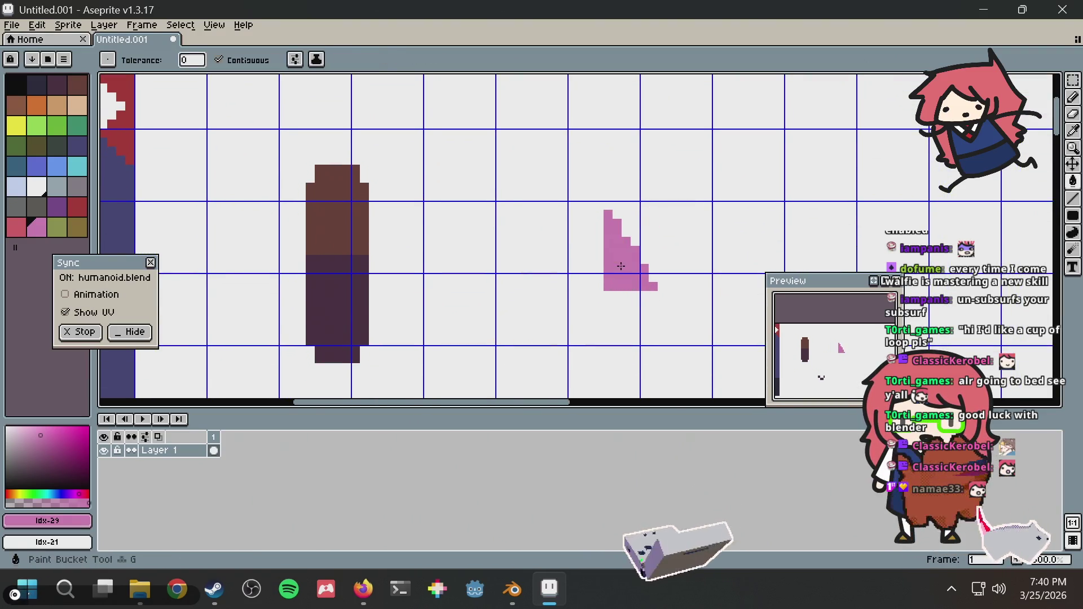
{"action": "key", "text": "alt+Tab"}
Step: Draw a pink line along the ear's bottom and fill the shape's hollow, undoing a background fill
{"action": "middle_click_drag", "start_coordinate": [527, 203], "coordinate": [547, 167]}
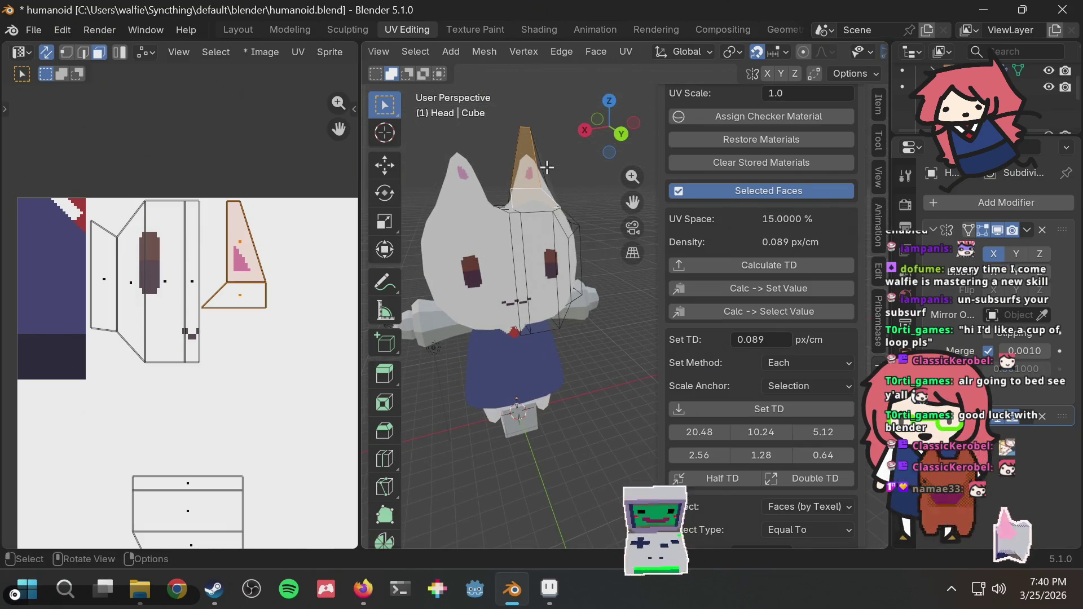
{"action": "key", "text": "alt+Tab"}
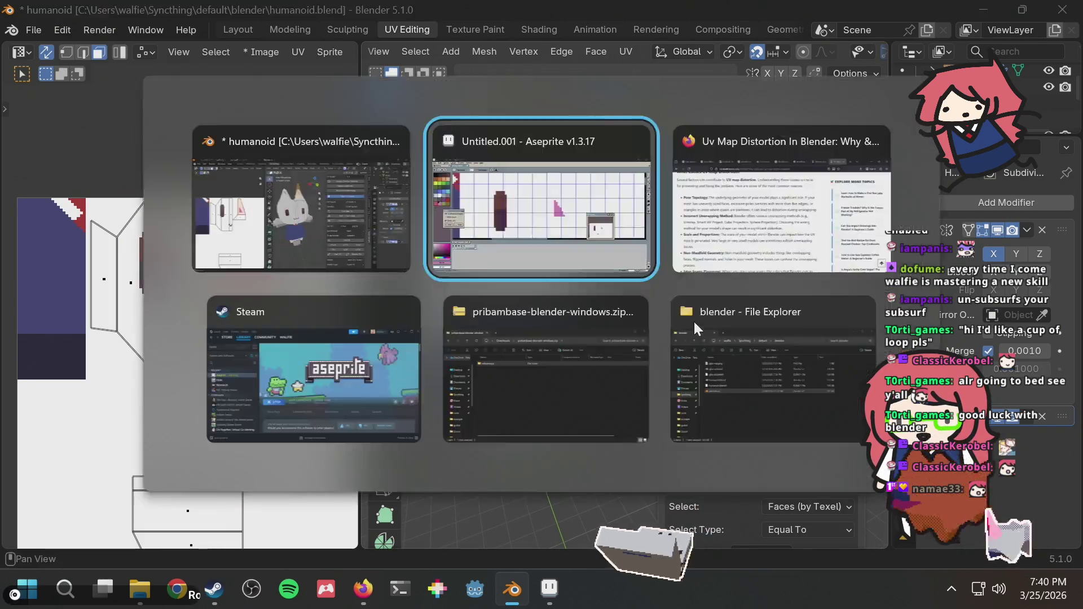
{"action": "left_click", "coordinate": [593, 280]}
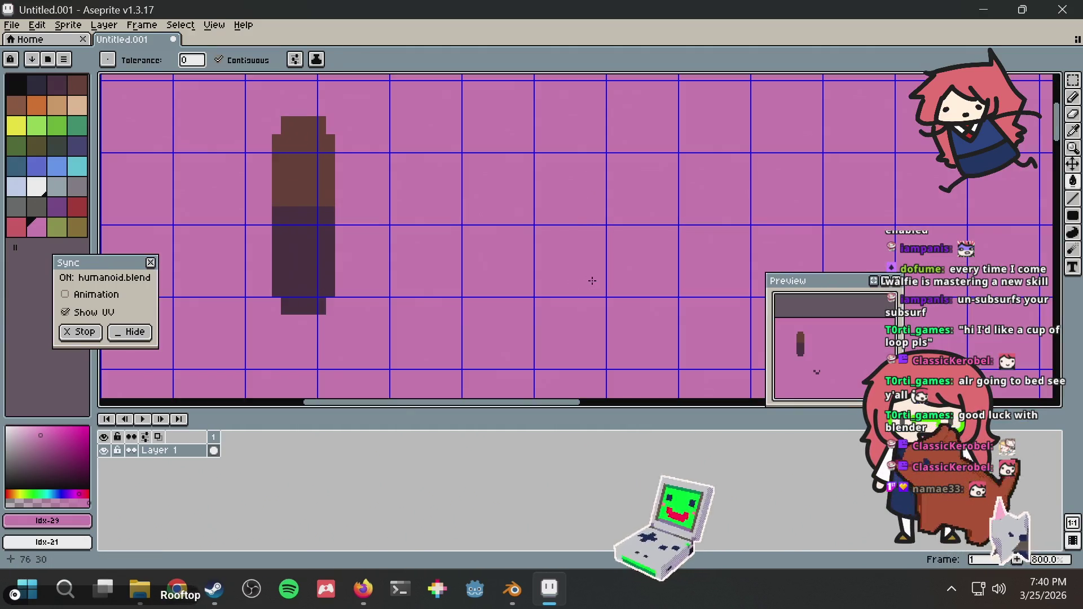
{"action": "key", "text": "ctrl+z"}
{"action": "key", "text": "b"}
{"action": "left_click_drag", "start_coordinate": [573, 285], "coordinate": [621, 278]}
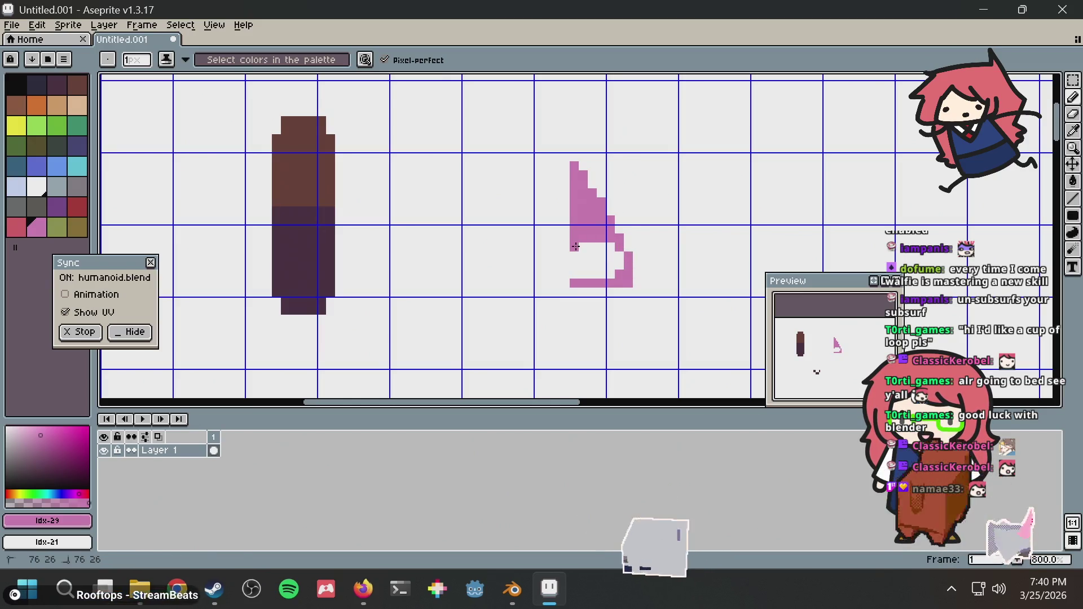
{"action": "key", "text": "g"}
{"action": "left_click", "coordinate": [592, 258]}
{"action": "key", "text": "alt+Tab"}
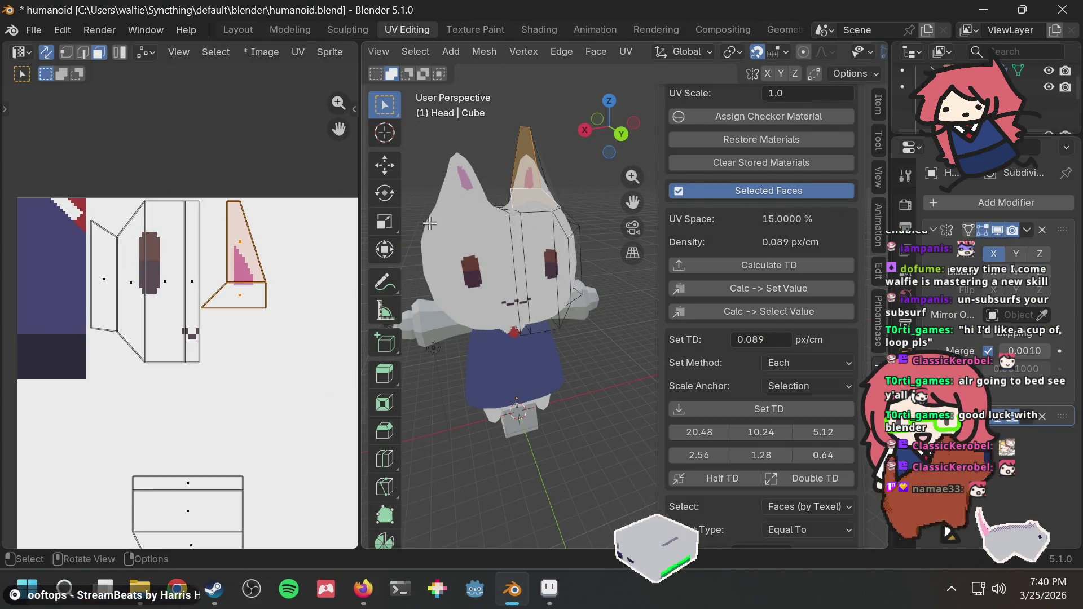
Step: Widen the pink shape along its left edge and check the ear in Blender
{"action": "scroll", "coordinate": [562, 185], "scroll_direction": "up", "scroll_amount": 2}
{"action": "middle_click_drag", "start_coordinate": [553, 167], "coordinate": [537, 197]}
{"action": "key", "text": "alt+Tab"}
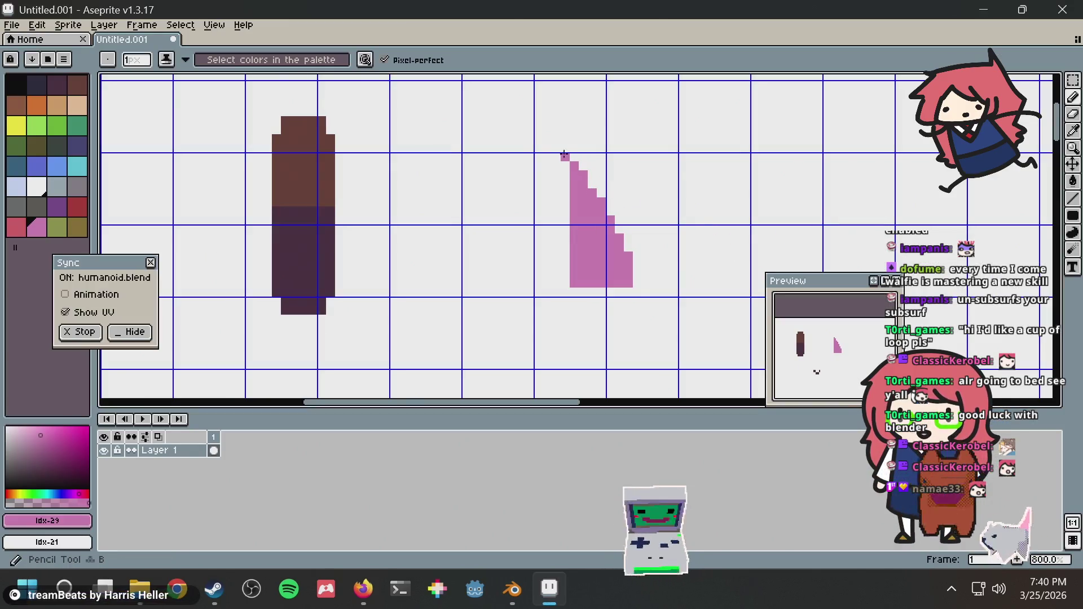
{"action": "mouse_move", "coordinate": [562, 152]}
{"action": "left_mouse_down"}
{"action": "mouse_move", "coordinate": [559, 239]}
{"action": "mouse_move", "coordinate": [566, 220]}
{"action": "left_mouse_up"}
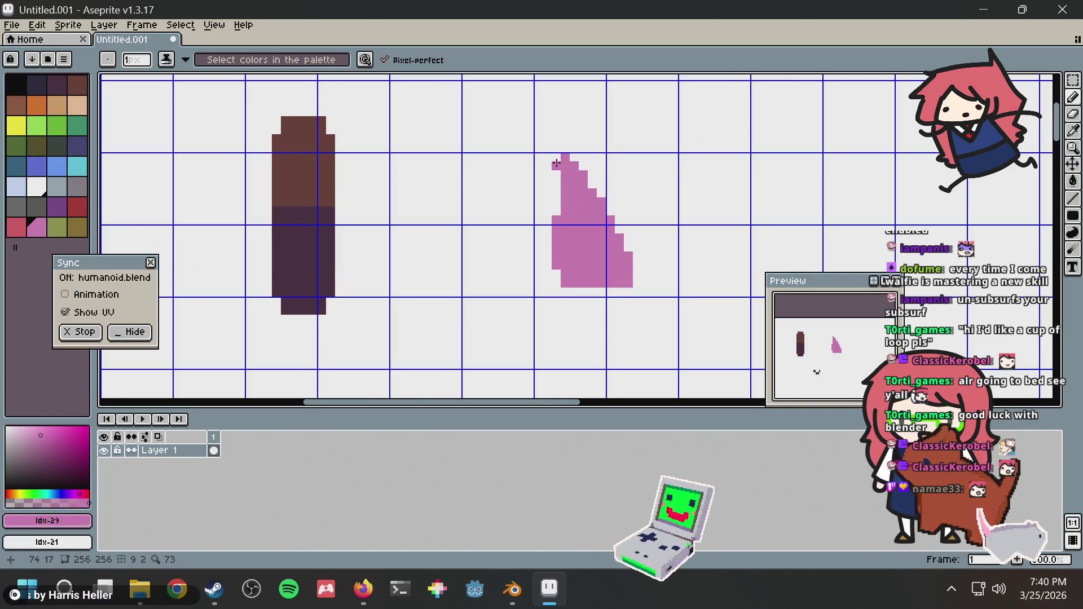
{"action": "left_click_drag", "start_coordinate": [556, 163], "coordinate": [553, 206]}
{"action": "key", "text": "alt+Tab"}
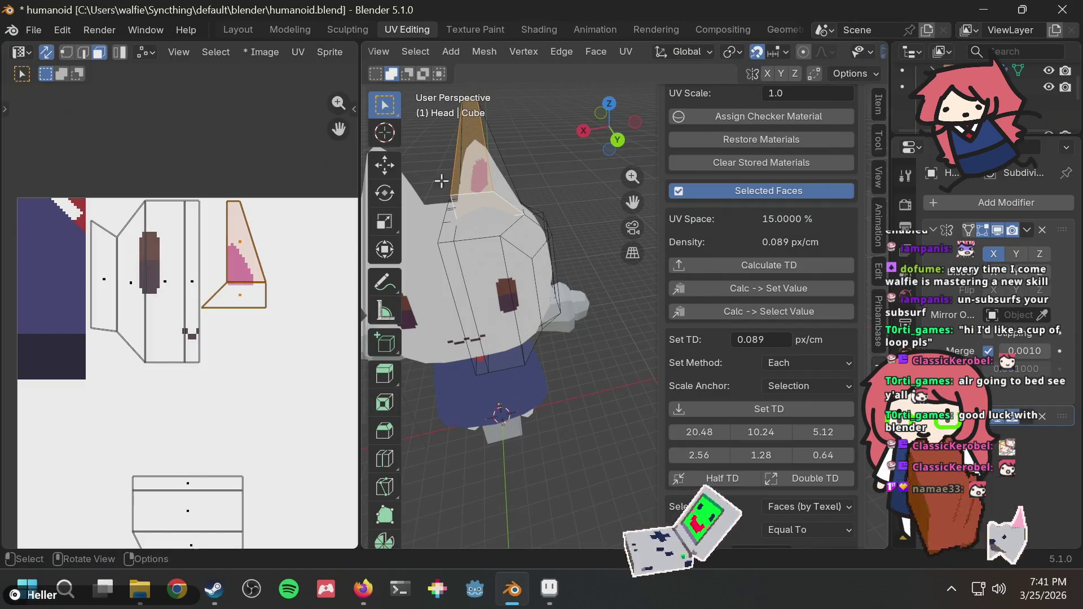
Step: Reposition the selected UV triangle and snap its UVs with Selected to Pixels
{"action": "scroll", "coordinate": [260, 253], "scroll_direction": "up", "scroll_amount": 3}
{"action": "key", "text": "g"}
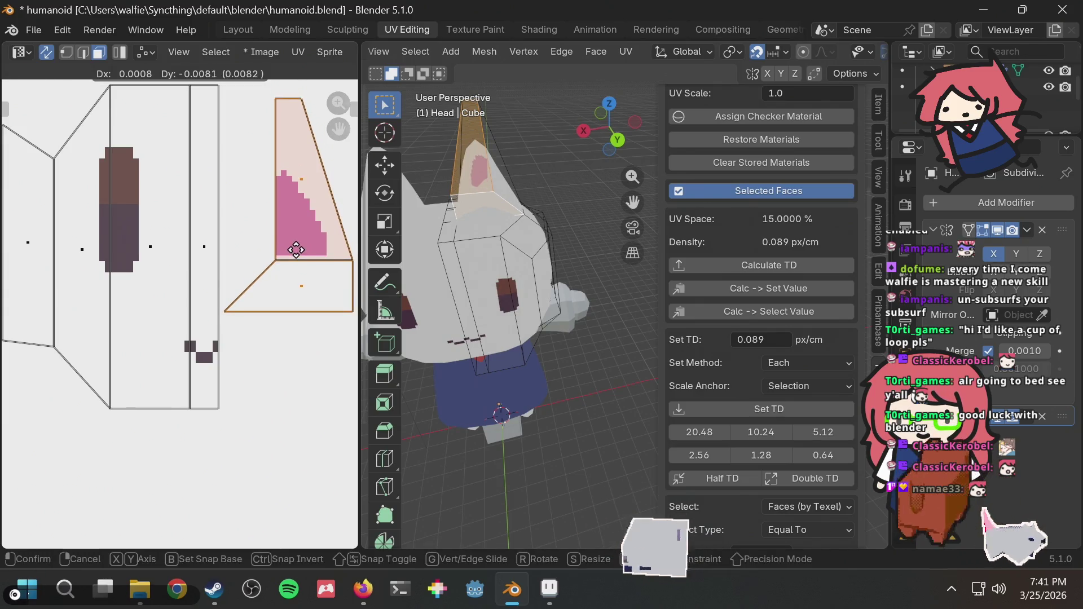
{"action": "left_click", "coordinate": [295, 247]}
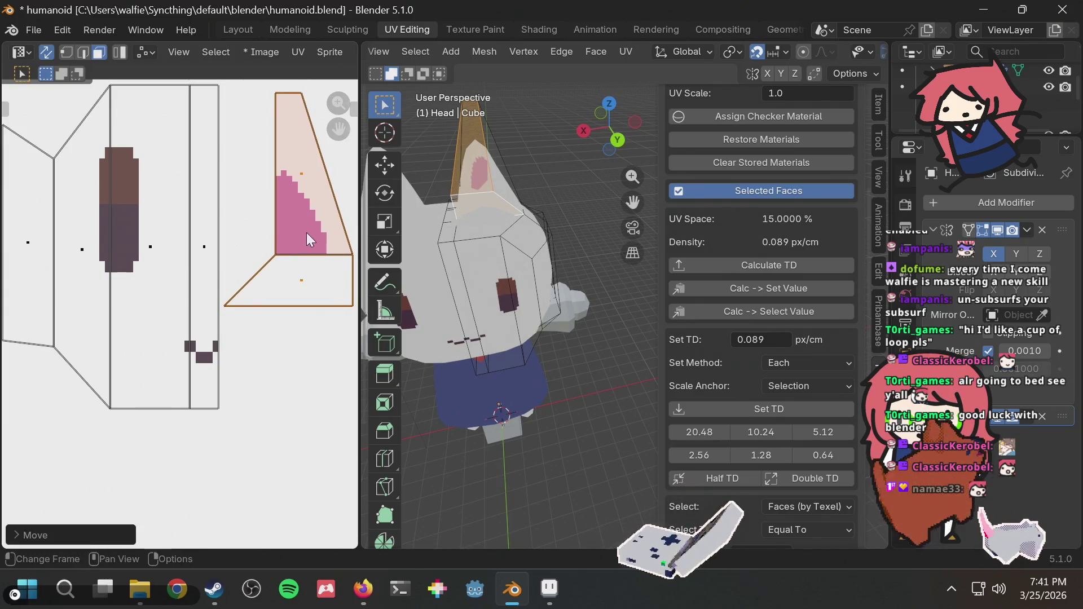
{"action": "right_click", "coordinate": [308, 231]}
{"action": "left_click", "coordinate": [286, 252]}
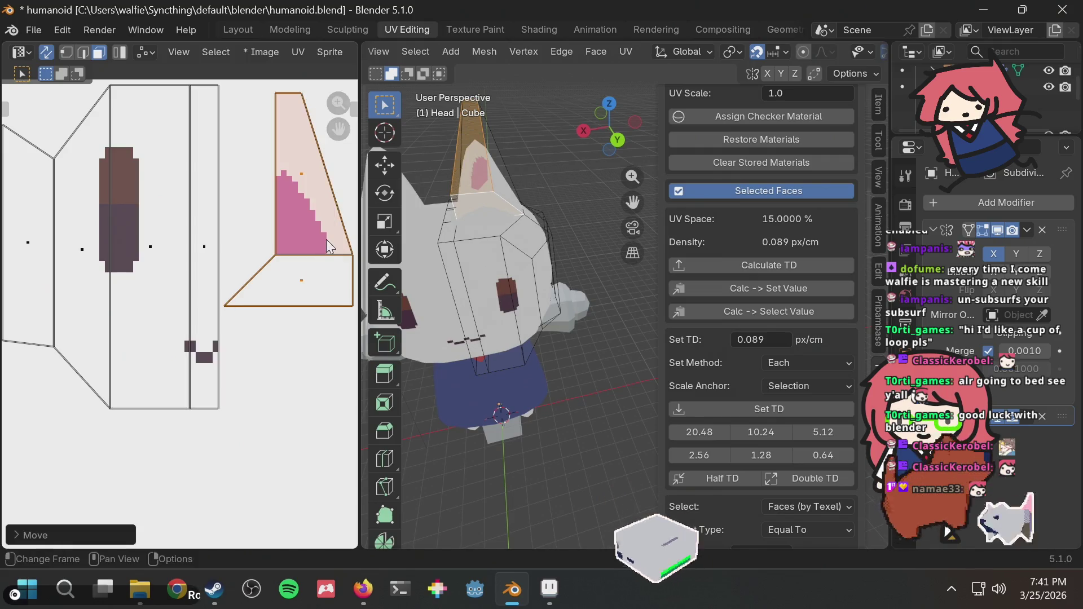
{"action": "key", "text": "F3"}
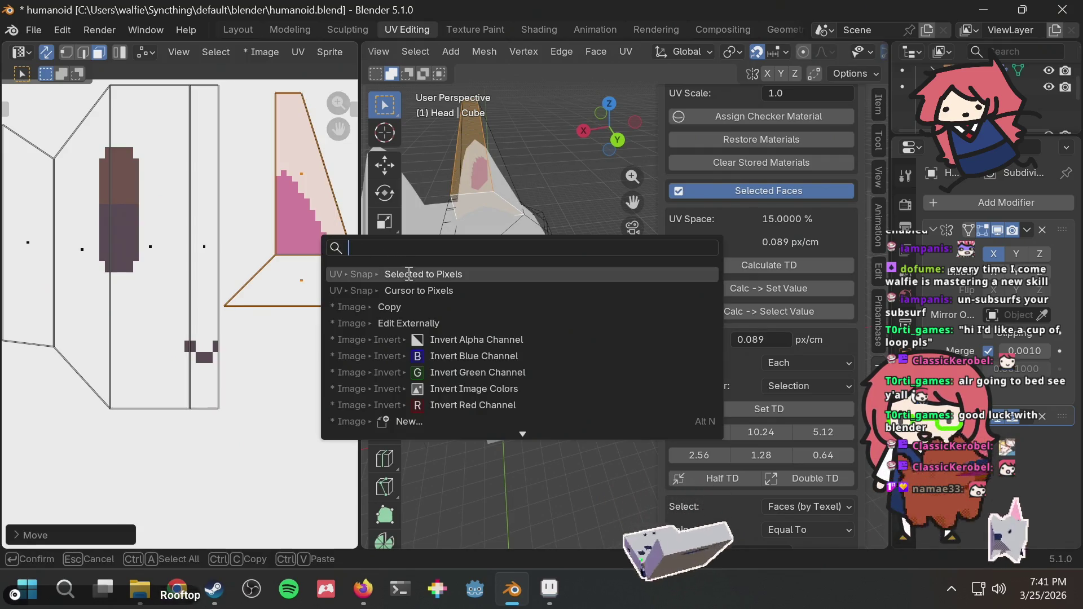
{"action": "left_click", "coordinate": [410, 274]}
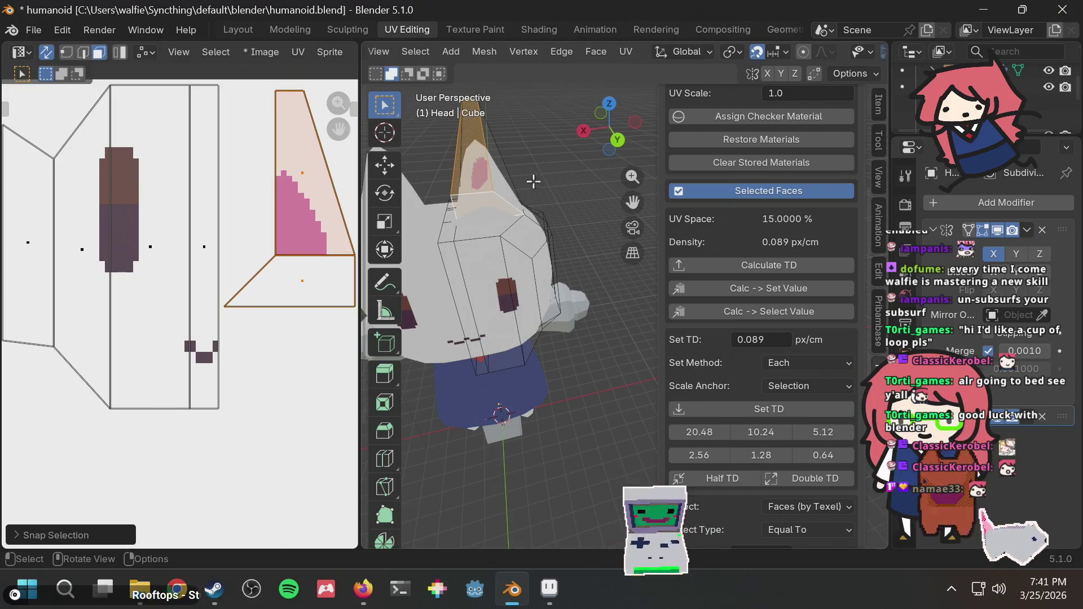
Step: Select the other ear's face and move its UV island up near the face texture
{"action": "middle_click_drag", "start_coordinate": [492, 175], "coordinate": [530, 228]}
{"action": "scroll", "coordinate": [536, 220], "scroll_direction": "up", "scroll_amount": 3}
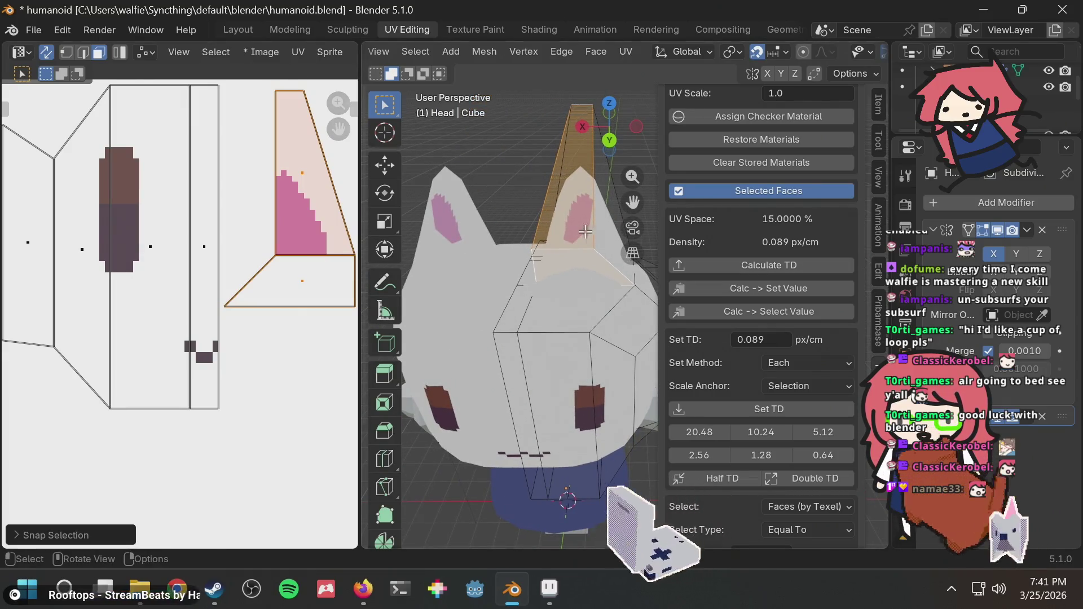
{"action": "left_click", "coordinate": [609, 231]}
{"action": "scroll", "coordinate": [246, 286], "scroll_direction": "down", "scroll_amount": 5}
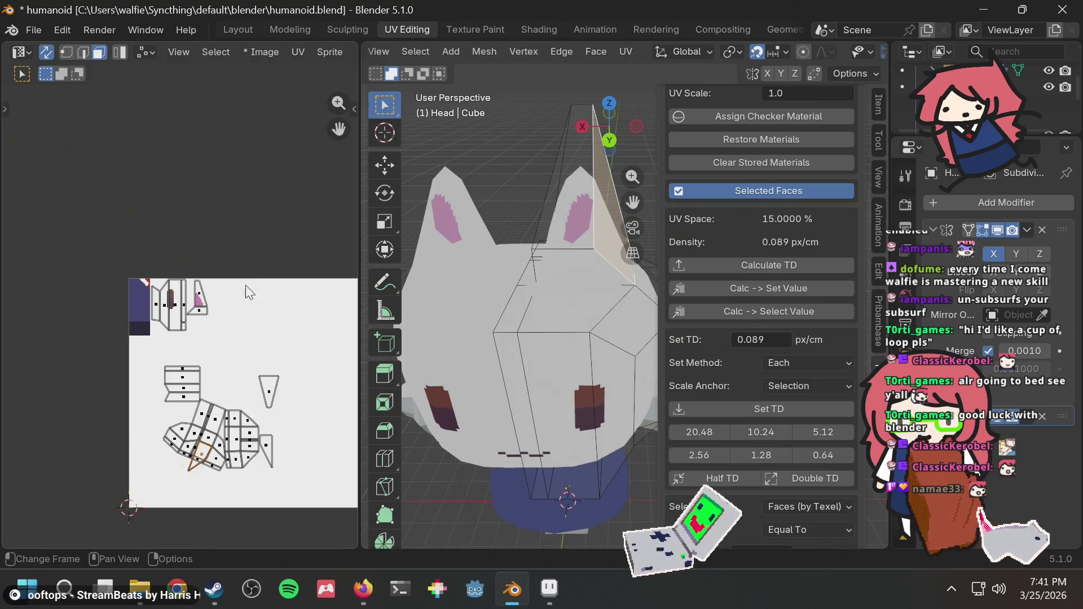
{"action": "scroll", "coordinate": [231, 378], "scroll_direction": "up", "scroll_amount": 2}
{"action": "key", "text": "g"}
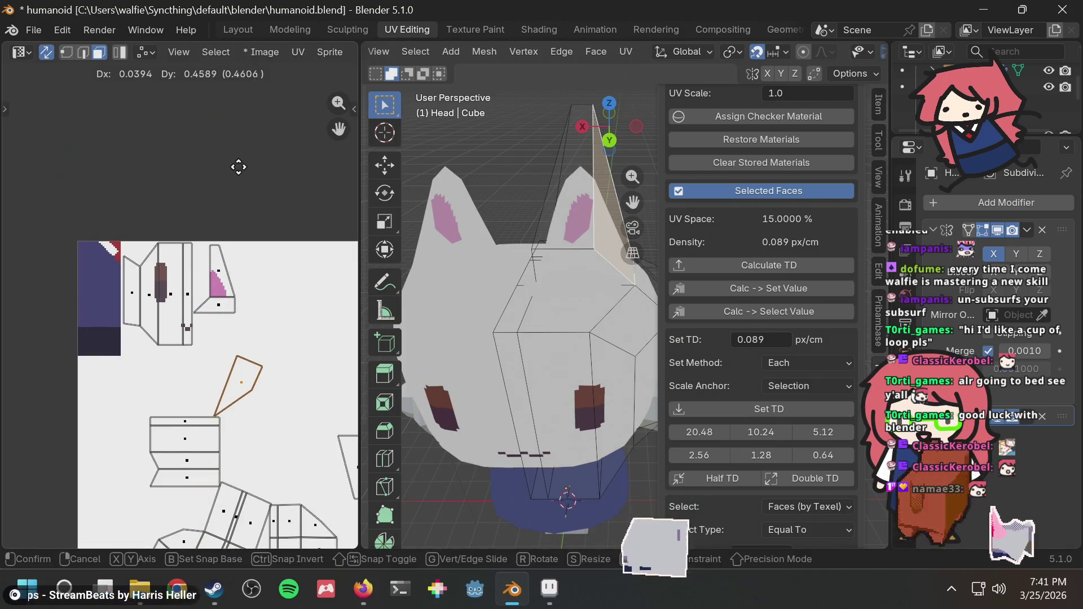
{"action": "left_click", "coordinate": [239, 159]}
{"action": "scroll", "coordinate": [226, 283], "scroll_direction": "up", "scroll_amount": 4}
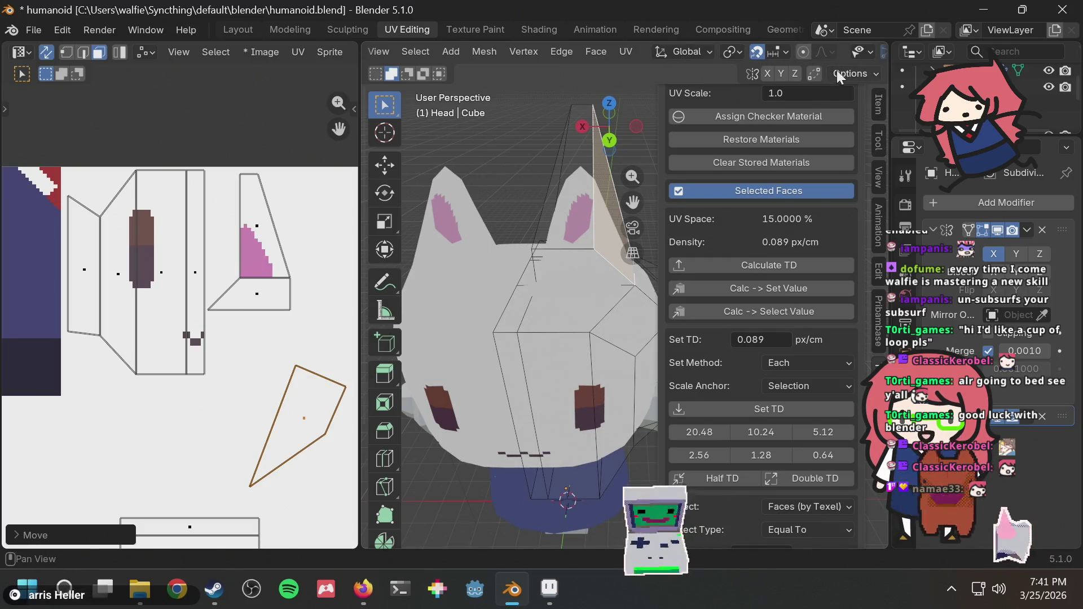
Step: From the orthographic back view, Project from View the ear faces and set texel density to 0.089 px/cm
{"action": "left_click", "coordinate": [609, 139]}
{"action": "left_click", "coordinate": [594, 179]}
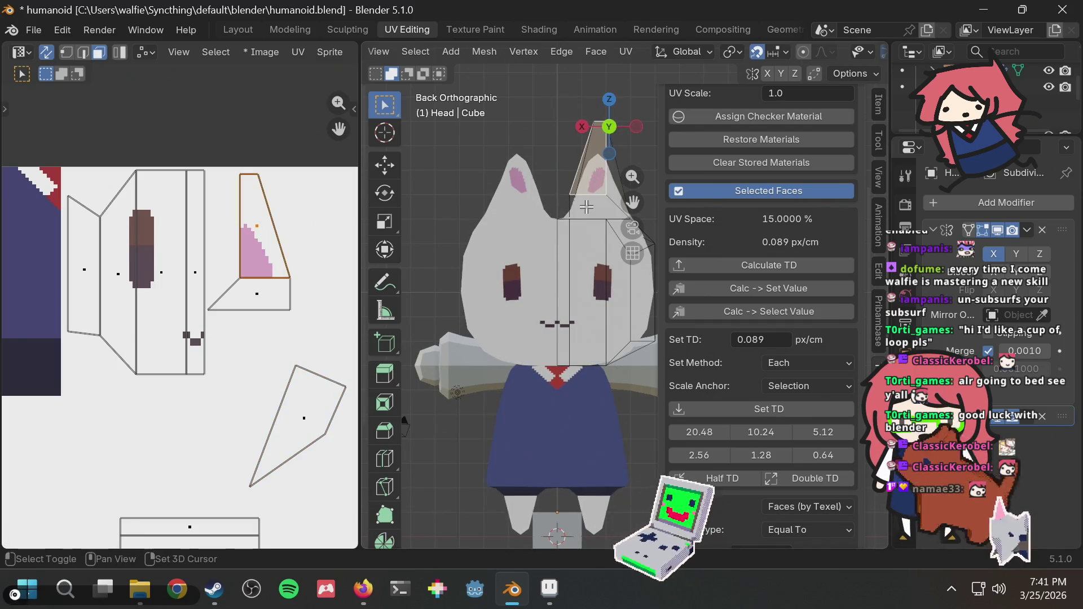
{"action": "left_click", "coordinate": [612, 189], "text": "shift"}
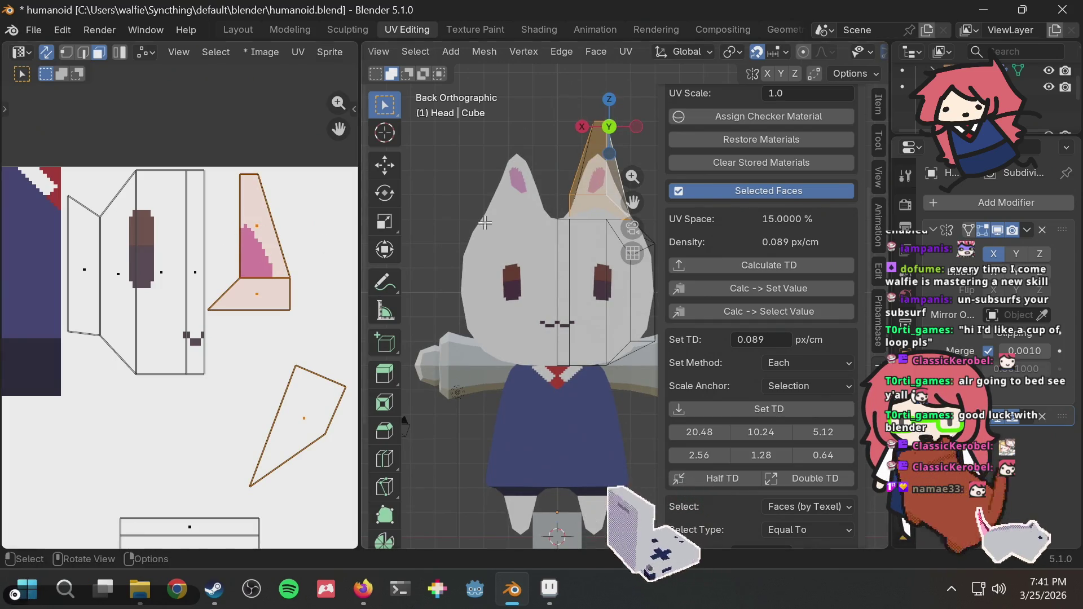
{"action": "key", "text": "u"}
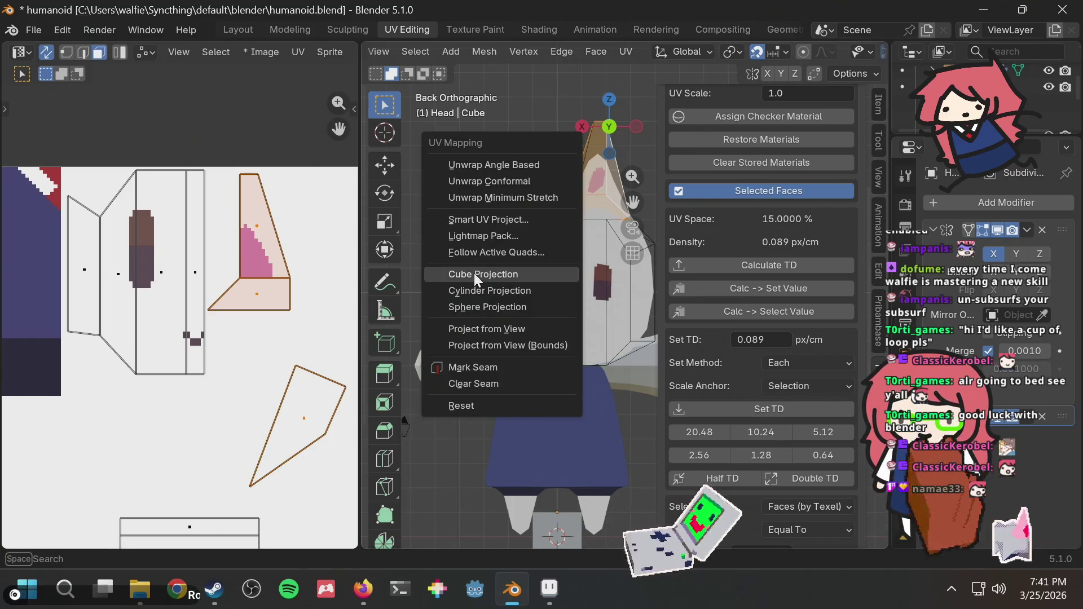
{"action": "left_click", "coordinate": [483, 327]}
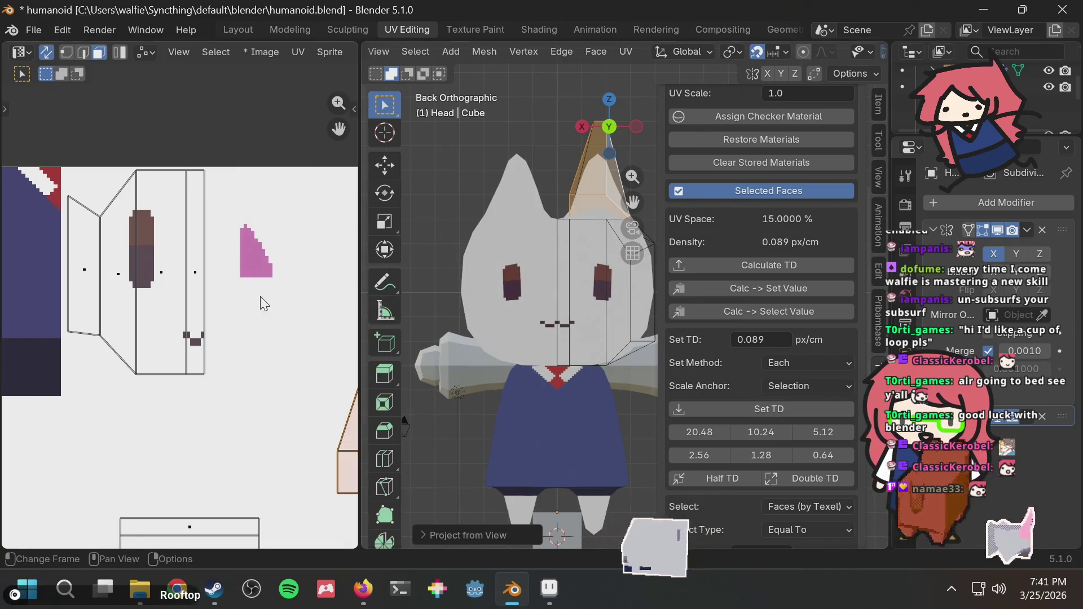
{"action": "left_click", "coordinate": [787, 409]}
Step: Move the re-projected ear UV island over the pink ear painting, then switch to Aseprite
{"action": "scroll", "coordinate": [233, 383], "scroll_direction": "down", "scroll_amount": 1}
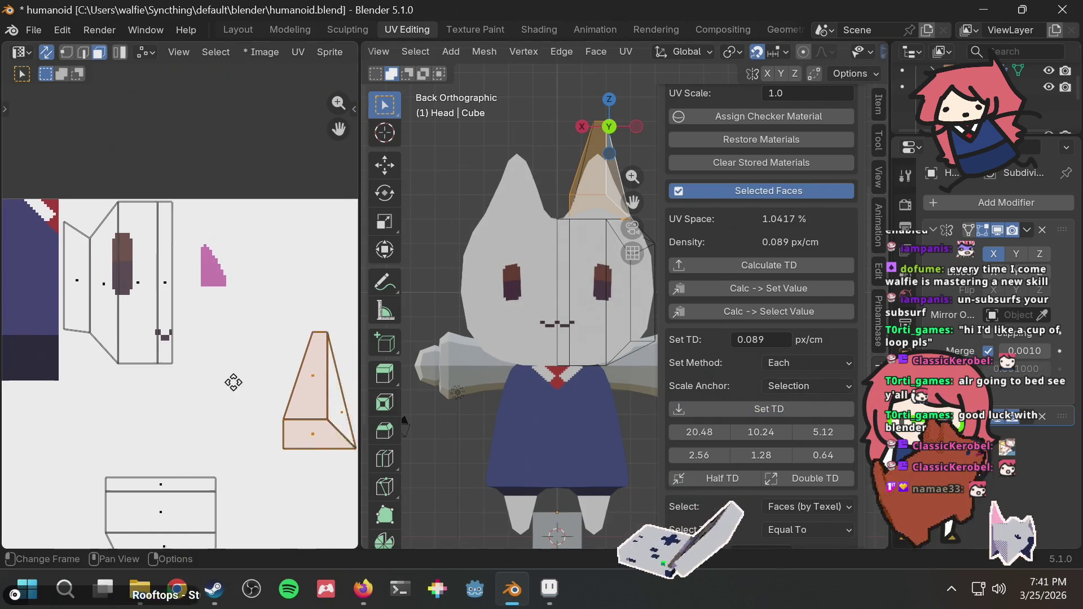
{"action": "key", "text": "g"}
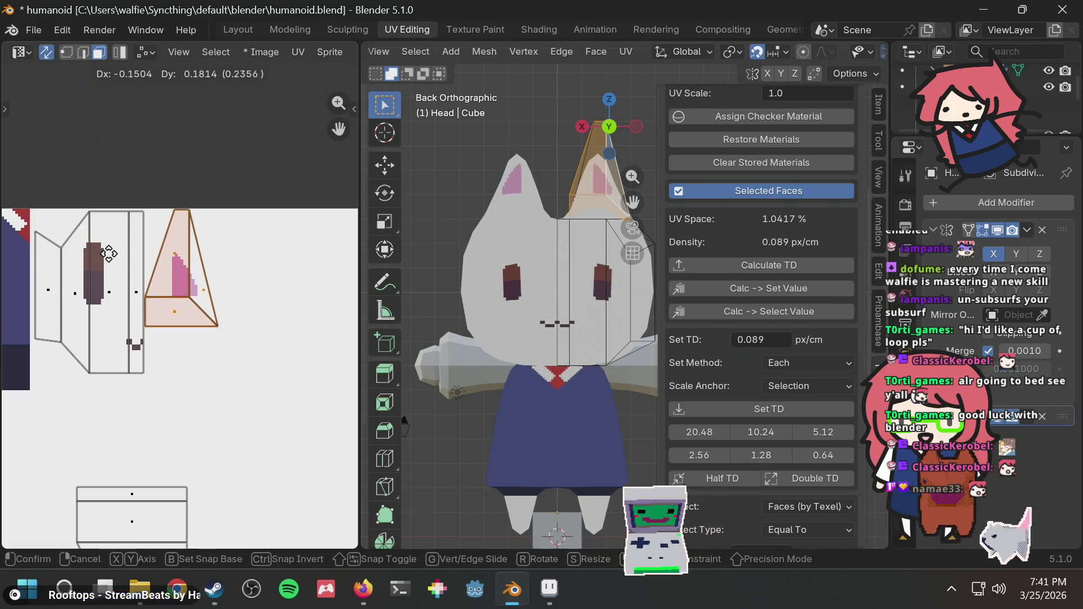
{"action": "left_click", "coordinate": [111, 252]}
{"action": "scroll", "coordinate": [244, 231], "scroll_direction": "up", "scroll_amount": 2}
{"action": "middle_click_drag", "start_coordinate": [244, 231], "coordinate": [262, 272]}
{"action": "scroll", "coordinate": [263, 273], "scroll_direction": "down", "scroll_amount": 1}
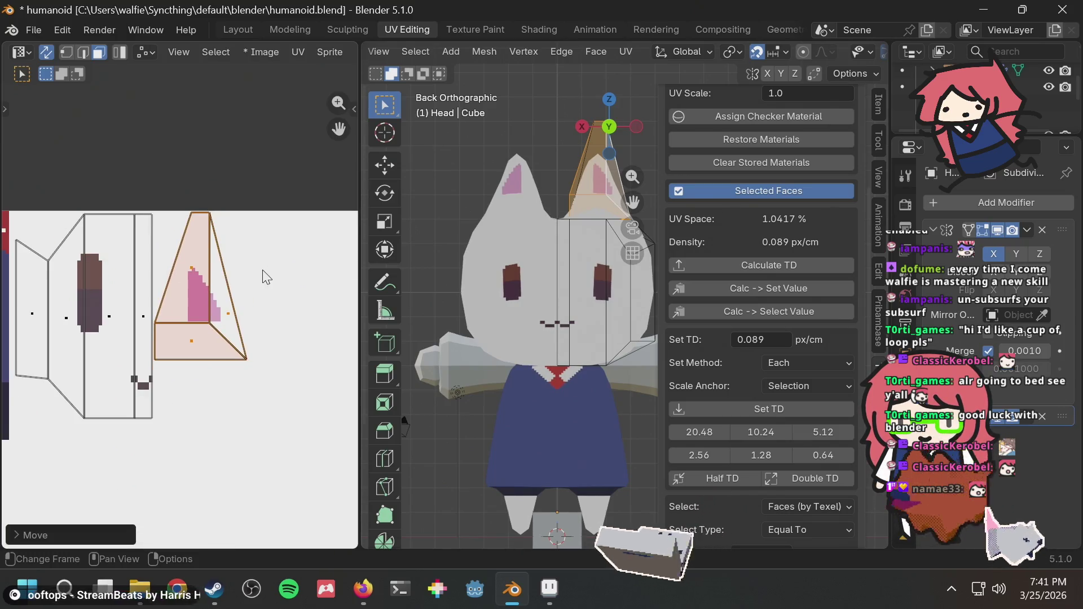
{"action": "key", "text": "alt+Tab"}
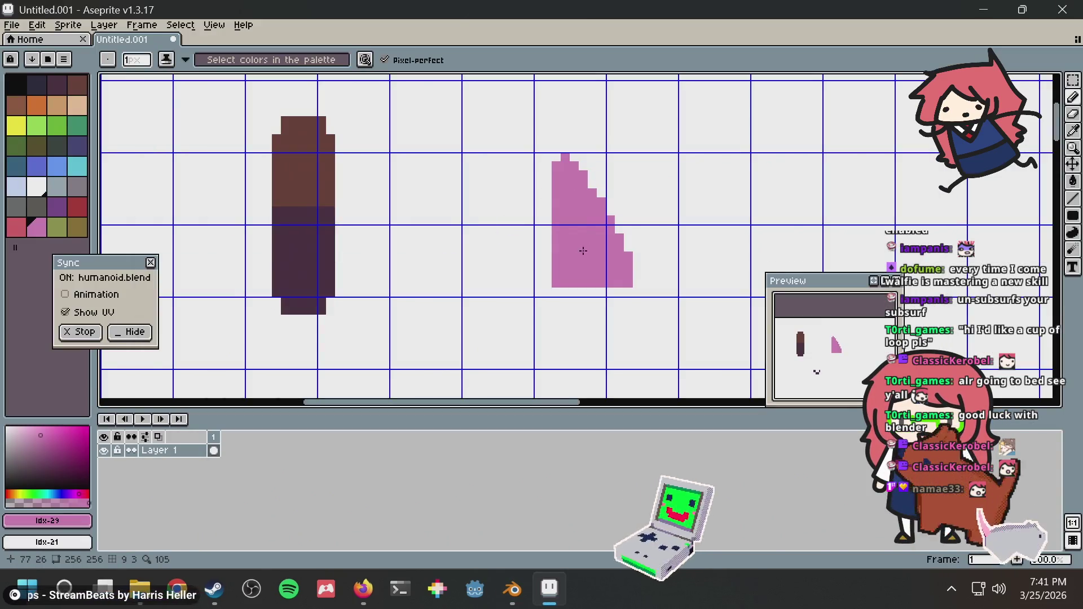
Step: Trim the pink ear's right edge with a white diagonal and check it on the model
{"action": "left_click", "coordinate": [575, 116], "text": "alt"}
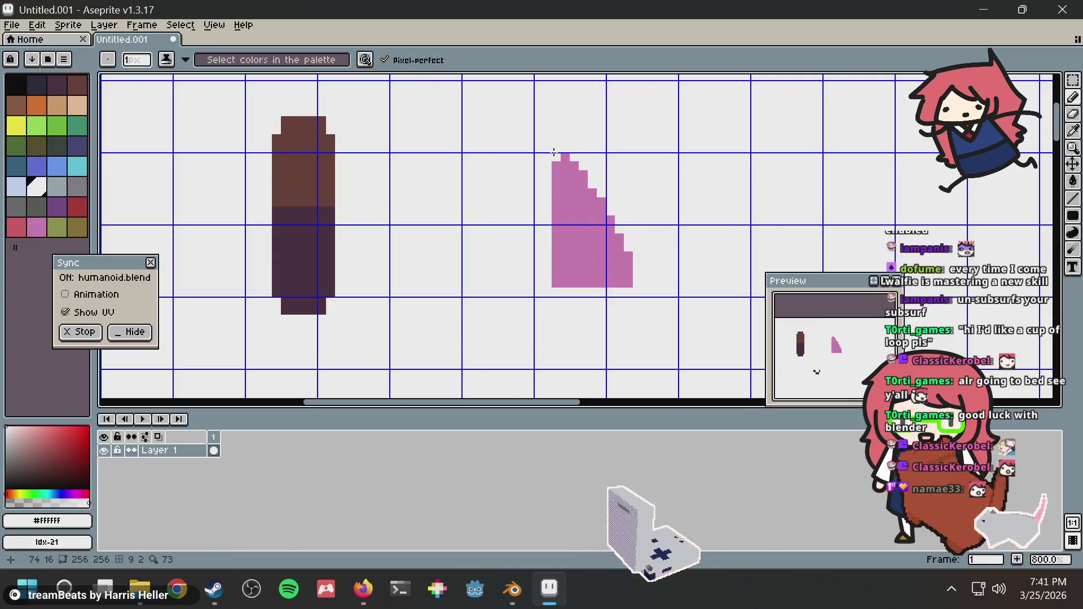
{"action": "left_click_drag", "start_coordinate": [555, 161], "coordinate": [629, 281]}
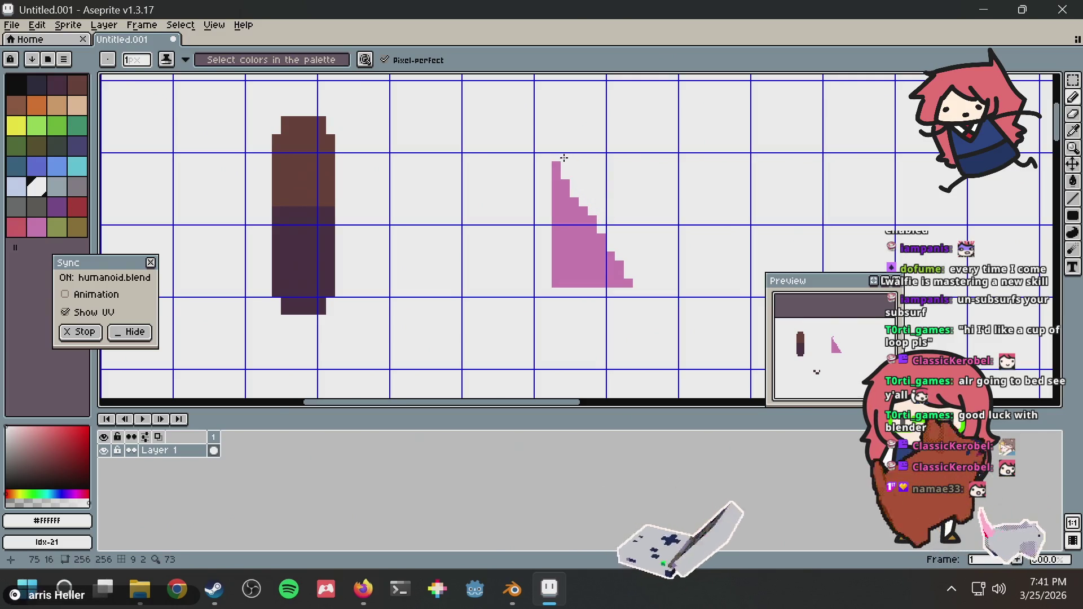
{"action": "key", "text": "alt+Tab"}
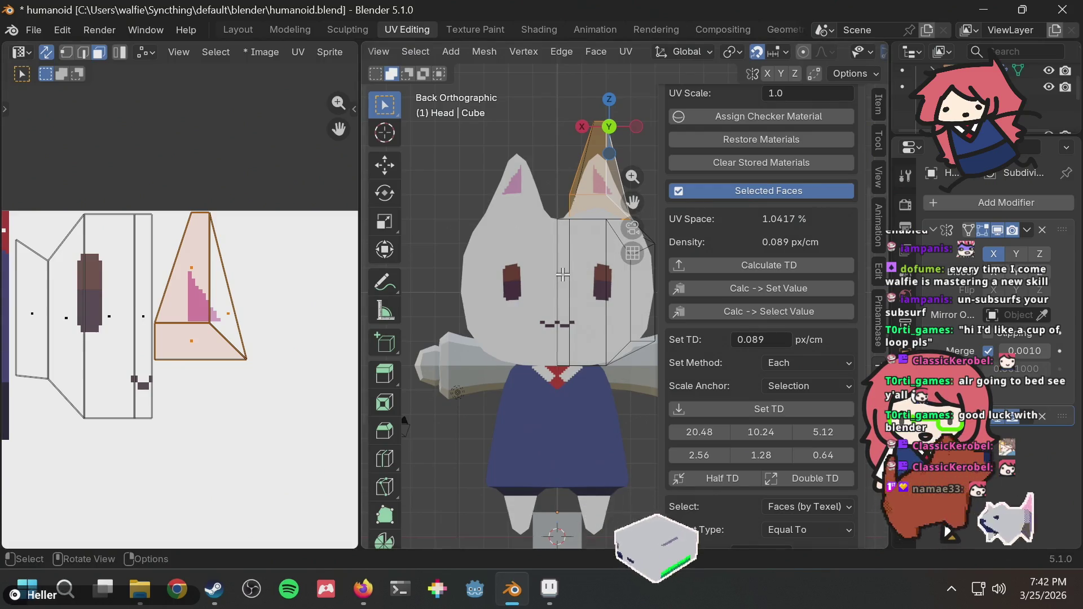
{"action": "key", "text": "alt+Tab"}
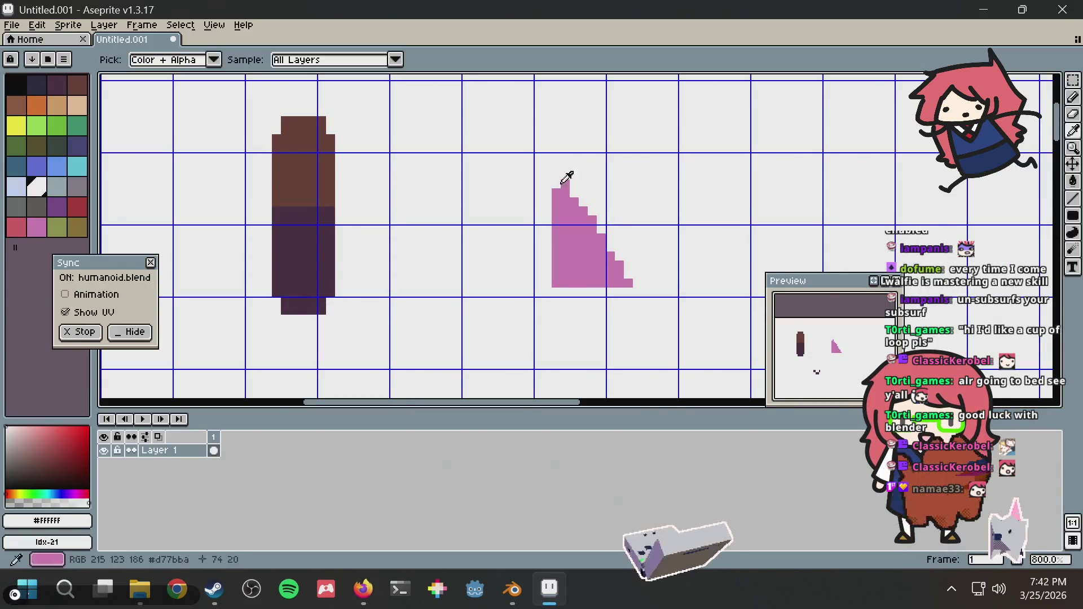
{"action": "key", "text": "alt+Tab"}
{"action": "key", "text": "alt+Tab"}
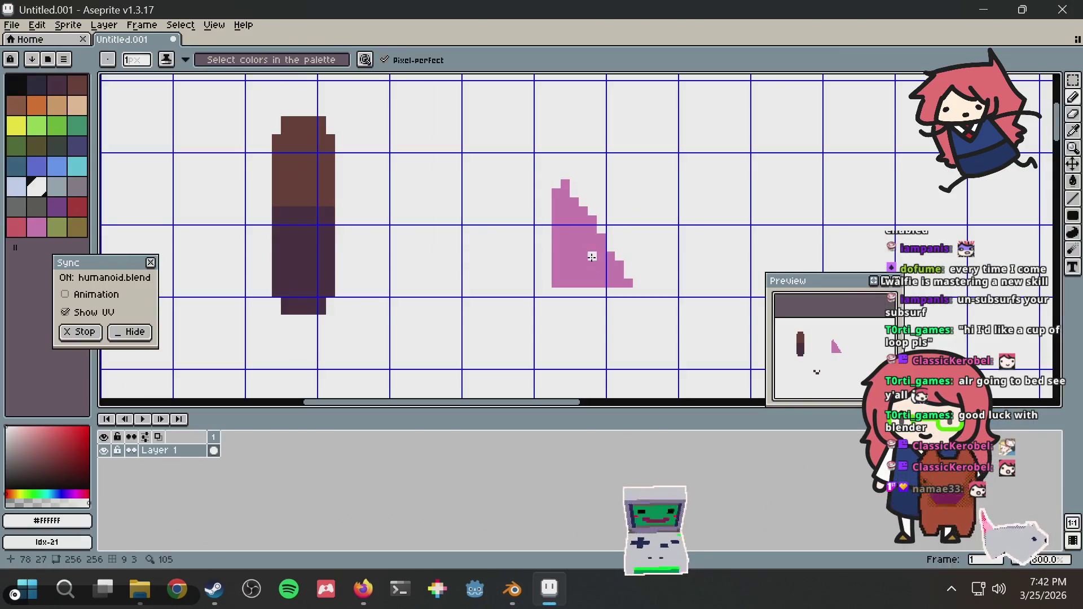
Step: Extend the pink ear's left edge downward and fill its bottom row with pink
{"action": "left_click", "coordinate": [573, 223], "text": "alt"}
{"action": "left_click_drag", "start_coordinate": [540, 219], "coordinate": [544, 286]}
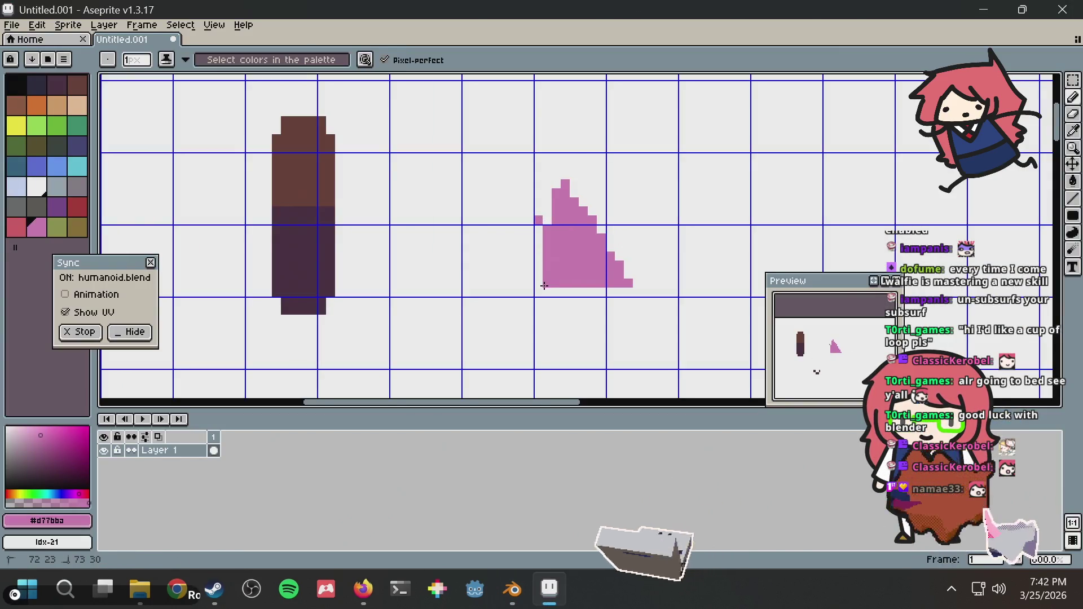
{"action": "mouse_move", "coordinate": [547, 210]}
{"action": "left_mouse_down"}
{"action": "mouse_move", "coordinate": [549, 280]}
{"action": "mouse_move", "coordinate": [537, 231]}
{"action": "left_mouse_up"}
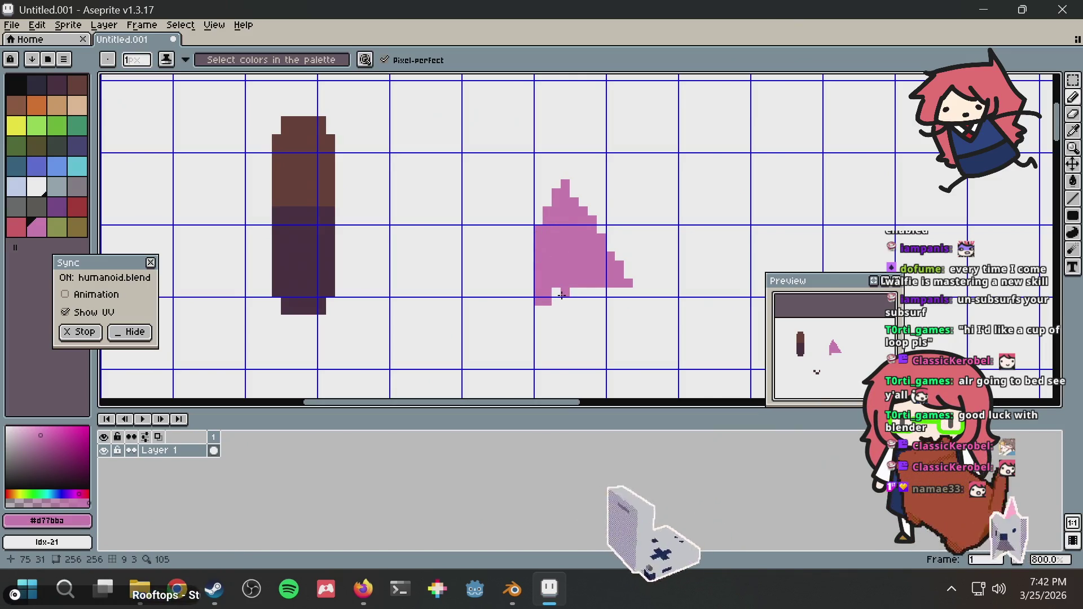
{"action": "mouse_move", "coordinate": [555, 301]}
{"action": "left_mouse_down"}
{"action": "mouse_move", "coordinate": [694, 302]}
{"action": "mouse_move", "coordinate": [544, 293]}
{"action": "left_mouse_up"}
{"action": "key", "text": "alt+Tab"}
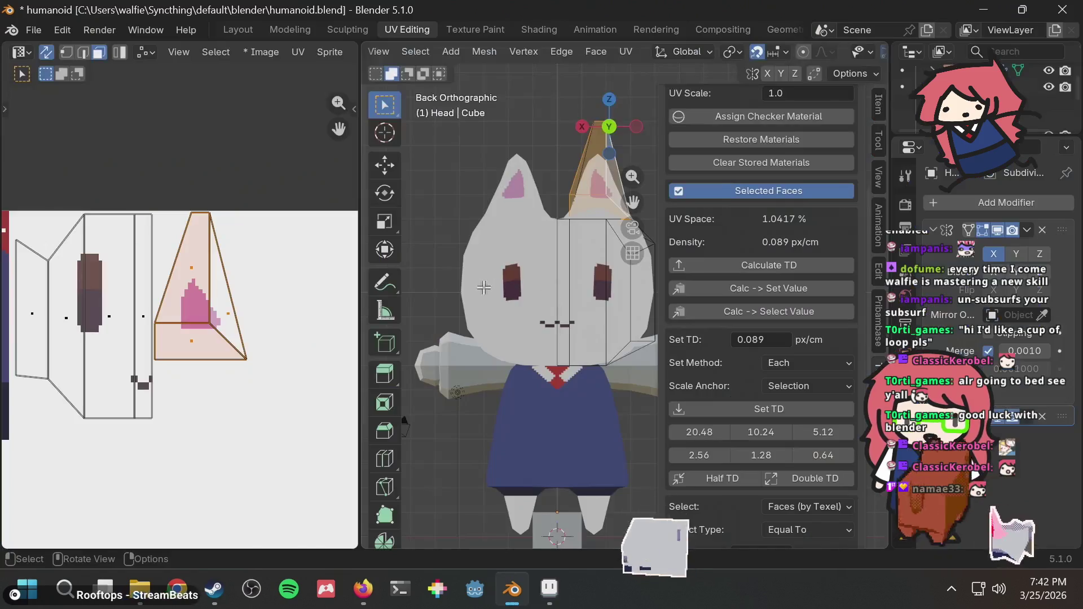
{"action": "key", "text": "alt+Tab"}
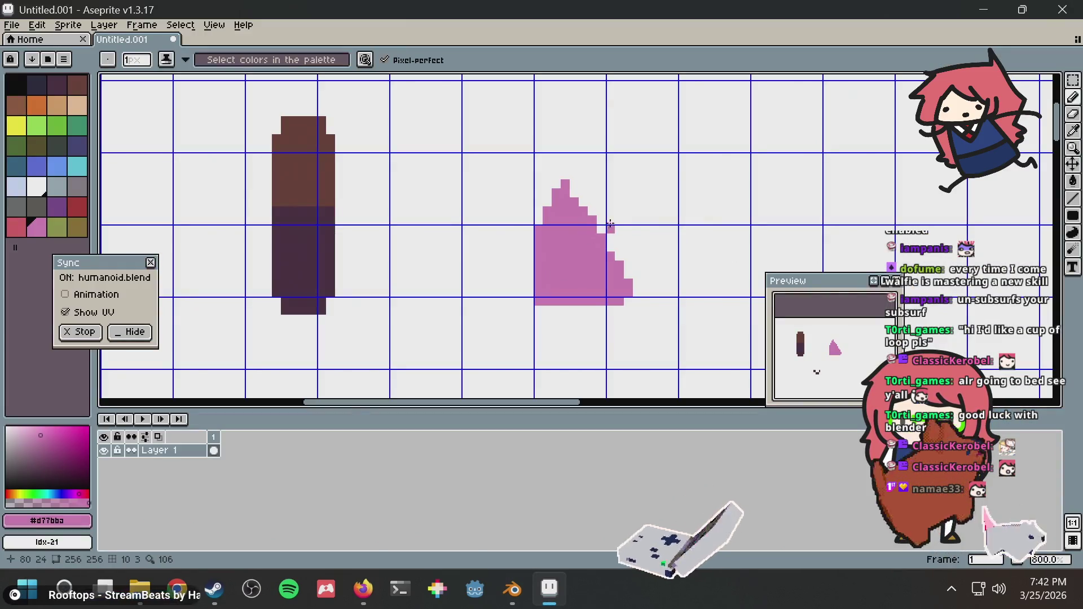
Step: Erase and redraw the ear's right edge as a diagonal stair-step in white
{"action": "left_click", "coordinate": [591, 189], "text": "alt"}
{"action": "left_click_drag", "start_coordinate": [600, 217], "coordinate": [637, 335]}
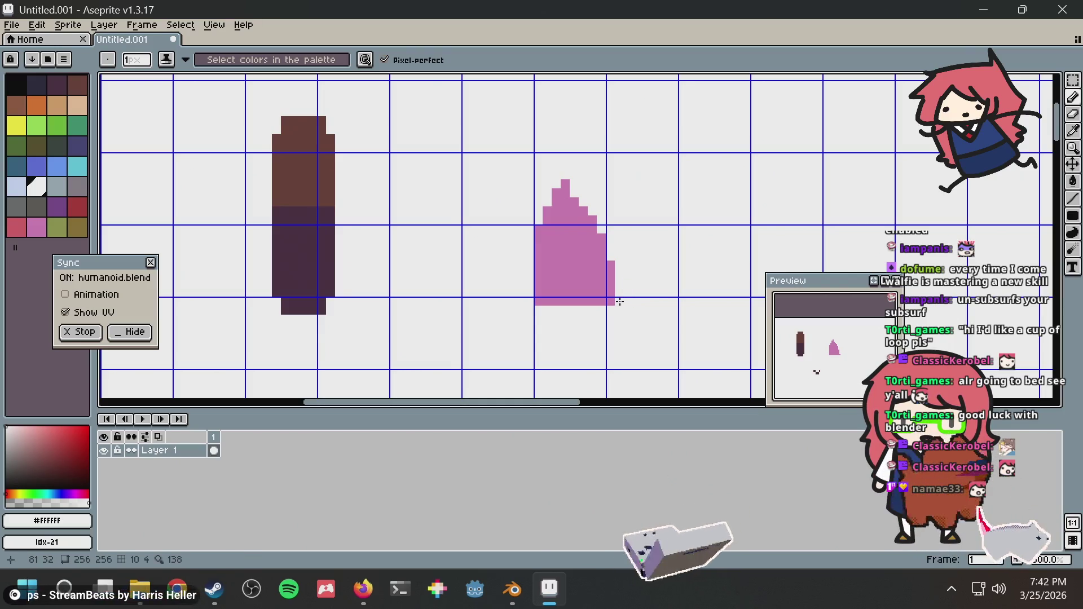
{"action": "left_click_drag", "start_coordinate": [606, 254], "coordinate": [587, 194], "text": "shift"}
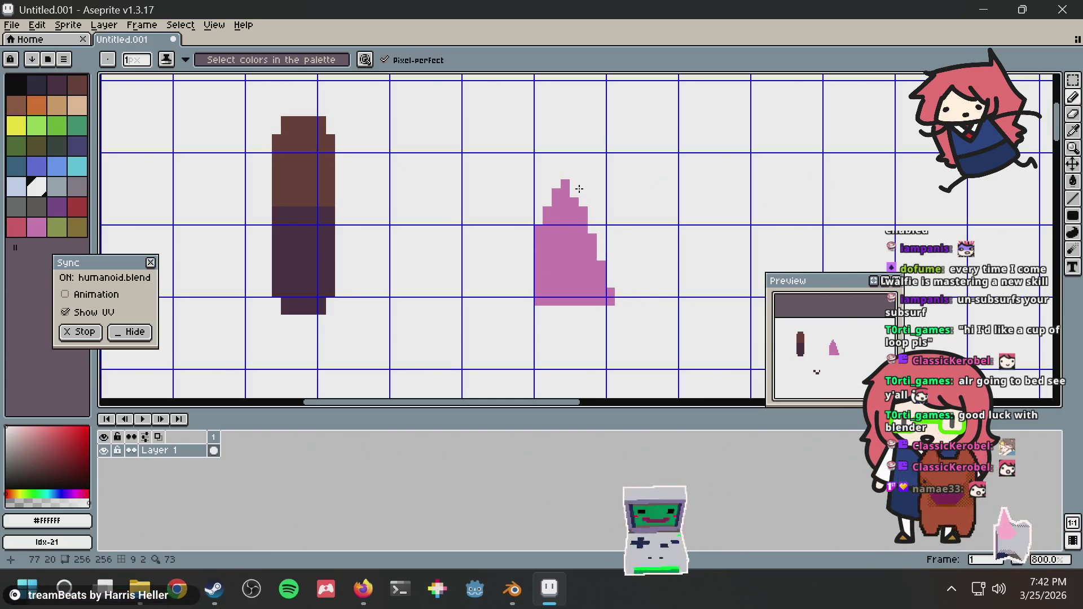
{"action": "key", "text": "alt+Tab"}
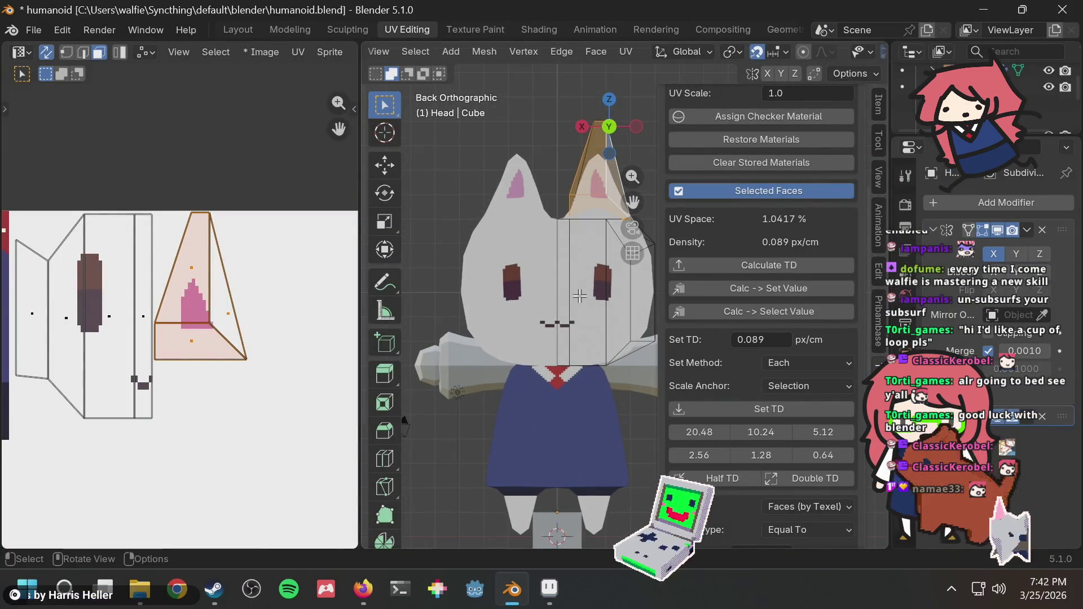
{"action": "key", "text": "alt+Tab"}
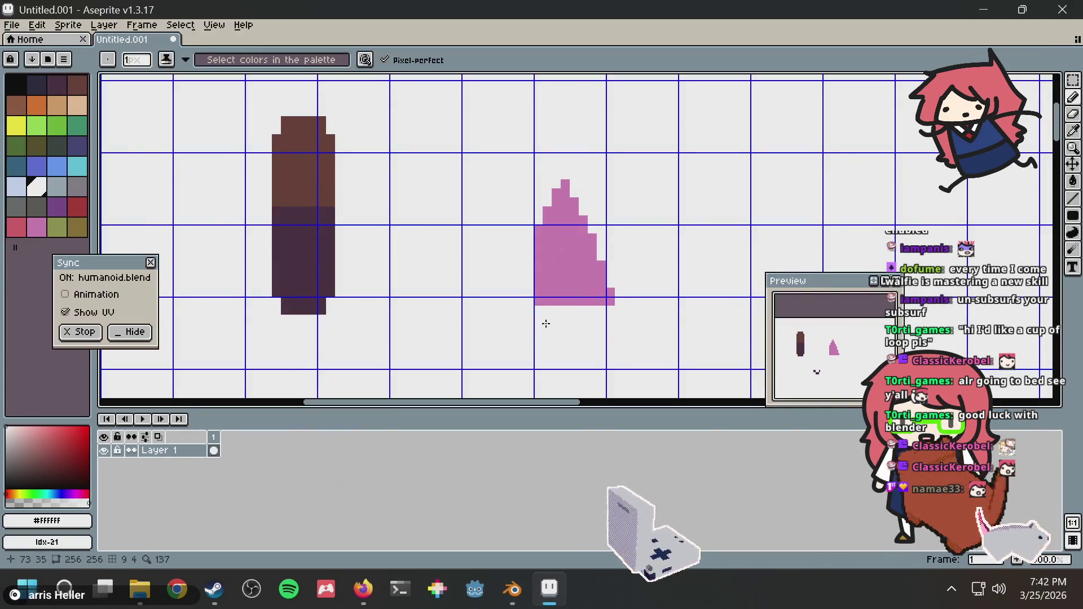
Step: Widen the bottom edge, close the left edge and bucket-fill the pink triangle, undoing a background fill
{"action": "left_click", "coordinate": [556, 273], "text": "alt"}
{"action": "left_click", "coordinate": [545, 321]}
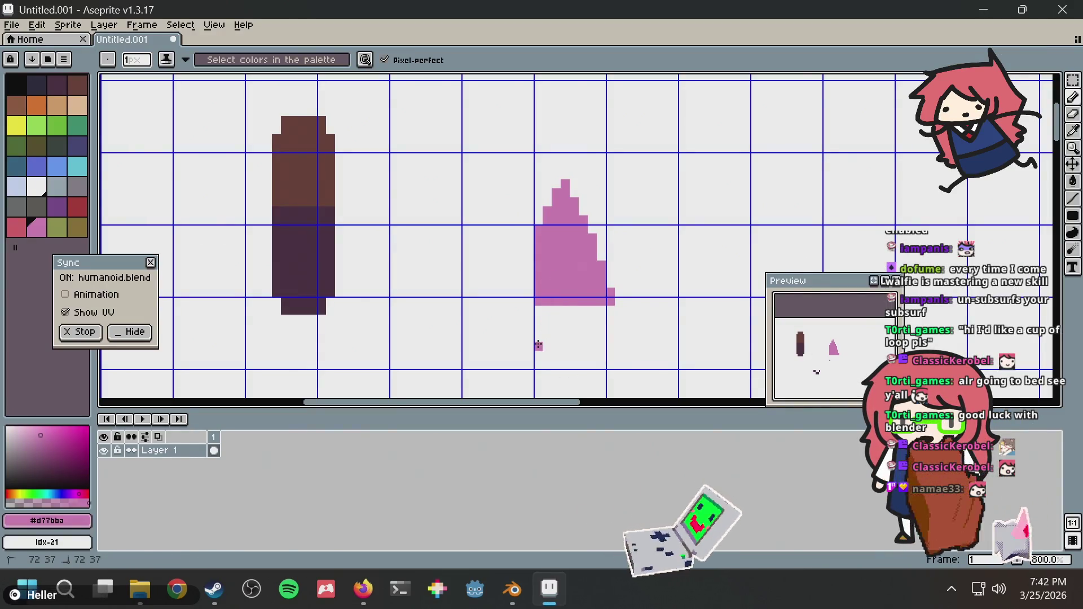
{"action": "mouse_move", "coordinate": [538, 345]}
{"action": "left_mouse_down"}
{"action": "mouse_move", "coordinate": [632, 346]}
{"action": "mouse_move", "coordinate": [619, 308]}
{"action": "left_mouse_up"}
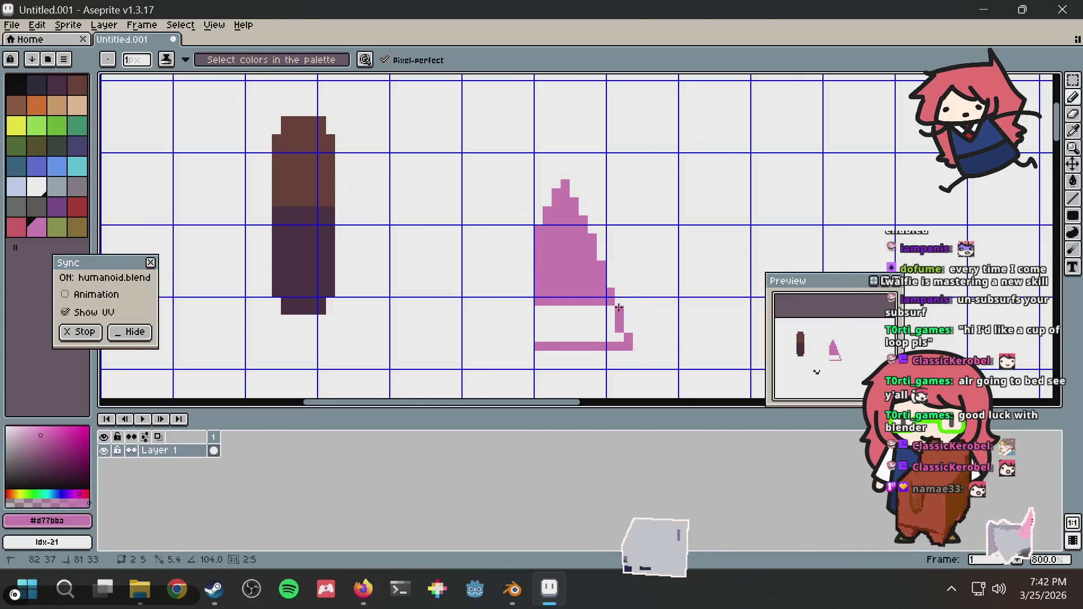
{"action": "mouse_move", "coordinate": [529, 255]}
{"action": "left_mouse_down"}
{"action": "mouse_move", "coordinate": [523, 338]}
{"action": "mouse_move", "coordinate": [533, 346]}
{"action": "left_mouse_up"}
{"action": "key", "text": "g"}
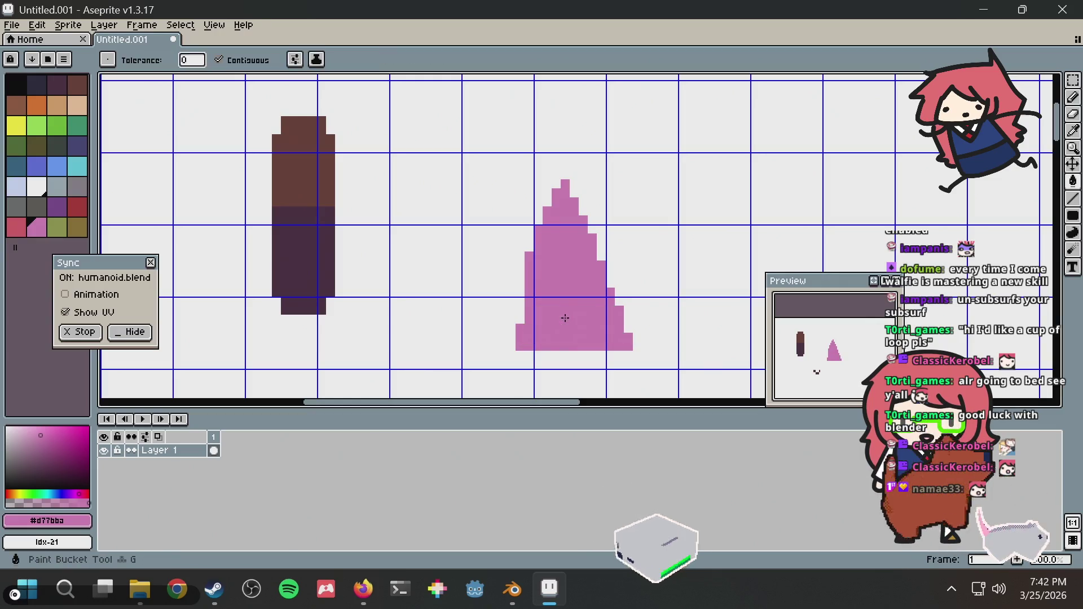
{"action": "left_click", "coordinate": [564, 316]}
{"action": "left_click", "coordinate": [519, 285]}
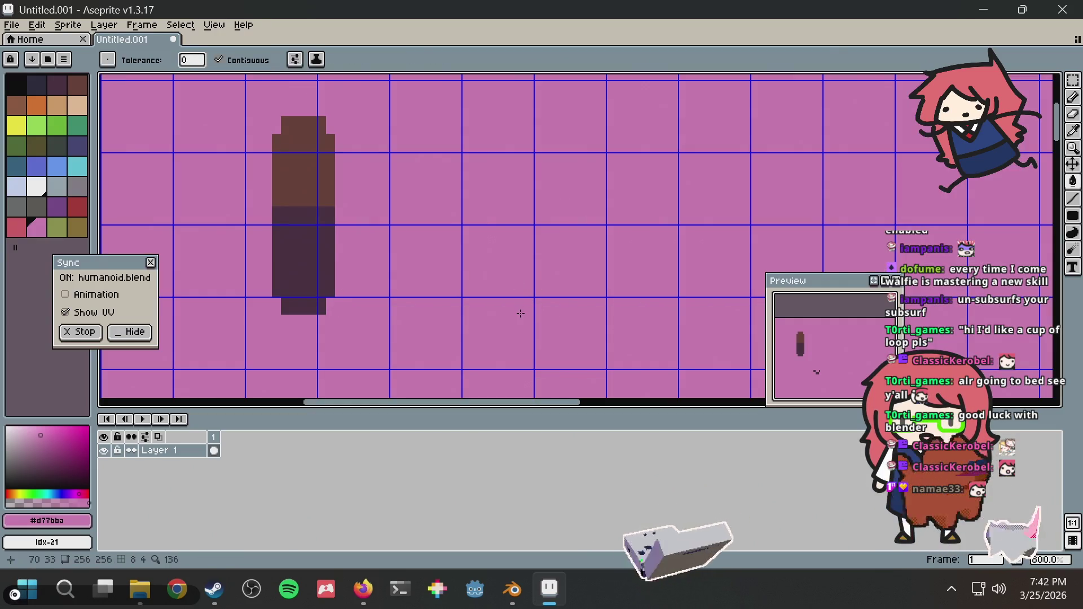
{"action": "key", "text": "ctrl+z"}
{"action": "key", "text": "b"}
{"action": "mouse_move", "coordinate": [519, 276]}
{"action": "left_mouse_down"}
{"action": "mouse_move", "coordinate": [513, 333]}
{"action": "mouse_move", "coordinate": [511, 323]}
{"action": "left_mouse_up"}
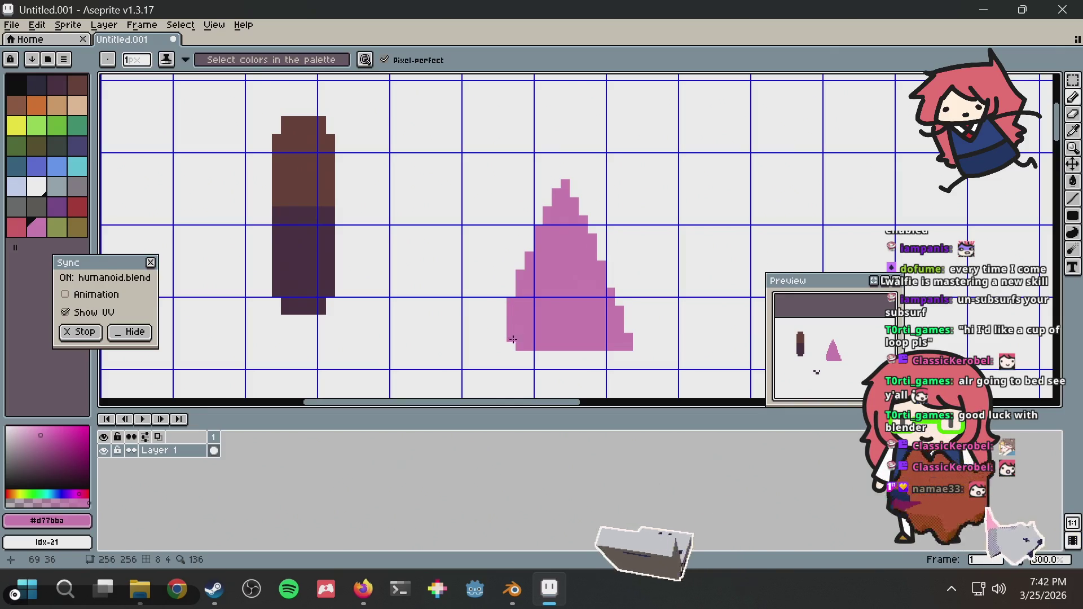
Step: Add stepped pink pixels below the triangle's base, preview in Blender, and attempt saving with Ctrl+S
{"action": "key", "text": "alt+Tab"}
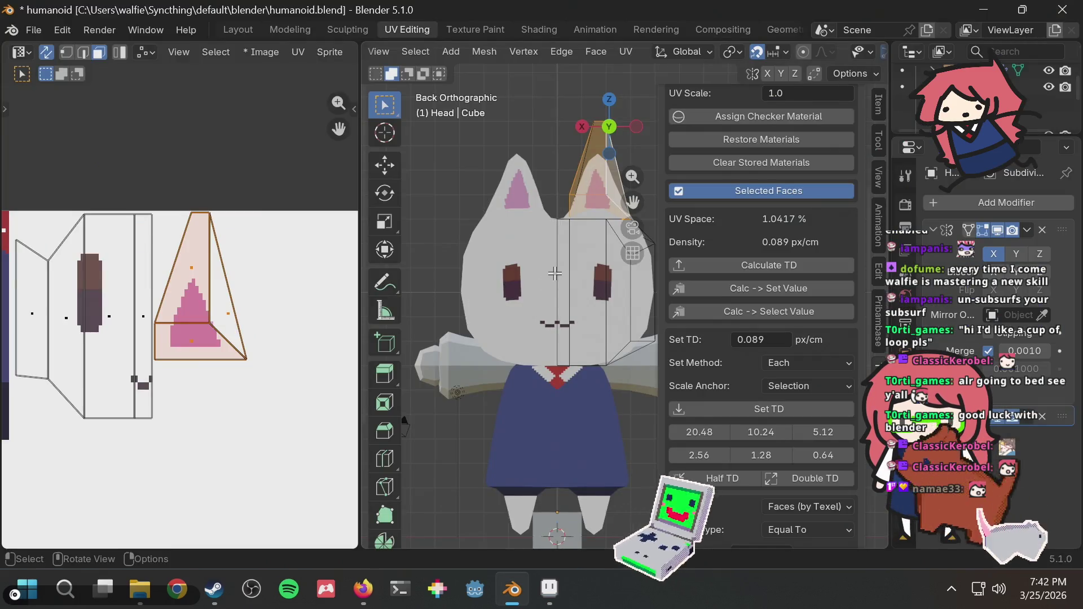
{"action": "mouse_move", "coordinate": [528, 278]}
{"action": "middle_mouse_down"}
{"action": "mouse_move", "coordinate": [564, 276]}
{"action": "mouse_move", "coordinate": [523, 275]}
{"action": "mouse_move", "coordinate": [576, 306]}
{"action": "mouse_move", "coordinate": [541, 254]}
{"action": "mouse_move", "coordinate": [556, 339]}
{"action": "middle_mouse_up"}
{"action": "key", "text": "alt+Tab"}
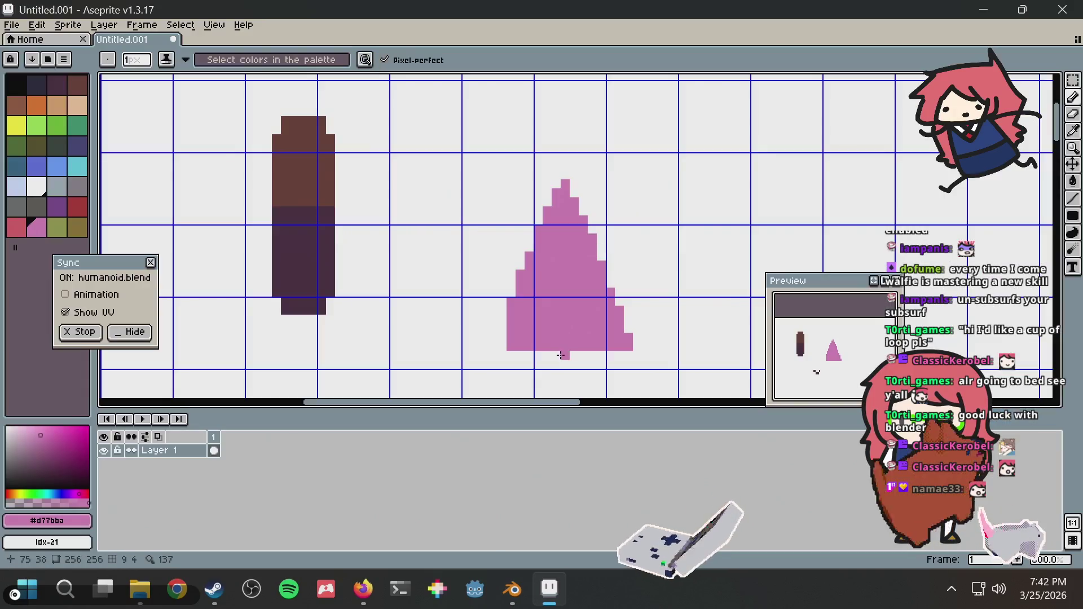
{"action": "left_click_drag", "start_coordinate": [535, 357], "coordinate": [638, 384]}
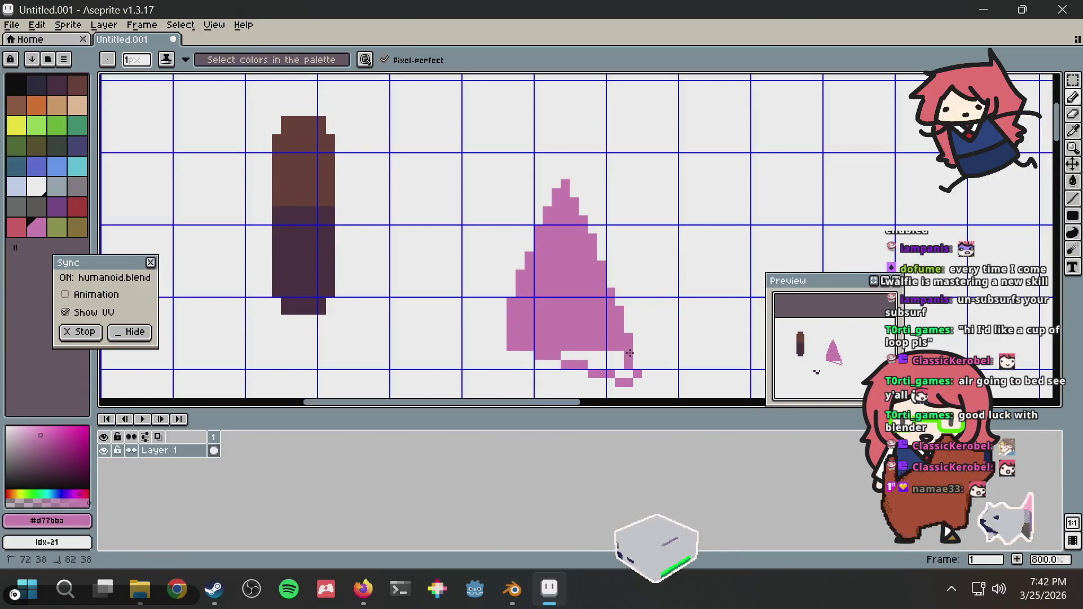
{"action": "key", "text": "alt+Tab"}
{"action": "key", "text": "alt+Tab"}
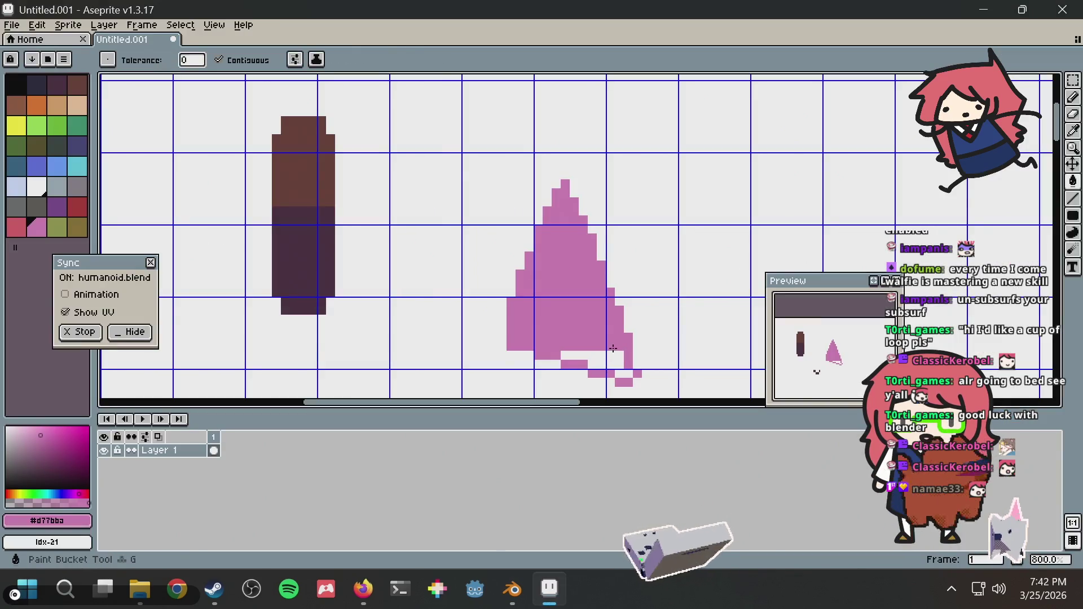
{"action": "left_click_drag", "start_coordinate": [629, 375], "coordinate": [609, 346]}
{"action": "key", "text": "alt+Tab"}
{"action": "mouse_move", "coordinate": [577, 264]}
{"action": "middle_mouse_down"}
{"action": "mouse_move", "coordinate": [564, 280]}
{"action": "mouse_move", "coordinate": [606, 279]}
{"action": "middle_mouse_up"}
{"action": "key", "text": "alt+Tab"}
{"action": "key", "text": "ctrl+s"}
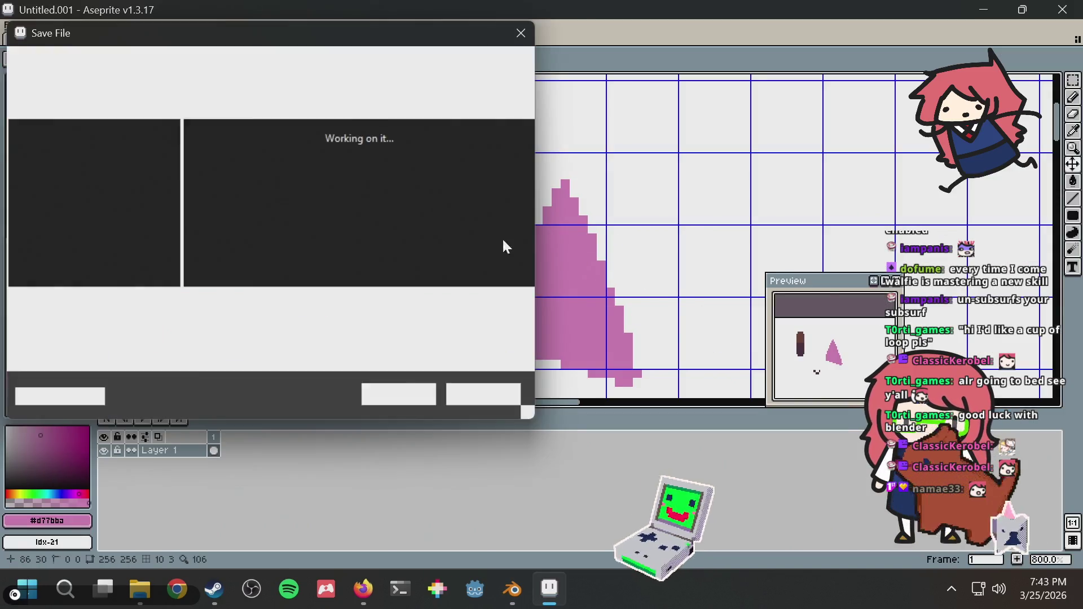
Step: Cancel the save prompt, zoom out the canvas and choose dark grey Idx-25 as foreground colour
{"action": "key", "text": "Escape"}
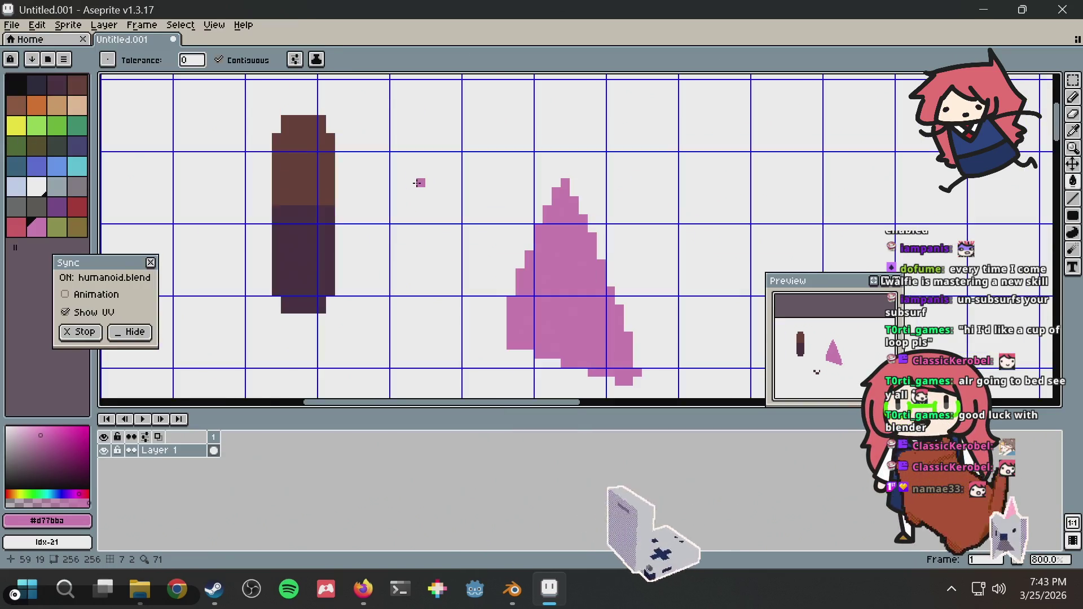
{"action": "scroll", "coordinate": [419, 179], "scroll_direction": "down", "scroll_amount": 2}
{"action": "key", "text": "minus"}
{"action": "key", "text": "minus"}
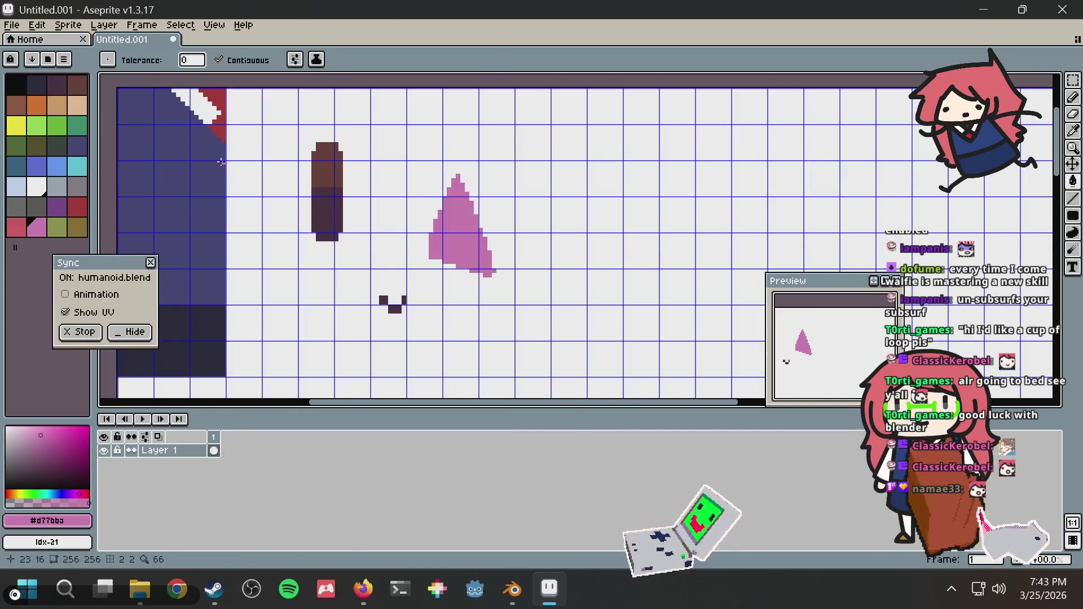
{"action": "left_click", "coordinate": [43, 212]}
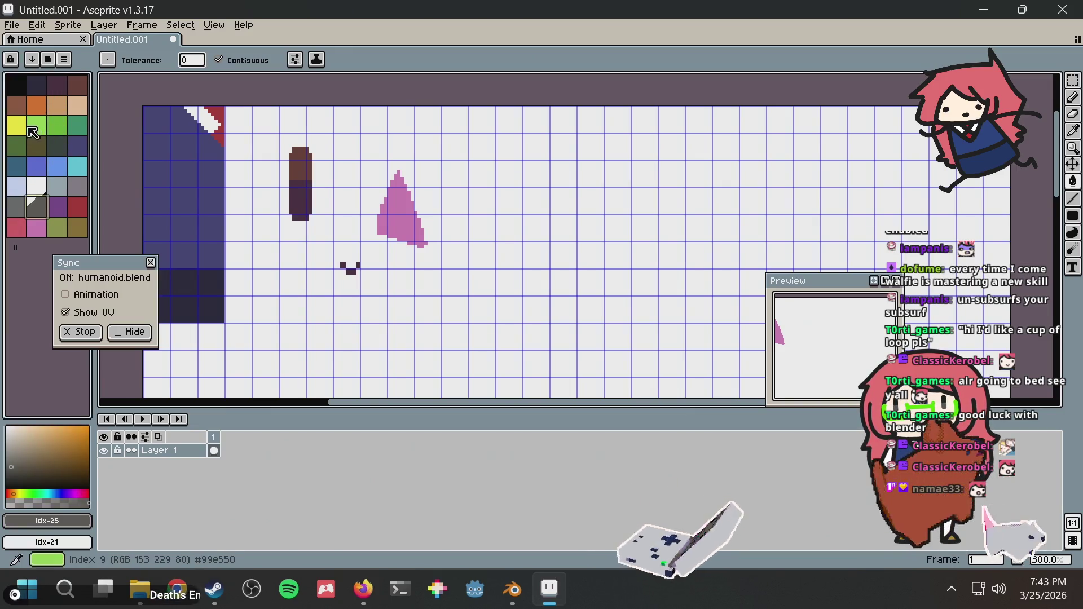
{"action": "left_click", "coordinate": [57, 107]}
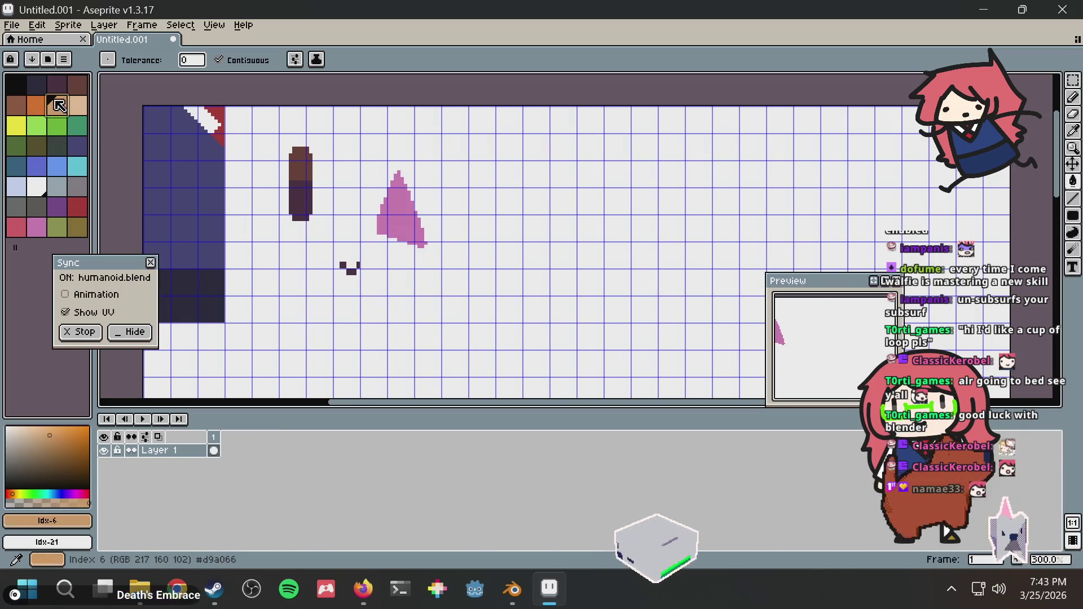
{"action": "left_click", "coordinate": [42, 108]}
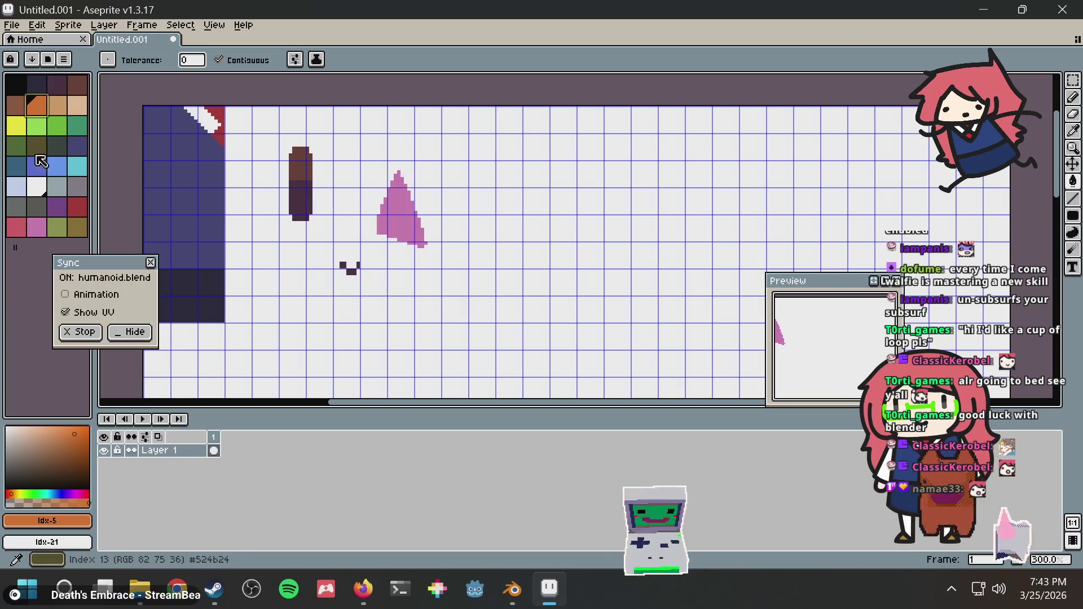
{"action": "left_click", "coordinate": [37, 204]}
{"action": "key", "text": "alt+Tab"}
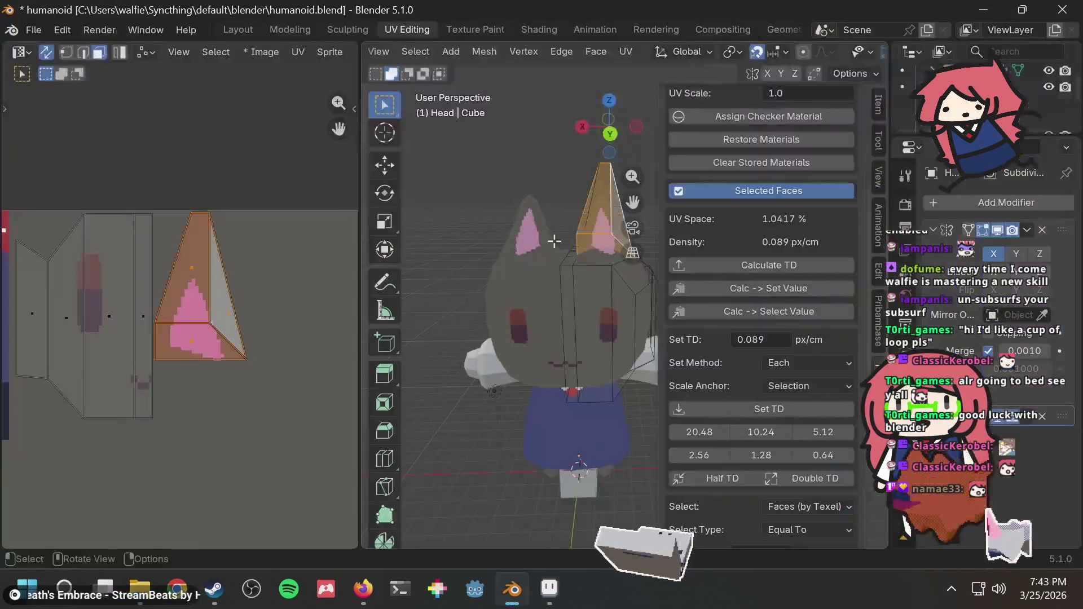
Step: Deselect the Head's ear faces and switch back to Object Mode
{"action": "mouse_move", "coordinate": [564, 225]}
{"action": "middle_mouse_down"}
{"action": "mouse_move", "coordinate": [560, 182]}
{"action": "mouse_move", "coordinate": [512, 213]}
{"action": "mouse_move", "coordinate": [595, 212]}
{"action": "mouse_move", "coordinate": [590, 198]}
{"action": "mouse_move", "coordinate": [551, 252]}
{"action": "mouse_move", "coordinate": [594, 266]}
{"action": "middle_mouse_up"}
{"action": "left_click", "coordinate": [587, 198]}
{"action": "scroll", "coordinate": [542, 197], "scroll_direction": "up", "scroll_amount": 3}
{"action": "scroll", "coordinate": [590, 264], "scroll_direction": "down", "scroll_amount": 5}
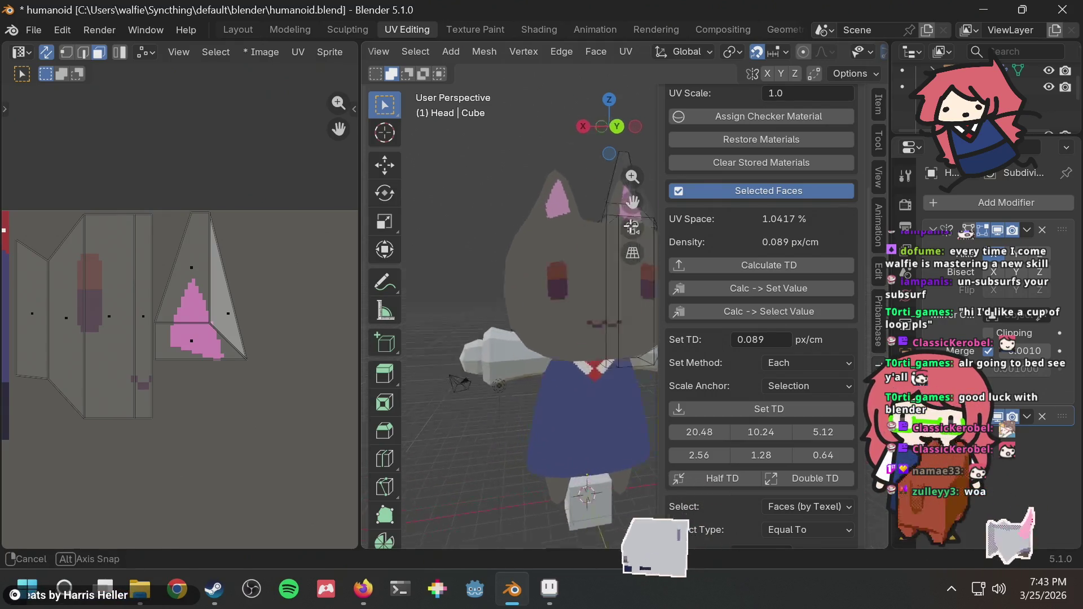
{"action": "scroll", "coordinate": [586, 250], "scroll_direction": "up", "scroll_amount": 2}
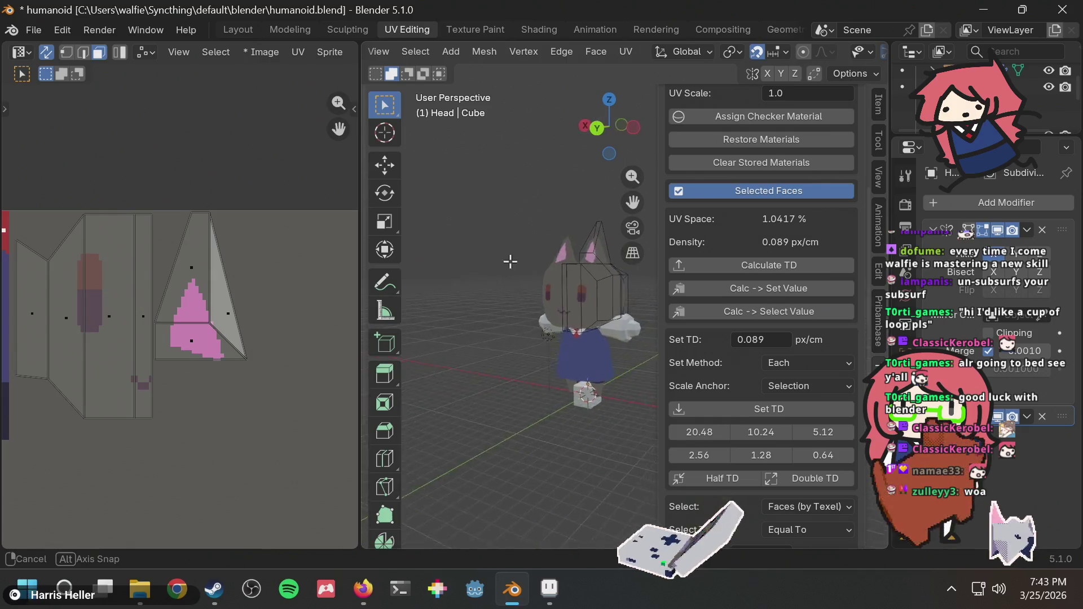
{"action": "key", "text": "Tab"}
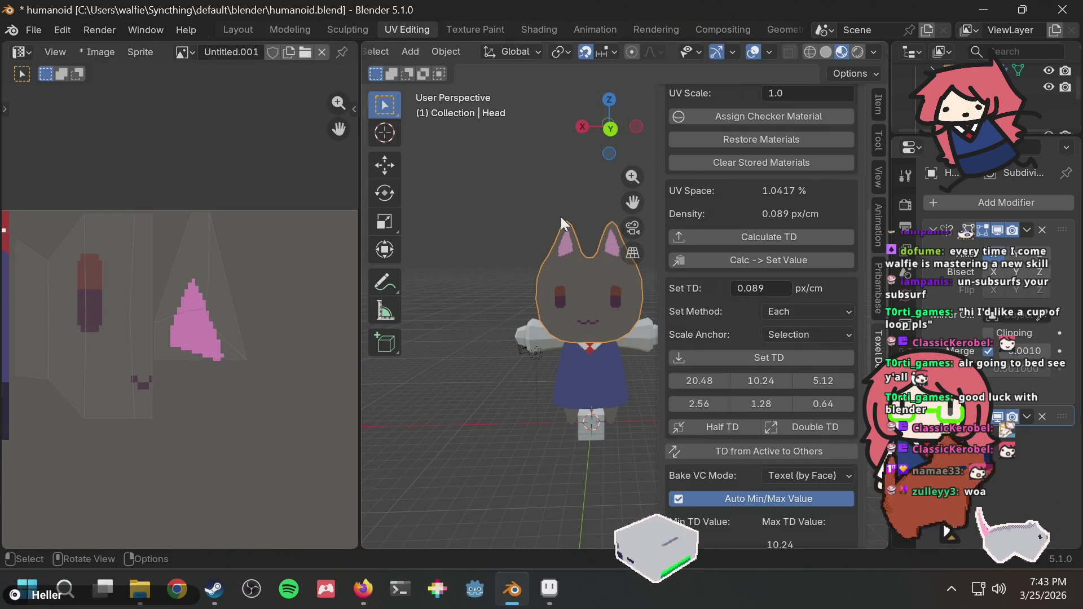
Step: Orbit and zoom around the cat to inspect its painted face and pink ears
{"action": "mouse_move", "coordinate": [552, 209]}
{"action": "middle_mouse_down"}
{"action": "mouse_move", "coordinate": [586, 196]}
{"action": "mouse_move", "coordinate": [587, 235]}
{"action": "mouse_move", "coordinate": [509, 253]}
{"action": "mouse_move", "coordinate": [524, 240]}
{"action": "middle_mouse_up"}
{"action": "scroll", "coordinate": [524, 240], "scroll_direction": "up", "scroll_amount": 4}
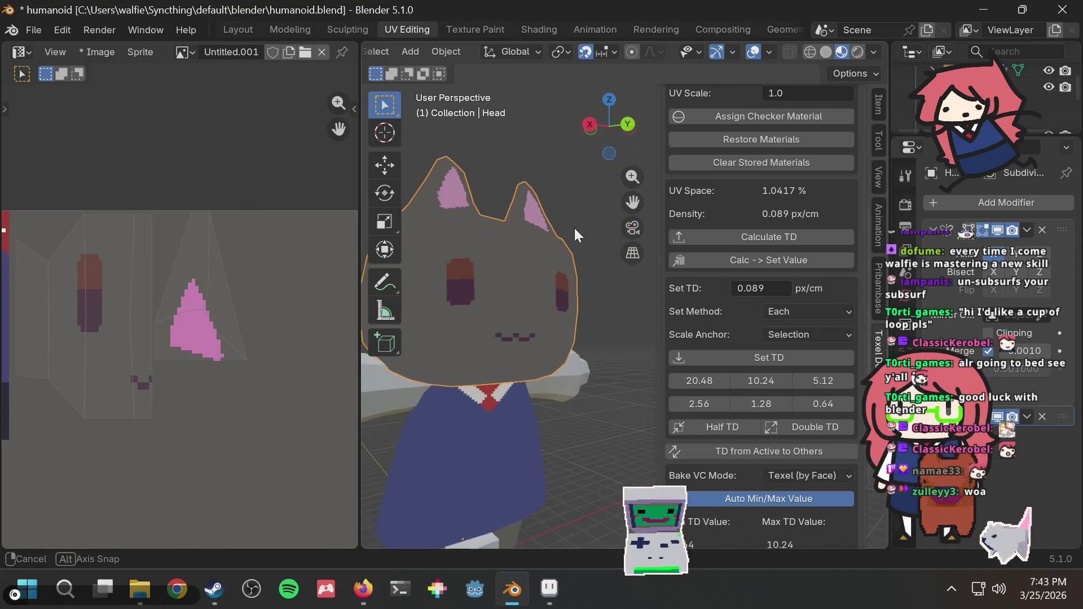
{"action": "scroll", "coordinate": [565, 230], "scroll_direction": "down", "scroll_amount": 4}
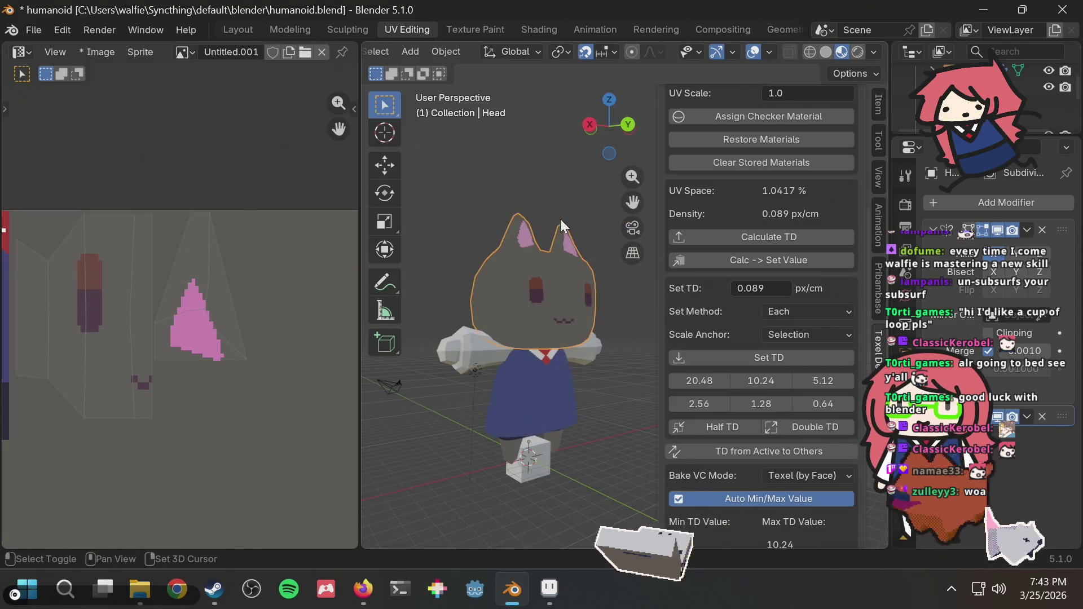
{"action": "mouse_move", "coordinate": [560, 218]}
{"action": "middle_mouse_down", "text": "shift"}
{"action": "mouse_move", "coordinate": [526, 244]}
{"action": "mouse_move", "coordinate": [550, 234]}
{"action": "mouse_move", "coordinate": [525, 252]}
{"action": "mouse_move", "coordinate": [541, 279]}
{"action": "mouse_move", "coordinate": [570, 208]}
{"action": "middle_mouse_up", "text": "shift"}
{"action": "scroll", "coordinate": [570, 207], "scroll_direction": "up", "scroll_amount": 1}
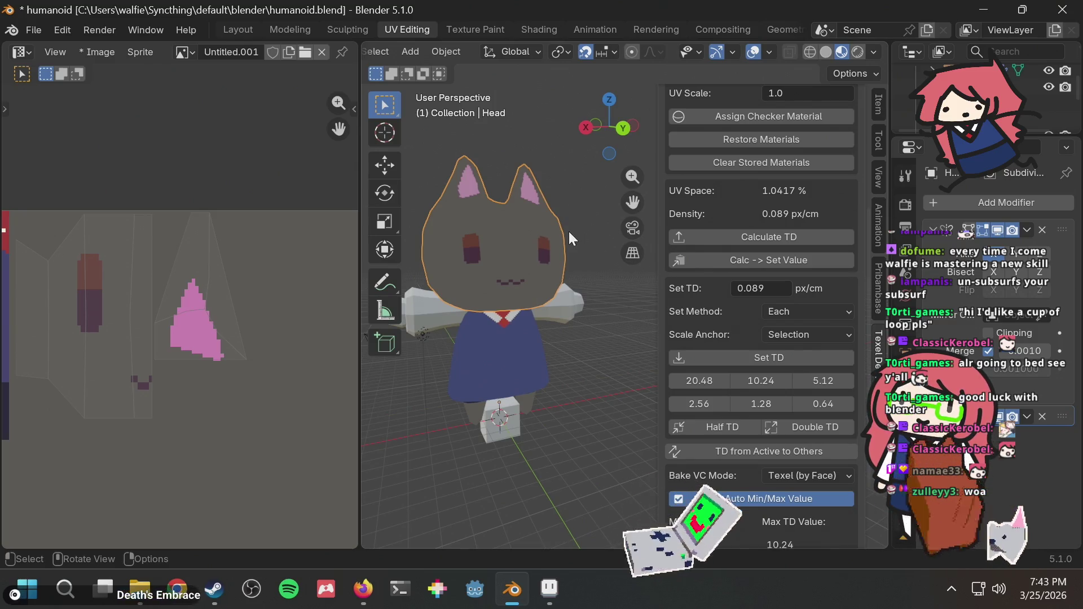
{"action": "scroll", "coordinate": [516, 210], "scroll_direction": "up", "scroll_amount": 3}
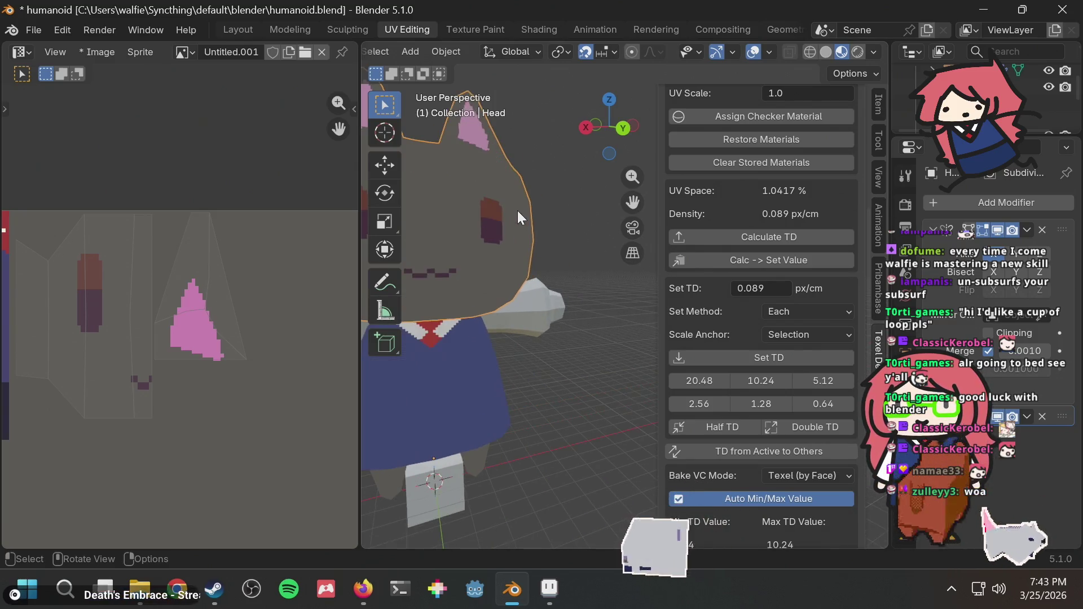
{"action": "scroll", "coordinate": [517, 211], "scroll_direction": "down", "scroll_amount": 3}
{"action": "mouse_move", "coordinate": [516, 210]}
{"action": "middle_mouse_down"}
{"action": "mouse_move", "coordinate": [478, 248]}
{"action": "mouse_move", "coordinate": [442, 229]}
{"action": "mouse_move", "coordinate": [557, 232]}
{"action": "mouse_move", "coordinate": [565, 220]}
{"action": "mouse_move", "coordinate": [544, 196]}
{"action": "mouse_move", "coordinate": [549, 264]}
{"action": "mouse_move", "coordinate": [538, 217]}
{"action": "middle_mouse_up"}
{"action": "scroll", "coordinate": [543, 195], "scroll_direction": "up", "scroll_amount": 3}
{"action": "scroll", "coordinate": [529, 195], "scroll_direction": "down", "scroll_amount": 4}
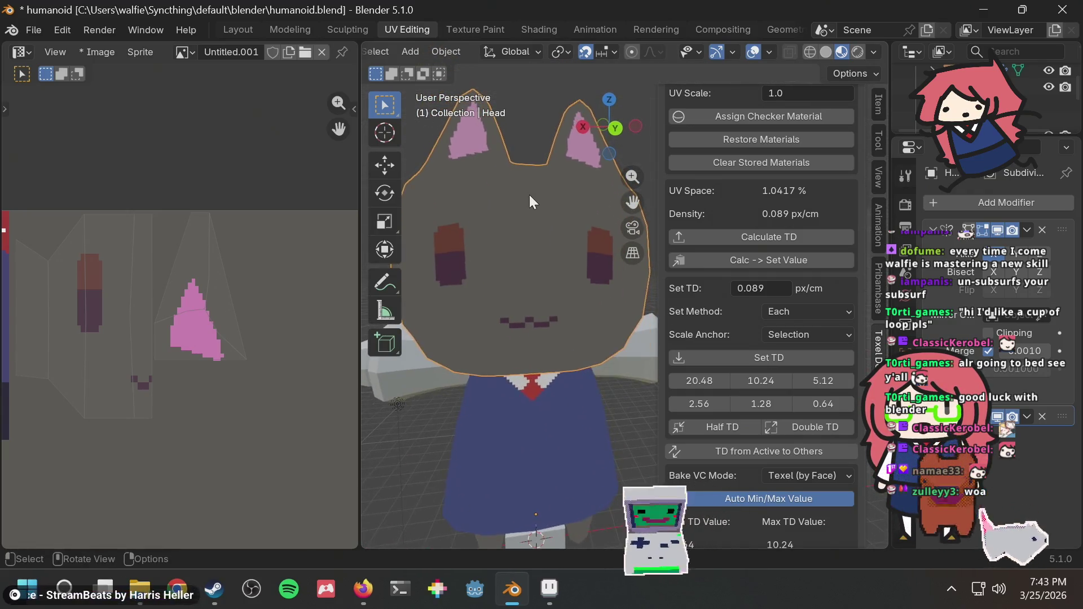
{"action": "scroll", "coordinate": [529, 195], "scroll_direction": "down", "scroll_amount": 2}
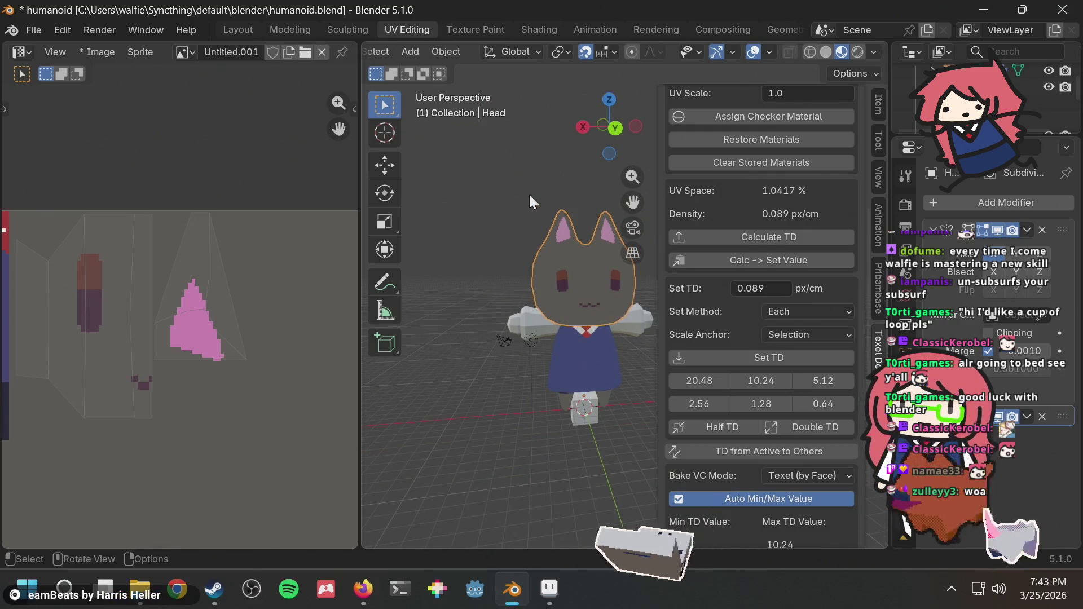
{"action": "middle_click_drag", "start_coordinate": [529, 195], "coordinate": [626, 219]}
{"action": "middle_click_drag", "start_coordinate": [516, 212], "coordinate": [506, 206]}
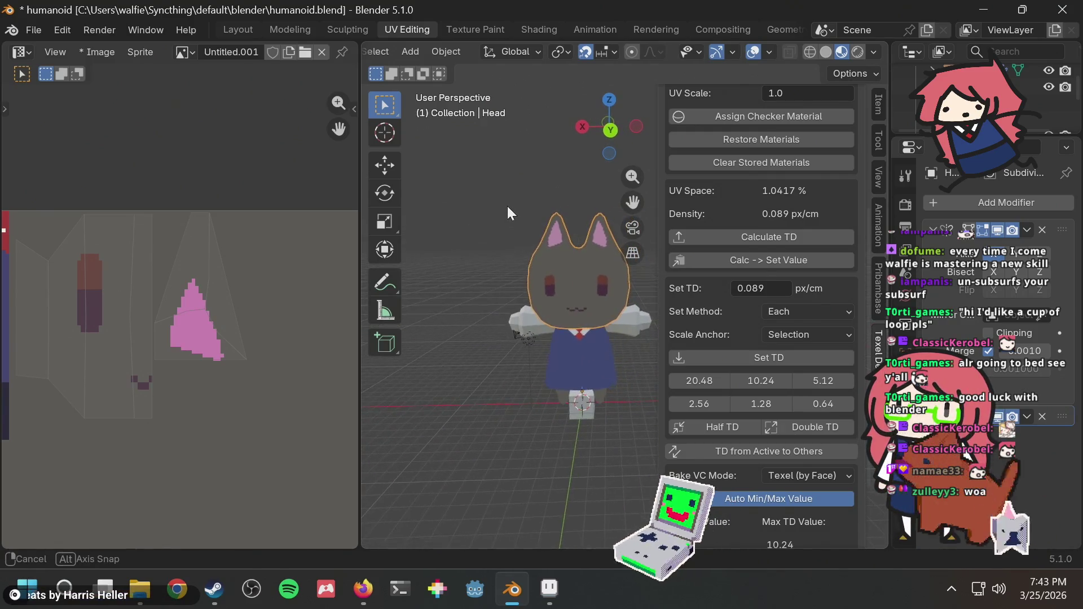
Step: Compare the Aseprite texture with the cat model from another angle, then return to Aseprite
{"action": "key", "text": "alt+Tab"}
{"action": "key", "text": "alt+Tab"}
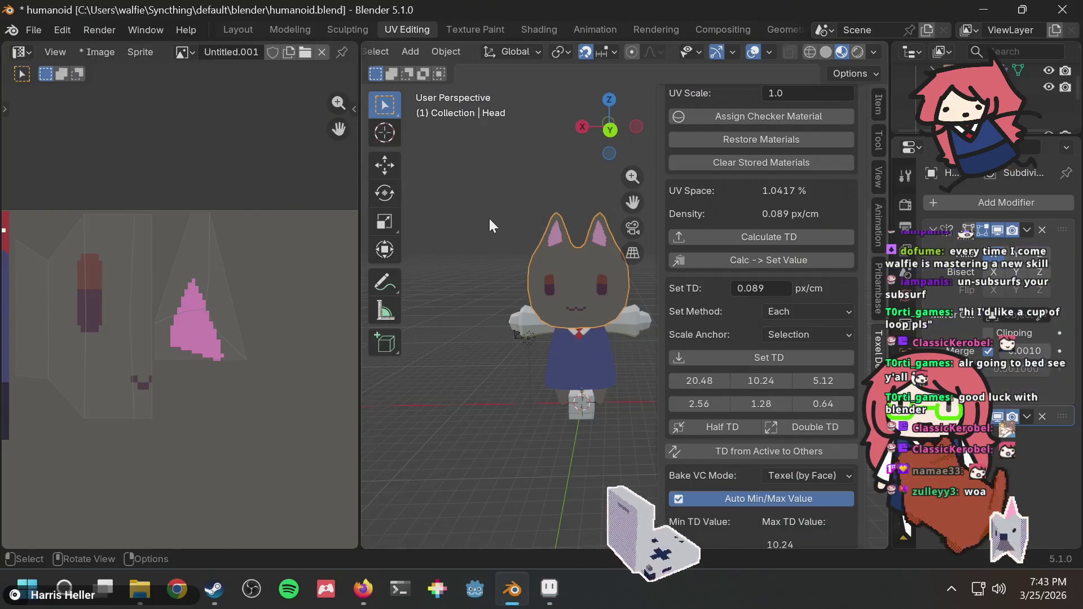
{"action": "key", "text": "alt+Tab"}
{"action": "key", "text": "alt+Tab"}
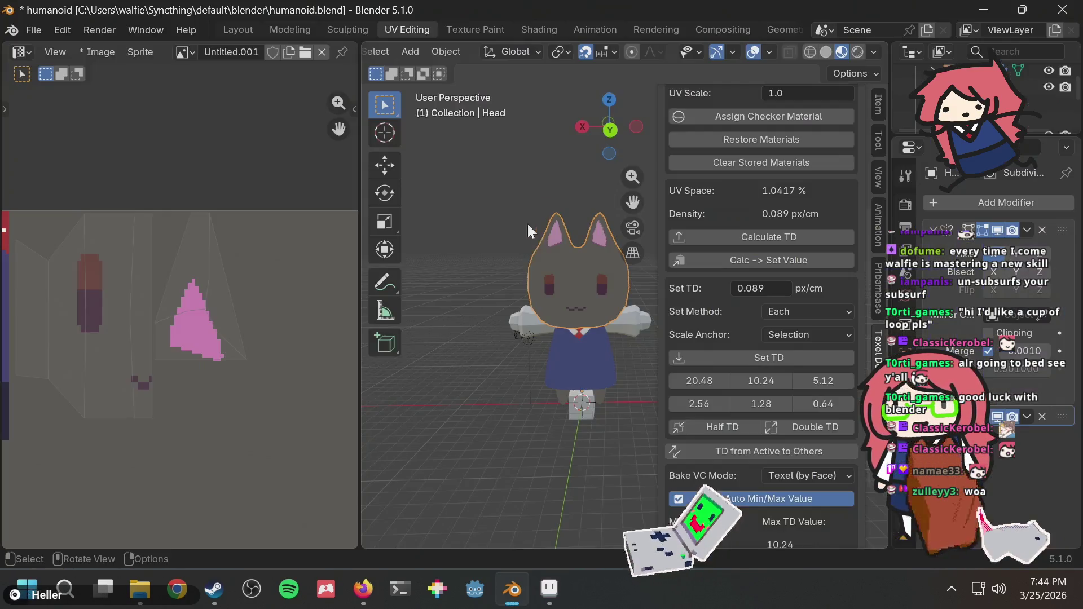
{"action": "mouse_move", "coordinate": [526, 225]}
{"action": "middle_mouse_down"}
{"action": "mouse_move", "coordinate": [496, 269]}
{"action": "mouse_move", "coordinate": [524, 232]}
{"action": "mouse_move", "coordinate": [538, 243]}
{"action": "mouse_move", "coordinate": [479, 279]}
{"action": "middle_mouse_up"}
{"action": "scroll", "coordinate": [567, 221], "scroll_direction": "up", "scroll_amount": 3}
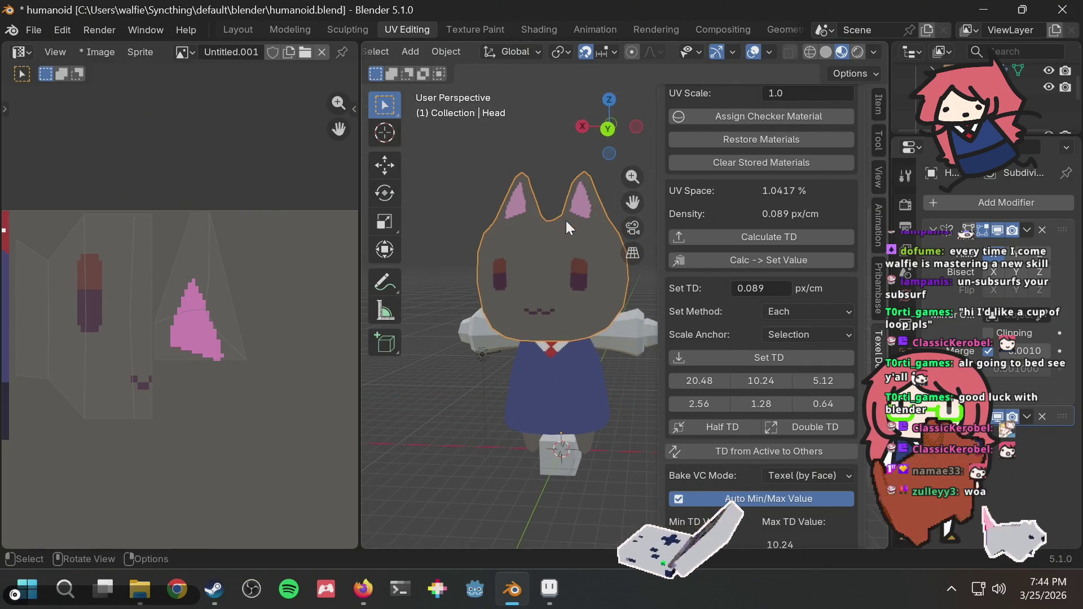
{"action": "scroll", "coordinate": [566, 221], "scroll_direction": "up", "scroll_amount": 2}
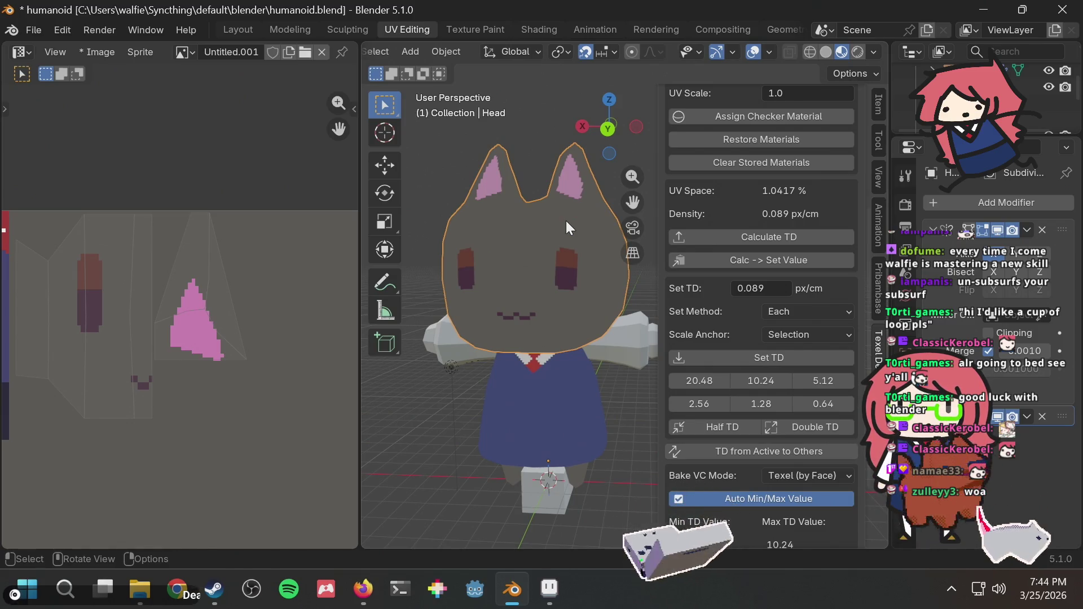
{"action": "key", "text": "alt+Tab"}
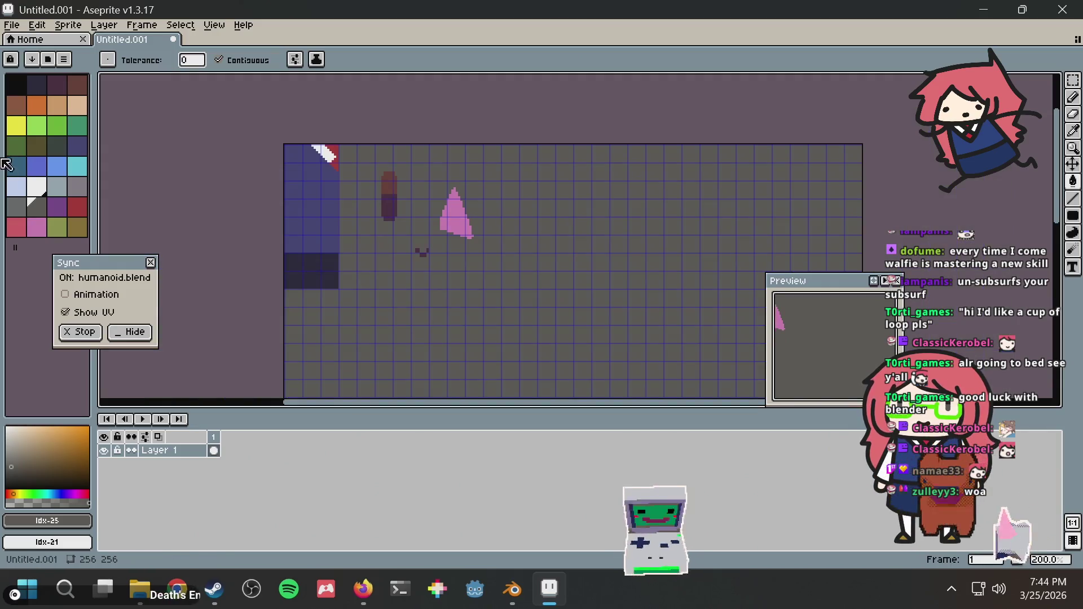
Step: Pick black as the drawing colour and undo the diagonal whisker stroke
{"action": "left_click", "coordinate": [23, 83]}
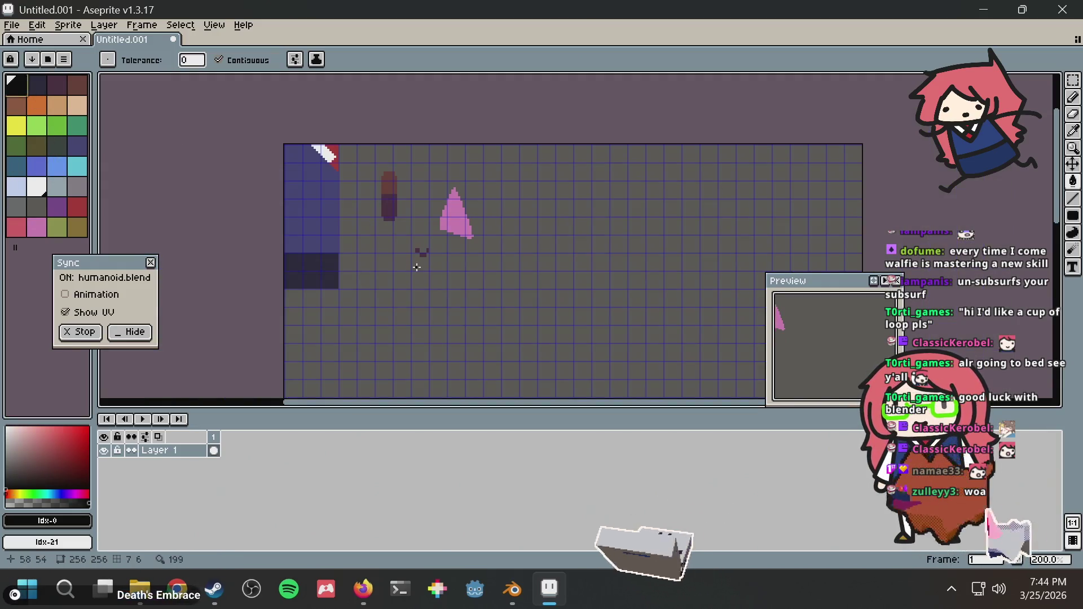
{"action": "scroll", "coordinate": [416, 267], "scroll_direction": "up", "scroll_amount": 1}
{"action": "key", "text": "alt+Tab"}
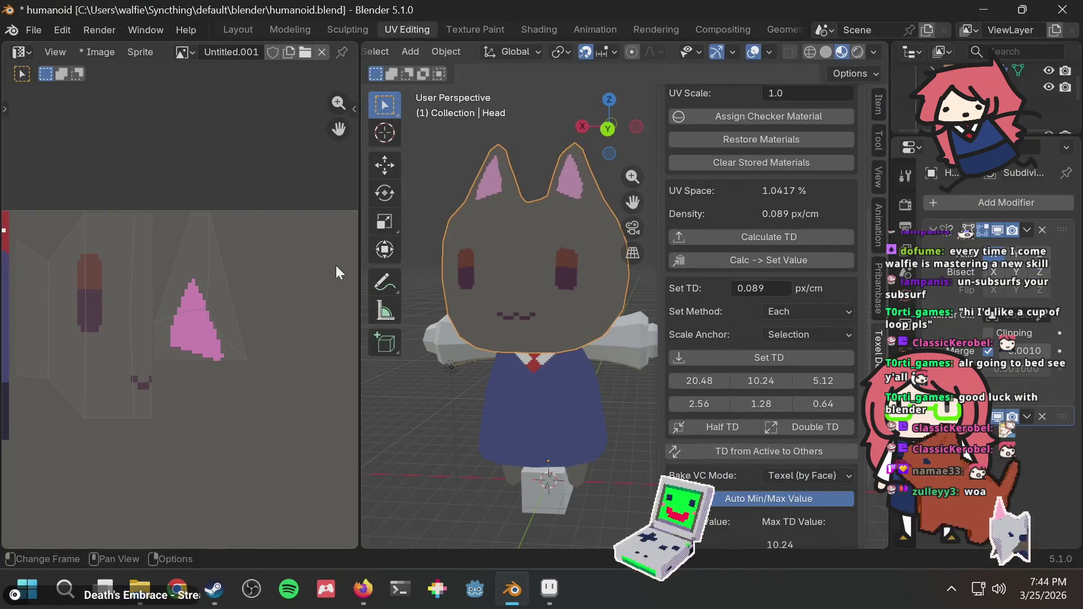
{"action": "key", "text": "alt+Tab"}
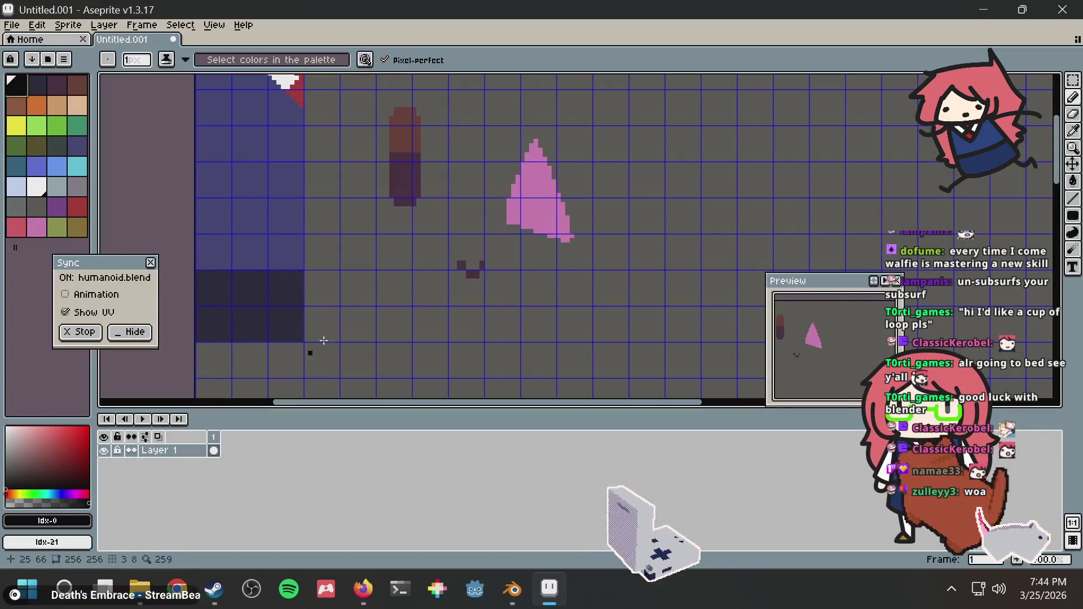
{"action": "key", "text": "alt+Tab"}
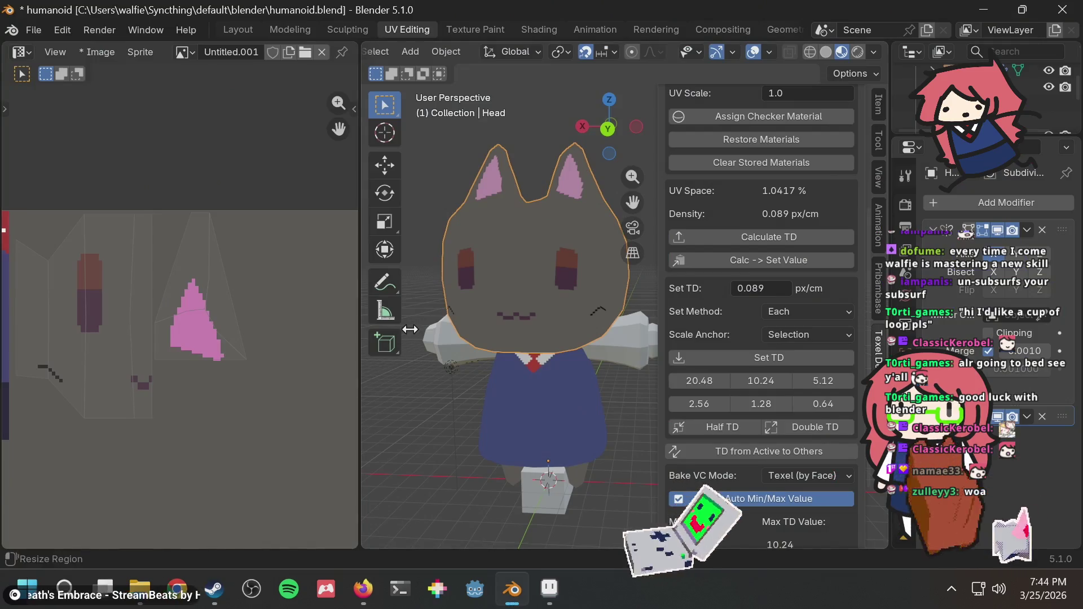
{"action": "key", "text": "alt+Tab"}
{"action": "key", "text": "ctrl+z"}
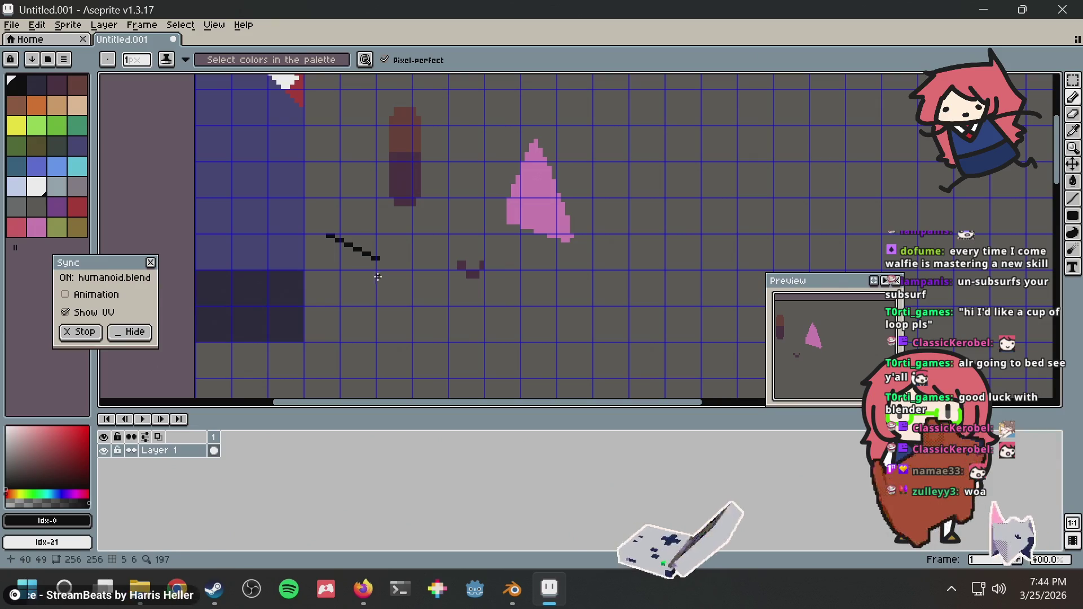
Step: Draw a black whisker line left of the mouth, previewing it on the model and undoing the lower stroke
{"action": "left_click_drag", "start_coordinate": [378, 277], "coordinate": [336, 282]}
{"action": "key", "text": "alt+Tab"}
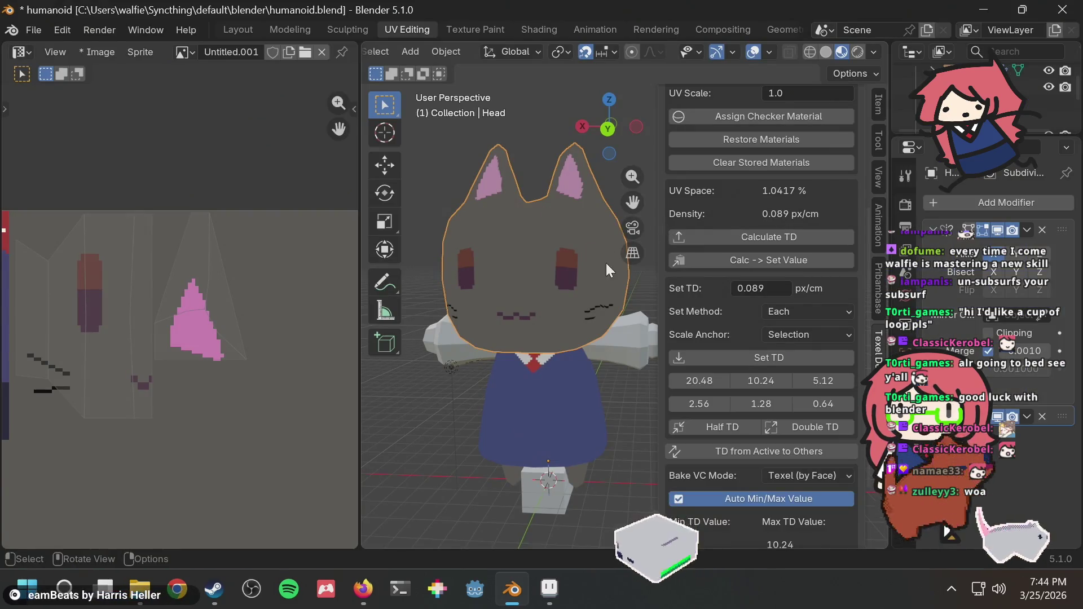
{"action": "key", "text": "alt+Tab"}
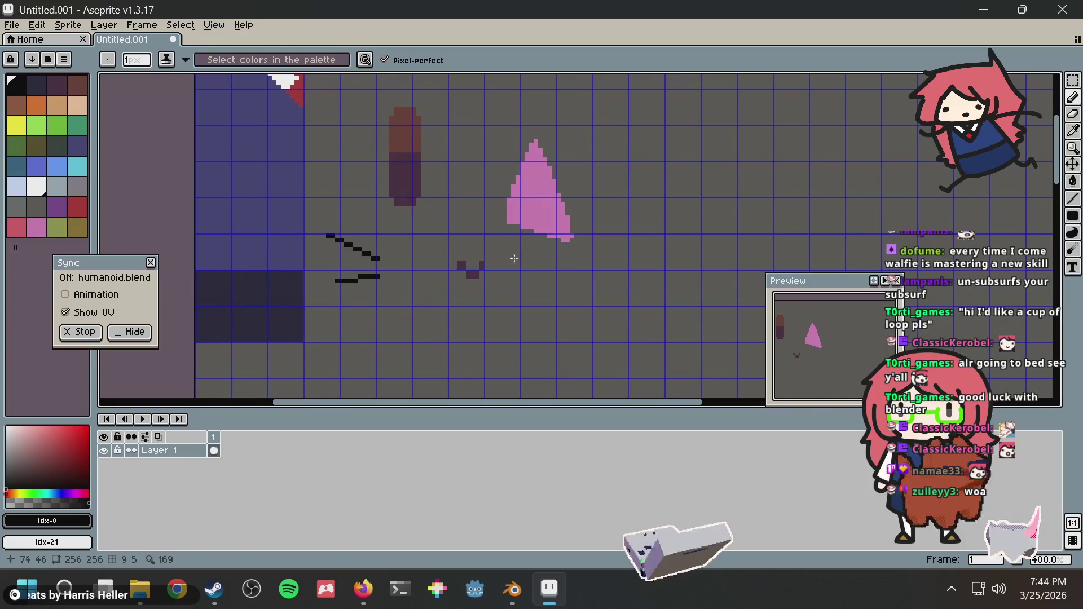
{"action": "key", "text": "ctrl+z"}
{"action": "key", "text": "ctrl+z"}
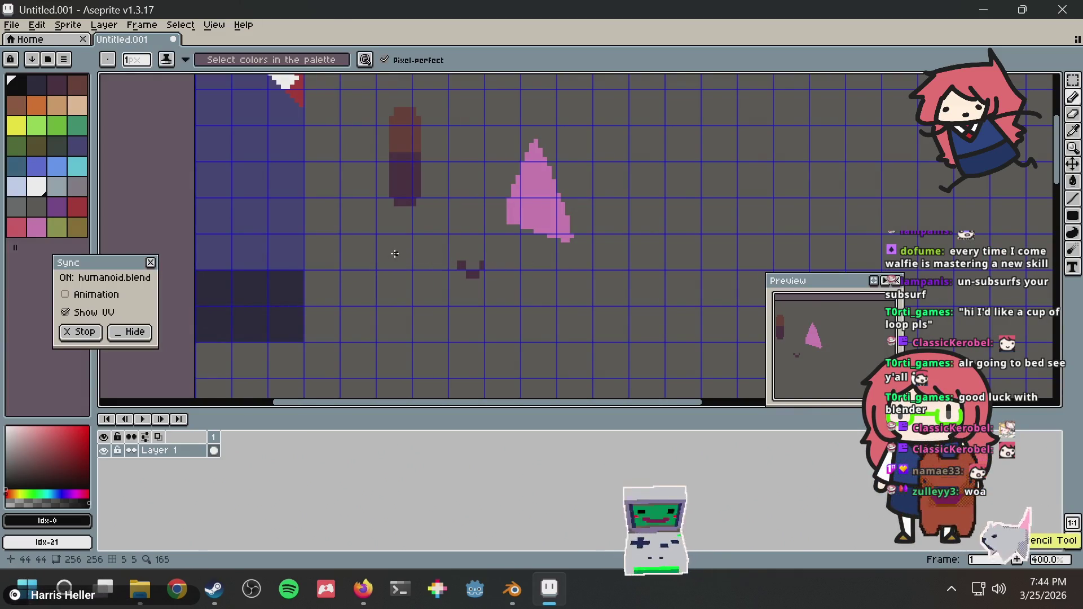
{"action": "key", "text": "alt+Tab"}
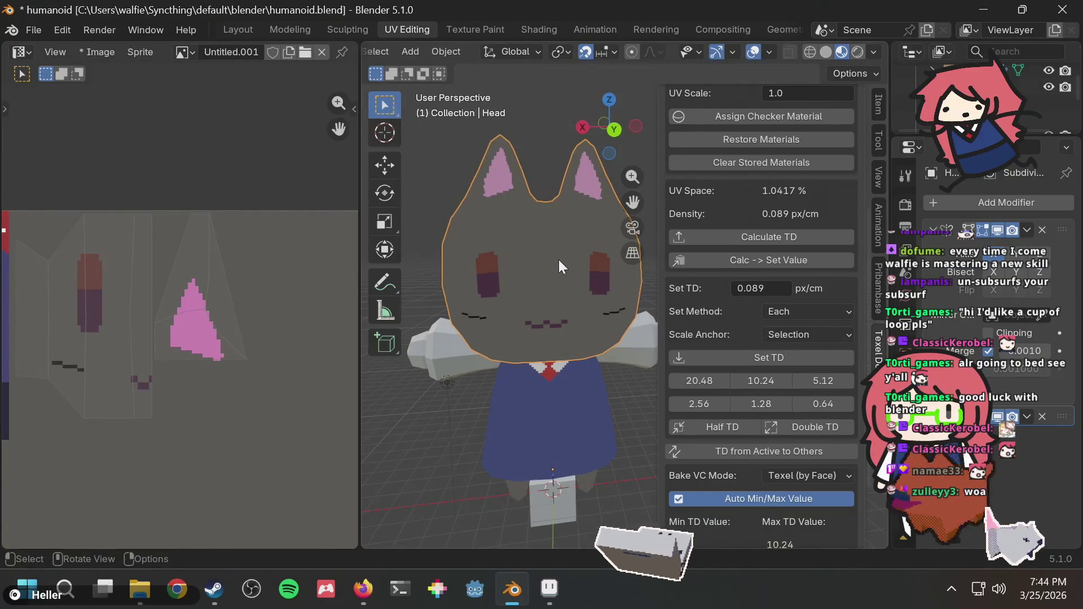
{"action": "key", "text": "alt+Tab"}
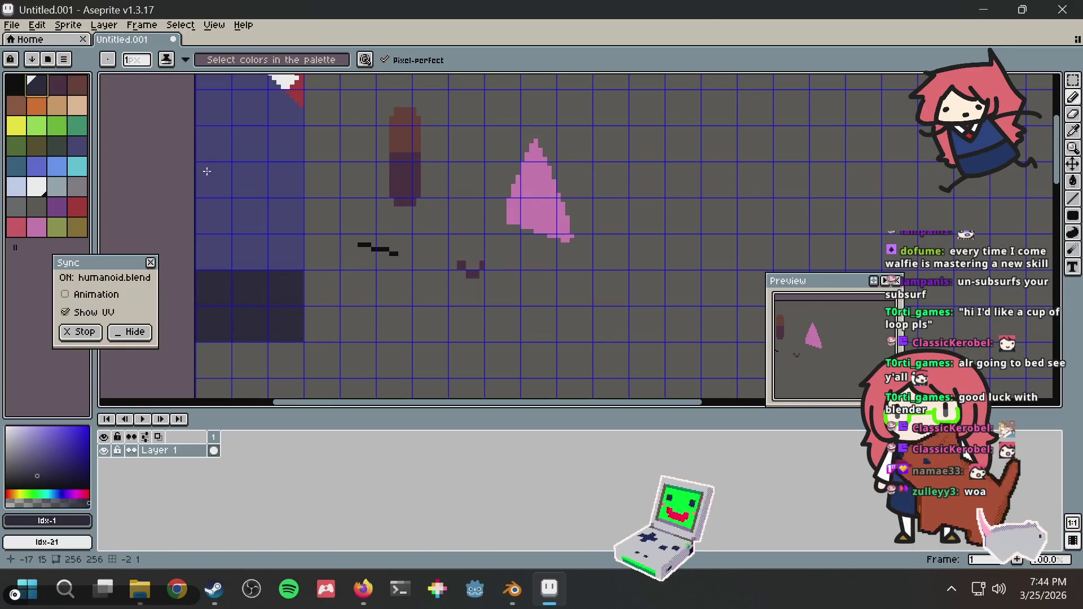
Step: Draw a long pencil whisker line below the others, undoing and redoing as needed
{"action": "key", "text": "g"}
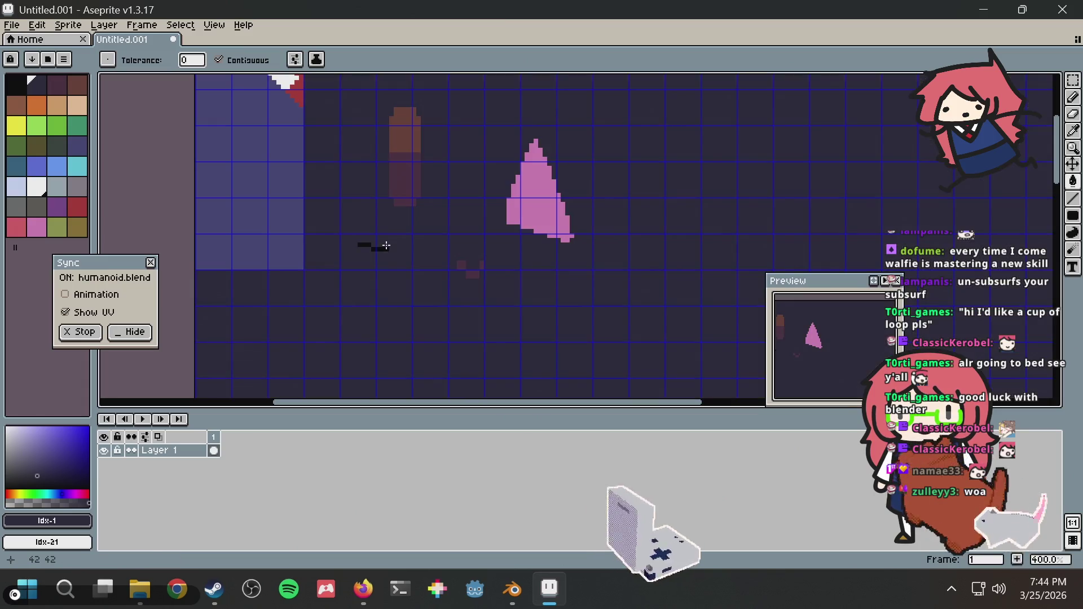
{"action": "scroll", "coordinate": [364, 252], "scroll_direction": "up", "scroll_amount": 2}
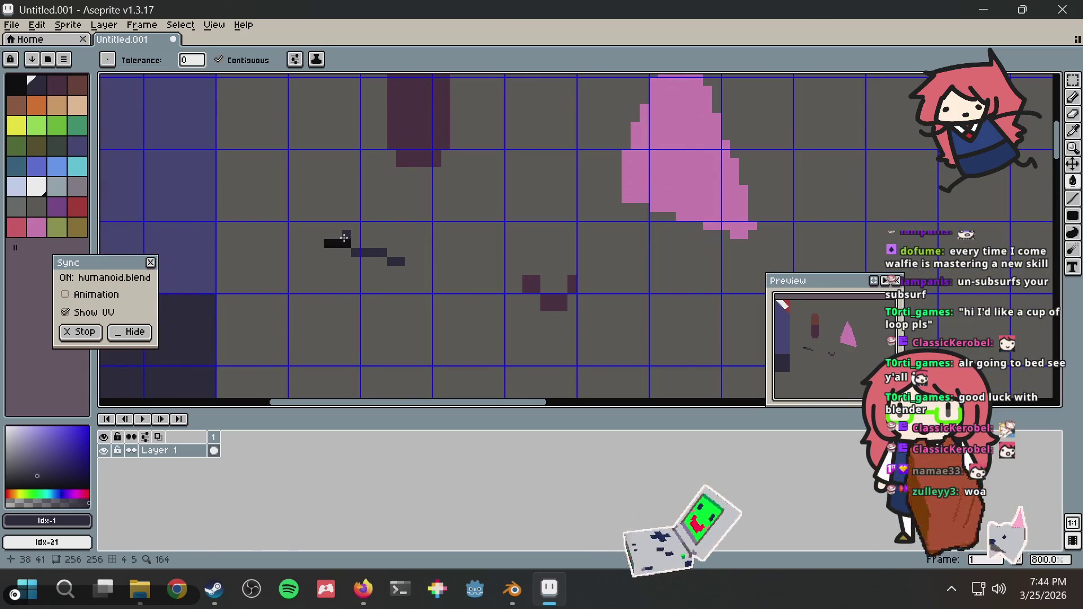
{"action": "key", "text": "b"}
{"action": "left_click_drag", "start_coordinate": [411, 288], "coordinate": [321, 298]}
{"action": "key", "text": "ctrl+z"}
{"action": "key", "text": "alt+Tab"}
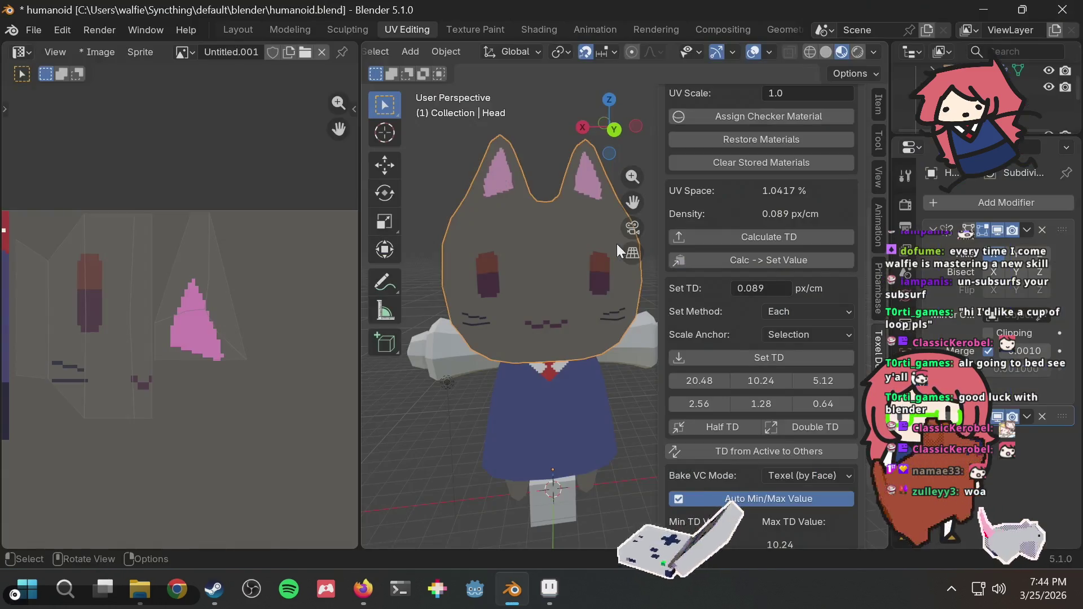
{"action": "key", "text": "alt+Tab"}
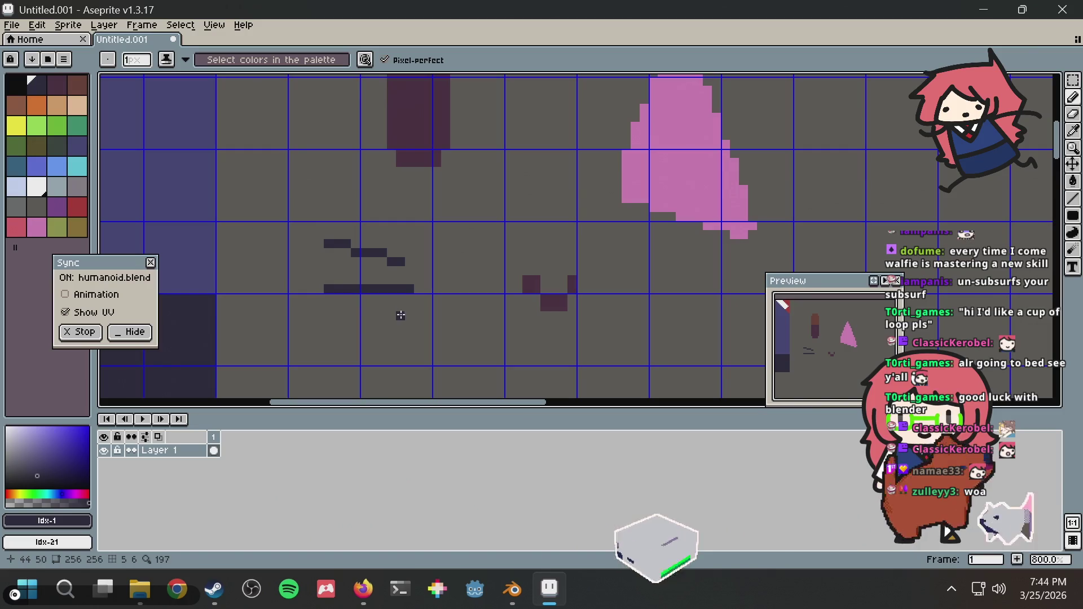
Step: Check the painted whiskers on the cat's cheeks in Blender, then return to Aseprite
{"action": "key", "text": "alt+Tab"}
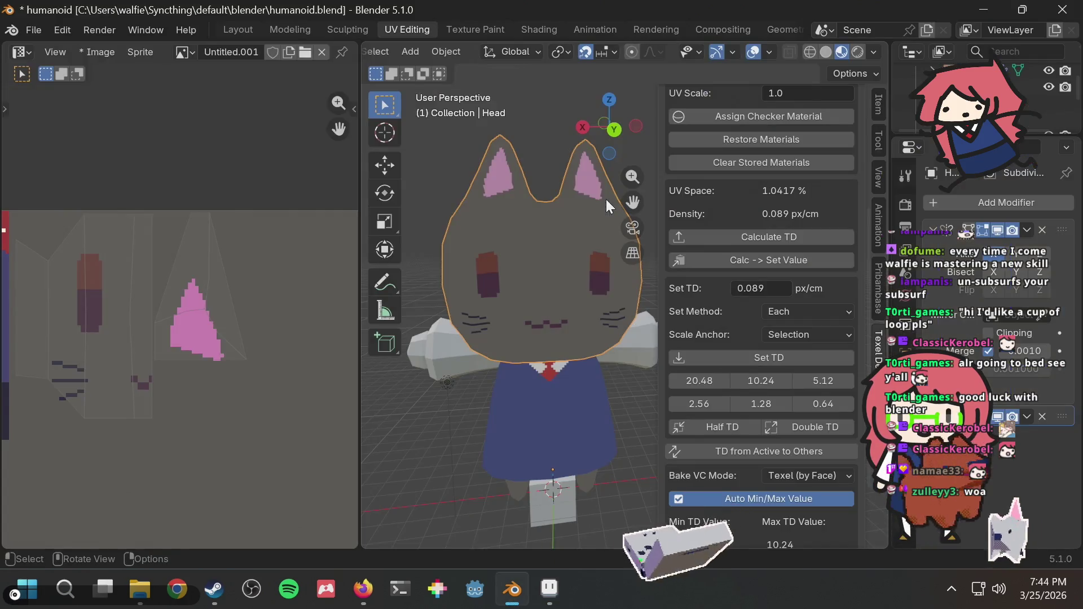
{"action": "scroll", "coordinate": [560, 224], "scroll_direction": "down", "scroll_amount": 3}
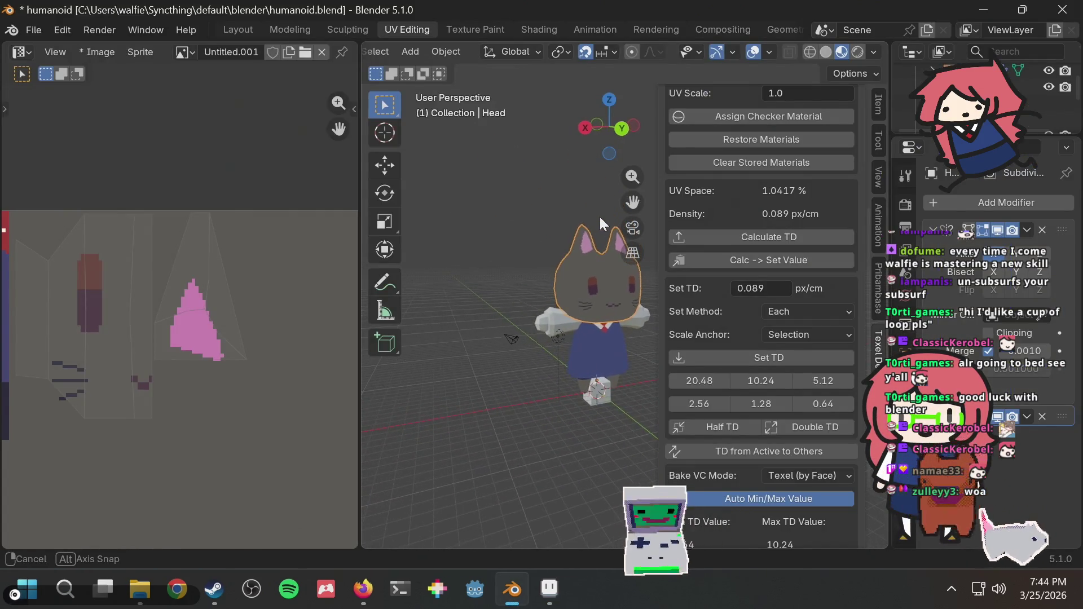
{"action": "scroll", "coordinate": [545, 213], "scroll_direction": "up", "scroll_amount": 3}
{"action": "key", "text": "alt+Tab"}
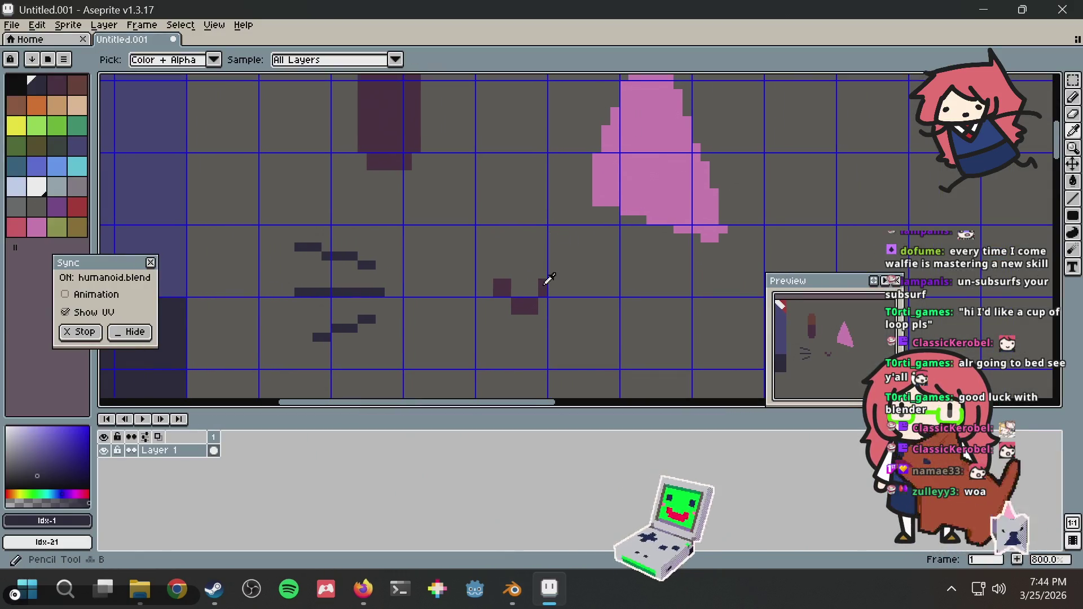
Step: Sample the mouth's dark purple and add a rising stroke to extend the mouth's right side
{"action": "left_click", "coordinate": [541, 280], "text": "alt"}
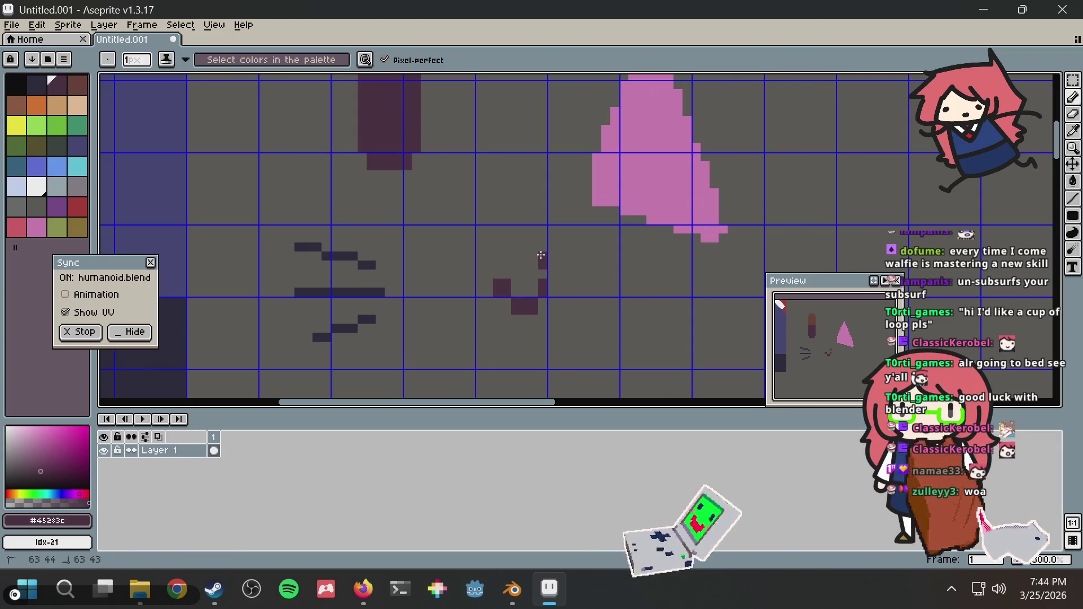
{"action": "left_click", "coordinate": [533, 256]}
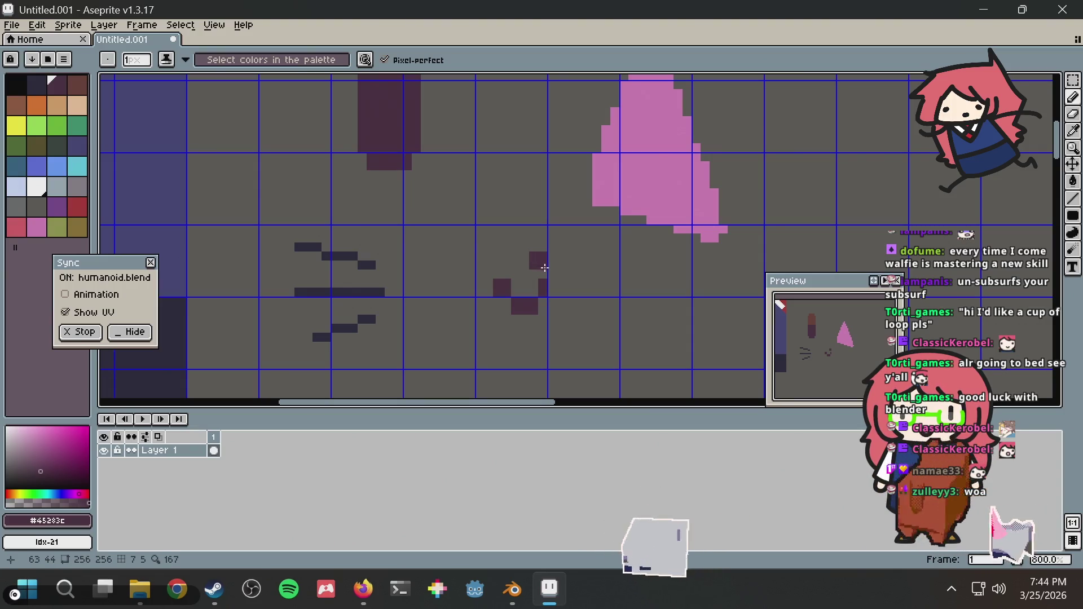
{"action": "key", "text": "alt+Tab"}
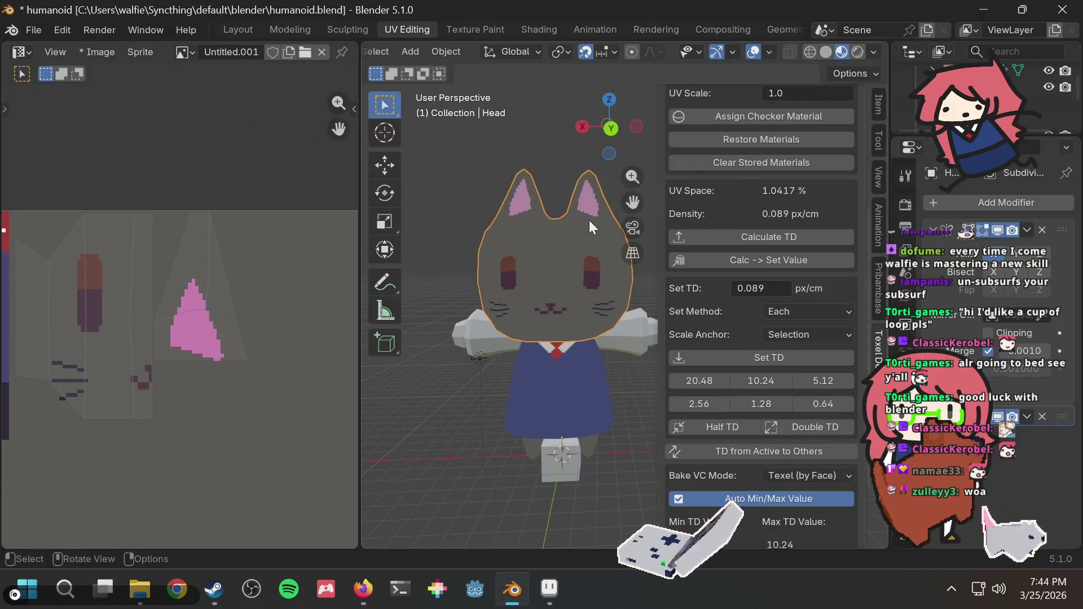
{"action": "key", "text": "alt+Tab"}
{"action": "left_click", "coordinate": [493, 274]}
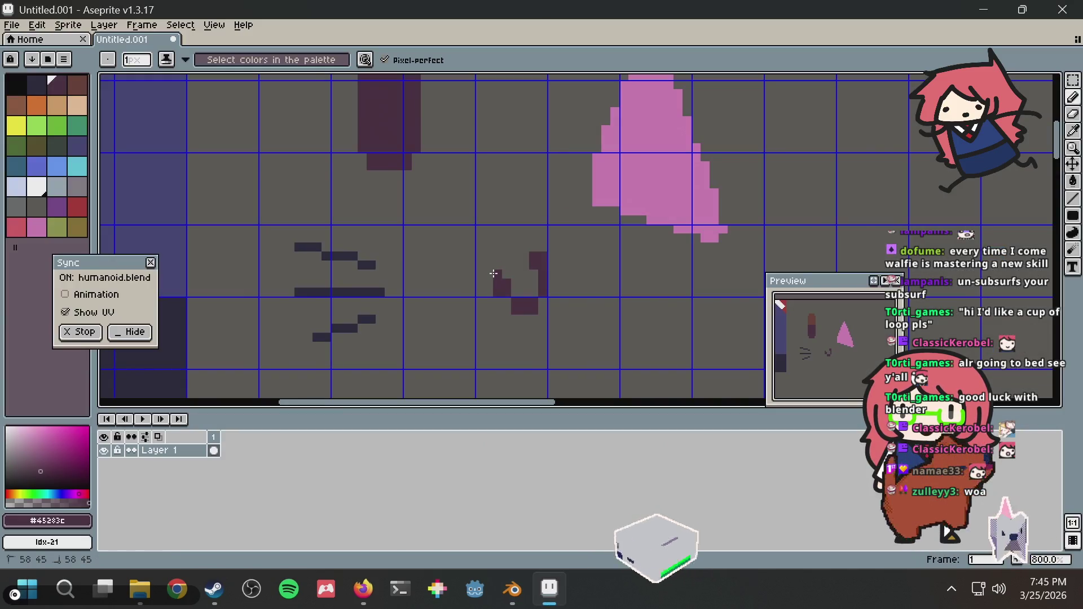
Step: Compare the reshaped cat-like mouth on the Blender model against the Aseprite texture
{"action": "key", "text": "alt+Tab"}
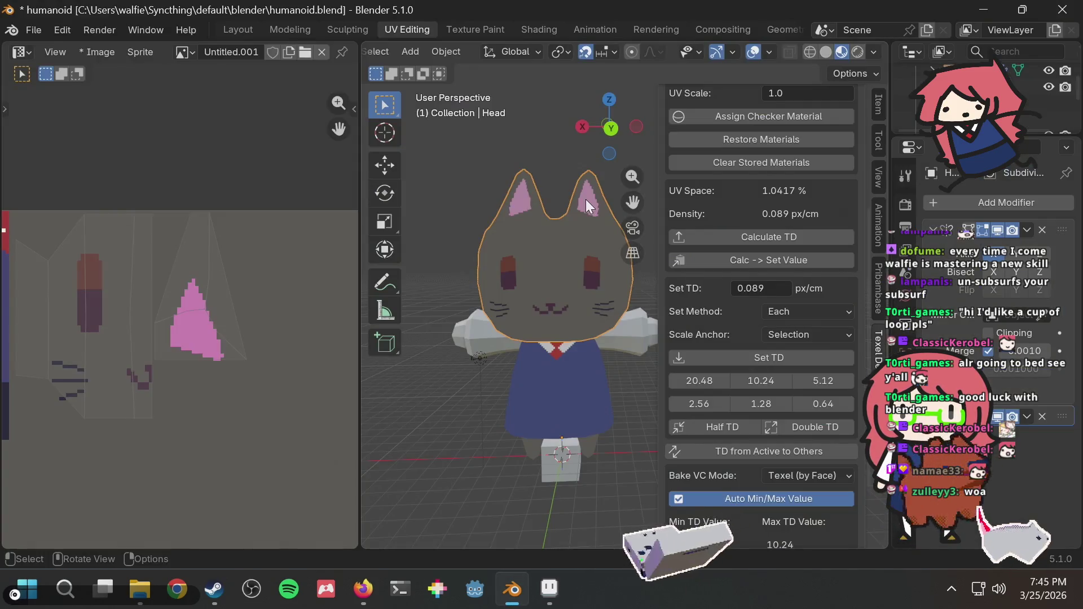
{"action": "key", "text": "alt+Tab"}
{"action": "key", "text": "alt+Tab"}
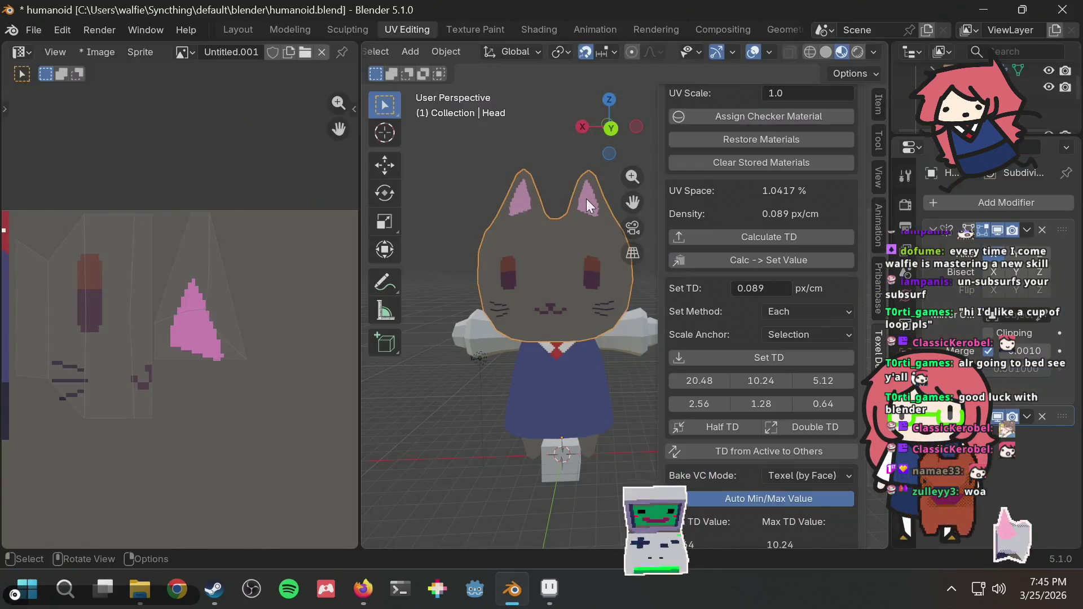
{"action": "key", "text": "alt+Tab"}
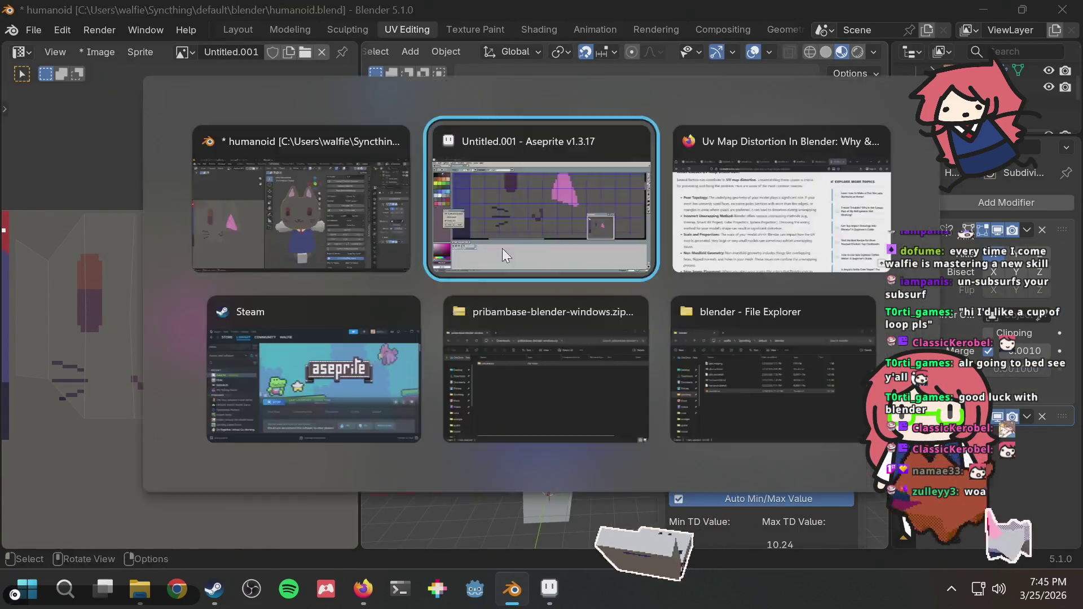
{"action": "key", "text": "b"}
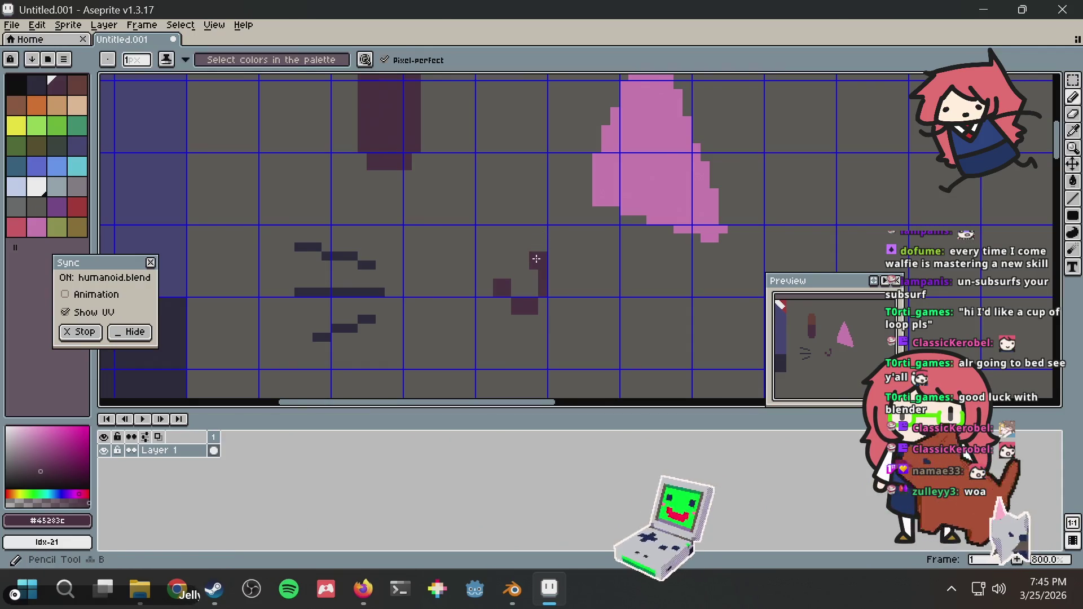
{"action": "key", "text": "alt+Tab"}
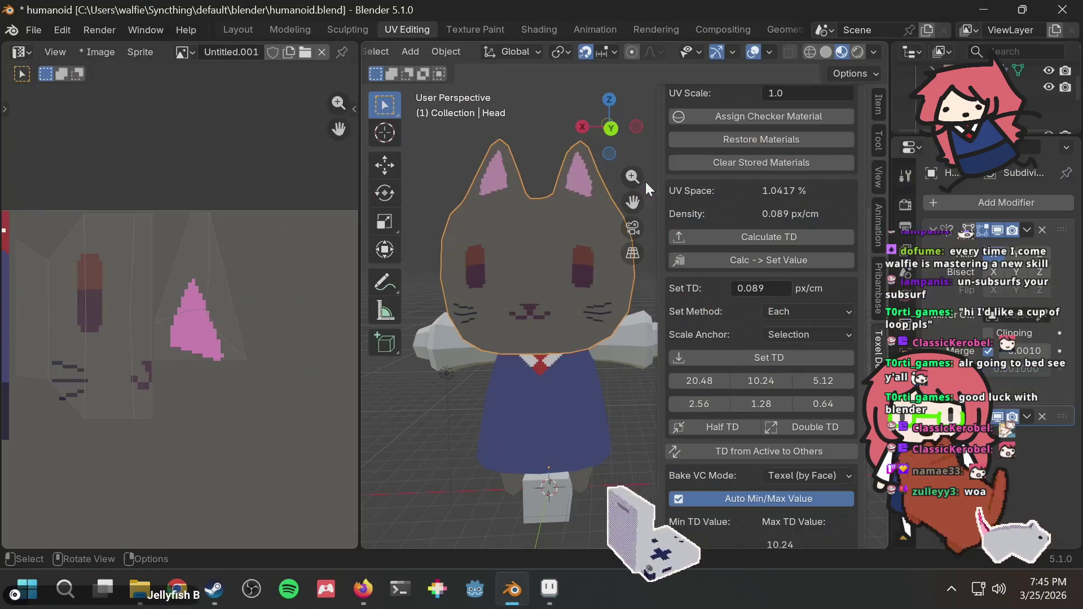
{"action": "key", "text": "alt+Tab"}
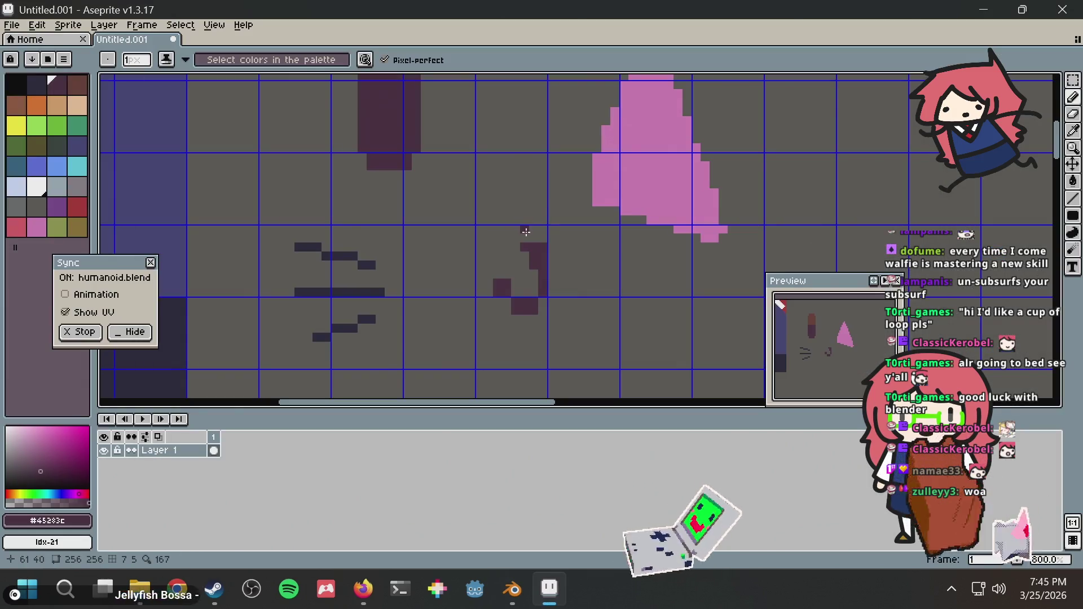
{"action": "key", "text": "alt+Tab"}
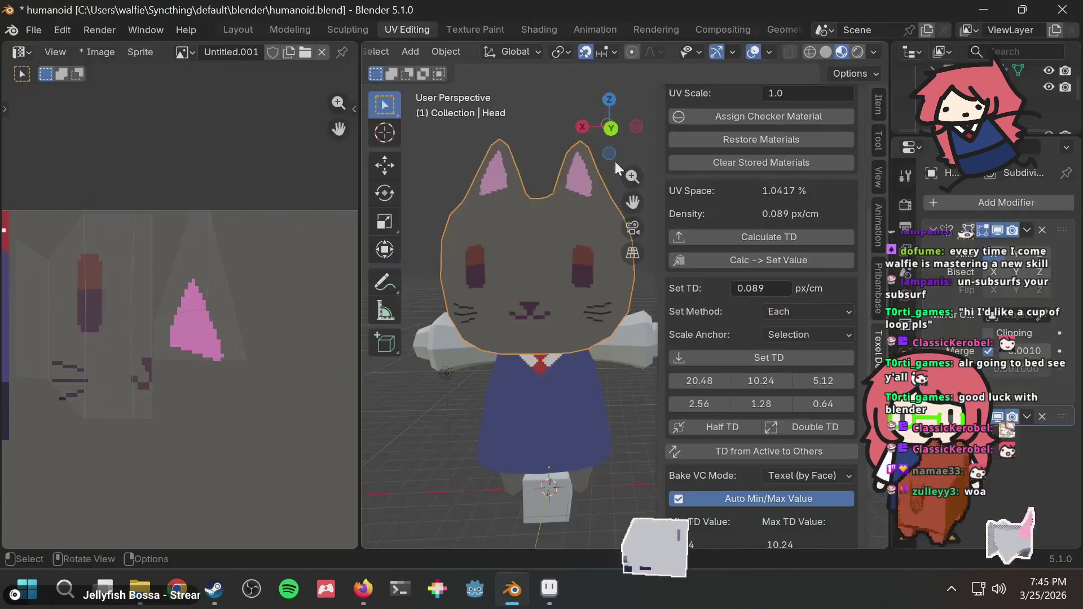
{"action": "key", "text": "alt+Tab"}
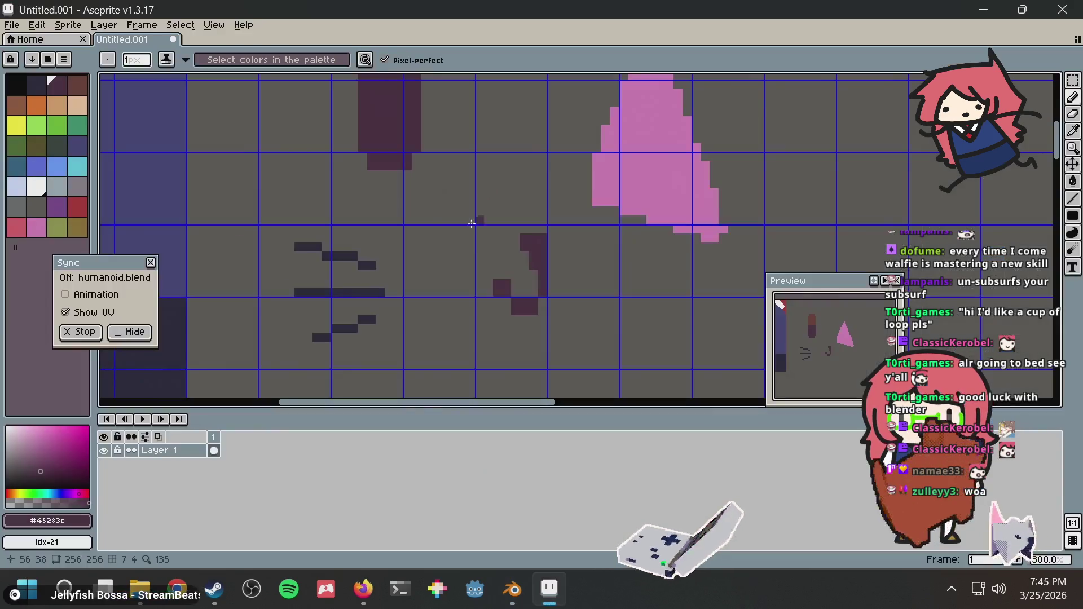
Step: Thicken the left whiskers with extra dark pixels and a second line, checking the face in Blender
{"action": "left_click", "coordinate": [369, 261]}
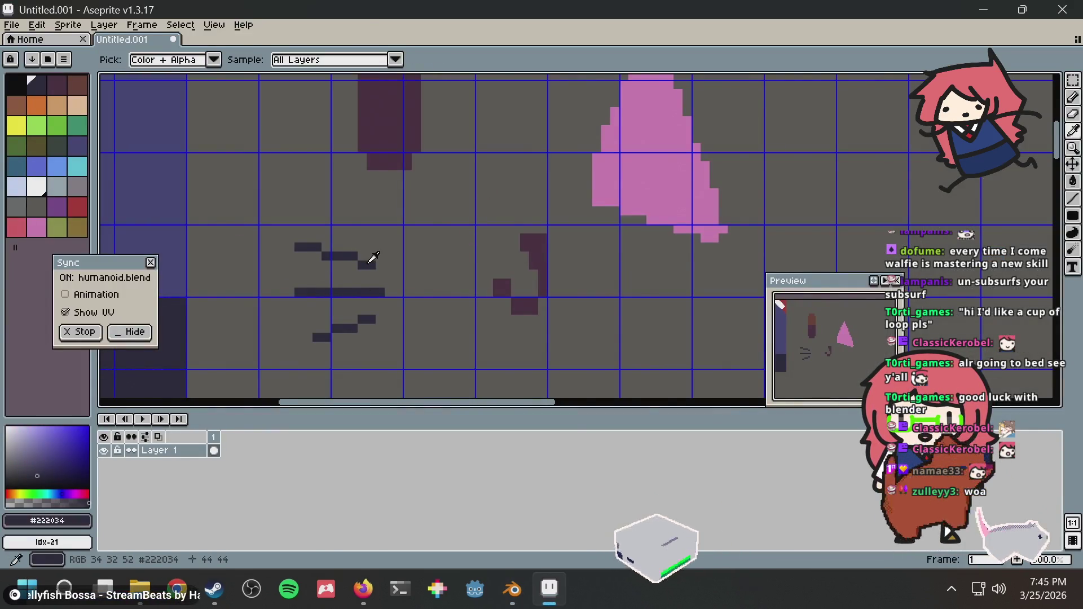
{"action": "key", "text": "b"}
{"action": "left_click", "coordinate": [358, 256]}
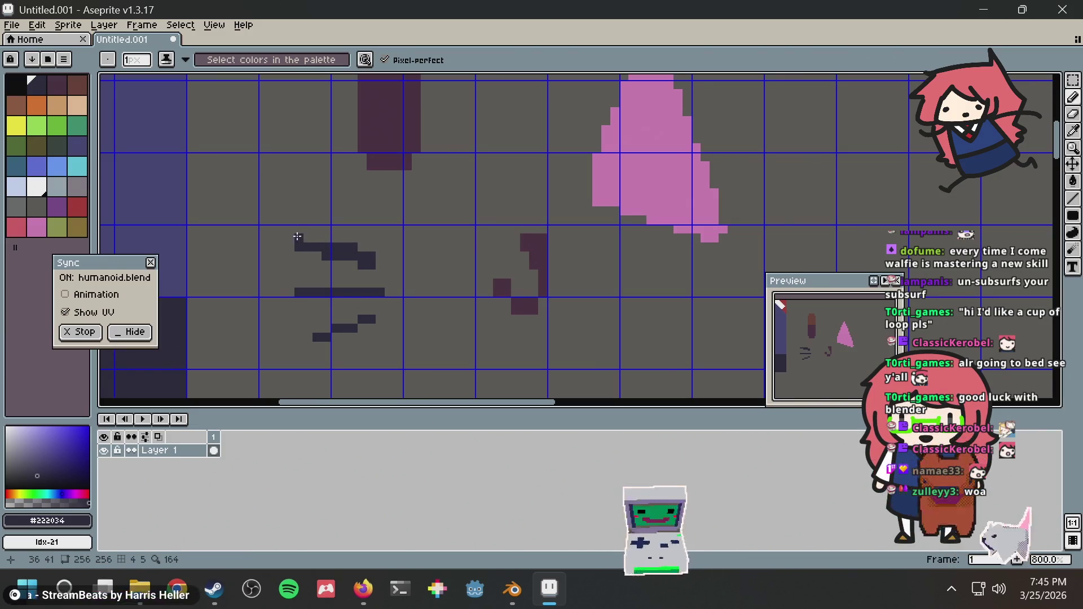
{"action": "key", "text": "alt+Tab"}
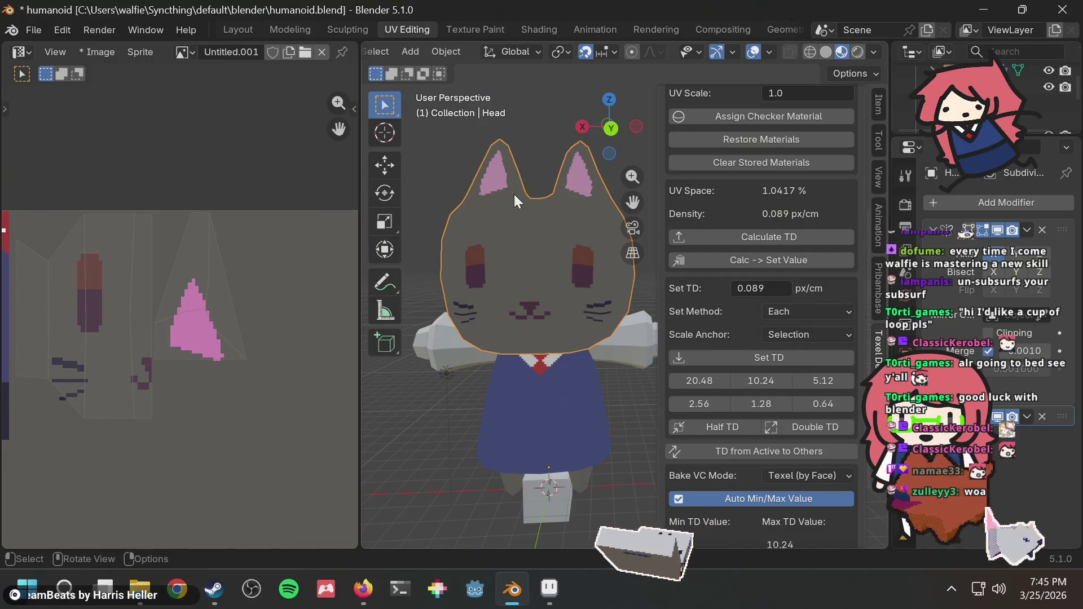
{"action": "key", "text": "alt+Tab"}
{"action": "left_click", "coordinate": [374, 315]}
{"action": "left_click_drag", "start_coordinate": [297, 302], "coordinate": [354, 297]}
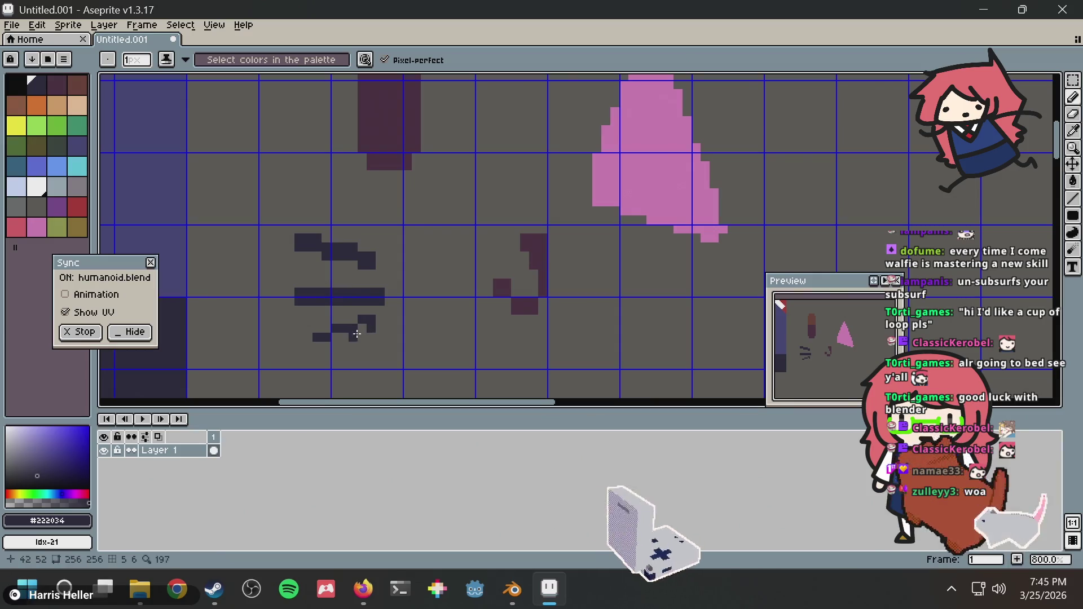
{"action": "left_click_drag", "start_coordinate": [356, 333], "coordinate": [319, 346]}
{"action": "key", "text": "alt+Tab"}
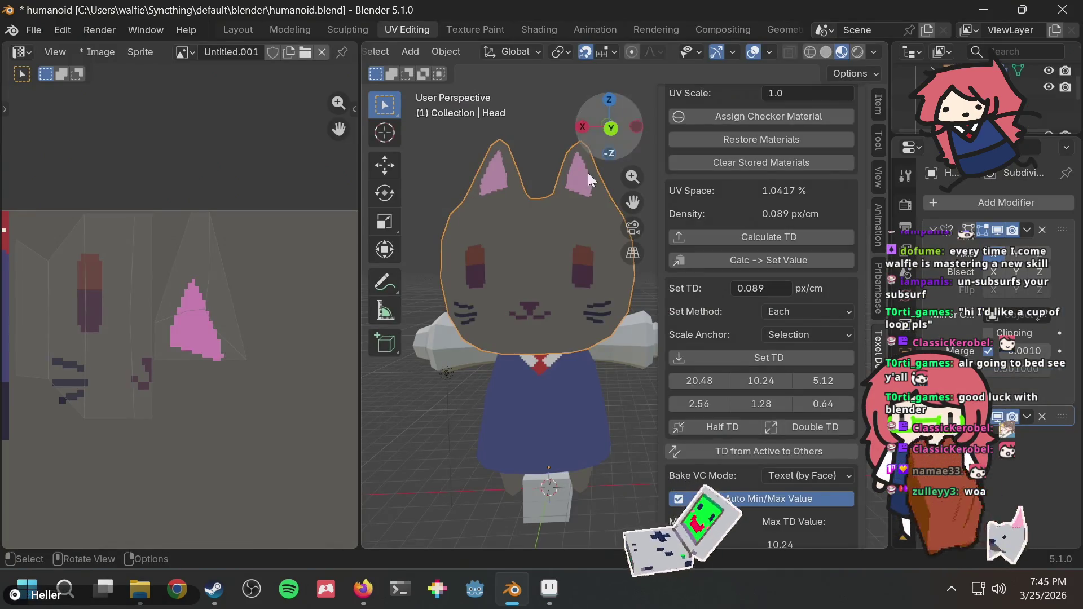
{"action": "mouse_move", "coordinate": [516, 222]}
{"action": "middle_mouse_down"}
{"action": "mouse_move", "coordinate": [543, 206]}
{"action": "mouse_move", "coordinate": [536, 231]}
{"action": "middle_mouse_up"}
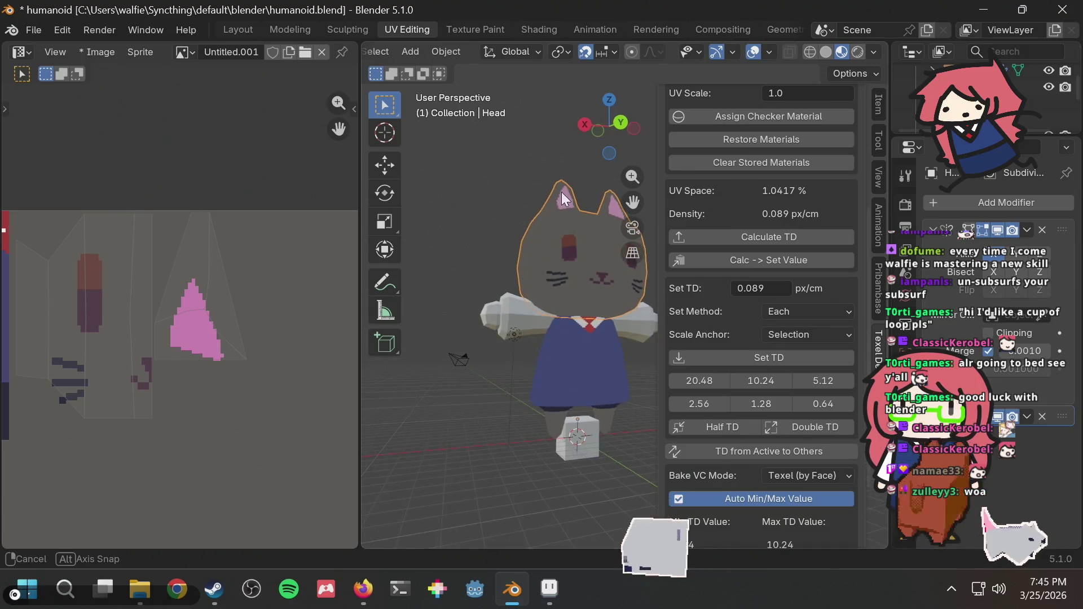
{"action": "key", "text": "alt+Tab"}
Step: Marquee-select the lower whisker strokes and shift them down one pixel
{"action": "key", "text": "m"}
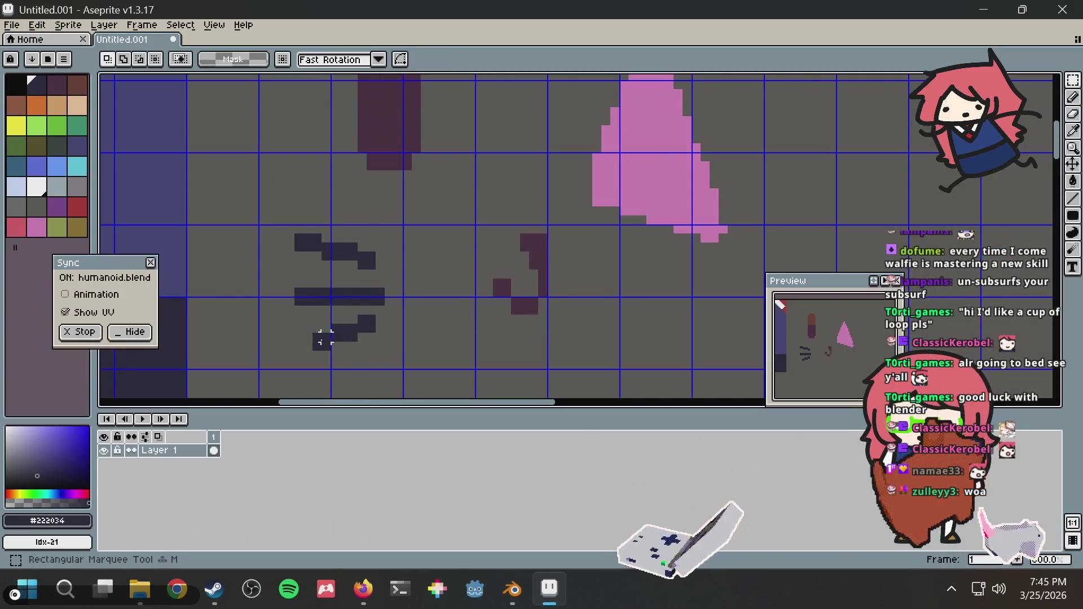
{"action": "left_click_drag", "start_coordinate": [305, 362], "coordinate": [388, 310]}
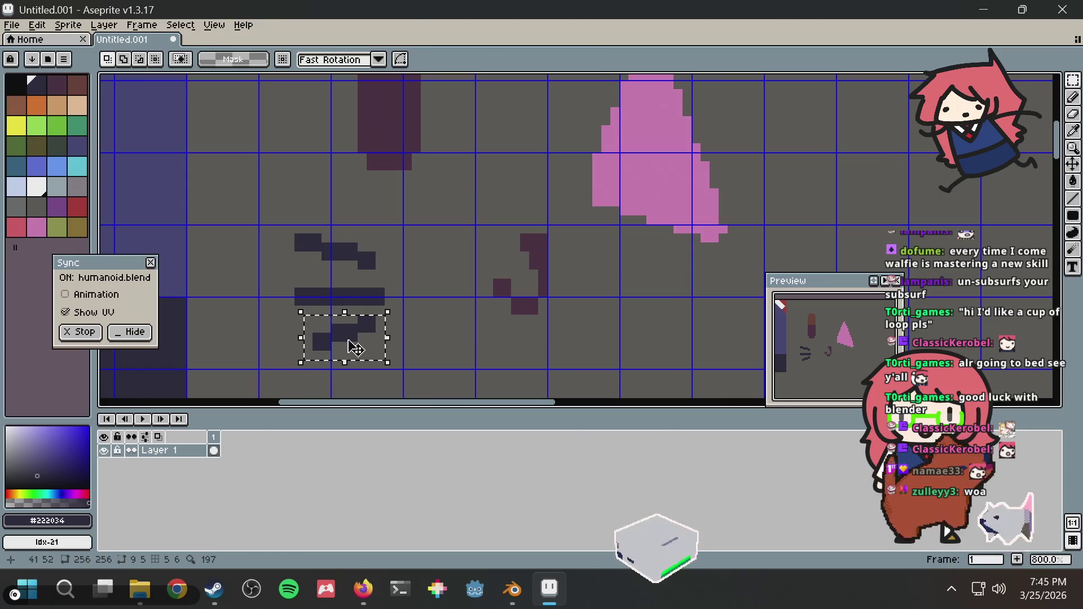
{"action": "left_click_drag", "start_coordinate": [353, 348], "coordinate": [354, 357]}
{"action": "key", "text": "ctrl+d"}
{"action": "key", "text": "i"}
Step: Fill the leftover gap line with face grey, then save humanoid.blend in Blender
{"action": "left_click", "coordinate": [428, 307]}
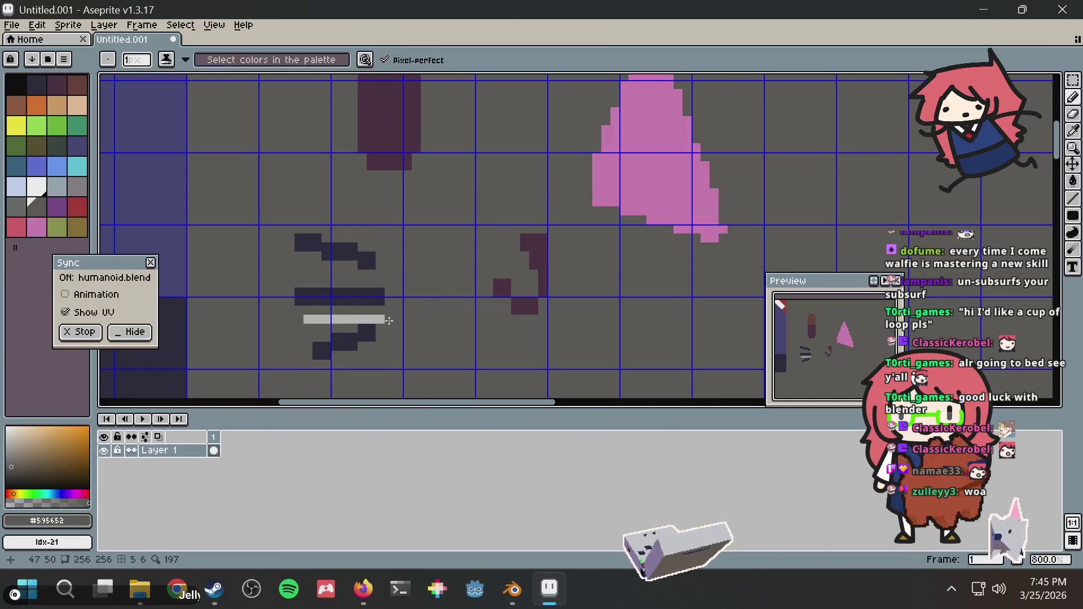
{"action": "key", "text": "g"}
{"action": "left_click", "coordinate": [370, 323]}
{"action": "key", "text": "alt+Tab"}
{"action": "key", "text": "ctrl+s"}
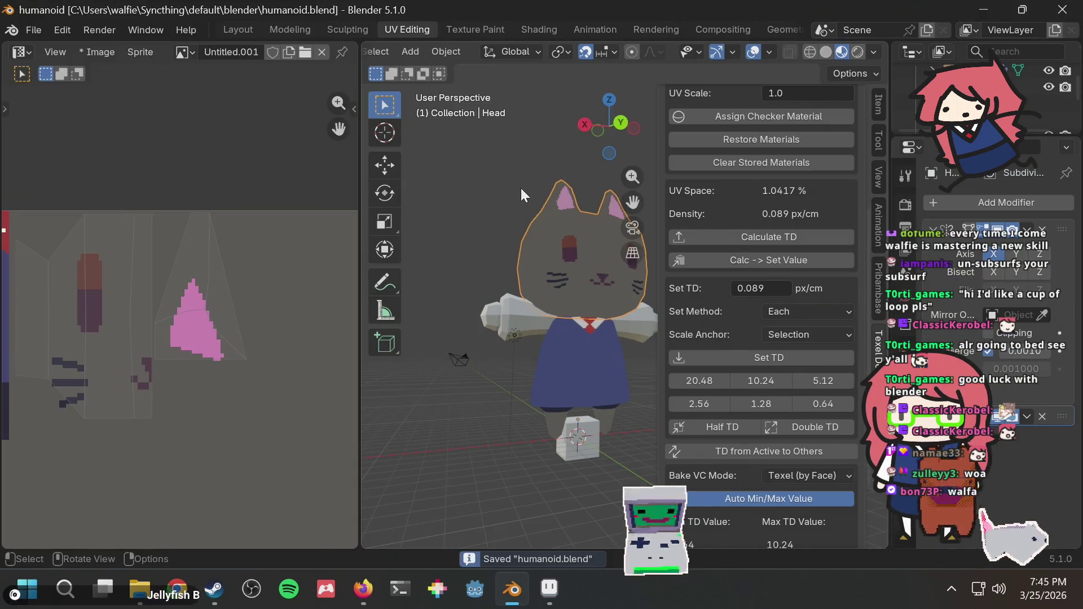
{"action": "mouse_move", "coordinate": [523, 194]}
{"action": "middle_mouse_down"}
{"action": "mouse_move", "coordinate": [476, 205]}
{"action": "mouse_move", "coordinate": [546, 200]}
{"action": "middle_mouse_up"}
{"action": "scroll", "coordinate": [509, 190], "scroll_direction": "down", "scroll_amount": 2}
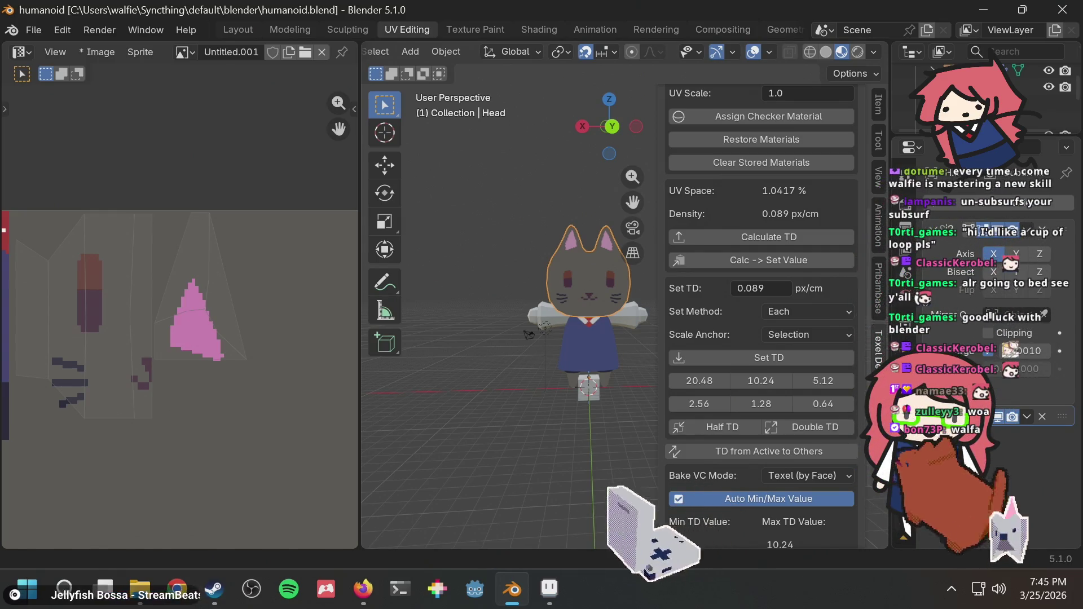
{"action": "scroll", "coordinate": [581, 228], "scroll_direction": "up", "scroll_amount": 2}
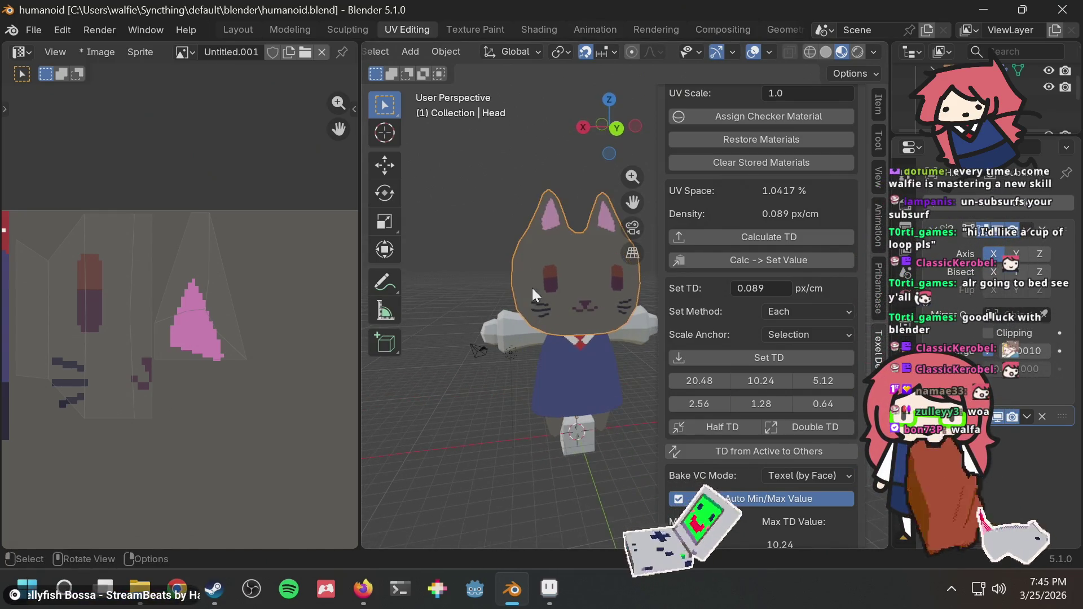
{"action": "mouse_move", "coordinate": [519, 297]}
{"action": "middle_mouse_down"}
{"action": "mouse_move", "coordinate": [703, 255]}
{"action": "mouse_move", "coordinate": [766, 269]}
{"action": "mouse_move", "coordinate": [550, 305]}
{"action": "mouse_move", "coordinate": [571, 305]}
{"action": "mouse_move", "coordinate": [499, 269]}
{"action": "mouse_move", "coordinate": [489, 286]}
{"action": "mouse_move", "coordinate": [576, 289]}
{"action": "mouse_move", "coordinate": [647, 256]}
{"action": "mouse_move", "coordinate": [627, 272]}
{"action": "mouse_move", "coordinate": [499, 275]}
{"action": "middle_mouse_up"}
{"action": "scroll", "coordinate": [498, 272], "scroll_direction": "down", "scroll_amount": 4}
{"action": "mouse_move", "coordinate": [590, 306]}
{"action": "middle_mouse_down", "text": "shift"}
{"action": "mouse_move", "coordinate": [554, 336]}
{"action": "mouse_move", "coordinate": [550, 317]}
{"action": "mouse_move", "coordinate": [519, 319]}
{"action": "mouse_move", "coordinate": [609, 295]}
{"action": "mouse_move", "coordinate": [451, 320]}
{"action": "middle_mouse_up", "text": "shift"}
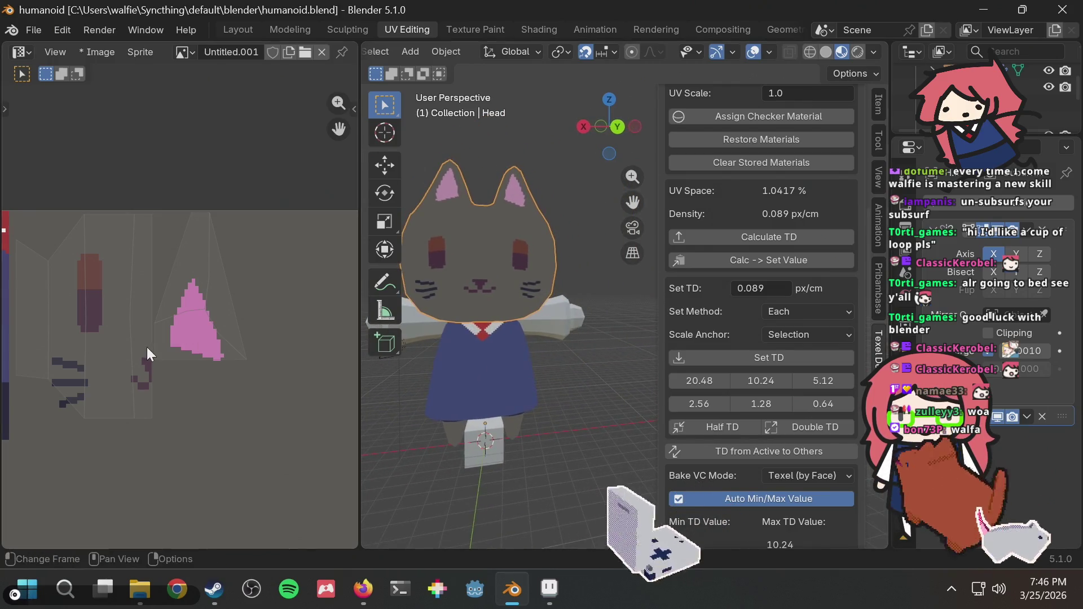
{"action": "middle_click_drag", "start_coordinate": [152, 350], "coordinate": [286, 331]}
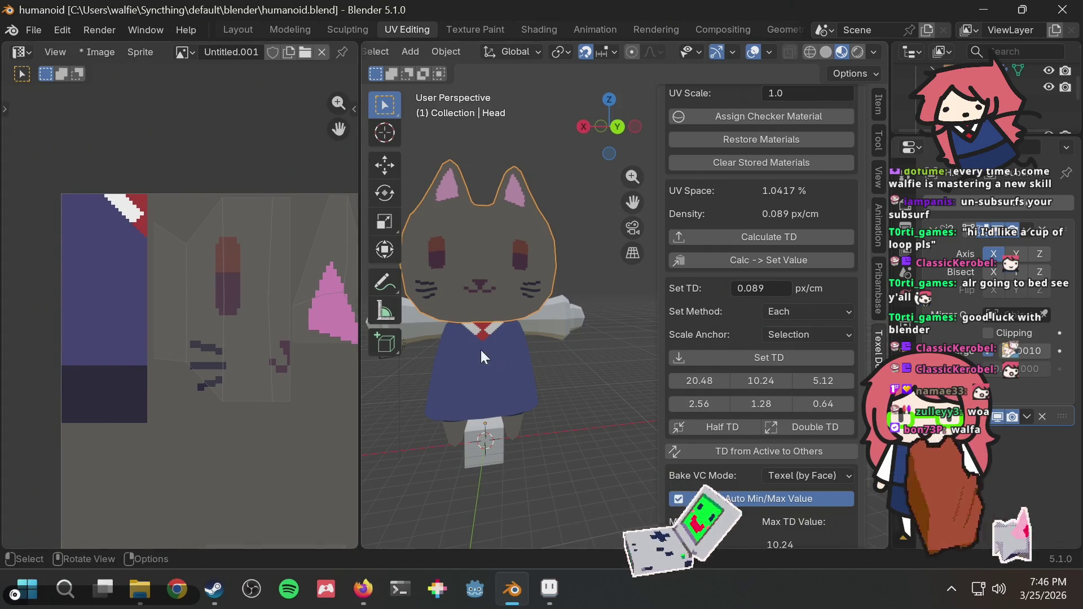
Step: Make the Body active, enter Edit Mode, and select the skirt's front face
{"action": "left_click", "coordinate": [471, 382]}
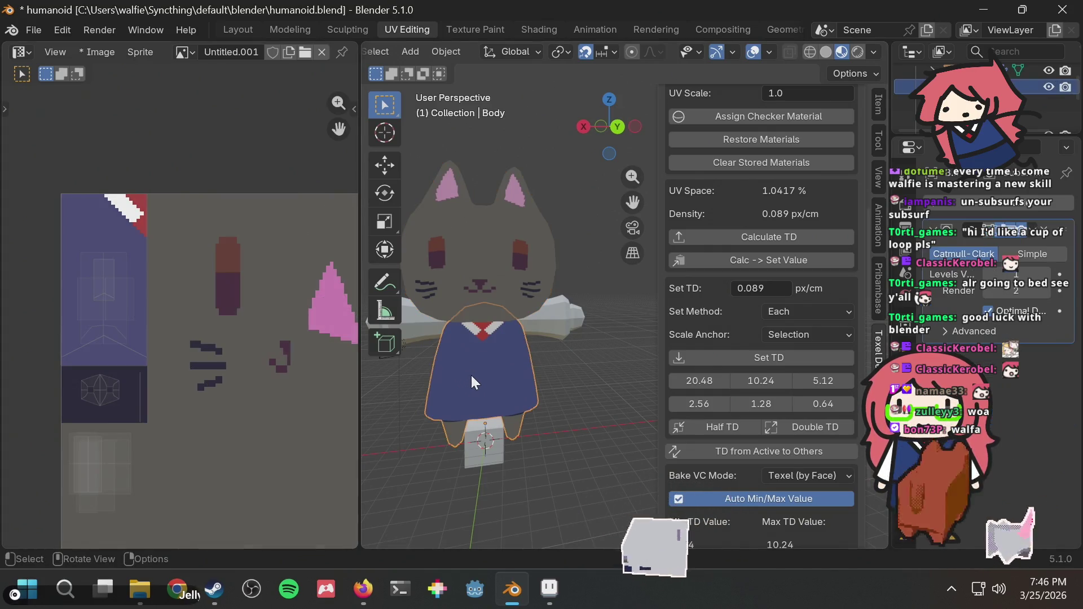
{"action": "middle_click_drag", "start_coordinate": [483, 296], "coordinate": [543, 296]}
{"action": "key", "text": "Tab"}
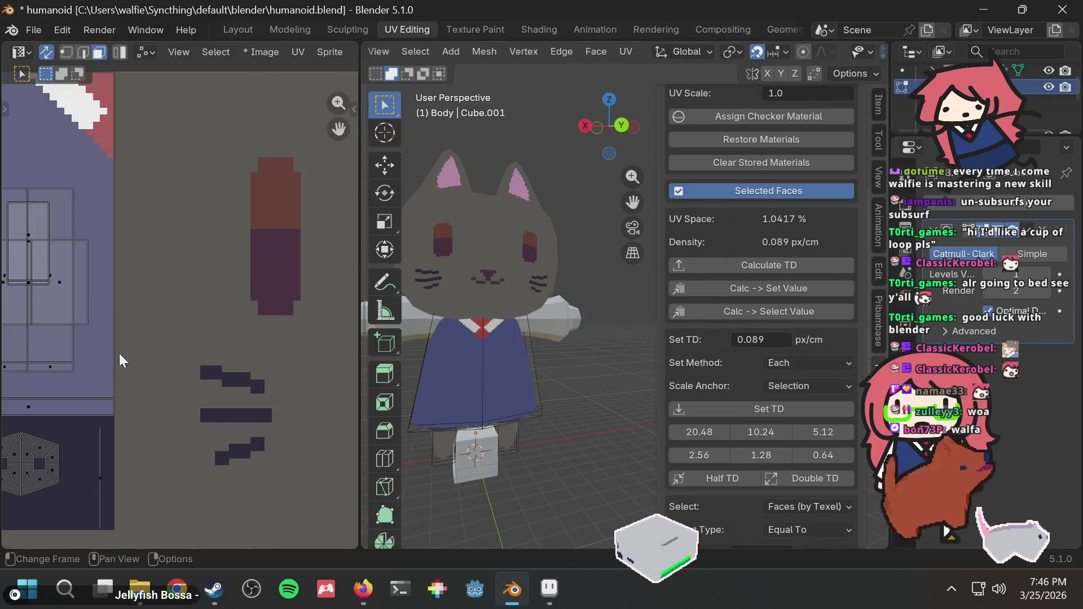
{"action": "scroll", "coordinate": [119, 355], "scroll_direction": "up", "scroll_amount": 3}
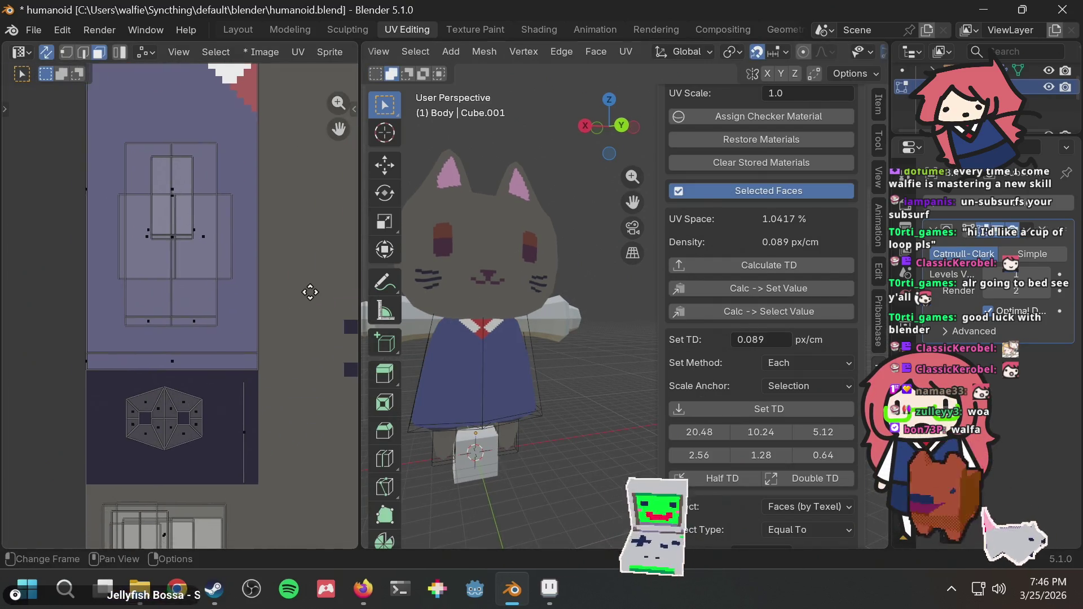
{"action": "left_click", "coordinate": [185, 361]}
{"action": "left_click", "coordinate": [215, 334]}
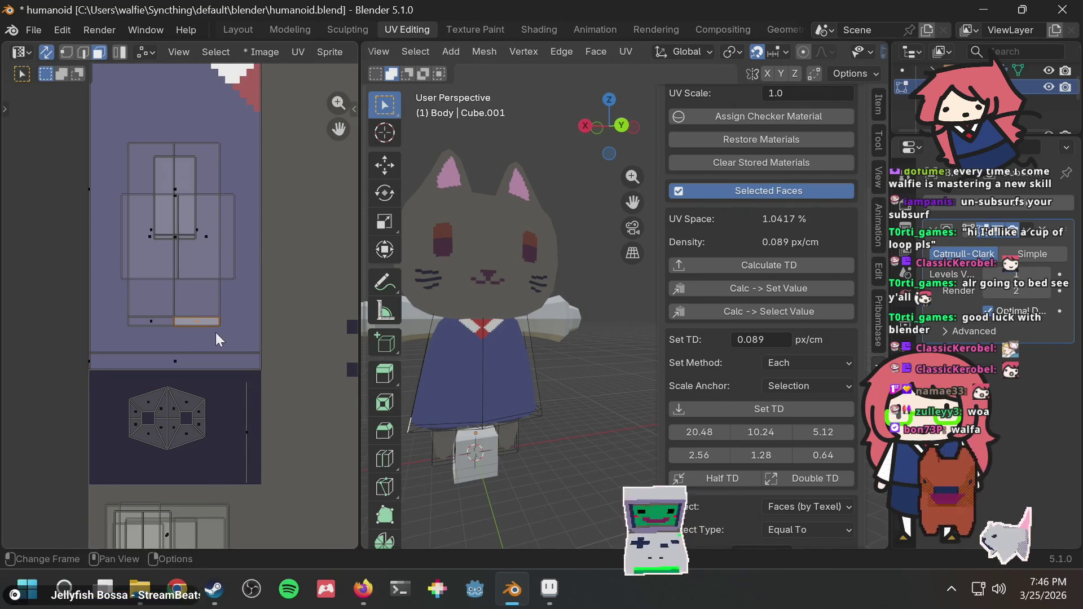
{"action": "left_click", "coordinate": [449, 379]}
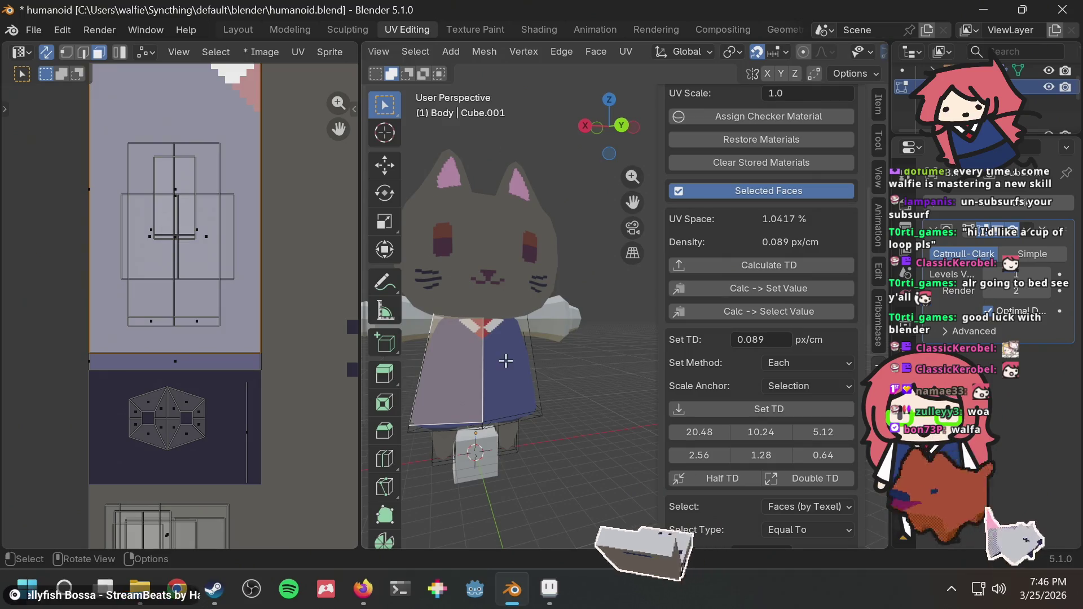
{"action": "left_click", "coordinate": [538, 374]}
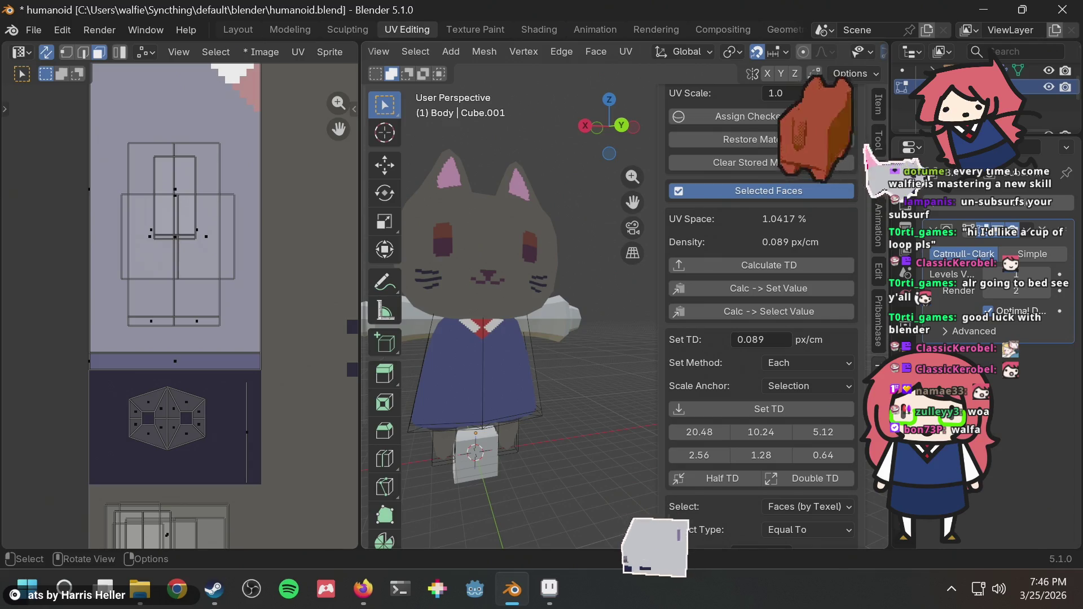
{"action": "mouse_move", "coordinate": [555, 316]}
{"action": "middle_mouse_down"}
{"action": "mouse_move", "coordinate": [620, 327]}
{"action": "mouse_move", "coordinate": [508, 349]}
{"action": "mouse_move", "coordinate": [499, 364]}
{"action": "middle_mouse_up"}
{"action": "left_click", "coordinate": [506, 360]}
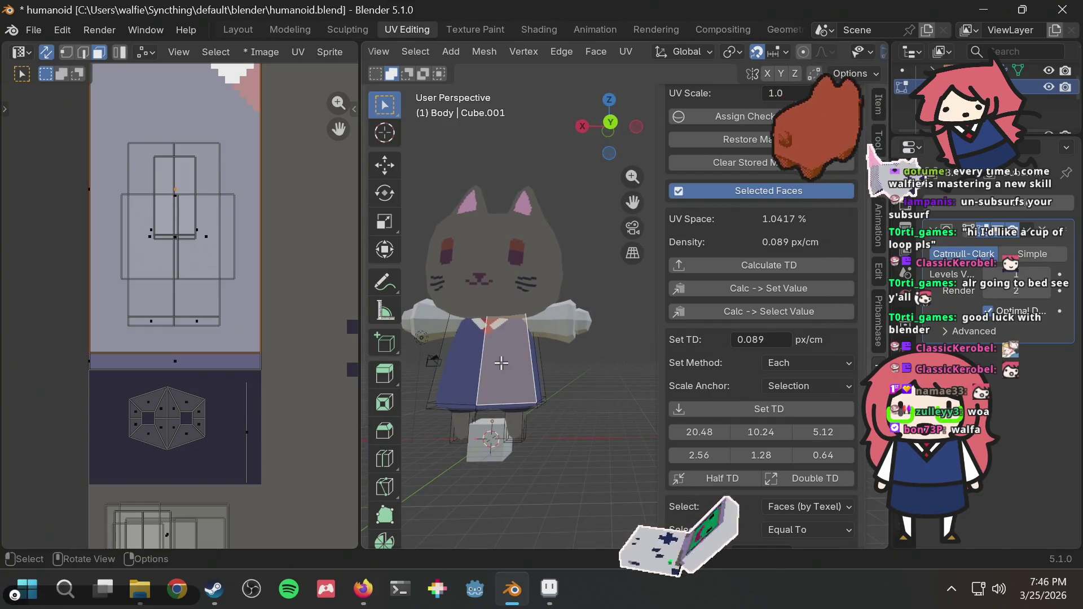
{"action": "left_click", "coordinate": [571, 373]}
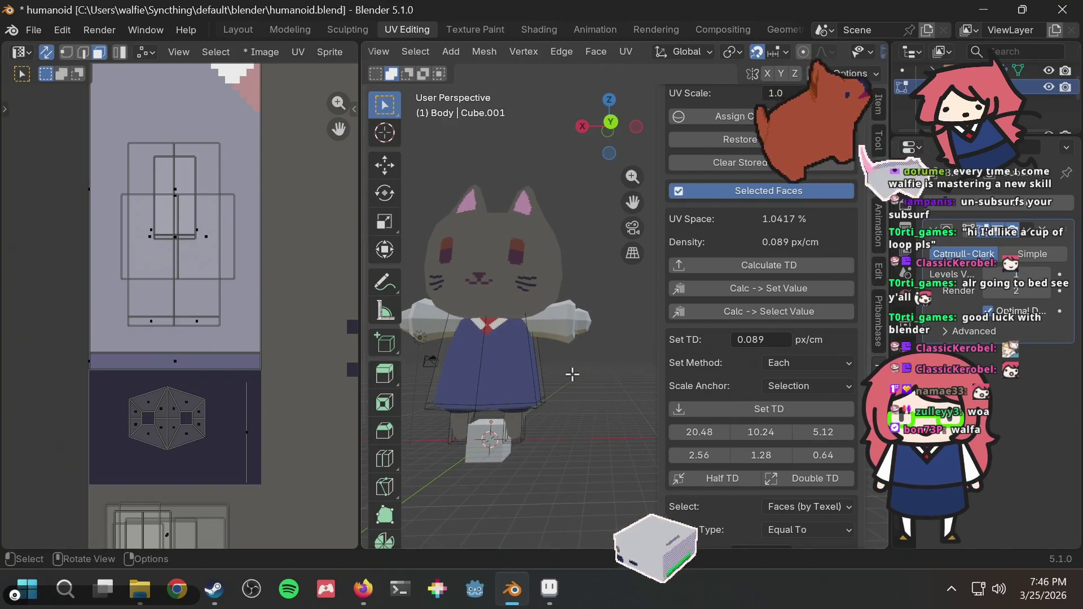
{"action": "left_click", "coordinate": [495, 365]}
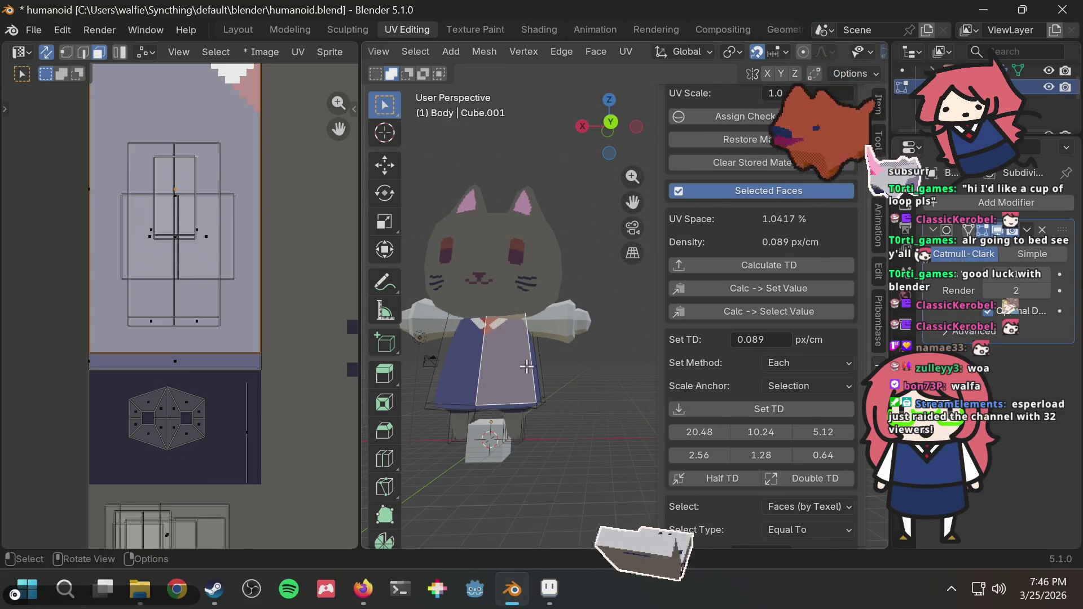
Step: Loop-cut around the skirt and slide the new loop to -0.6 near the hem
{"action": "key", "text": "ctrl+r"}
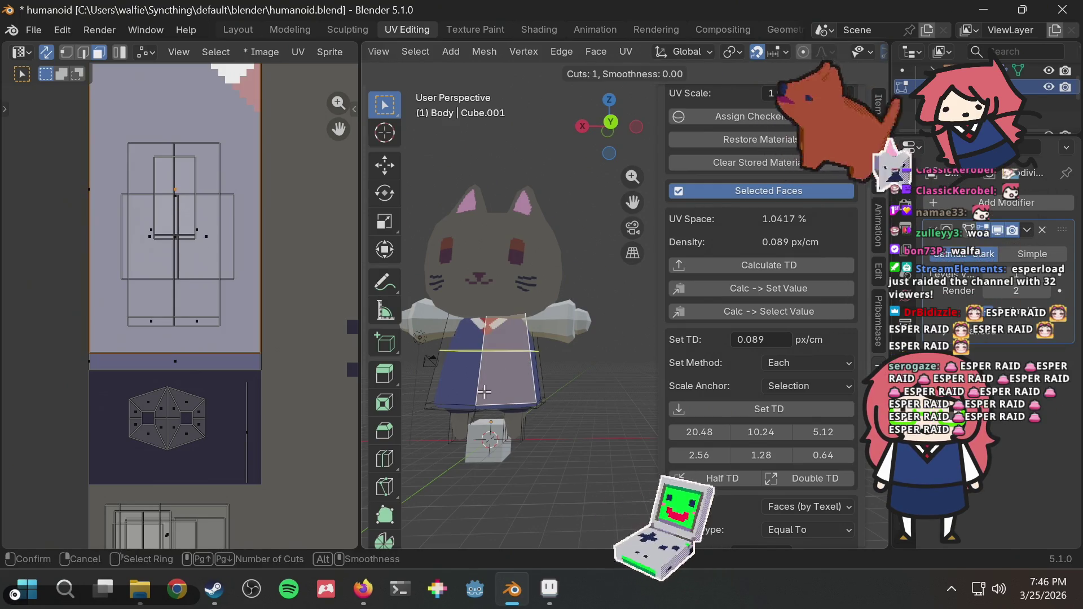
{"action": "left_click", "coordinate": [484, 392]}
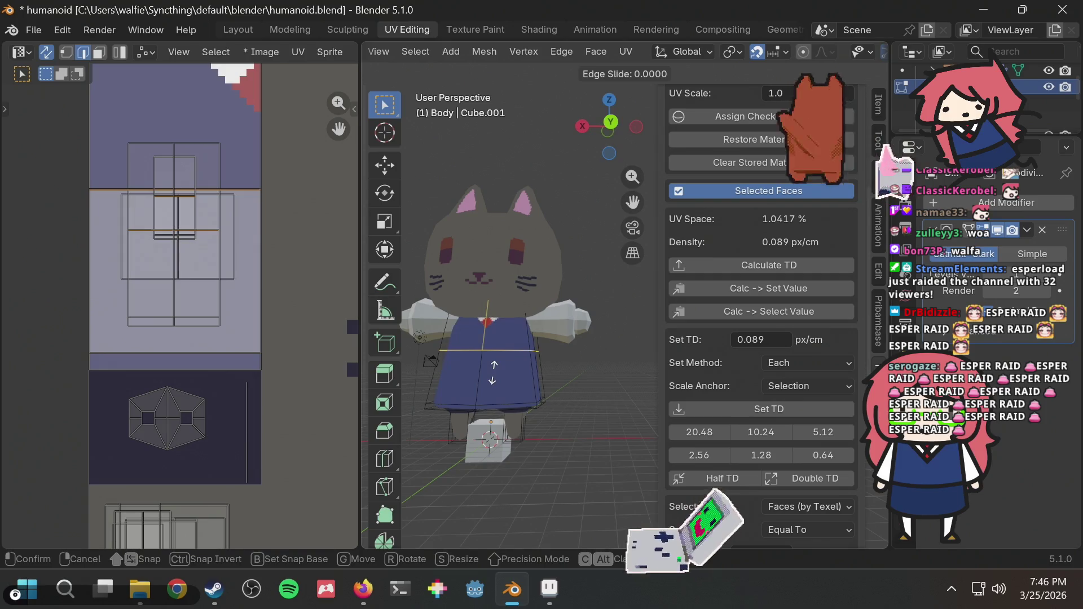
{"action": "left_click", "coordinate": [499, 404]}
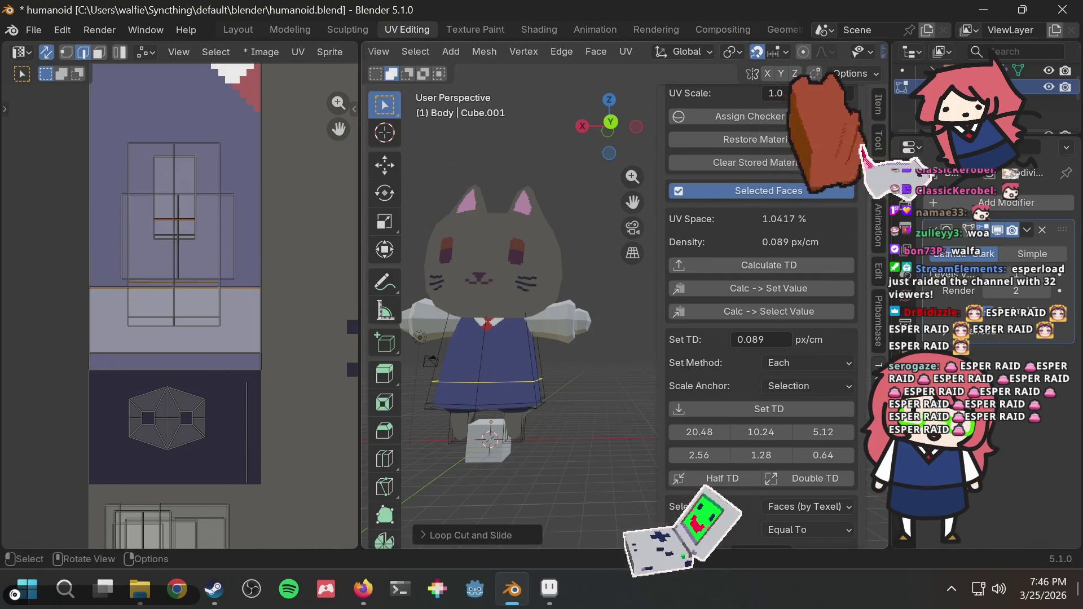
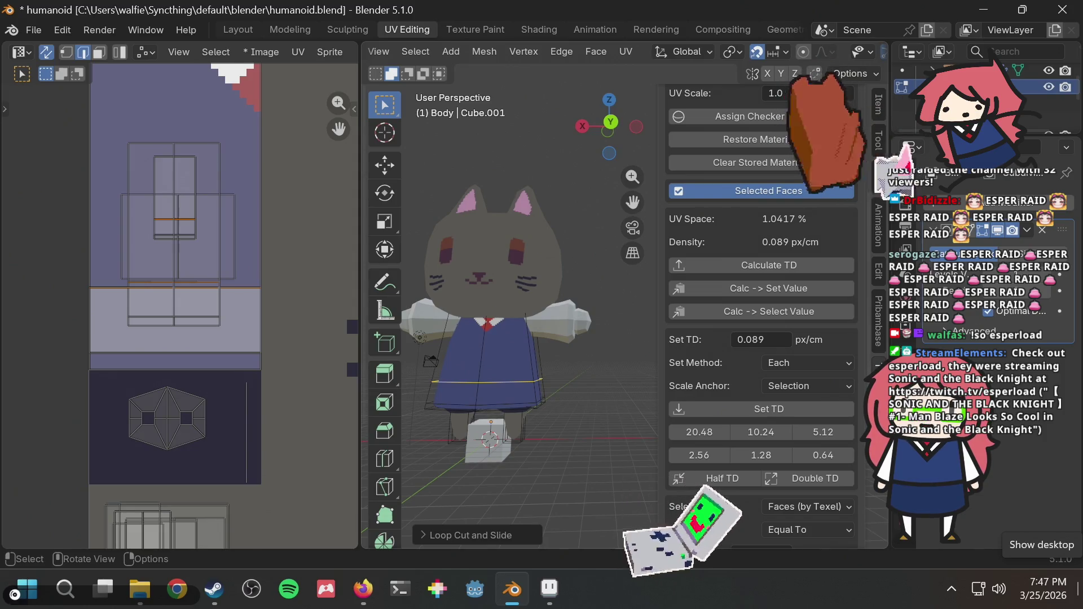
Step: Orbit and zoom in on the cat model, then switch to the texture in Aseprite
{"action": "mouse_move", "coordinate": [512, 590]}
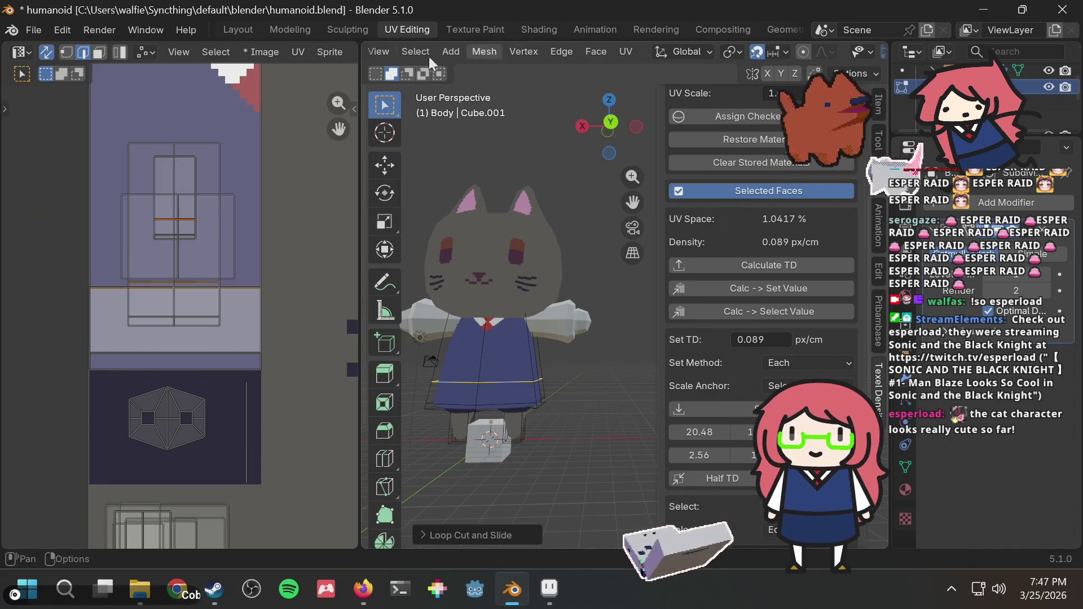
{"action": "mouse_move", "coordinate": [502, 252]}
{"action": "middle_mouse_down"}
{"action": "mouse_move", "coordinate": [558, 242]}
{"action": "mouse_move", "coordinate": [559, 256]}
{"action": "middle_mouse_up"}
{"action": "scroll", "coordinate": [558, 256], "scroll_direction": "up", "scroll_amount": 2}
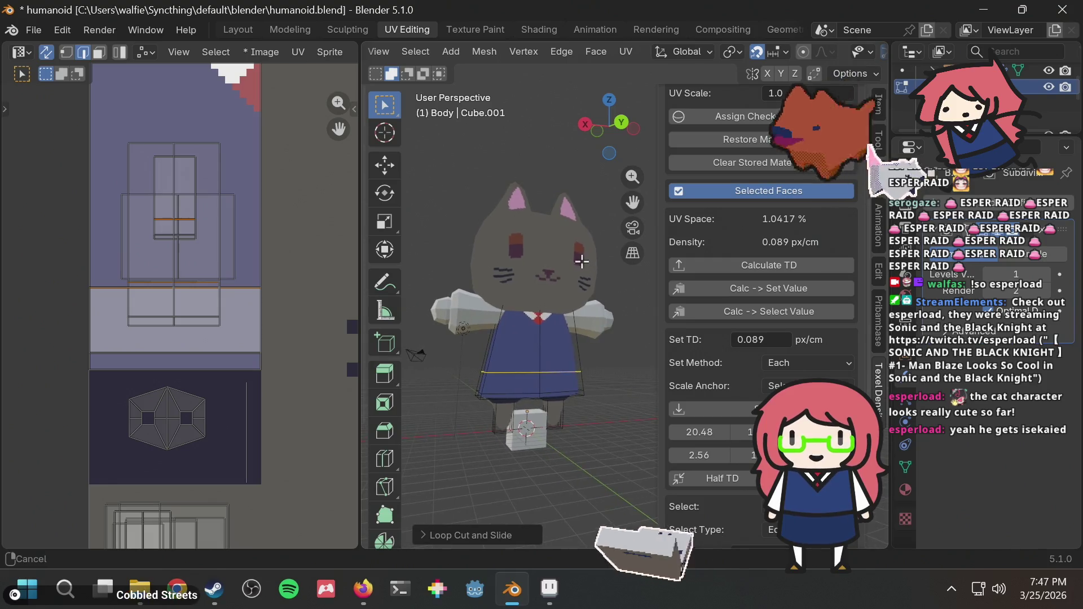
{"action": "scroll", "coordinate": [523, 343], "scroll_direction": "up", "scroll_amount": 2}
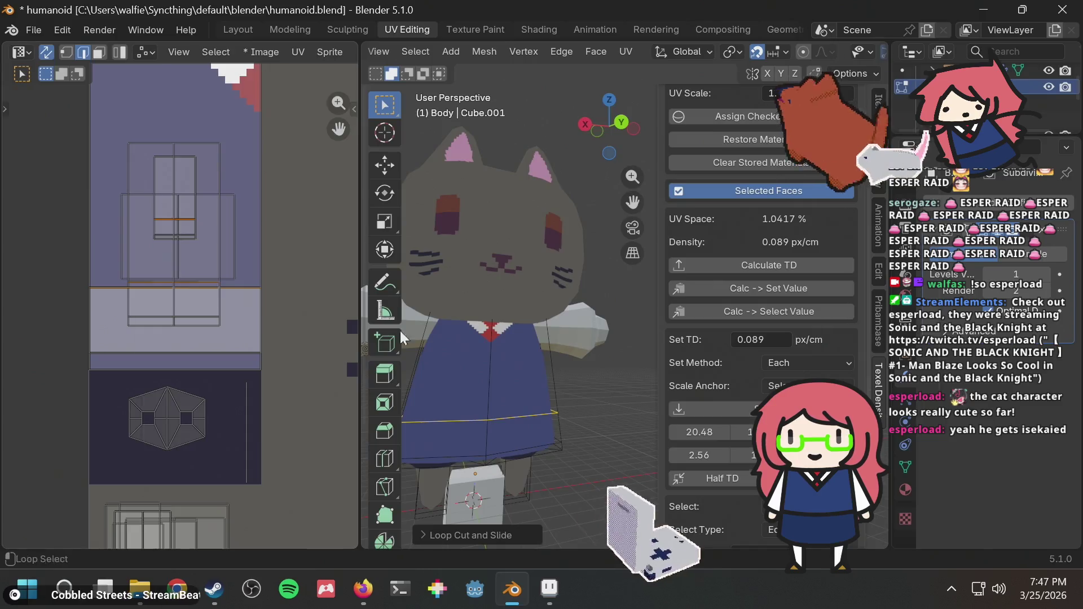
{"action": "key", "text": "alt+Tab"}
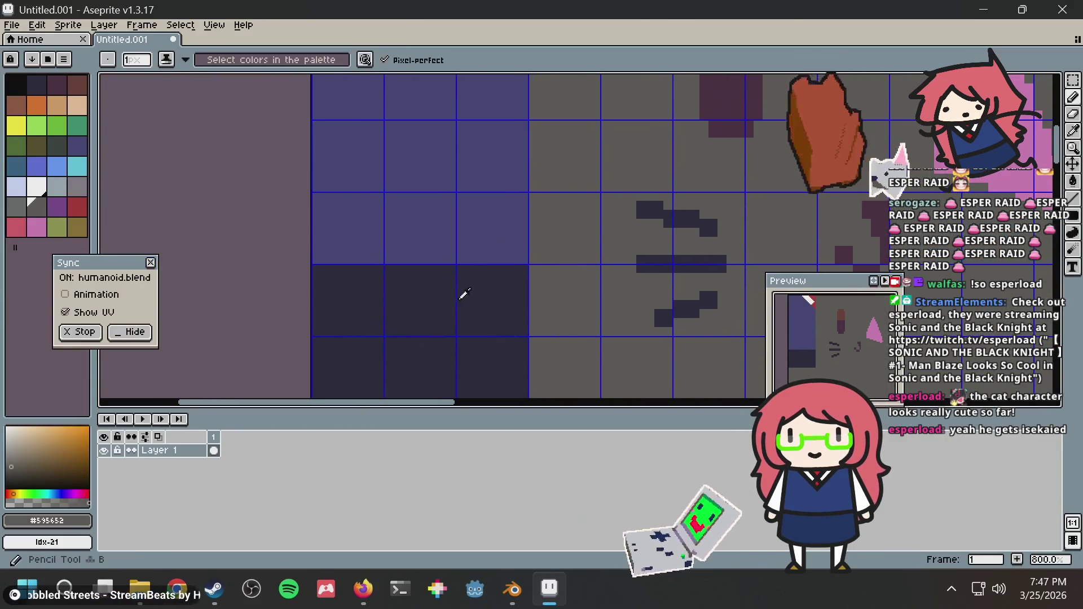
Step: Outline the skirt block with the picked dark navy and fill it solid
{"action": "left_click", "coordinate": [464, 294], "text": "alt"}
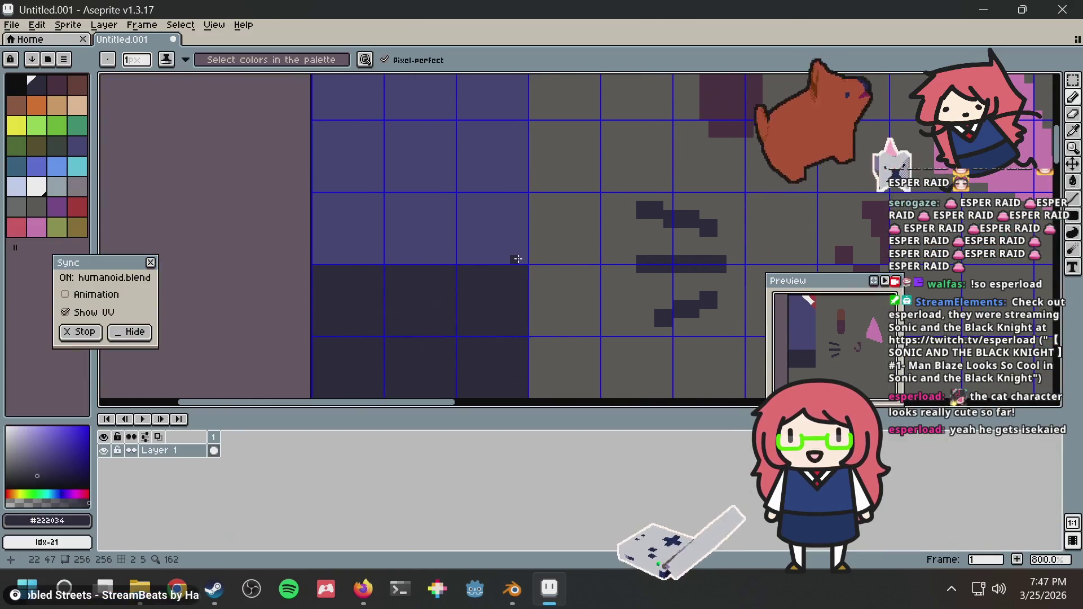
{"action": "left_click", "coordinate": [523, 151], "text": "shift"}
{"action": "left_click", "coordinate": [313, 151], "text": "shift"}
{"action": "key", "text": "g"}
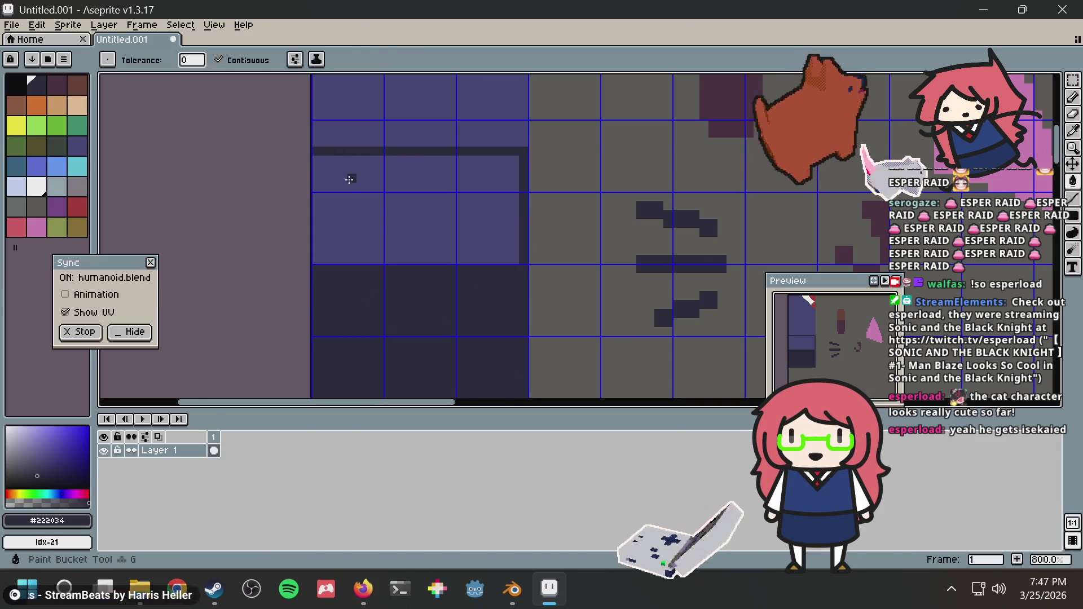
{"action": "left_click", "coordinate": [350, 177]}
Step: Check the darker skirt texture on the Blender model, then return to Aseprite
{"action": "key", "text": "alt+Tab"}
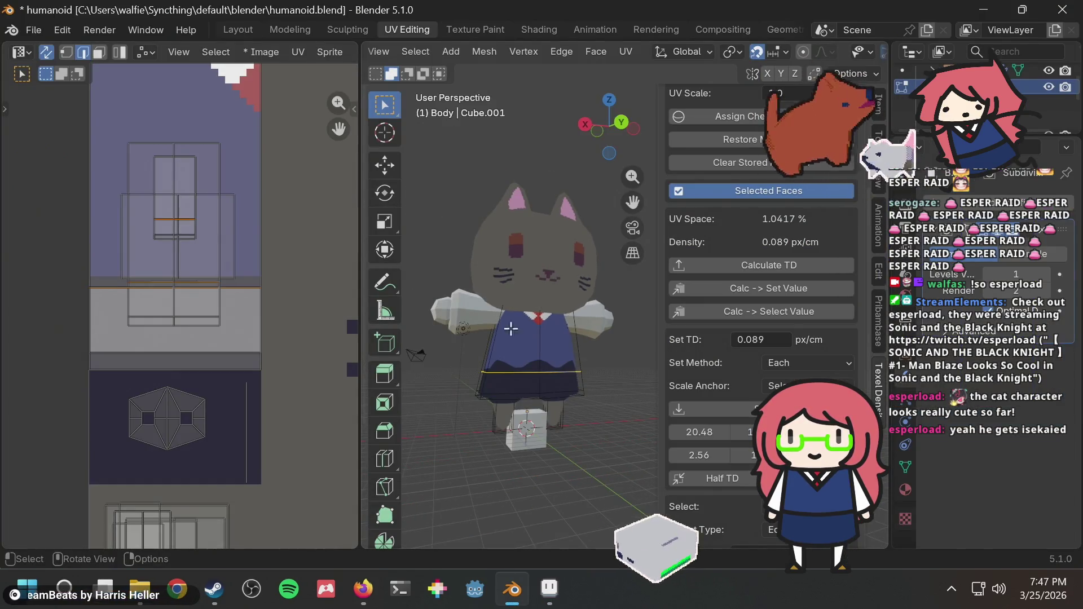
{"action": "mouse_move", "coordinate": [504, 327]}
{"action": "middle_mouse_down"}
{"action": "mouse_move", "coordinate": [530, 310]}
{"action": "mouse_move", "coordinate": [525, 352]}
{"action": "mouse_move", "coordinate": [553, 404]}
{"action": "mouse_move", "coordinate": [517, 408]}
{"action": "mouse_move", "coordinate": [519, 386]}
{"action": "mouse_move", "coordinate": [500, 372]}
{"action": "mouse_move", "coordinate": [478, 386]}
{"action": "mouse_move", "coordinate": [530, 354]}
{"action": "middle_mouse_up"}
{"action": "scroll", "coordinate": [491, 391], "scroll_direction": "down", "scroll_amount": 2}
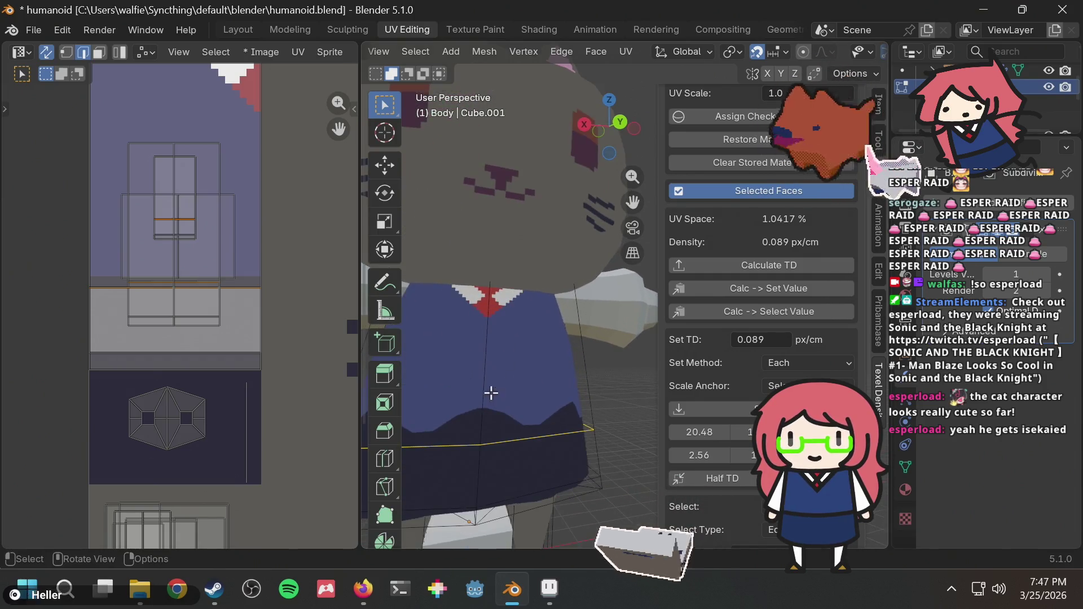
{"action": "key", "text": "alt+Tab"}
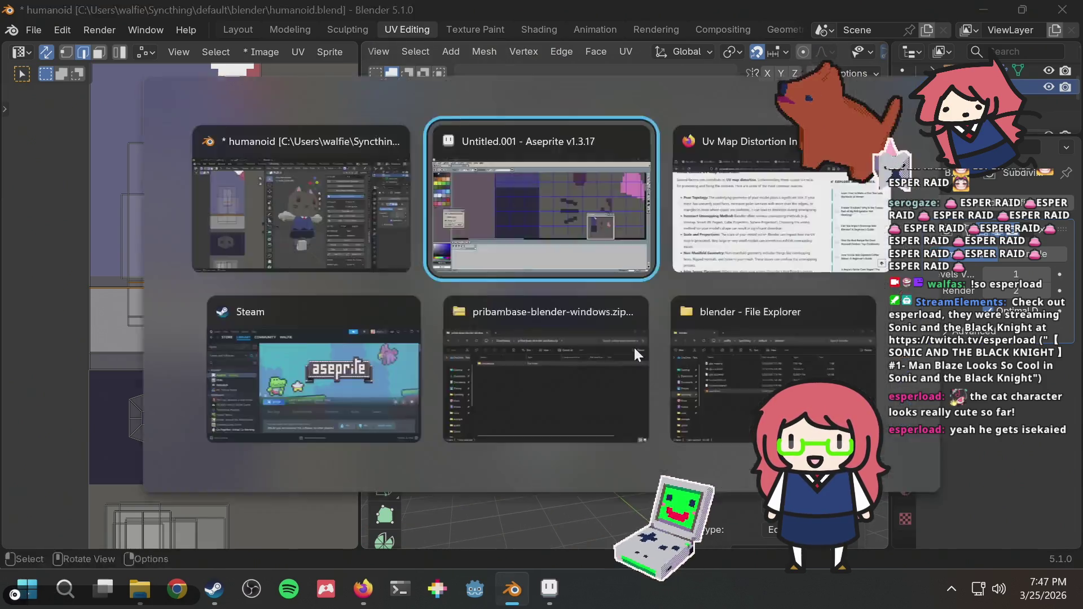
Step: Try a lighter #3F3F74 navy fill and line on the skirt, undo both, and go back to Blender
{"action": "left_click", "coordinate": [373, 111], "text": "alt"}
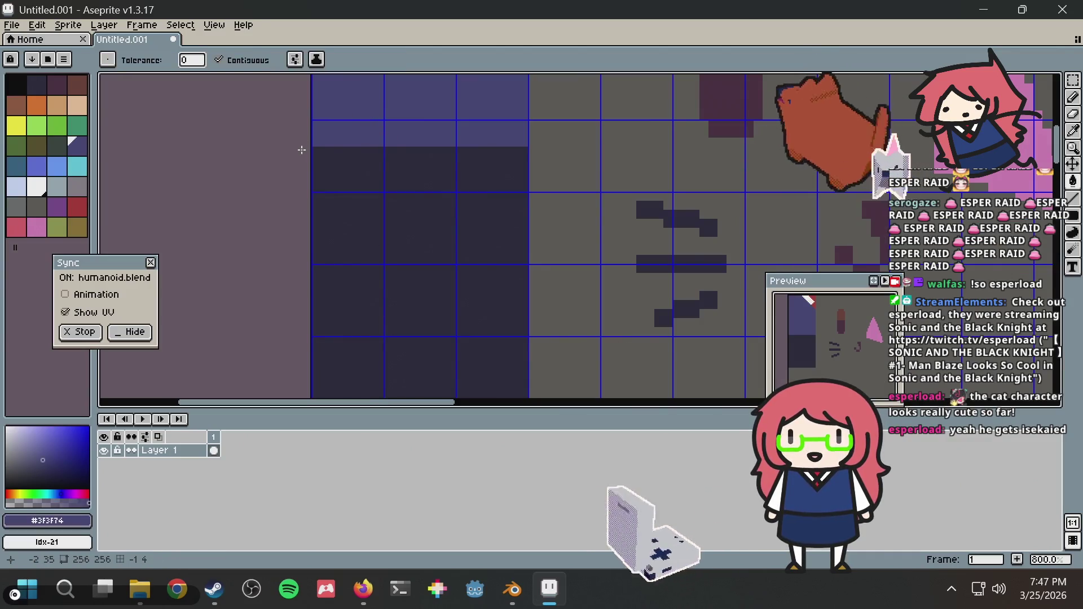
{"action": "left_click", "coordinate": [317, 157]}
{"action": "key", "text": "ctrl+z"}
{"action": "key", "text": "b"}
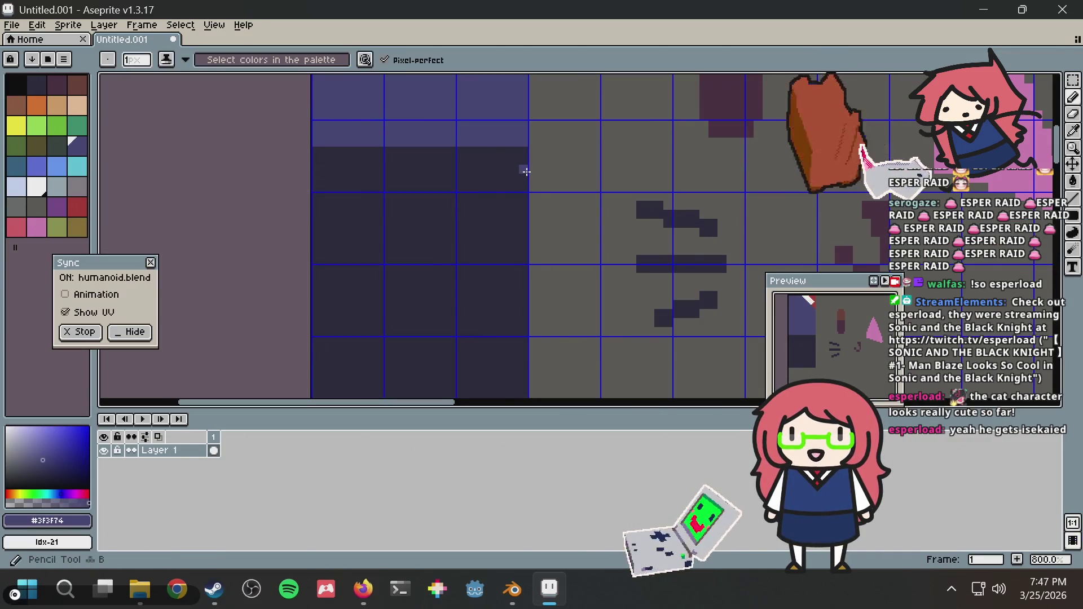
{"action": "left_click_drag", "start_coordinate": [524, 160], "coordinate": [311, 158], "text": "shift"}
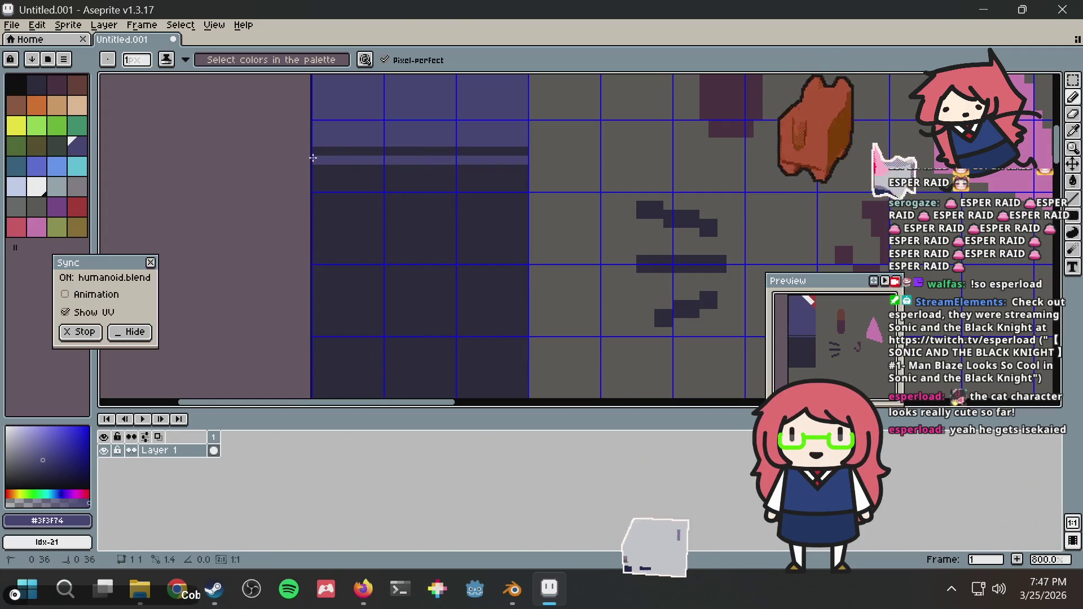
{"action": "key", "text": "alt+Tab"}
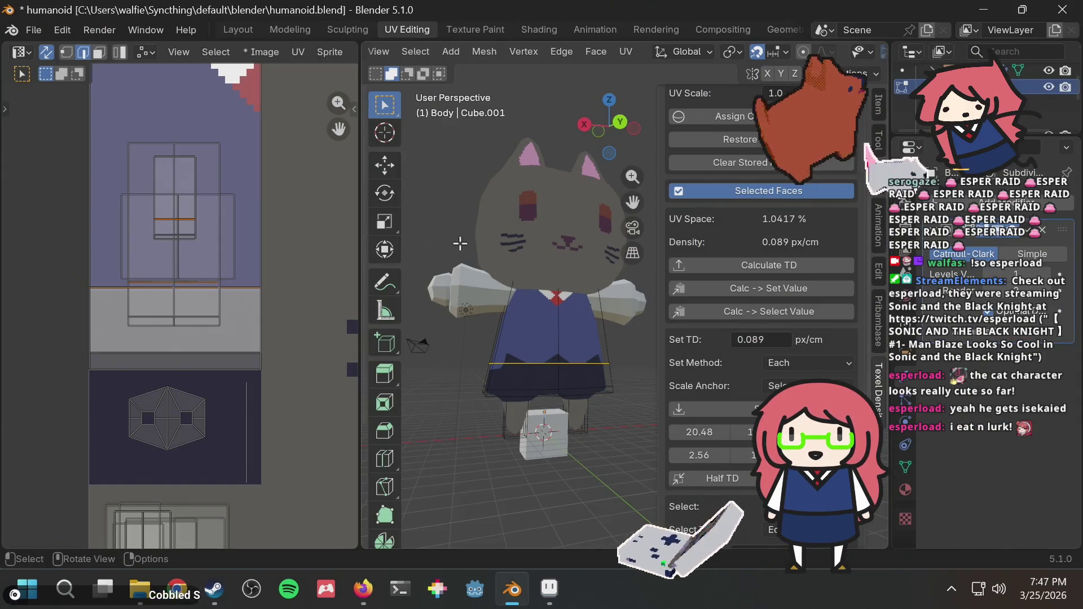
{"action": "key", "text": "alt+Tab"}
{"action": "key", "text": "ctrl+z"}
{"action": "key", "text": "ctrl+z"}
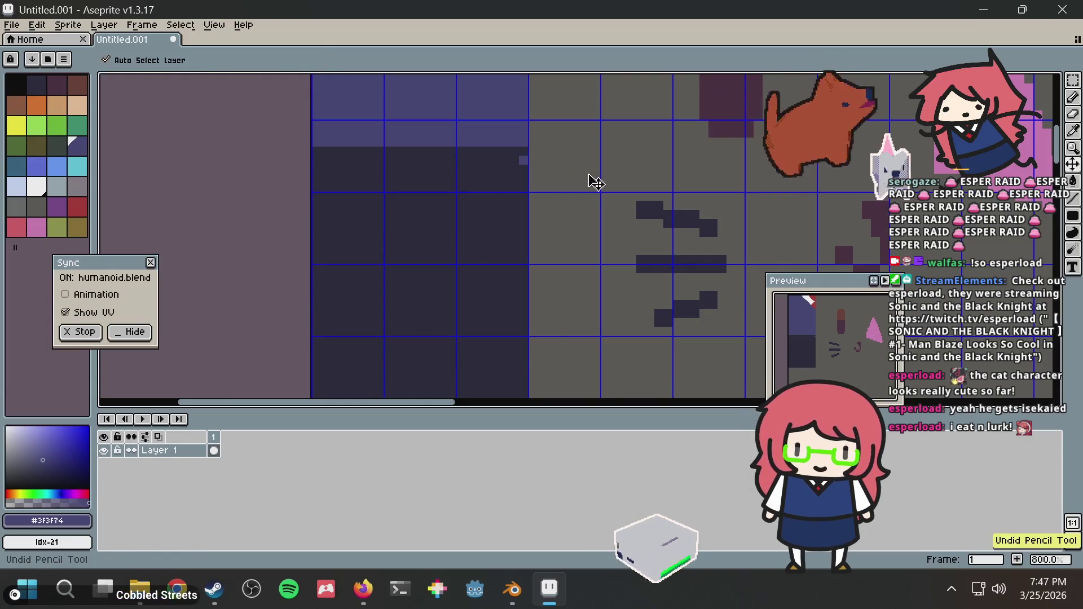
{"action": "key", "text": "alt+Tab"}
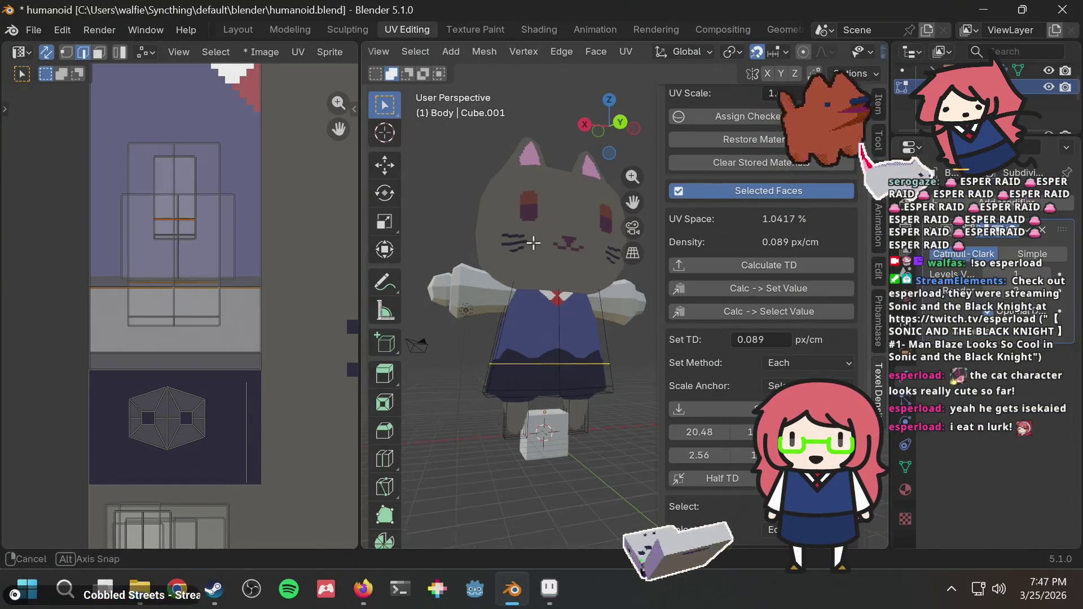
Step: Cut a new edge loop around the skirt and slide it down near the hem
{"action": "mouse_move", "coordinate": [530, 242]}
{"action": "middle_mouse_down"}
{"action": "mouse_move", "coordinate": [607, 240]}
{"action": "mouse_move", "coordinate": [521, 282]}
{"action": "mouse_move", "coordinate": [523, 332]}
{"action": "mouse_move", "coordinate": [591, 299]}
{"action": "mouse_move", "coordinate": [556, 327]}
{"action": "middle_mouse_up"}
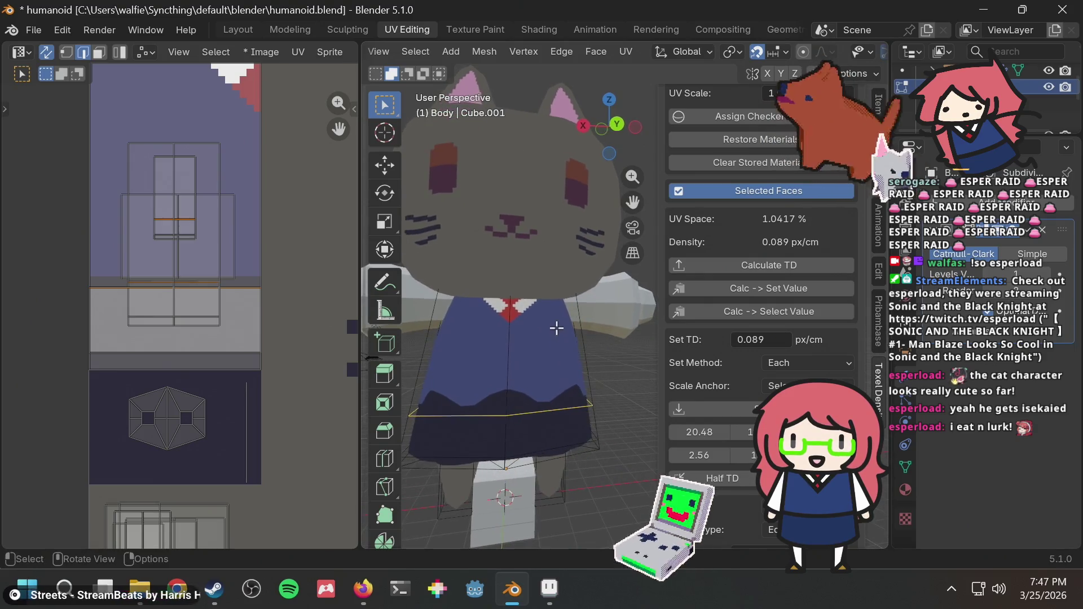
{"action": "key", "text": "ctrl+r"}
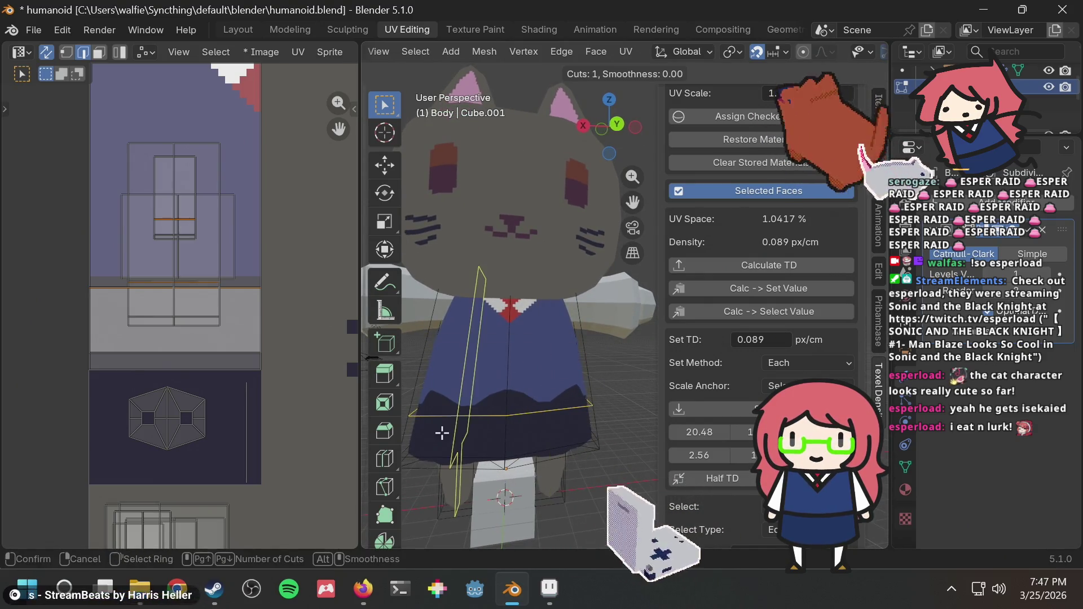
{"action": "left_click", "coordinate": [513, 388]}
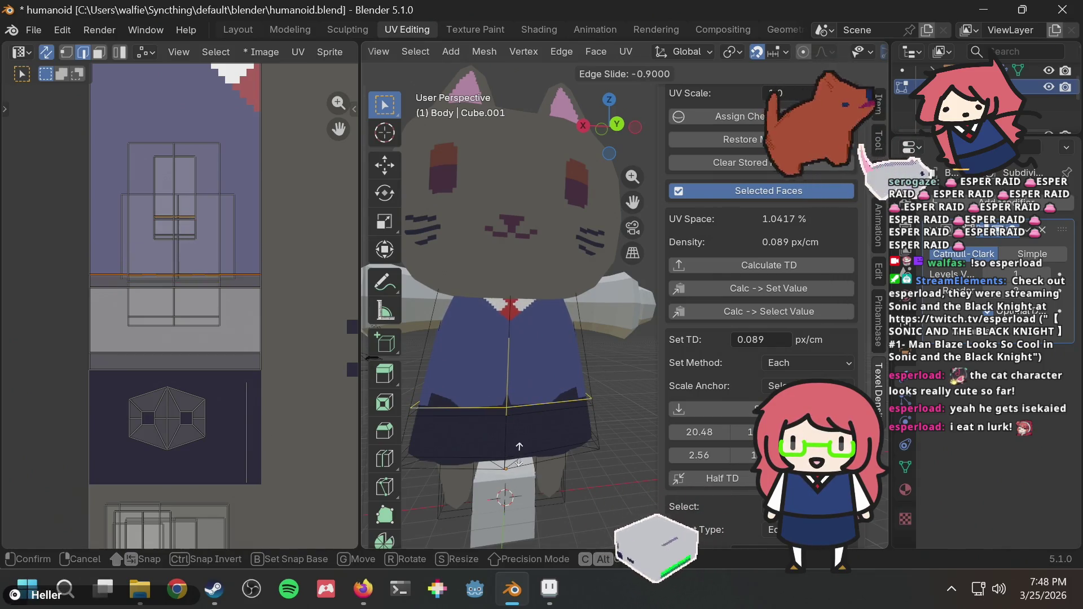
{"action": "left_click", "coordinate": [519, 457]}
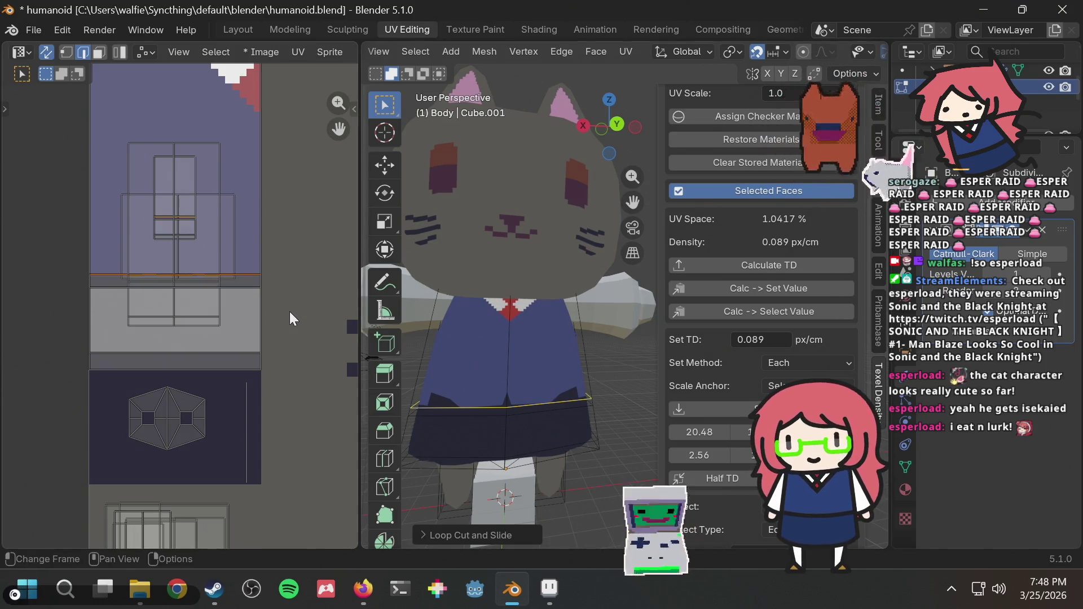
Step: Clear the edge-loop selection, switch to face select, and pick a front torso face
{"action": "scroll", "coordinate": [190, 248], "scroll_direction": "up", "scroll_amount": 2}
{"action": "mouse_move", "coordinate": [404, 309]}
{"action": "middle_mouse_down"}
{"action": "mouse_move", "coordinate": [677, 333]}
{"action": "mouse_move", "coordinate": [551, 299]}
{"action": "mouse_move", "coordinate": [575, 315]}
{"action": "mouse_move", "coordinate": [559, 293]}
{"action": "mouse_move", "coordinate": [564, 307]}
{"action": "middle_mouse_up"}
{"action": "scroll", "coordinate": [555, 289], "scroll_direction": "down", "scroll_amount": 4}
{"action": "key", "text": "ctrl+z"}
{"action": "key", "text": "3"}
{"action": "scroll", "coordinate": [560, 316], "scroll_direction": "up", "scroll_amount": 4}
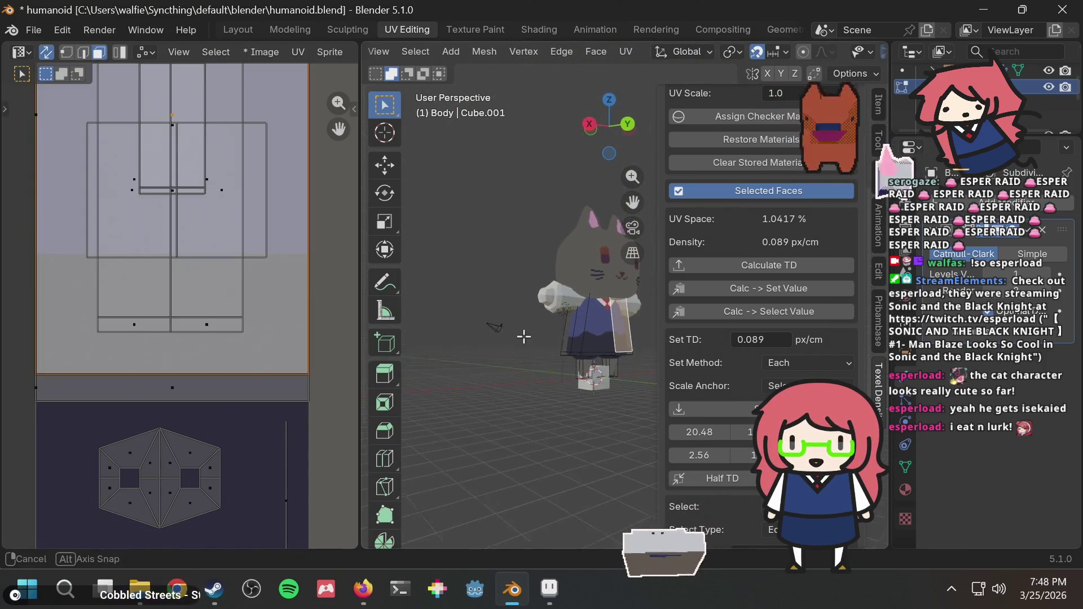
{"action": "left_click", "coordinate": [560, 317]}
Step: Select a back torso face, then scale its UVs up and move them lower on the texture
{"action": "middle_click_drag", "start_coordinate": [527, 353], "coordinate": [668, 359]}
{"action": "mouse_move", "coordinate": [599, 357]}
{"action": "middle_mouse_down"}
{"action": "mouse_move", "coordinate": [462, 373]}
{"action": "mouse_move", "coordinate": [573, 348]}
{"action": "mouse_move", "coordinate": [558, 347]}
{"action": "middle_mouse_up"}
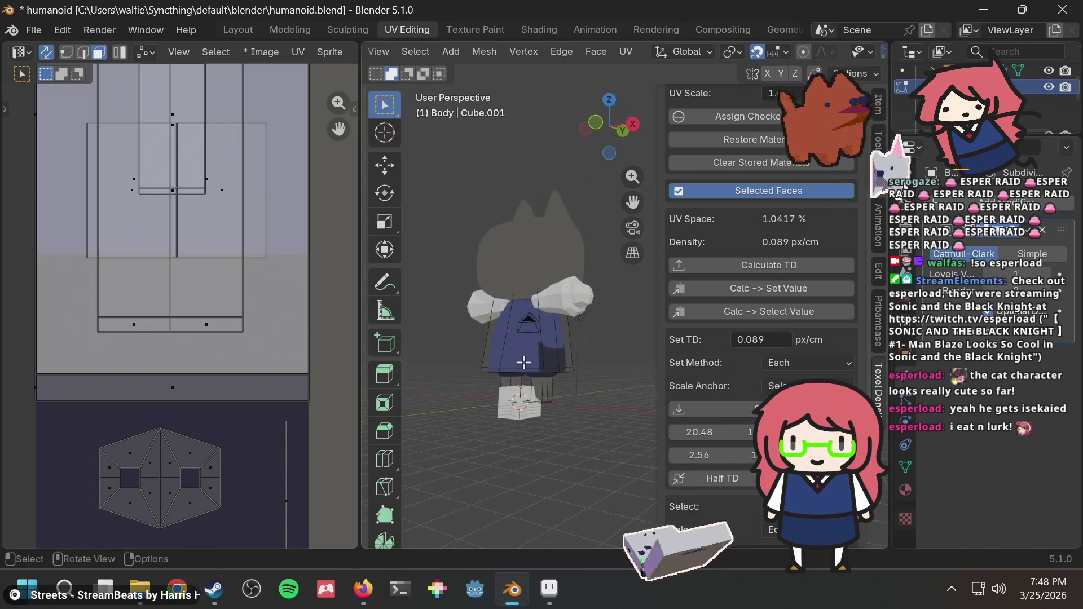
{"action": "left_click", "coordinate": [519, 361]}
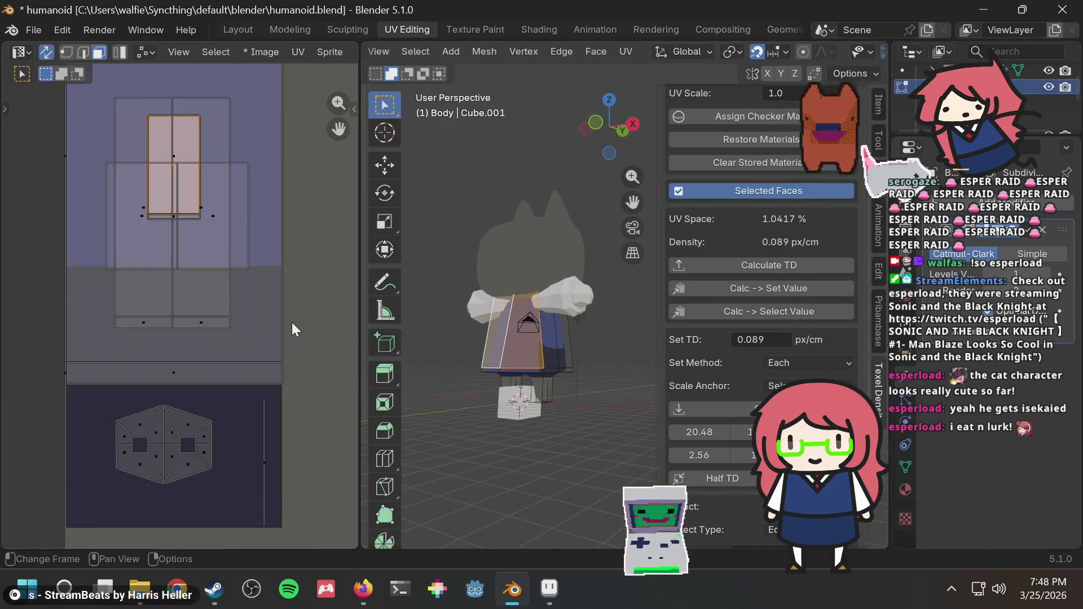
{"action": "scroll", "coordinate": [293, 320], "scroll_direction": "down", "scroll_amount": 2}
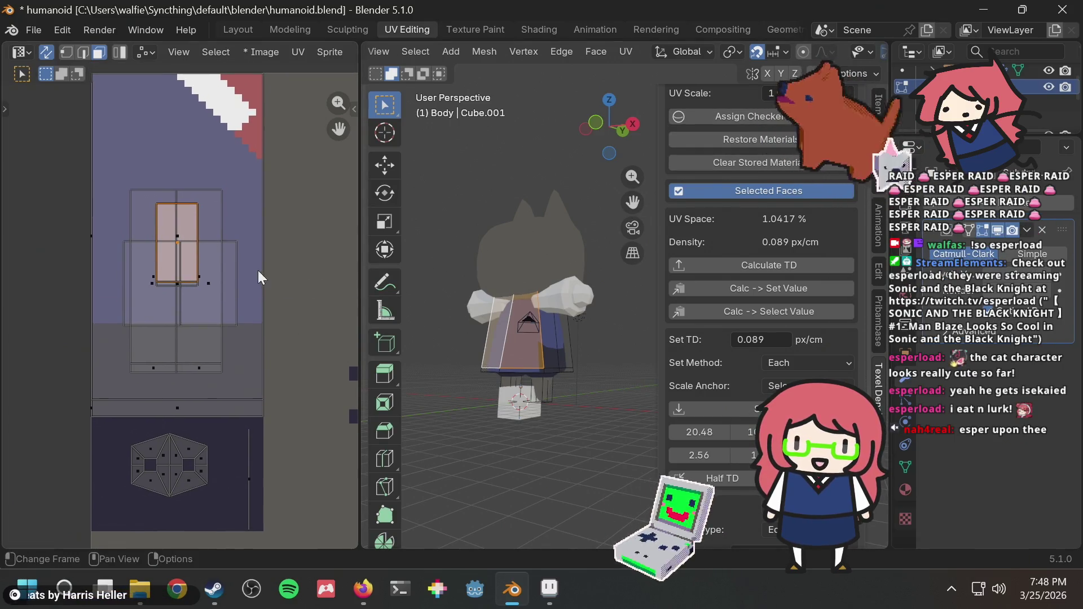
{"action": "key", "text": "r"}
{"action": "right_click", "coordinate": [233, 273]}
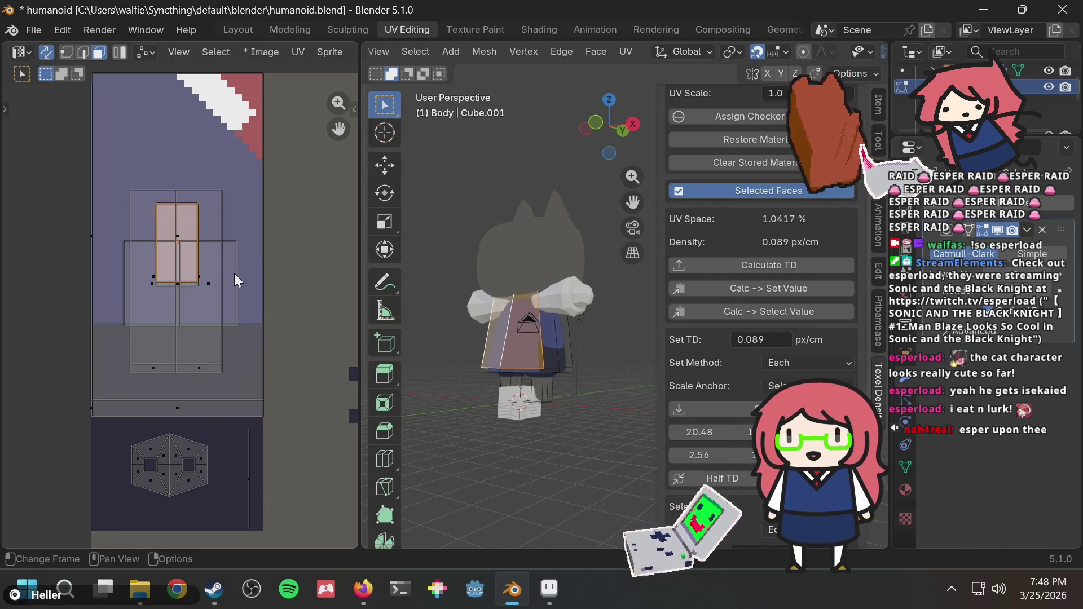
{"action": "key", "text": "s"}
{"action": "left_click", "coordinate": [273, 295]}
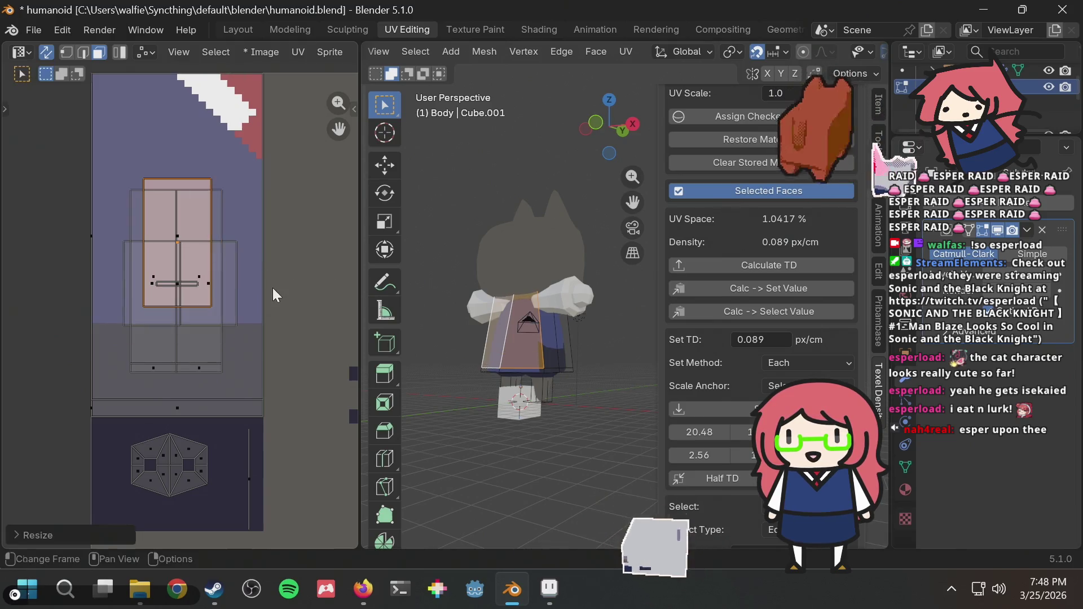
{"action": "key", "text": "g"}
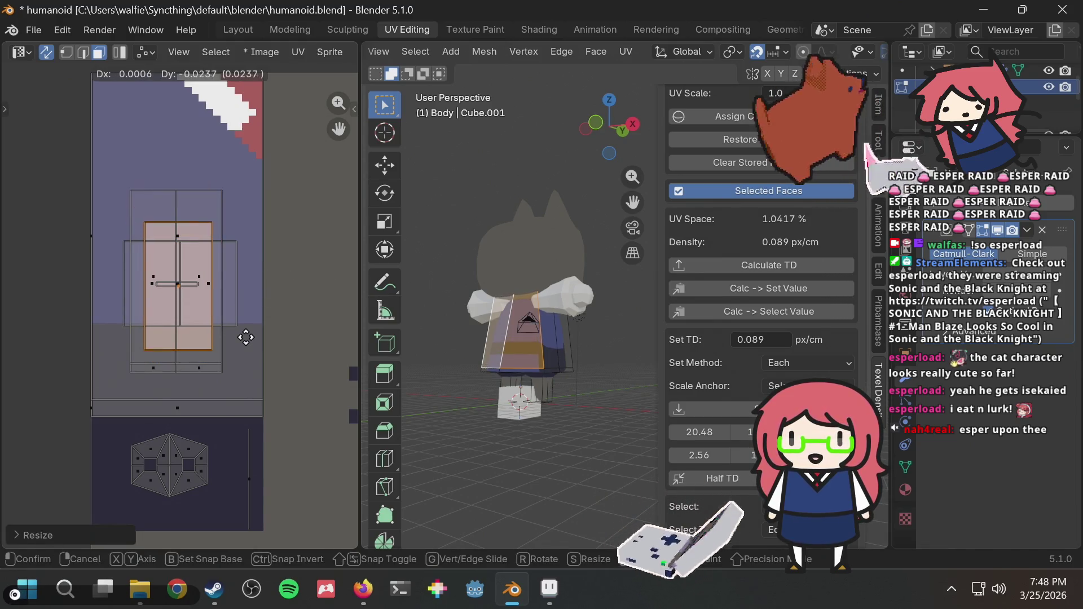
{"action": "left_click", "coordinate": [245, 340]}
Step: Select the thin skirt hem faces and move their UVs to a new texture position
{"action": "scroll", "coordinate": [525, 363], "scroll_direction": "up", "scroll_amount": 6}
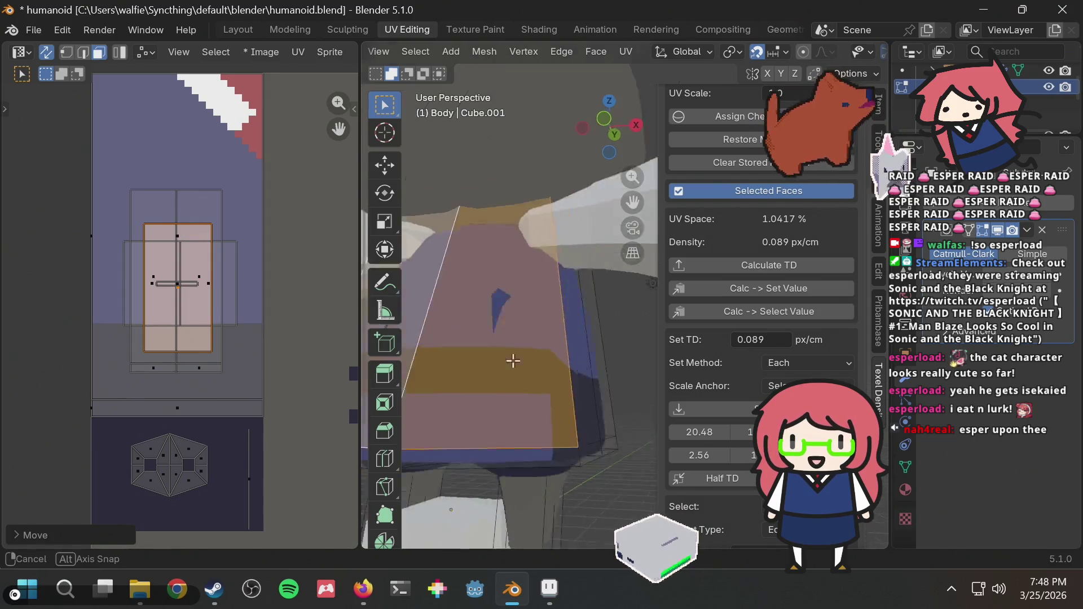
{"action": "scroll", "coordinate": [528, 361], "scroll_direction": "down", "scroll_amount": 5}
{"action": "middle_click_drag", "start_coordinate": [582, 362], "coordinate": [566, 367]}
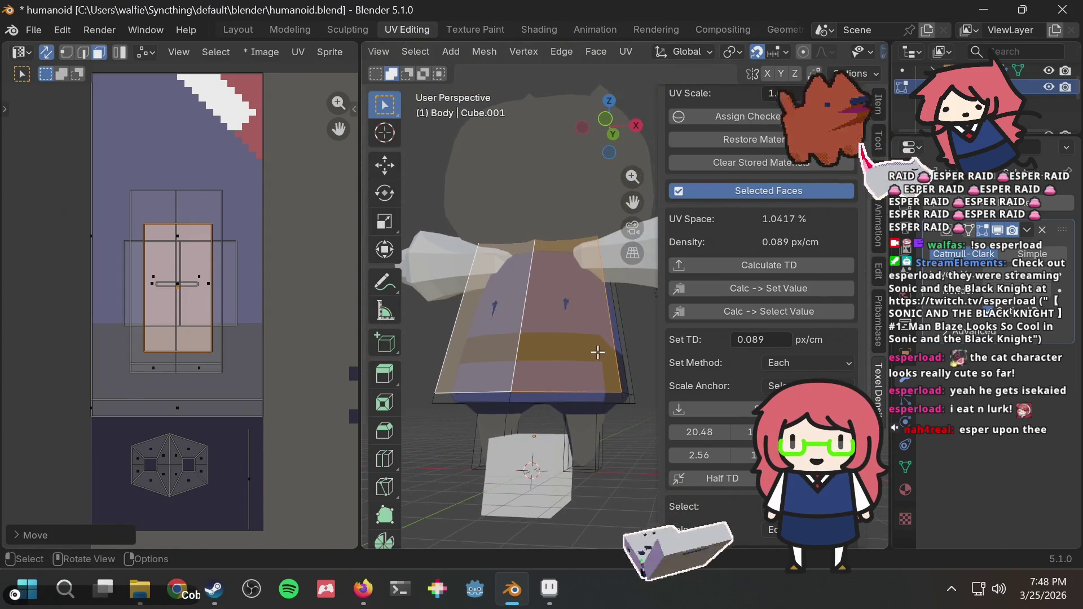
{"action": "left_click", "coordinate": [619, 431]}
{"action": "left_click", "coordinate": [542, 396]}
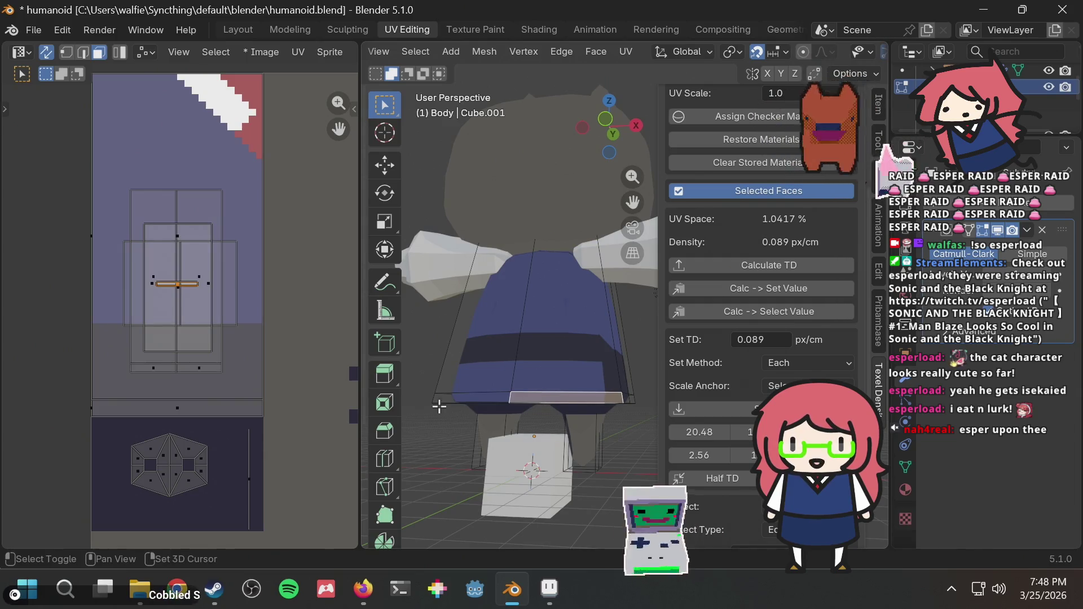
{"action": "left_click", "coordinate": [465, 395], "text": "shift"}
{"action": "key", "text": "g"}
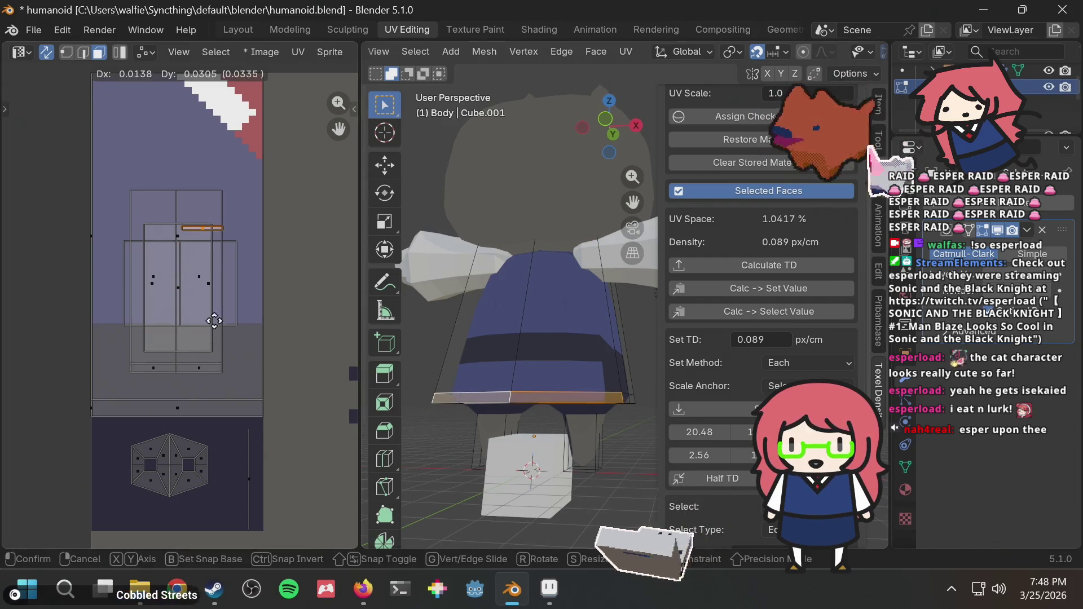
{"action": "left_click", "coordinate": [177, 410]}
Step: Orbit and zoom in to view the cat character from the front
{"action": "middle_click_drag", "start_coordinate": [559, 323], "coordinate": [425, 339]}
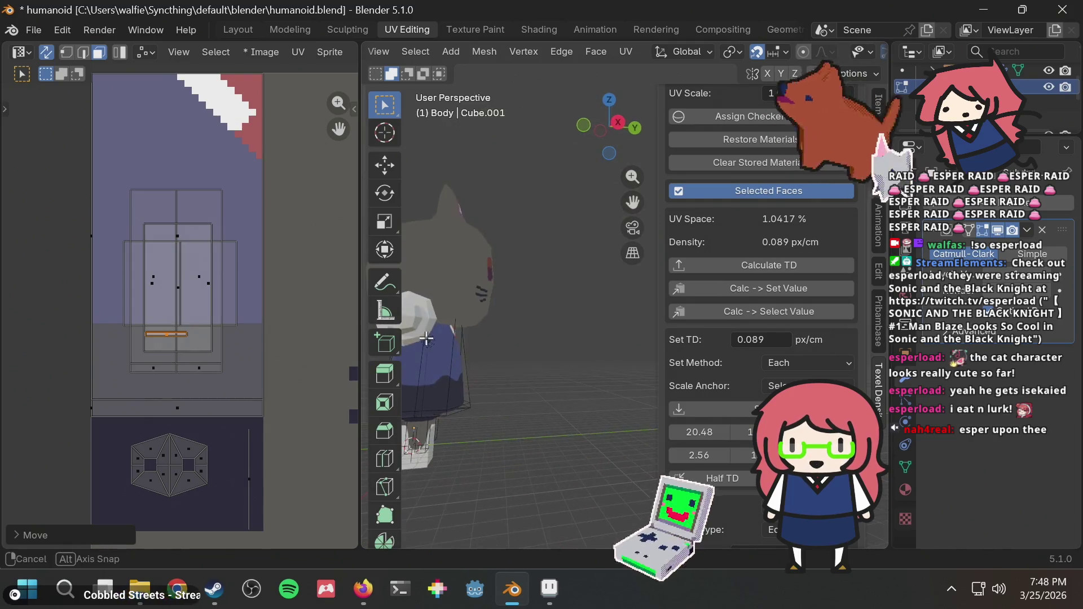
{"action": "middle_click_drag", "start_coordinate": [540, 347], "coordinate": [406, 349]}
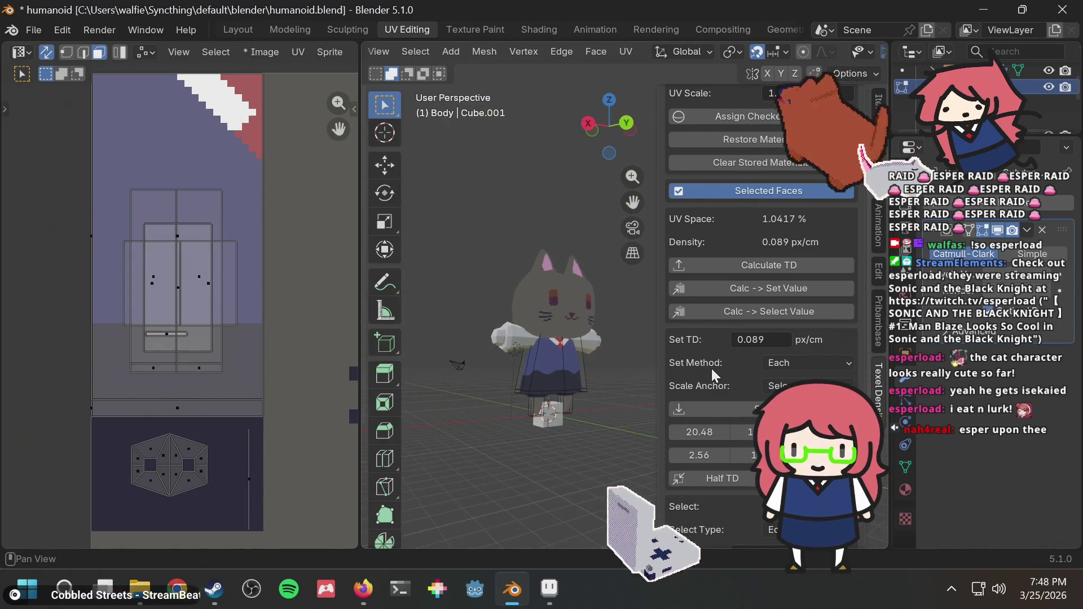
{"action": "scroll", "coordinate": [715, 376], "scroll_direction": "up", "scroll_amount": 2}
{"action": "scroll", "coordinate": [627, 370], "scroll_direction": "up", "scroll_amount": 5}
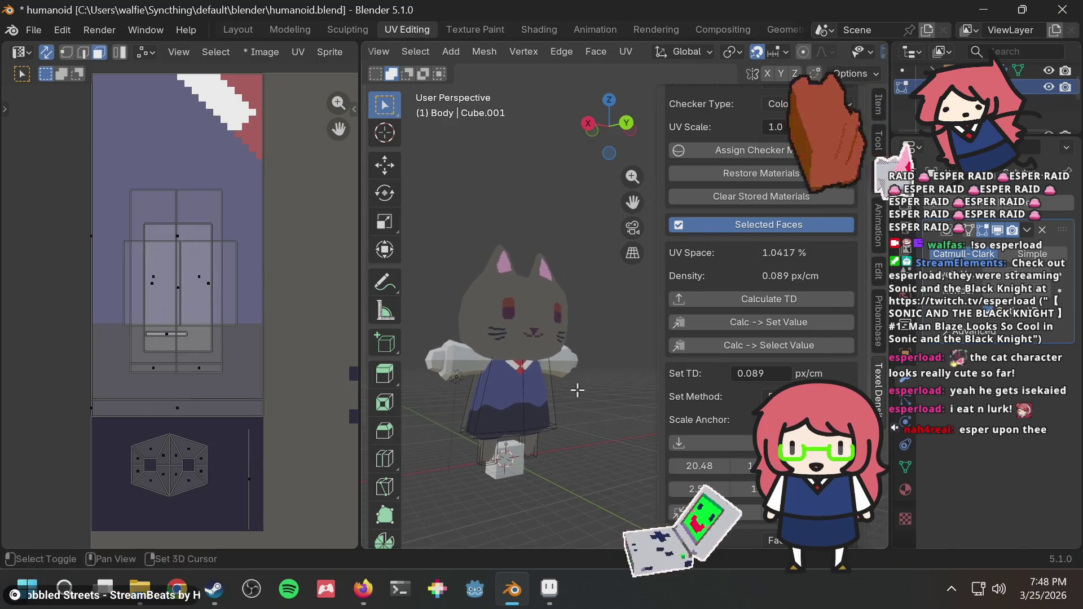
{"action": "mouse_move", "coordinate": [571, 393]}
{"action": "middle_mouse_down"}
{"action": "mouse_move", "coordinate": [540, 421]}
{"action": "mouse_move", "coordinate": [504, 431]}
{"action": "middle_mouse_up"}
{"action": "middle_click_drag", "start_coordinate": [574, 389], "coordinate": [552, 389]}
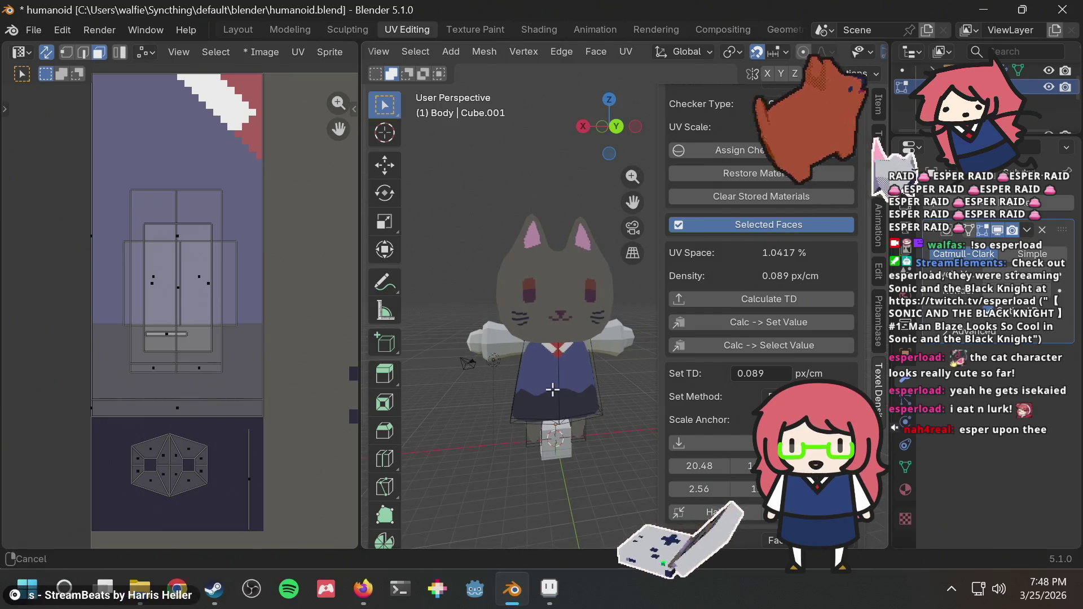
{"action": "scroll", "coordinate": [569, 428], "scroll_direction": "up", "scroll_amount": 3}
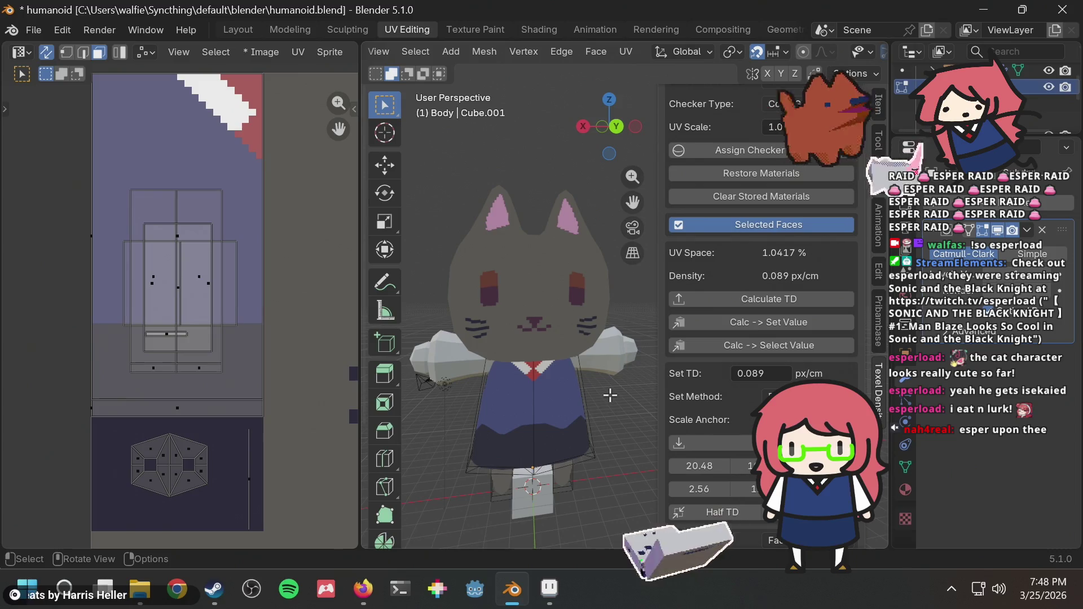
Step: Save humanoid.blend and select both halves of the dress faces
{"action": "key", "text": "ctrl+s"}
{"action": "left_click", "coordinate": [552, 401]}
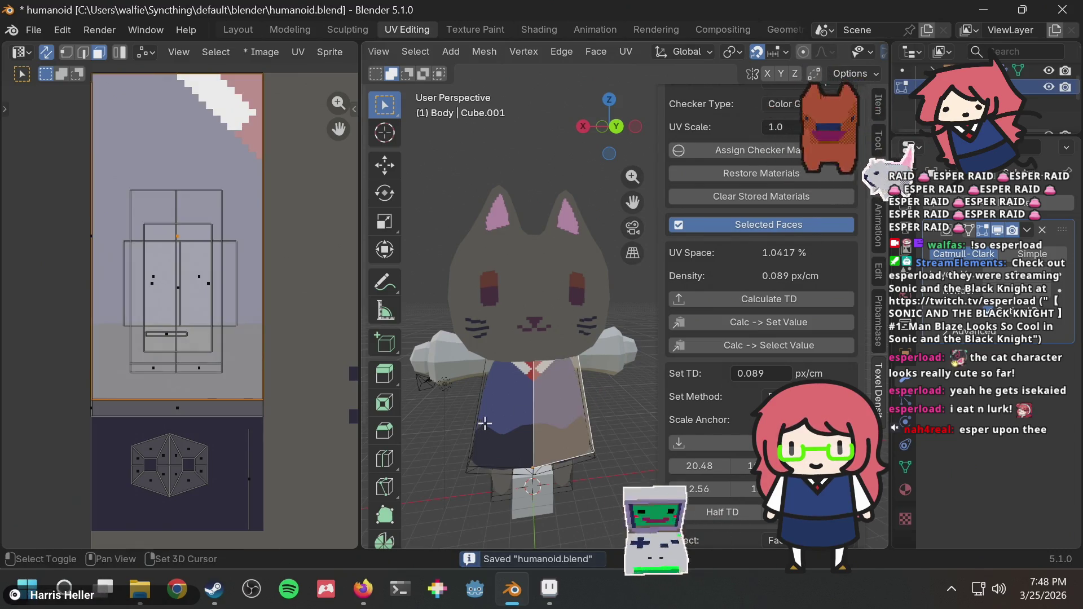
{"action": "left_click", "coordinate": [483, 441], "text": "shift"}
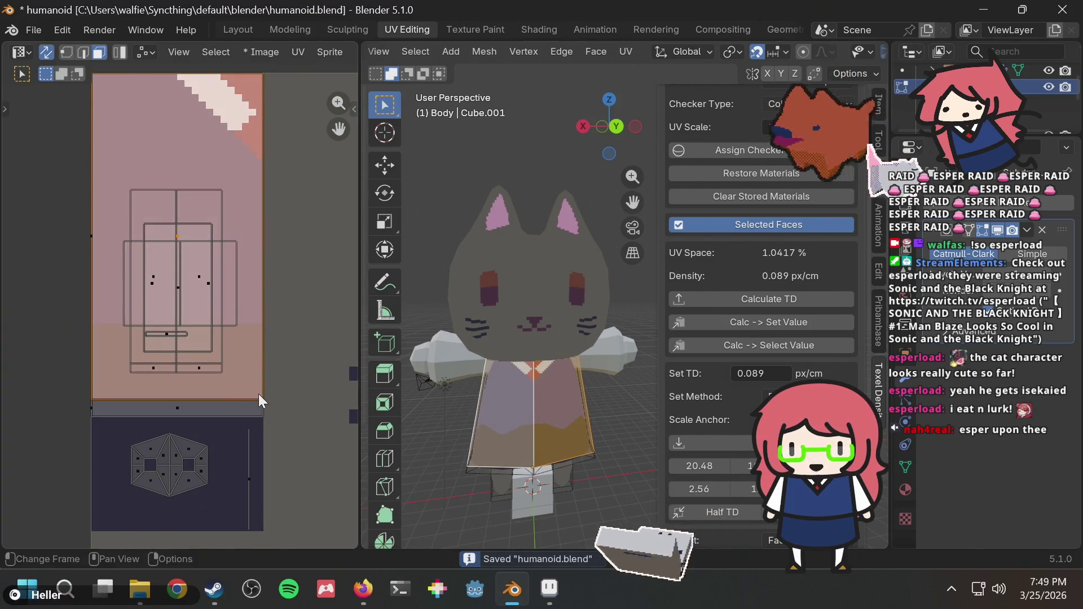
{"action": "key", "text": "g"}
{"action": "key", "text": "Escape"}
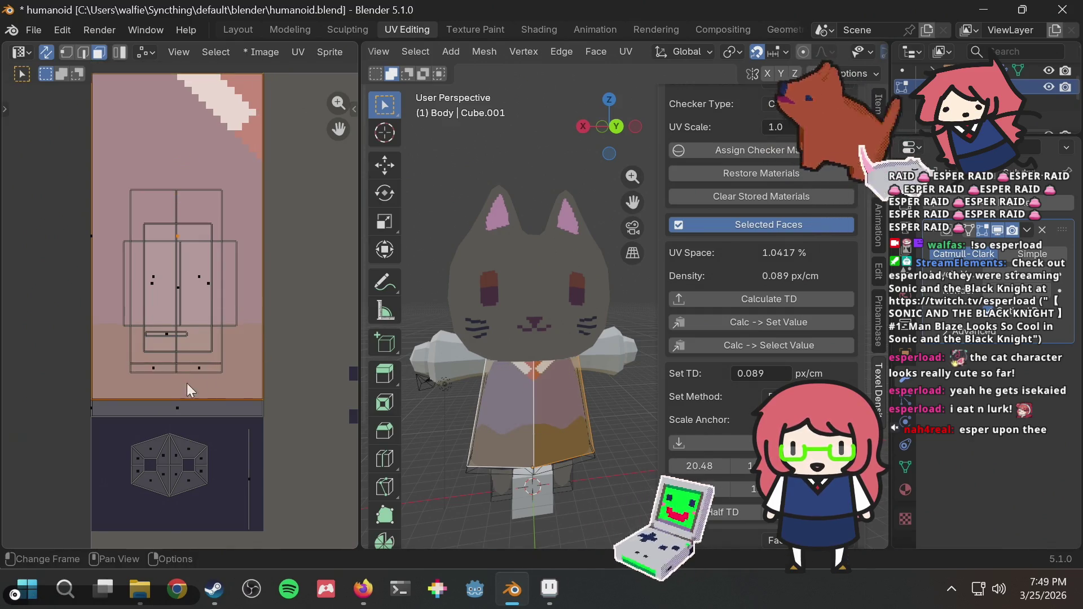
Step: In UV vertex select, move one skirt corner vertex onto the rectangle's lower corner
{"action": "left_click", "coordinate": [68, 51]}
{"action": "key", "text": "b"}
{"action": "left_click_drag", "start_coordinate": [255, 405], "coordinate": [253, 406]}
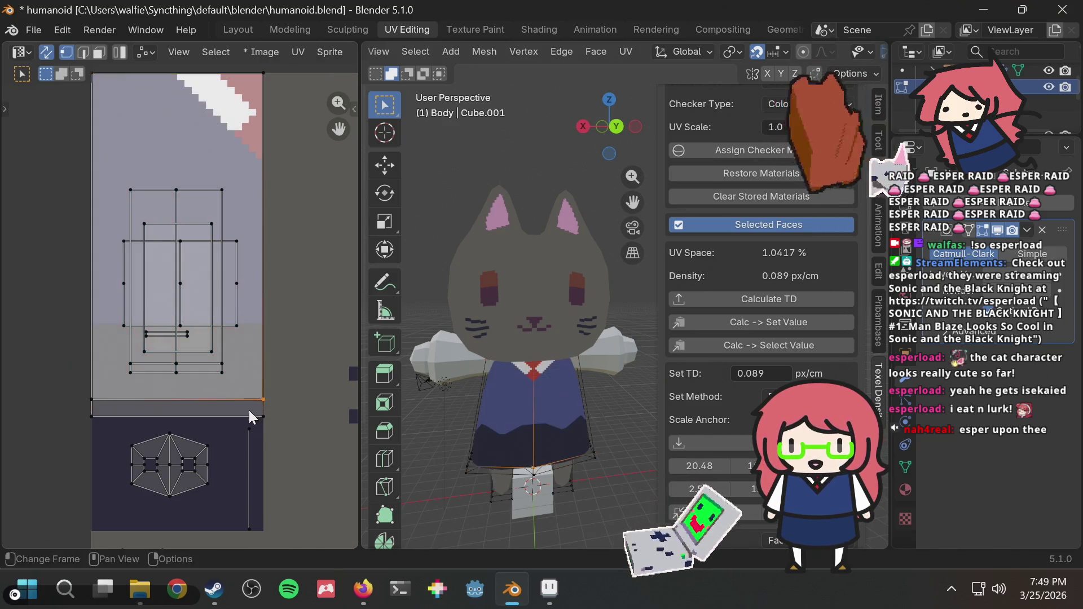
{"action": "key", "text": "g"}
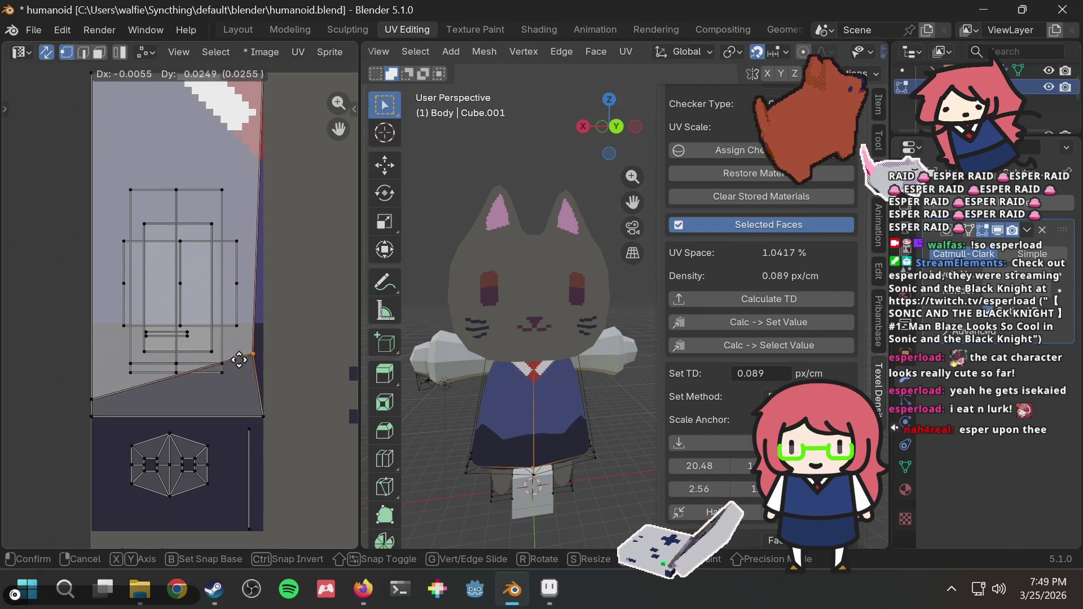
{"action": "key", "text": "Escape"}
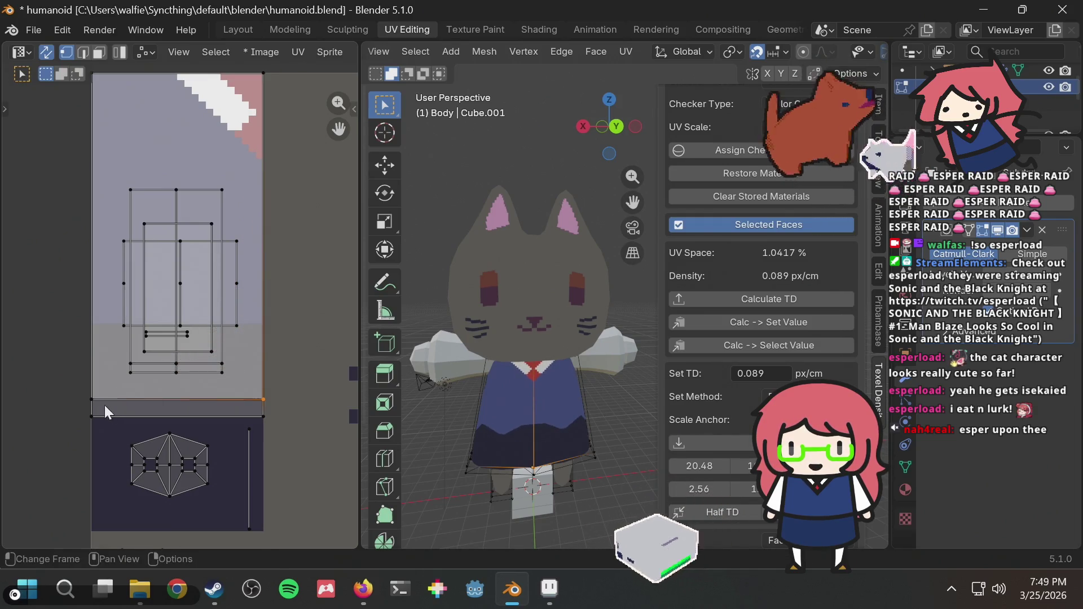
{"action": "key", "text": "g"}
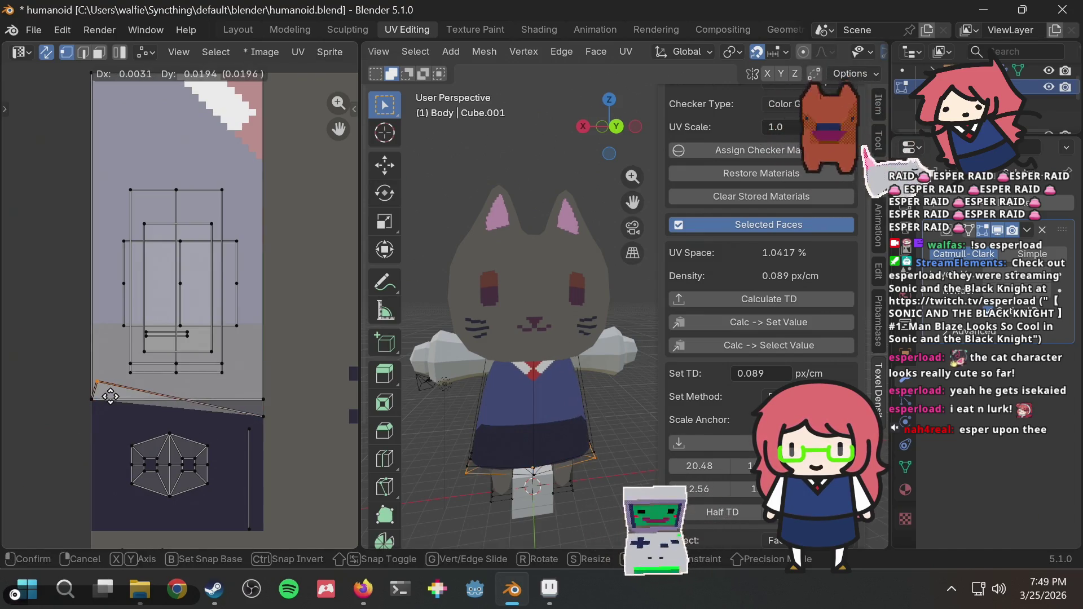
{"action": "left_click", "coordinate": [119, 437]}
Step: Move both bottom corner vertices and the skirt's bottom UV edge onto the rectangle's lower edge
{"action": "left_click", "coordinate": [263, 414], "text": "shift"}
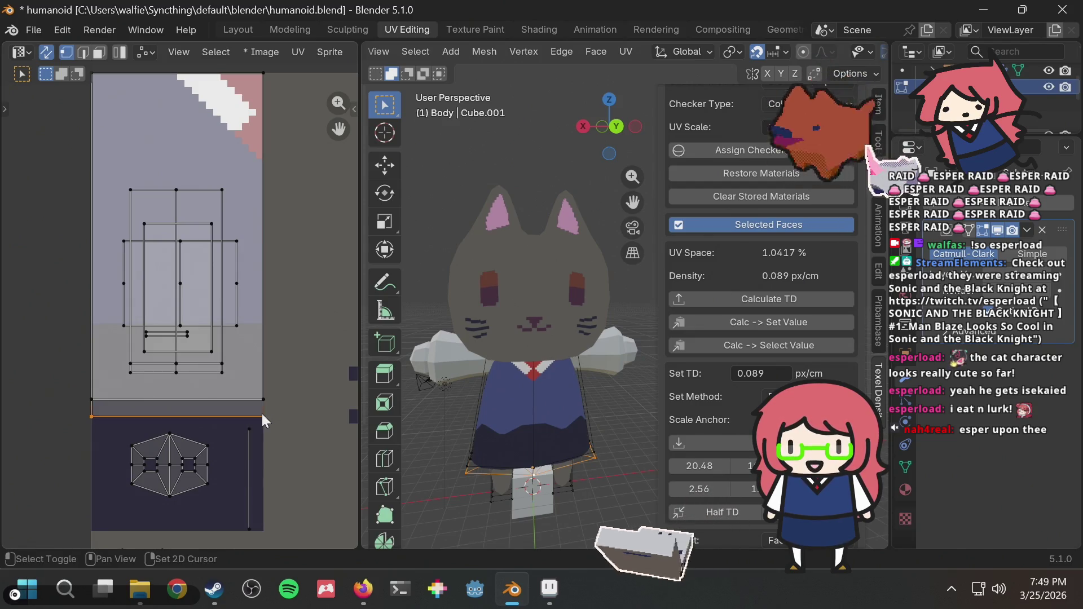
{"action": "key", "text": "g"}
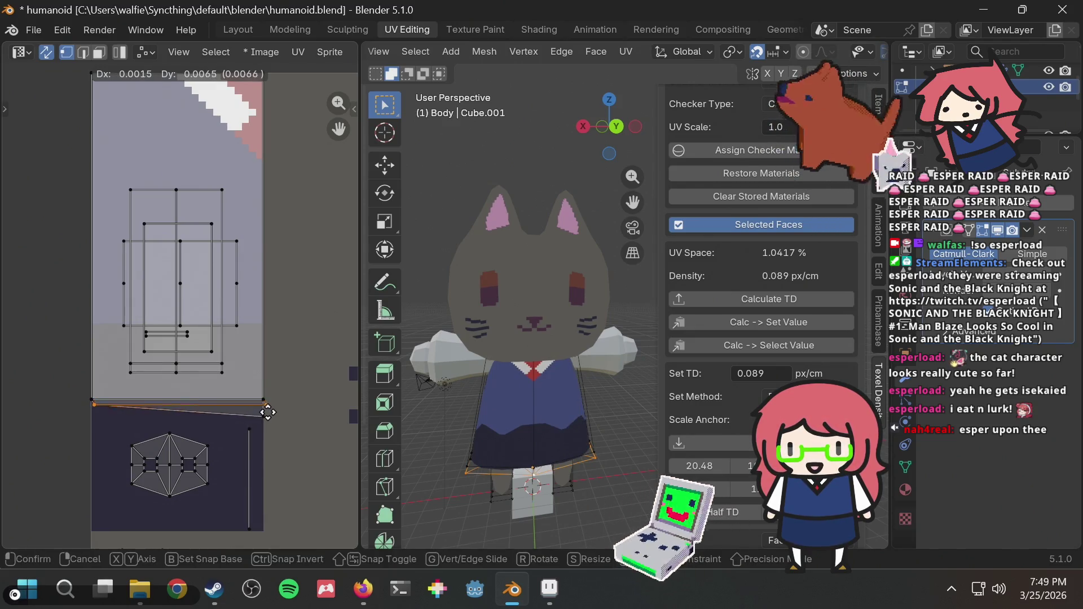
{"action": "left_click", "coordinate": [274, 415]}
{"action": "mouse_move", "coordinate": [277, 410]}
{"action": "left_mouse_down"}
{"action": "mouse_move", "coordinate": [255, 418]}
{"action": "mouse_move", "coordinate": [260, 424]}
{"action": "left_mouse_up"}
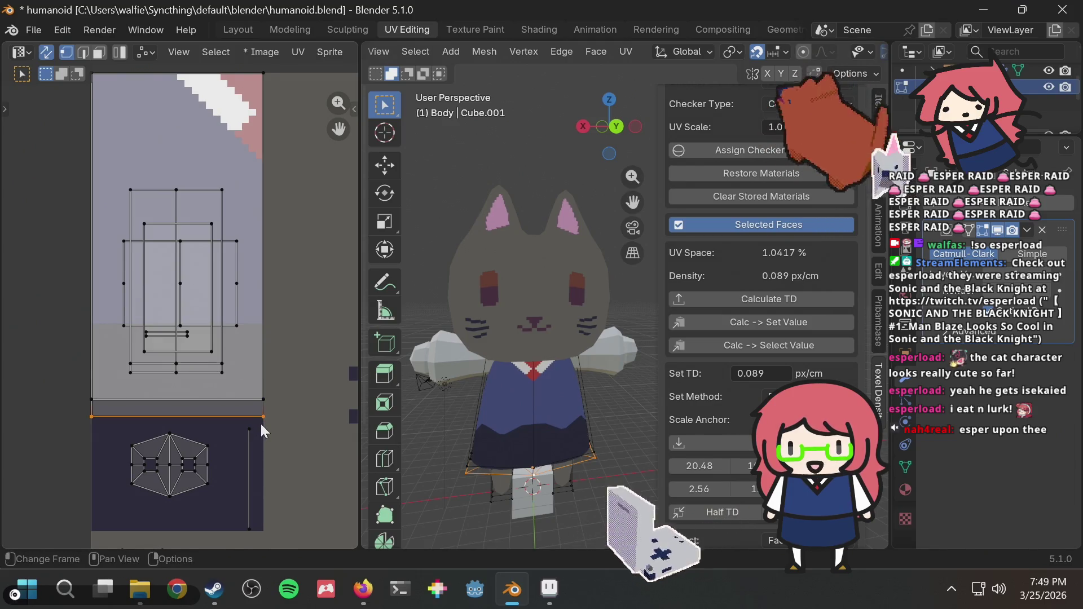
{"action": "key", "text": "g"}
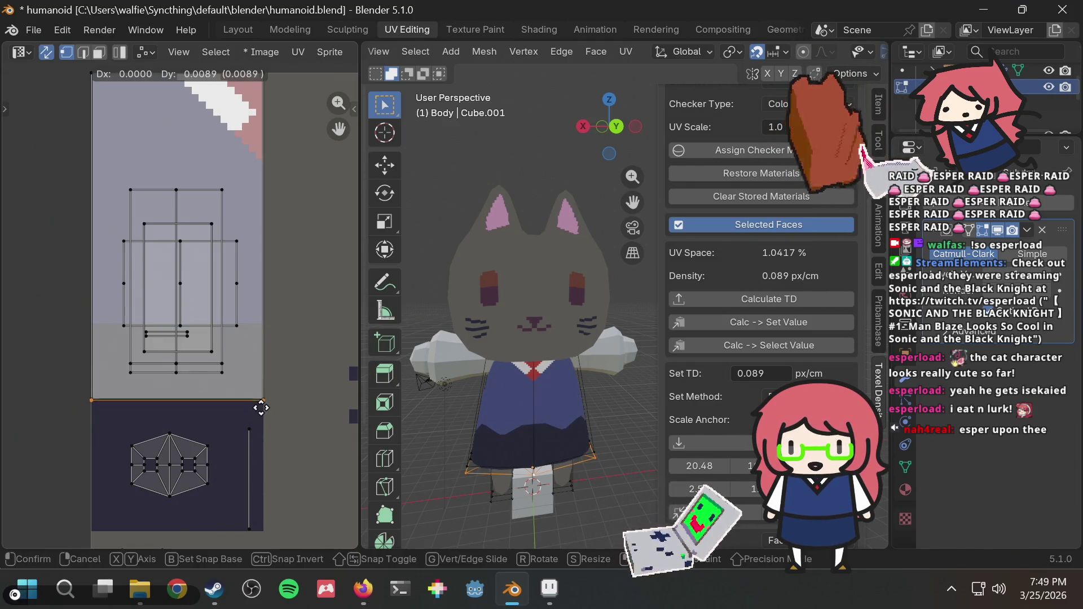
{"action": "left_click", "coordinate": [261, 400]}
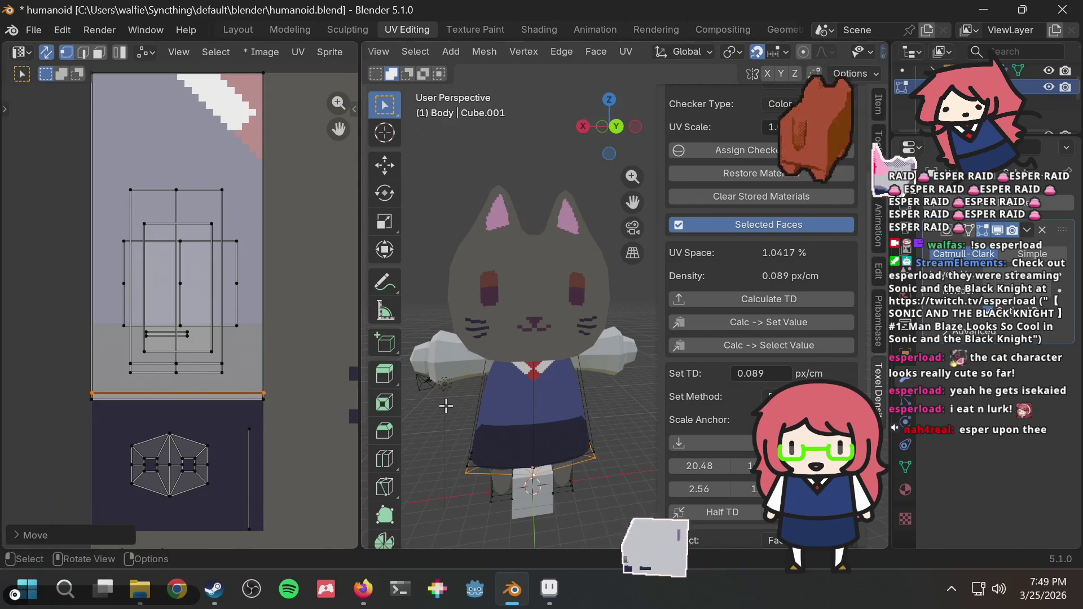
Step: Orbit around the cat and view it straight from behind
{"action": "mouse_move", "coordinate": [446, 406]}
{"action": "middle_mouse_down"}
{"action": "mouse_move", "coordinate": [506, 387]}
{"action": "mouse_move", "coordinate": [552, 397]}
{"action": "middle_mouse_up"}
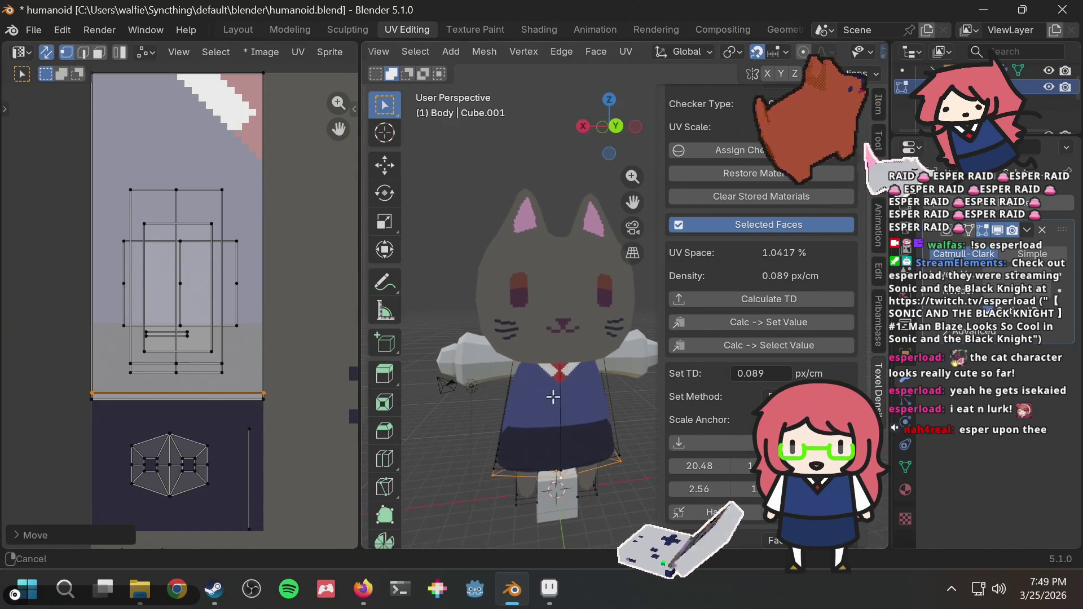
{"action": "left_click_drag", "start_coordinate": [475, 411], "coordinate": [527, 401]}
{"action": "mouse_move", "coordinate": [482, 421]}
{"action": "middle_mouse_down"}
{"action": "mouse_move", "coordinate": [502, 416]}
{"action": "mouse_move", "coordinate": [479, 365]}
{"action": "mouse_move", "coordinate": [538, 355]}
{"action": "middle_mouse_up"}
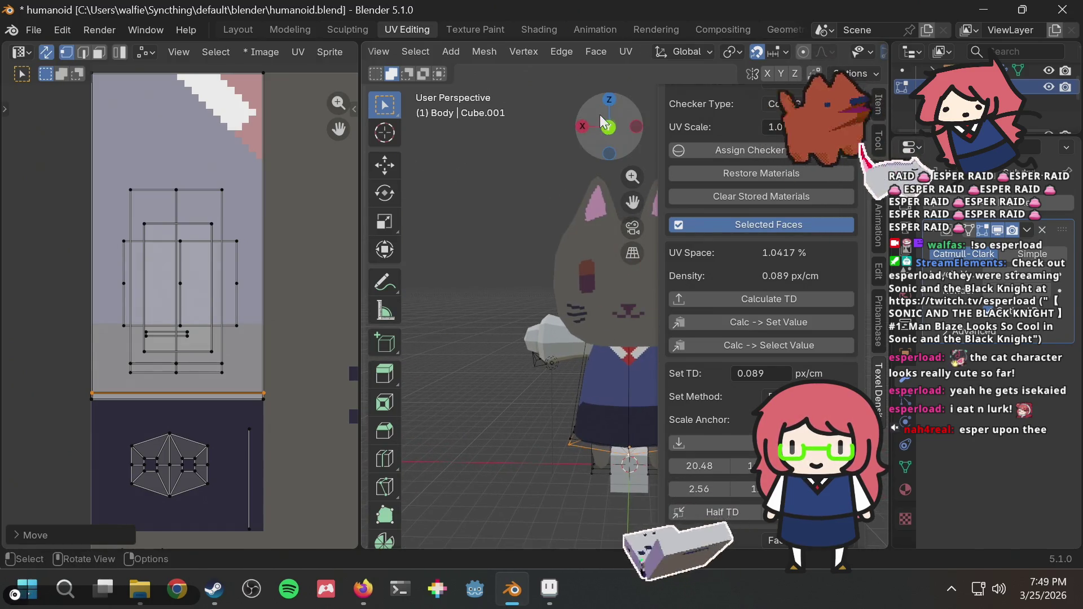
{"action": "left_click", "coordinate": [607, 129]}
Step: Centre the cat in the viewport and move the selected skirt UVs
{"action": "scroll", "coordinate": [483, 273], "scroll_direction": "down", "scroll_amount": 2}
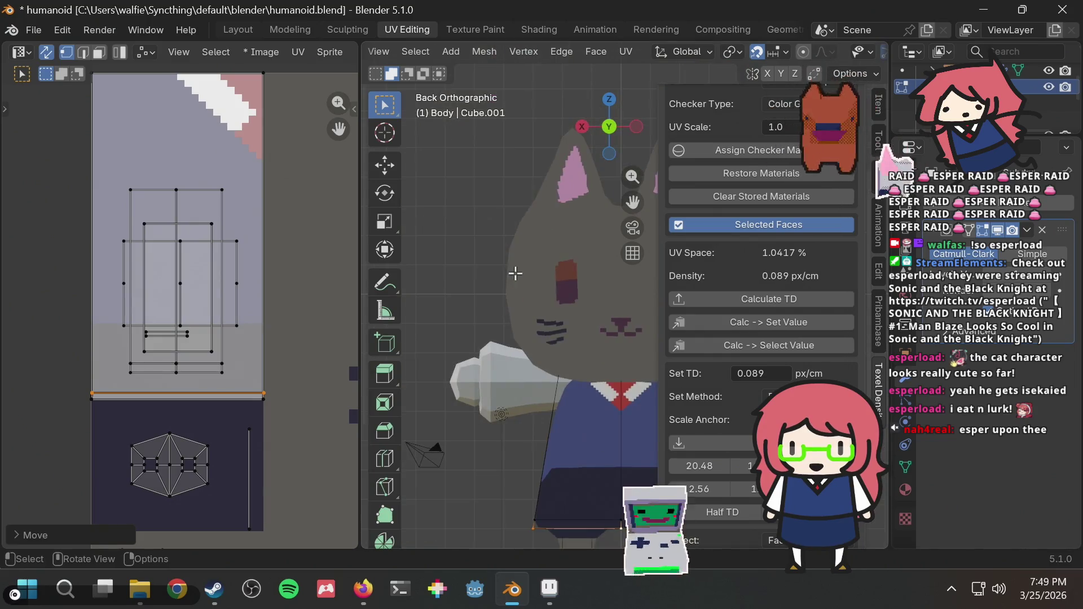
{"action": "middle_click_drag", "start_coordinate": [557, 380], "coordinate": [457, 338], "text": "shift"}
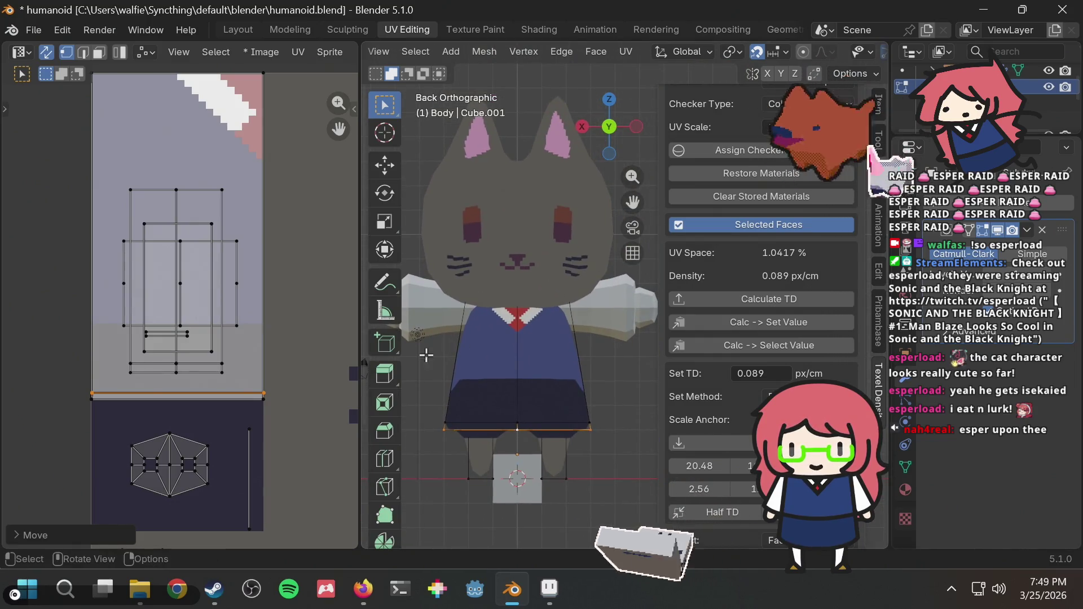
{"action": "key", "text": "g"}
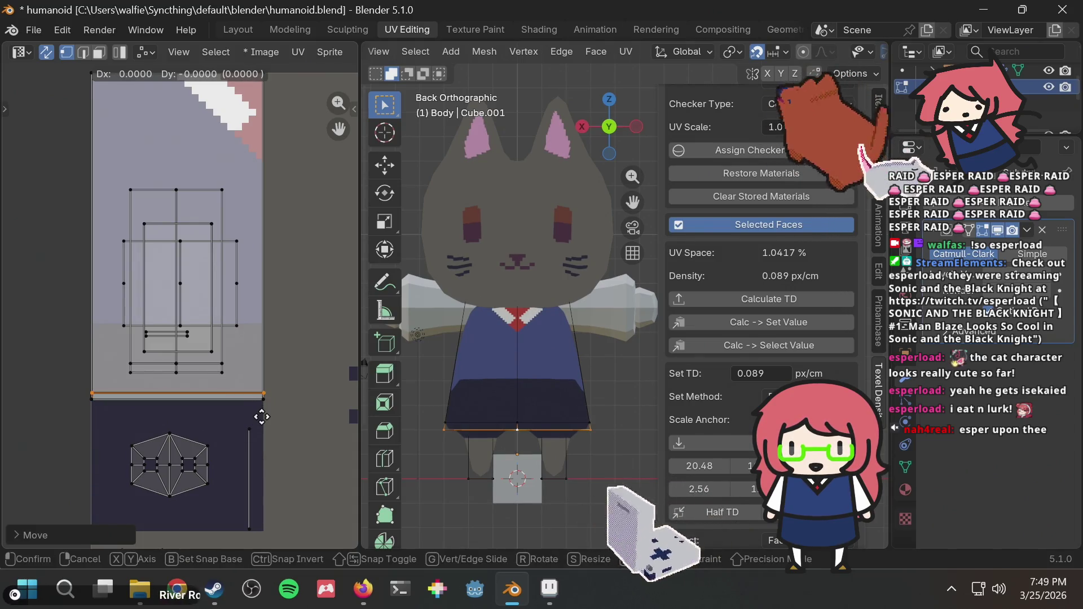
{"action": "left_click", "coordinate": [268, 411]}
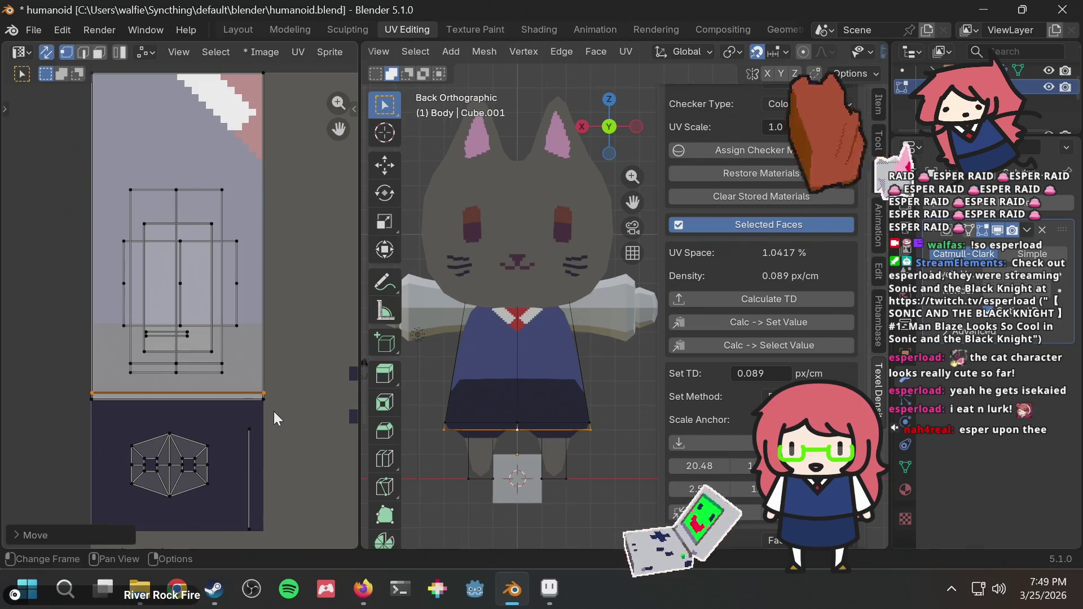
Step: Select the skirt's bottom UV edge, zoom into the lower-left corner, and move it onto the grey area's edge
{"action": "left_click_drag", "start_coordinate": [273, 411], "coordinate": [84, 398]}
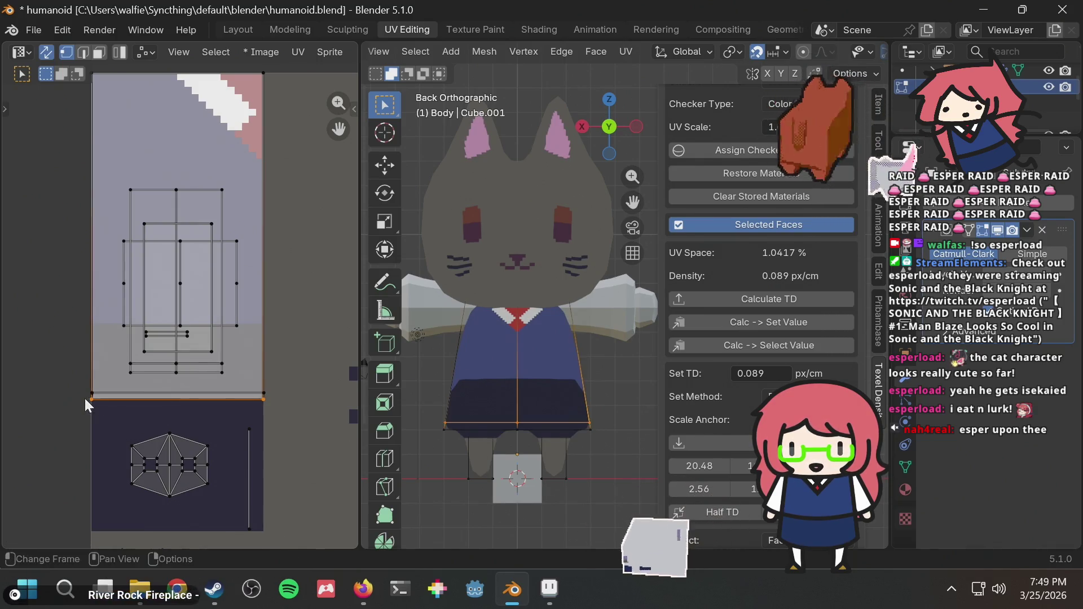
{"action": "key", "text": "g"}
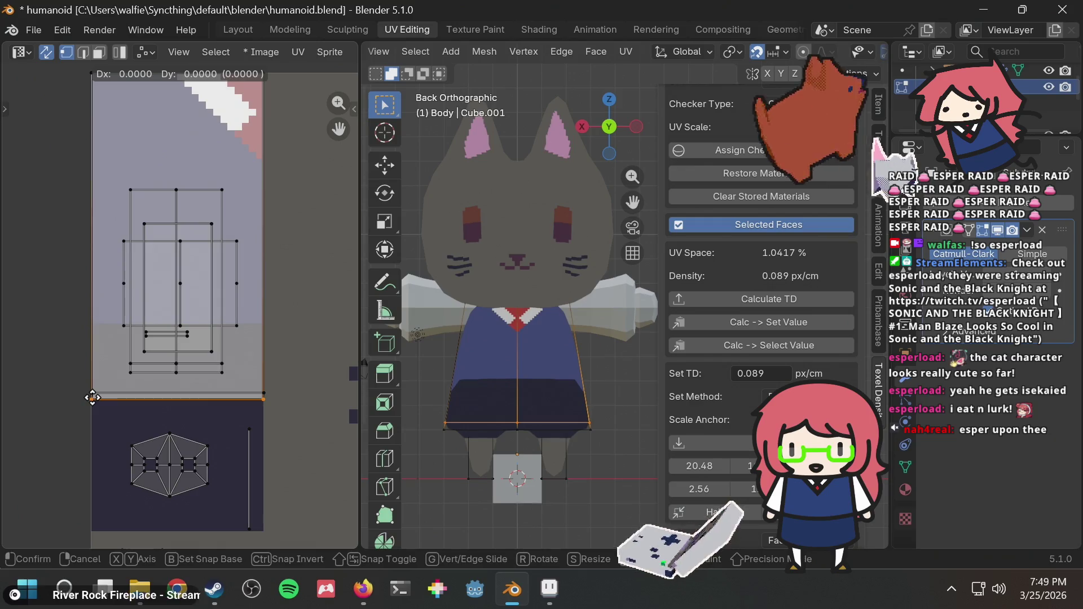
{"action": "scroll", "coordinate": [93, 397], "scroll_direction": "up", "scroll_amount": 1}
{"action": "key", "text": "Escape"}
{"action": "scroll", "coordinate": [141, 390], "scroll_direction": "up", "scroll_amount": 2}
{"action": "scroll", "coordinate": [128, 404], "scroll_direction": "up", "scroll_amount": 1}
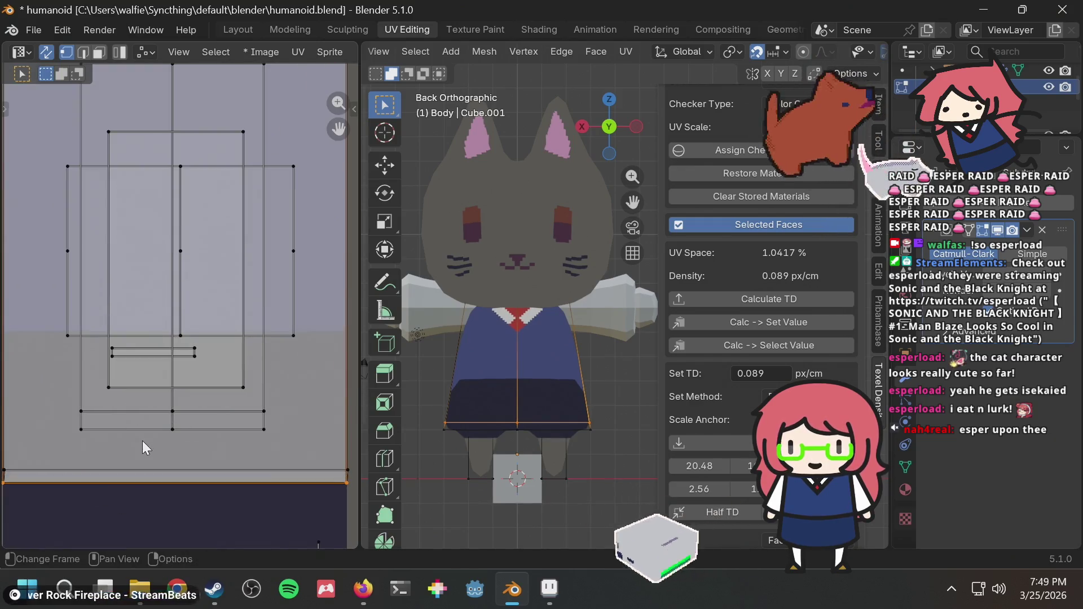
{"action": "scroll", "coordinate": [80, 405], "scroll_direction": "up", "scroll_amount": 1}
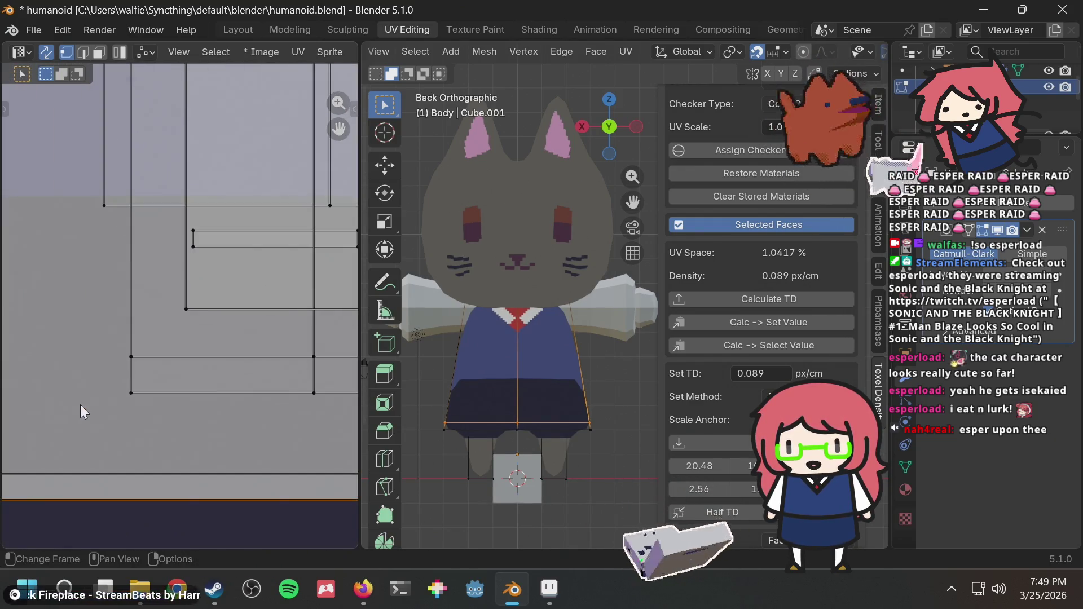
{"action": "middle_click_drag", "start_coordinate": [80, 404], "coordinate": [184, 348], "text": "ctrl"}
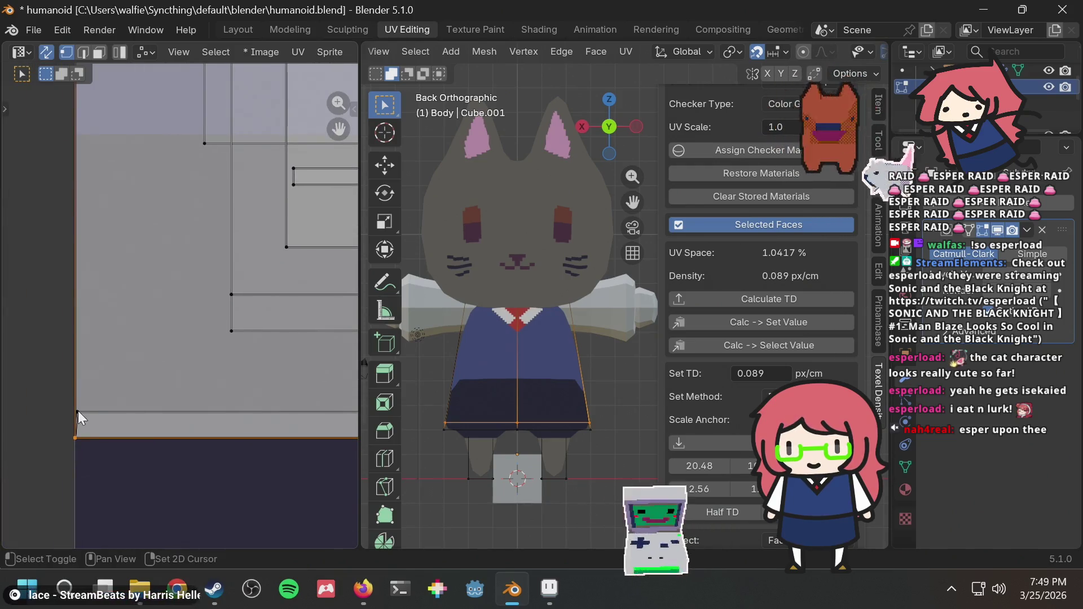
{"action": "key", "text": "g"}
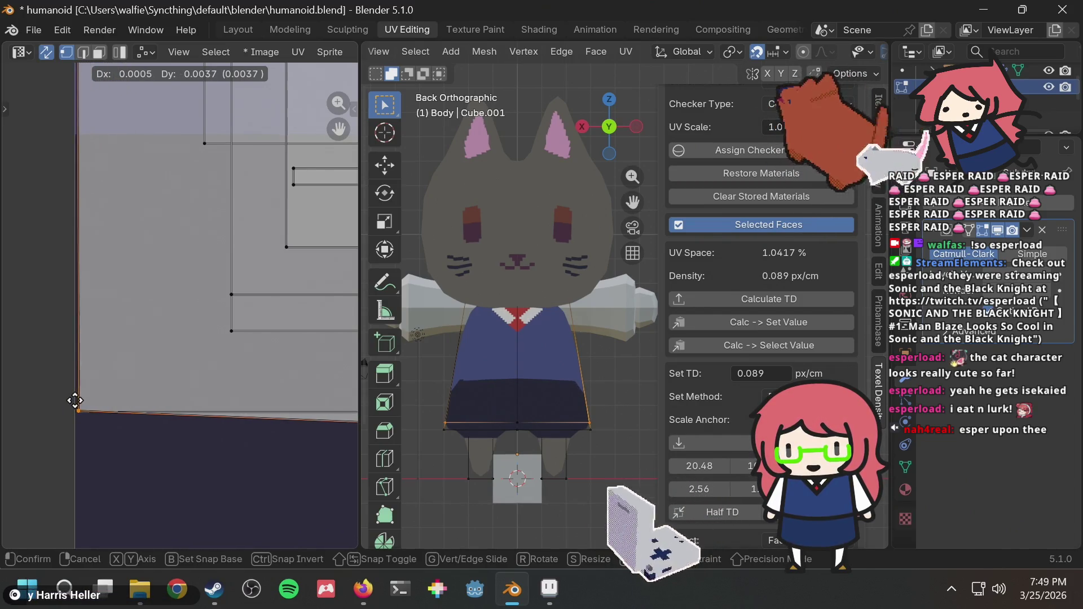
{"action": "left_click", "coordinate": [72, 401]}
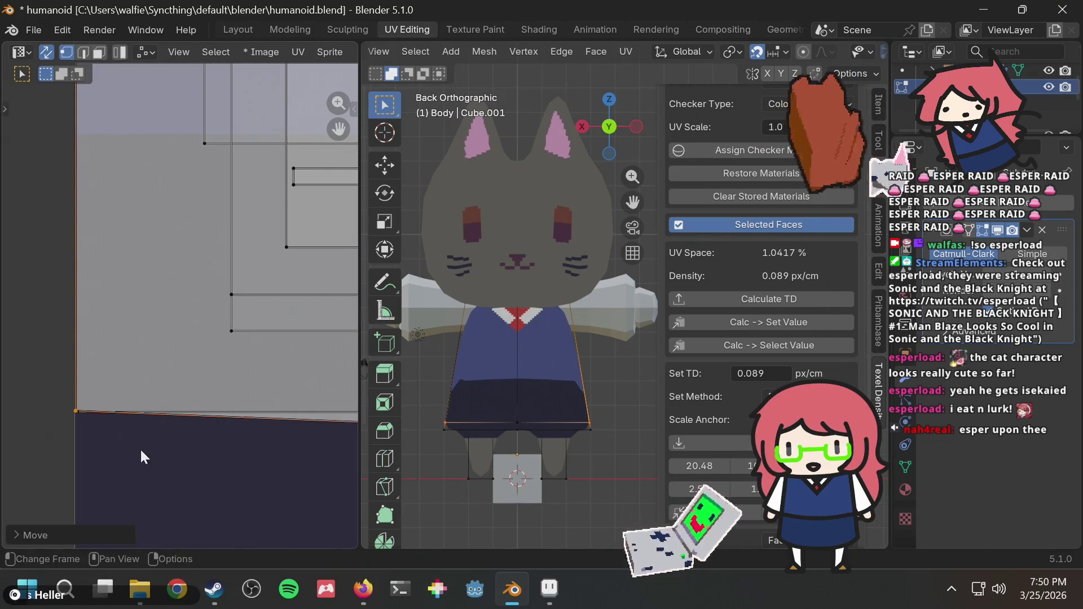
Step: Reposition the selected UV edge, then select and move another skirt UV edge onto the boundary
{"action": "middle_click_drag", "start_coordinate": [273, 411], "coordinate": [36, 394]}
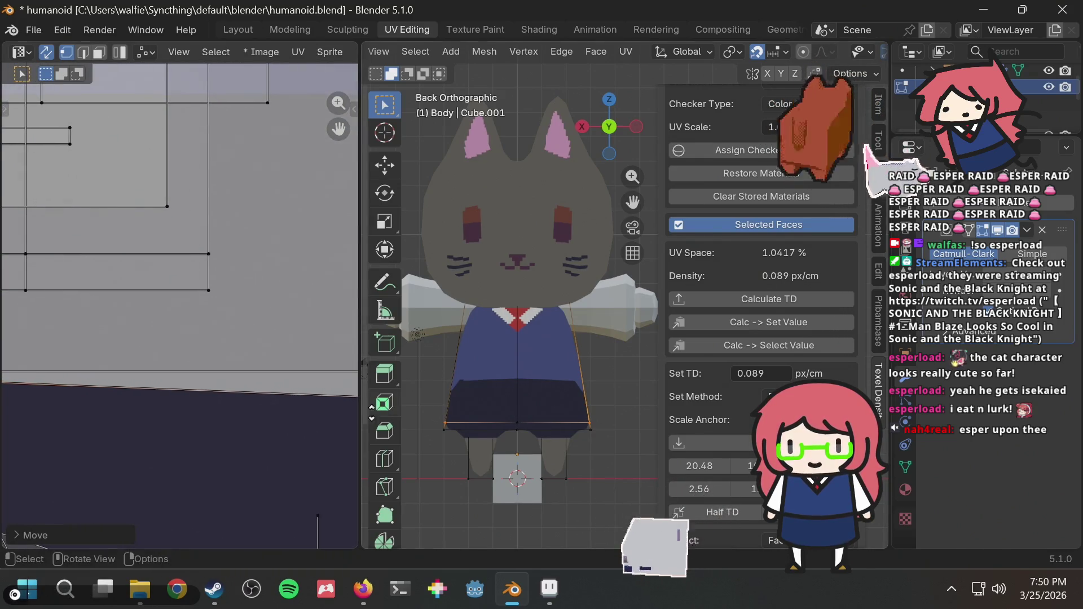
{"action": "middle_click_drag", "start_coordinate": [292, 408], "coordinate": [114, 451]}
{"action": "key", "text": "g"}
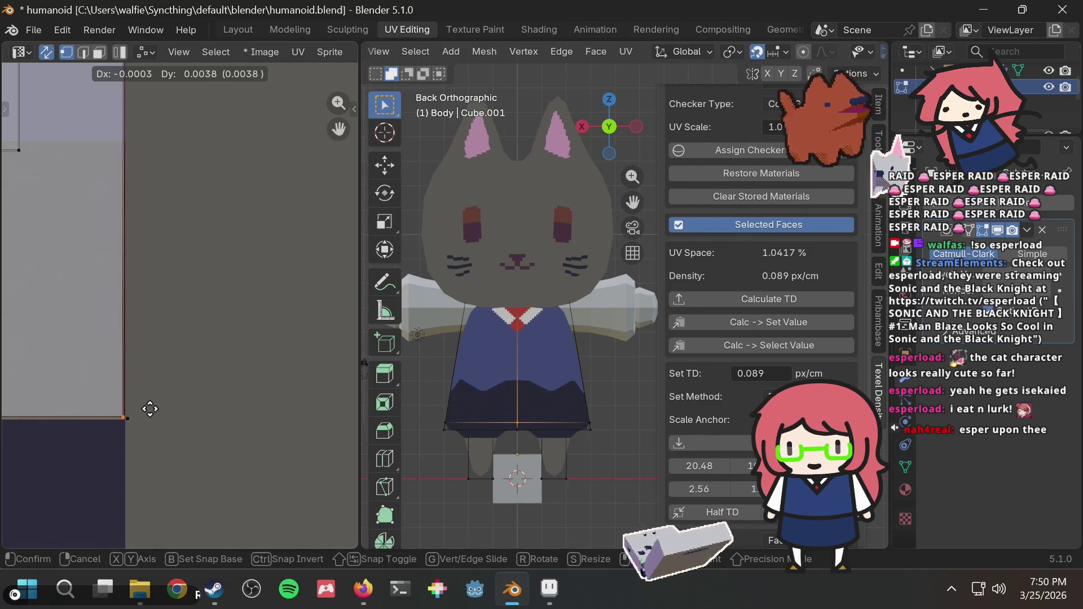
{"action": "left_click", "coordinate": [151, 412]}
{"action": "left_click", "coordinate": [125, 437]}
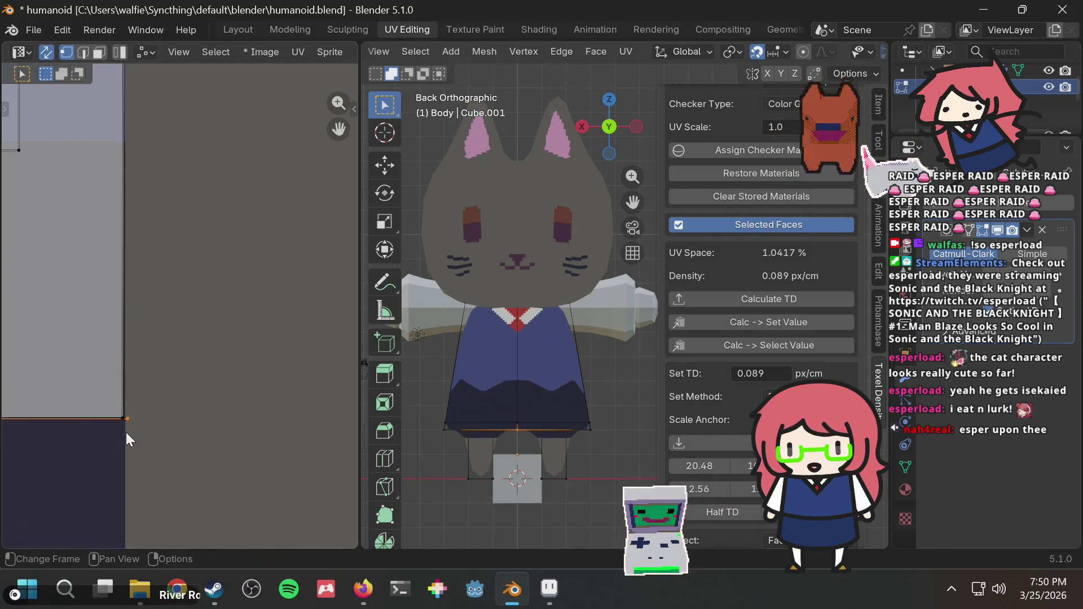
{"action": "key", "text": "g"}
{"action": "left_click", "coordinate": [120, 431]}
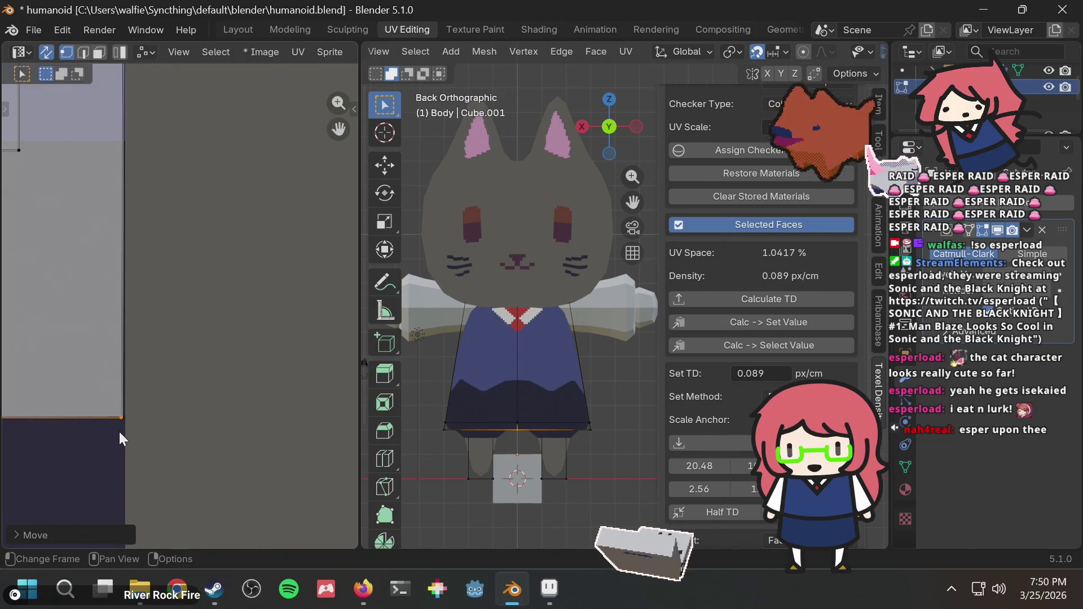
Step: Nudge the lower-left skirt UV edge slightly higher, then orbit the 3D view
{"action": "scroll", "coordinate": [146, 423], "scroll_direction": "down", "scroll_amount": 5}
{"action": "middle_click_drag", "start_coordinate": [104, 397], "coordinate": [255, 420]}
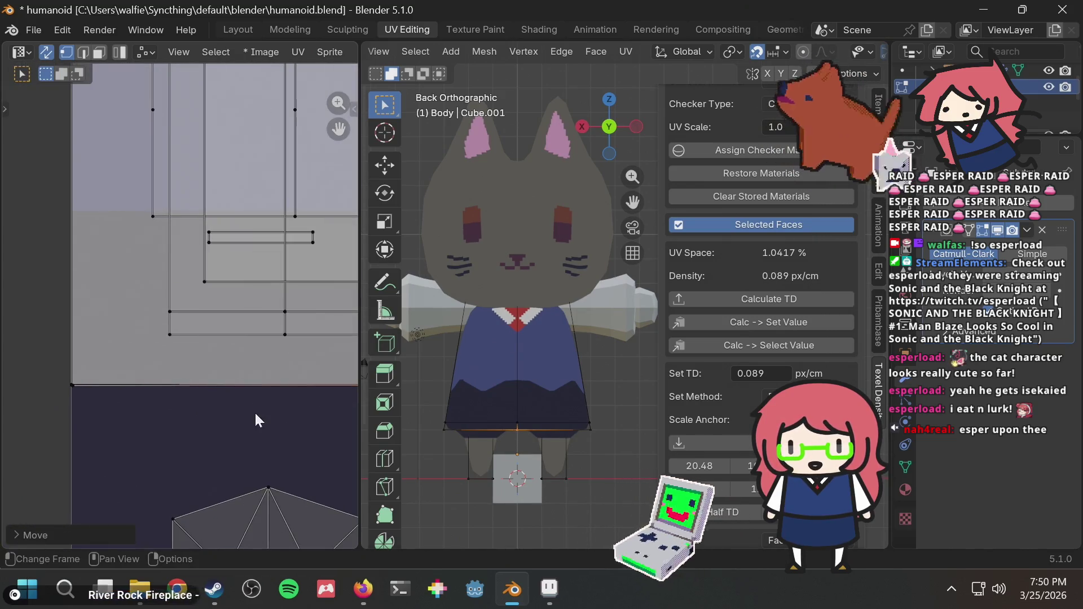
{"action": "left_click", "coordinate": [73, 386]}
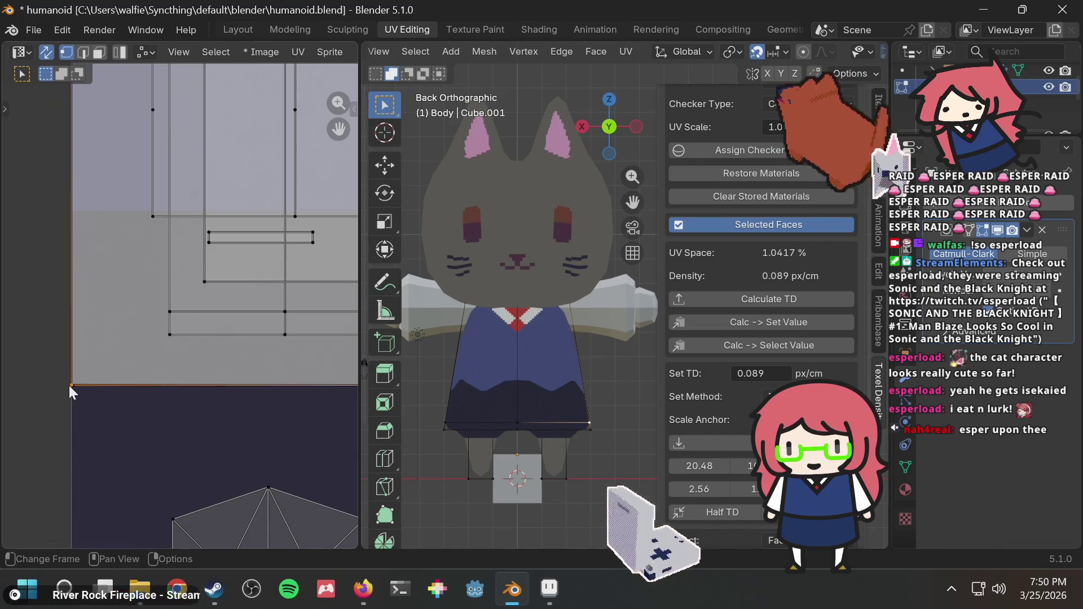
{"action": "key", "text": "g"}
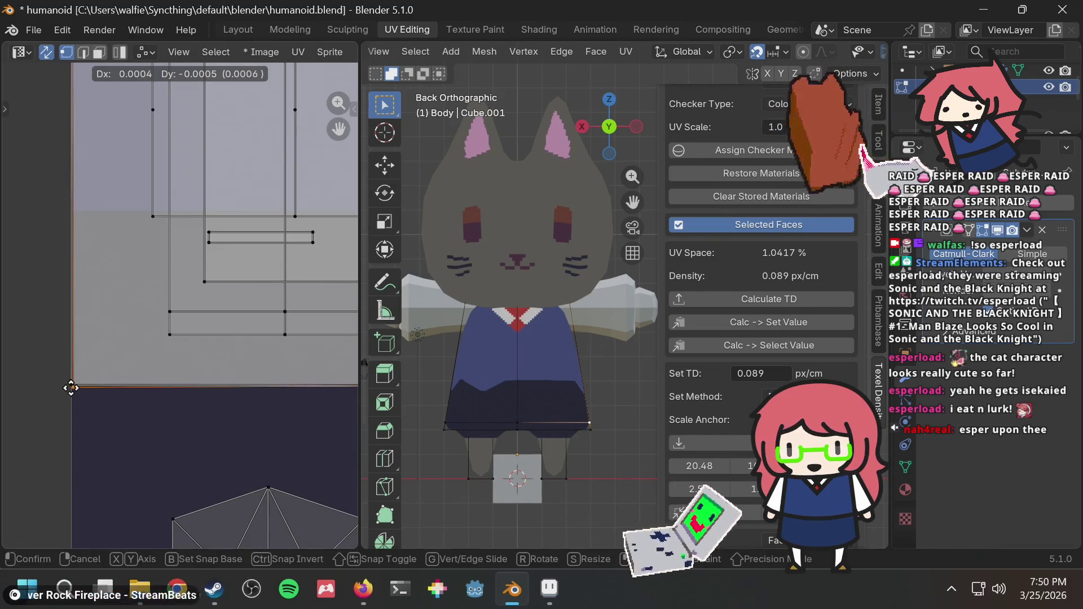
{"action": "left_click", "coordinate": [70, 384]}
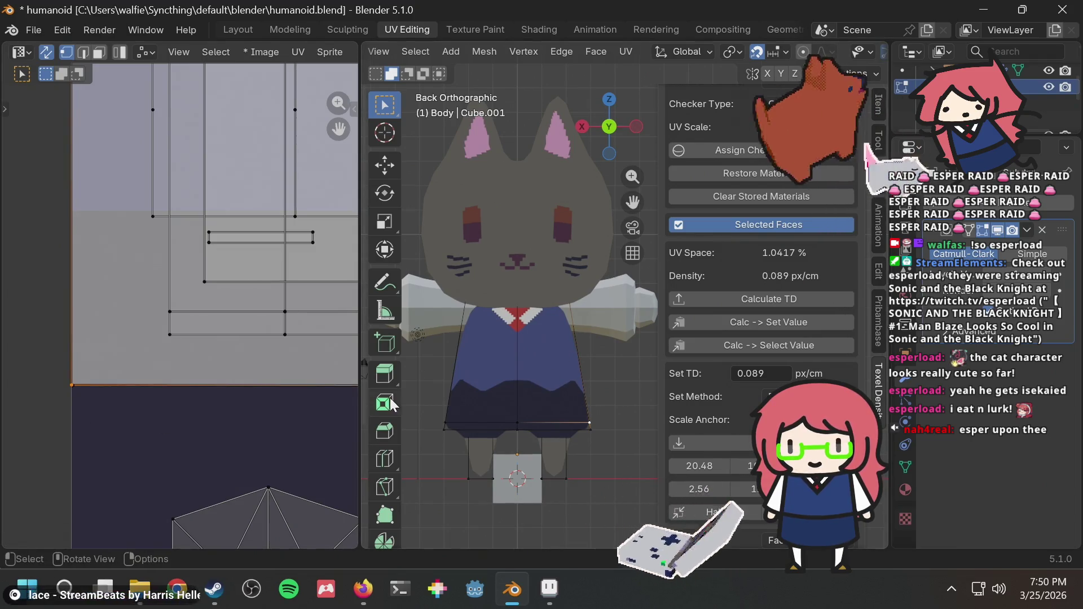
{"action": "scroll", "coordinate": [483, 390], "scroll_direction": "down", "scroll_amount": 5}
{"action": "mouse_move", "coordinate": [477, 387]}
{"action": "middle_mouse_down"}
{"action": "mouse_move", "coordinate": [544, 425]}
{"action": "mouse_move", "coordinate": [550, 395]}
{"action": "mouse_move", "coordinate": [703, 406]}
{"action": "middle_mouse_up"}
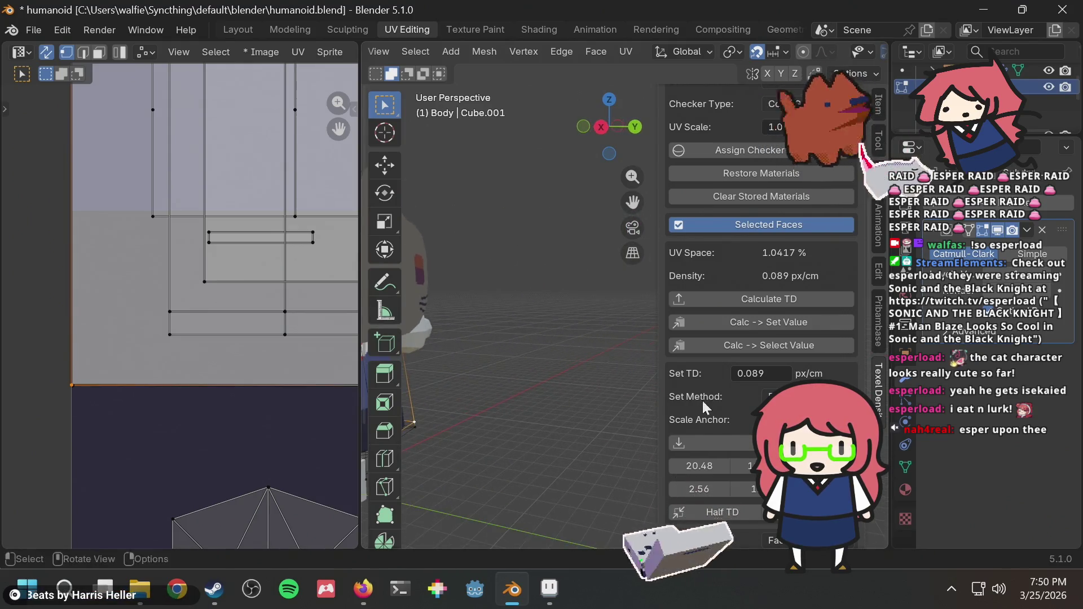
Step: Check the character from the right side and front views using the axis gizmo
{"action": "left_click", "coordinate": [601, 129]}
{"action": "scroll", "coordinate": [511, 299], "scroll_direction": "down", "scroll_amount": 3}
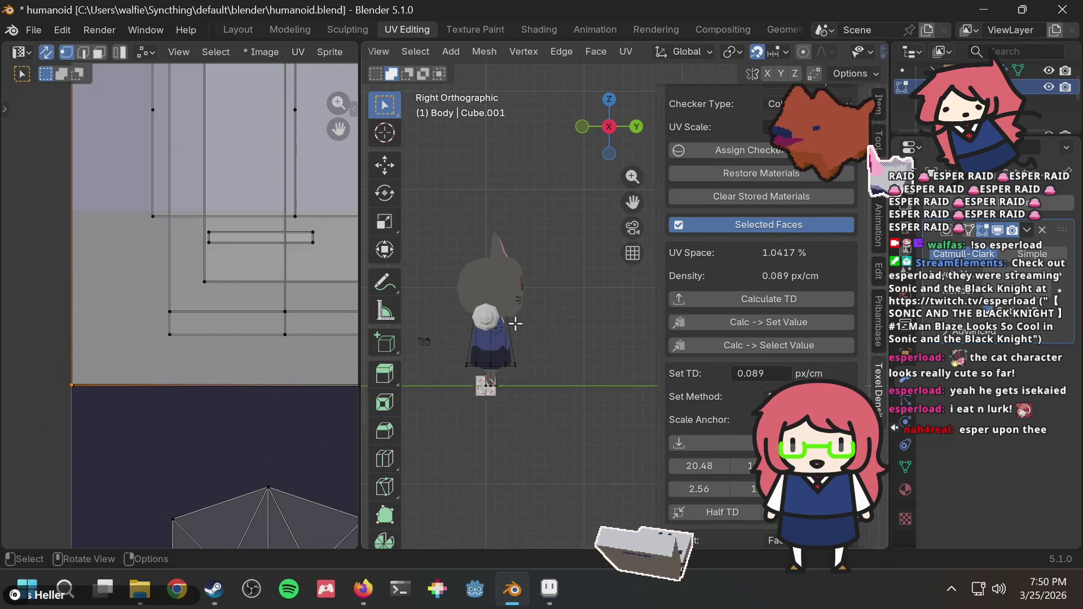
{"action": "scroll", "coordinate": [515, 323], "scroll_direction": "up", "scroll_amount": 3}
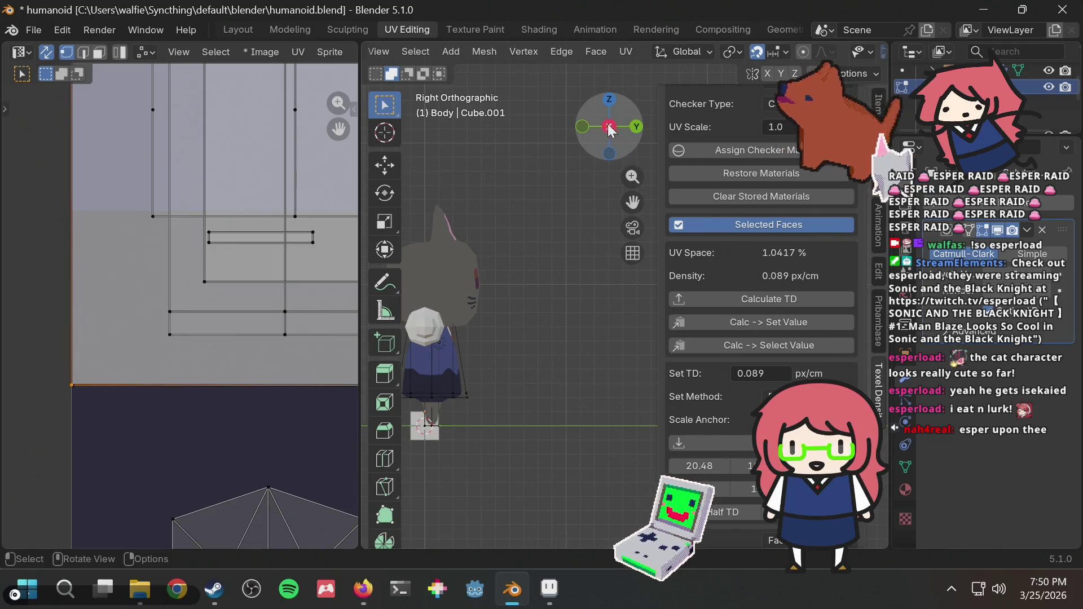
{"action": "scroll", "coordinate": [606, 305], "scroll_direction": "up", "scroll_amount": 2}
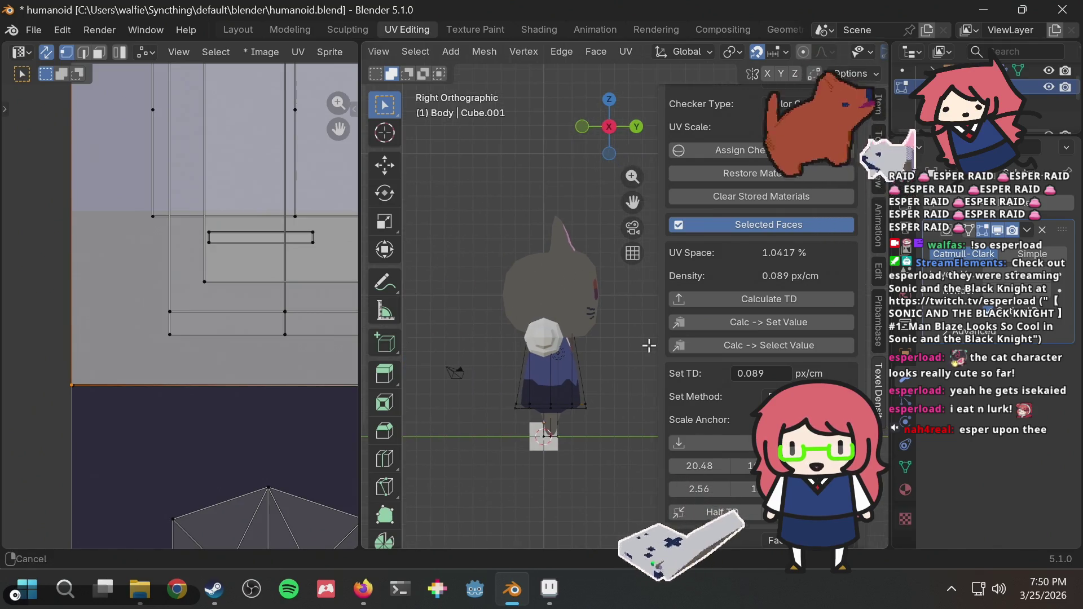
{"action": "left_click", "coordinate": [581, 126]}
{"action": "left_click", "coordinate": [634, 129]}
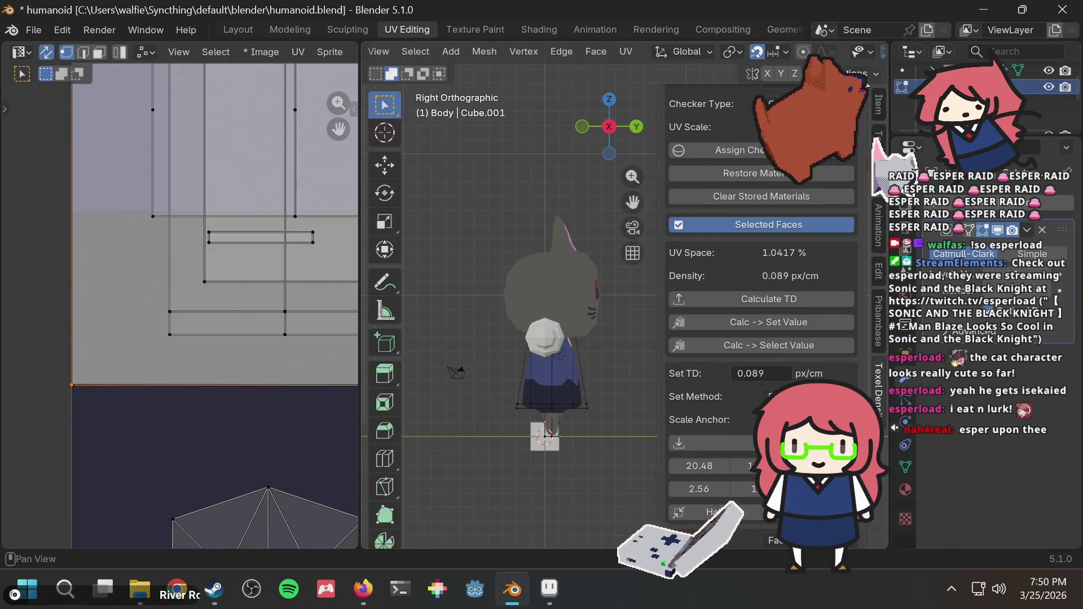
Step: Hide the Texel Density sidebar, orbit to face the cat head-on, zoom in, and widen the UV editor
{"action": "key", "text": "n"}
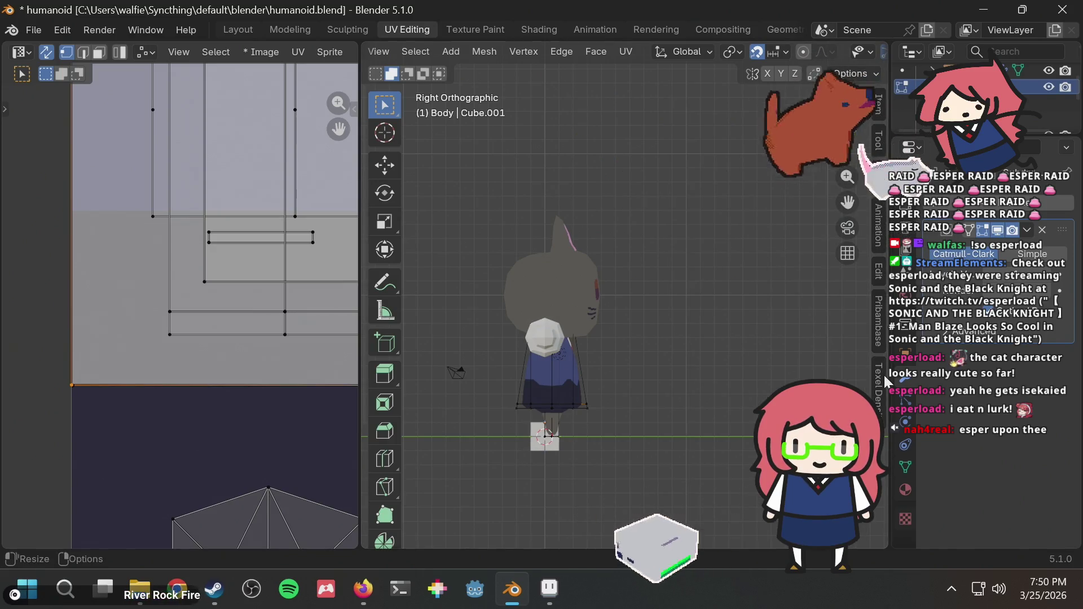
{"action": "mouse_move", "coordinate": [655, 285]}
{"action": "middle_mouse_down"}
{"action": "mouse_move", "coordinate": [754, 264]}
{"action": "mouse_move", "coordinate": [530, 254]}
{"action": "middle_mouse_up"}
{"action": "scroll", "coordinate": [545, 284], "scroll_direction": "up", "scroll_amount": 2}
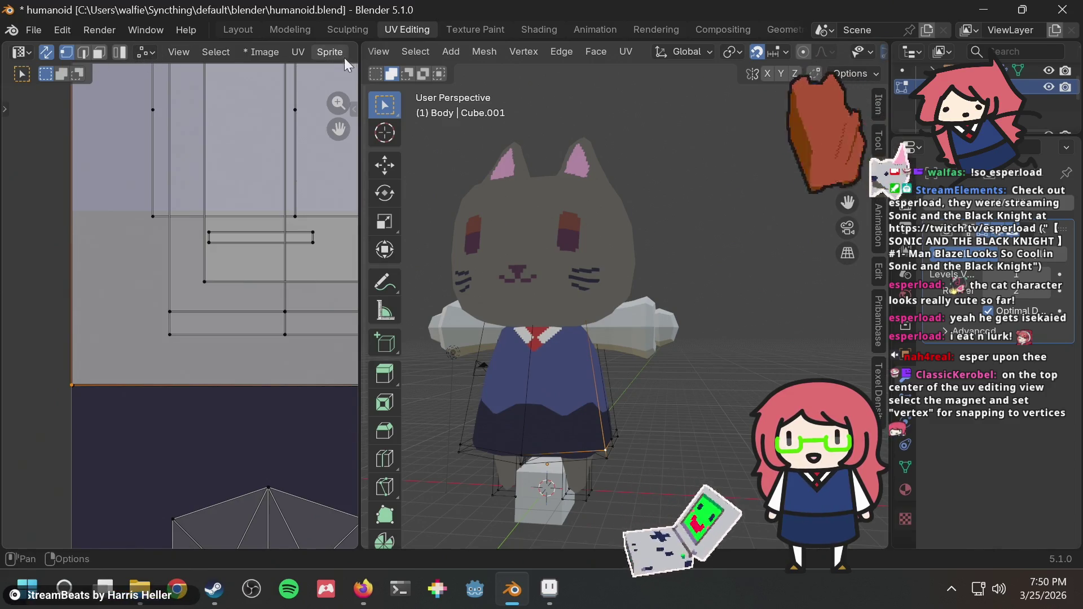
{"action": "left_click_drag", "start_coordinate": [360, 64], "coordinate": [480, 65]}
Step: Enable UV snapping to vertices and snap a skirt UV corner vertex and bottom edge into place
{"action": "left_click", "coordinate": [398, 51]}
{"action": "left_click", "coordinate": [416, 53]}
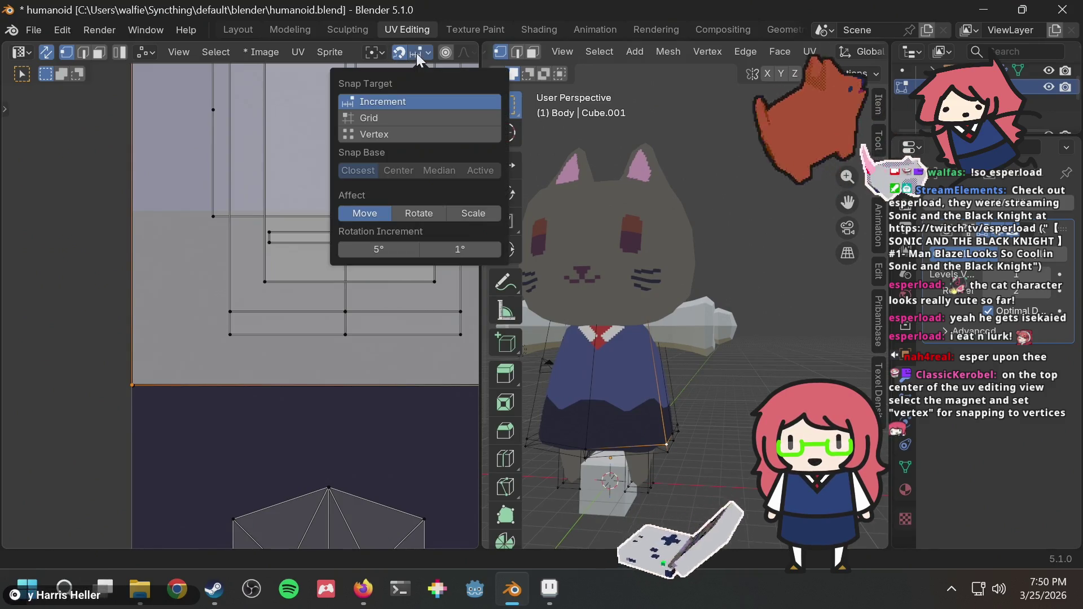
{"action": "left_click", "coordinate": [384, 133]}
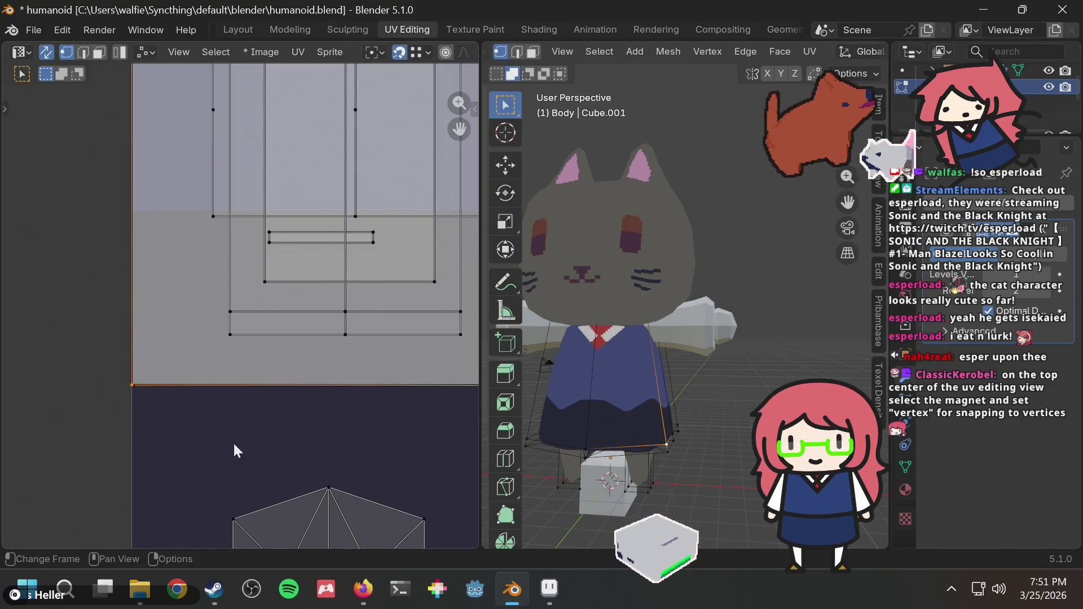
{"action": "middle_click_drag", "start_coordinate": [234, 450], "coordinate": [45, 398]}
{"action": "scroll", "coordinate": [420, 365], "scroll_direction": "up", "scroll_amount": 5}
{"action": "middle_click_drag", "start_coordinate": [397, 371], "coordinate": [127, 332]}
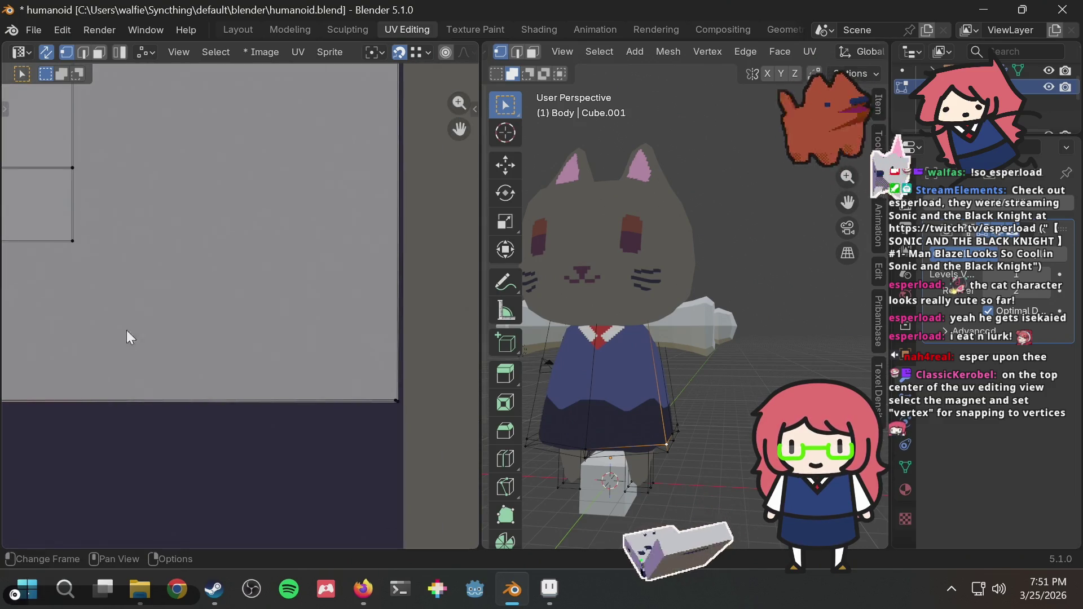
{"action": "left_click", "coordinate": [398, 400]}
{"action": "left_click_drag", "start_coordinate": [401, 397], "coordinate": [407, 403]}
Step: Abandon a move of the lower-left corner vertex and switch UV snapping to the grid
{"action": "scroll", "coordinate": [346, 459], "scroll_direction": "down", "scroll_amount": 3}
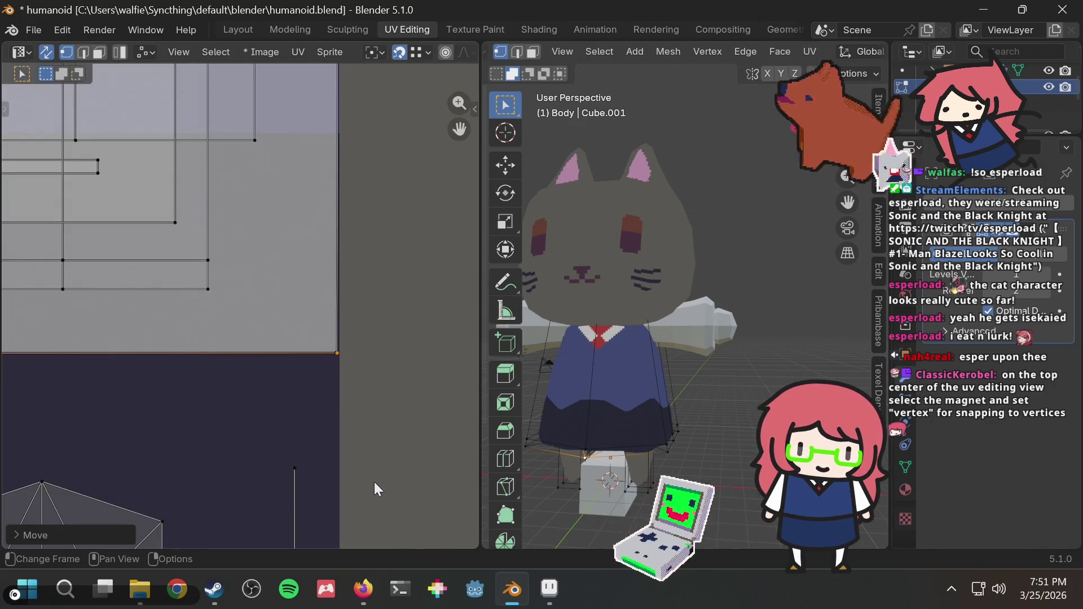
{"action": "scroll", "coordinate": [367, 404], "scroll_direction": "down", "scroll_amount": 3}
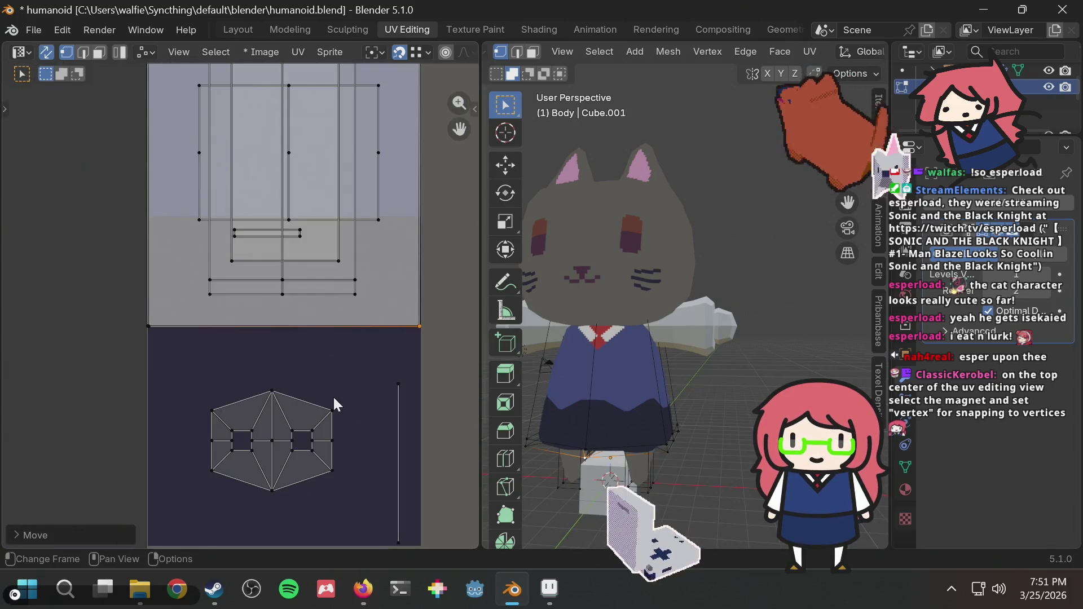
{"action": "scroll", "coordinate": [225, 361], "scroll_direction": "up", "scroll_amount": 2}
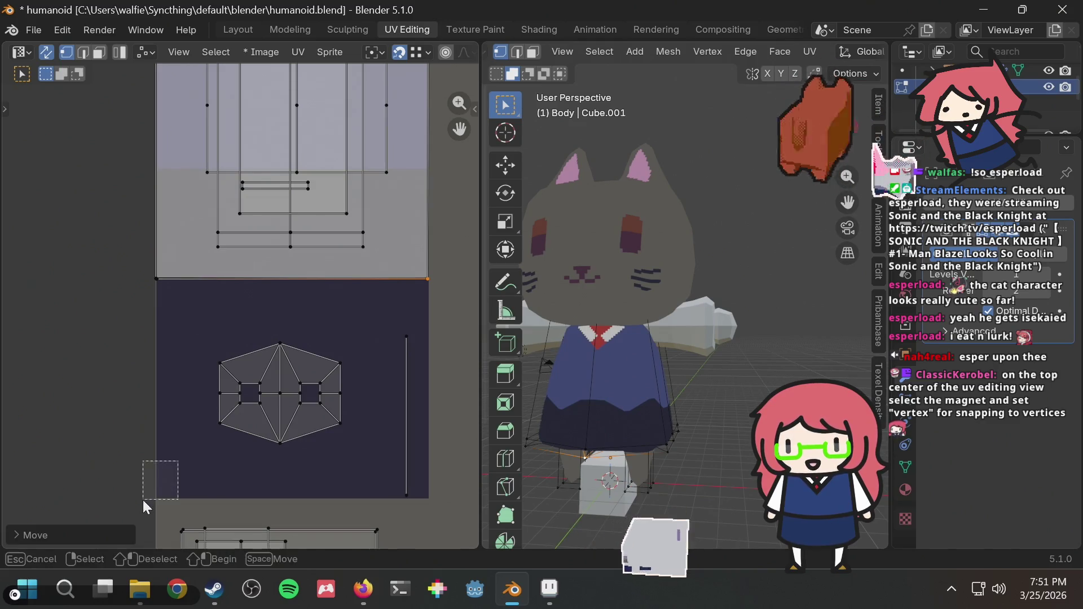
{"action": "middle_click_drag", "start_coordinate": [170, 395], "coordinate": [112, 446]}
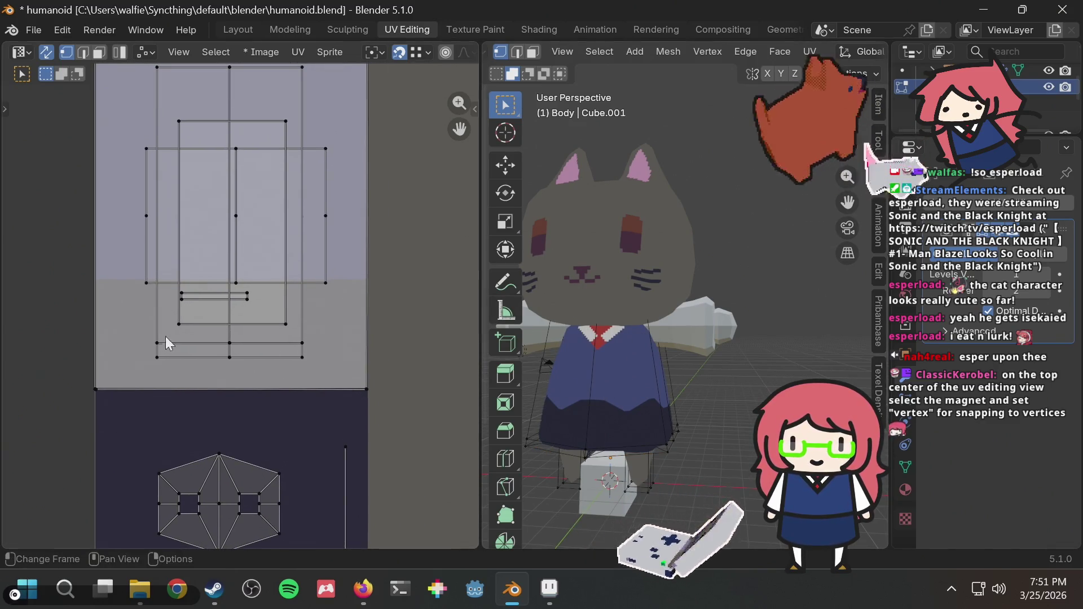
{"action": "left_click", "coordinate": [96, 389]}
{"action": "key", "text": "g"}
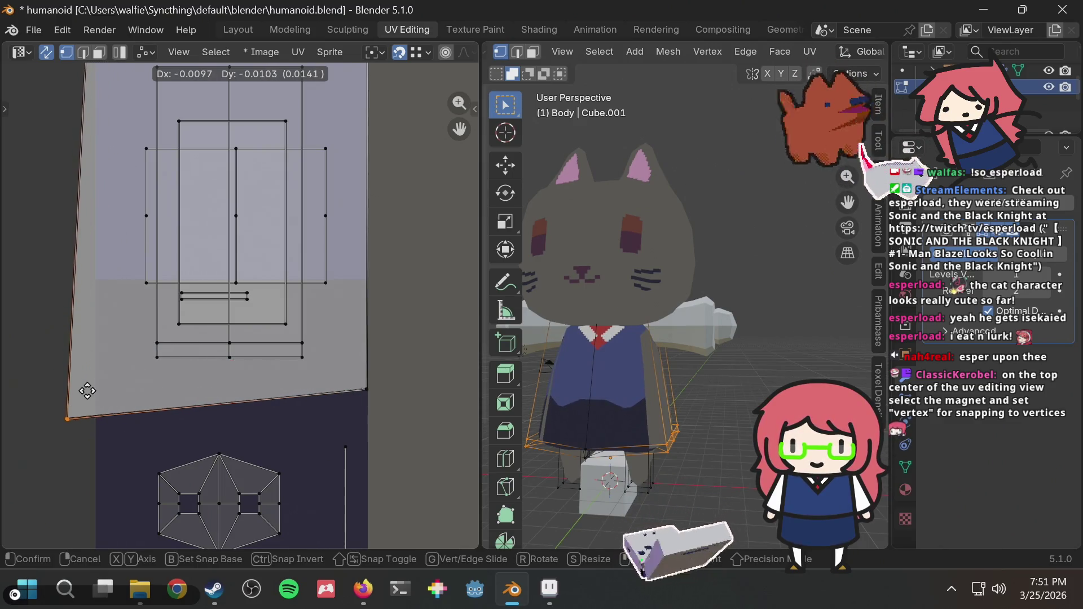
{"action": "key", "text": "Escape"}
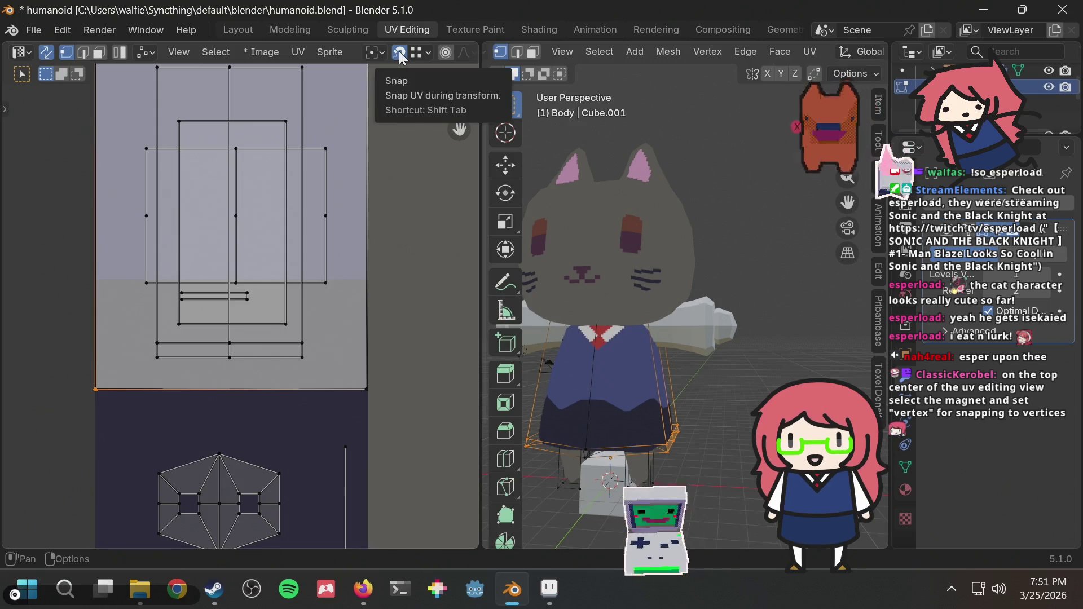
{"action": "left_click", "coordinate": [419, 51]}
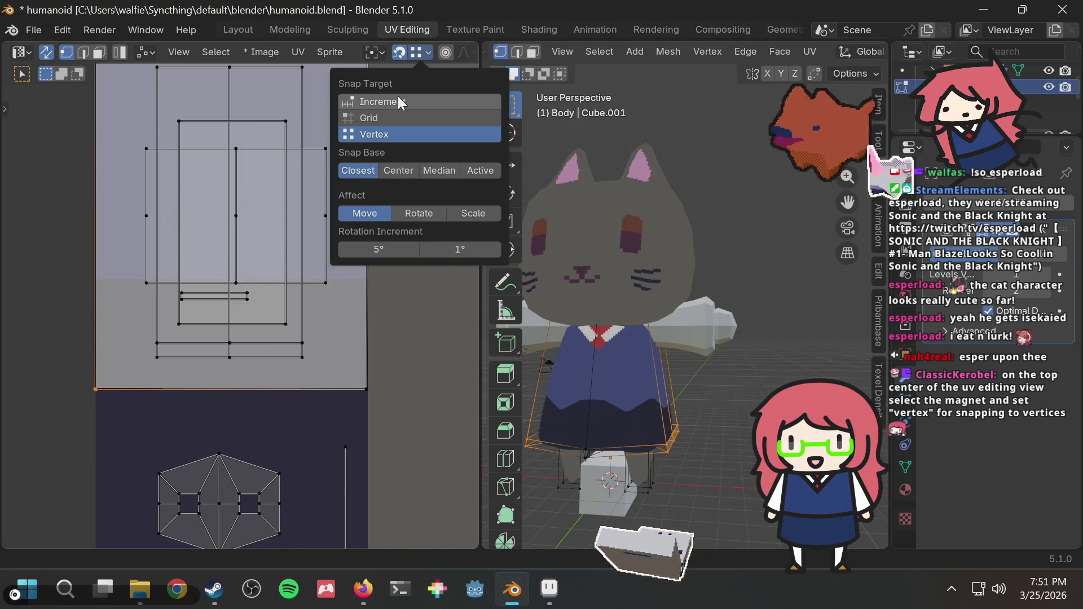
{"action": "left_click", "coordinate": [388, 119]}
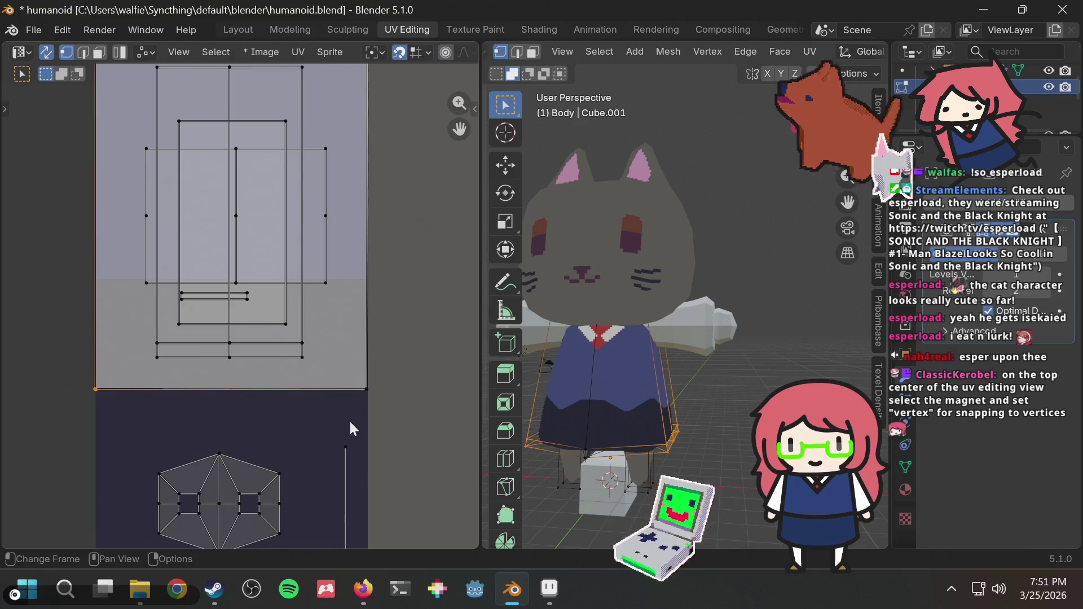
Step: Move the corner UV vertex onto the island corner using grid snapping
{"action": "left_click_drag", "start_coordinate": [346, 417], "coordinate": [380, 364]}
{"action": "key", "text": "g"}
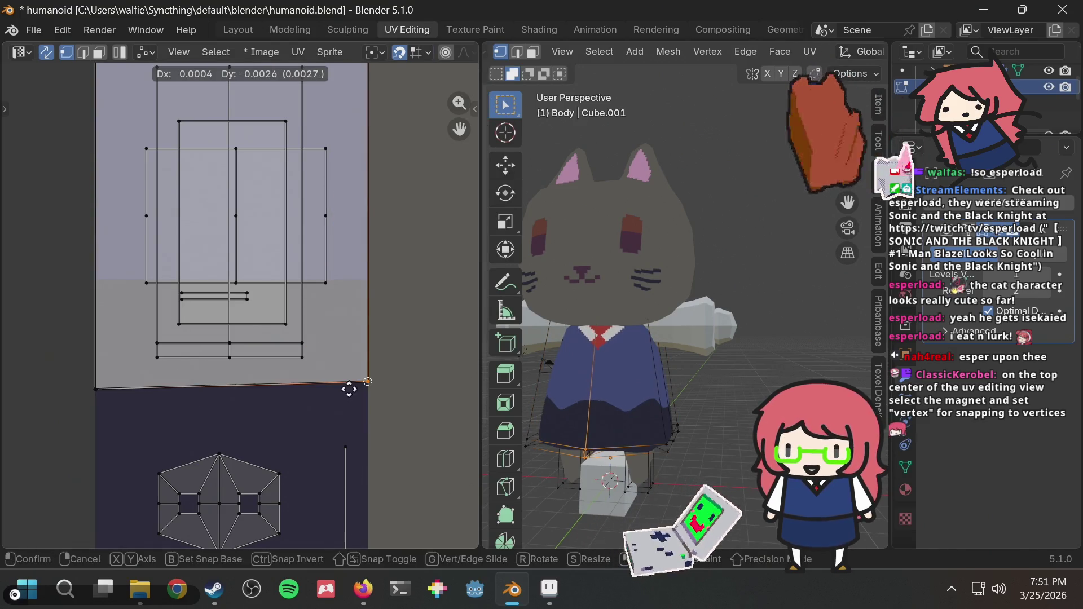
{"action": "scroll", "coordinate": [401, 328], "scroll_direction": "down", "scroll_amount": 6}
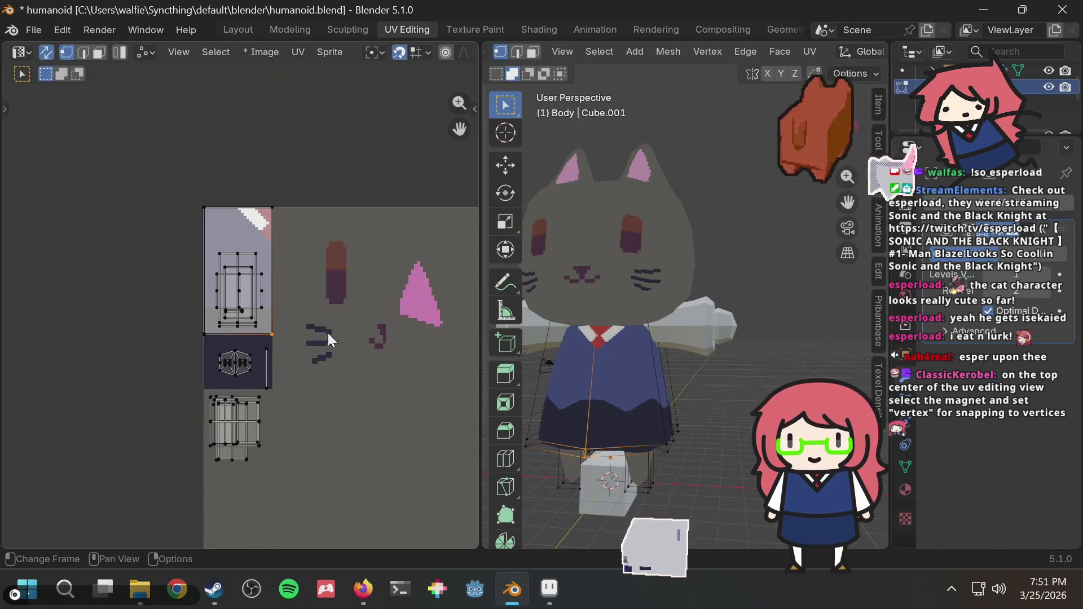
{"action": "left_click", "coordinate": [266, 312]}
{"action": "scroll", "coordinate": [283, 313], "scroll_direction": "up", "scroll_amount": 2}
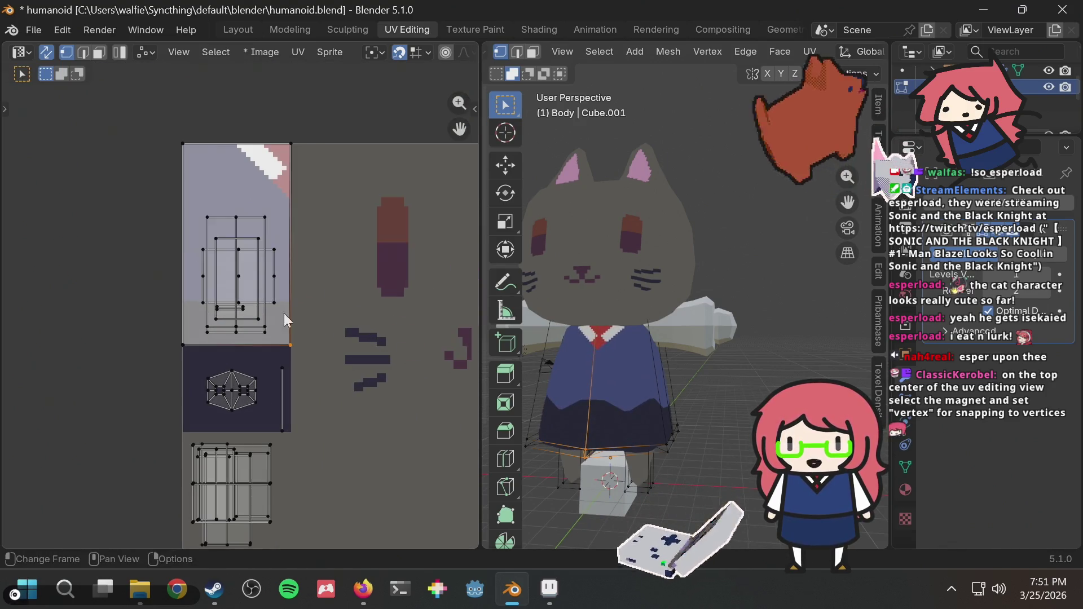
{"action": "scroll", "coordinate": [290, 345], "scroll_direction": "up", "scroll_amount": 5}
{"action": "key", "text": "g"}
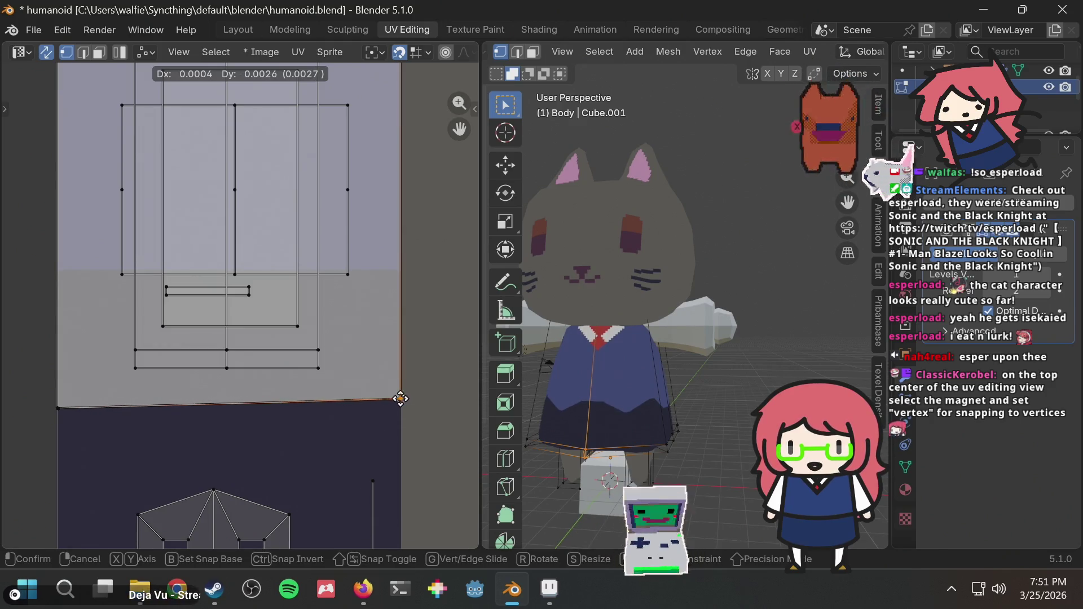
{"action": "left_click", "coordinate": [385, 417]}
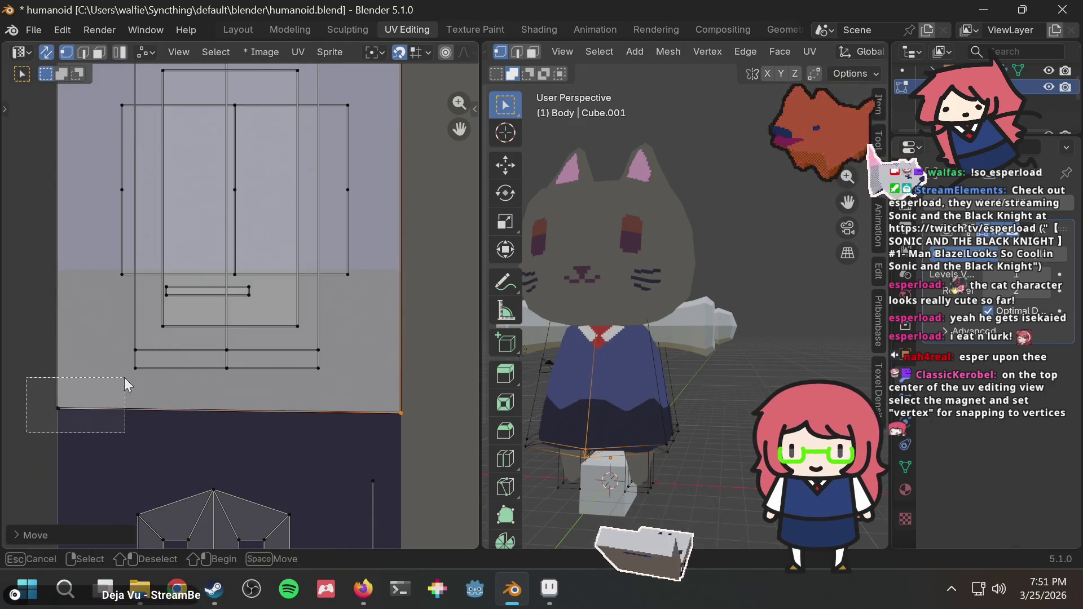
Step: Snap the lower-left skirt UV vertex onto the grey area's lower edge, then deselect everything
{"action": "left_click_drag", "start_coordinate": [125, 378], "coordinate": [123, 380]}
{"action": "key", "text": "g"}
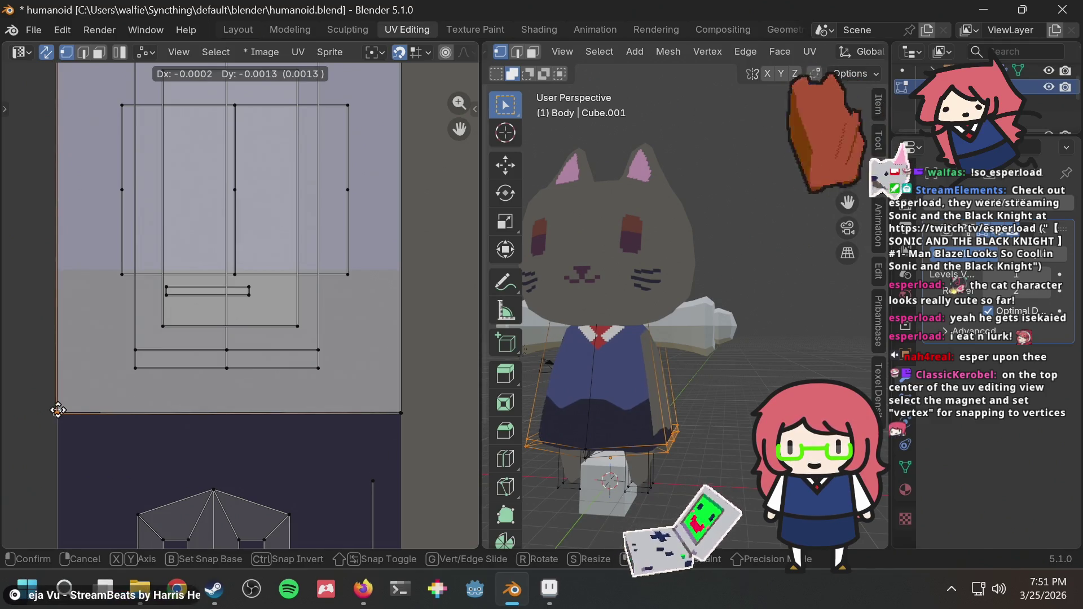
{"action": "left_click", "coordinate": [58, 410]}
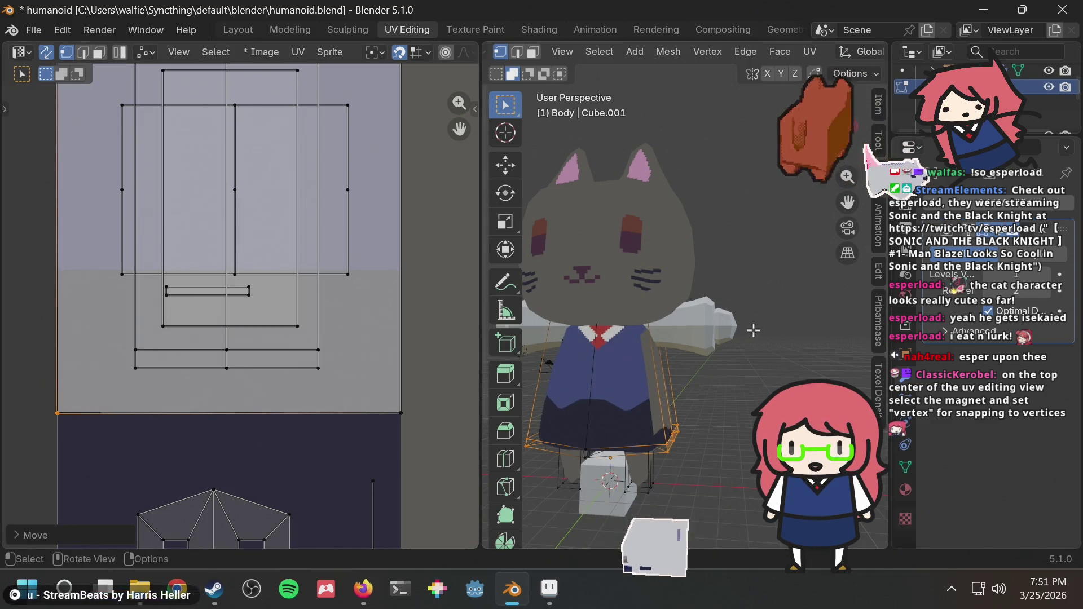
{"action": "middle_click_drag", "start_coordinate": [753, 329], "coordinate": [638, 333]}
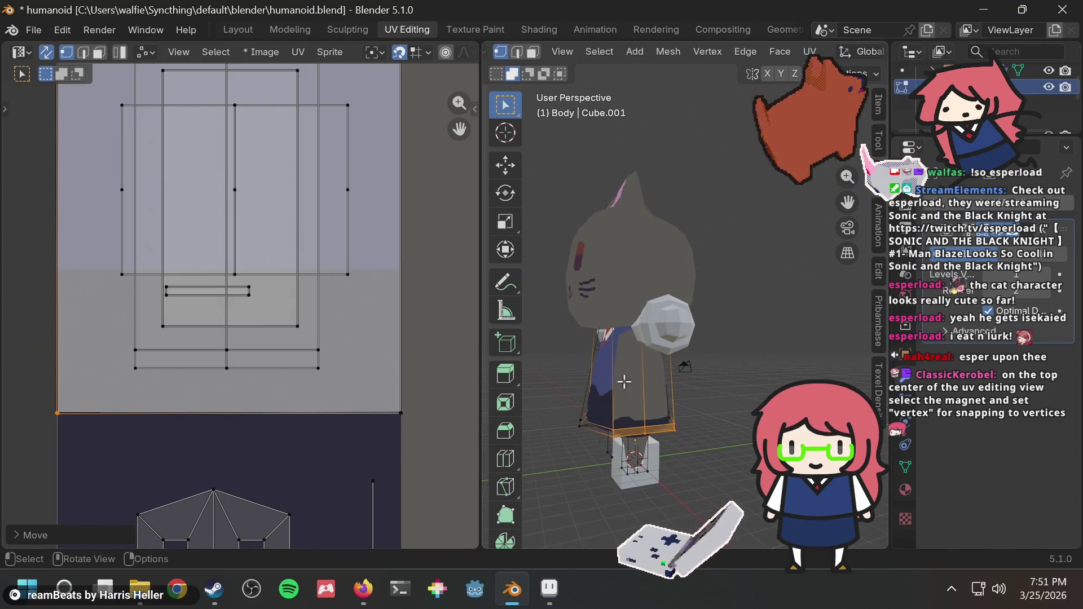
{"action": "left_click", "coordinate": [704, 363]}
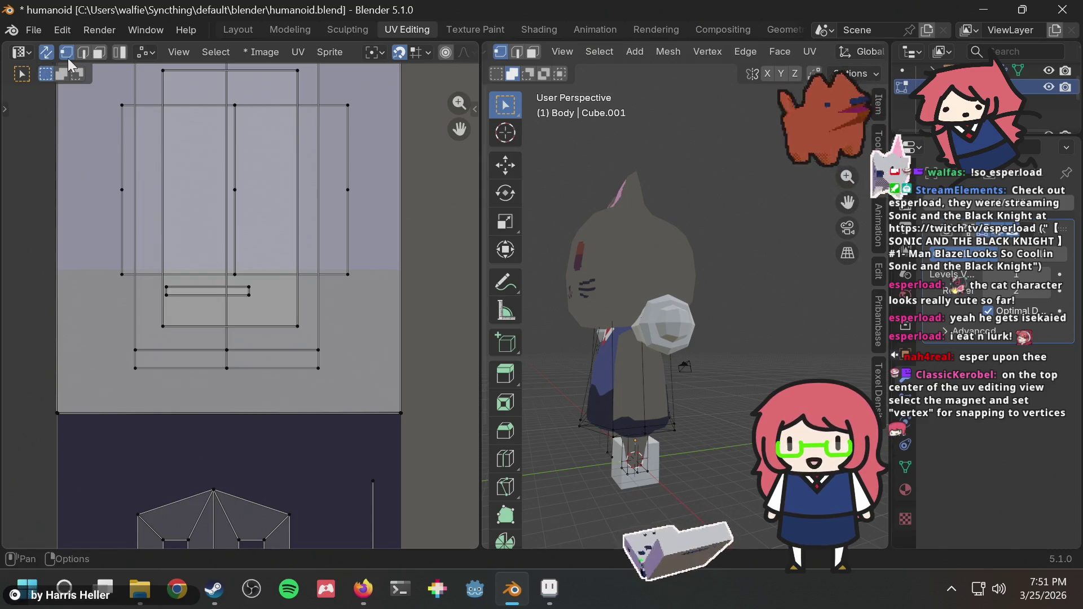
Step: In face select mode, pick the skirt's side face and shift its UVs aside
{"action": "left_click", "coordinate": [99, 51]}
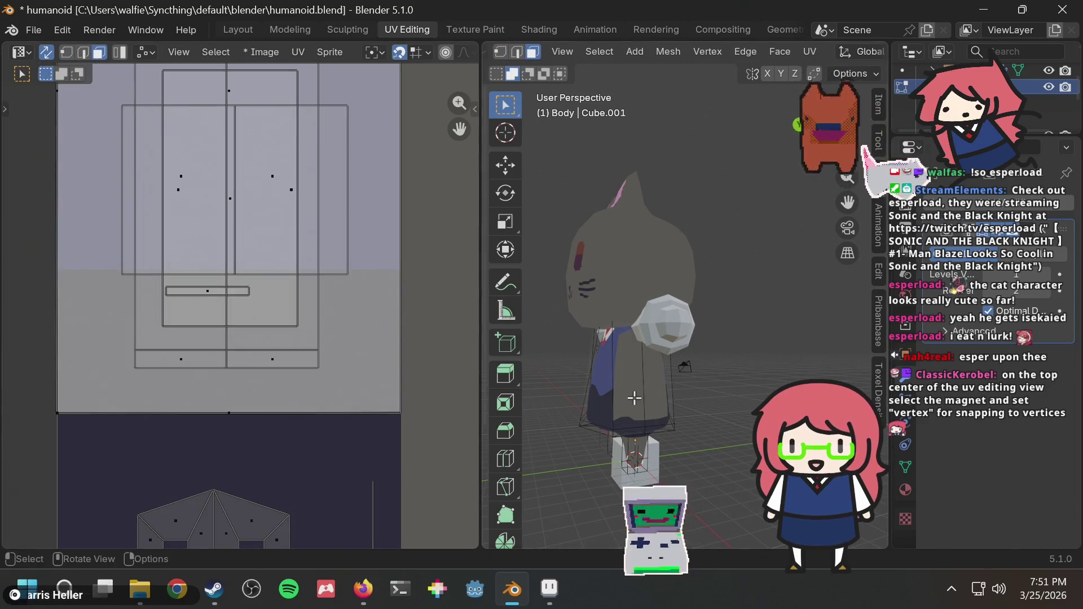
{"action": "left_click", "coordinate": [680, 388]}
{"action": "scroll", "coordinate": [244, 292], "scroll_direction": "down", "scroll_amount": 5}
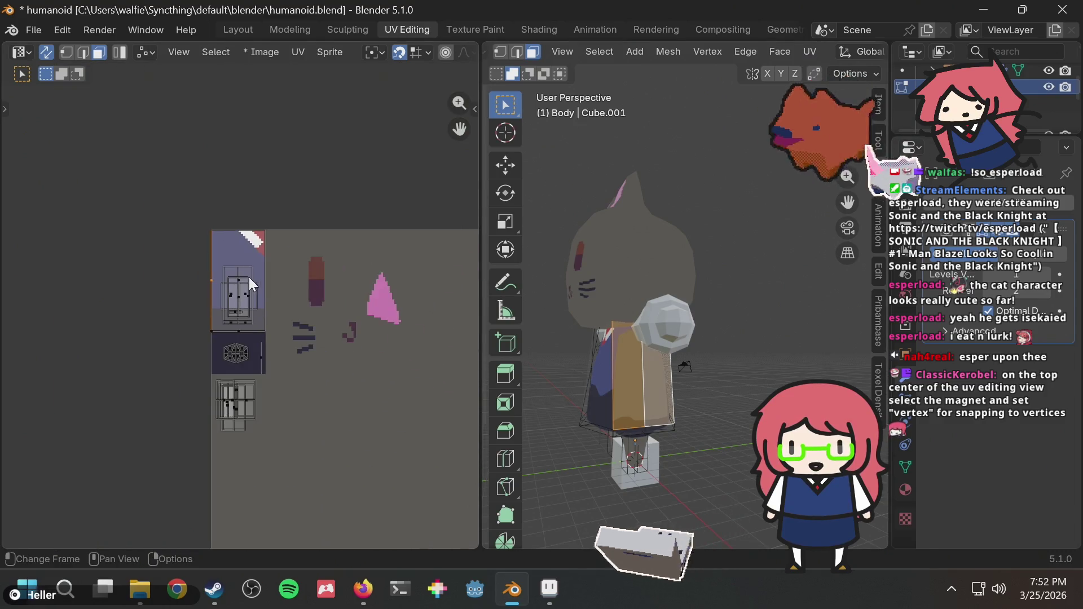
{"action": "key", "text": "g"}
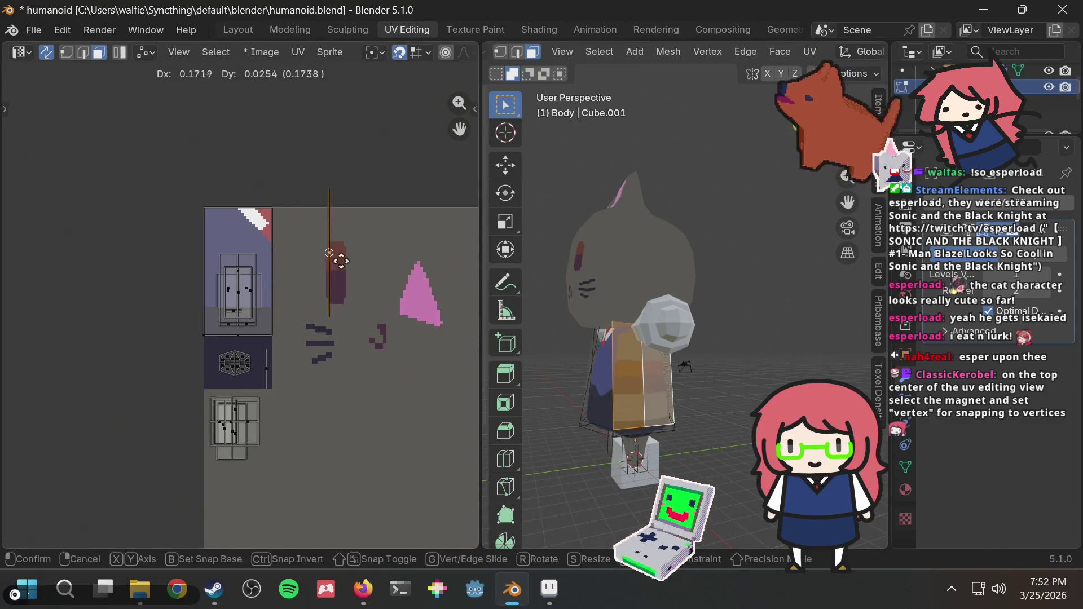
{"action": "left_click", "coordinate": [207, 266]}
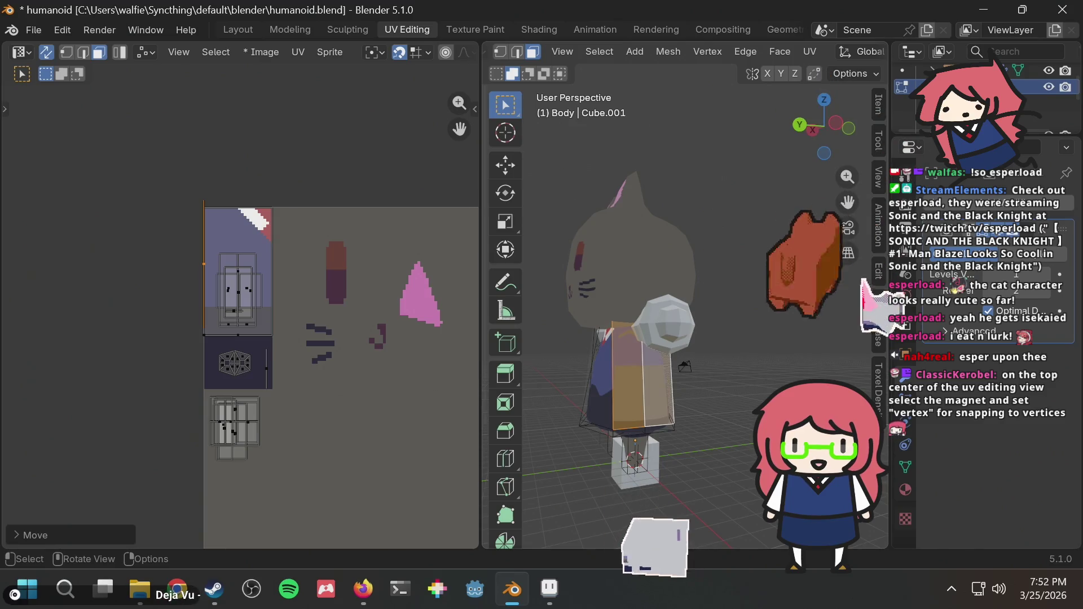
Step: Set the viewport to Left Orthographic view
{"action": "left_click", "coordinate": [848, 129]}
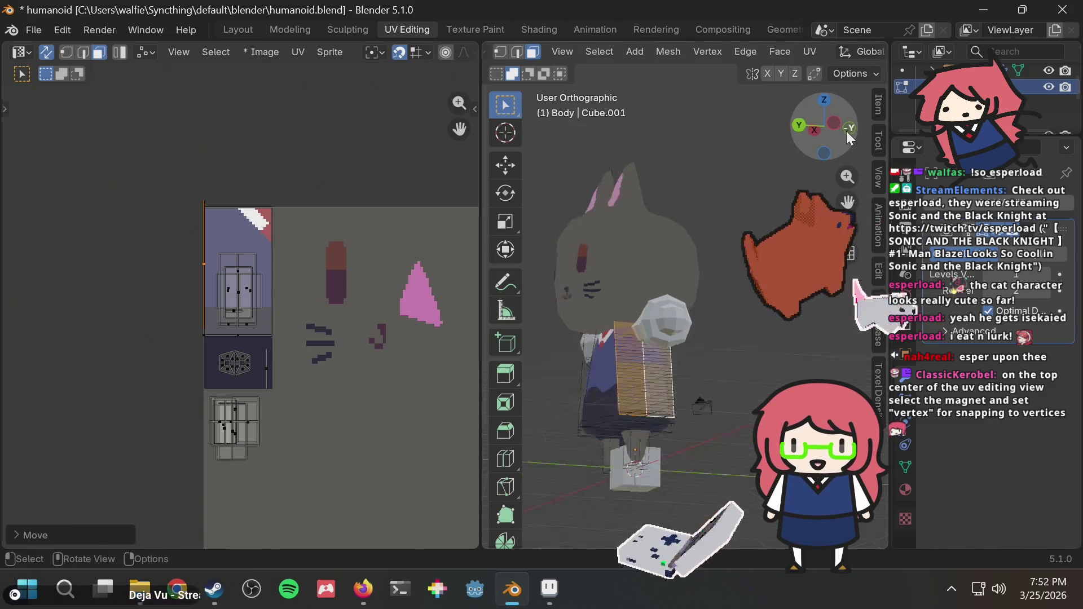
{"action": "left_click", "coordinate": [823, 128]}
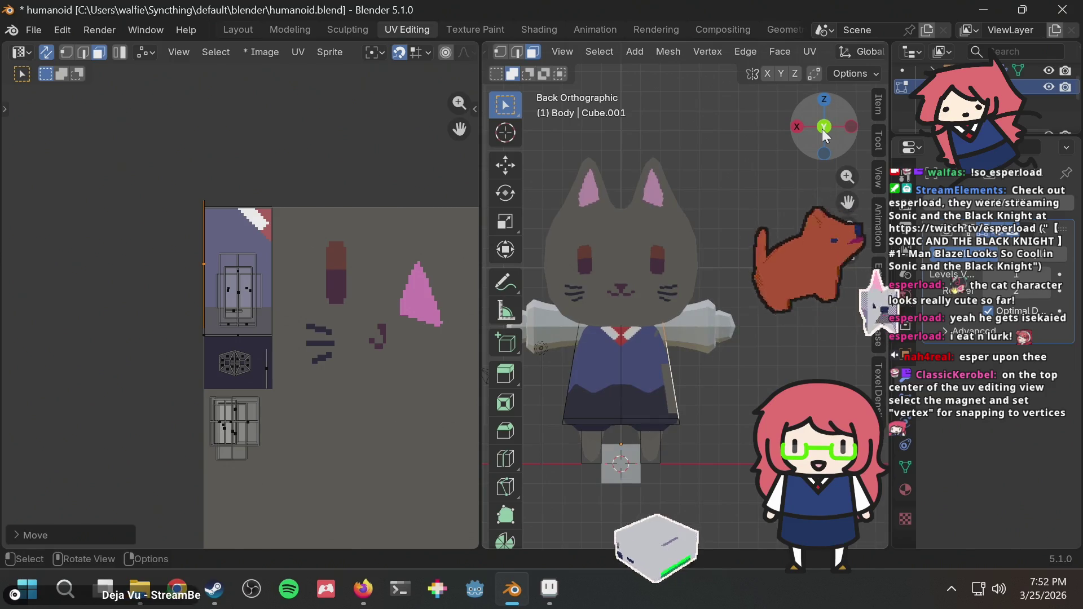
{"action": "left_click", "coordinate": [798, 126]}
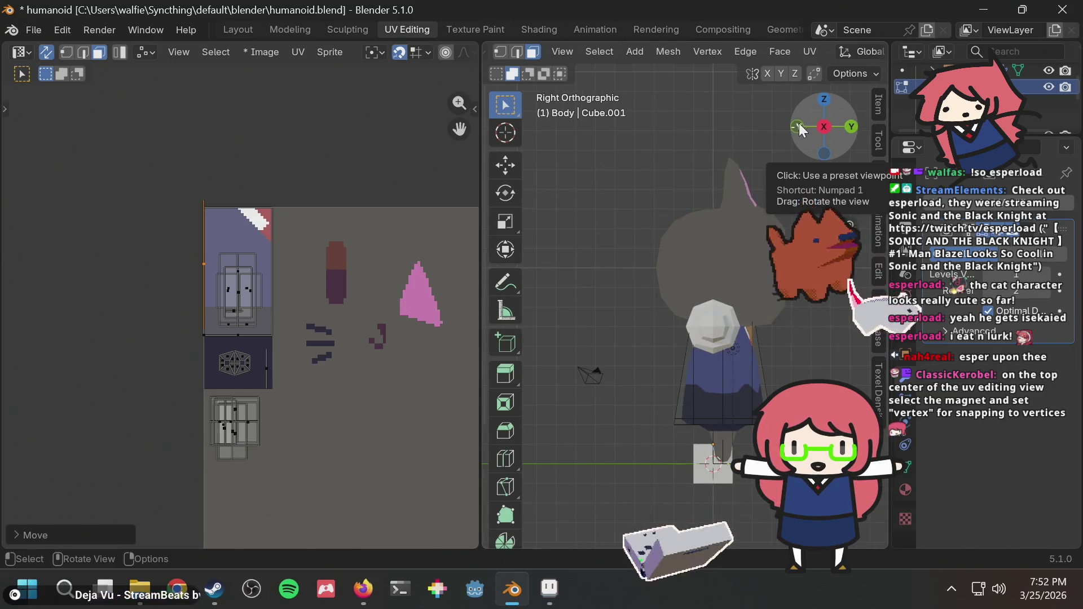
{"action": "left_click", "coordinate": [827, 127]}
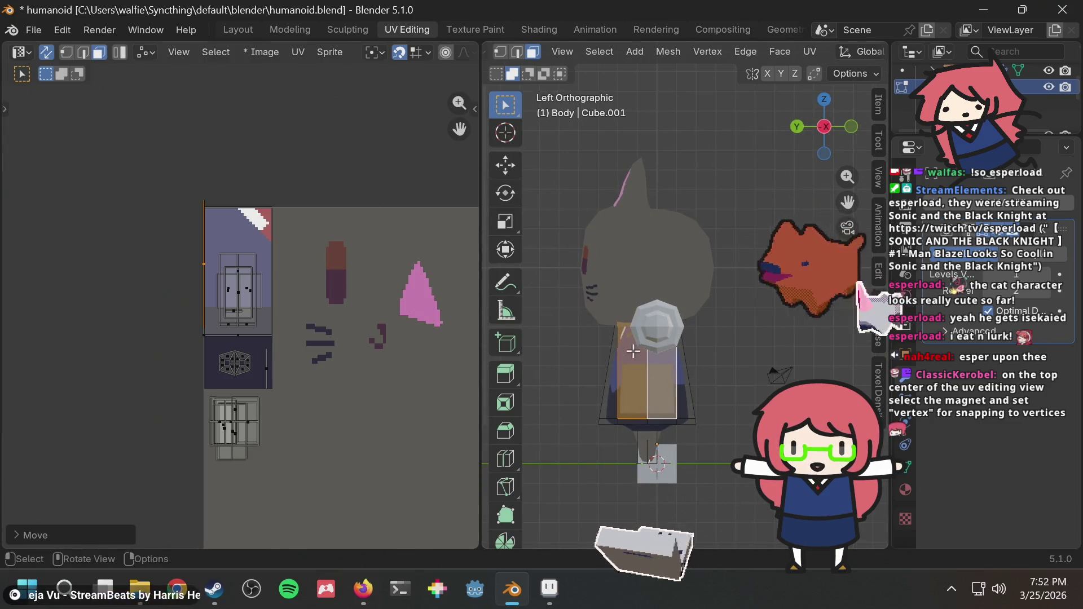
Step: Project the side face's UVs from the left view and apply Set TD in Texel Density Checker
{"action": "key", "text": "u"}
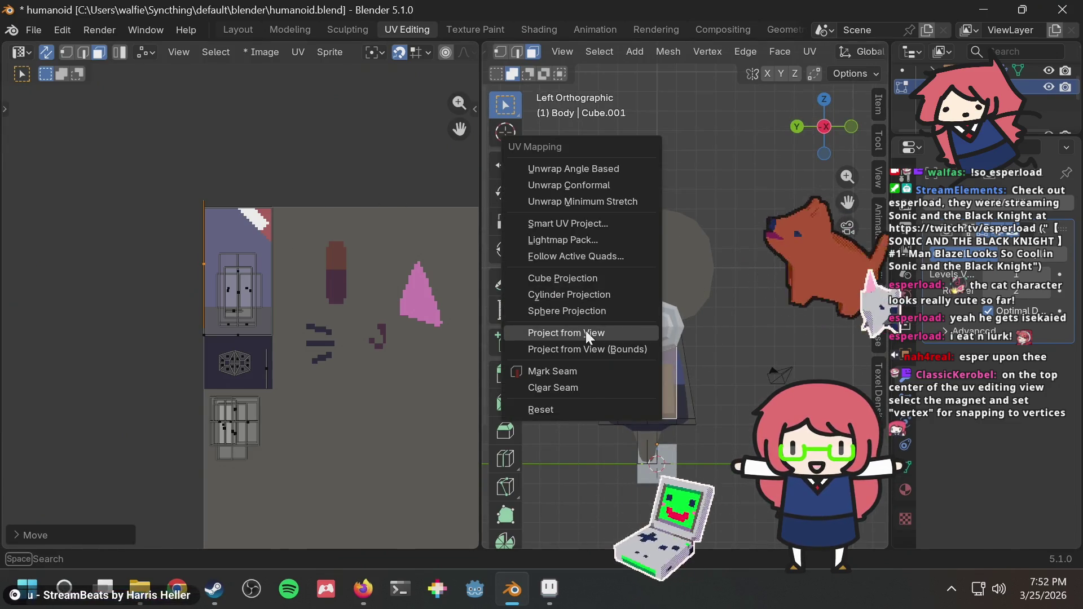
{"action": "left_click", "coordinate": [586, 330]}
{"action": "mouse_move", "coordinate": [310, 367]}
{"action": "middle_mouse_down"}
{"action": "mouse_move", "coordinate": [253, 377]}
{"action": "mouse_move", "coordinate": [180, 185]}
{"action": "middle_mouse_up"}
{"action": "left_click", "coordinate": [877, 378]}
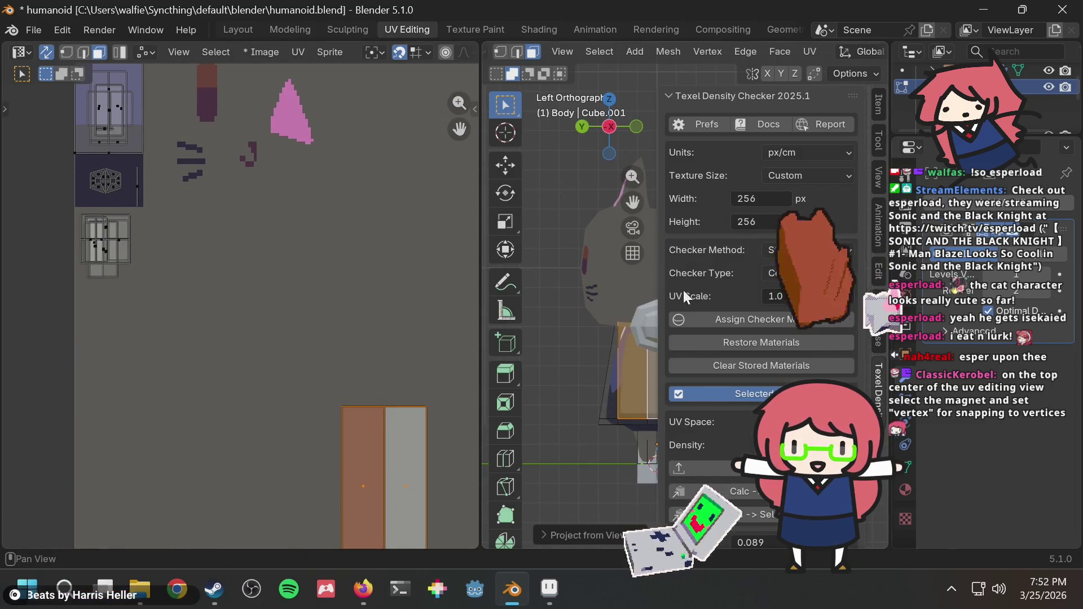
{"action": "scroll", "coordinate": [735, 354], "scroll_direction": "down", "scroll_amount": 8}
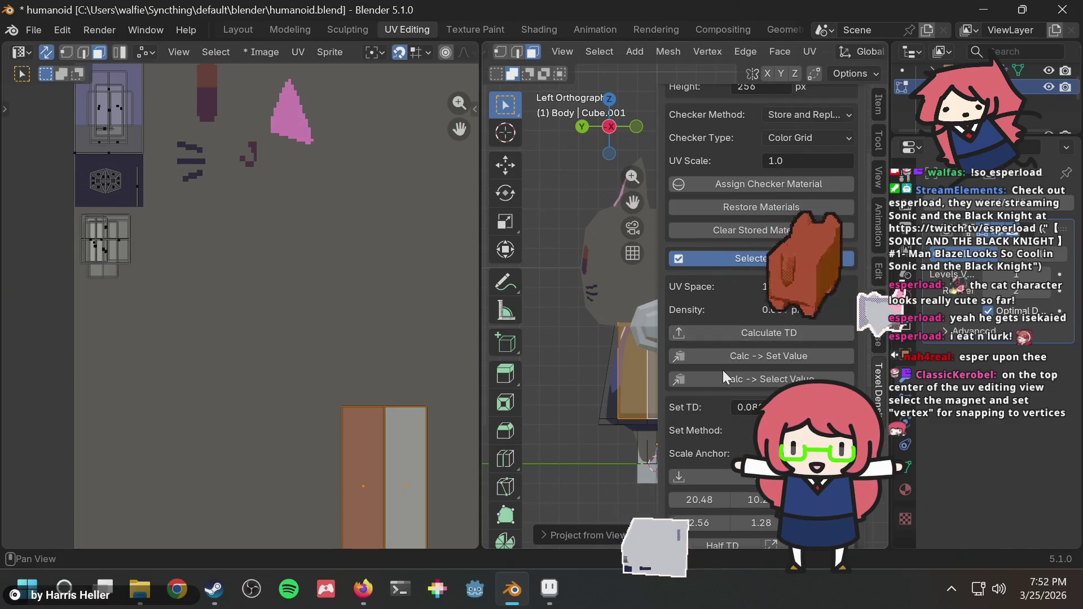
{"action": "scroll", "coordinate": [722, 364], "scroll_direction": "down", "scroll_amount": 8}
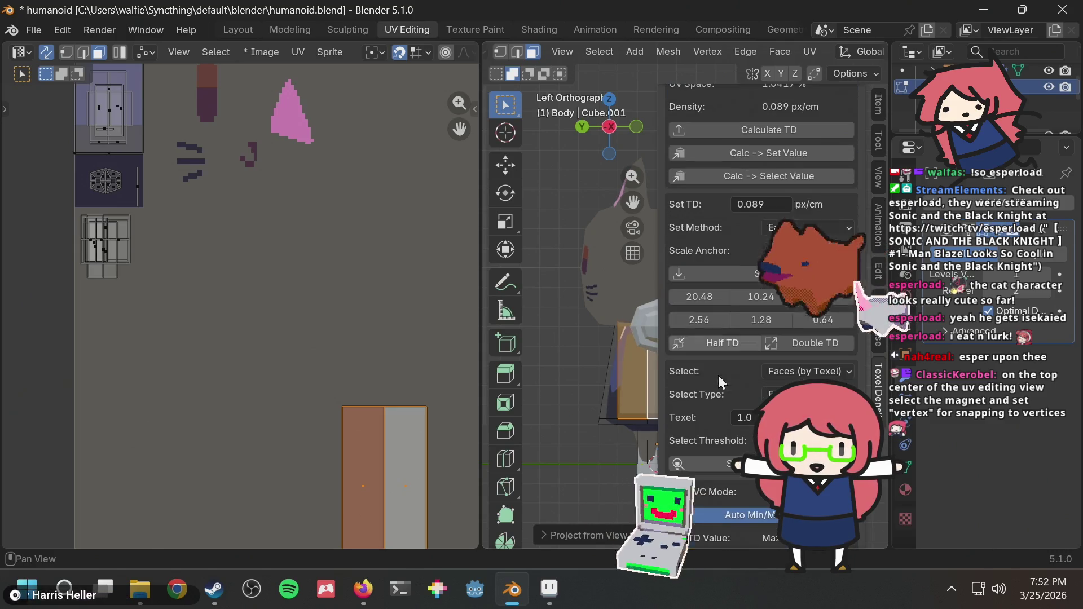
{"action": "left_click", "coordinate": [712, 275]}
Step: Move the side-face island onto the texture's top-left block, nudged slightly left
{"action": "key", "text": "g"}
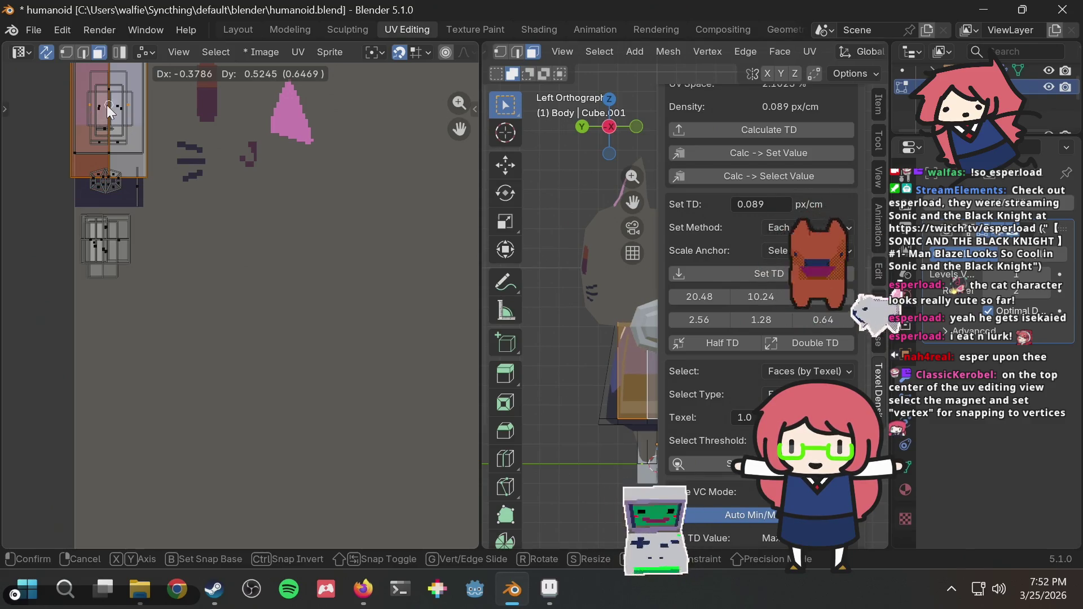
{"action": "left_click", "coordinate": [106, 125]}
{"action": "middle_click_drag", "start_coordinate": [292, 245], "coordinate": [347, 360]}
{"action": "key", "text": "g"}
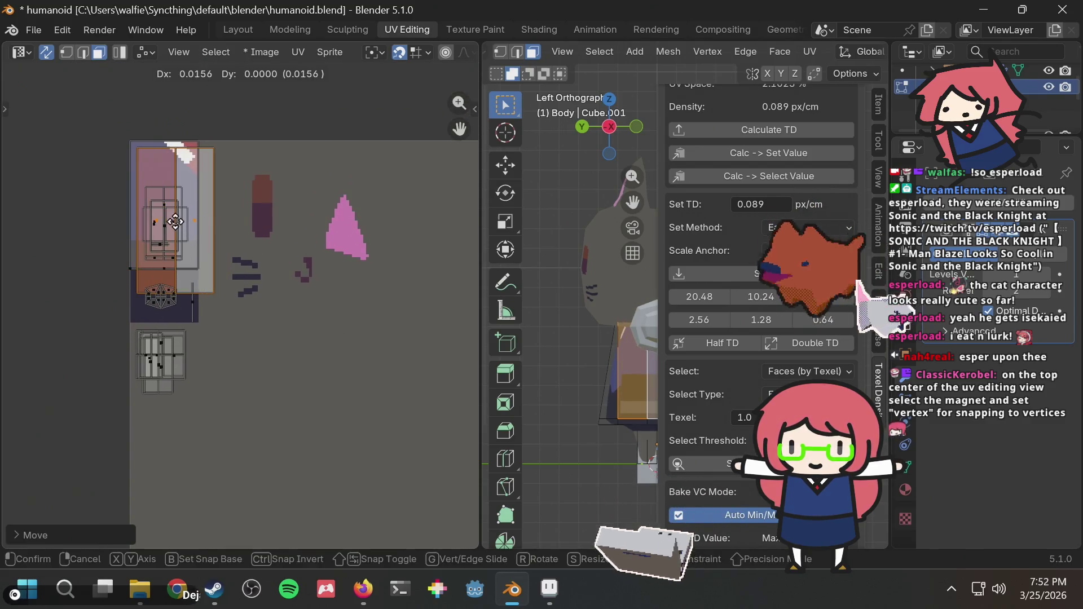
{"action": "left_click", "coordinate": [163, 211]}
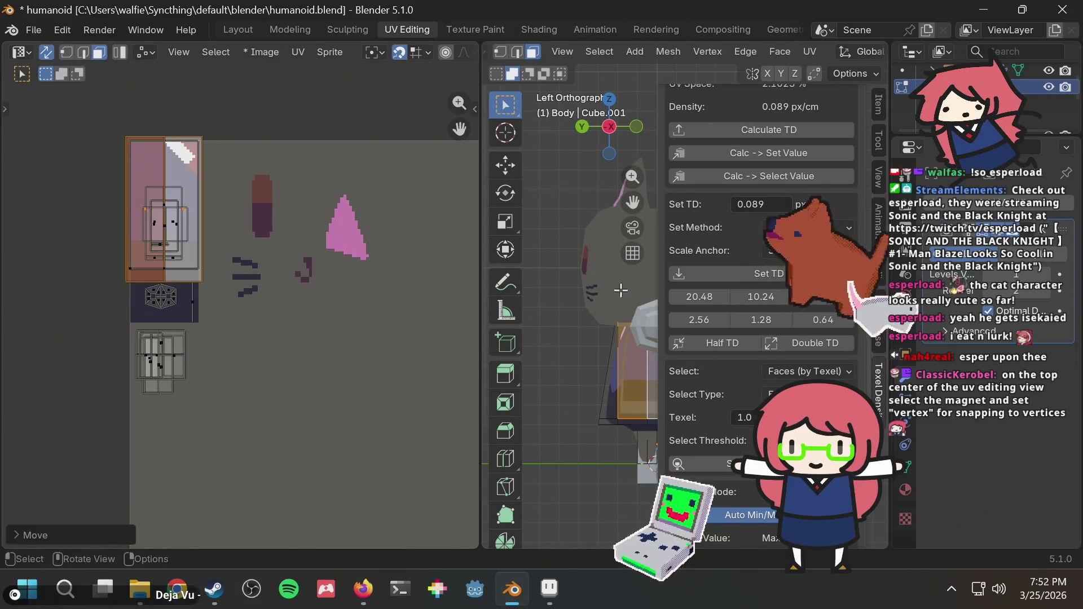
{"action": "middle_click_drag", "start_coordinate": [604, 294], "coordinate": [635, 303]}
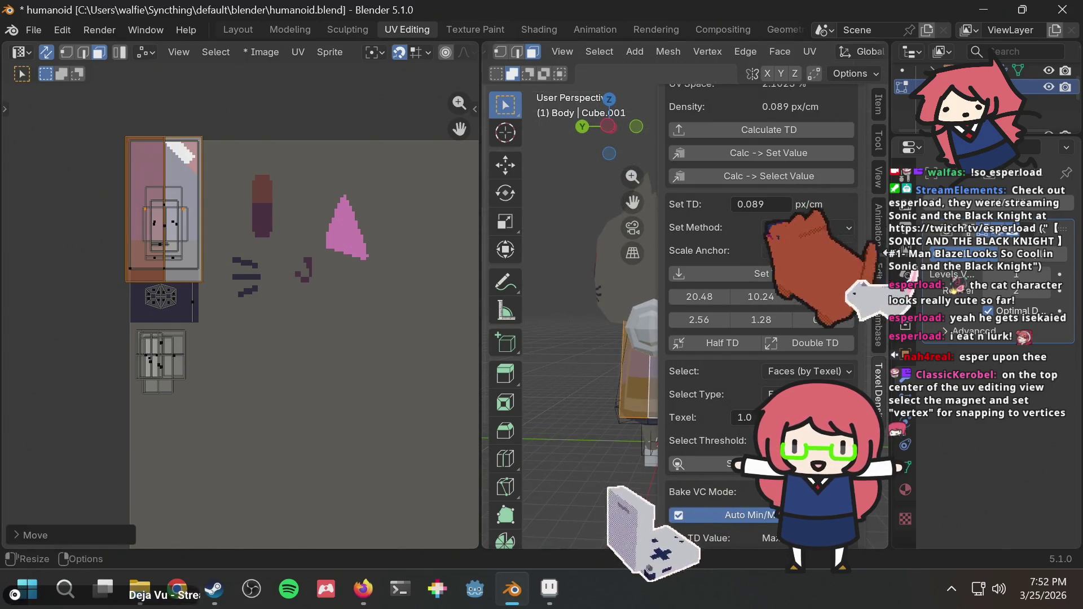
Step: Hide the texel density panel and inspect the skirt mapping from above, leaving the island in place
{"action": "key", "text": "n"}
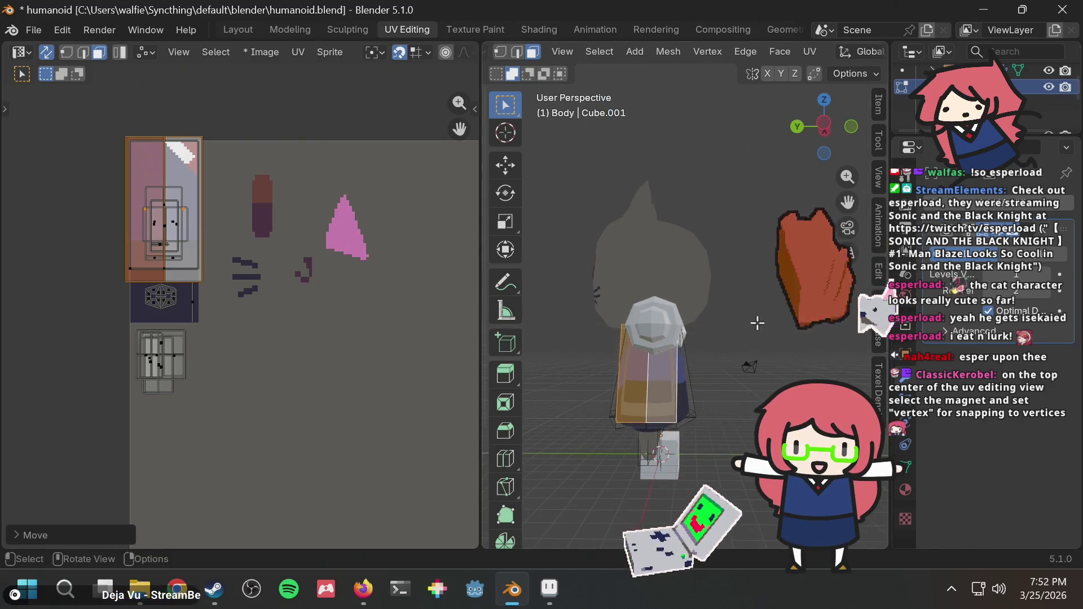
{"action": "mouse_move", "coordinate": [697, 384]}
{"action": "middle_mouse_down"}
{"action": "mouse_move", "coordinate": [742, 320]}
{"action": "mouse_move", "coordinate": [702, 365]}
{"action": "mouse_move", "coordinate": [685, 332]}
{"action": "middle_mouse_up"}
{"action": "scroll", "coordinate": [699, 365], "scroll_direction": "up", "scroll_amount": 3}
{"action": "scroll", "coordinate": [161, 186], "scroll_direction": "up", "scroll_amount": 1}
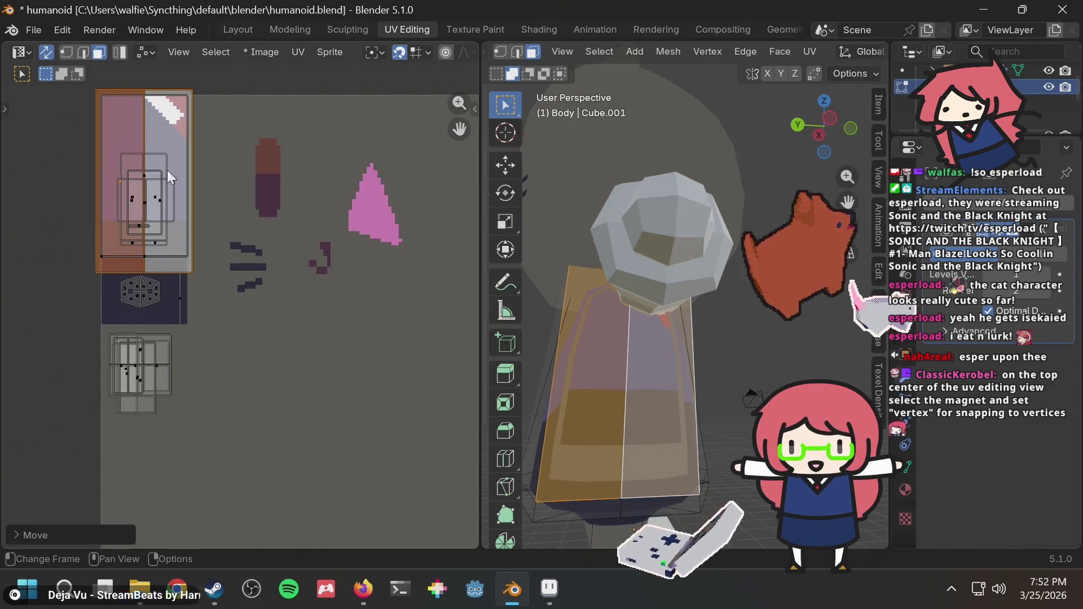
{"action": "middle_click_drag", "start_coordinate": [167, 170], "coordinate": [217, 178]}
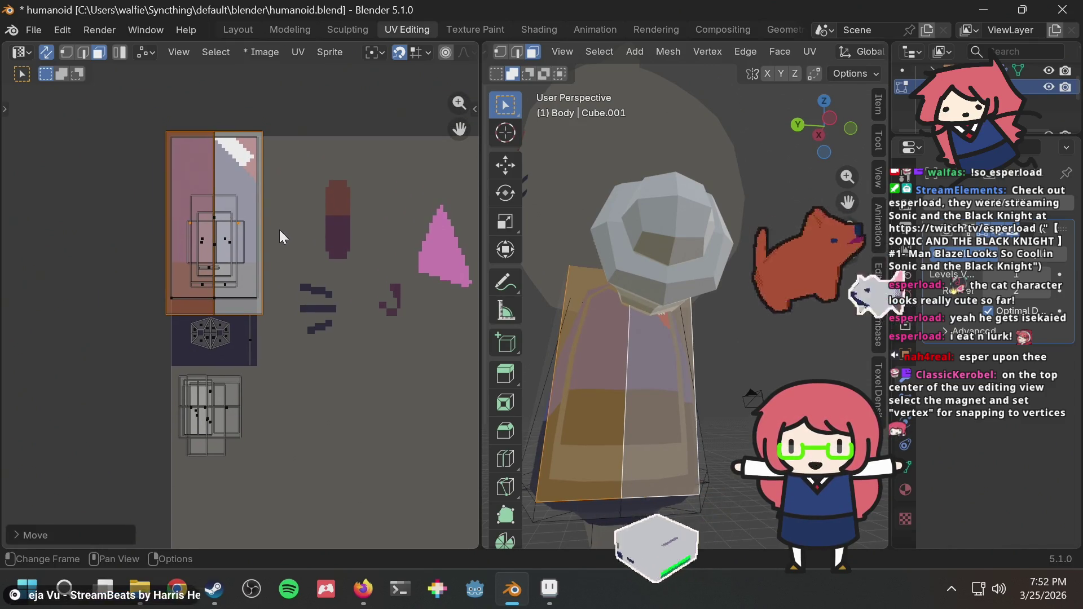
{"action": "key", "text": "g"}
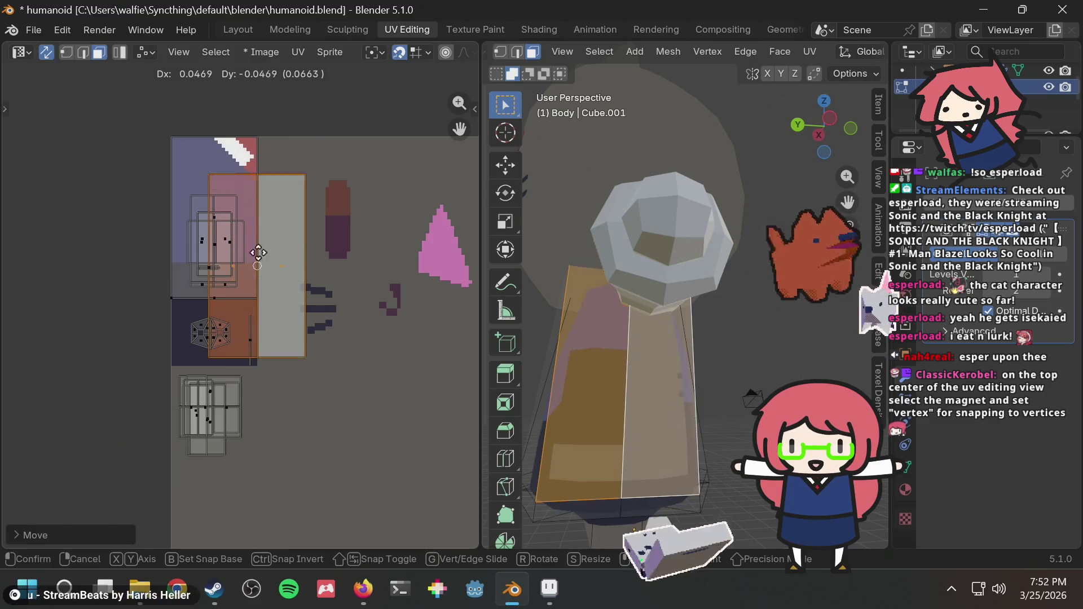
{"action": "key", "text": "Escape"}
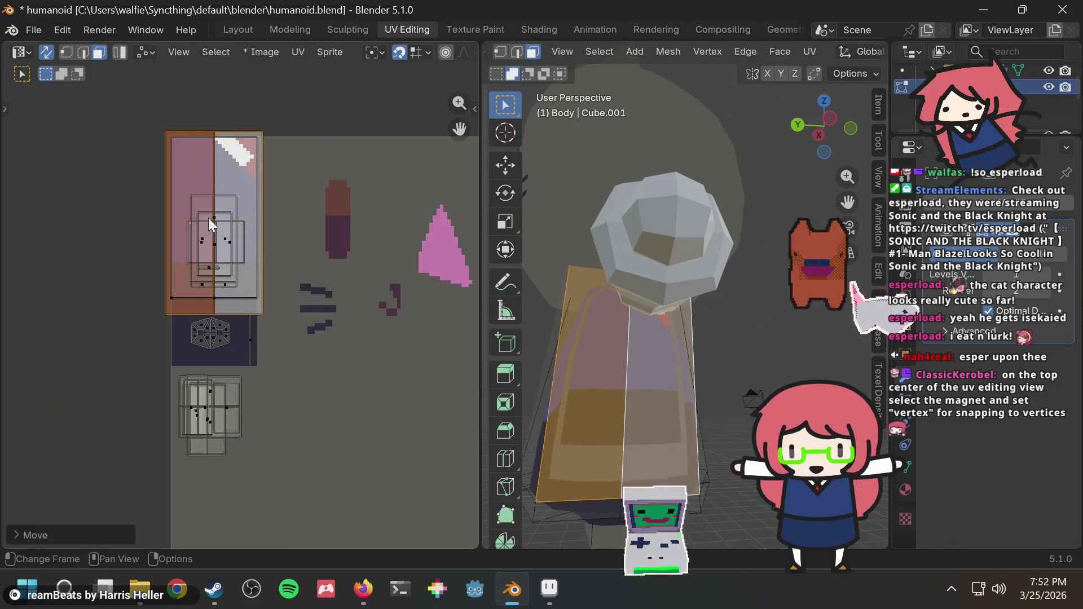
{"action": "left_click", "coordinate": [141, 118]}
{"action": "left_click_drag", "start_coordinate": [177, 370], "coordinate": [168, 378]}
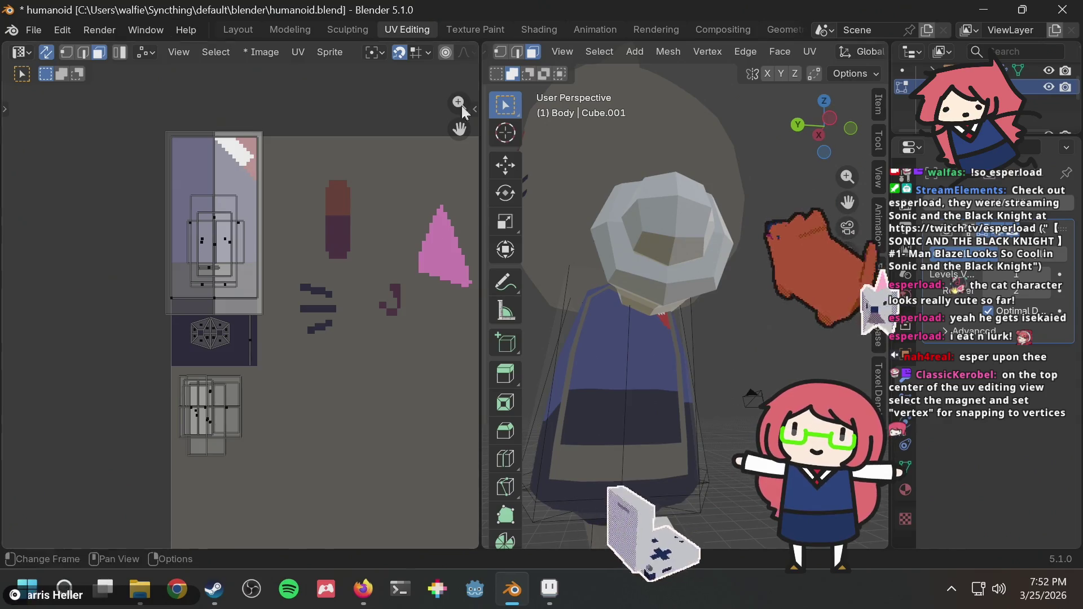
Step: Nudge an edge of the lower UV island slightly left within the navy block
{"action": "mouse_move", "coordinate": [696, 144]}
{"action": "middle_mouse_down"}
{"action": "mouse_move", "coordinate": [735, 174]}
{"action": "mouse_move", "coordinate": [715, 213]}
{"action": "mouse_move", "coordinate": [740, 218]}
{"action": "mouse_move", "coordinate": [735, 242]}
{"action": "mouse_move", "coordinate": [703, 252]}
{"action": "mouse_move", "coordinate": [679, 224]}
{"action": "mouse_move", "coordinate": [728, 237]}
{"action": "mouse_move", "coordinate": [663, 212]}
{"action": "middle_mouse_up"}
{"action": "scroll", "coordinate": [663, 212], "scroll_direction": "up", "scroll_amount": 5}
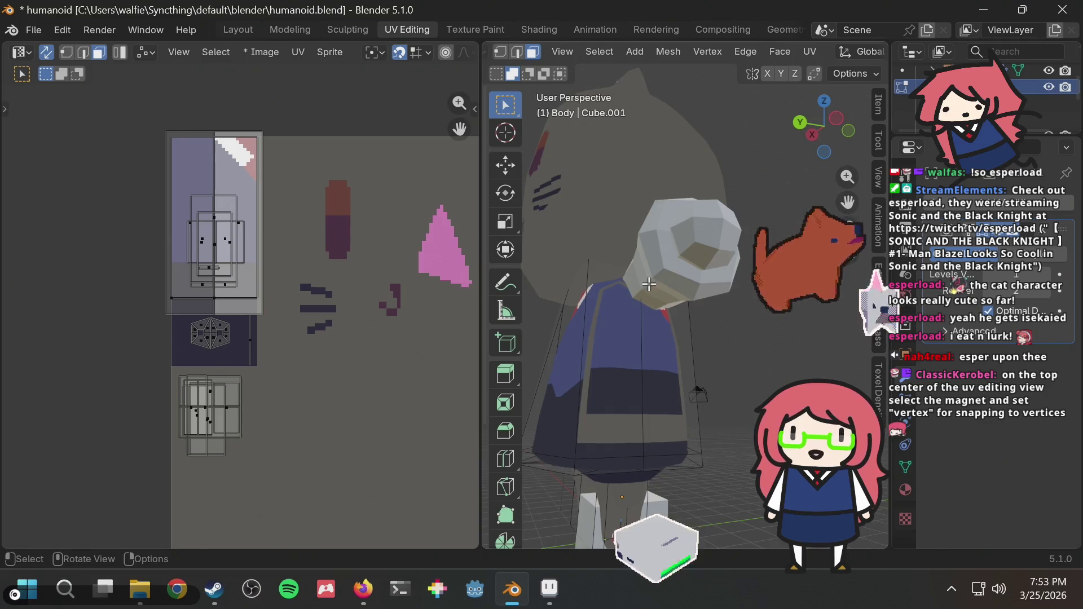
{"action": "scroll", "coordinate": [192, 202], "scroll_direction": "up", "scroll_amount": 1}
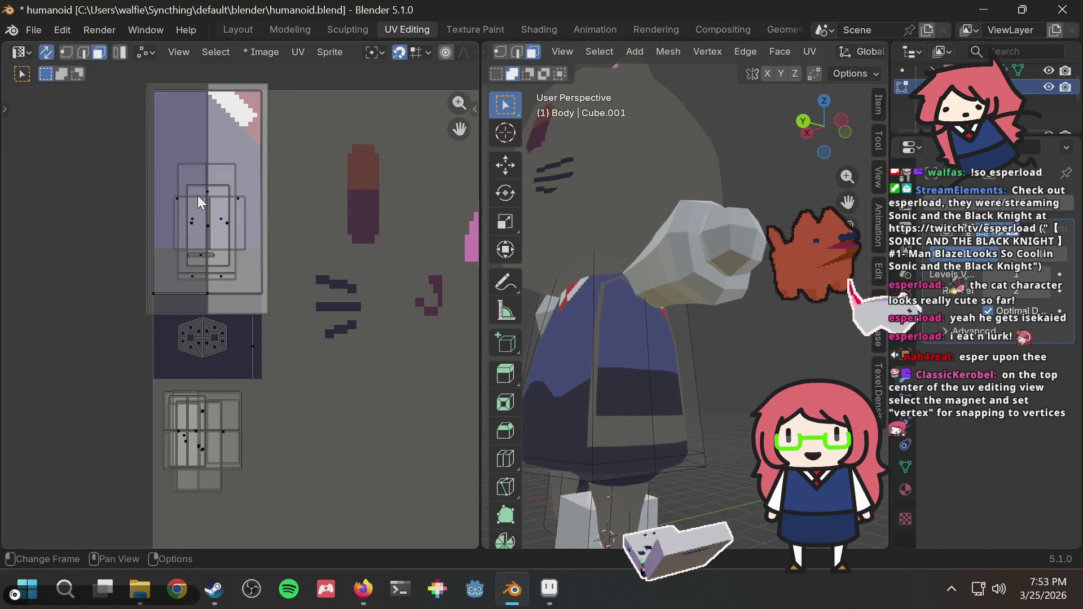
{"action": "left_click", "coordinate": [276, 328]}
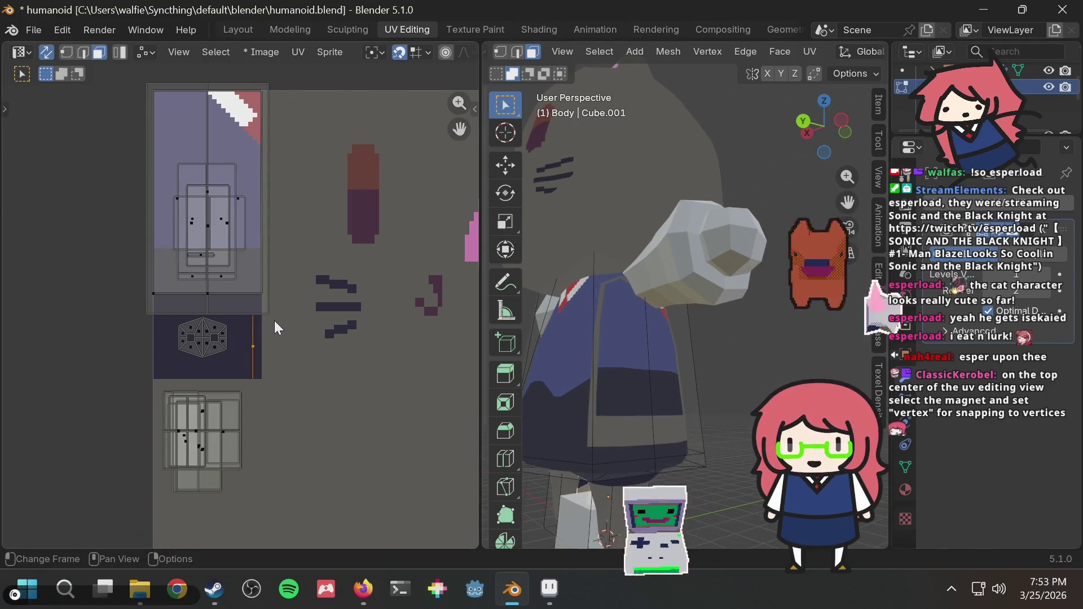
{"action": "key", "text": "g"}
{"action": "left_click", "coordinate": [243, 353]}
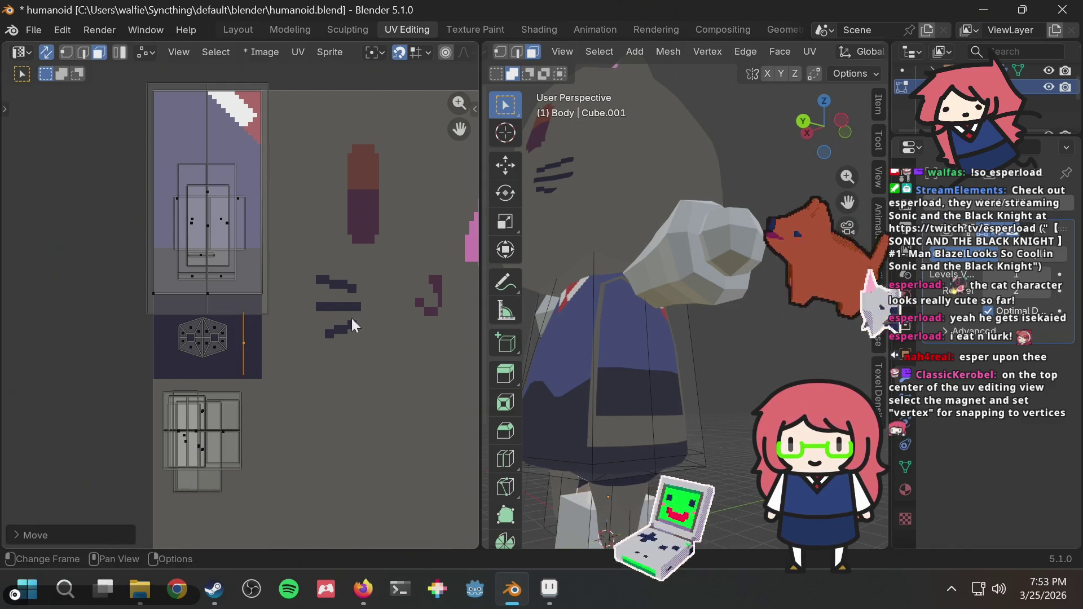
{"action": "left_click", "coordinate": [277, 297]}
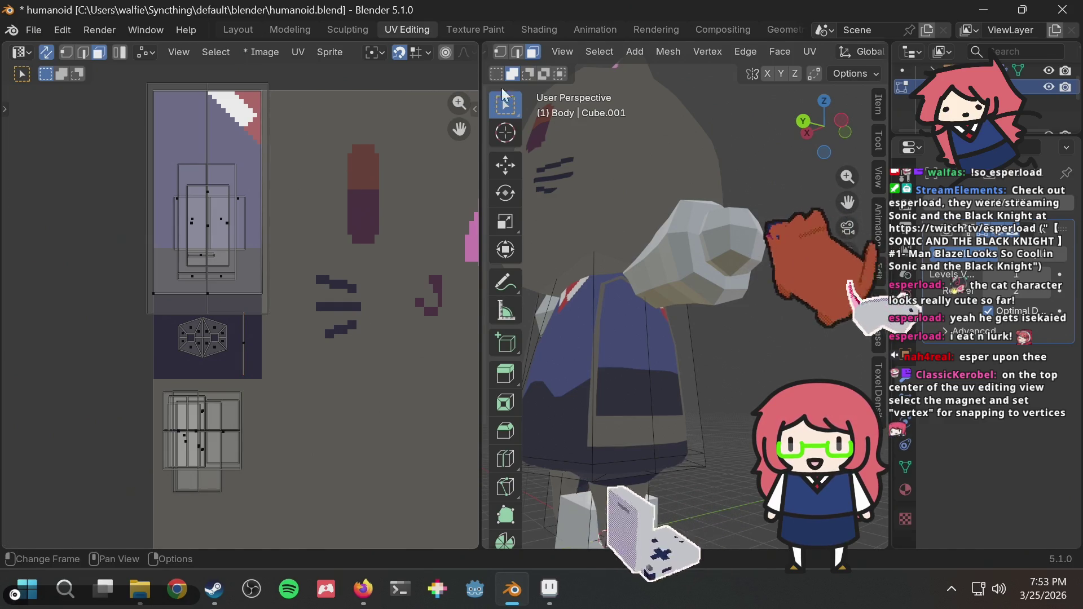
Step: Adjust the upper island's bottom corners and snap the top-left UV vertex onto the corner
{"action": "left_click", "coordinate": [505, 53]}
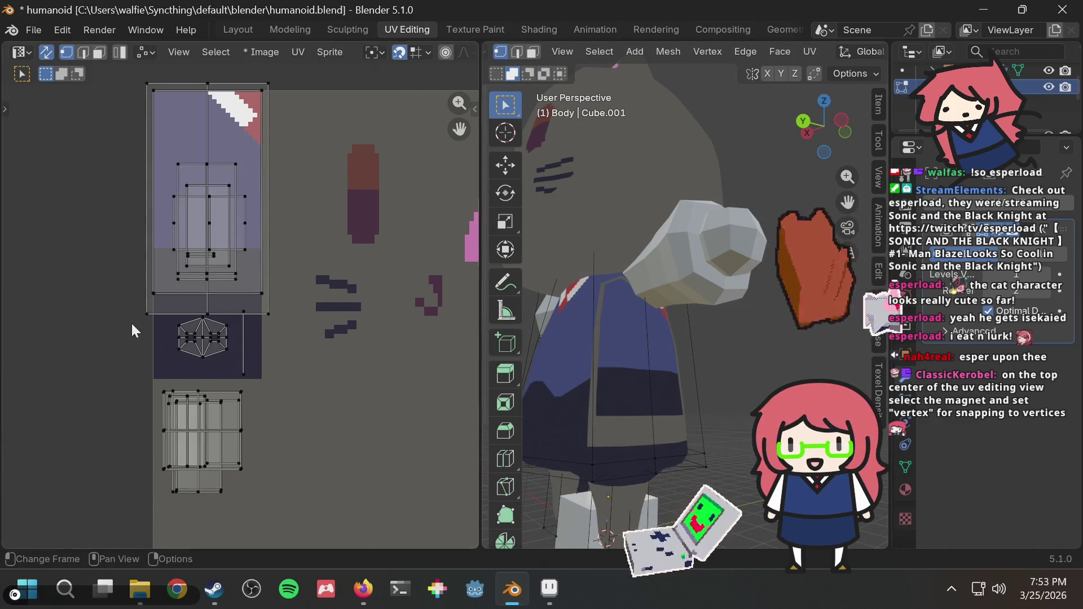
{"action": "left_click_drag", "start_coordinate": [148, 309], "coordinate": [156, 312]}
{"action": "mouse_move", "coordinate": [267, 314]}
{"action": "left_mouse_down"}
{"action": "mouse_move", "coordinate": [258, 325]}
{"action": "mouse_move", "coordinate": [256, 309]}
{"action": "left_mouse_up"}
{"action": "middle_click_drag", "start_coordinate": [260, 208], "coordinate": [285, 274]}
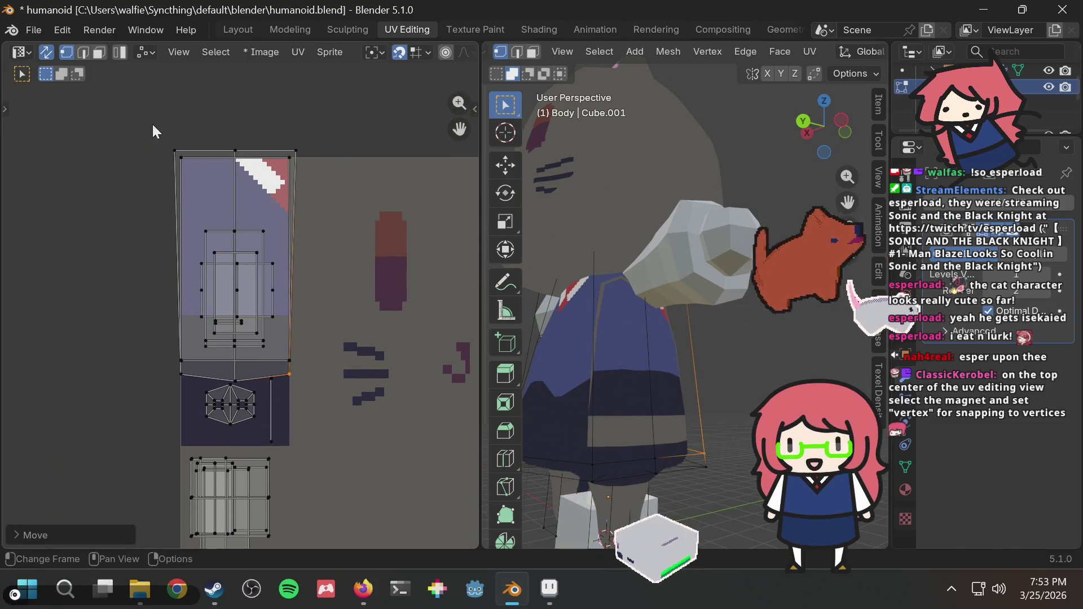
{"action": "mouse_move", "coordinate": [152, 124]}
{"action": "left_mouse_down"}
{"action": "mouse_move", "coordinate": [175, 150]}
{"action": "mouse_move", "coordinate": [290, 150]}
{"action": "mouse_move", "coordinate": [214, 154]}
{"action": "left_mouse_up"}
{"action": "left_click_drag", "start_coordinate": [176, 156], "coordinate": [217, 162]}
{"action": "left_click", "coordinate": [178, 160]}
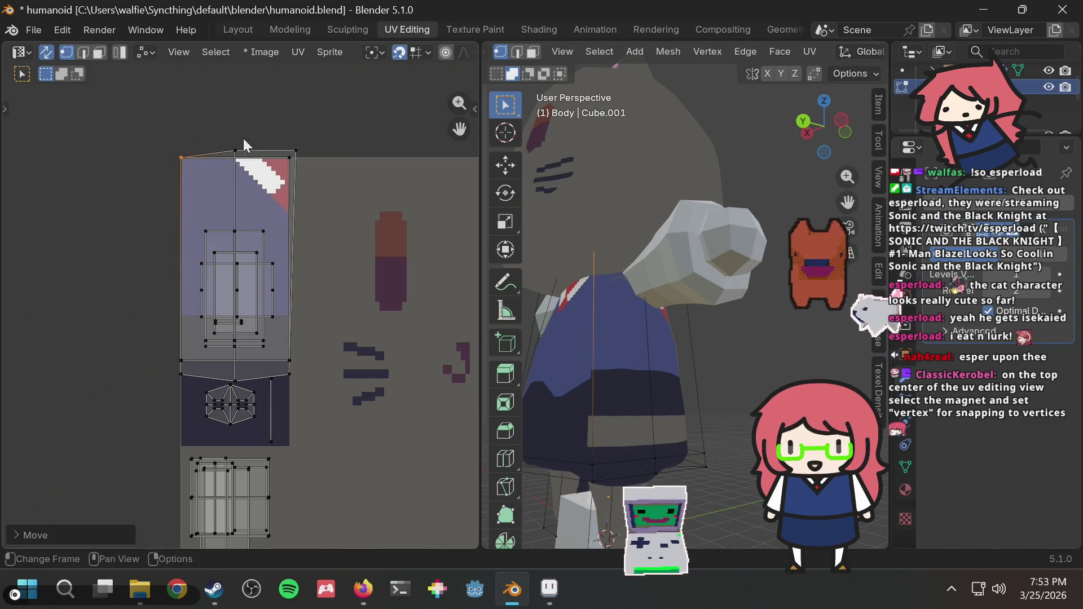
Step: Place the top-right and top-middle UV vertices onto the grey area's top edge
{"action": "left_click_drag", "start_coordinate": [263, 127], "coordinate": [321, 152]}
{"action": "key", "text": "g"}
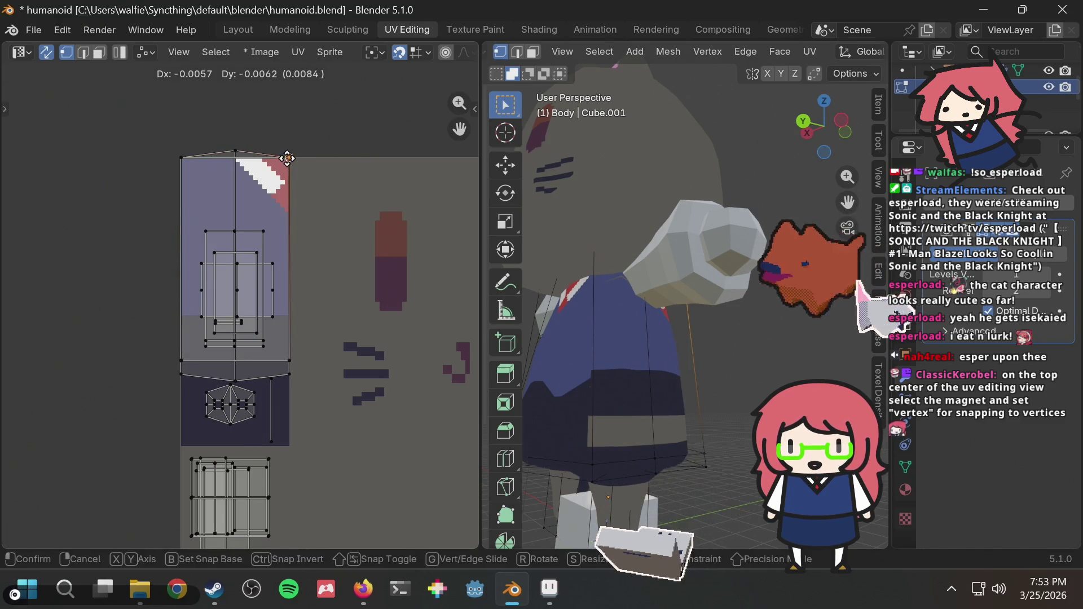
{"action": "left_click", "coordinate": [287, 157]}
{"action": "left_click_drag", "start_coordinate": [219, 150], "coordinate": [212, 155]}
{"action": "key", "text": "g"}
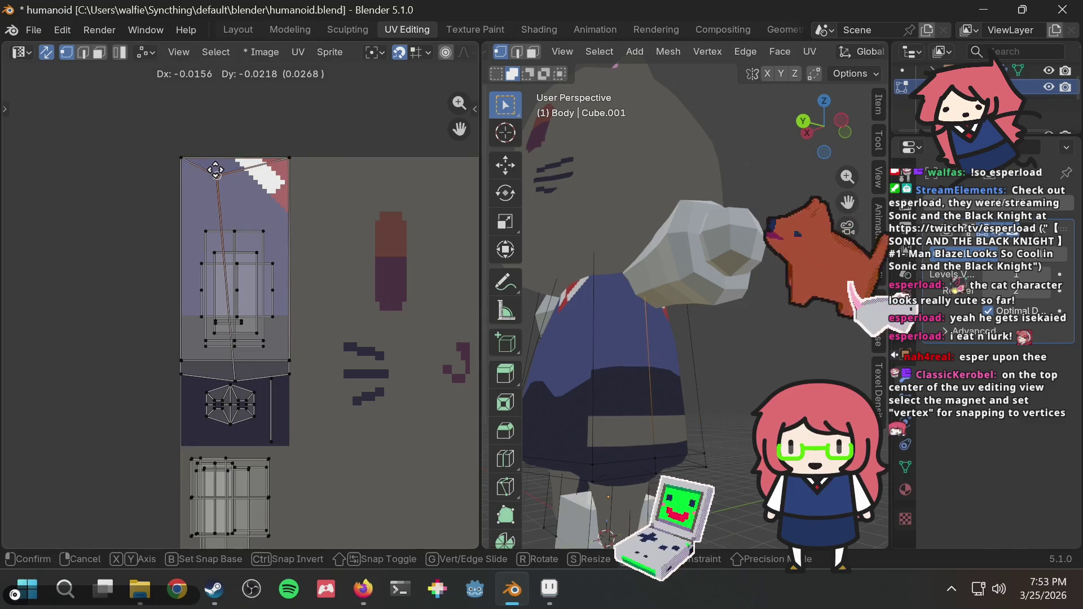
{"action": "left_click", "coordinate": [237, 178]}
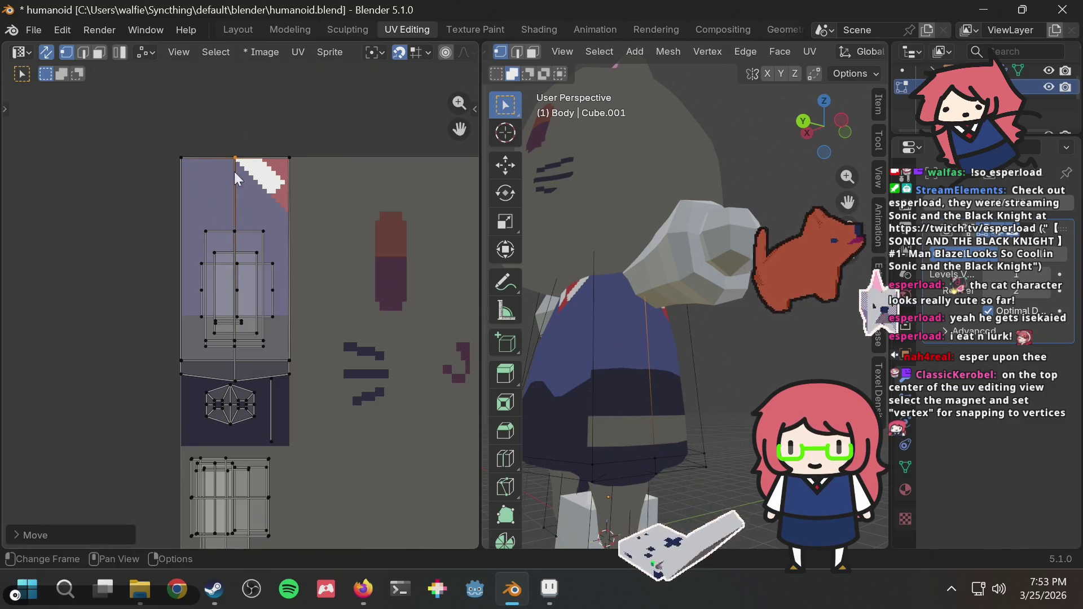
Step: Raise the middle seam UV vertex up to the grey area's edge
{"action": "left_click", "coordinate": [235, 377]}
{"action": "key", "text": "g"}
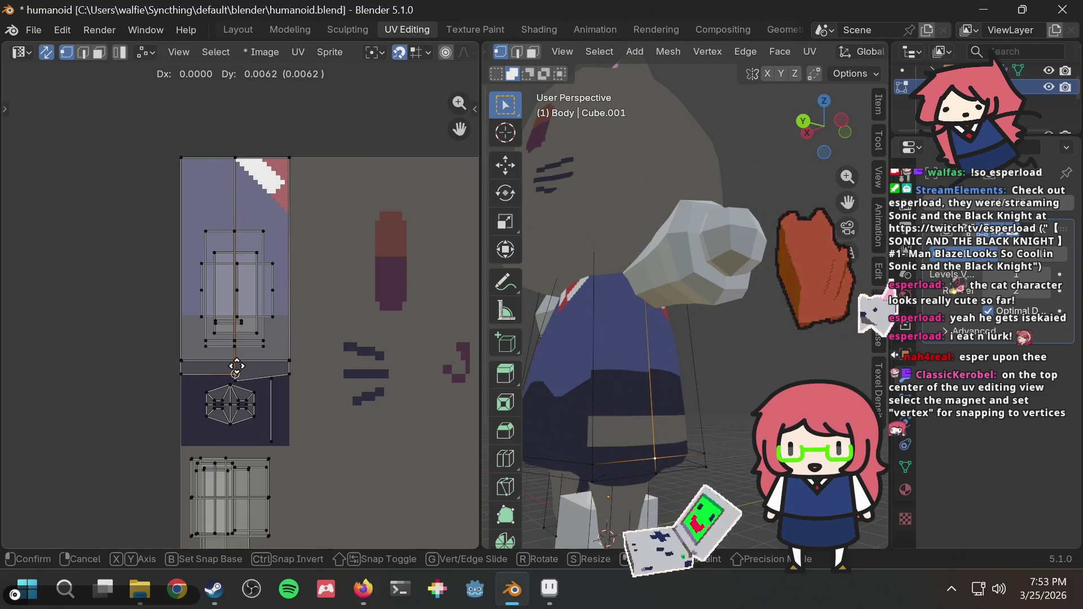
{"action": "left_click", "coordinate": [236, 367]}
{"action": "scroll", "coordinate": [241, 384], "scroll_direction": "up", "scroll_amount": 8}
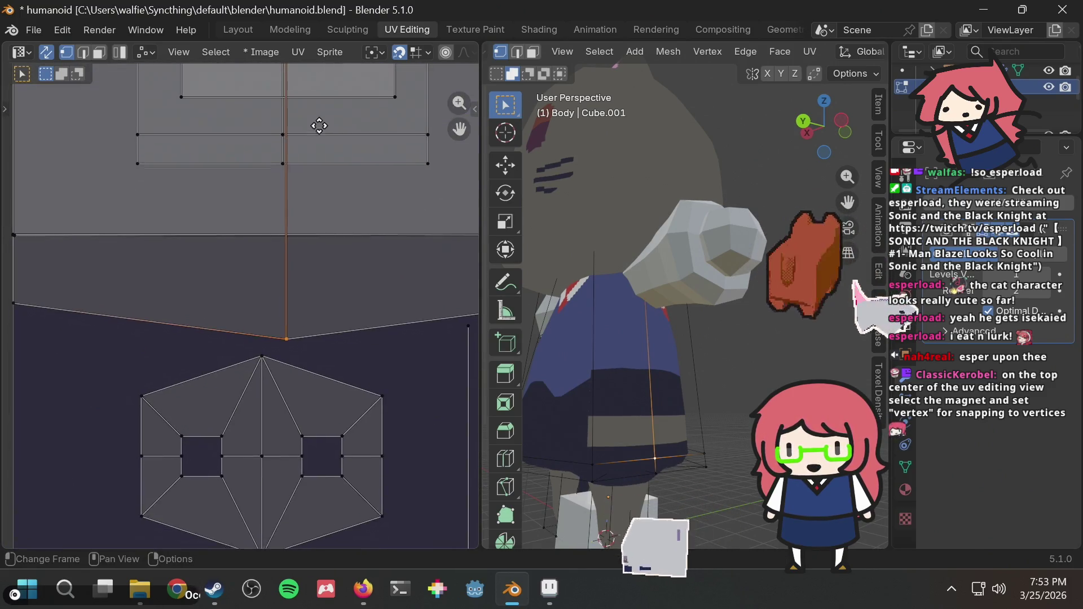
{"action": "left_click_drag", "start_coordinate": [276, 341], "coordinate": [277, 341]}
{"action": "key", "text": "g"}
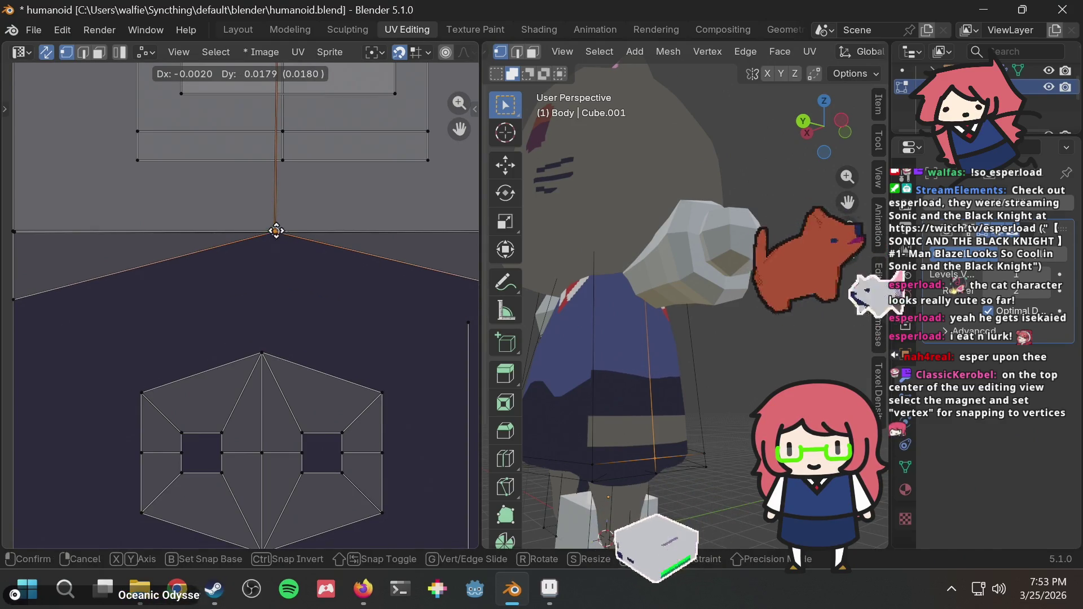
{"action": "left_click", "coordinate": [276, 226]}
{"action": "scroll", "coordinate": [181, 327], "scroll_direction": "down", "scroll_amount": 1}
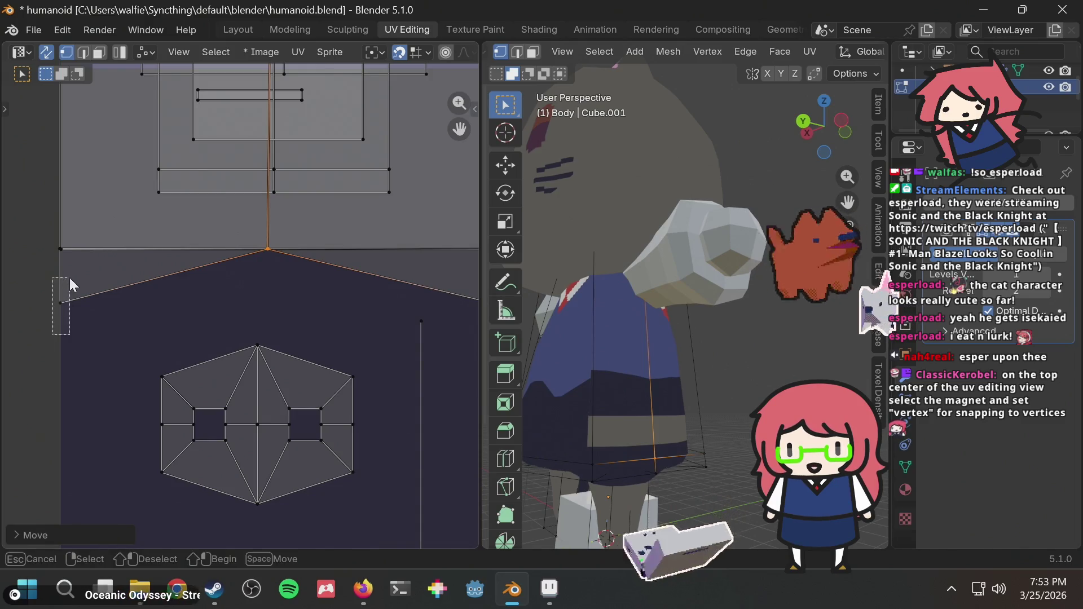
Step: Raise the next seam vertex and the right corner vertex into line on the edge
{"action": "left_click_drag", "start_coordinate": [69, 278], "coordinate": [69, 334]}
{"action": "key", "text": "g"}
{"action": "left_click", "coordinate": [61, 248]}
{"action": "scroll", "coordinate": [61, 248], "scroll_direction": "down", "scroll_amount": 1}
{"action": "mouse_move", "coordinate": [61, 248]}
{"action": "middle_mouse_down"}
{"action": "mouse_move", "coordinate": [110, 298]}
{"action": "mouse_move", "coordinate": [67, 306]}
{"action": "middle_mouse_up"}
{"action": "left_click_drag", "start_coordinate": [305, 313], "coordinate": [284, 330]}
{"action": "key", "text": "g"}
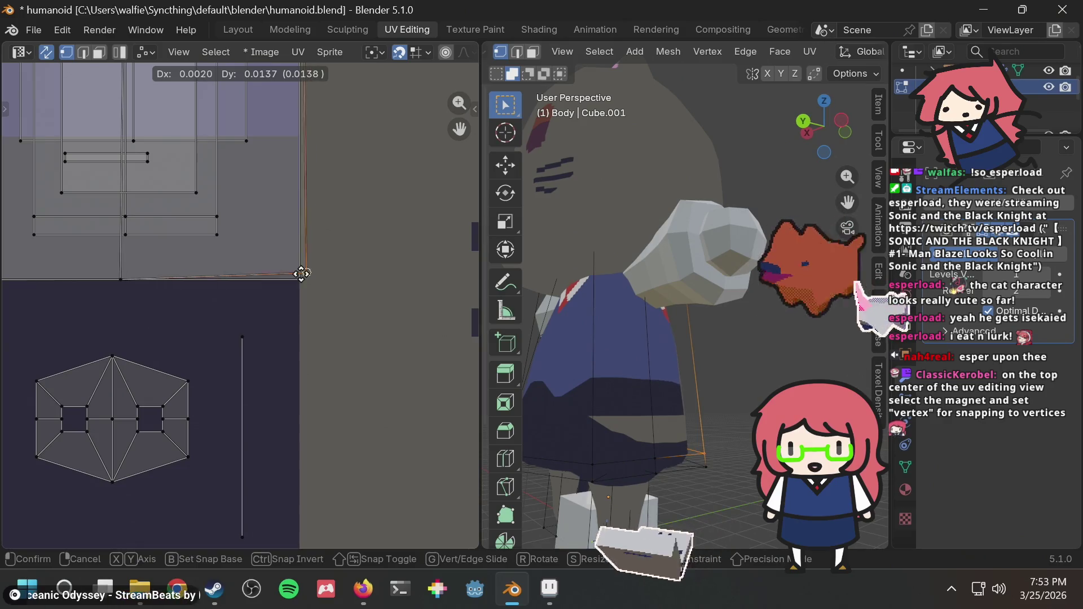
{"action": "left_click", "coordinate": [298, 278]}
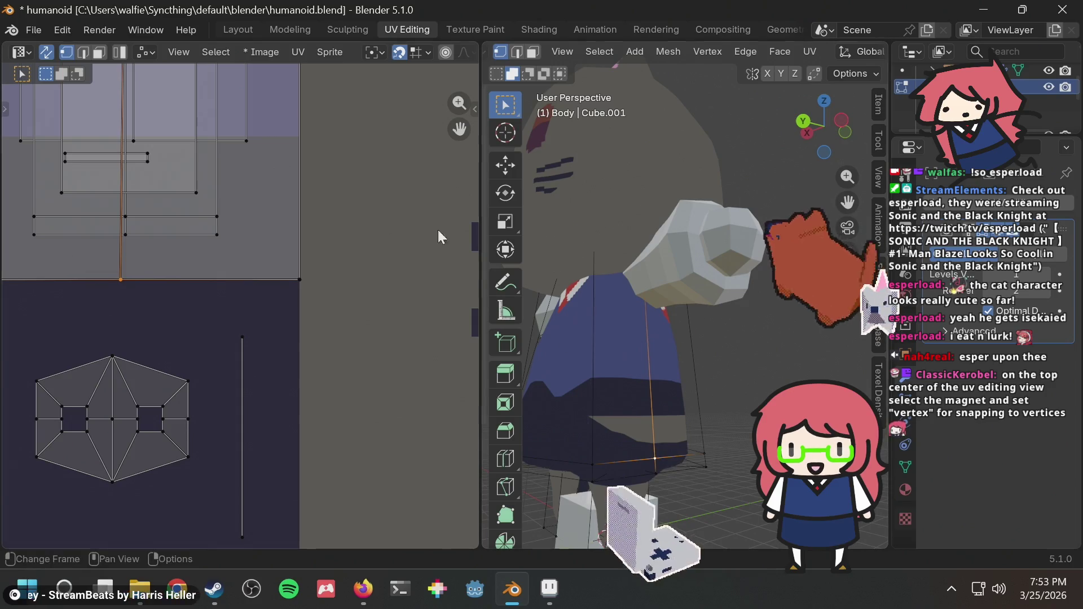
{"action": "left_click", "coordinate": [105, 54]}
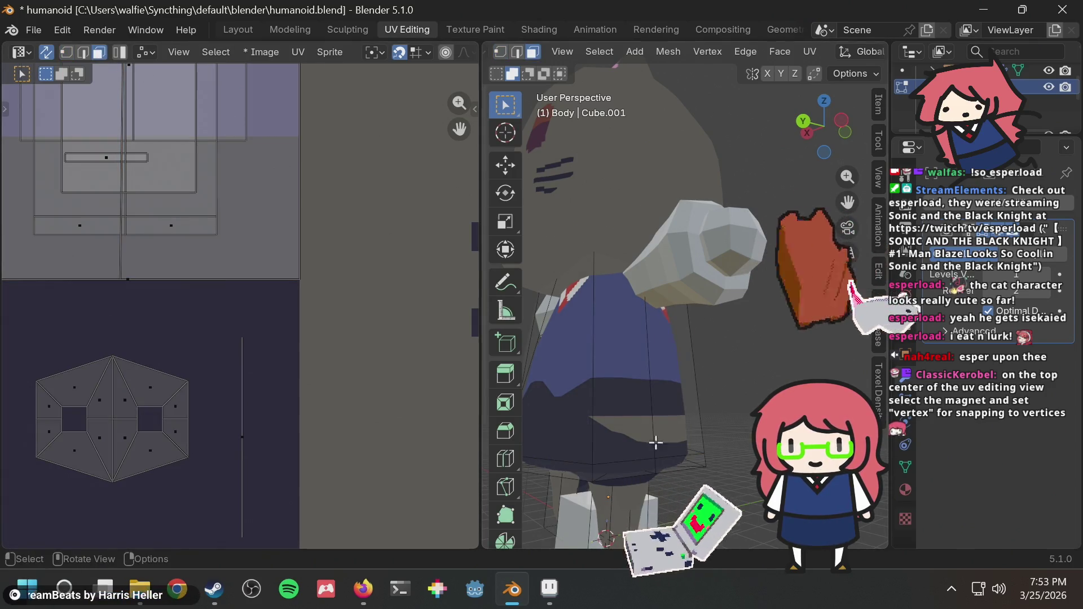
Step: Reposition the selected skirt UV island, then pick a face on the body
{"action": "scroll", "coordinate": [334, 334], "scroll_direction": "down", "scroll_amount": 5}
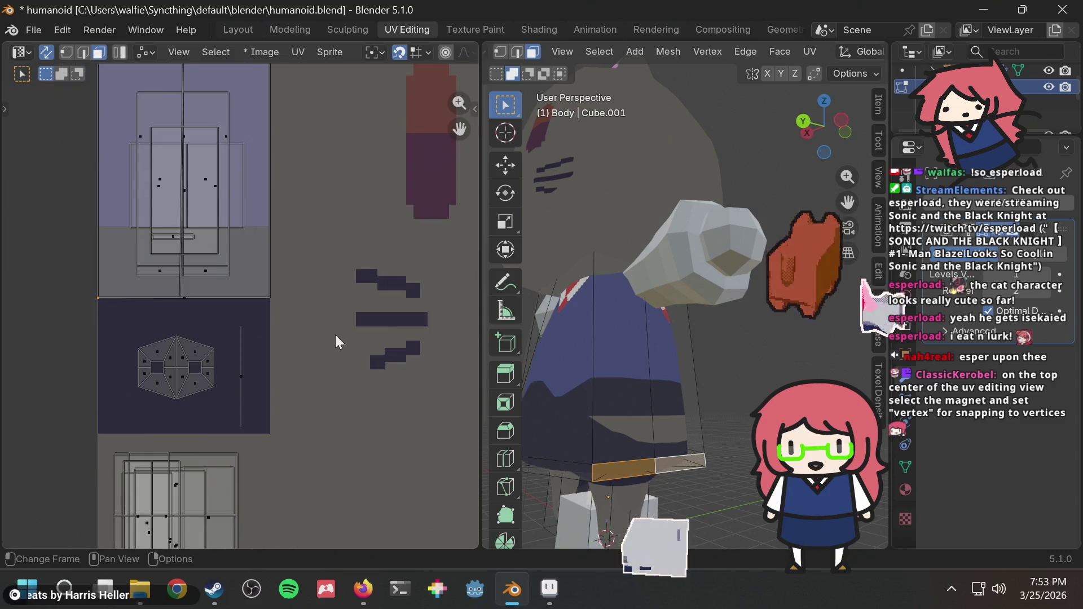
{"action": "key", "text": "g"}
{"action": "left_click", "coordinate": [99, 320]}
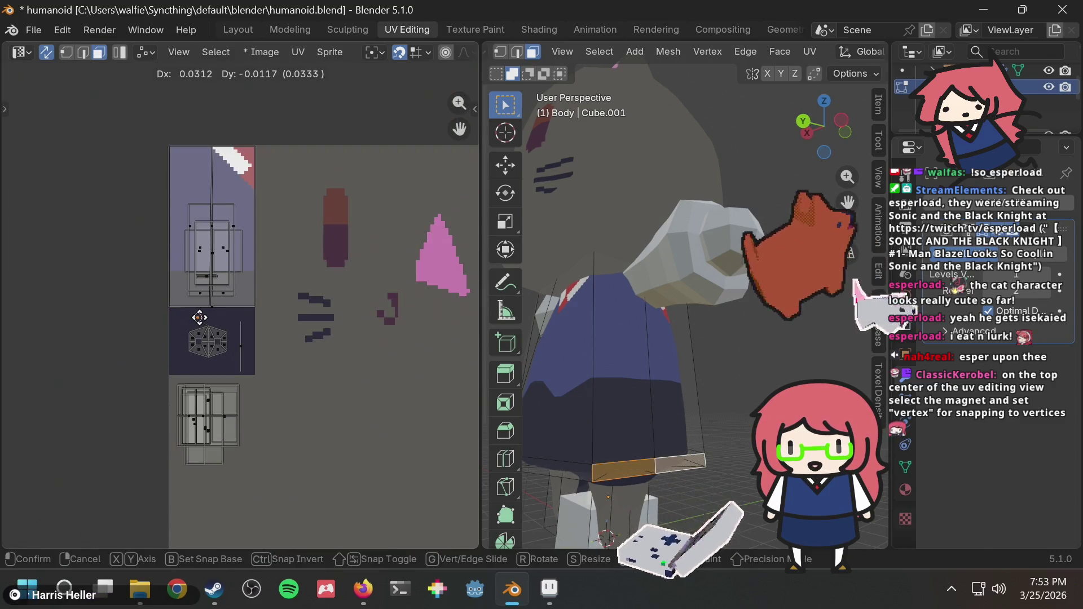
{"action": "left_click", "coordinate": [698, 344]}
{"action": "mouse_move", "coordinate": [698, 344]}
{"action": "middle_mouse_down"}
{"action": "mouse_move", "coordinate": [708, 336]}
{"action": "mouse_move", "coordinate": [717, 345]}
{"action": "mouse_move", "coordinate": [733, 398]}
{"action": "mouse_move", "coordinate": [592, 389]}
{"action": "mouse_move", "coordinate": [642, 346]}
{"action": "mouse_move", "coordinate": [641, 367]}
{"action": "mouse_move", "coordinate": [647, 351]}
{"action": "middle_mouse_up"}
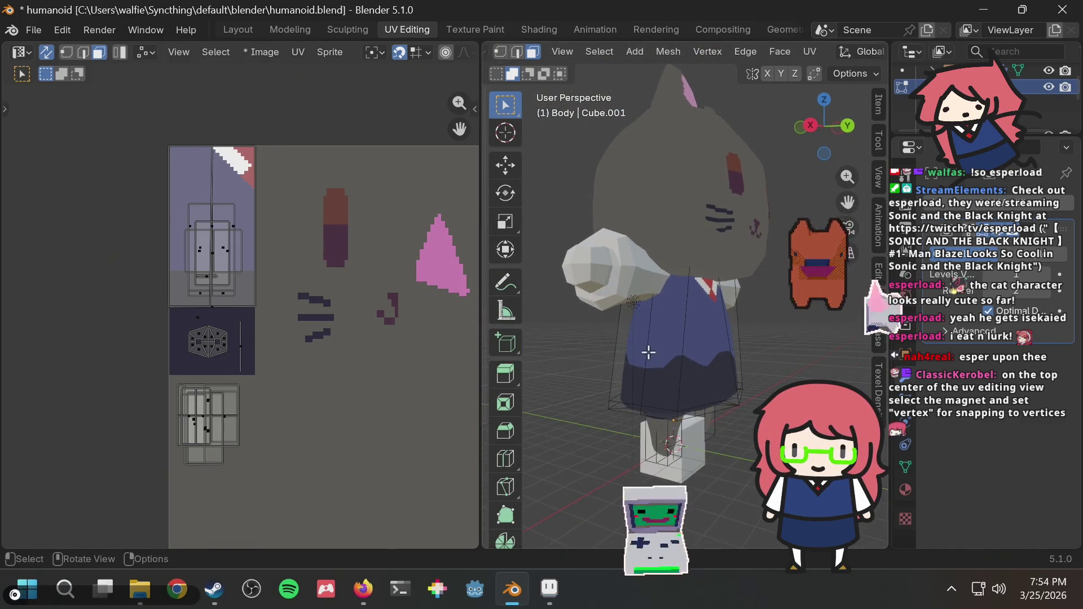
{"action": "left_click", "coordinate": [645, 351]}
{"action": "mouse_move", "coordinate": [456, 311]}
{"action": "middle_mouse_down"}
{"action": "mouse_move", "coordinate": [258, 239]}
{"action": "mouse_move", "coordinate": [309, 285]}
{"action": "middle_mouse_up"}
Step: Select the side body strips on both sides of the cat and their UVs
{"action": "mouse_move", "coordinate": [759, 327]}
{"action": "middle_mouse_down"}
{"action": "mouse_move", "coordinate": [626, 338]}
{"action": "mouse_move", "coordinate": [716, 316]}
{"action": "mouse_move", "coordinate": [647, 327]}
{"action": "middle_mouse_up"}
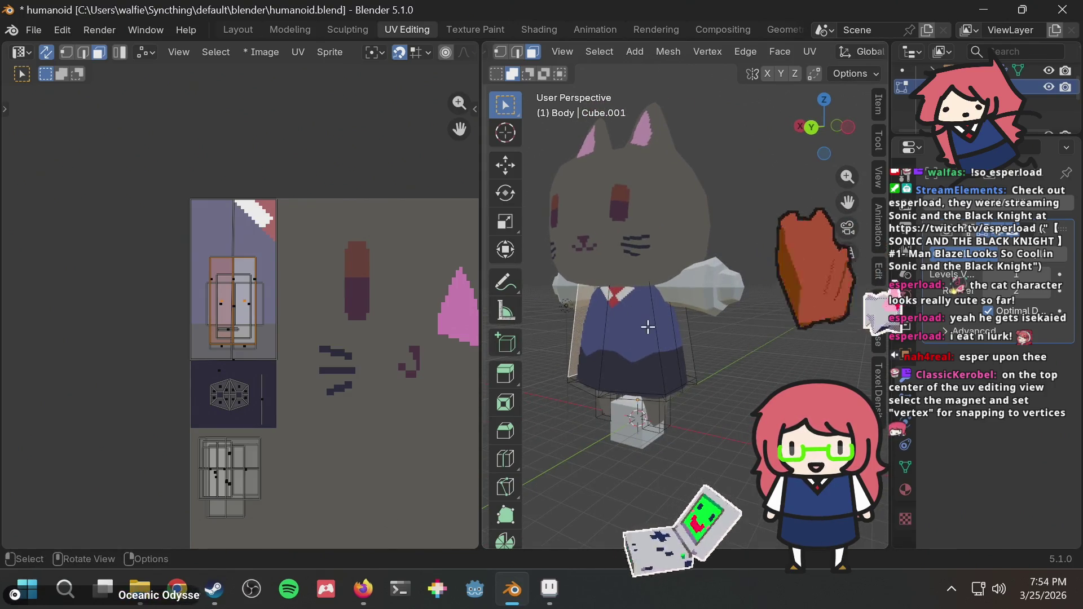
{"action": "left_click", "coordinate": [664, 331]}
{"action": "left_click", "coordinate": [681, 330], "text": "shift"}
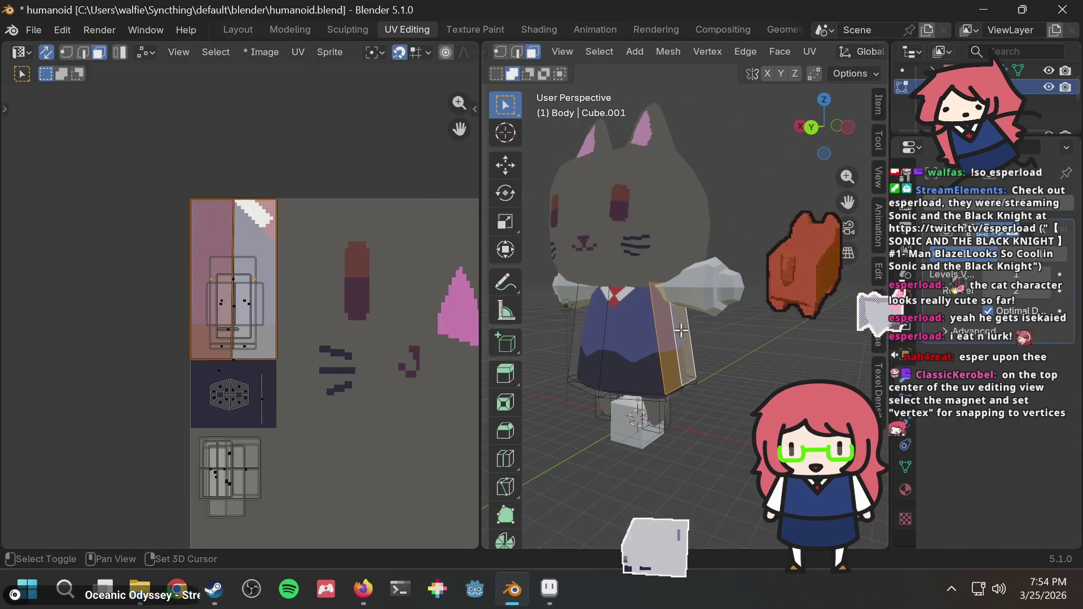
{"action": "mouse_move", "coordinate": [597, 339]}
{"action": "middle_mouse_down"}
{"action": "mouse_move", "coordinate": [749, 334]}
{"action": "mouse_move", "coordinate": [647, 363]}
{"action": "middle_mouse_up"}
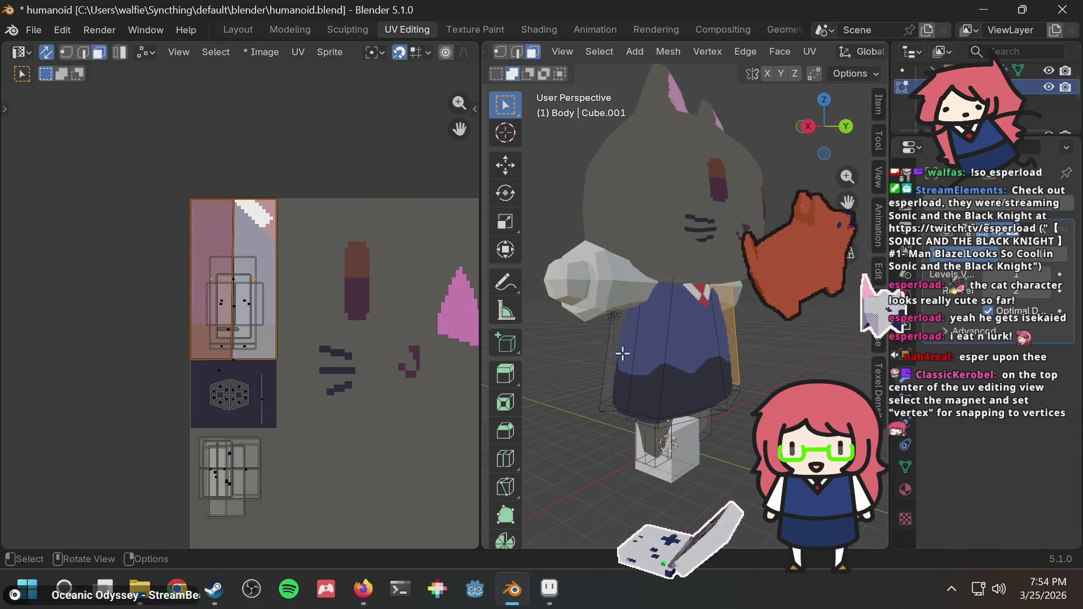
{"action": "left_click", "coordinate": [626, 355]}
{"action": "left_click", "coordinate": [645, 353], "text": "shift"}
{"action": "scroll", "coordinate": [180, 247], "scroll_direction": "up", "scroll_amount": 3}
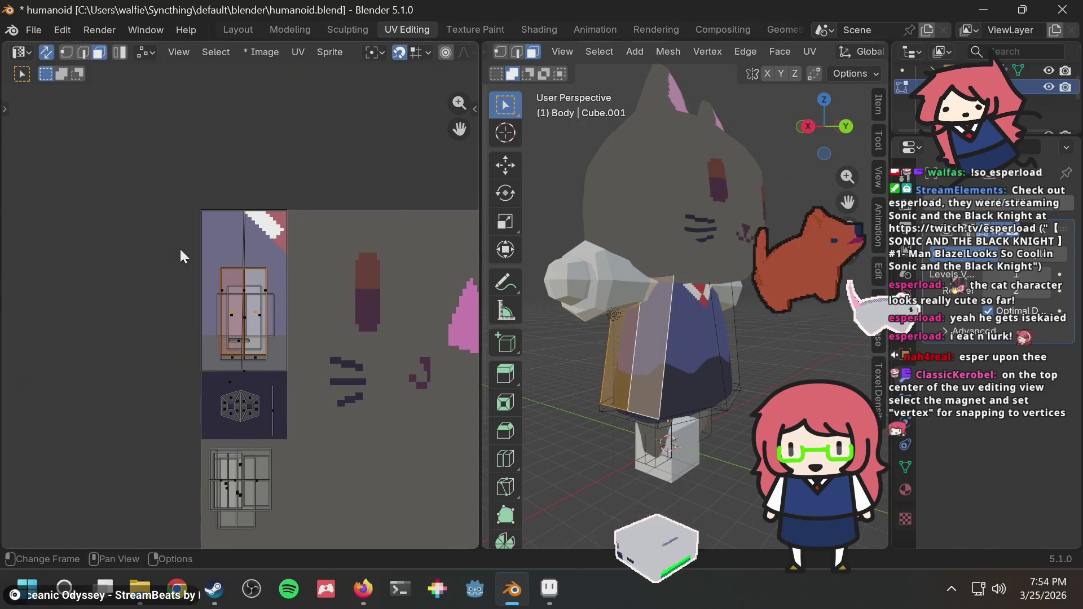
{"action": "mouse_move", "coordinate": [181, 204]}
{"action": "left_mouse_down"}
{"action": "mouse_move", "coordinate": [226, 238]}
{"action": "mouse_move", "coordinate": [221, 223]}
{"action": "left_mouse_up"}
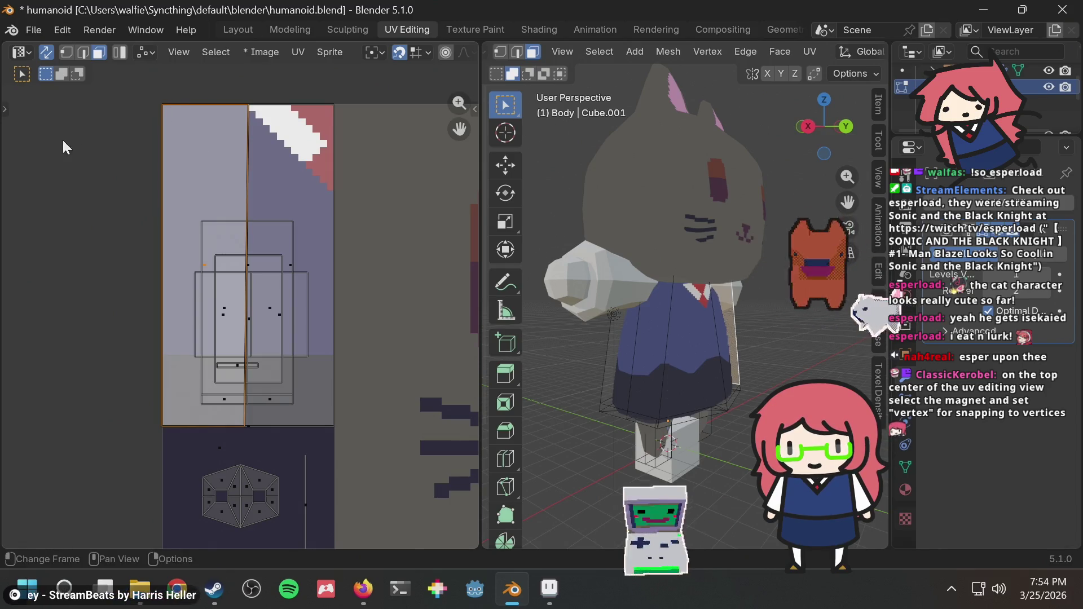
Step: Snap the strip's stray corner UV vertex onto the texture's top-left corner
{"action": "left_click", "coordinate": [67, 51]}
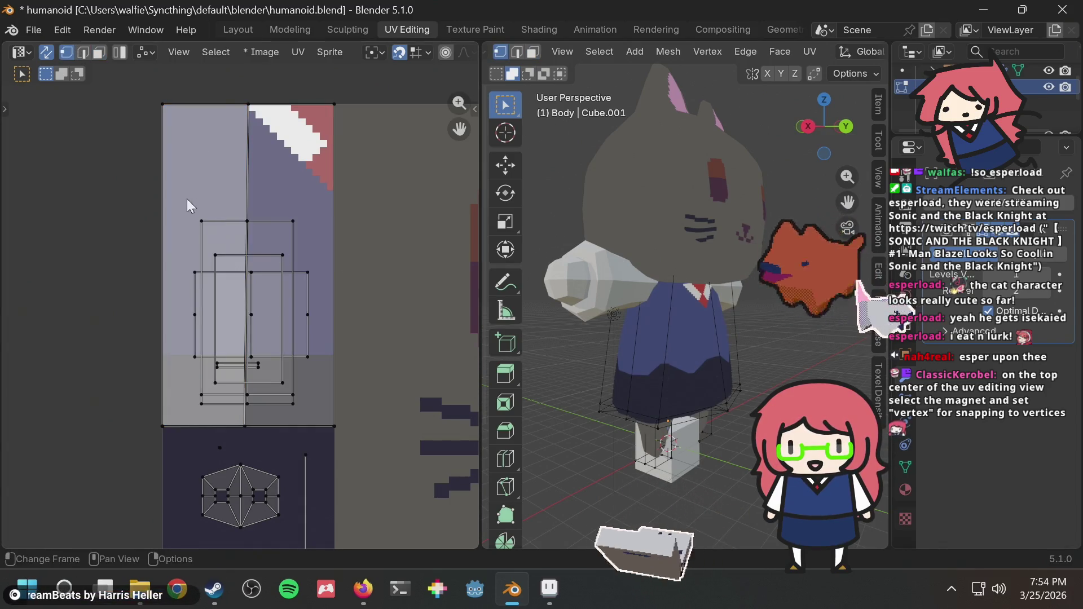
{"action": "left_click_drag", "start_coordinate": [187, 199], "coordinate": [221, 236]}
{"action": "key", "text": "g"}
{"action": "left_click", "coordinate": [162, 106]}
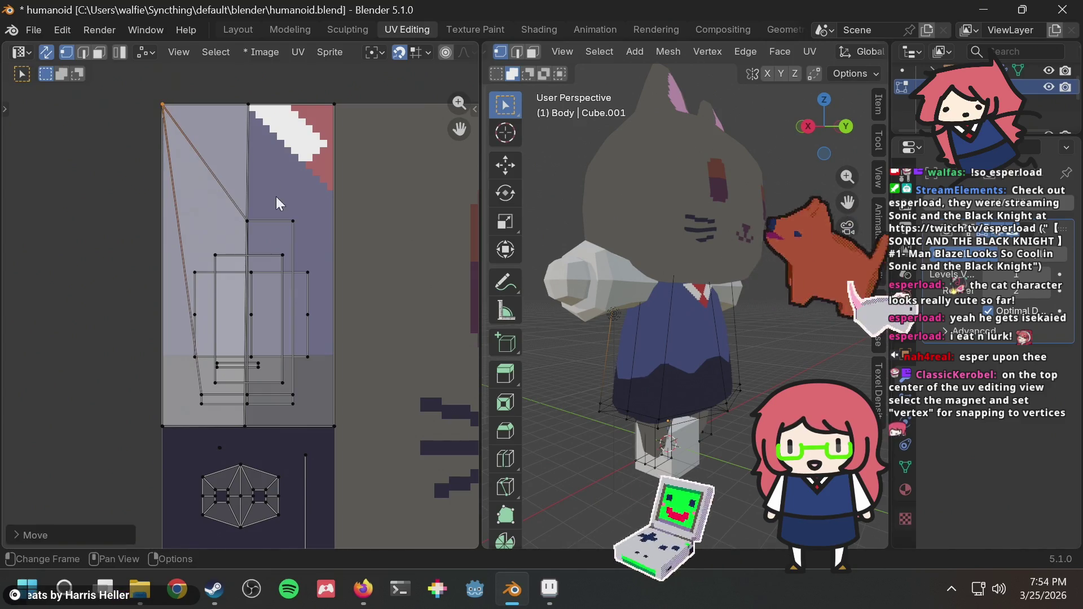
{"action": "left_click", "coordinate": [292, 221]}
{"action": "key", "text": "g"}
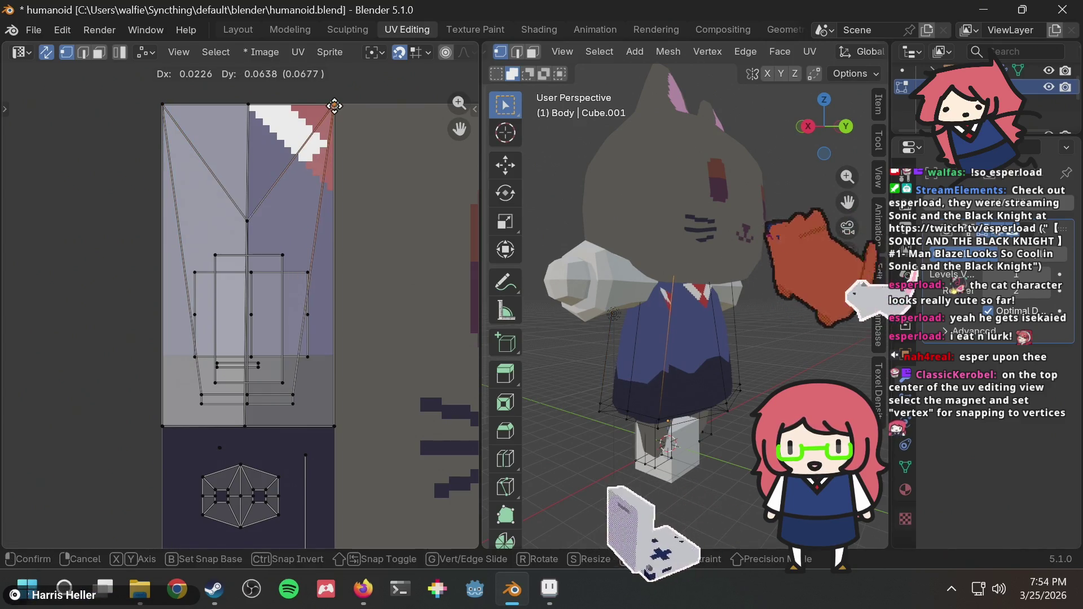
{"action": "key", "text": "Escape"}
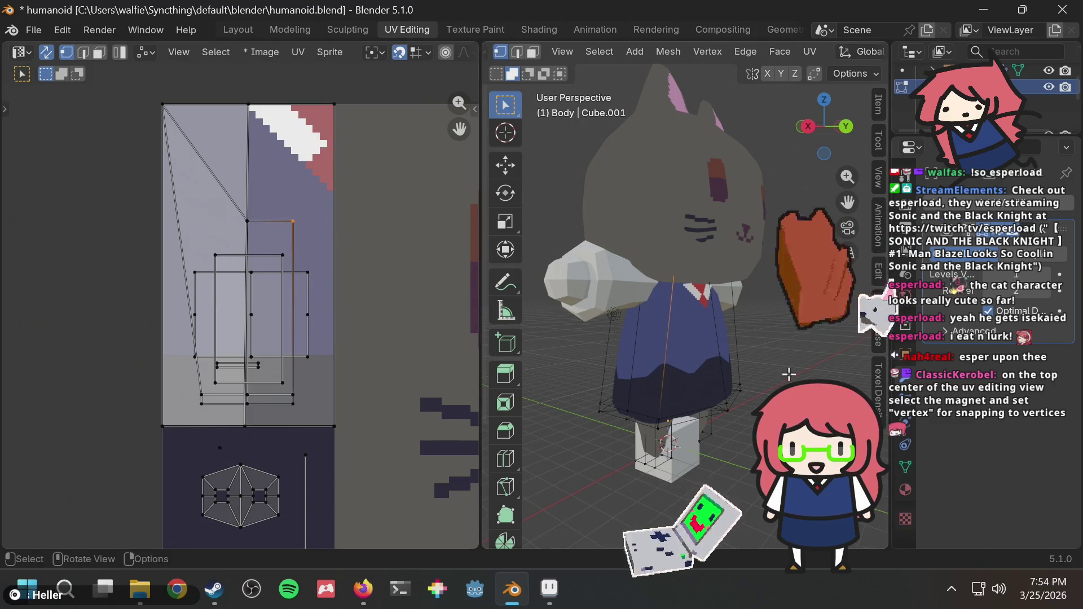
{"action": "left_click", "coordinate": [631, 369]}
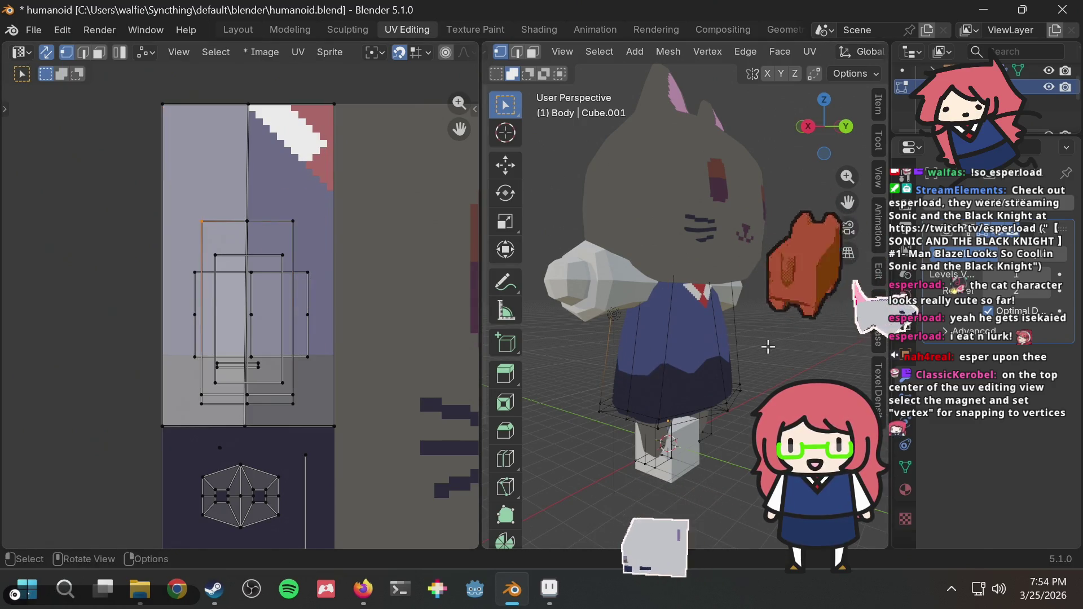
{"action": "middle_click_drag", "start_coordinate": [631, 369], "coordinate": [607, 360]}
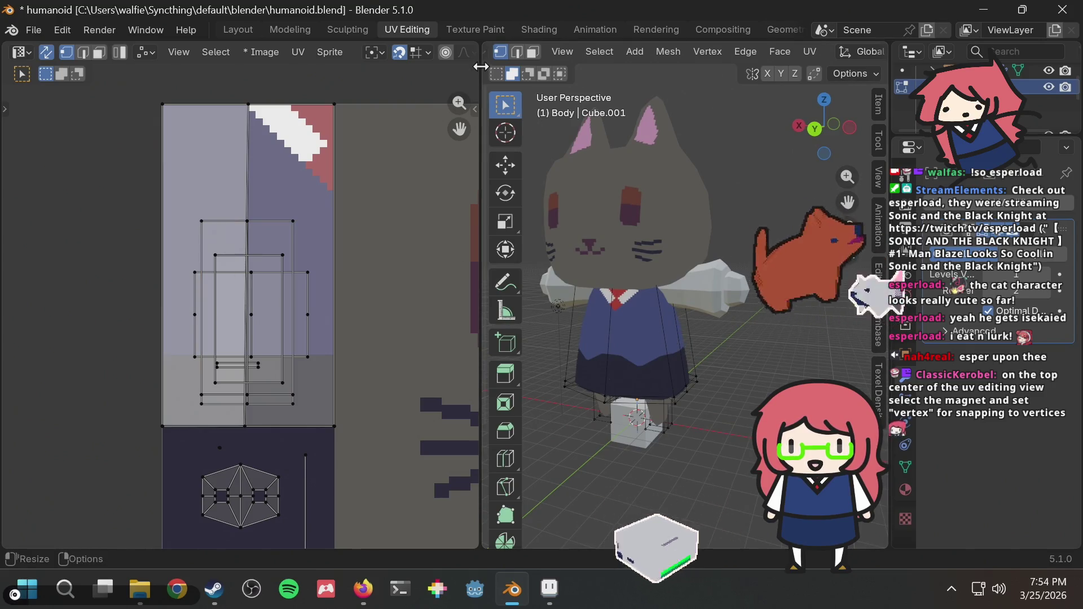
{"action": "left_click", "coordinate": [99, 53]}
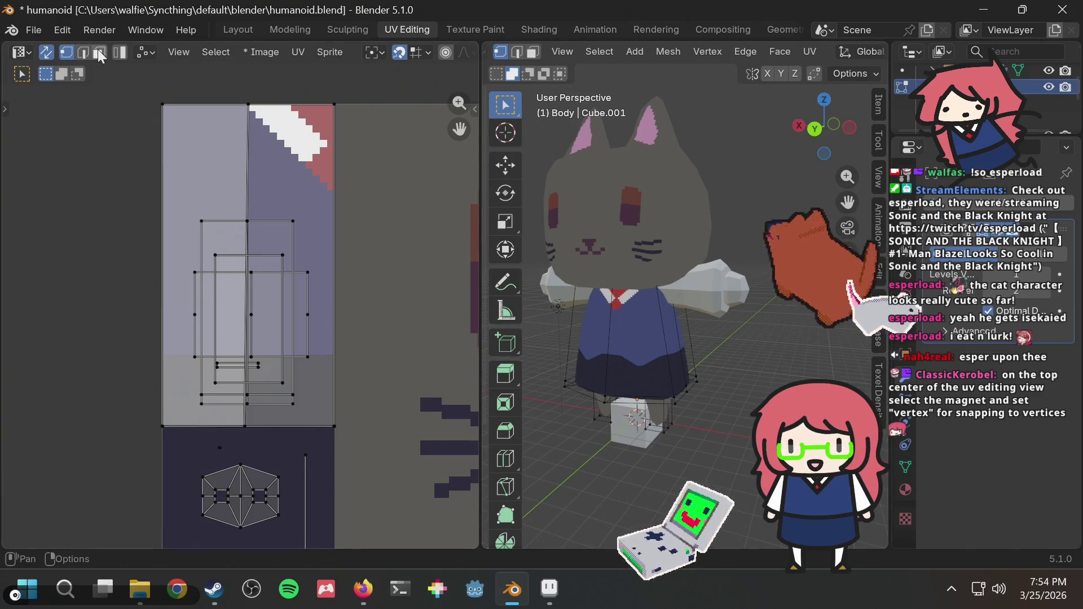
Step: Select the narrower skirt face and shift its UV island left on the texture
{"action": "left_click", "coordinate": [669, 341]}
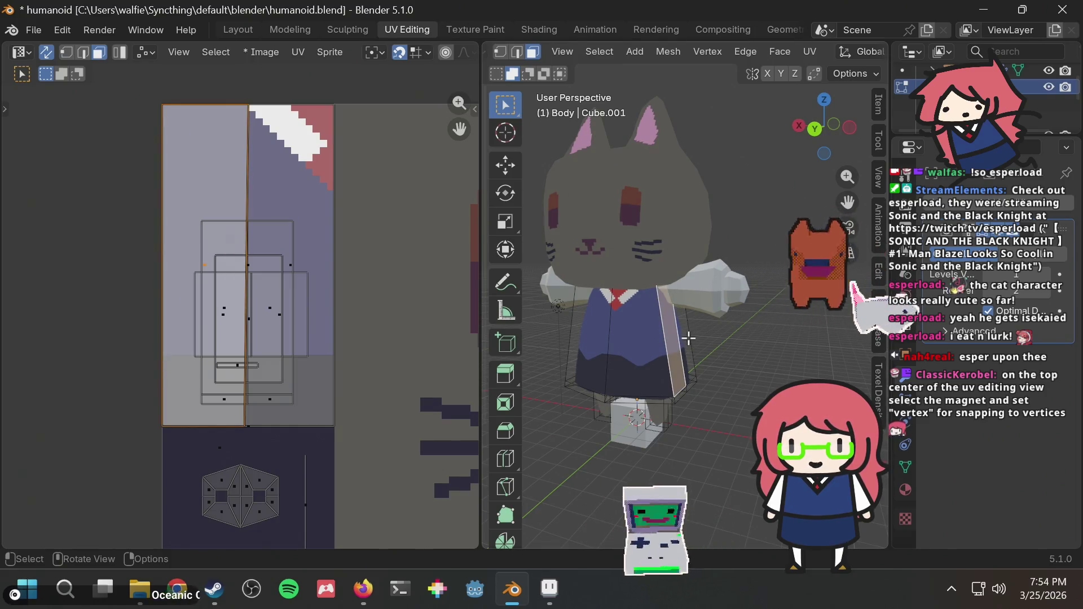
{"action": "left_click", "coordinate": [684, 337]}
{"action": "middle_click_drag", "start_coordinate": [743, 337], "coordinate": [547, 316]}
{"action": "key", "text": "g"}
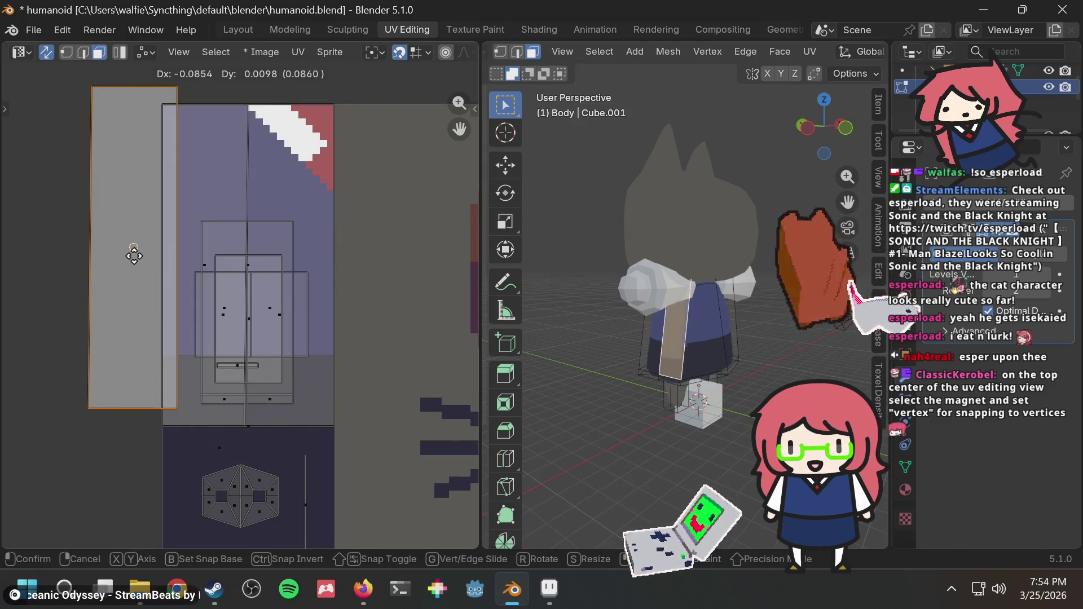
{"action": "left_click", "coordinate": [90, 265]}
{"action": "left_click", "coordinate": [46, 114]}
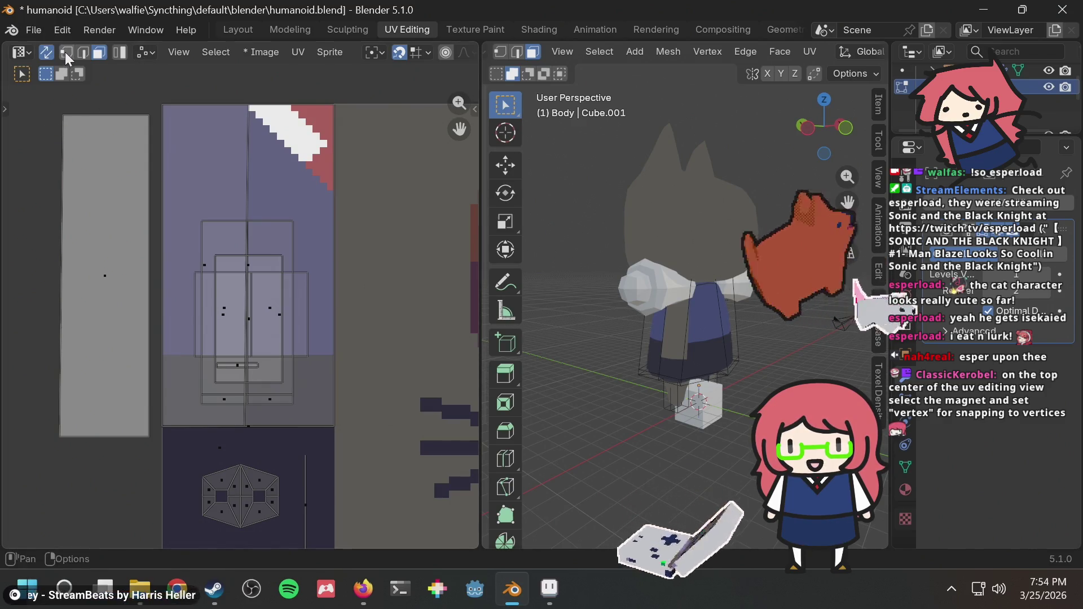
Step: Snap the island's top-left UV corner onto the texture's top-left skirt corner
{"action": "left_click", "coordinate": [65, 52]}
{"action": "left_click", "coordinate": [62, 116]}
{"action": "key", "text": "g"}
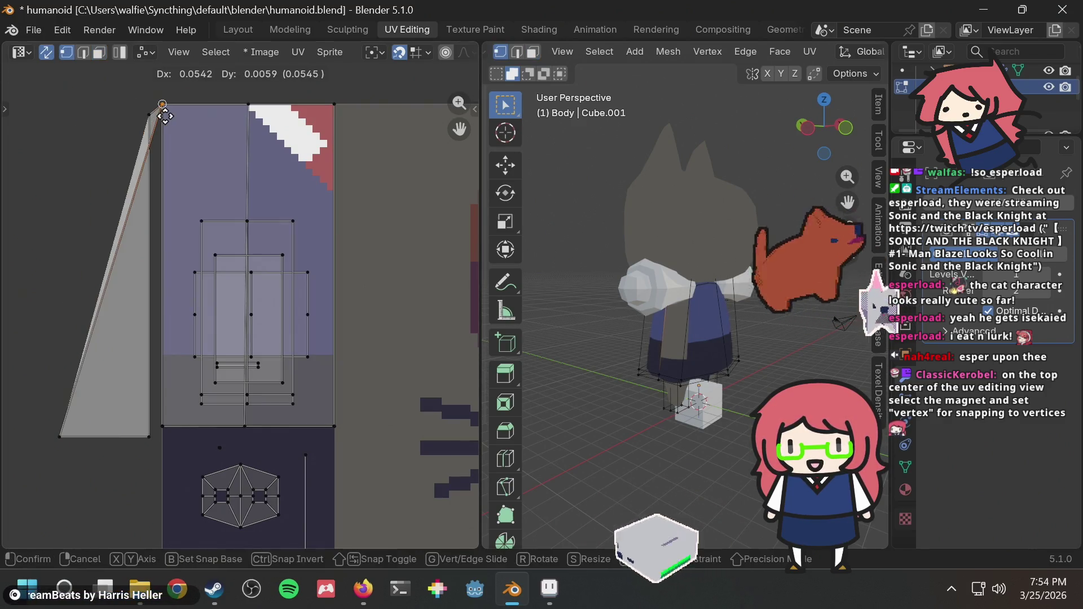
{"action": "right_click", "coordinate": [106, 112]}
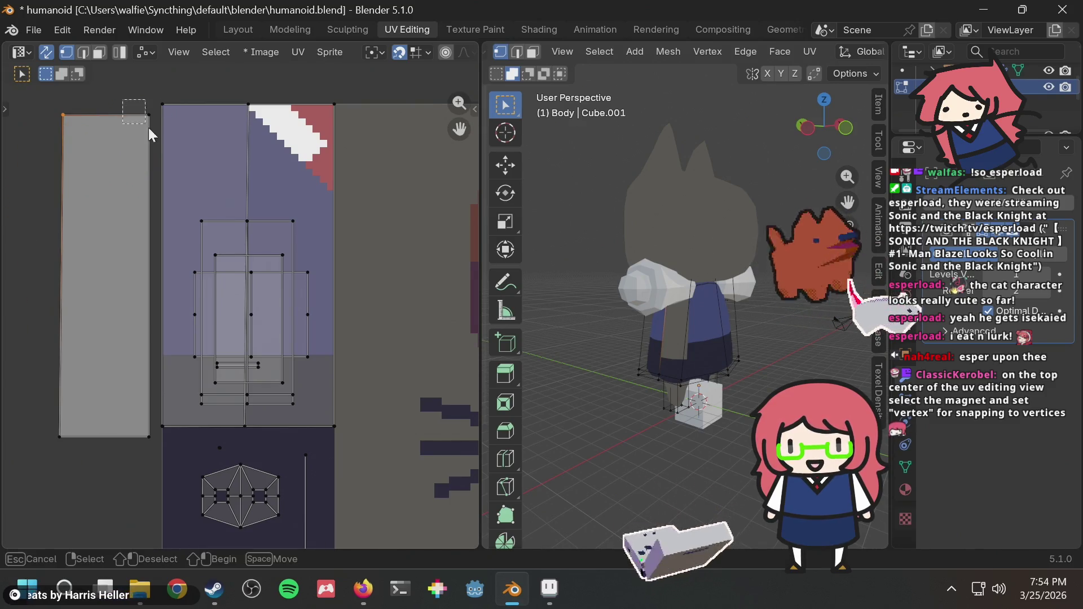
{"action": "key", "text": "g"}
{"action": "left_click", "coordinate": [235, 111]}
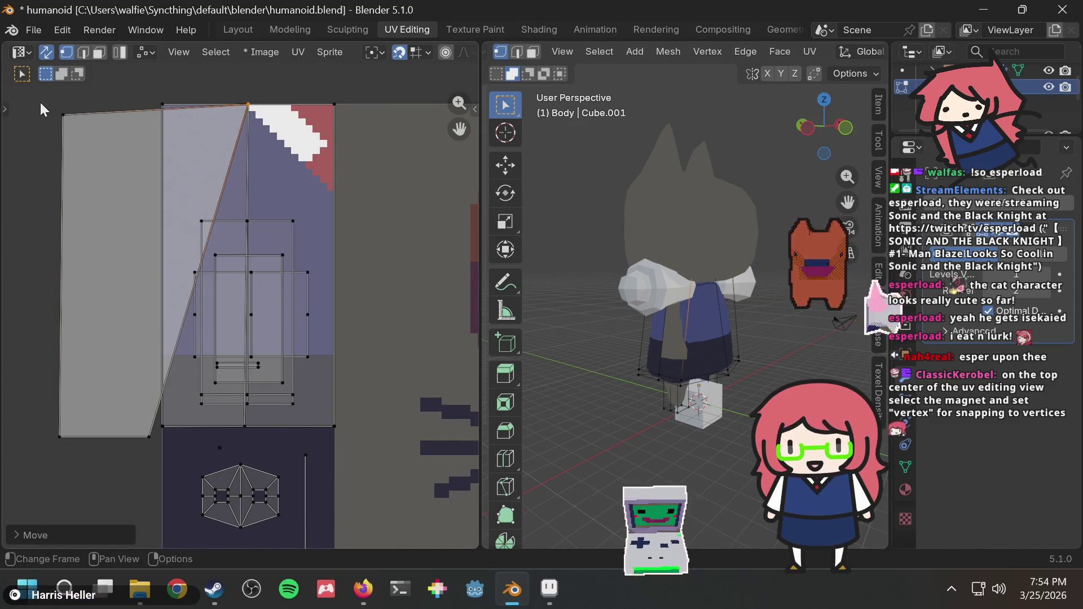
{"action": "key", "text": "g"}
{"action": "left_click", "coordinate": [165, 106]}
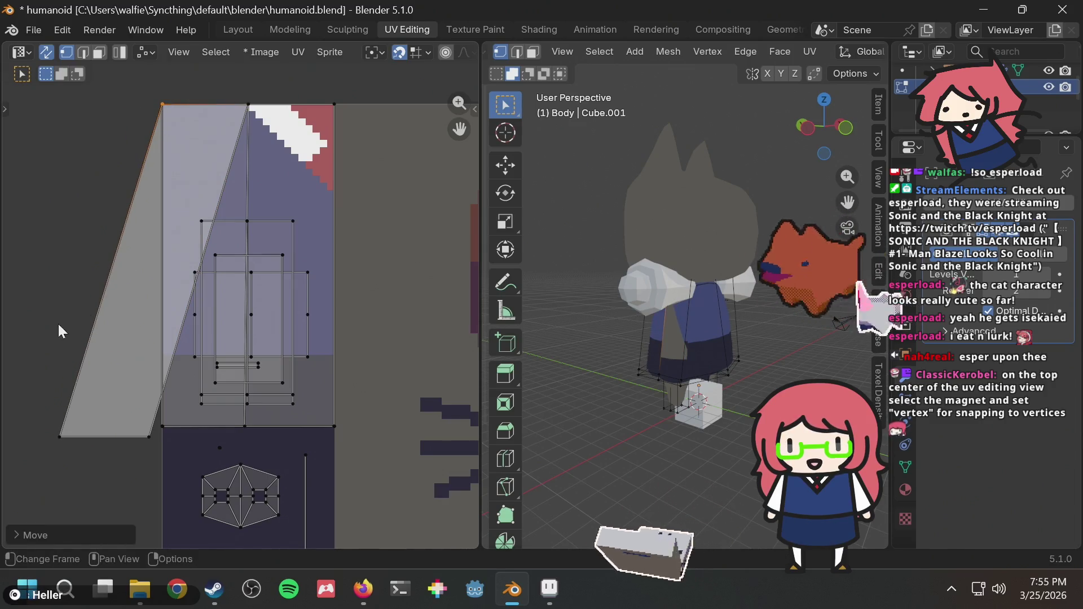
Step: Drag the bottom-left, lower and left-edge UV vertices down to the skirt area's bottom edge
{"action": "mouse_move", "coordinate": [49, 345]}
{"action": "left_mouse_down"}
{"action": "mouse_move", "coordinate": [96, 478]}
{"action": "mouse_move", "coordinate": [126, 476]}
{"action": "left_mouse_up"}
{"action": "key", "text": "g"}
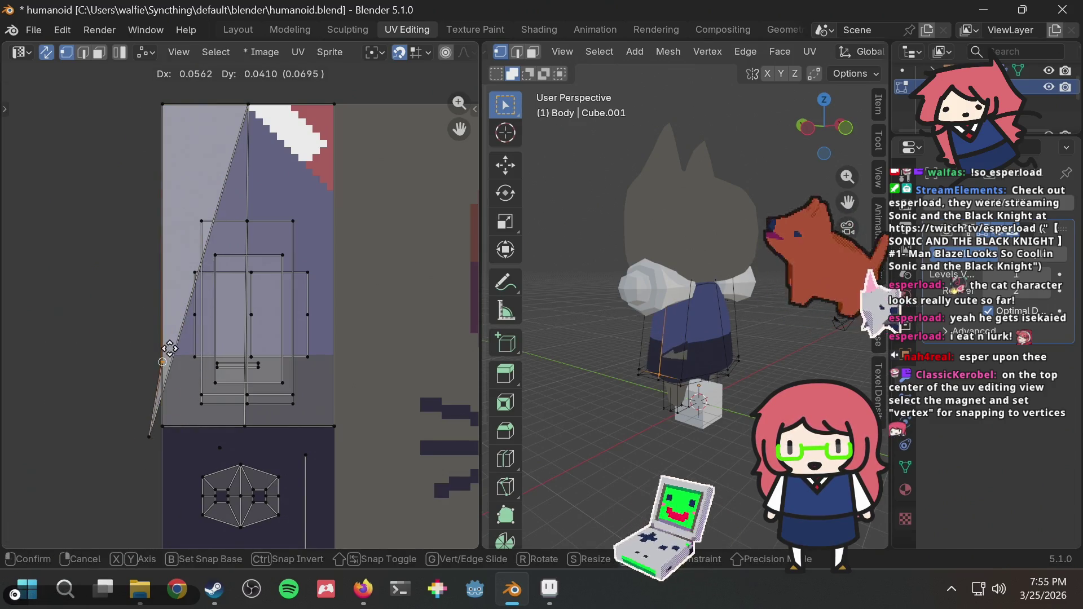
{"action": "left_click", "coordinate": [166, 360]}
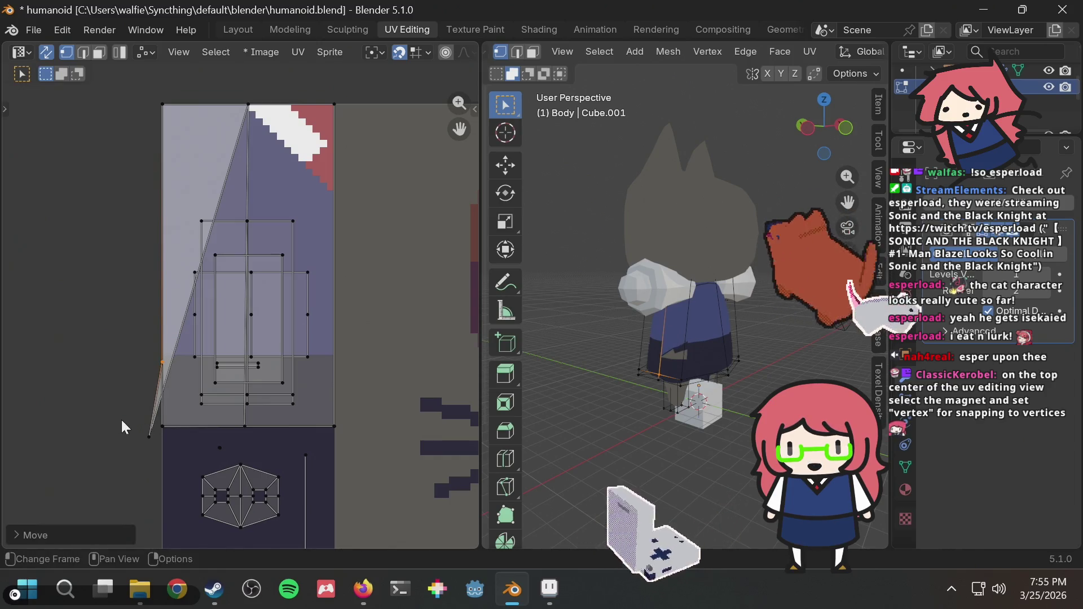
{"action": "left_click", "coordinate": [151, 452]}
{"action": "key", "text": "g"}
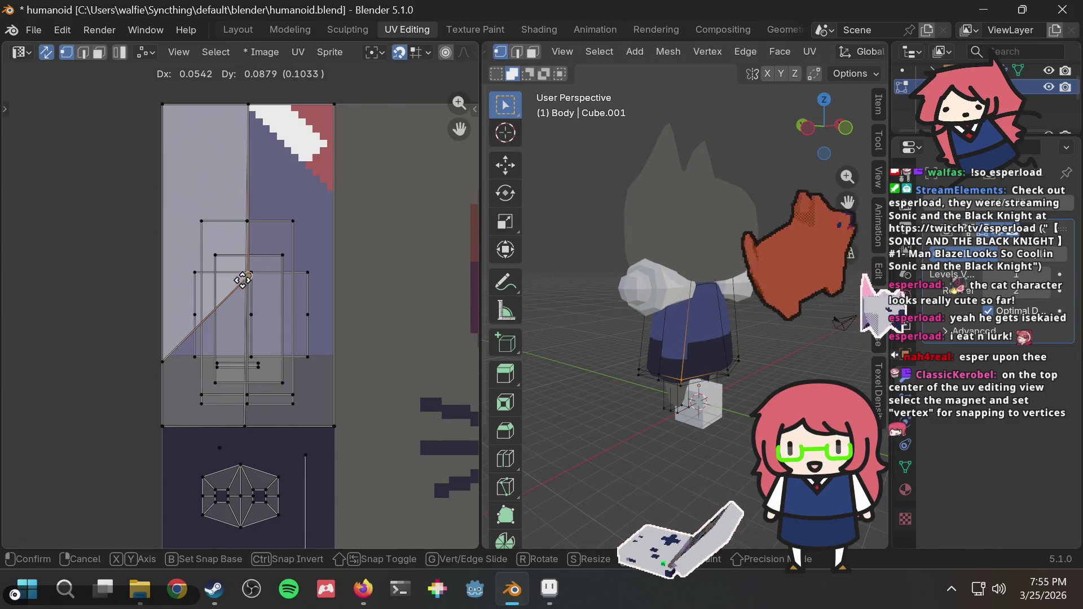
{"action": "left_click", "coordinate": [240, 369]}
{"action": "key", "text": "g"}
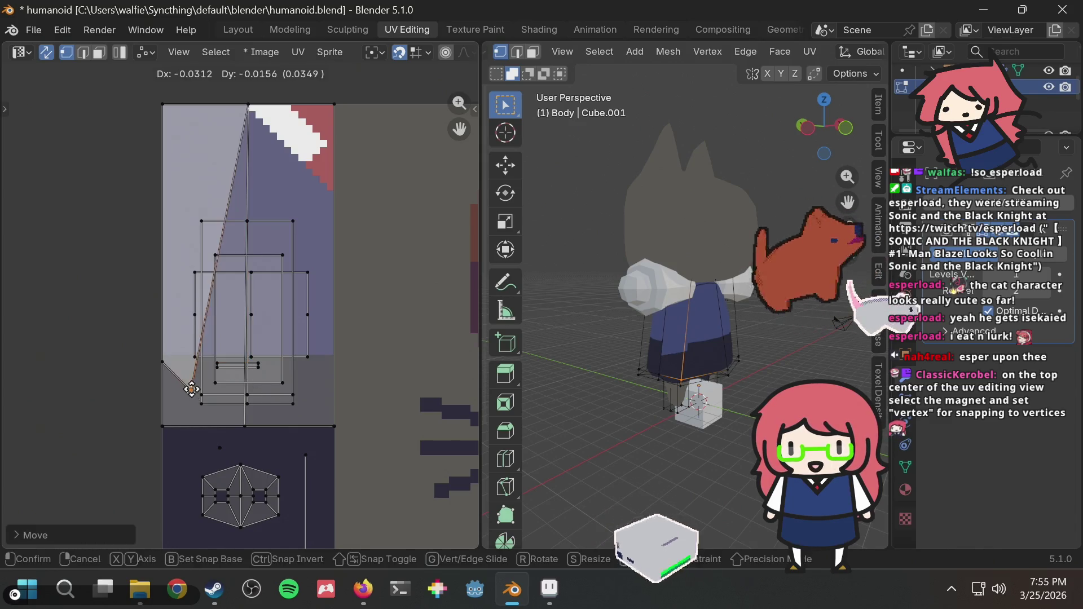
{"action": "left_click", "coordinate": [257, 430]}
{"action": "left_click_drag", "start_coordinate": [147, 377], "coordinate": [171, 353]}
{"action": "key", "text": "g"}
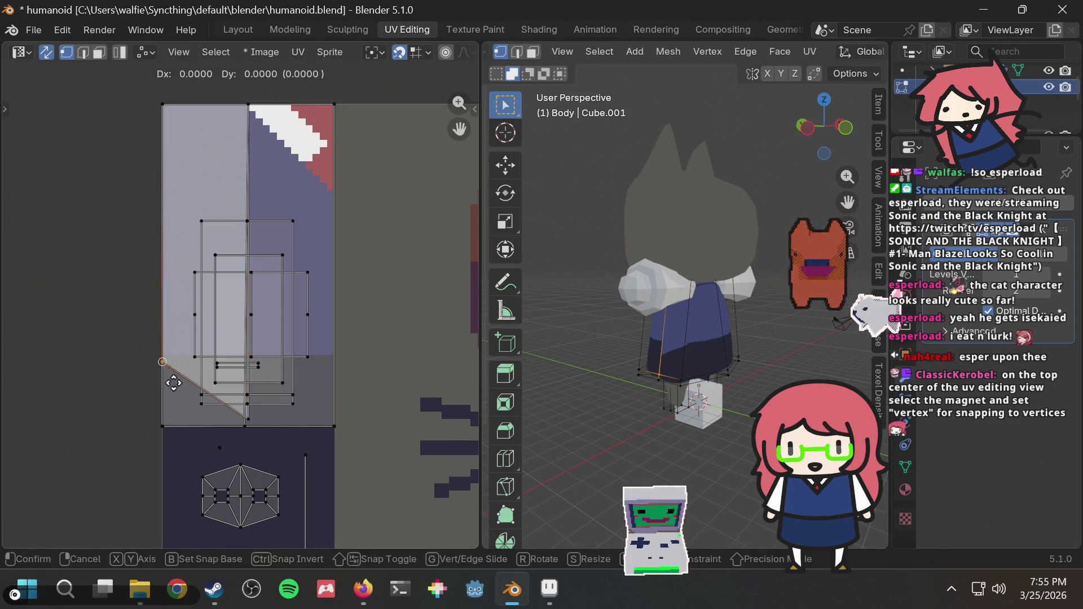
{"action": "left_click", "coordinate": [173, 433]}
Step: Snap the seam and left-edge vertices onto the bottom edge, check the skirt, and save
{"action": "scroll", "coordinate": [173, 433], "scroll_direction": "up", "scroll_amount": 3}
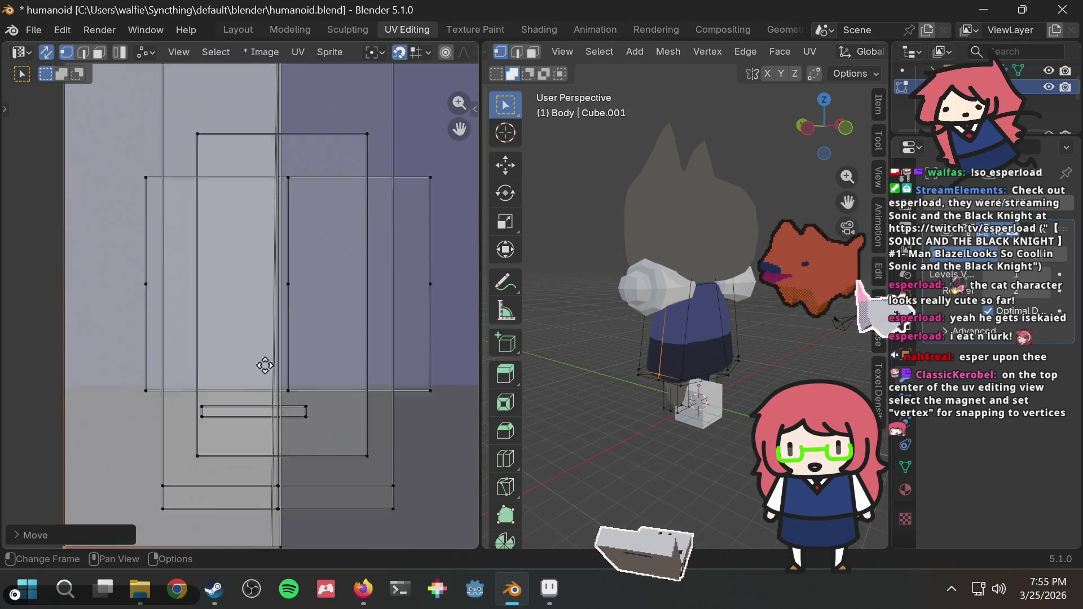
{"action": "scroll", "coordinate": [424, 445], "scroll_direction": "up", "scroll_amount": 1}
{"action": "left_click", "coordinate": [350, 446]}
{"action": "key", "text": "g"}
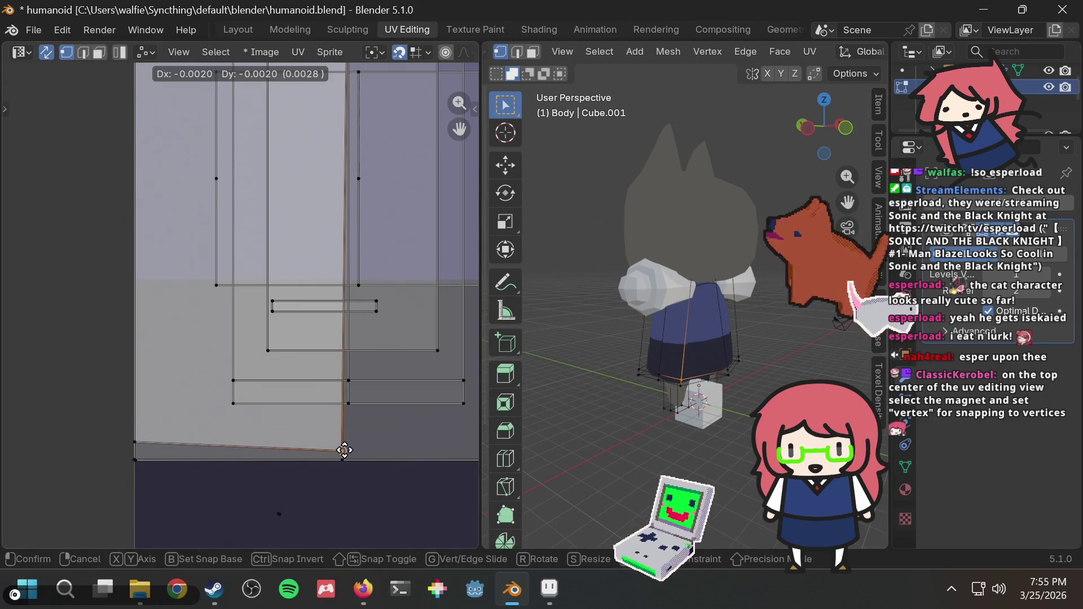
{"action": "left_click", "coordinate": [344, 467]}
{"action": "key", "text": "g"}
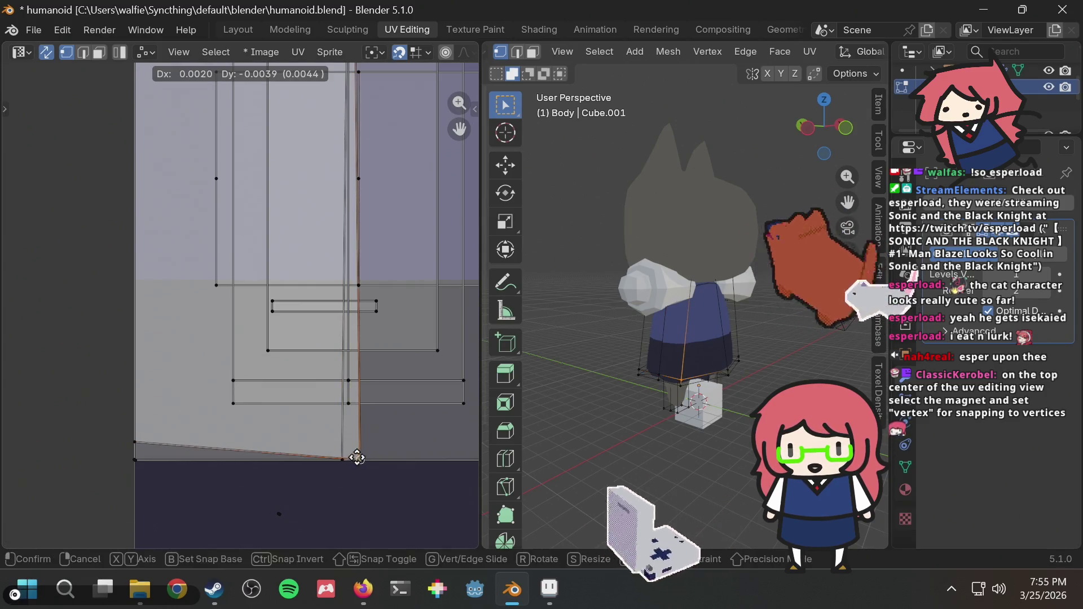
{"action": "left_click", "coordinate": [338, 458]}
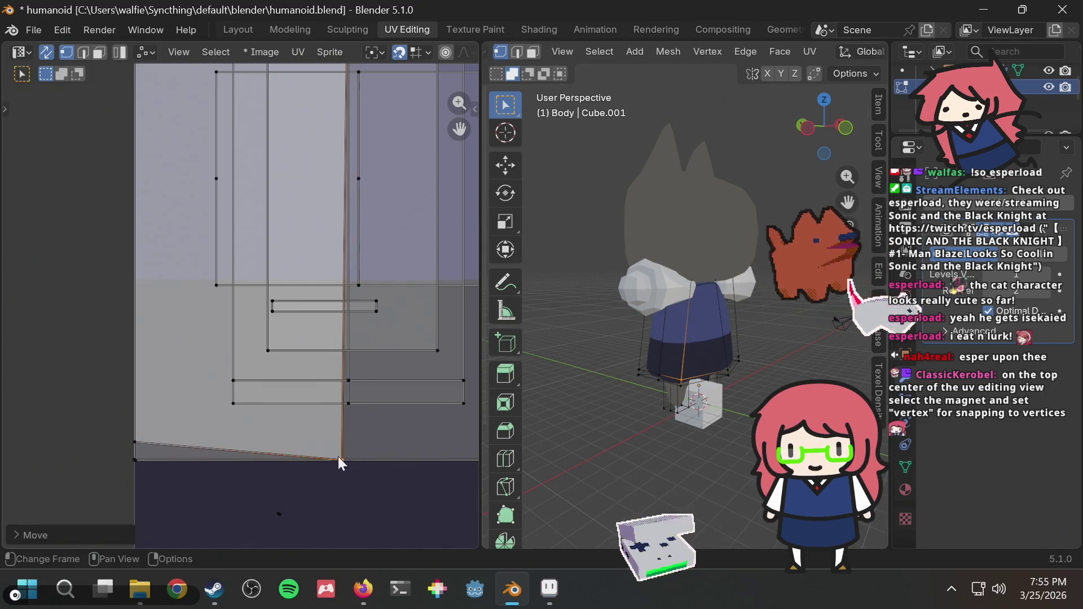
{"action": "left_click", "coordinate": [119, 447]}
{"action": "key", "text": "g"}
{"action": "left_click", "coordinate": [131, 457]}
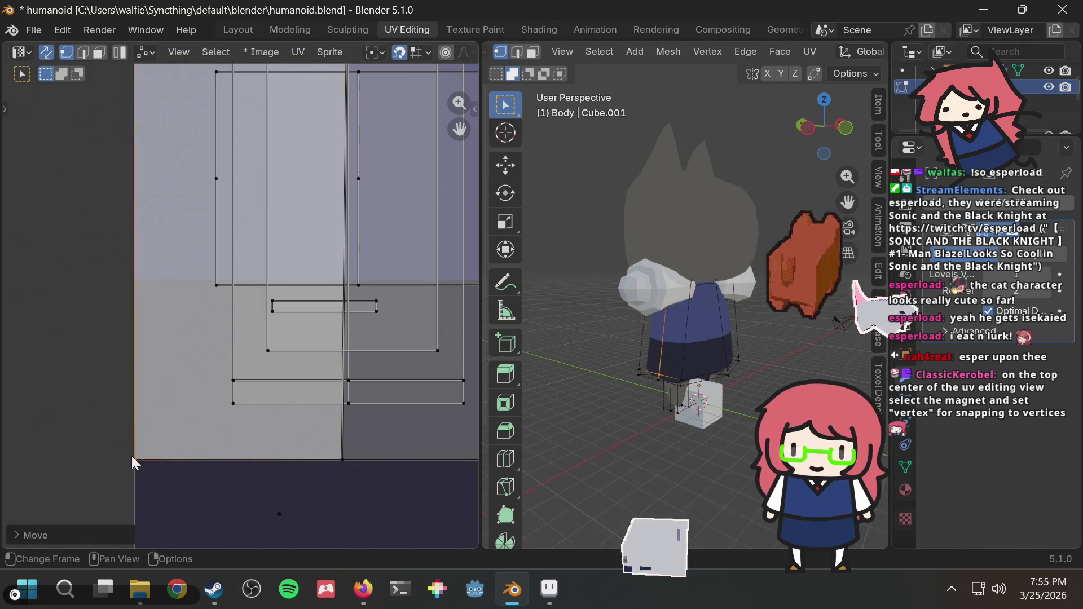
{"action": "mouse_move", "coordinate": [665, 339]}
{"action": "middle_mouse_down"}
{"action": "mouse_move", "coordinate": [715, 337]}
{"action": "mouse_move", "coordinate": [540, 348]}
{"action": "mouse_move", "coordinate": [840, 339]}
{"action": "middle_mouse_up"}
{"action": "key", "text": "ctrl+s"}
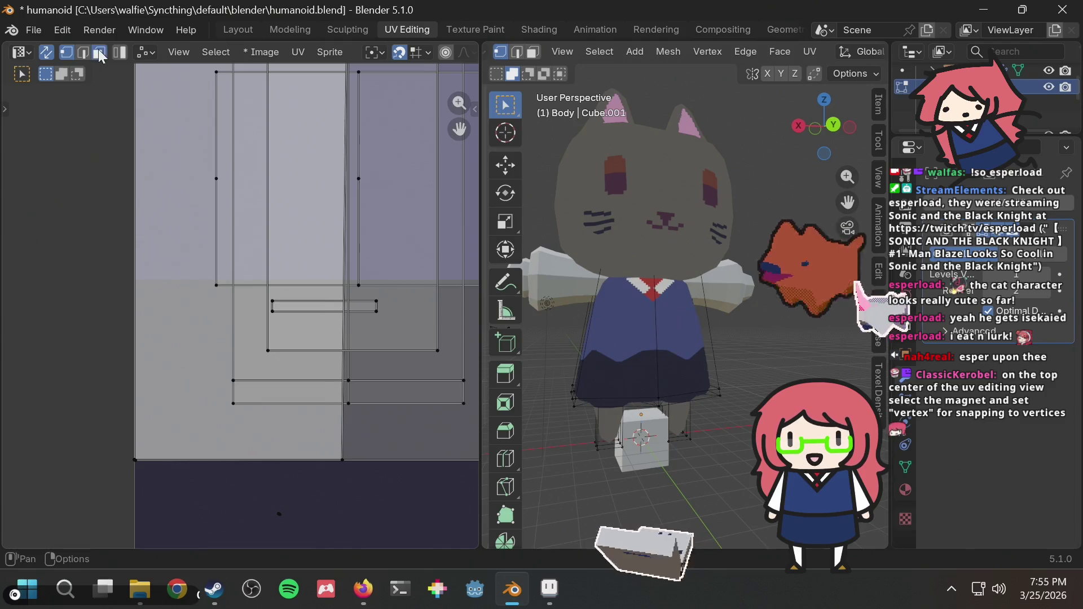
Step: Select the skirt's two front faces to check where their UVs sit on the texture
{"action": "left_click", "coordinate": [98, 51]}
{"action": "left_click", "coordinate": [620, 350]}
{"action": "left_click", "coordinate": [677, 354], "text": "shift"}
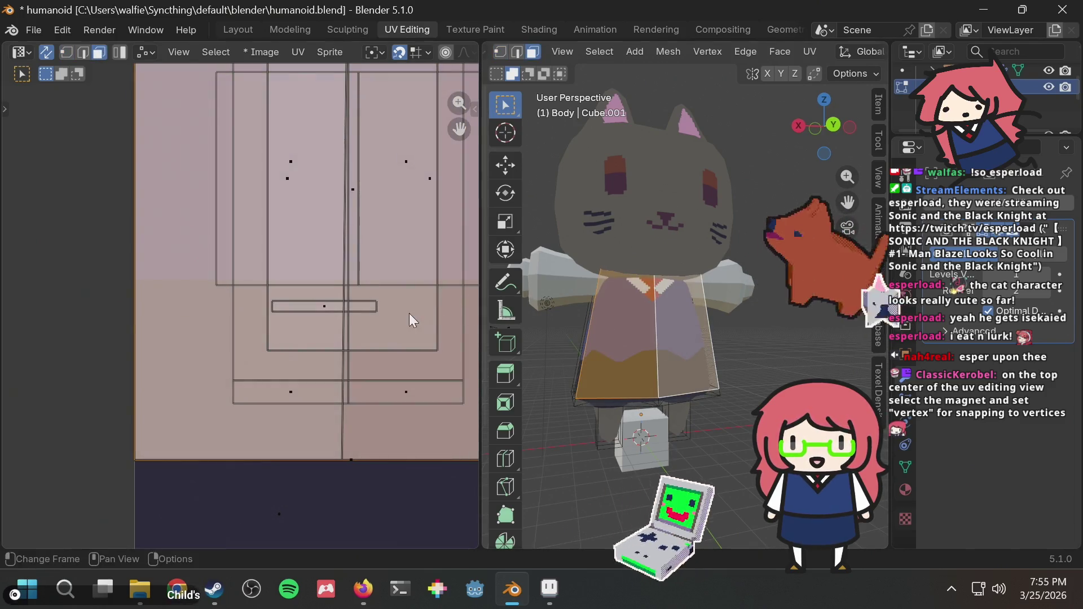
{"action": "scroll", "coordinate": [404, 313], "scroll_direction": "down", "scroll_amount": 4}
{"action": "middle_click_drag", "start_coordinate": [392, 304], "coordinate": [384, 334]}
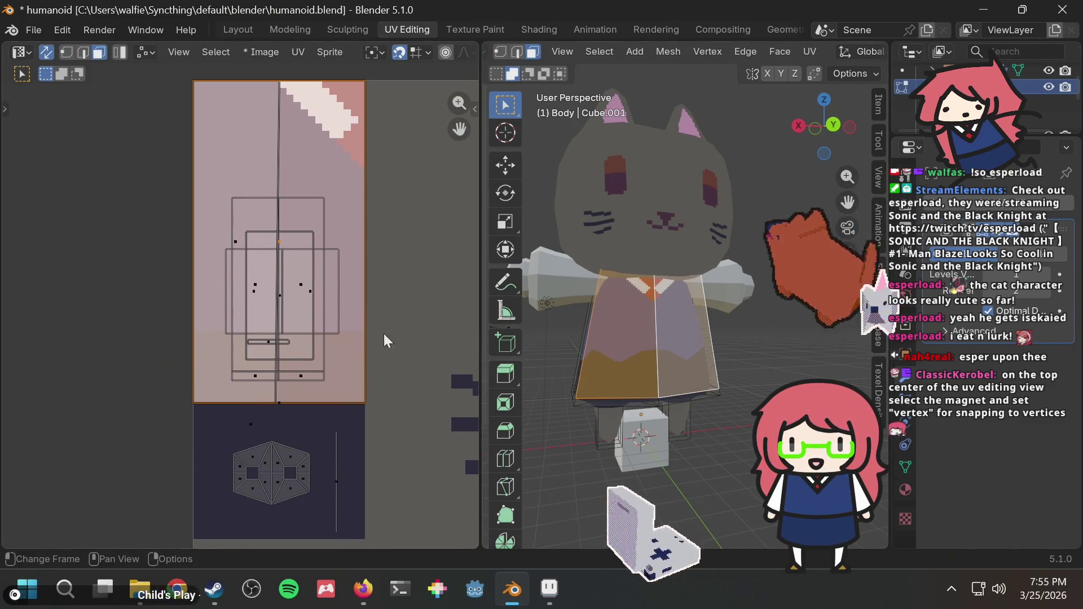
{"action": "left_click", "coordinate": [381, 406]}
{"action": "scroll", "coordinate": [340, 401], "scroll_direction": "up", "scroll_amount": 2}
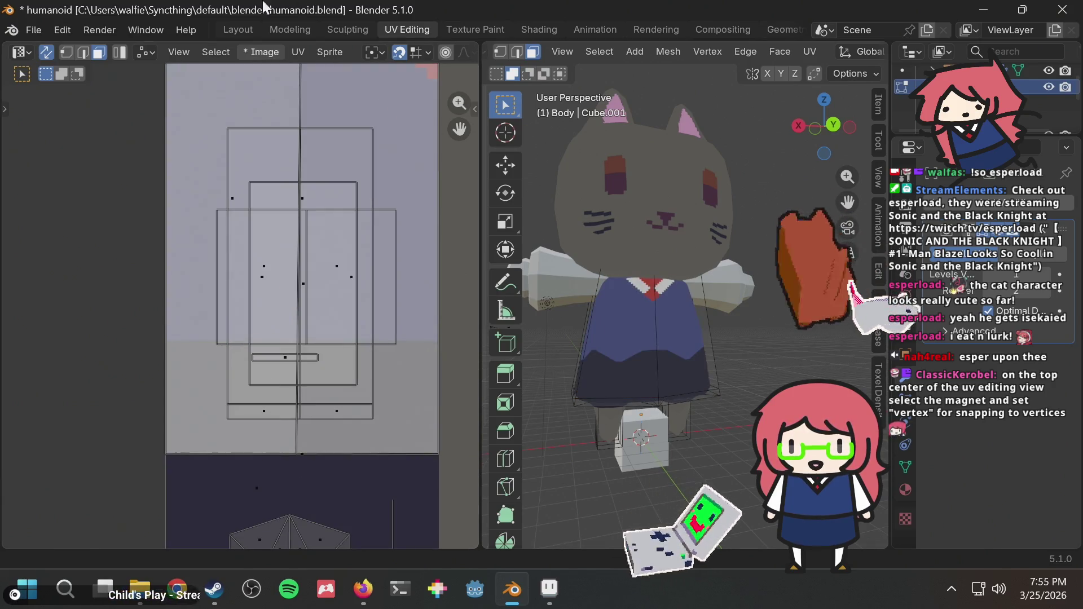
Step: Merge the overlapping skirt UV points with Merge by Distance
{"action": "left_click", "coordinate": [66, 52]}
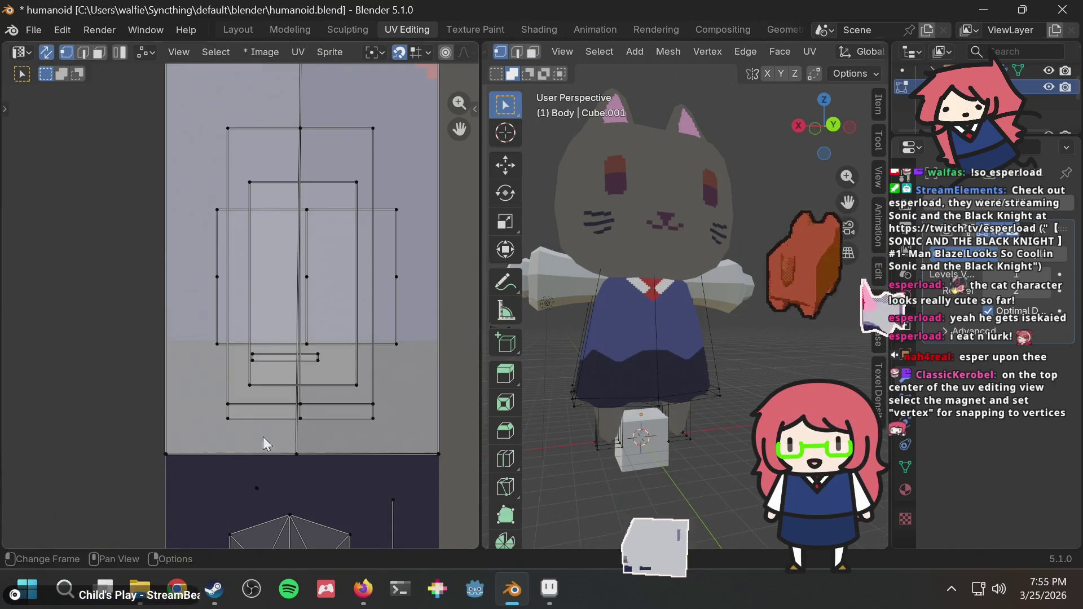
{"action": "left_click", "coordinate": [163, 452]}
{"action": "key", "text": "g"}
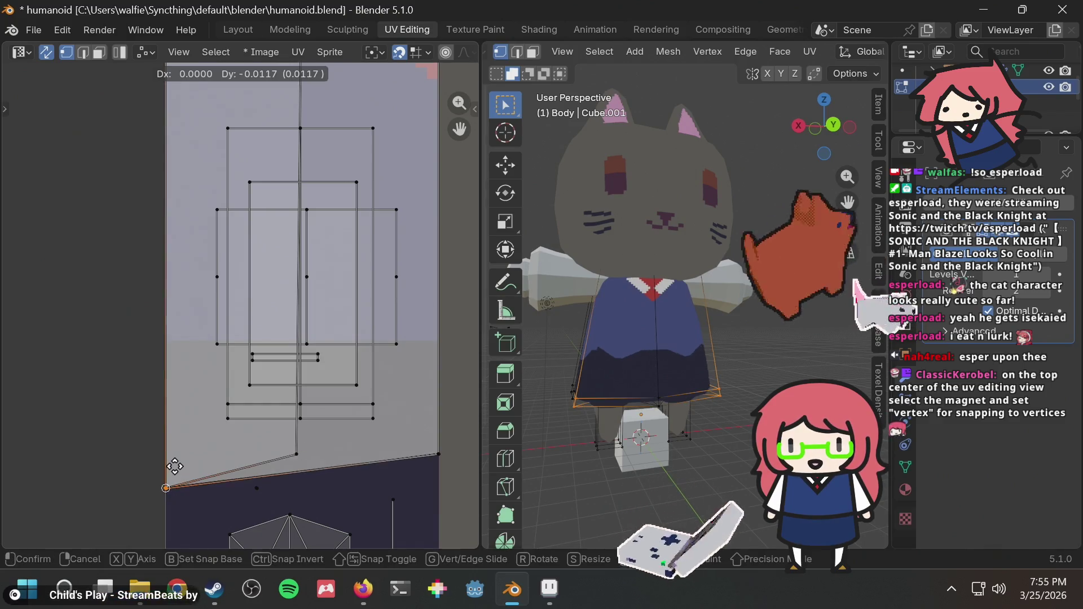
{"action": "right_click", "coordinate": [173, 452]}
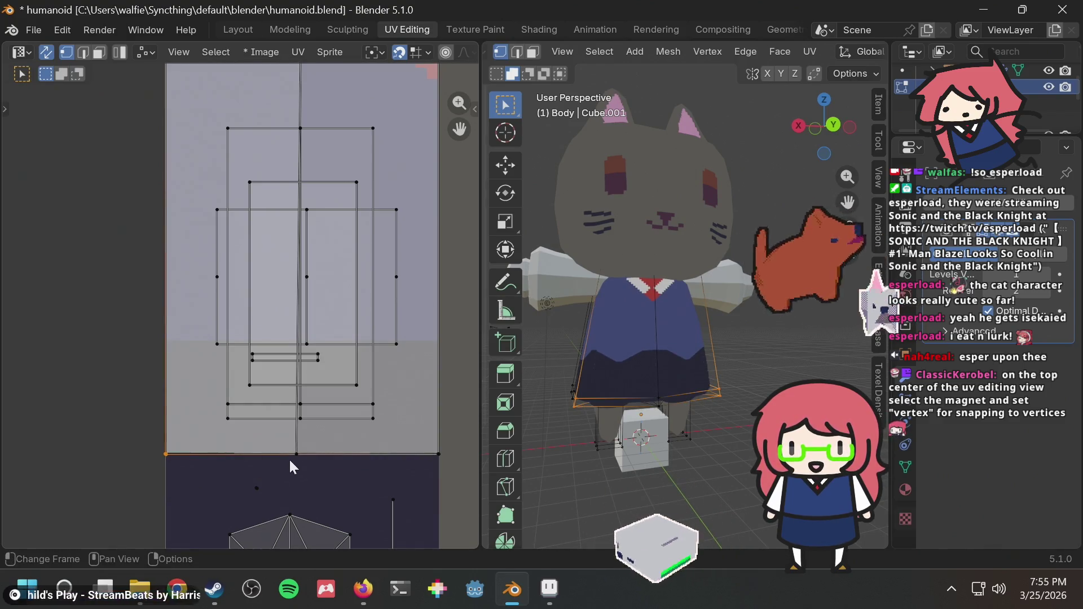
{"action": "left_click", "coordinate": [313, 445]}
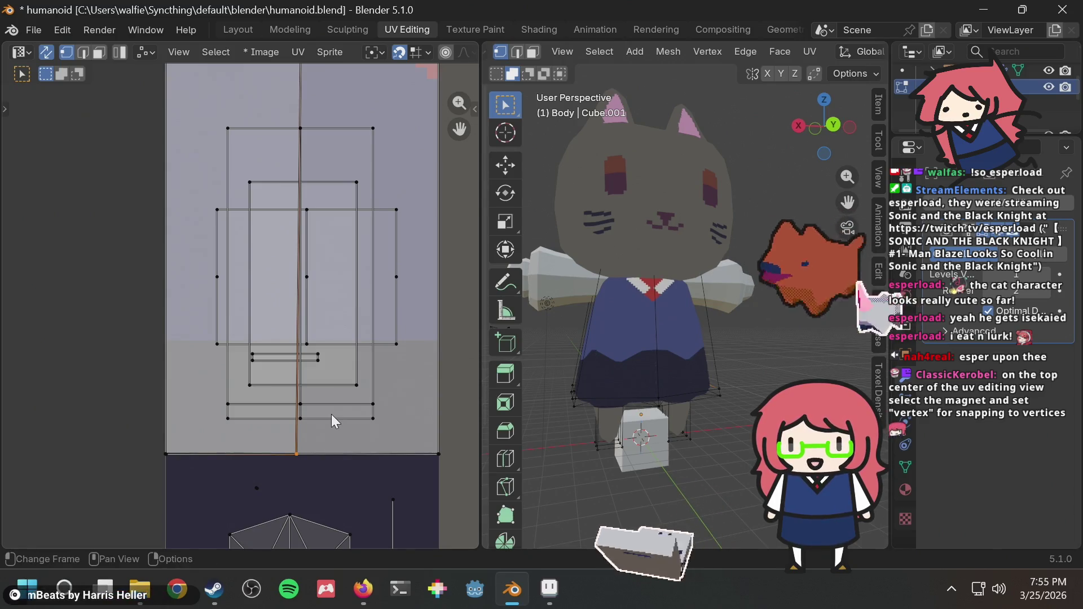
{"action": "key", "text": "F3"}
{"action": "type", "text": "merge"}
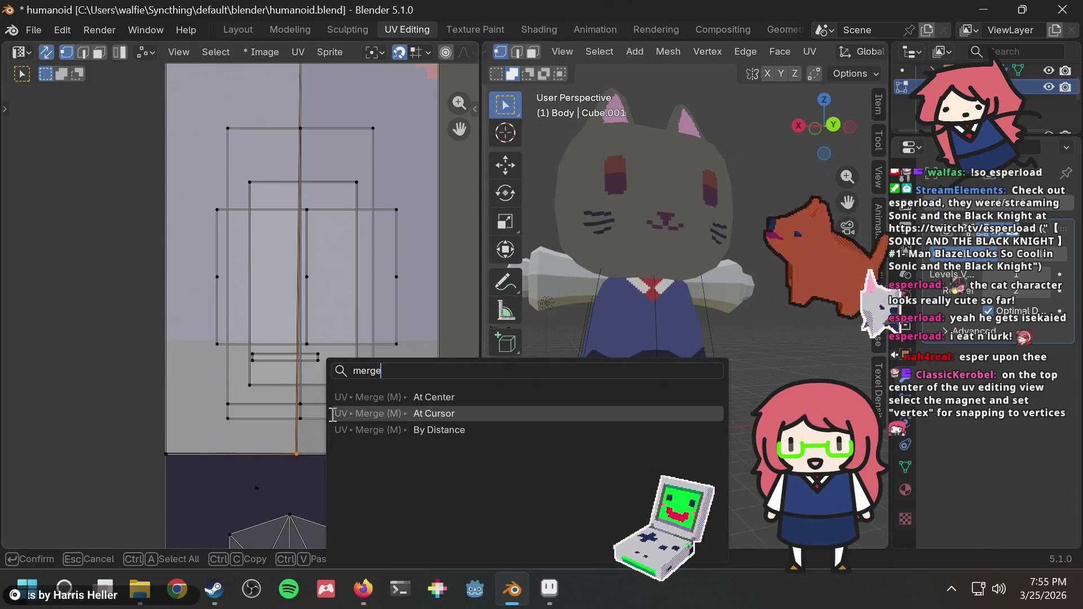
{"action": "key", "text": "Down"}
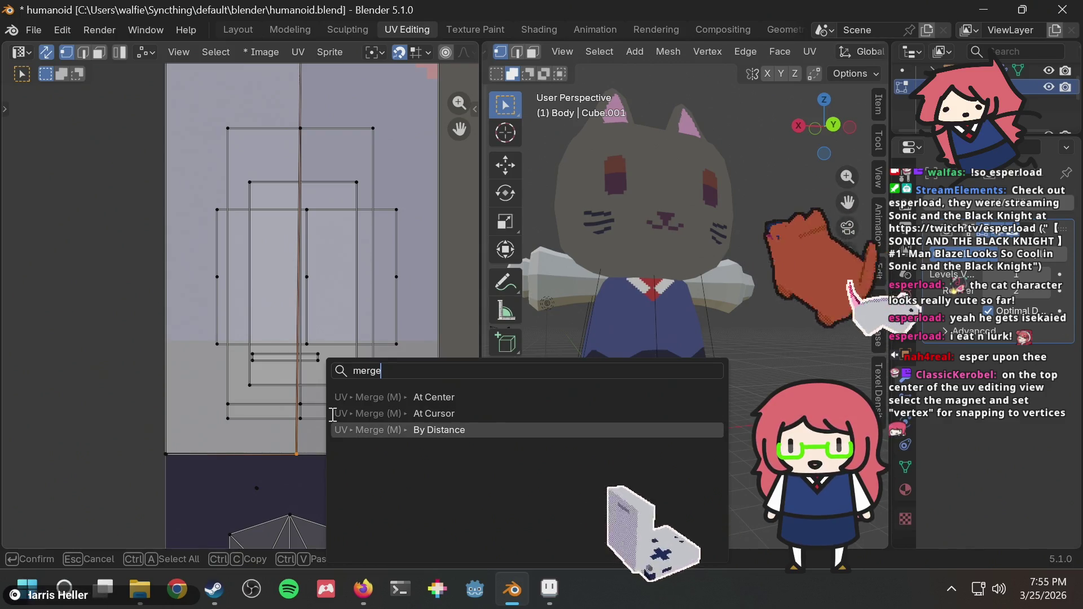
{"action": "key", "text": "Return"}
{"action": "key", "text": "F3"}
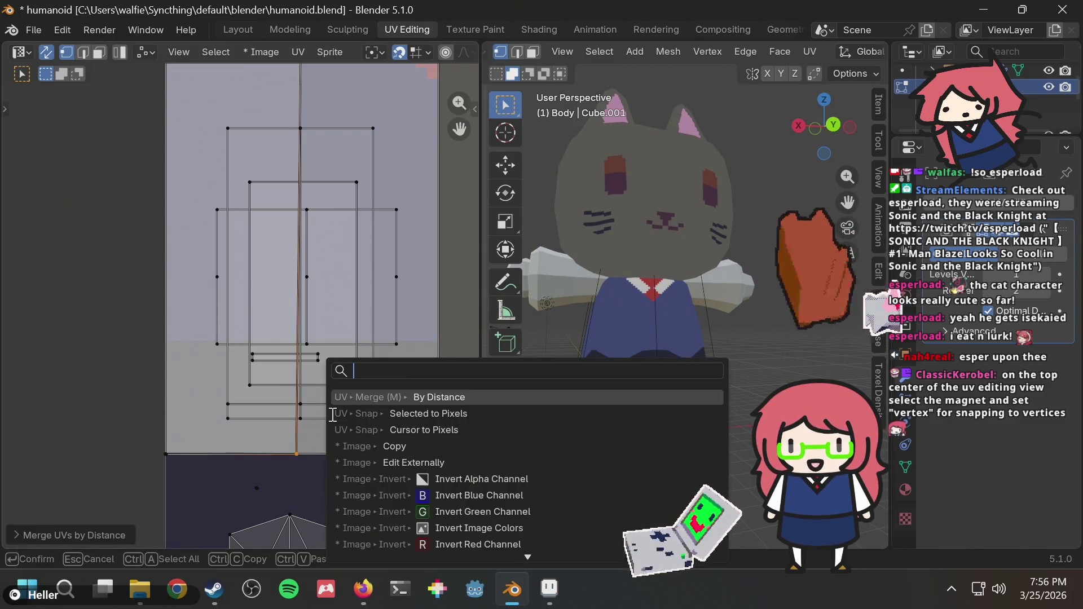
{"action": "type", "text": "mer"}
{"action": "key", "text": "Escape"}
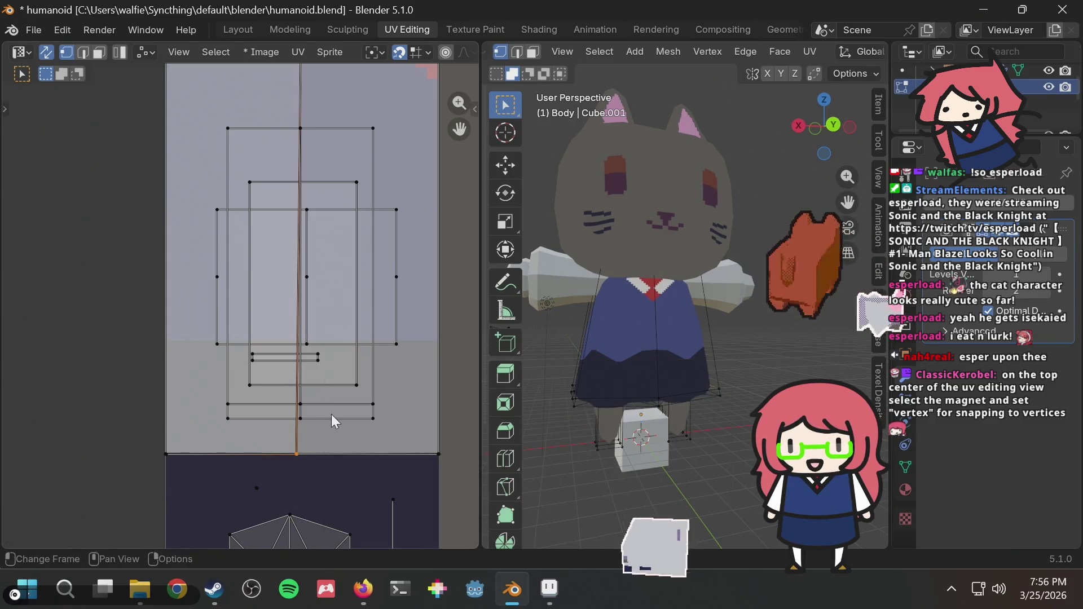
Step: Move the bottom-middle and bottom-left UV vertices flush with the skirt area's bottom edge
{"action": "key", "text": "g"}
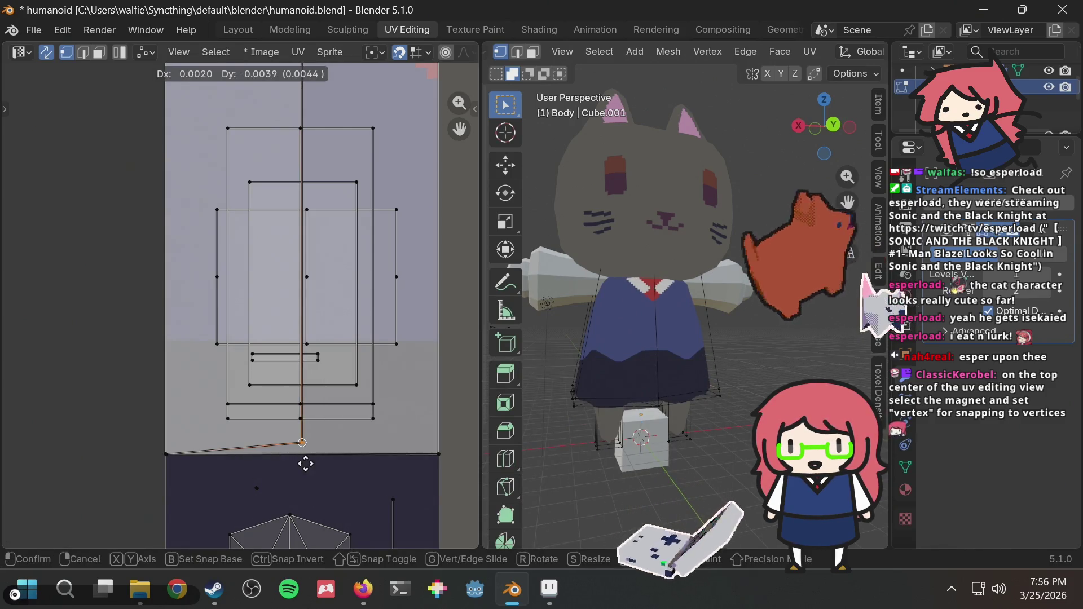
{"action": "left_click", "coordinate": [306, 465]}
{"action": "scroll", "coordinate": [309, 476], "scroll_direction": "up", "scroll_amount": 2}
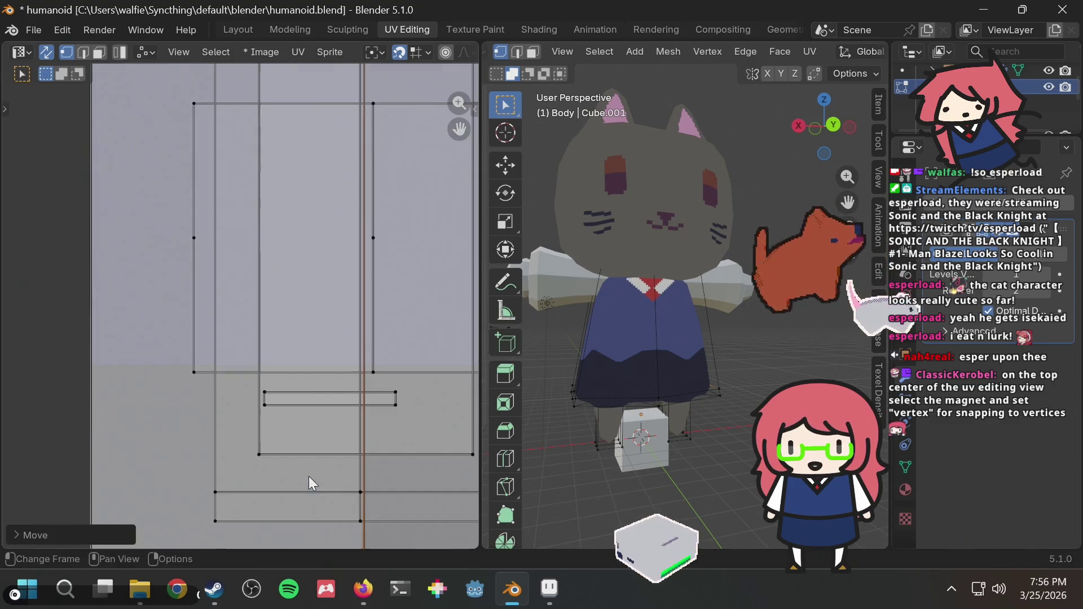
{"action": "scroll", "coordinate": [309, 476], "scroll_direction": "down", "scroll_amount": 4}
{"action": "left_click_drag", "start_coordinate": [386, 474], "coordinate": [450, 445]}
{"action": "left_click", "coordinate": [166, 453]}
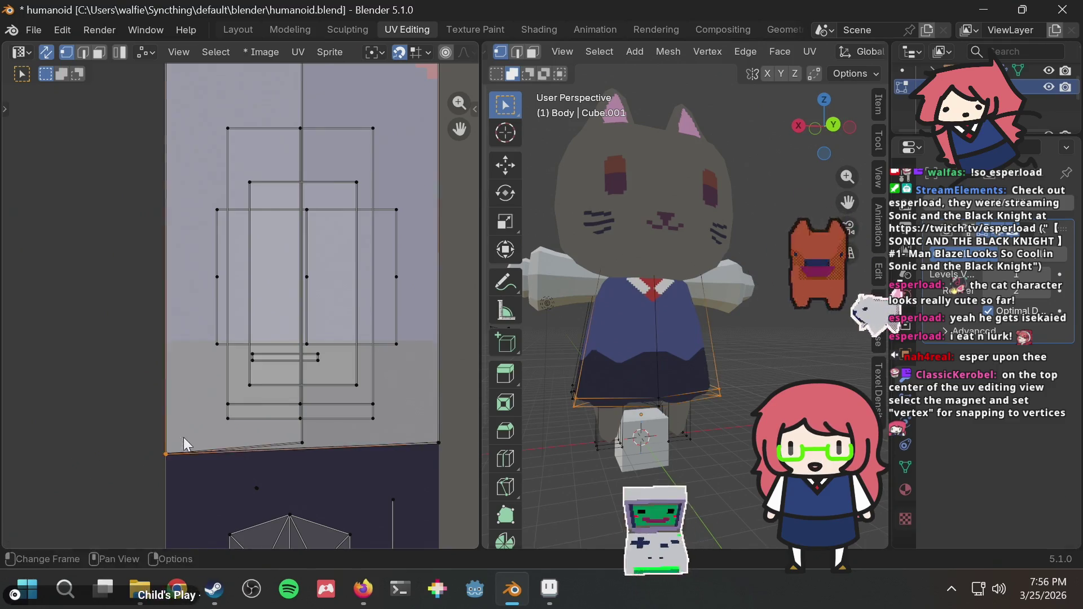
{"action": "key", "text": "g"}
{"action": "left_click", "coordinate": [184, 435]}
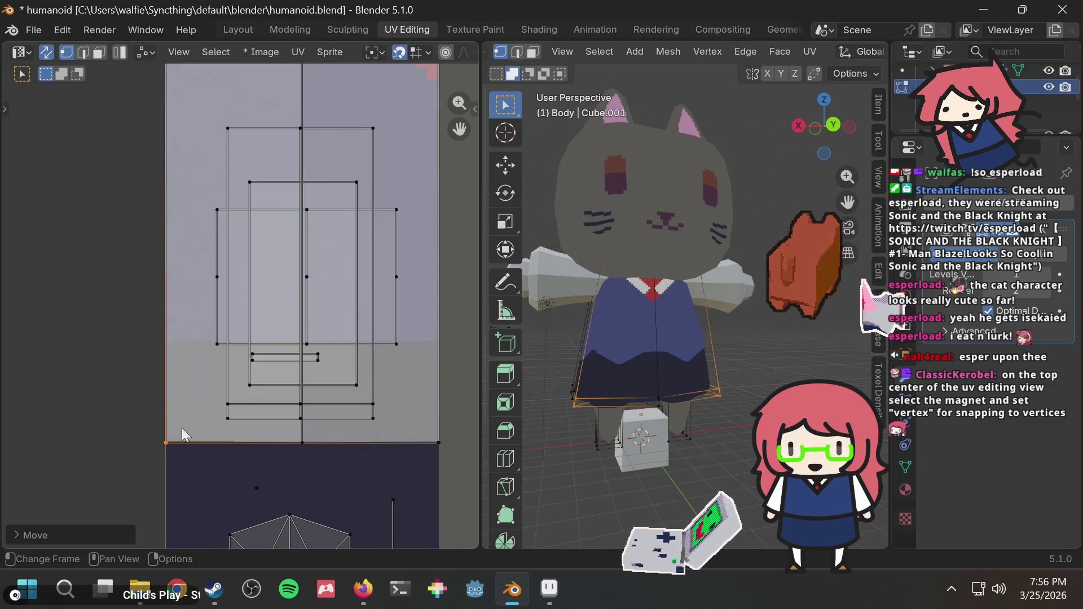
{"action": "left_click", "coordinate": [733, 372]}
{"action": "middle_click_drag", "start_coordinate": [701, 376], "coordinate": [669, 360]}
{"action": "left_click", "coordinate": [303, 443]}
{"action": "key", "text": "g"}
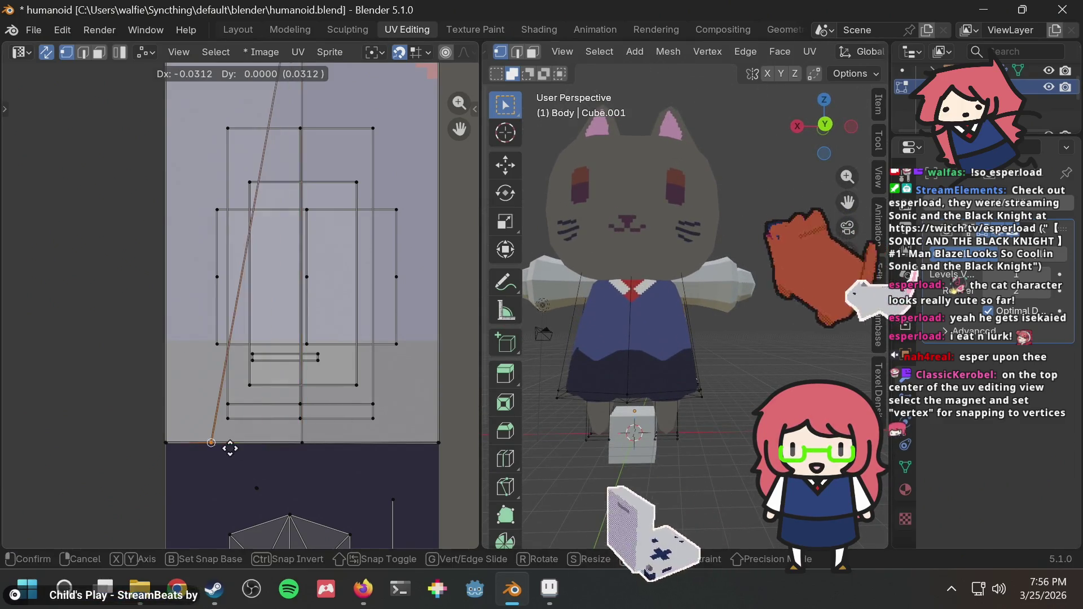
{"action": "key", "text": "Escape"}
{"action": "scroll", "coordinate": [365, 302], "scroll_direction": "down", "scroll_amount": 2}
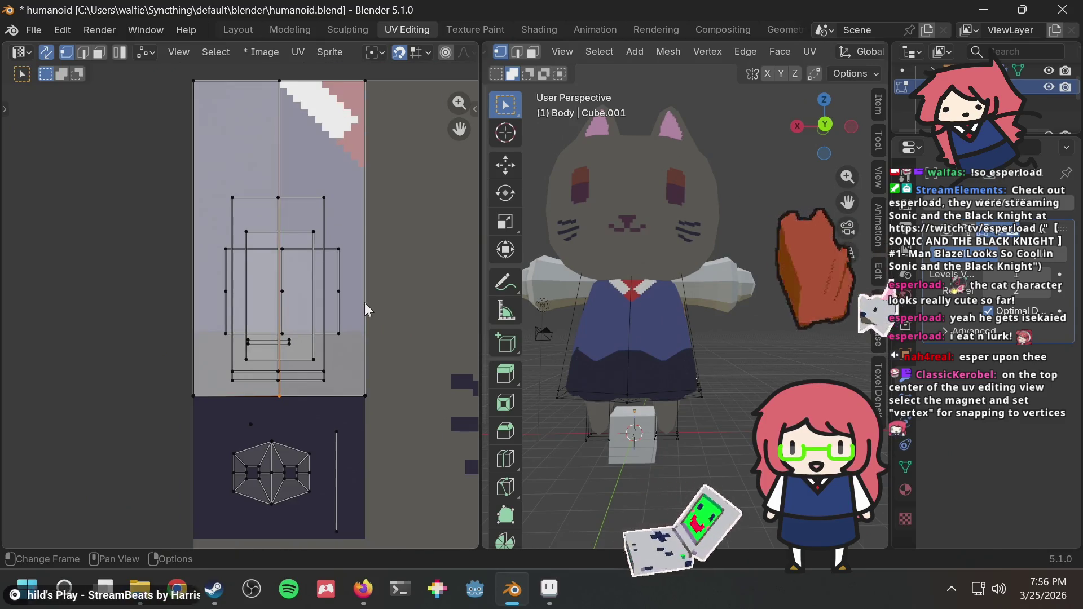
Step: Select the left skirt UV face in face mode and orbit around the model
{"action": "left_click", "coordinate": [99, 52]}
{"action": "left_click", "coordinate": [251, 171]}
{"action": "key", "text": "g"}
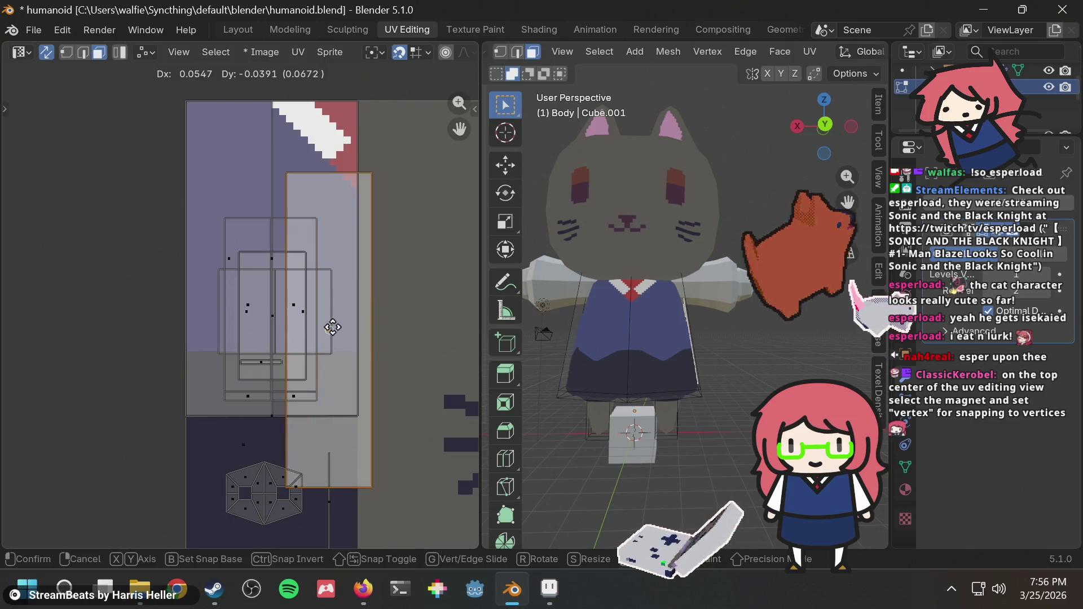
{"action": "key", "text": "Escape"}
{"action": "middle_click_drag", "start_coordinate": [620, 282], "coordinate": [705, 282]}
{"action": "key", "text": "g"}
{"action": "key", "text": "Escape"}
{"action": "mouse_move", "coordinate": [564, 338]}
{"action": "middle_mouse_down"}
{"action": "mouse_move", "coordinate": [634, 363]}
{"action": "mouse_move", "coordinate": [633, 333]}
{"action": "middle_mouse_up"}
Step: Select the front and left side body faces and reposition their UVs
{"action": "left_click", "coordinate": [613, 334]}
{"action": "left_click", "coordinate": [591, 333]}
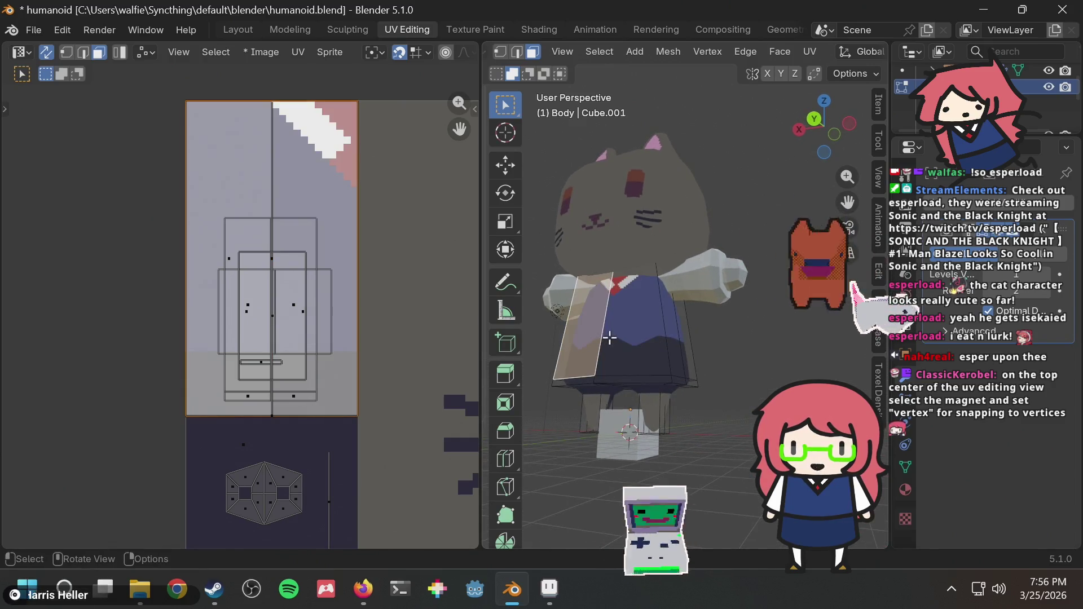
{"action": "left_click", "coordinate": [619, 339]}
{"action": "left_click", "coordinate": [588, 331], "text": "shift"}
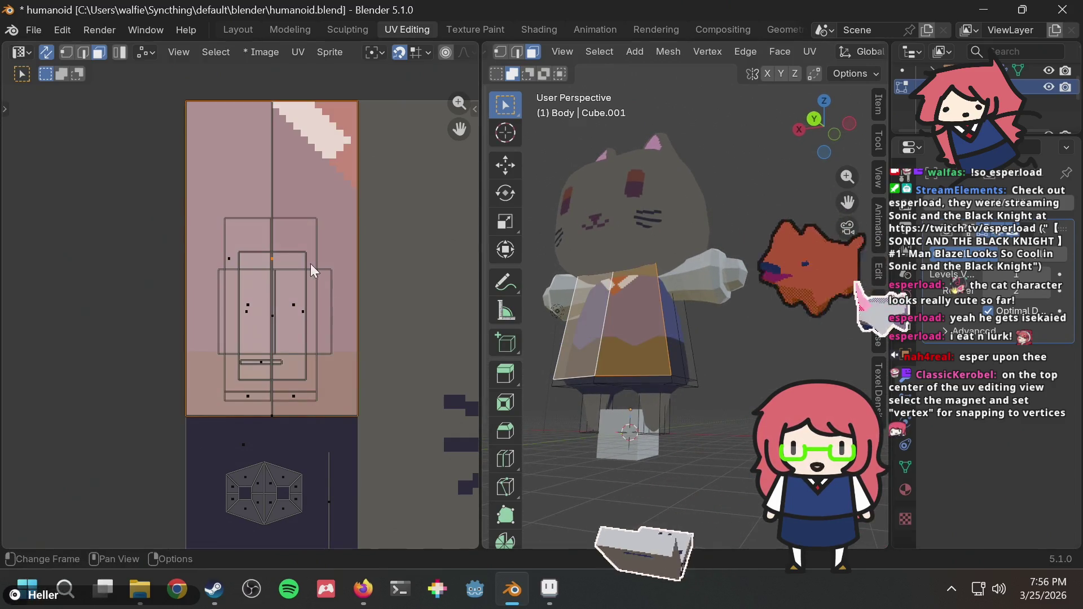
{"action": "key", "text": "g"}
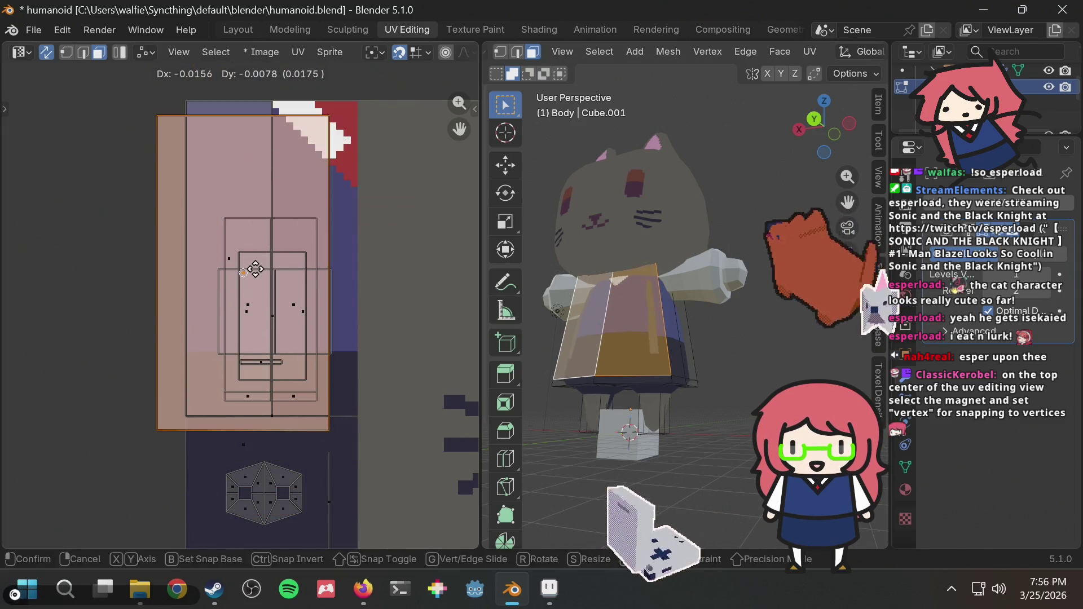
{"action": "left_click", "coordinate": [270, 254]}
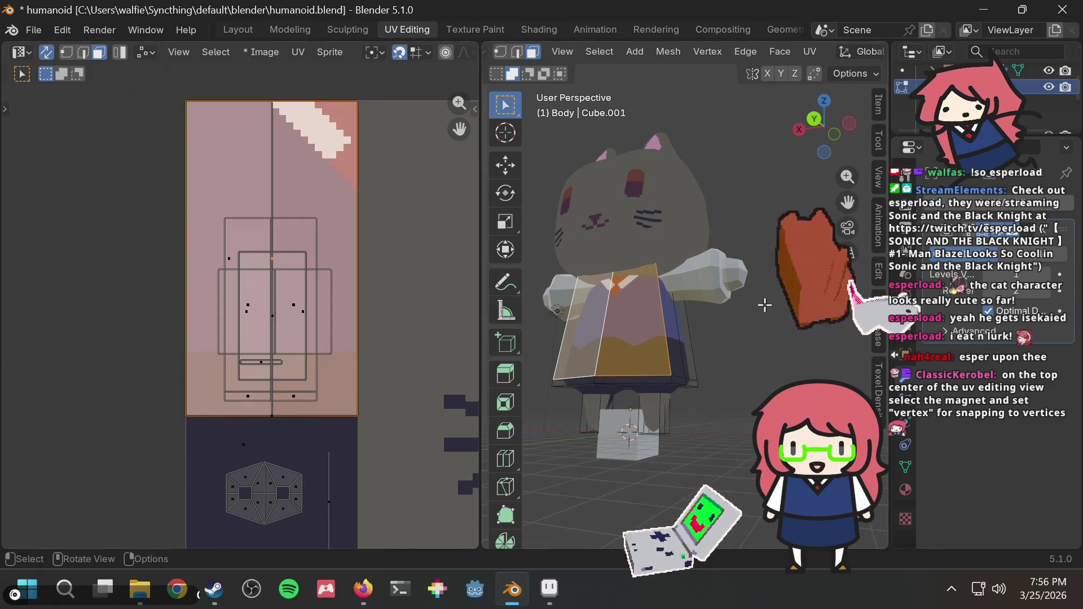
Step: Move the skirt's bottom band UVs down onto the dark navy part of the texture
{"action": "left_click", "coordinate": [130, 457]}
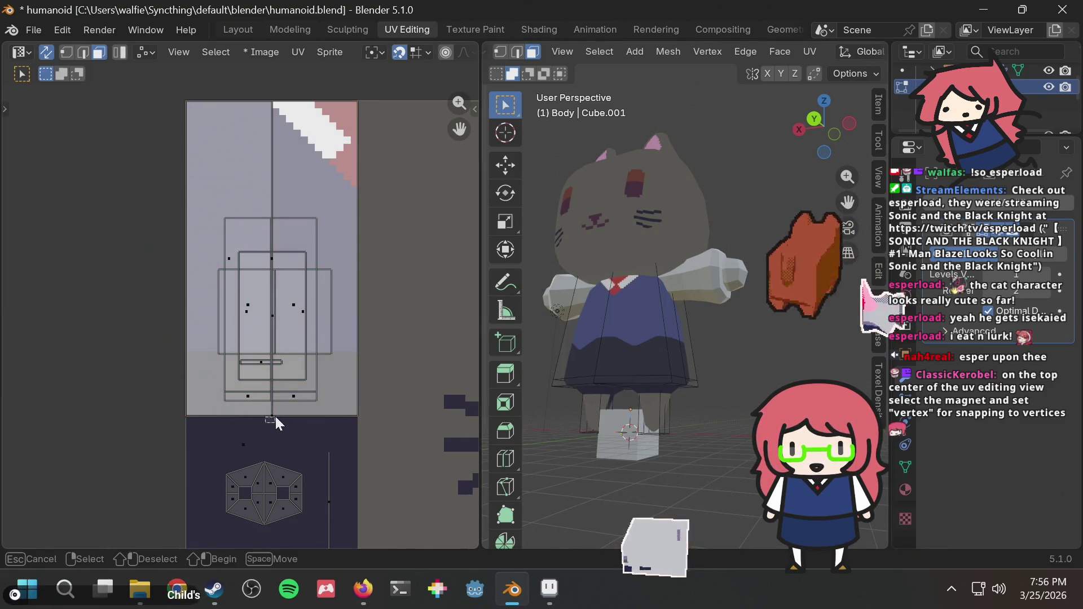
{"action": "left_click", "coordinate": [275, 416]}
{"action": "key", "text": "g"}
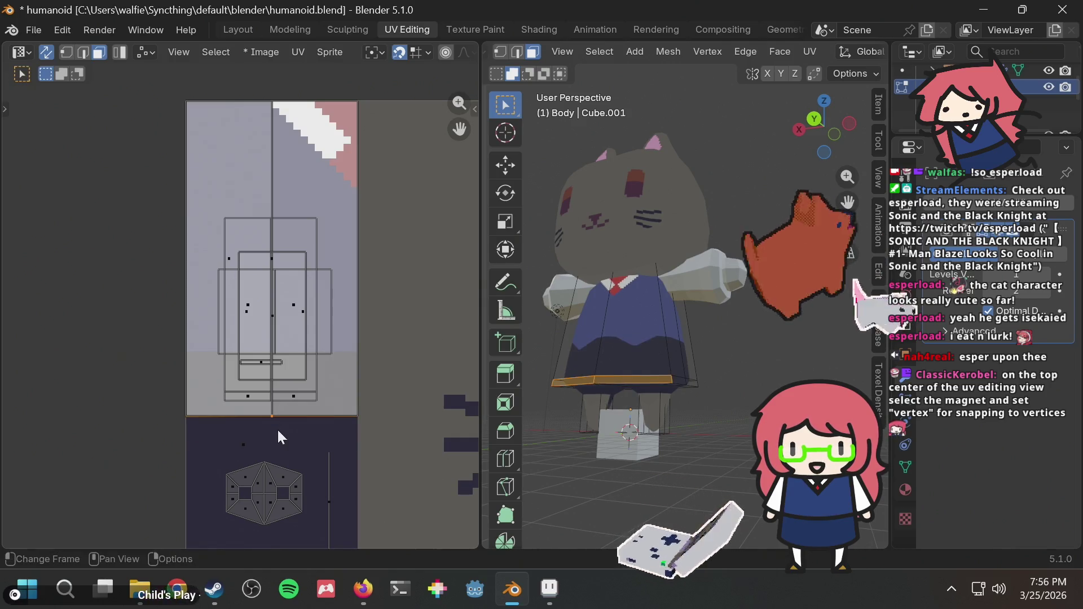
{"action": "left_click", "coordinate": [276, 441]}
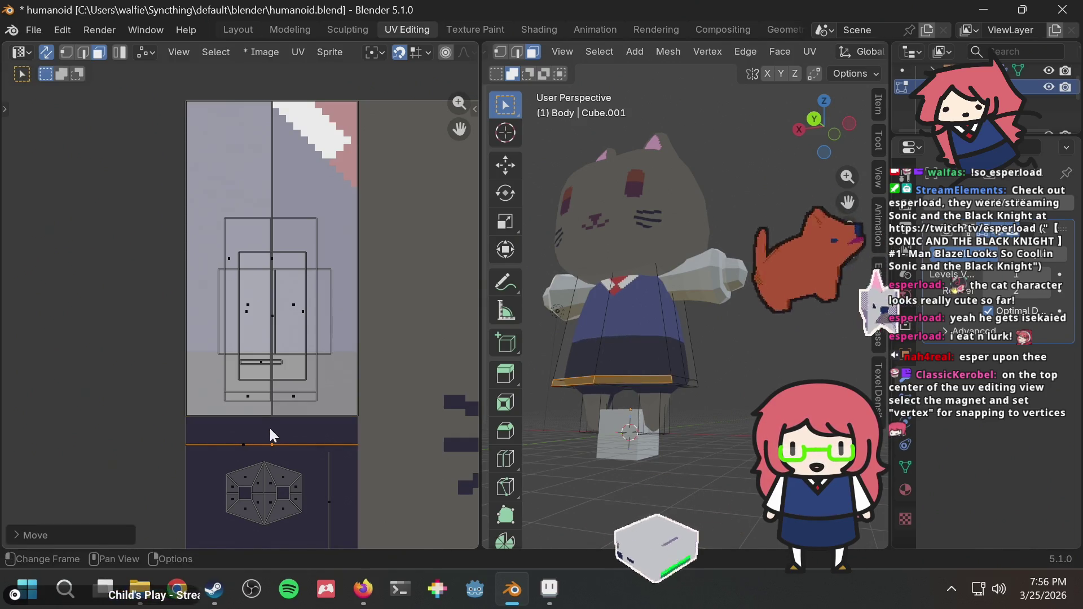
{"action": "left_click", "coordinate": [275, 412]}
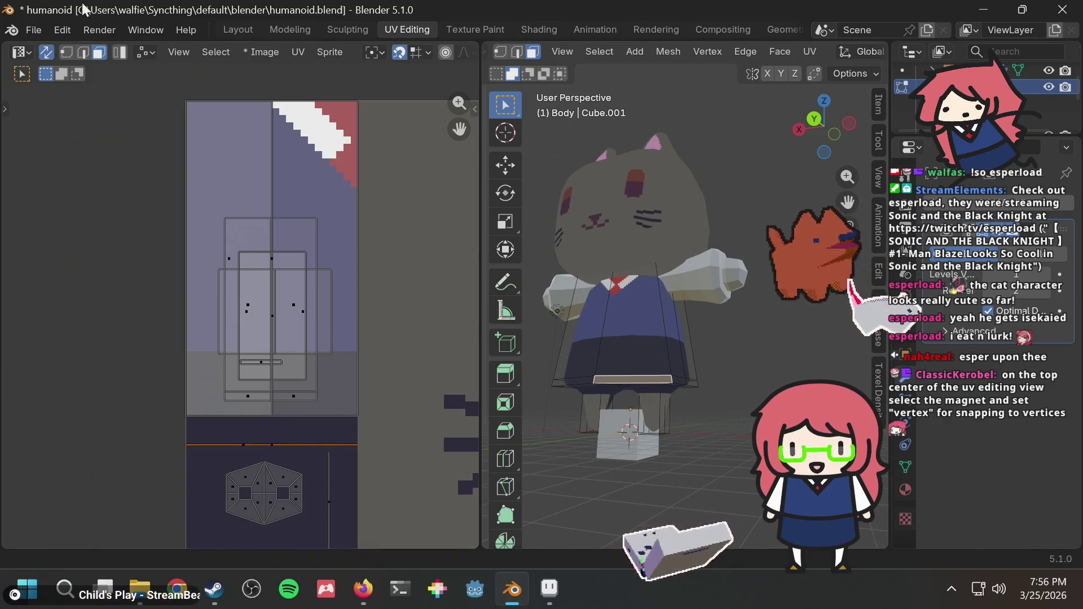
Step: Select bottom-edge and right-side skirt UV vertices and inspect the hem from the side
{"action": "left_click", "coordinate": [65, 53]}
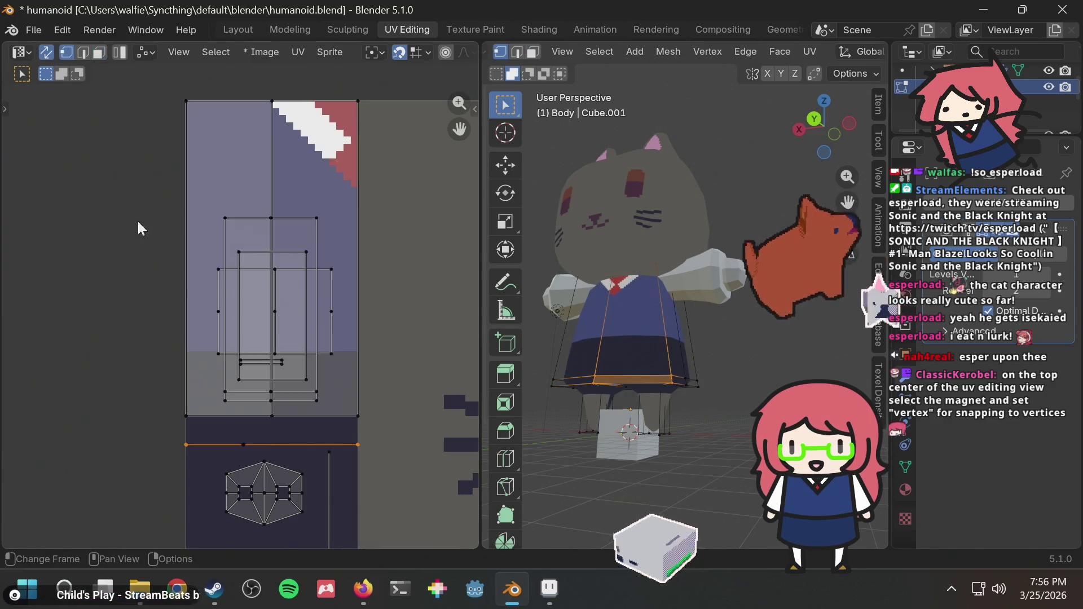
{"action": "left_click", "coordinate": [271, 419]}
{"action": "key", "text": "g"}
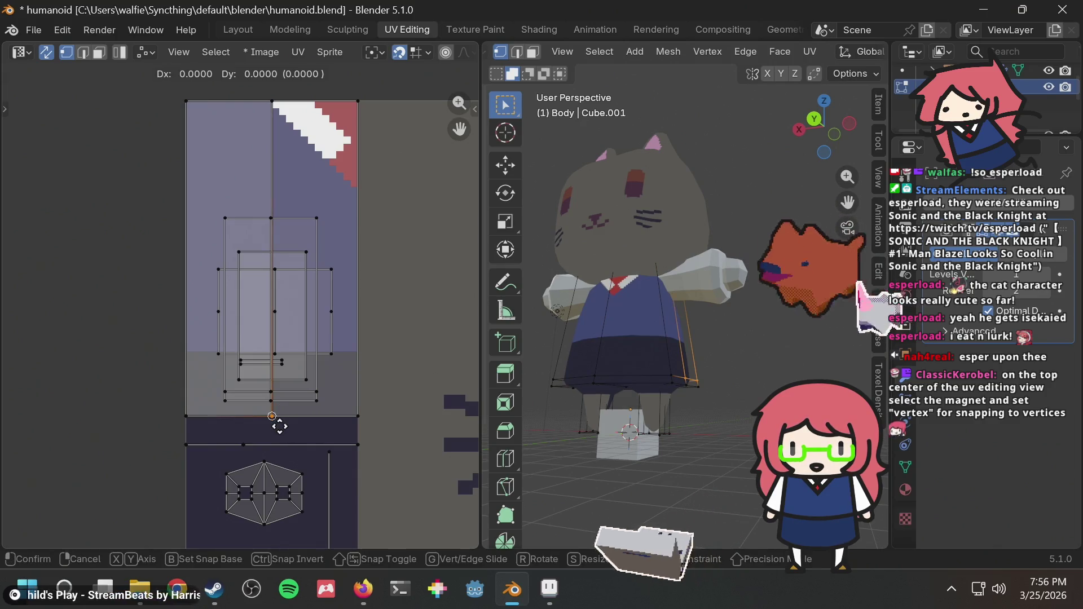
{"action": "right_click", "coordinate": [279, 428]}
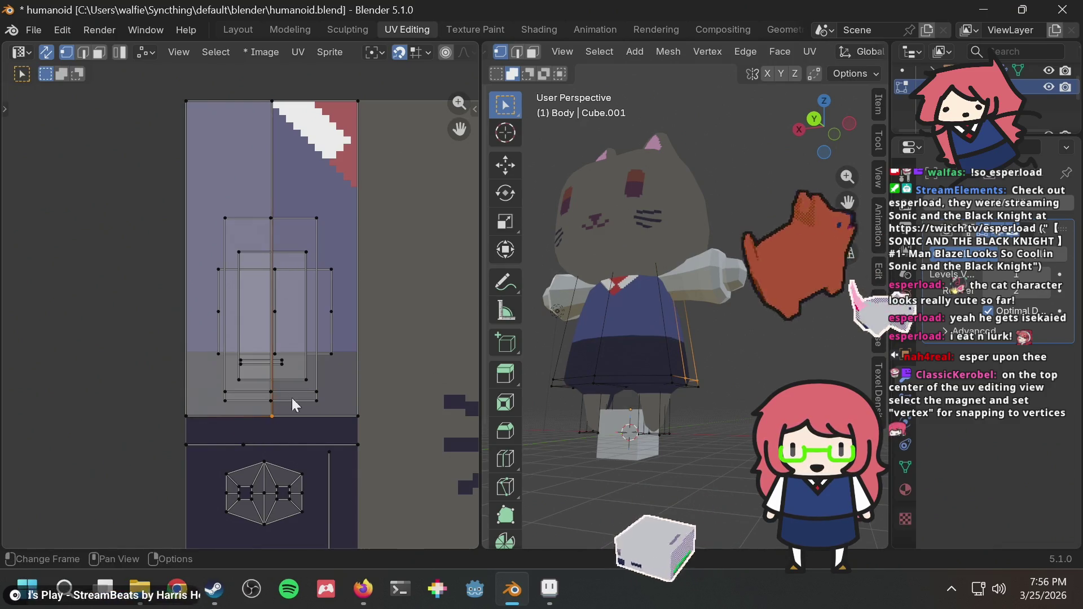
{"action": "left_click", "coordinate": [594, 376]}
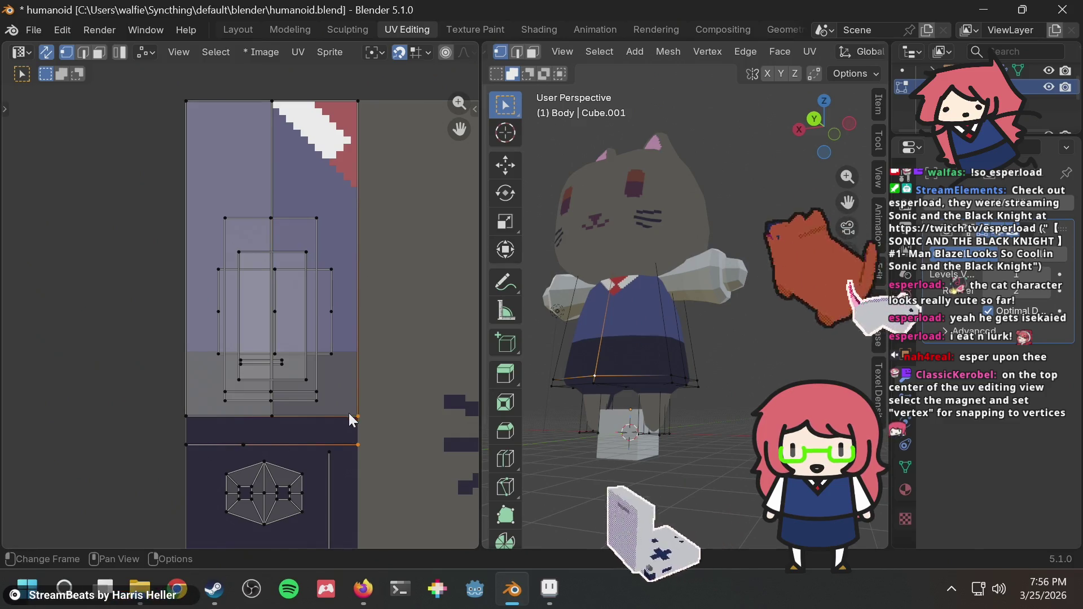
{"action": "key", "text": "g"}
{"action": "right_click", "coordinate": [263, 456]}
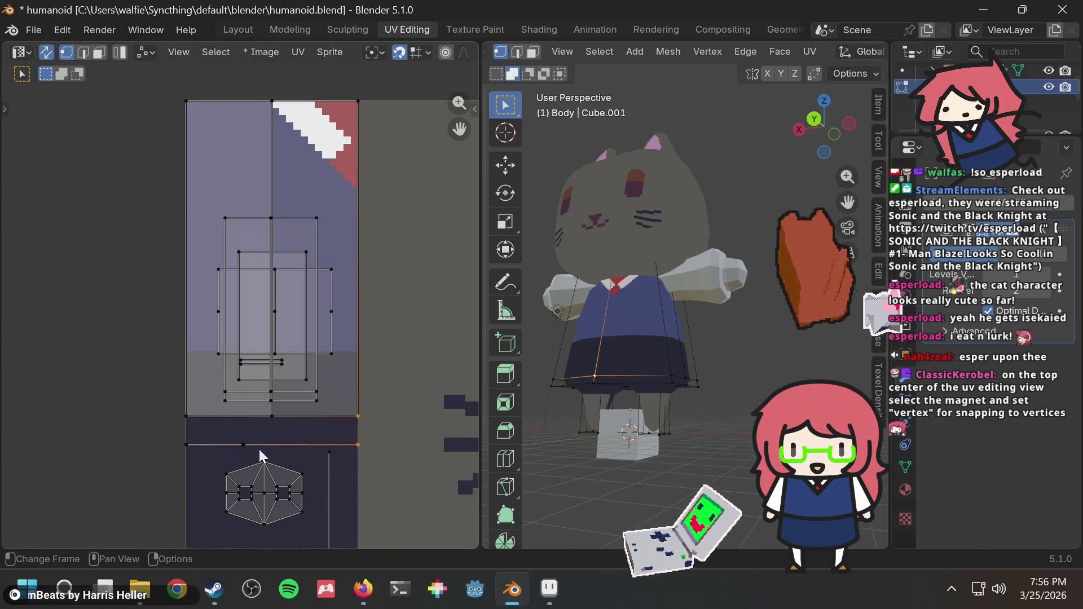
{"action": "mouse_move", "coordinate": [675, 351]}
{"action": "middle_mouse_down"}
{"action": "mouse_move", "coordinate": [694, 349]}
{"action": "mouse_move", "coordinate": [671, 391]}
{"action": "mouse_move", "coordinate": [699, 364]}
{"action": "mouse_move", "coordinate": [733, 356]}
{"action": "mouse_move", "coordinate": [619, 324]}
{"action": "middle_mouse_up"}
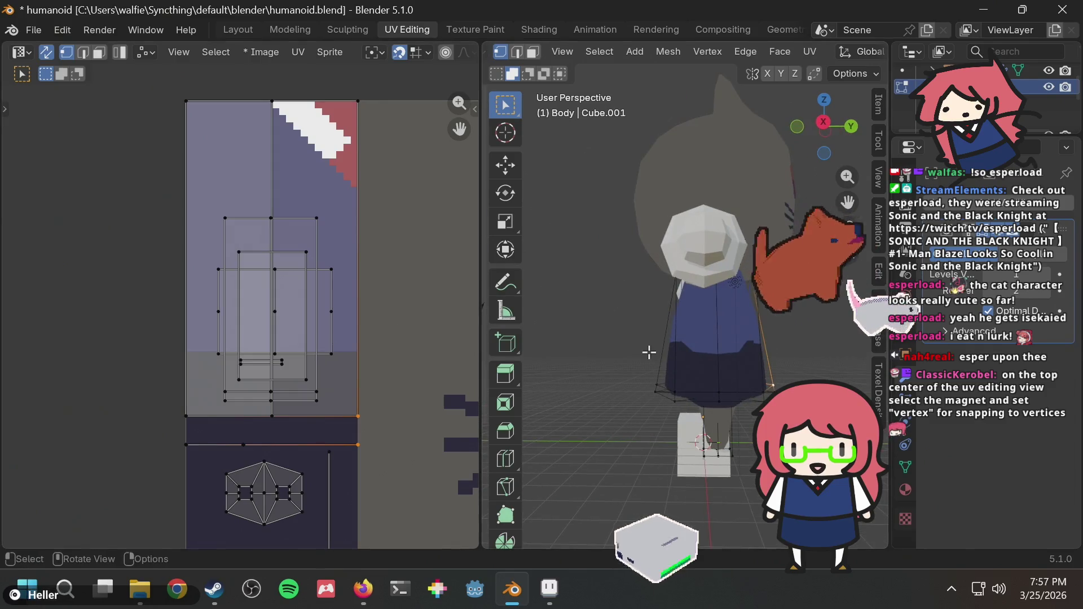
Step: Select the two skirt front faces and bring their UV island into view
{"action": "left_click", "coordinate": [704, 357]}
{"action": "left_click", "coordinate": [702, 357], "text": "shift"}
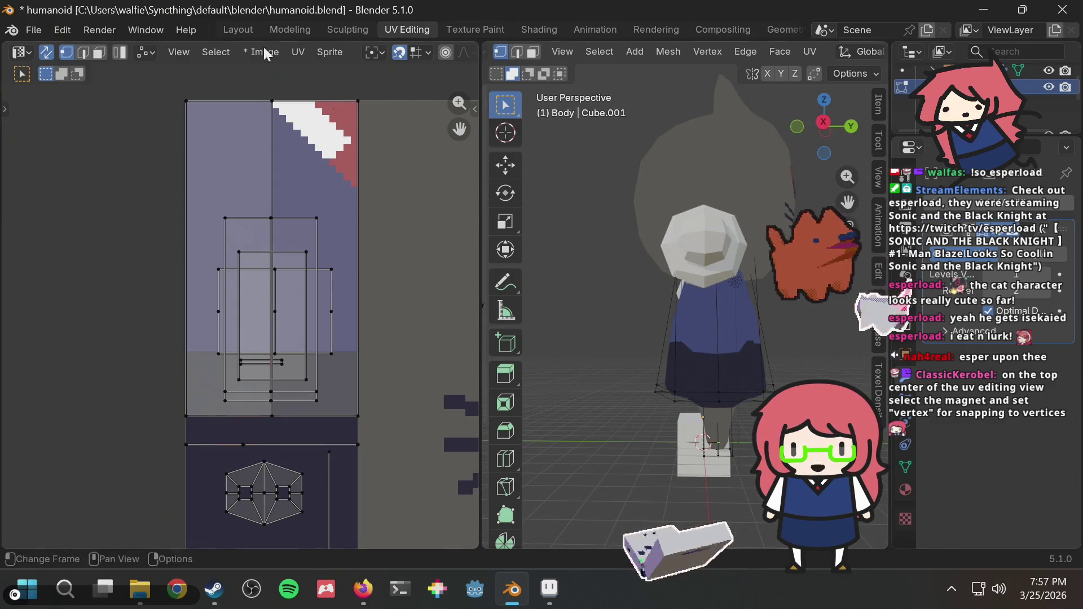
{"action": "left_click", "coordinate": [99, 53]}
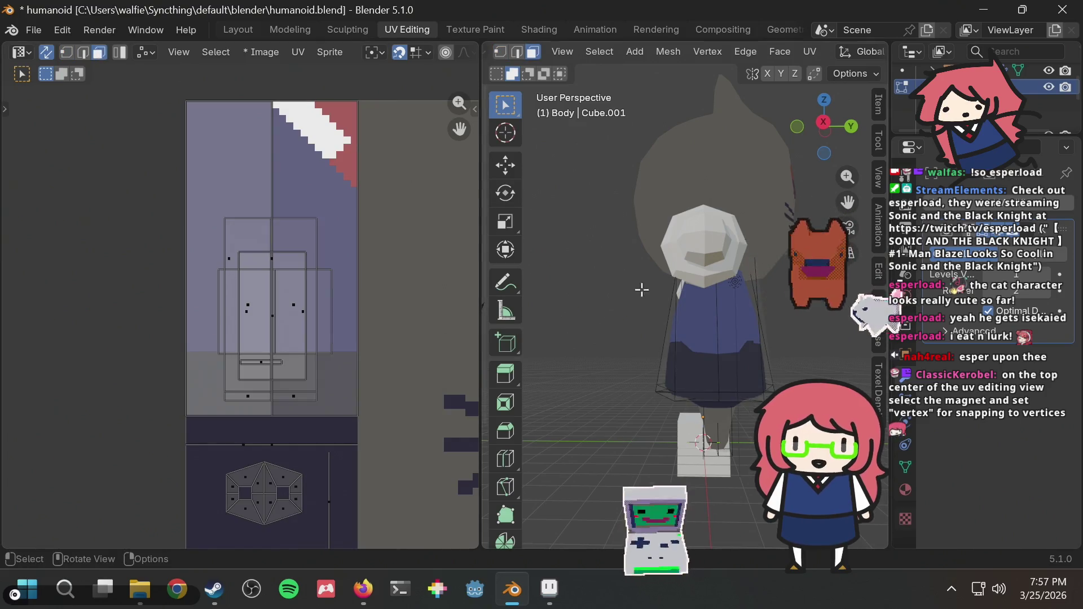
{"action": "left_click", "coordinate": [691, 338]}
{"action": "left_click", "coordinate": [726, 343], "text": "shift"}
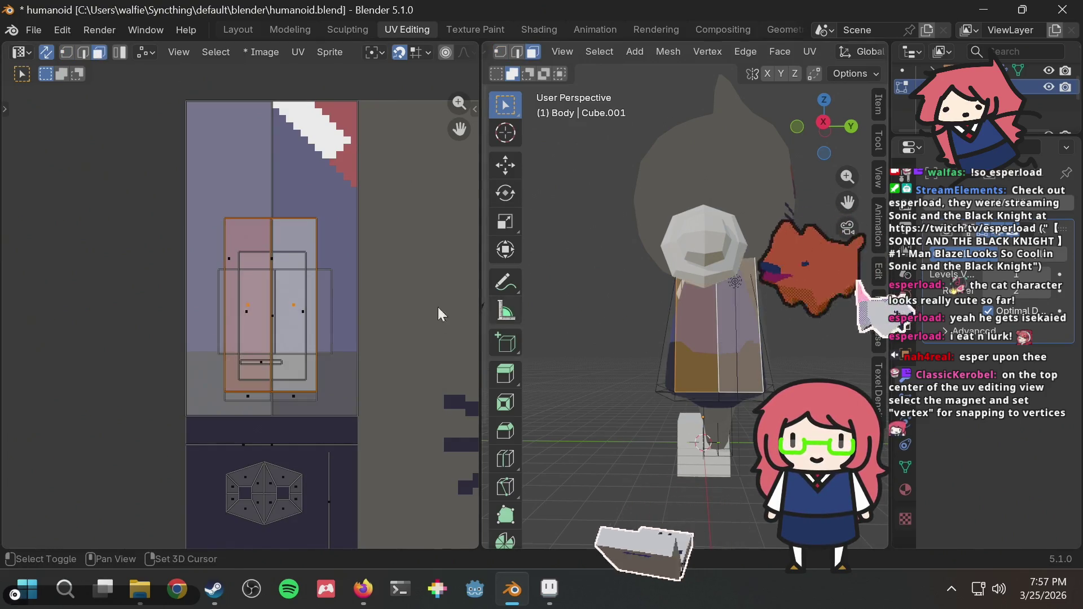
{"action": "scroll", "coordinate": [256, 408], "scroll_direction": "up", "scroll_amount": 2}
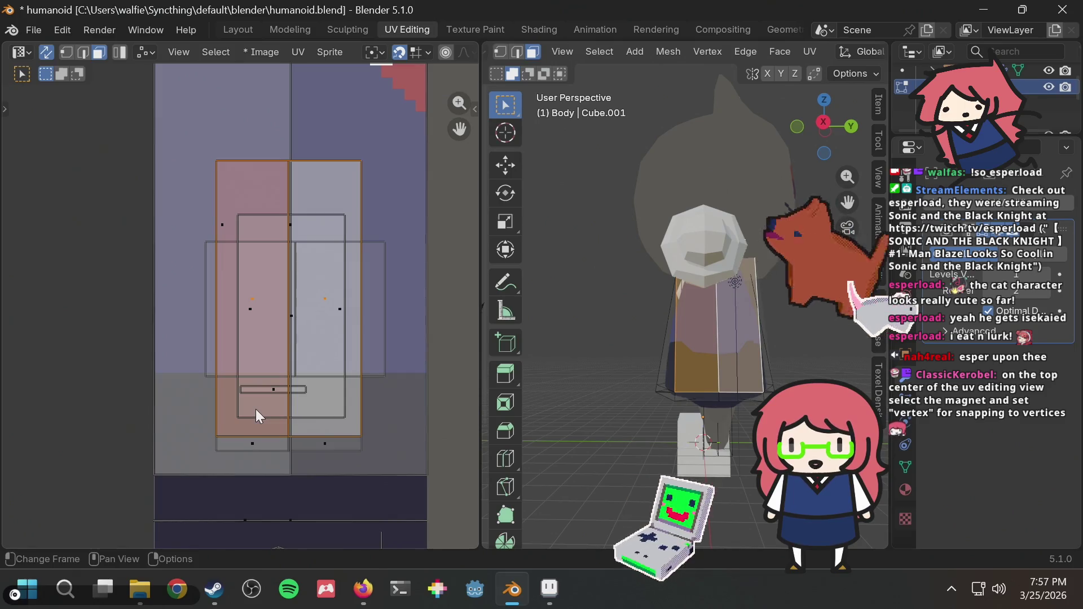
{"action": "middle_click_drag", "start_coordinate": [255, 409], "coordinate": [258, 335]}
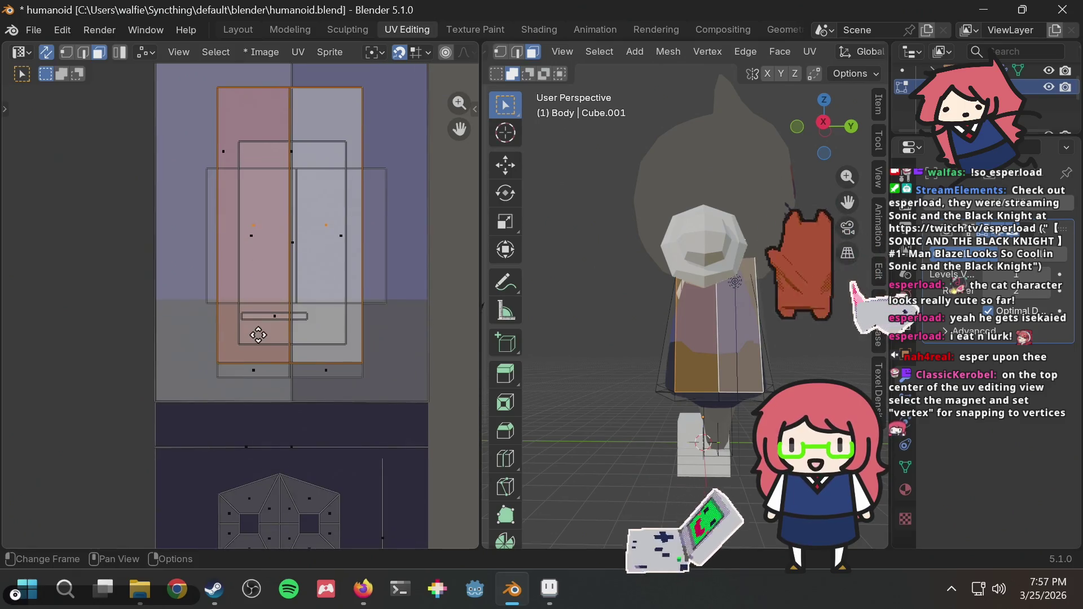
{"action": "left_click", "coordinate": [246, 369]}
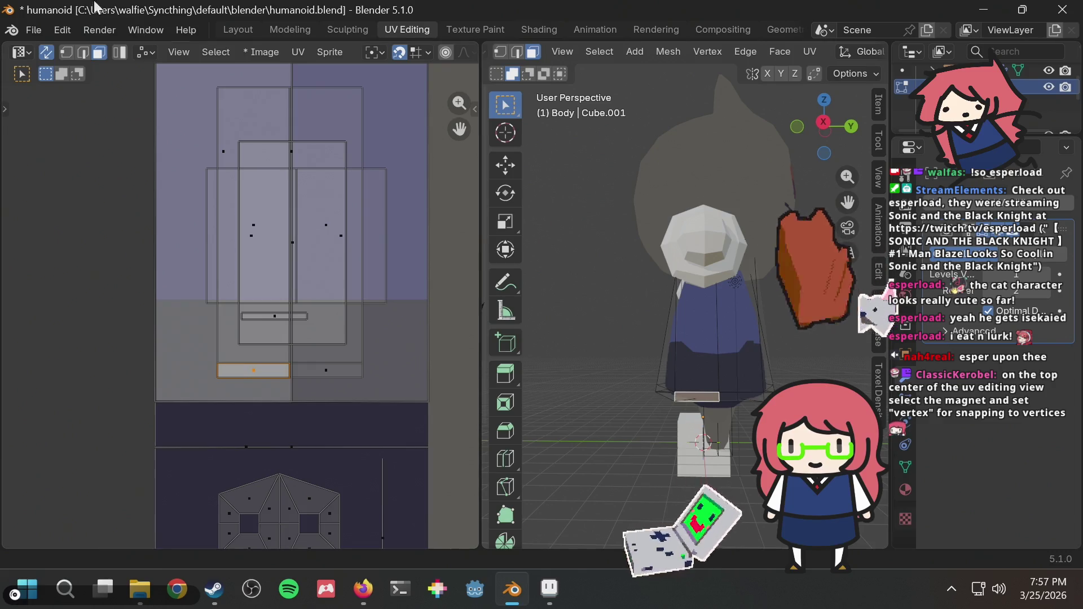
Step: Try selecting and moving the island's bottom-row UV vertices, then clear the selection
{"action": "left_click", "coordinate": [66, 52]}
{"action": "left_click", "coordinate": [109, 373]}
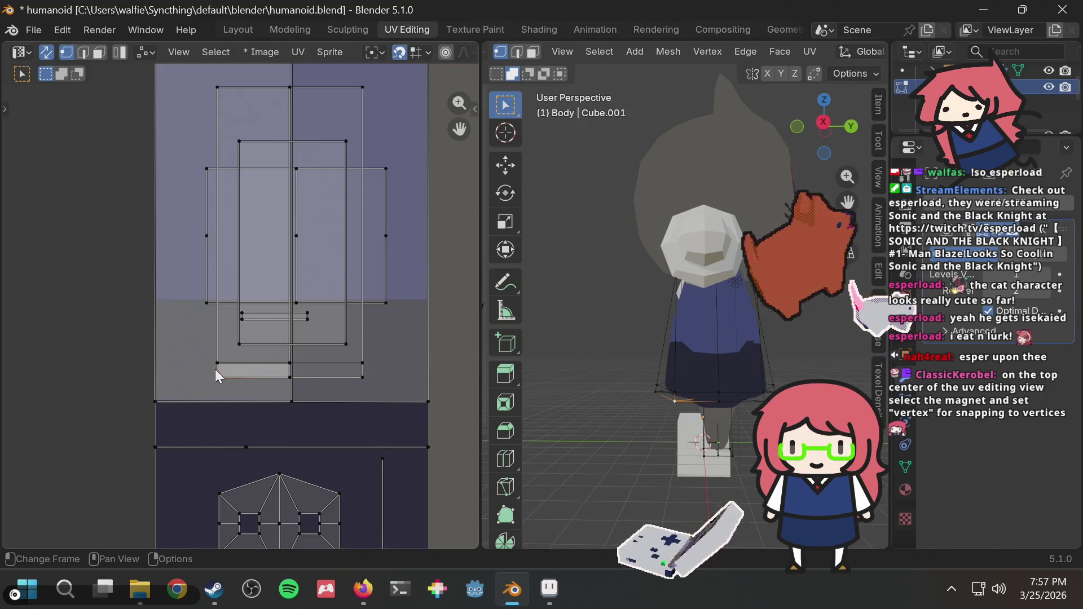
{"action": "left_click", "coordinate": [218, 362]}
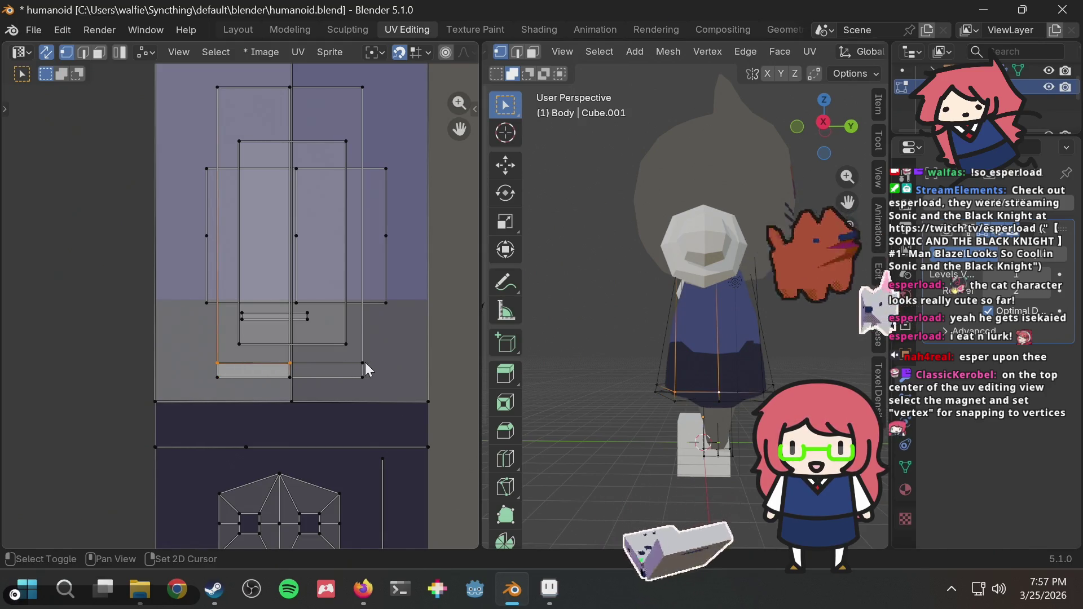
{"action": "key", "text": "g"}
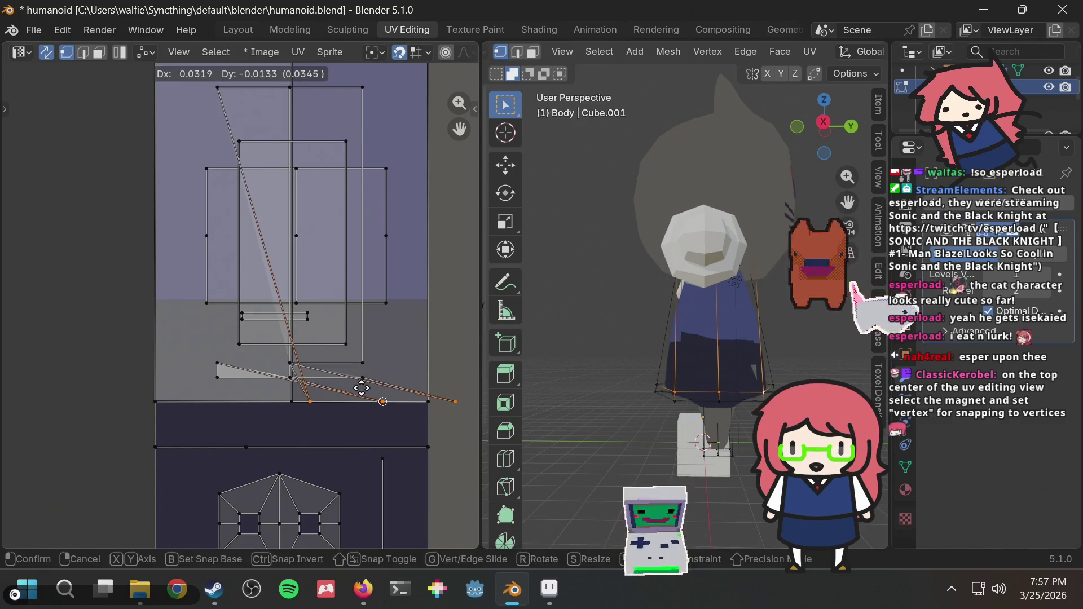
{"action": "right_click", "coordinate": [360, 380]}
{"action": "left_click", "coordinate": [120, 368]}
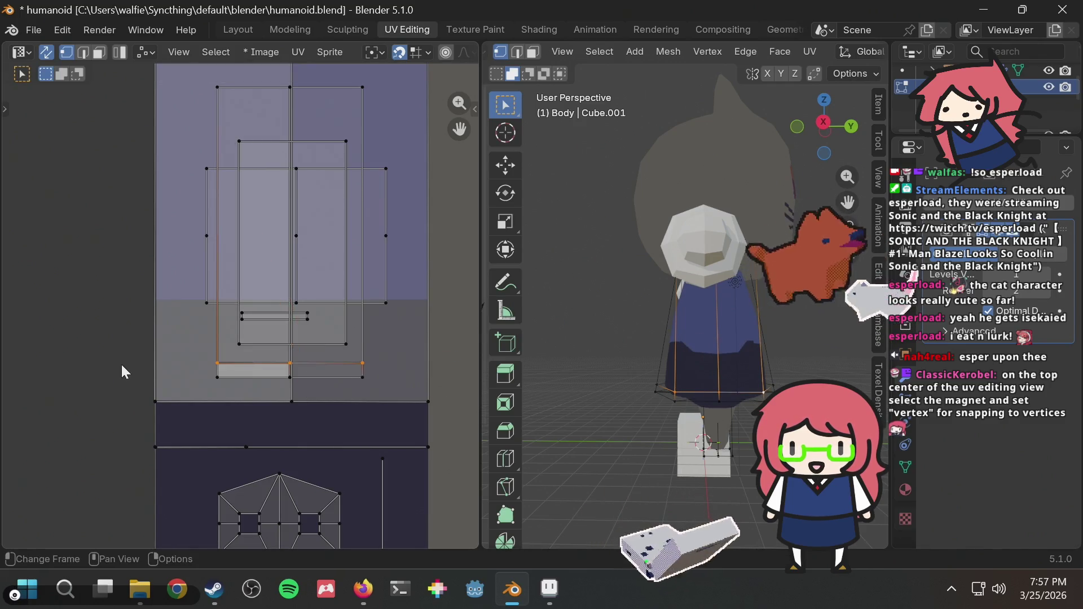
{"action": "left_click", "coordinate": [353, 363], "text": "alt"}
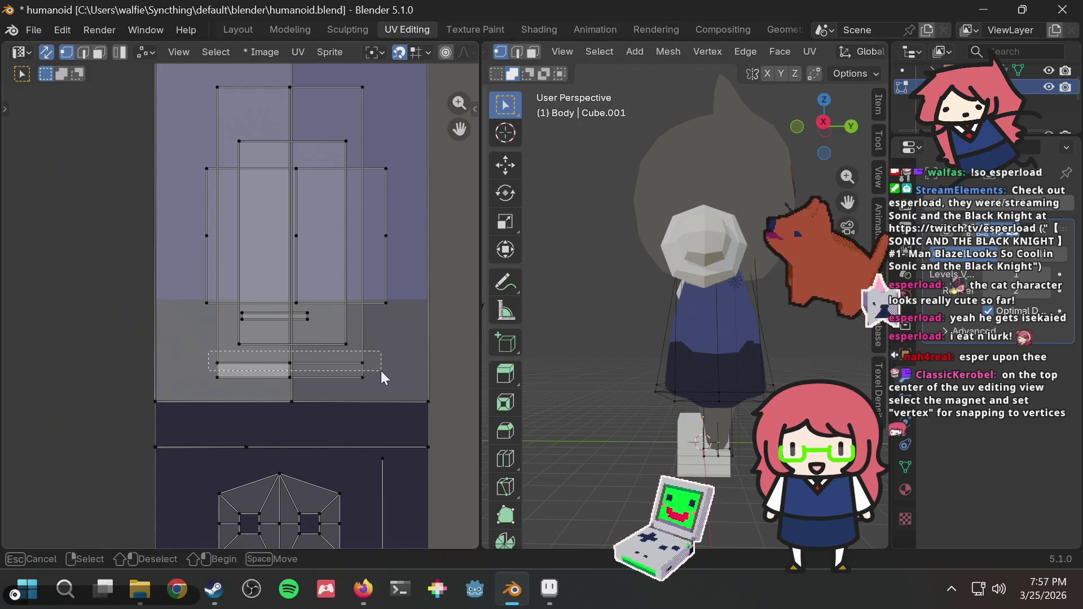
{"action": "key", "text": "g"}
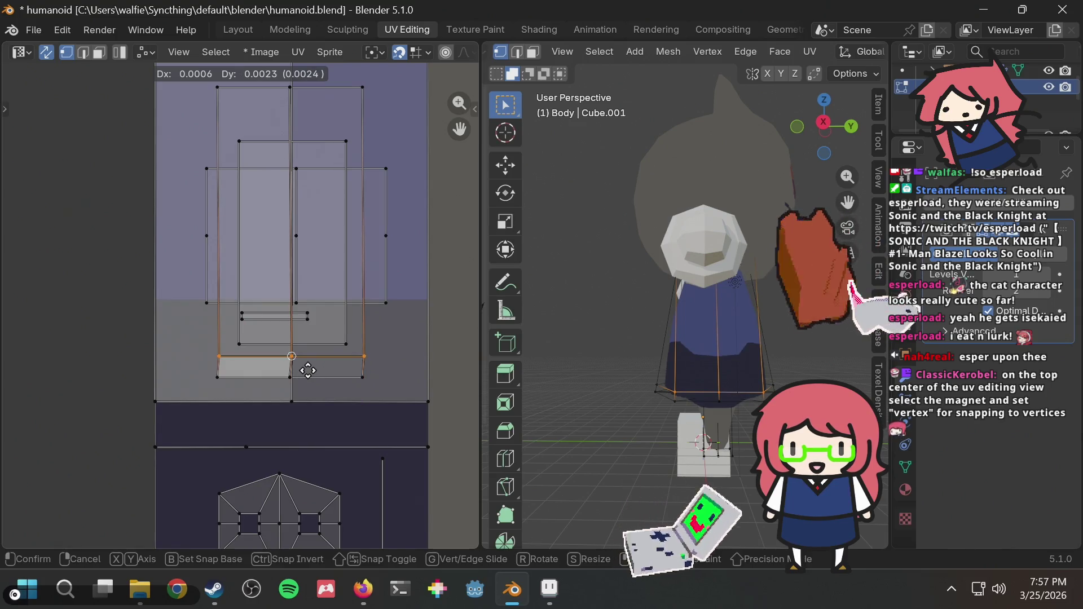
{"action": "right_click", "coordinate": [302, 371]}
{"action": "key", "text": "alt+a"}
{"action": "scroll", "coordinate": [200, 366], "scroll_direction": "up", "scroll_amount": 1}
Step: Pull the bottom-left, middle and right UV vertices down to one lower height
{"action": "key", "text": "b"}
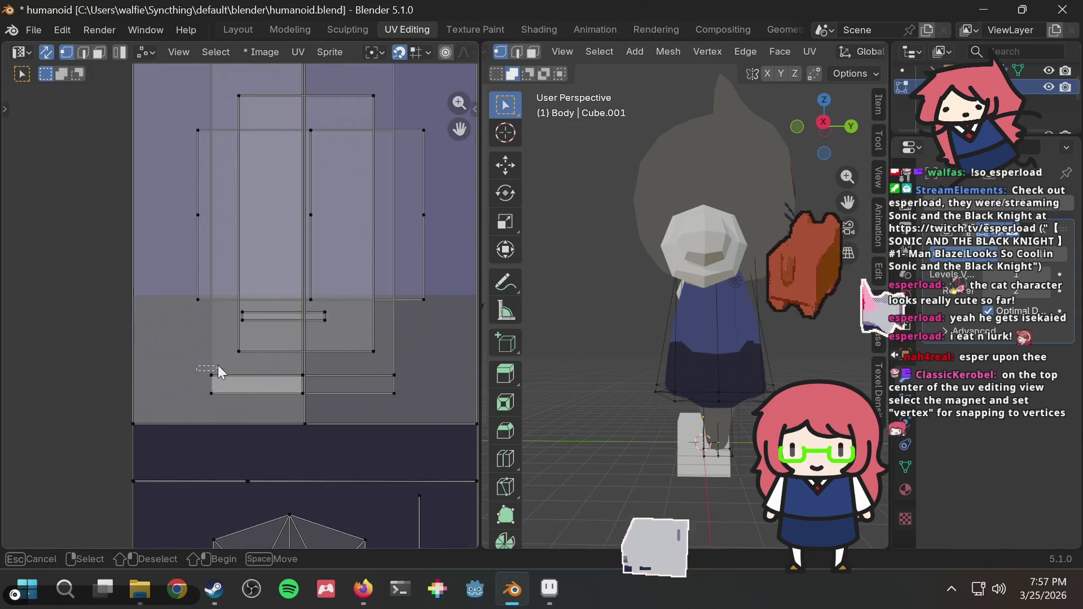
{"action": "left_click_drag", "start_coordinate": [229, 380], "coordinate": [228, 381]}
{"action": "key", "text": "g"}
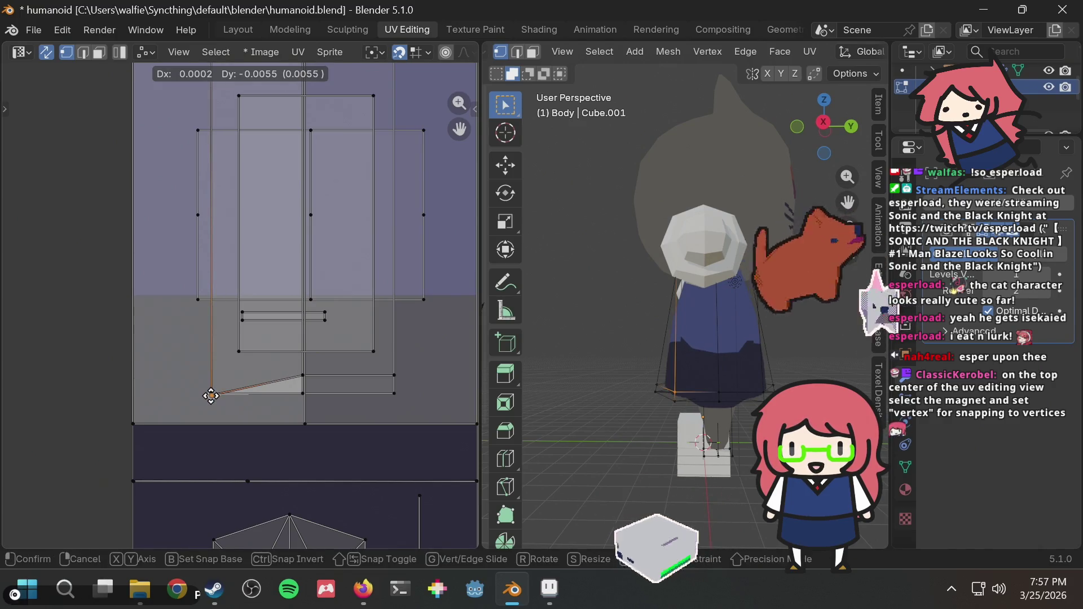
{"action": "left_click", "coordinate": [212, 394]}
{"action": "left_click", "coordinate": [302, 375]}
{"action": "key", "text": "g"}
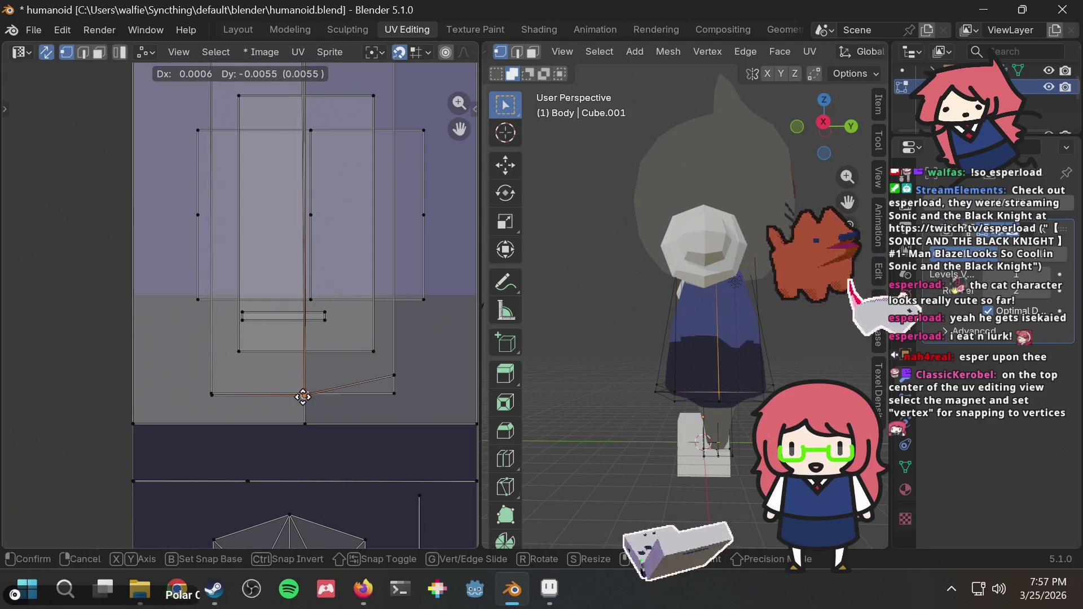
{"action": "left_click", "coordinate": [302, 398]}
{"action": "left_click_drag", "start_coordinate": [356, 370], "coordinate": [418, 384]}
{"action": "key", "text": "g"}
{"action": "left_click", "coordinate": [397, 393]}
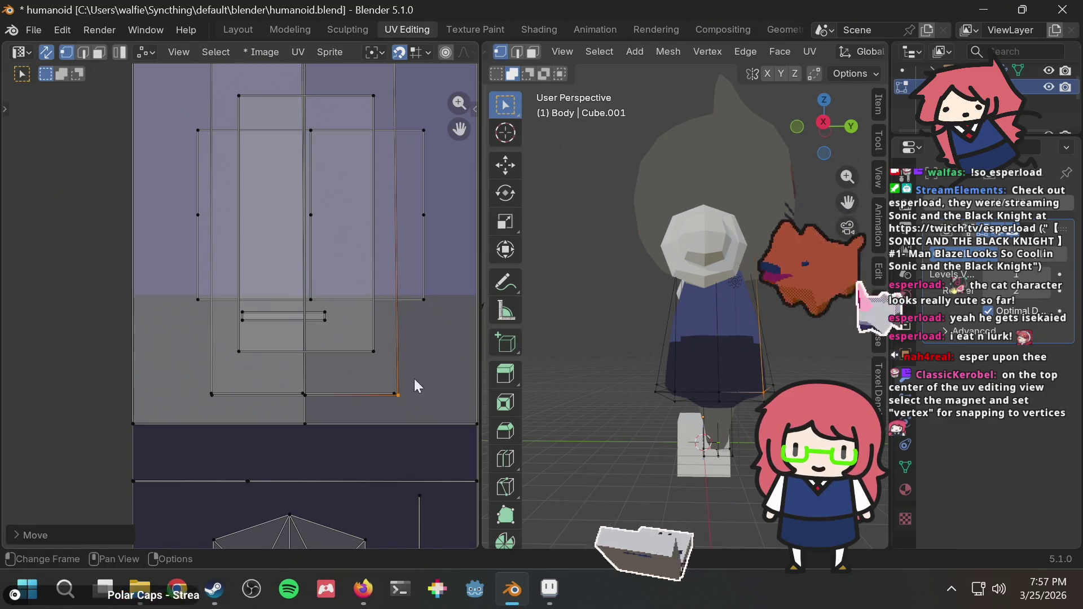